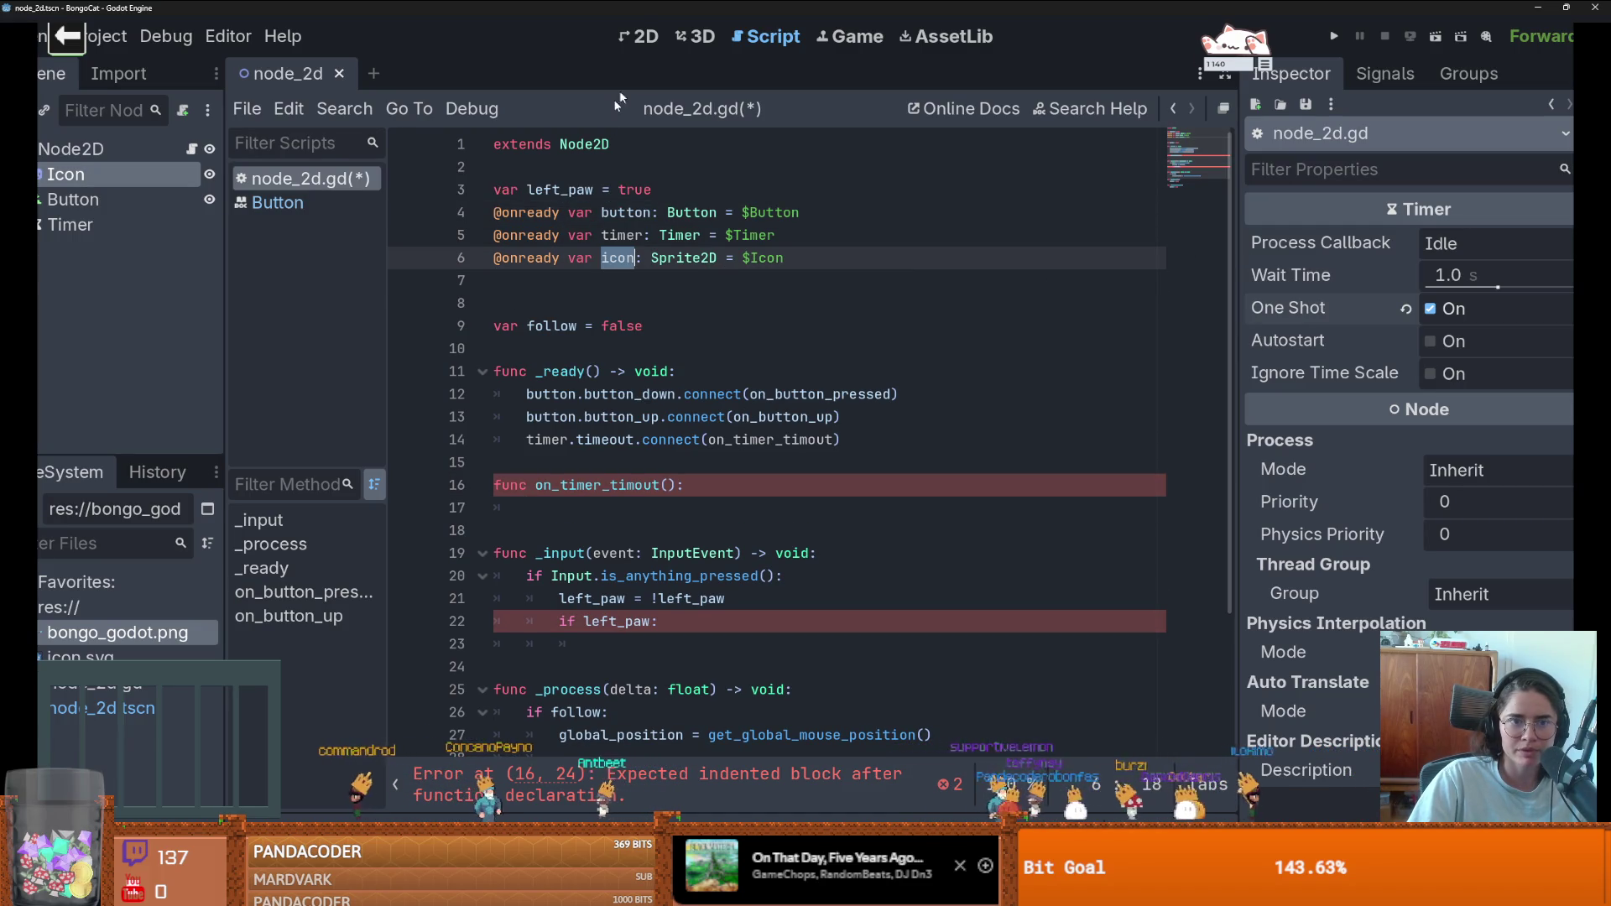
- Add icon.frame = 0 to the timer timeout handler in node_2d.gd
key("ctrl+F1")
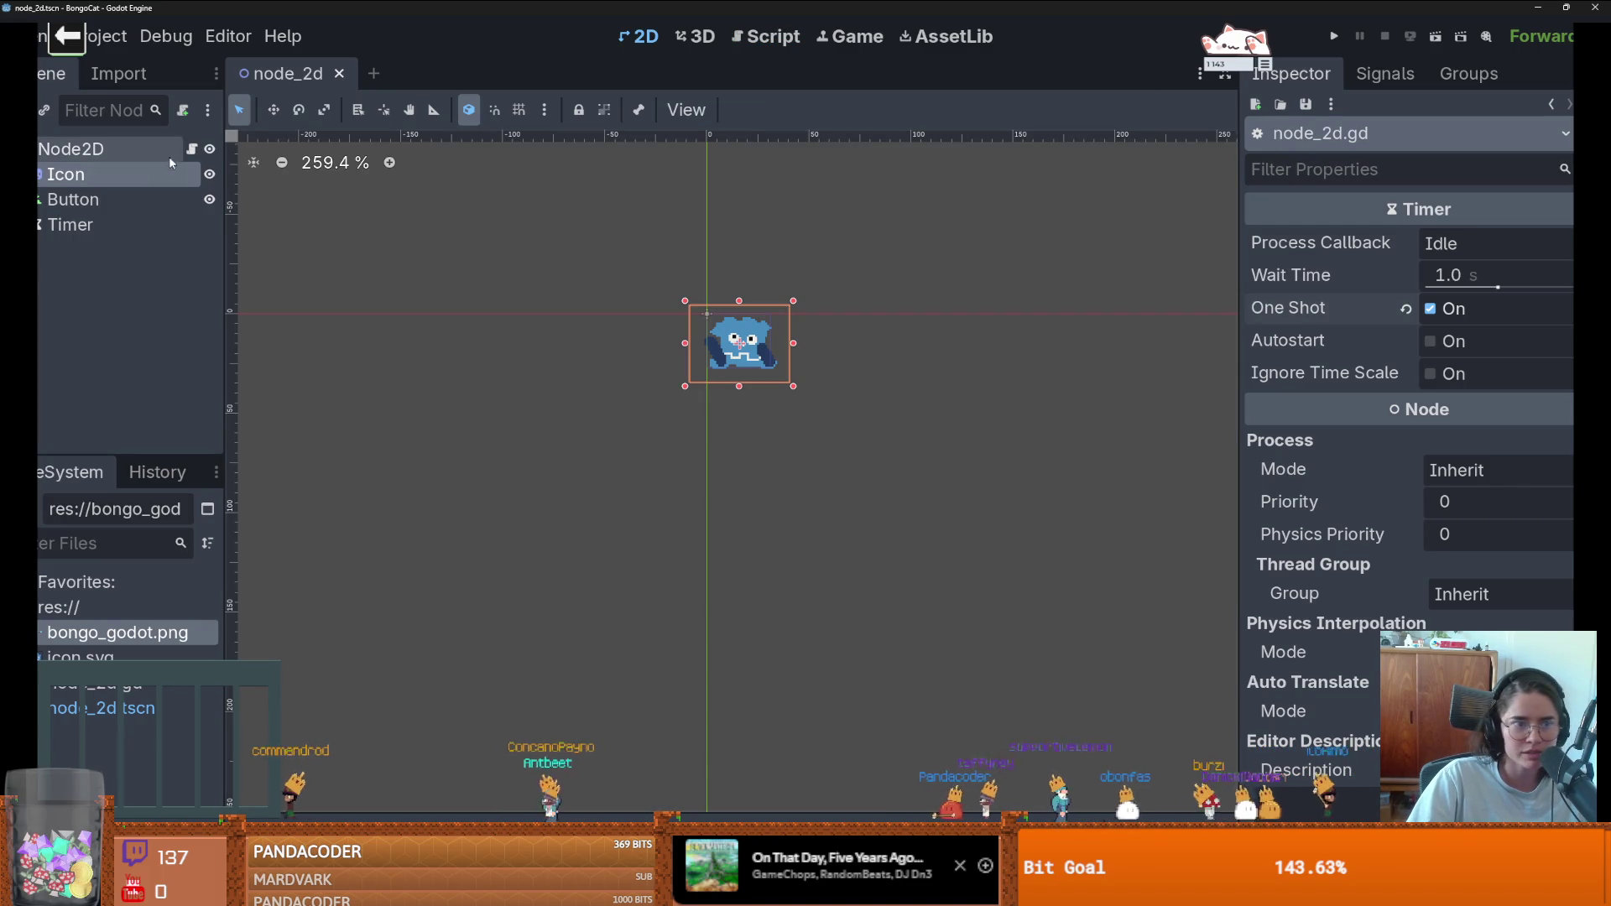
key("ctrl+F3")
left_click(615, 500)
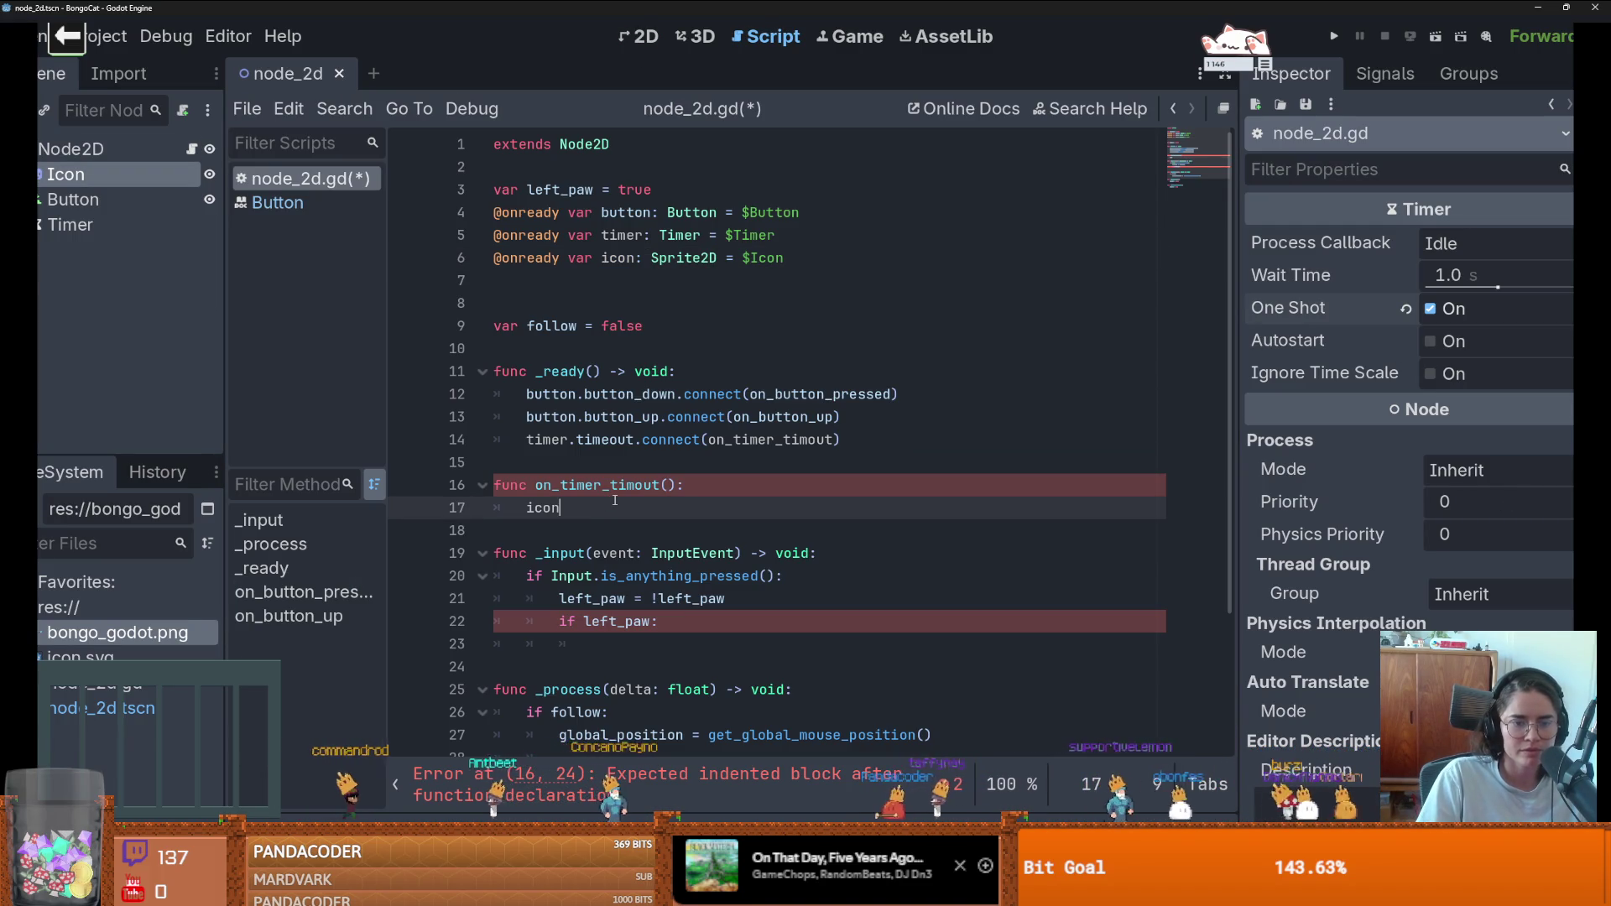
type("icon.f")
key("Down")
key("Down")
key("Return")
type("= 0")
- Set icon.frame = 1 inside the if left_paw branch of _input
scroll(687, 520, "down", 2)
scroll(687, 519, "down", 2)
left_click(623, 468)
key("Tab")
type("ic")
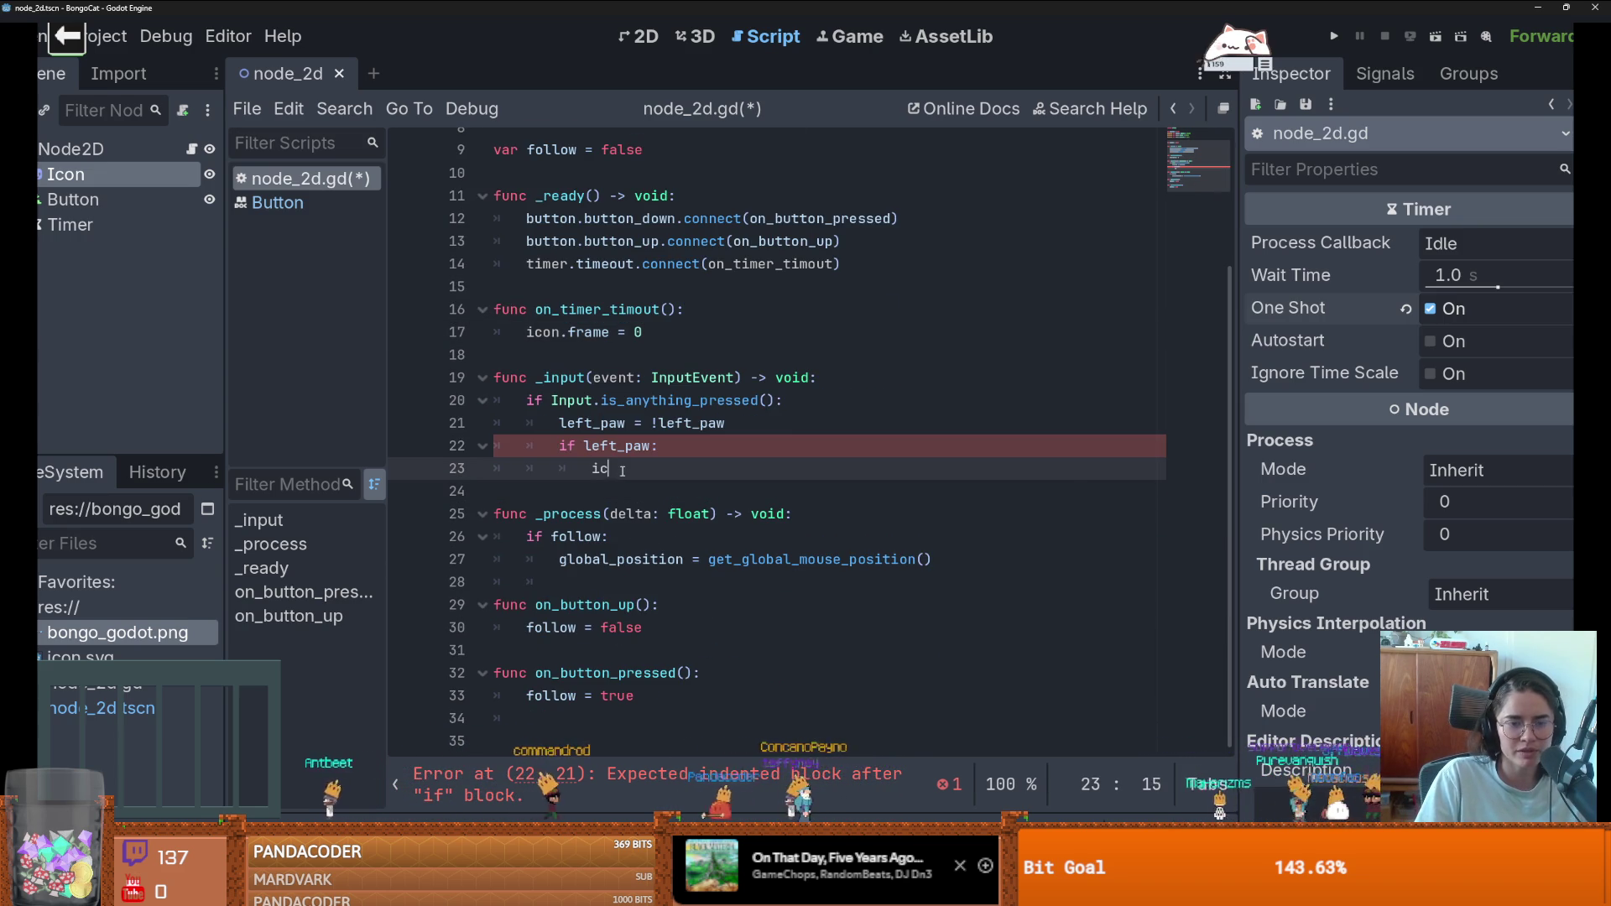
type("on.f")
key("Return")
type("= 1")
key("Return")
type("else:")
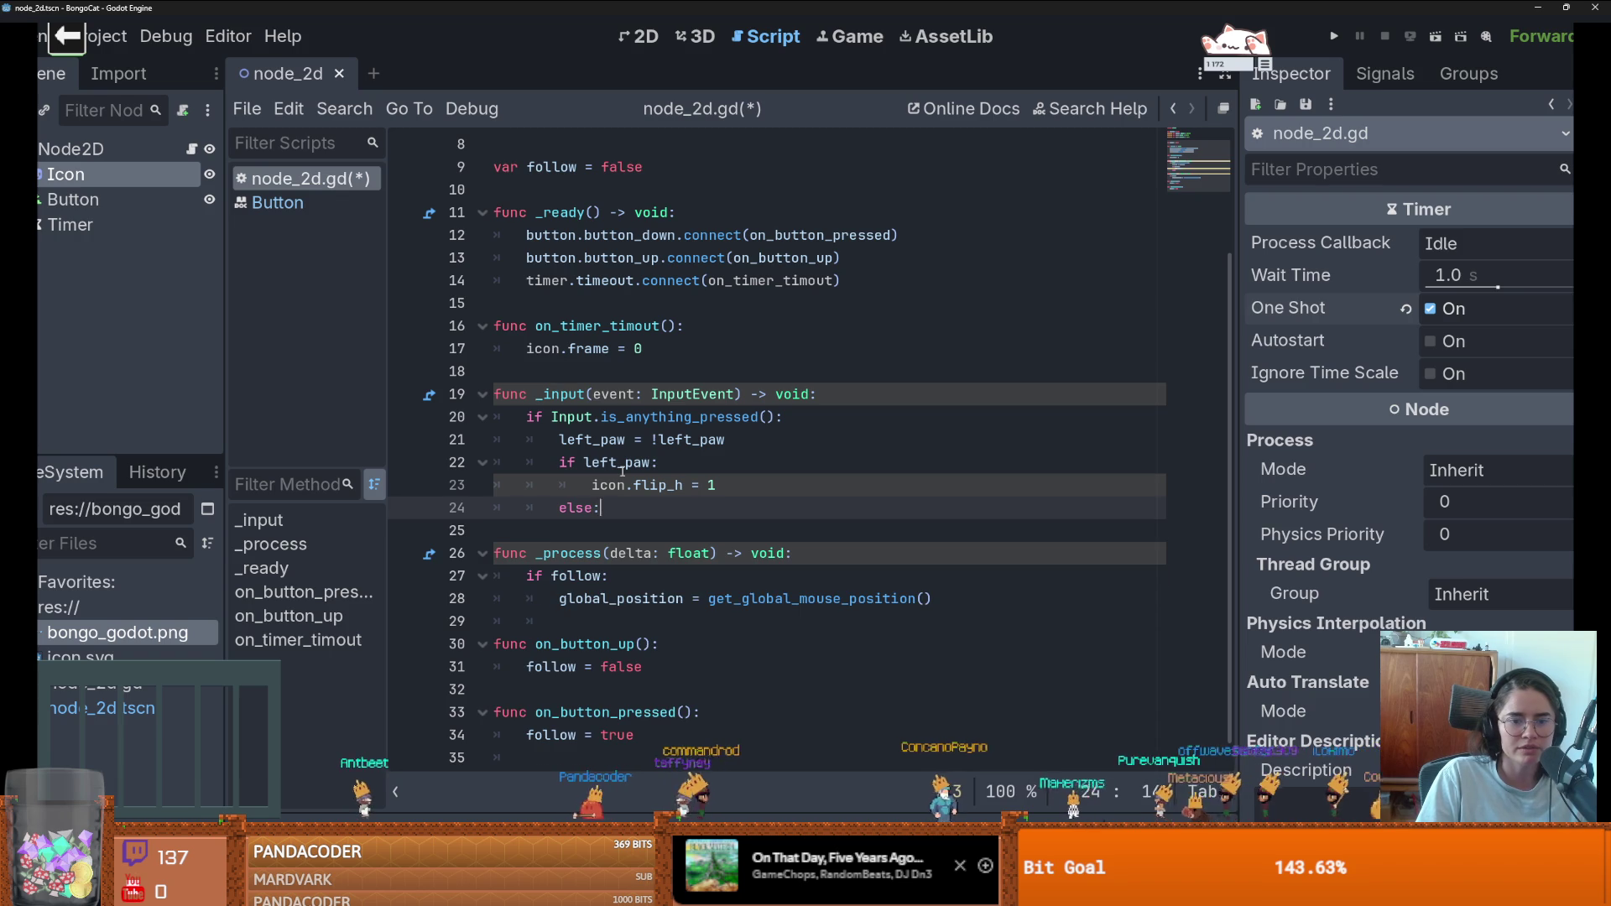
- Make the else branch set icon.frame = 2, save the script and run the project
key("Return")
type("i")
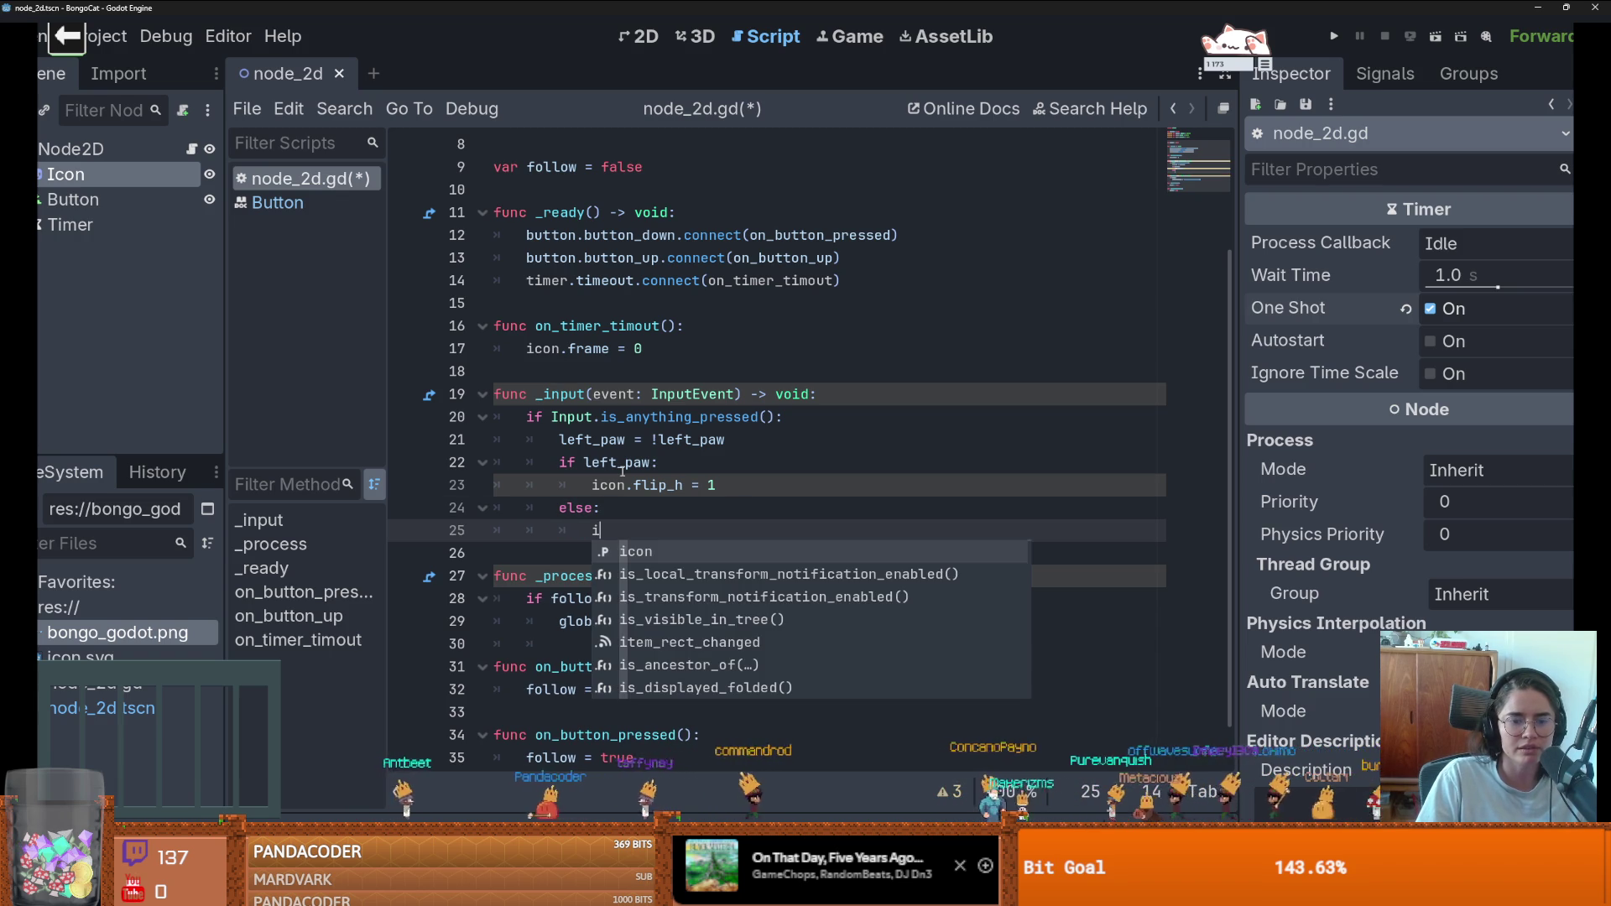
double_click(658, 485)
type("f")
left_click(690, 551)
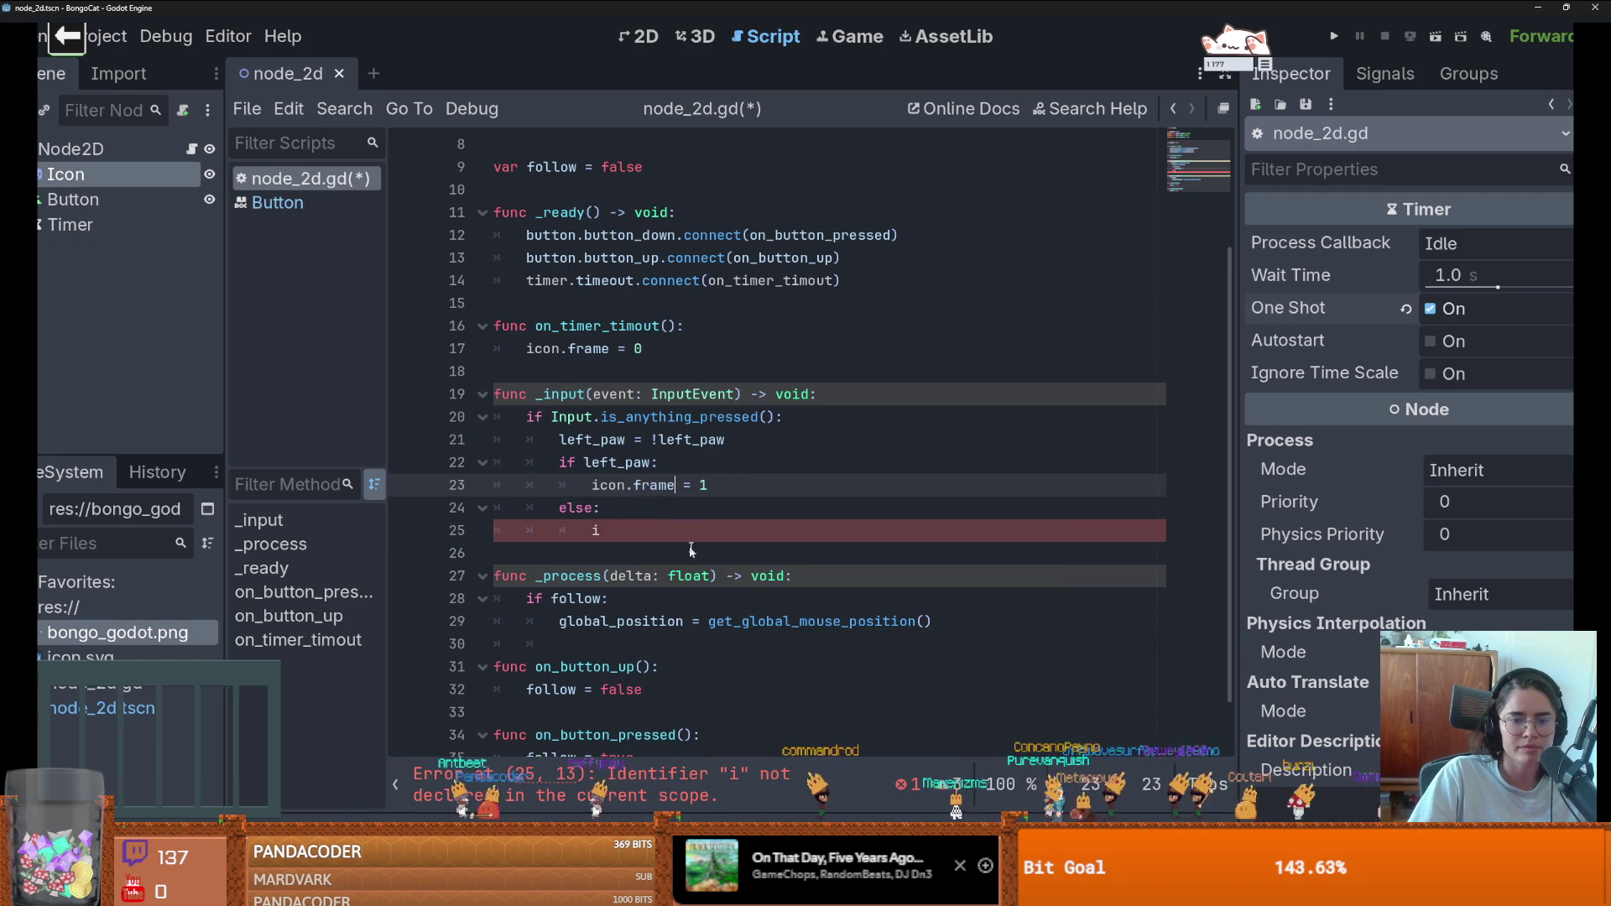
mouse_move(710, 485)
left_mouse_down()
mouse_move(591, 485)
mouse_move(725, 528)
left_mouse_up()
key("ctrl+c")
key("ctrl+v")
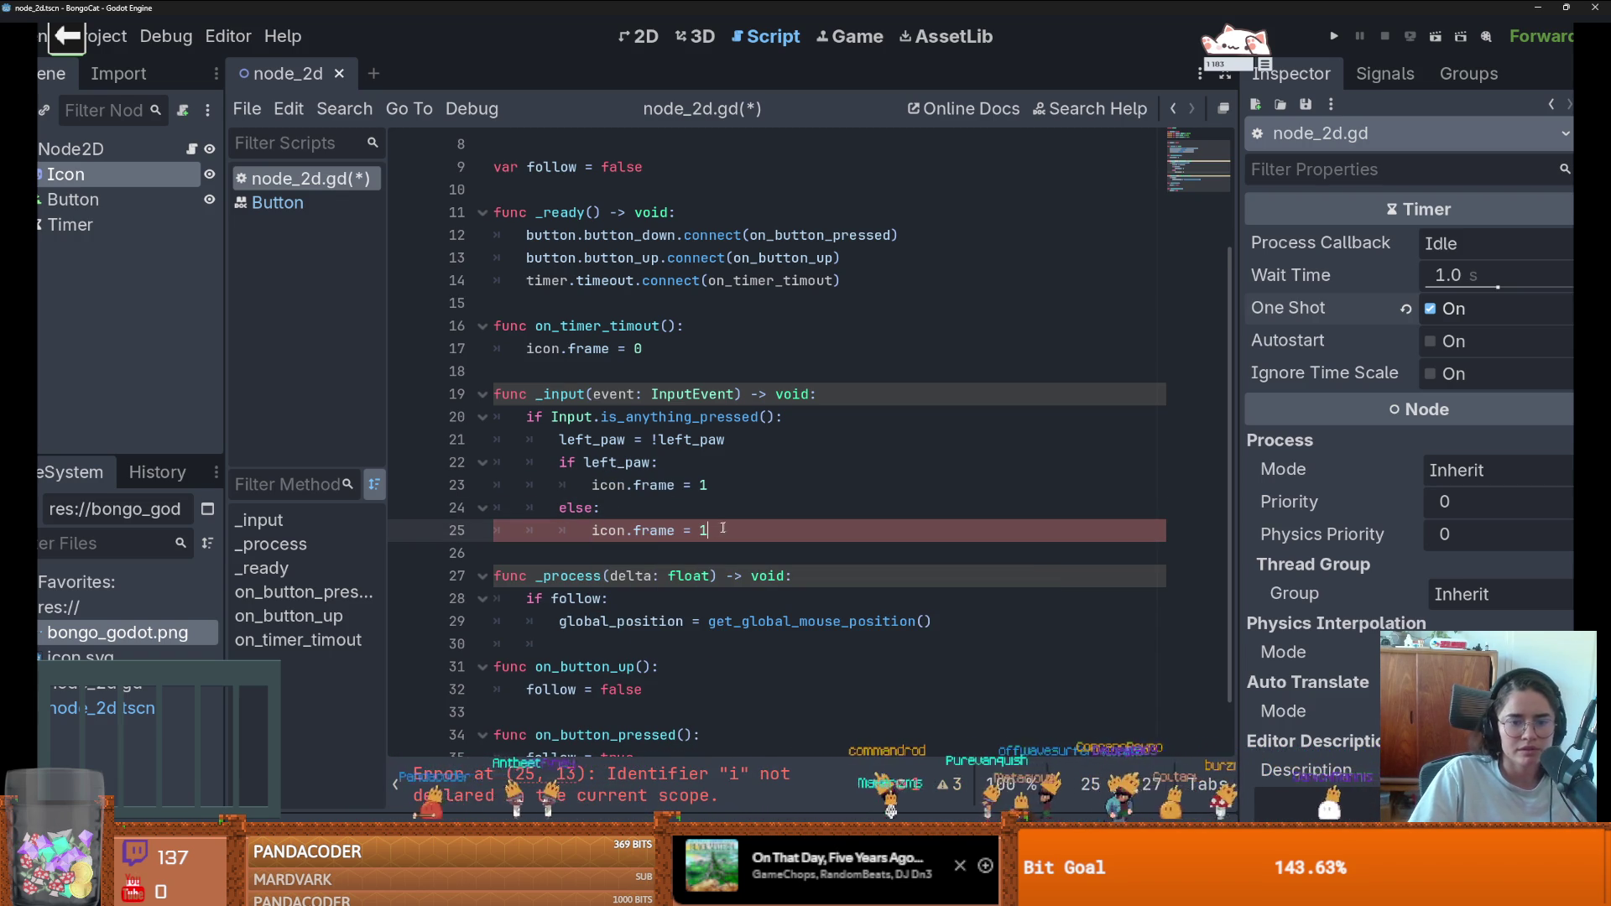
key("BackSpace")
type("2")
key("ctrl+s")
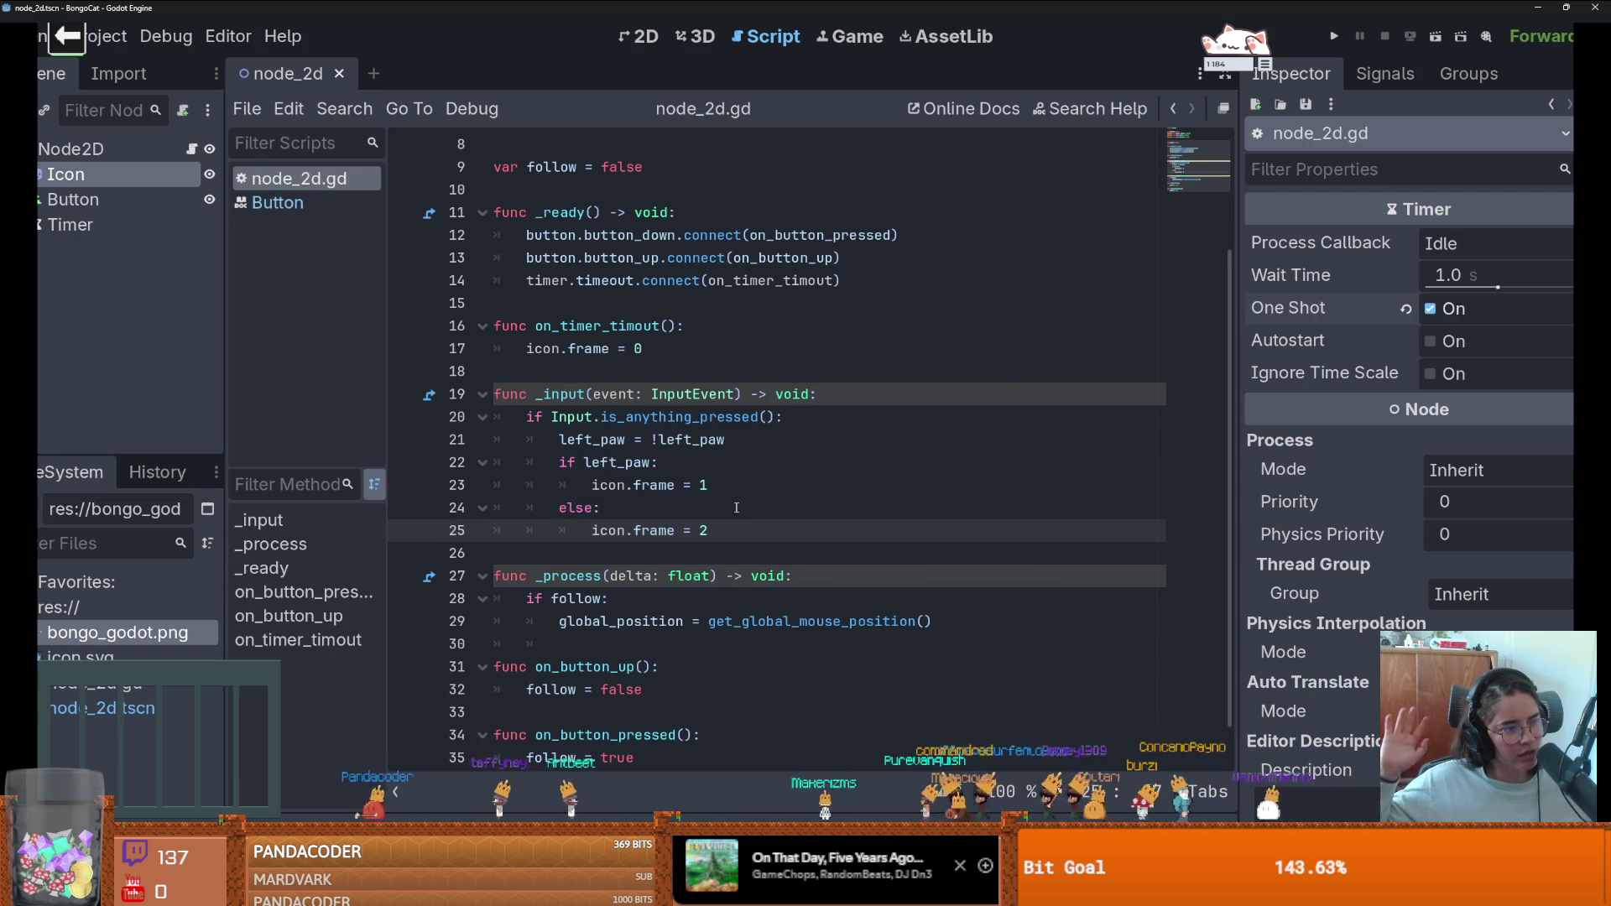
left_click(1334, 37)
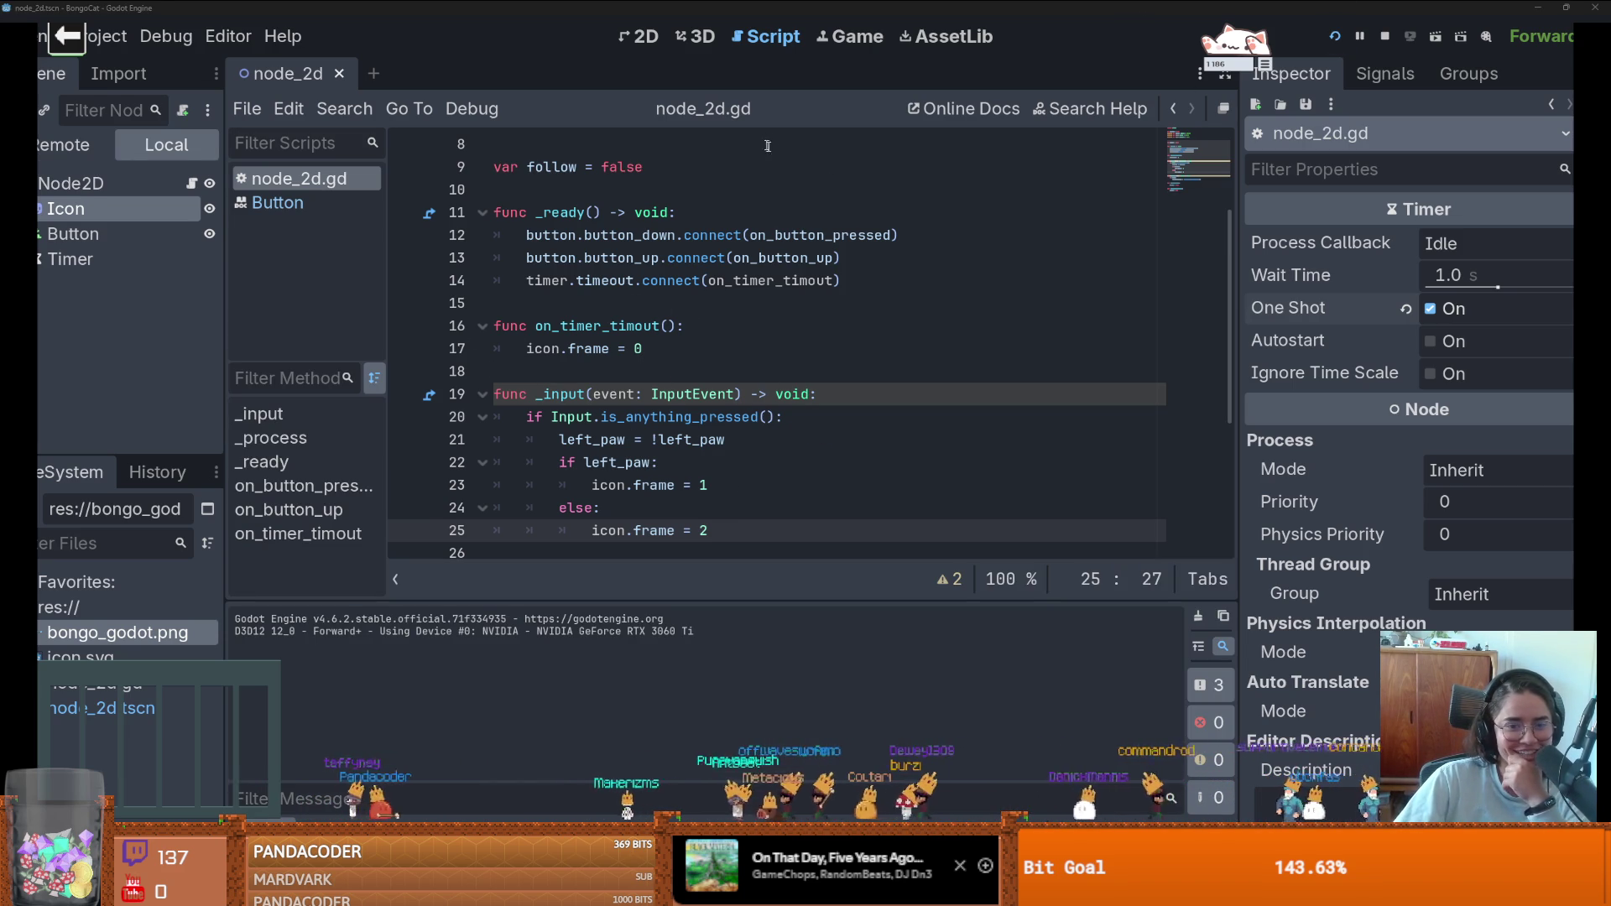
- Review script lines 17 and 21 while restoring the editor to full screen
left_click(844, 352)
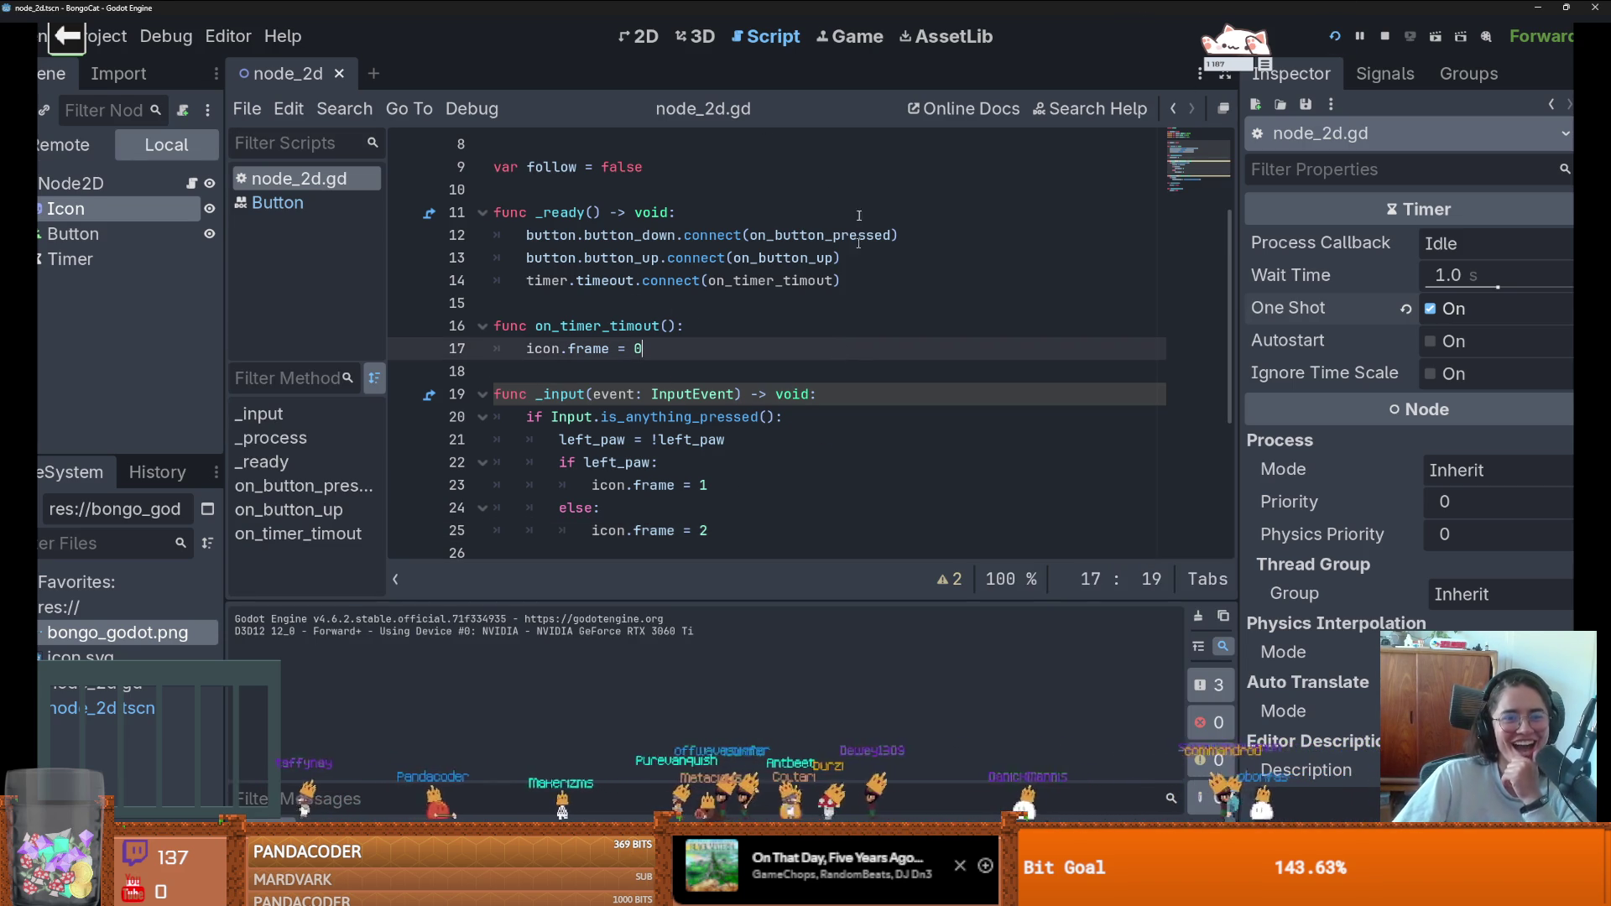
key("super+Down")
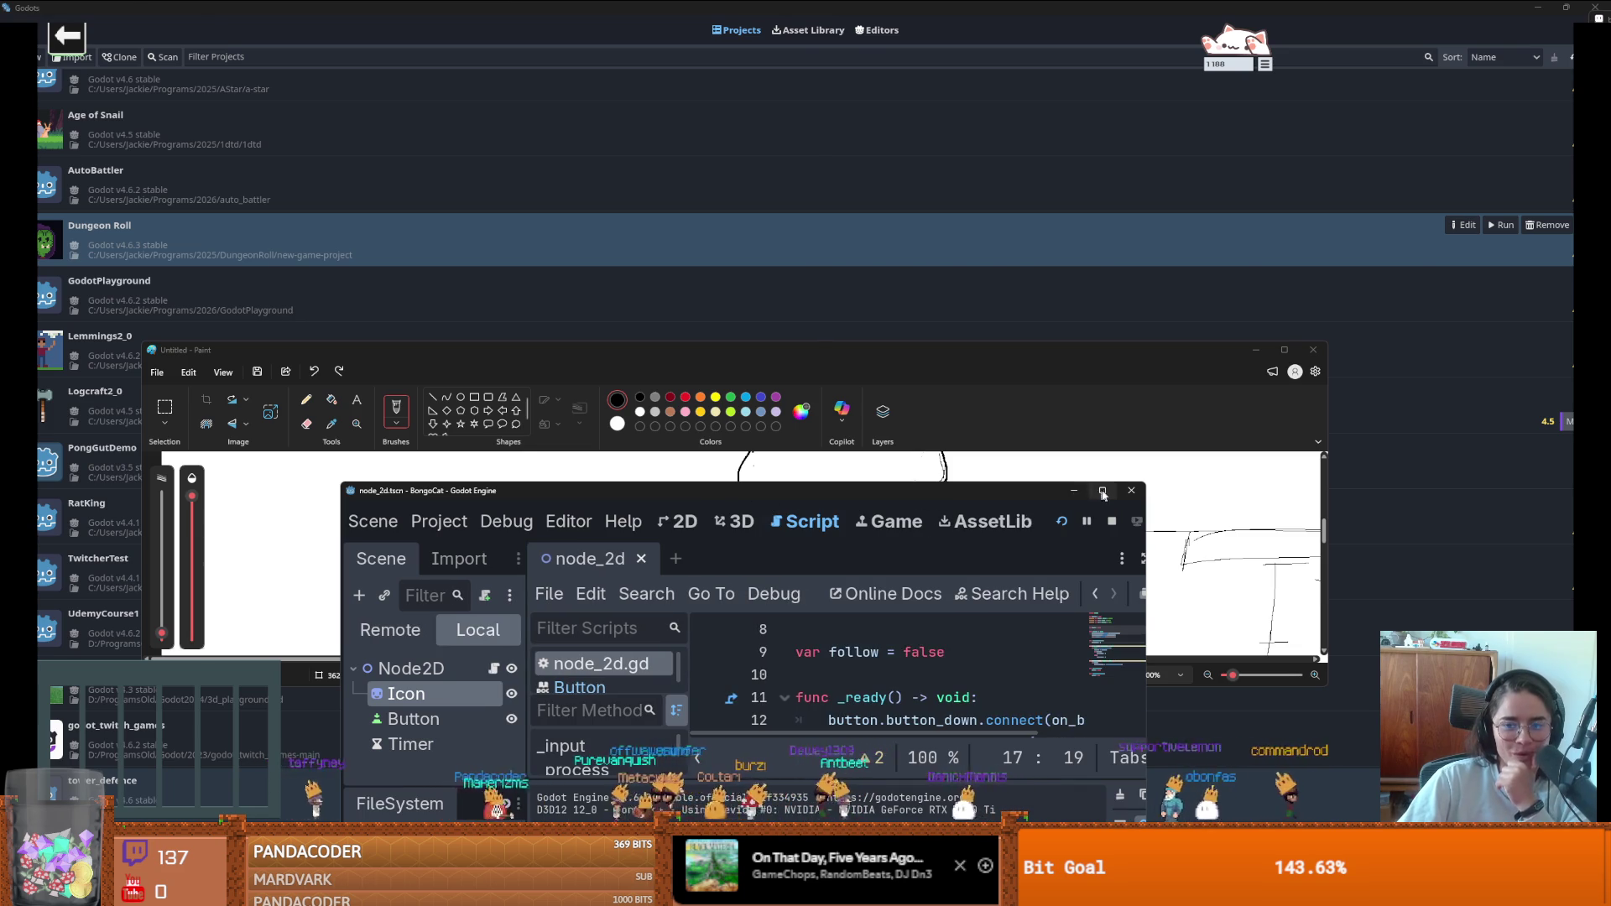
left_click(1101, 492)
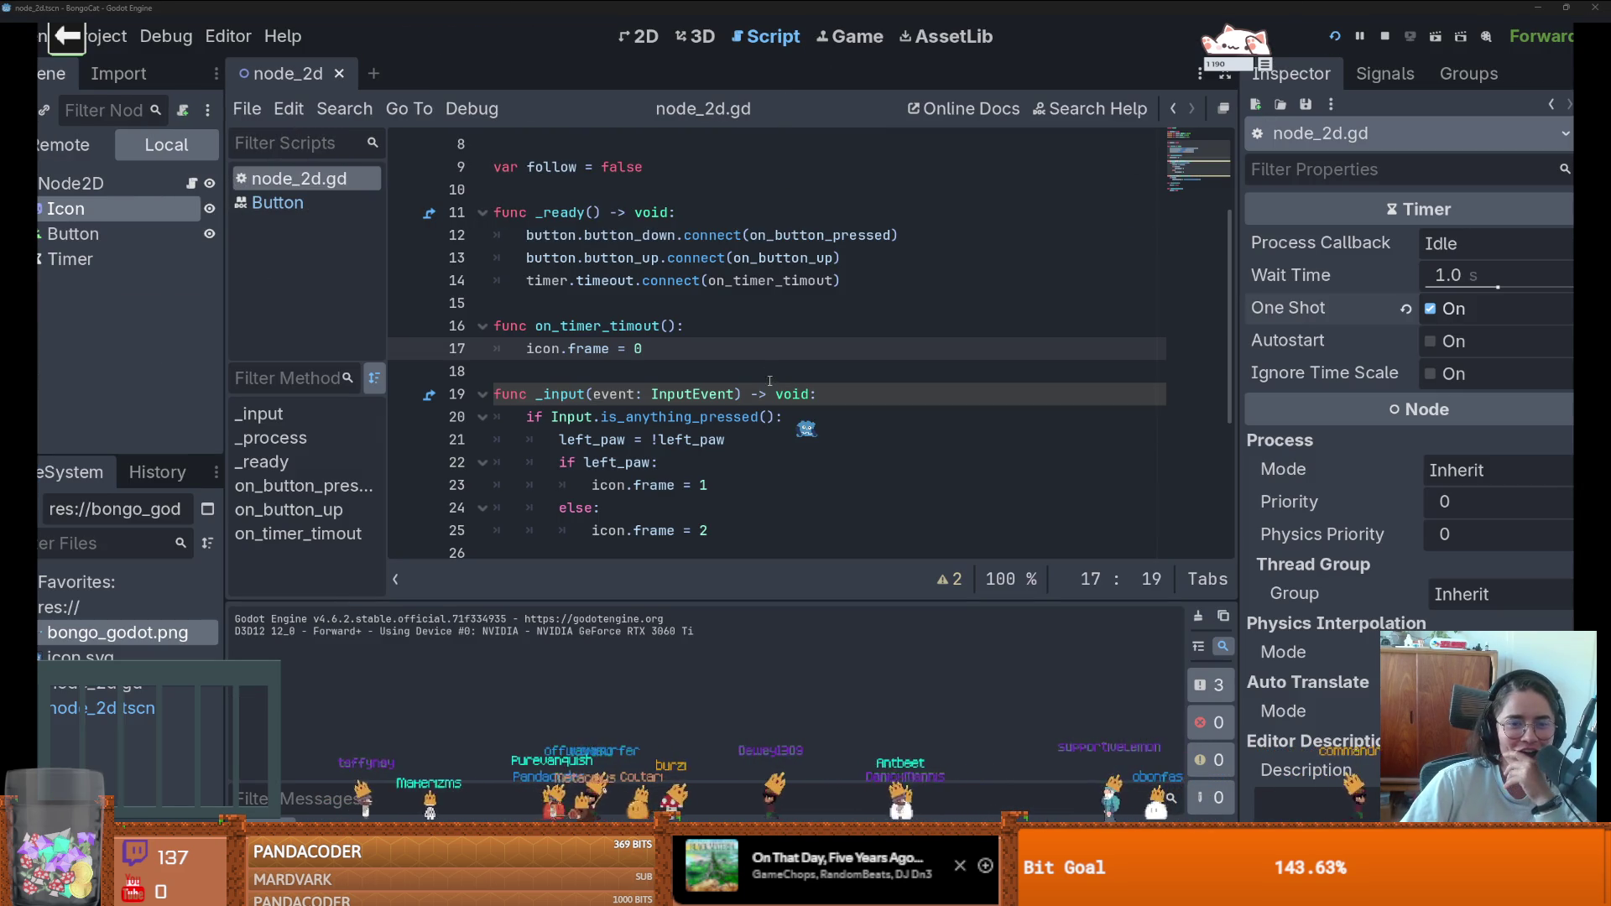
left_click(907, 441)
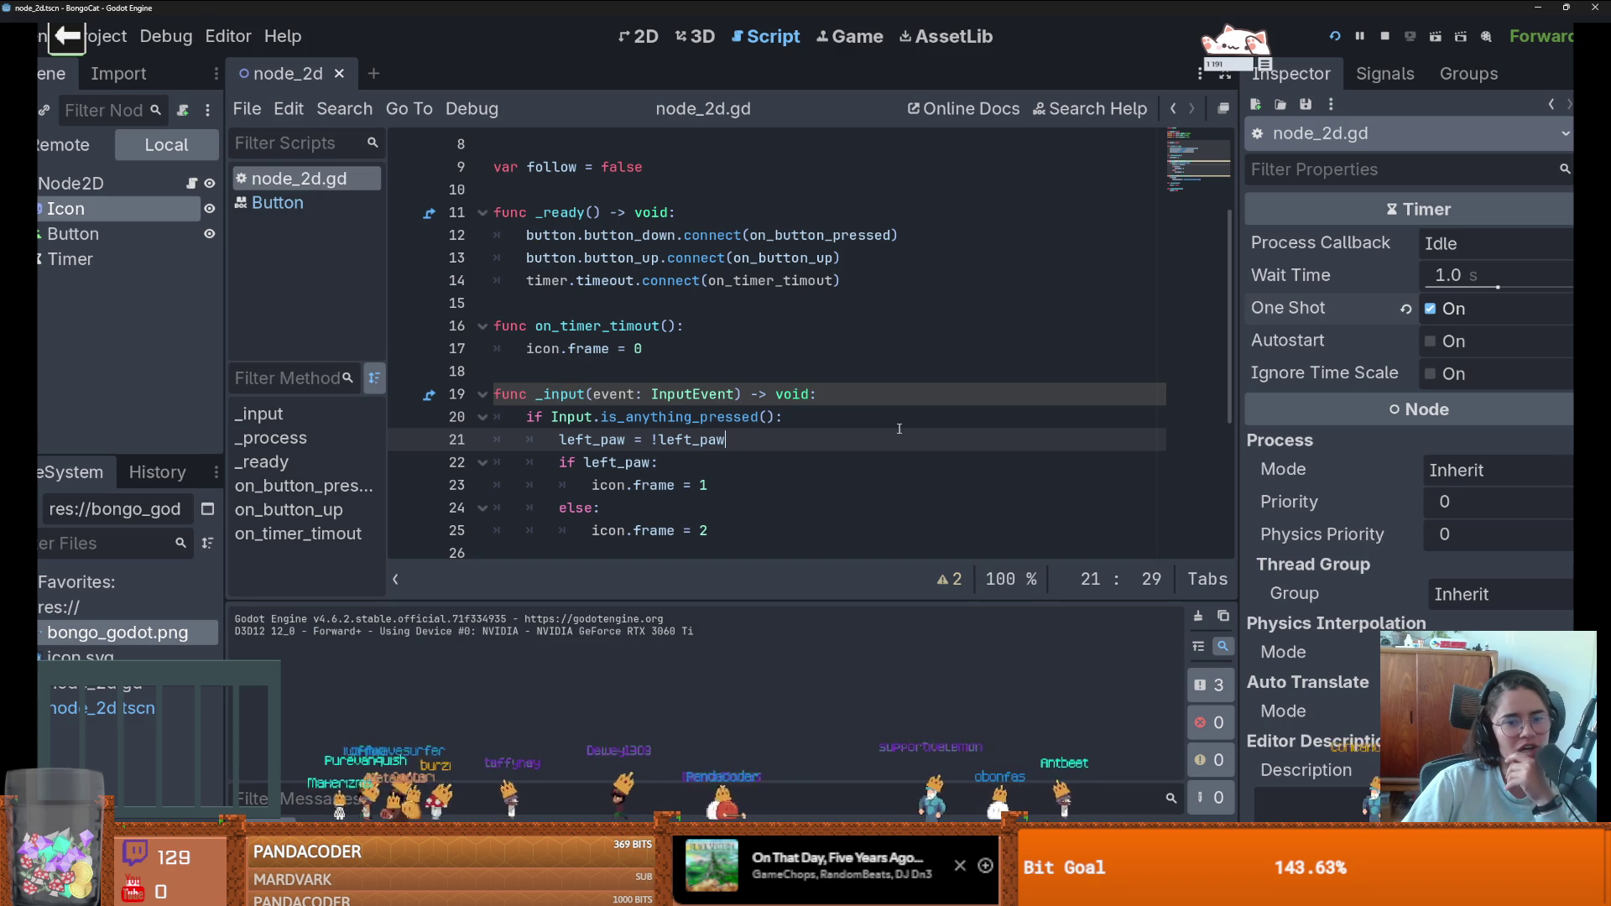
- Enable Always on Top in Project Settings' window options, then check where left_paw is used
left_click(105, 36)
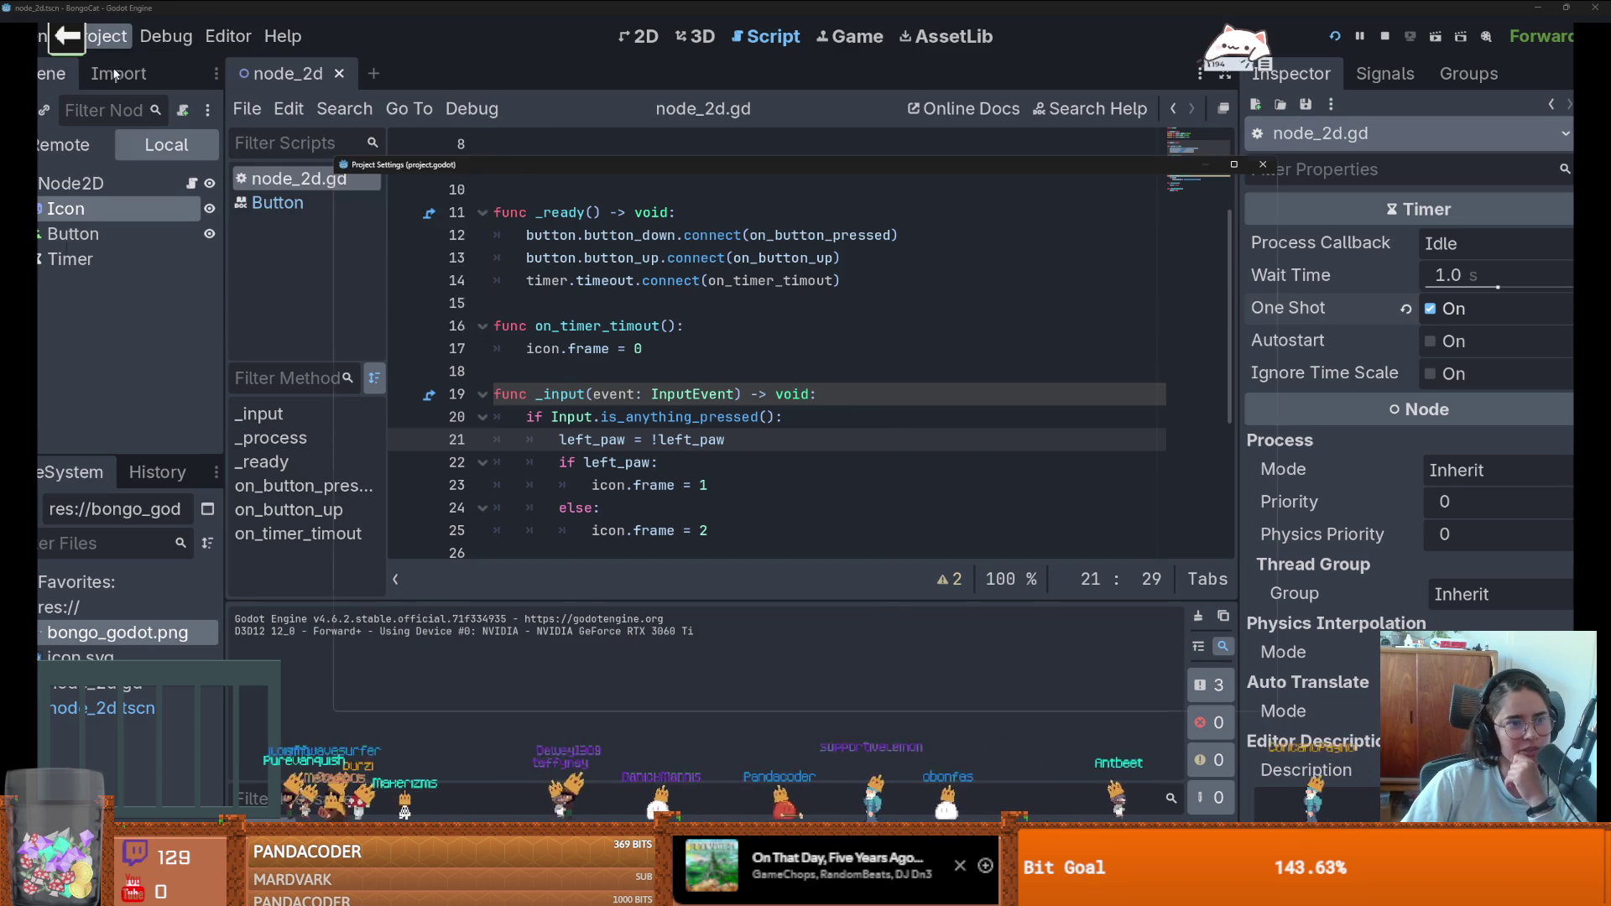
left_click(125, 62)
scroll(758, 469, "down", 3)
left_click(894, 500)
left_click(1263, 165)
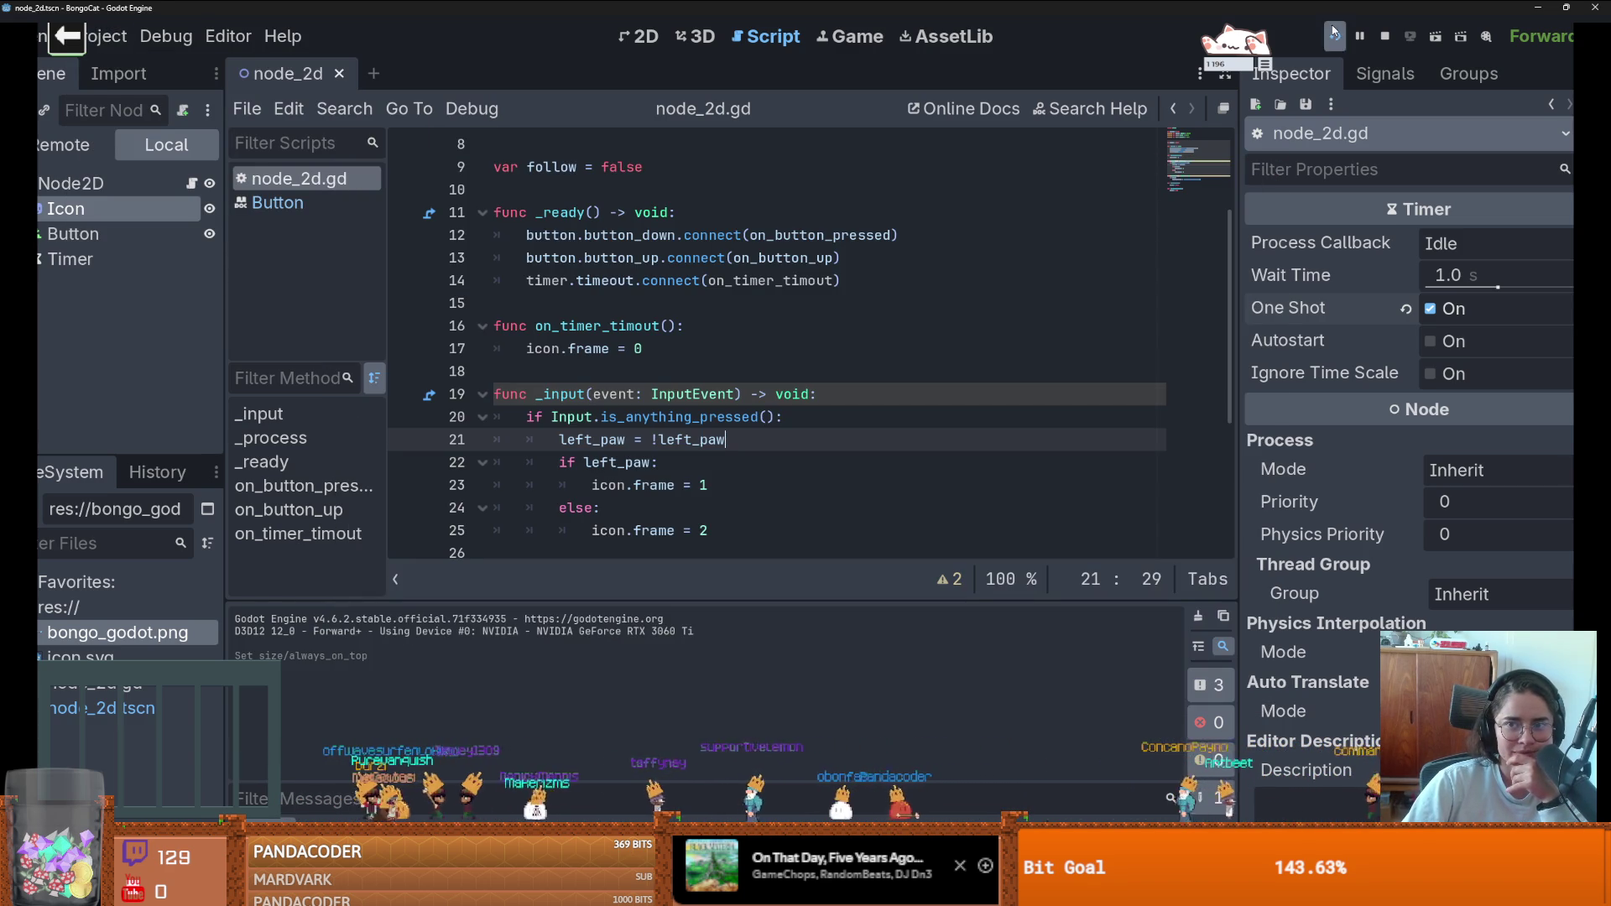
double_click(804, 428)
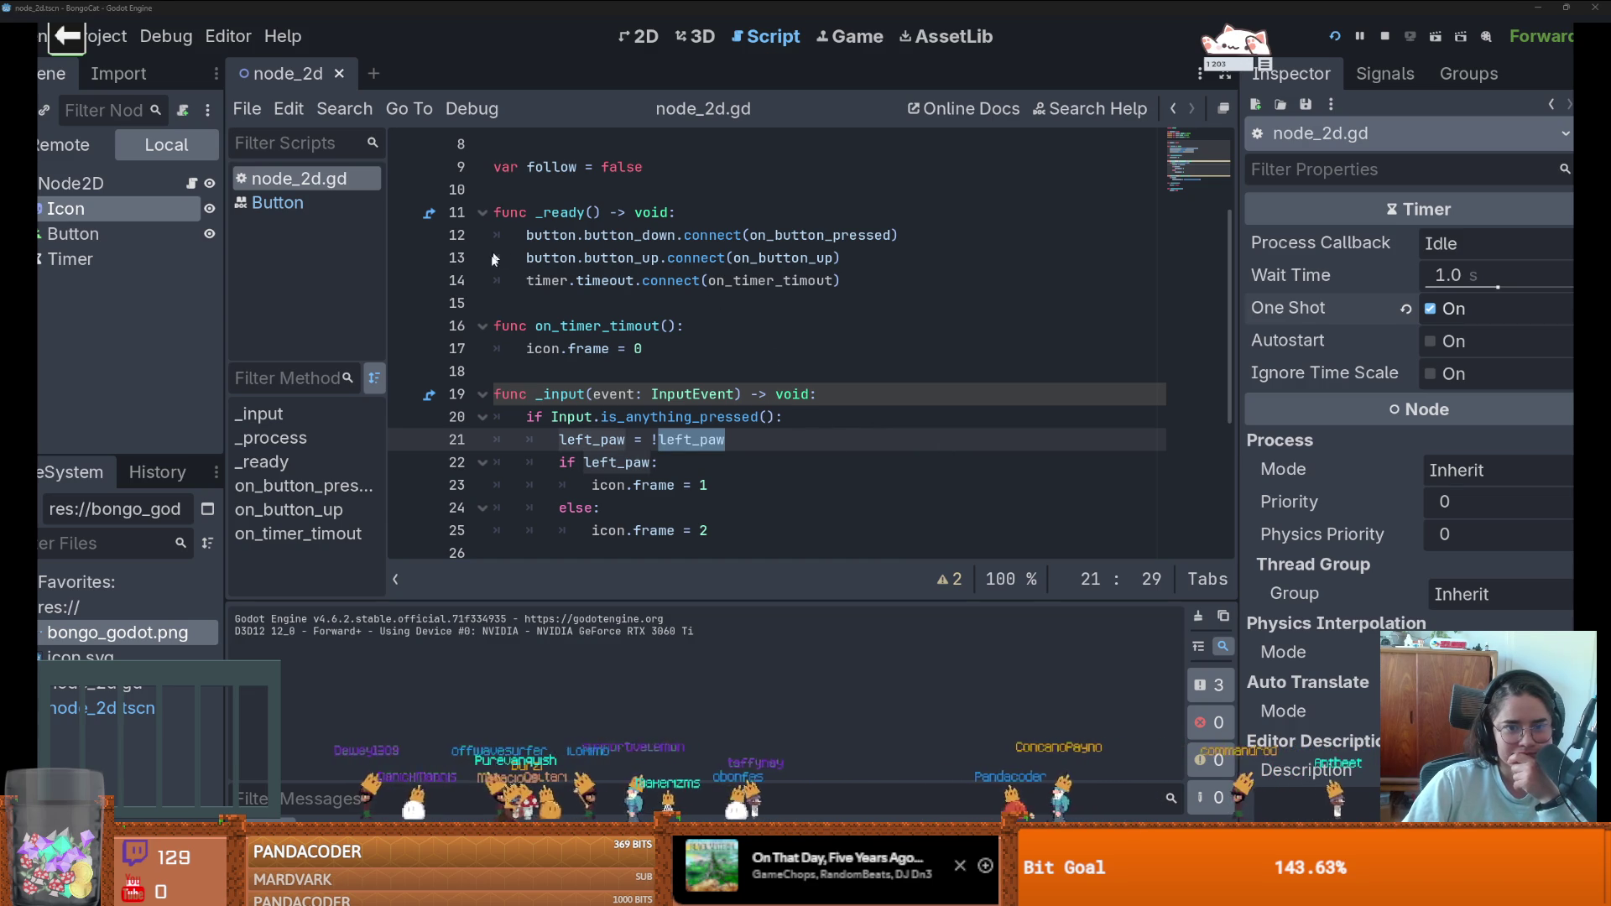
left_click(788, 455)
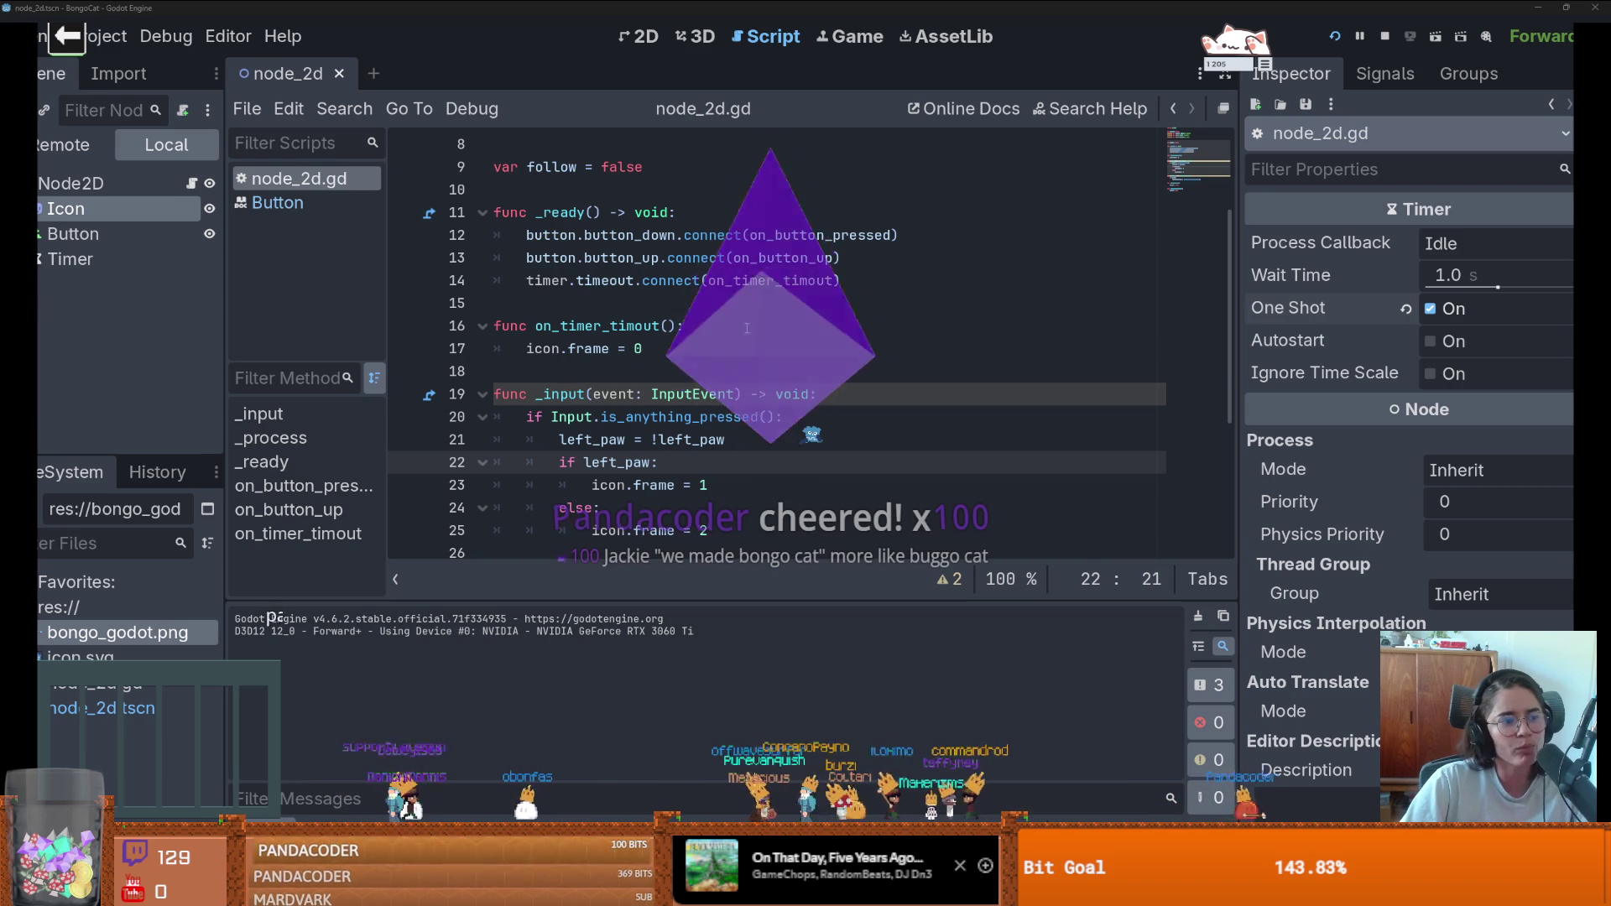
left_click(855, 326)
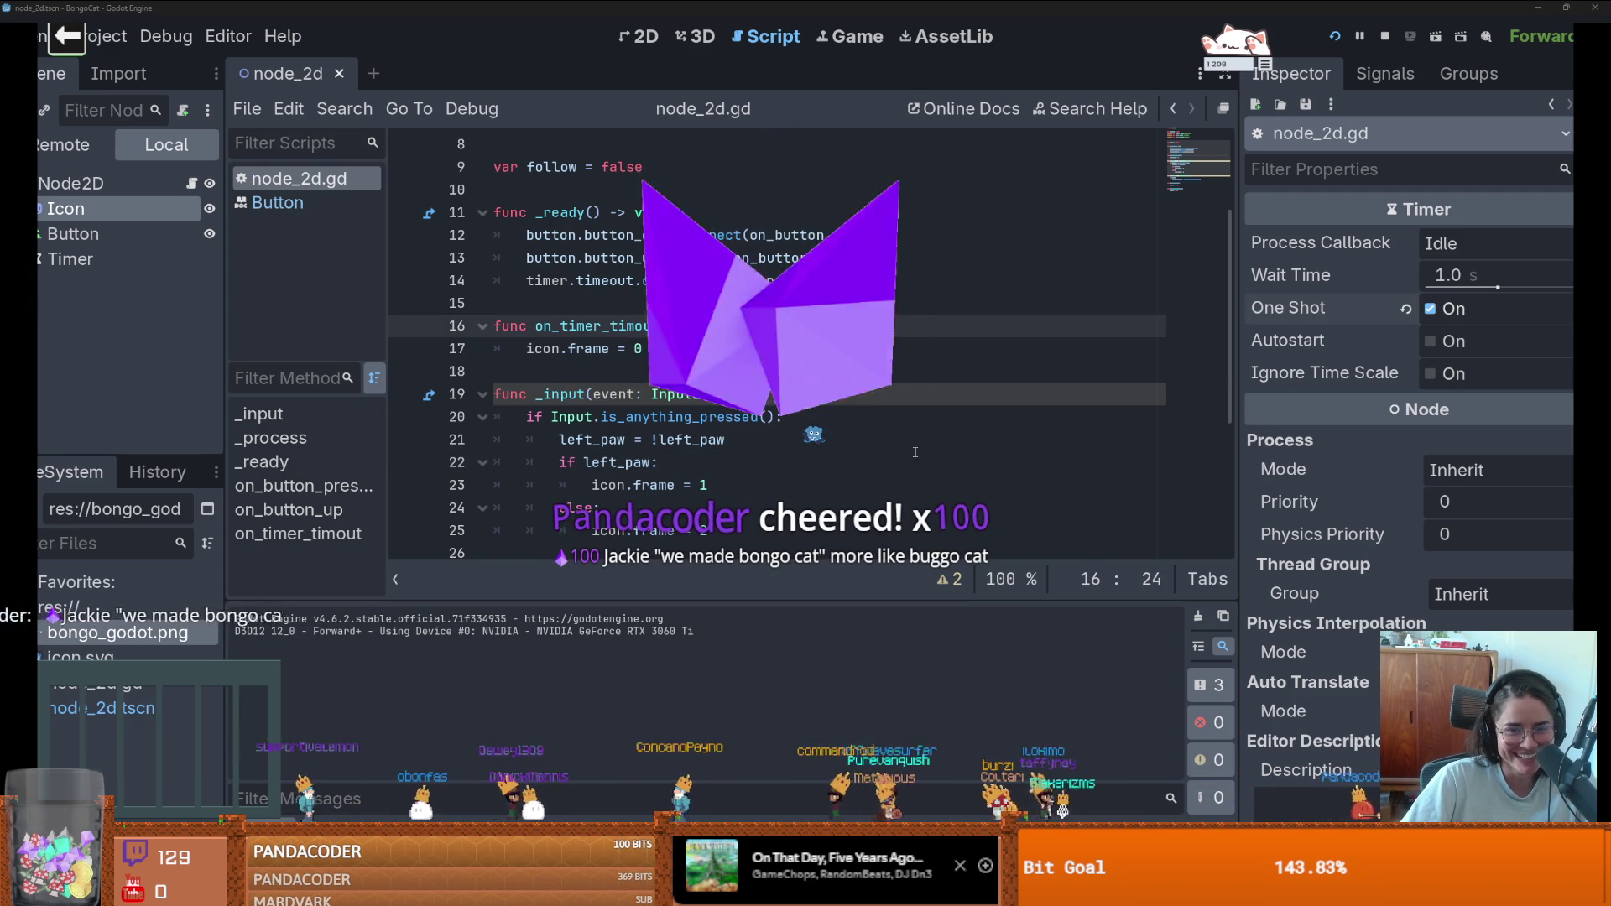
left_click(891, 432)
key("Up")
key("Home")
key("Home")
key("shift+Down")
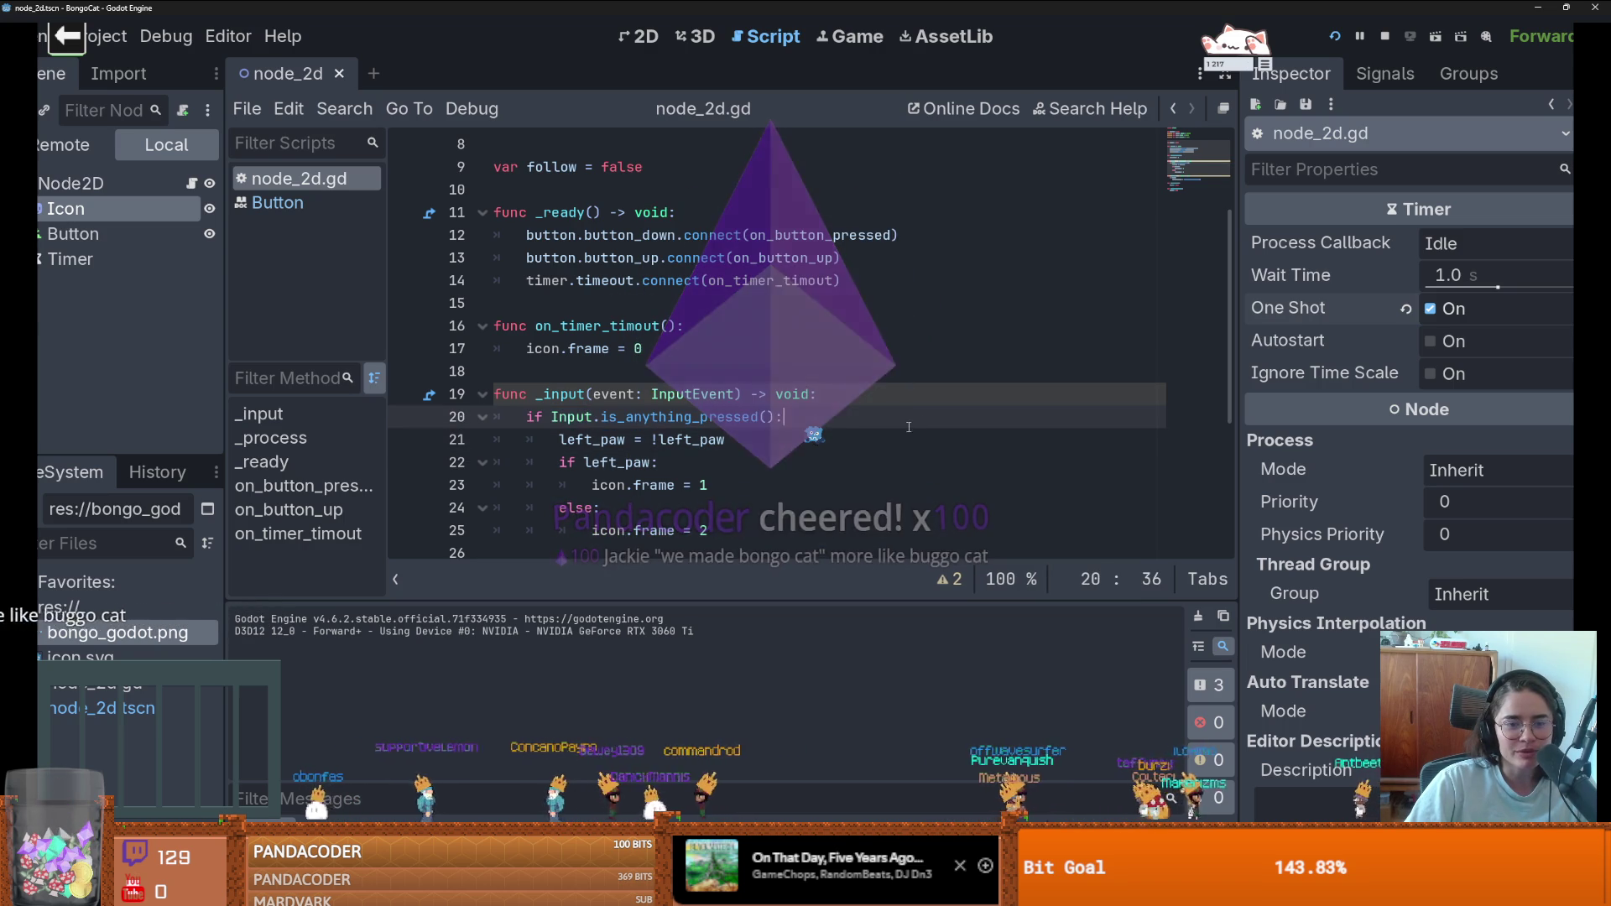
key("shift+Left")
right_click(909, 429)
left_click(883, 421)
scroll(790, 425, "down", 1)
left_click(790, 425)
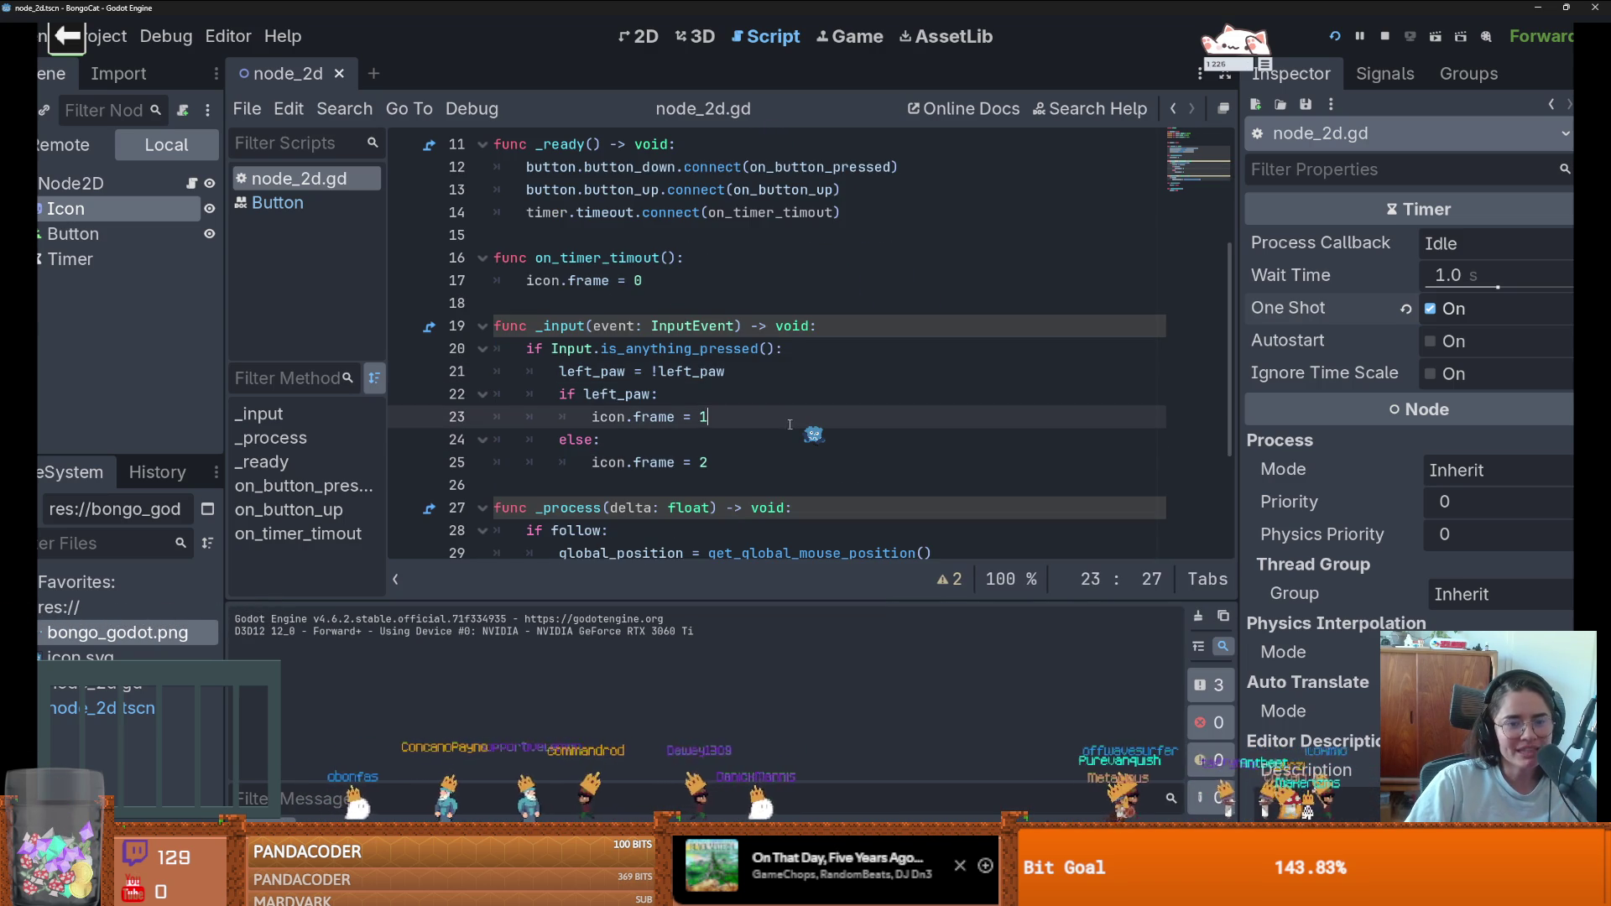
left_click(736, 371)
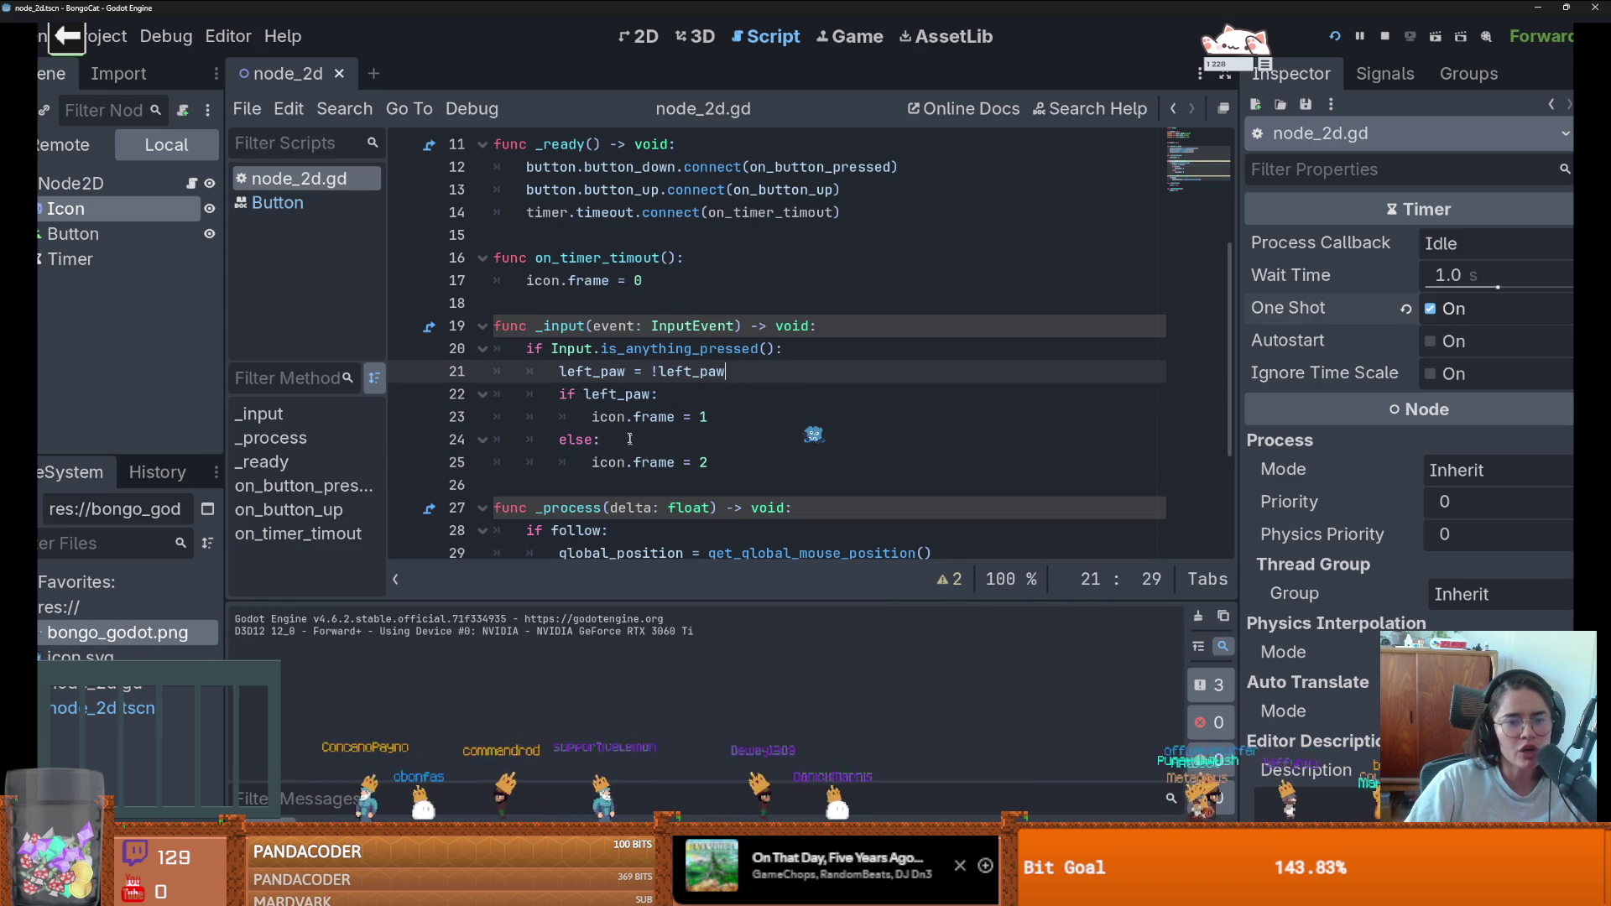
double_click(633, 394)
left_click(584, 439)
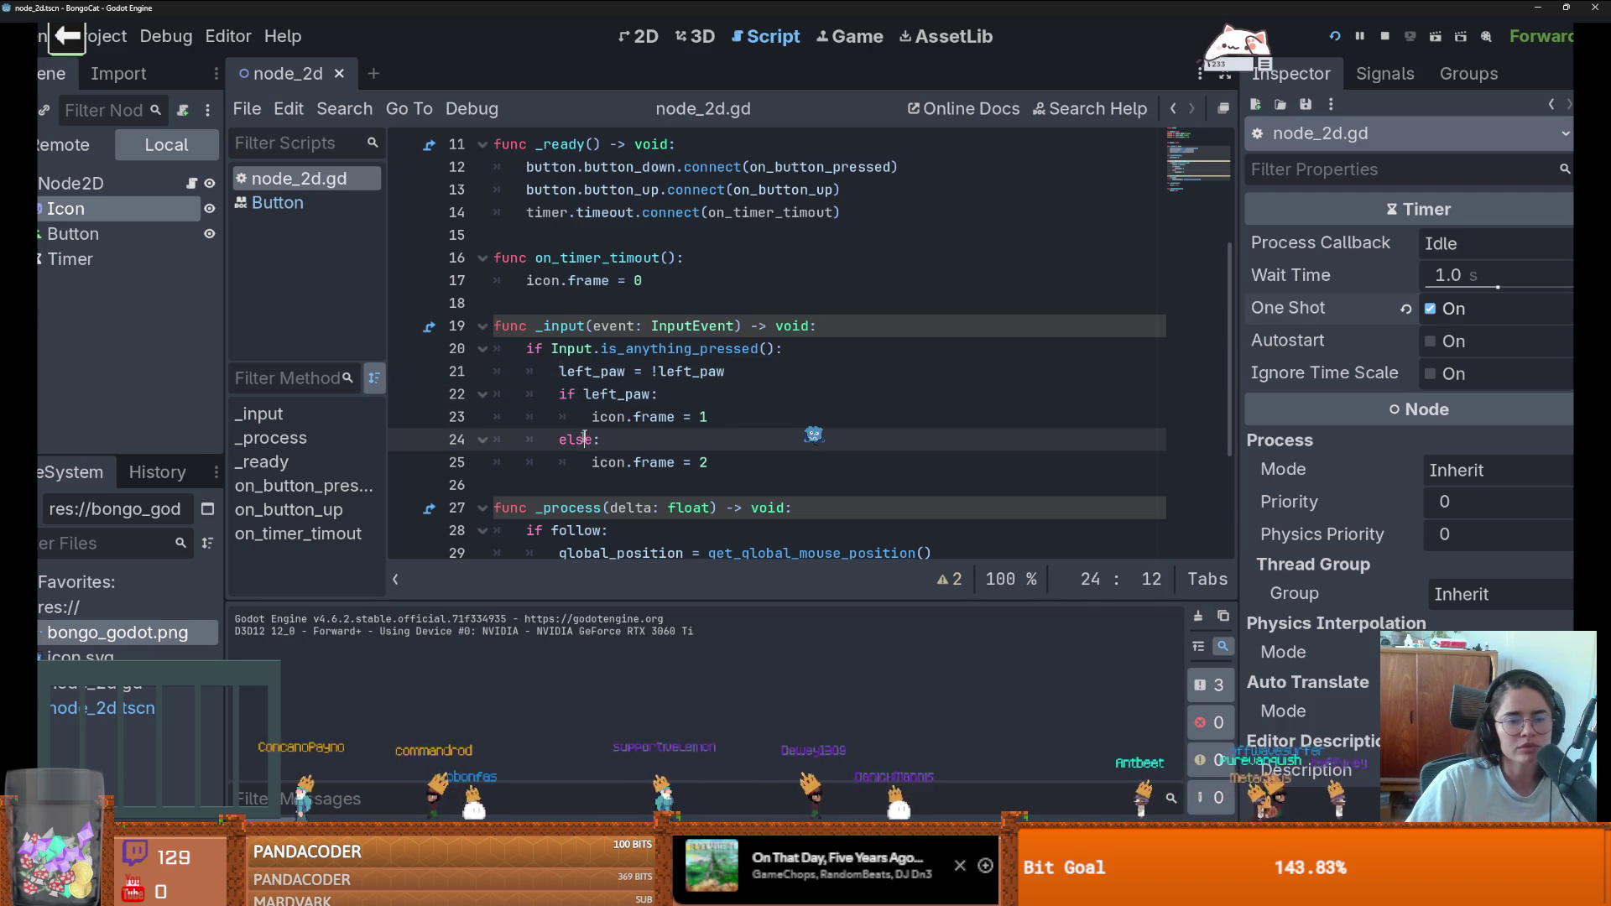
scroll(671, 415, "down", 1)
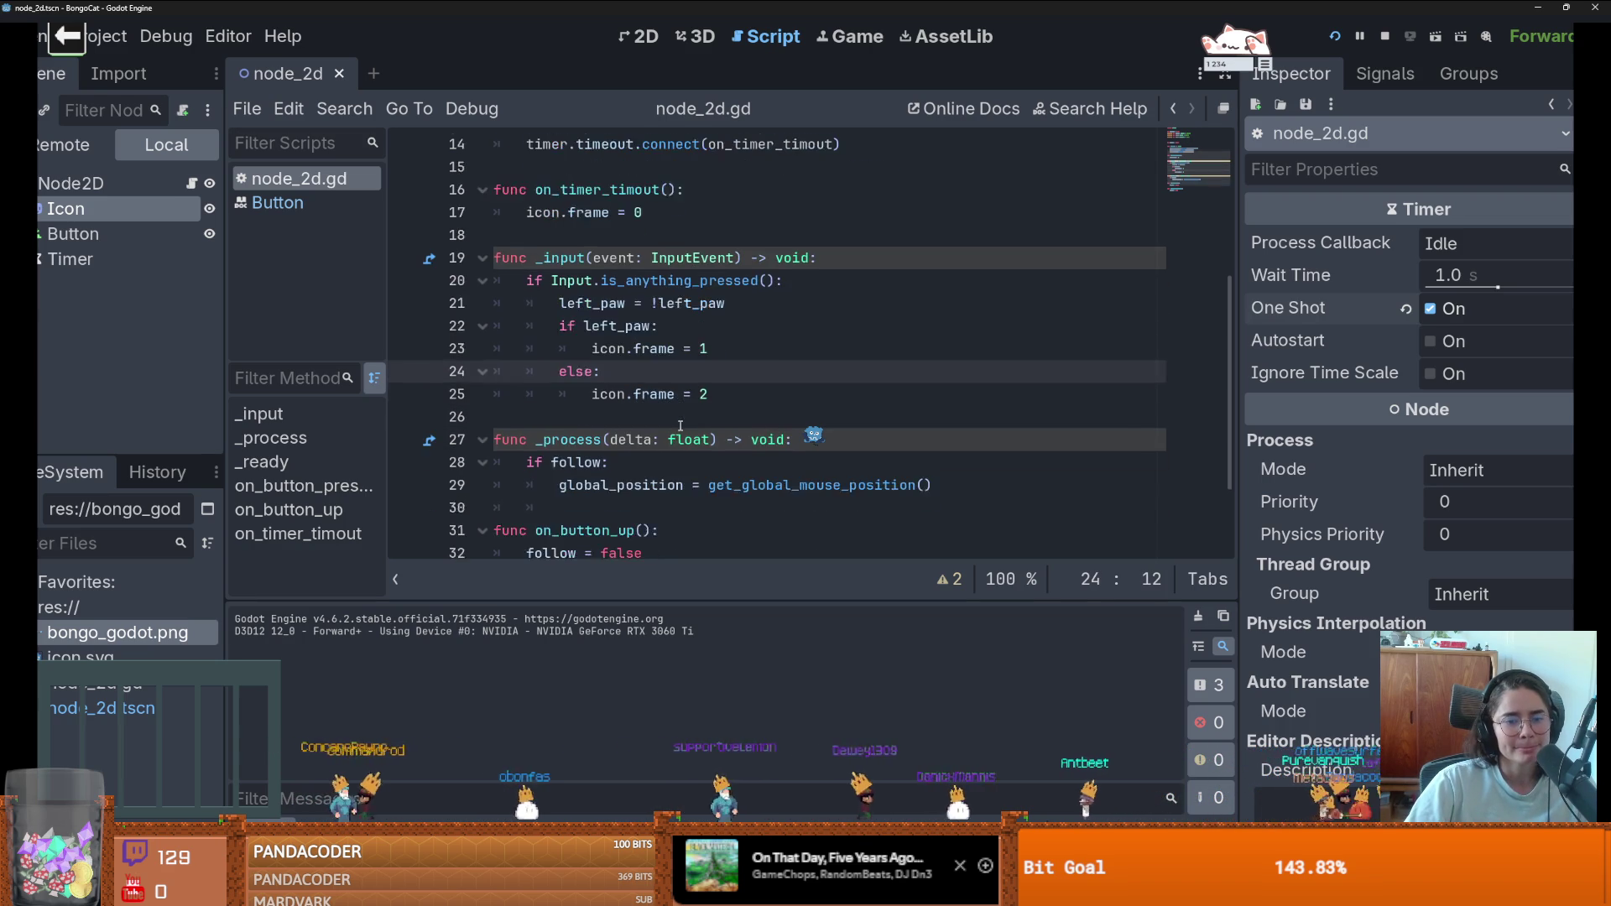
scroll(613, 277, "down", 2)
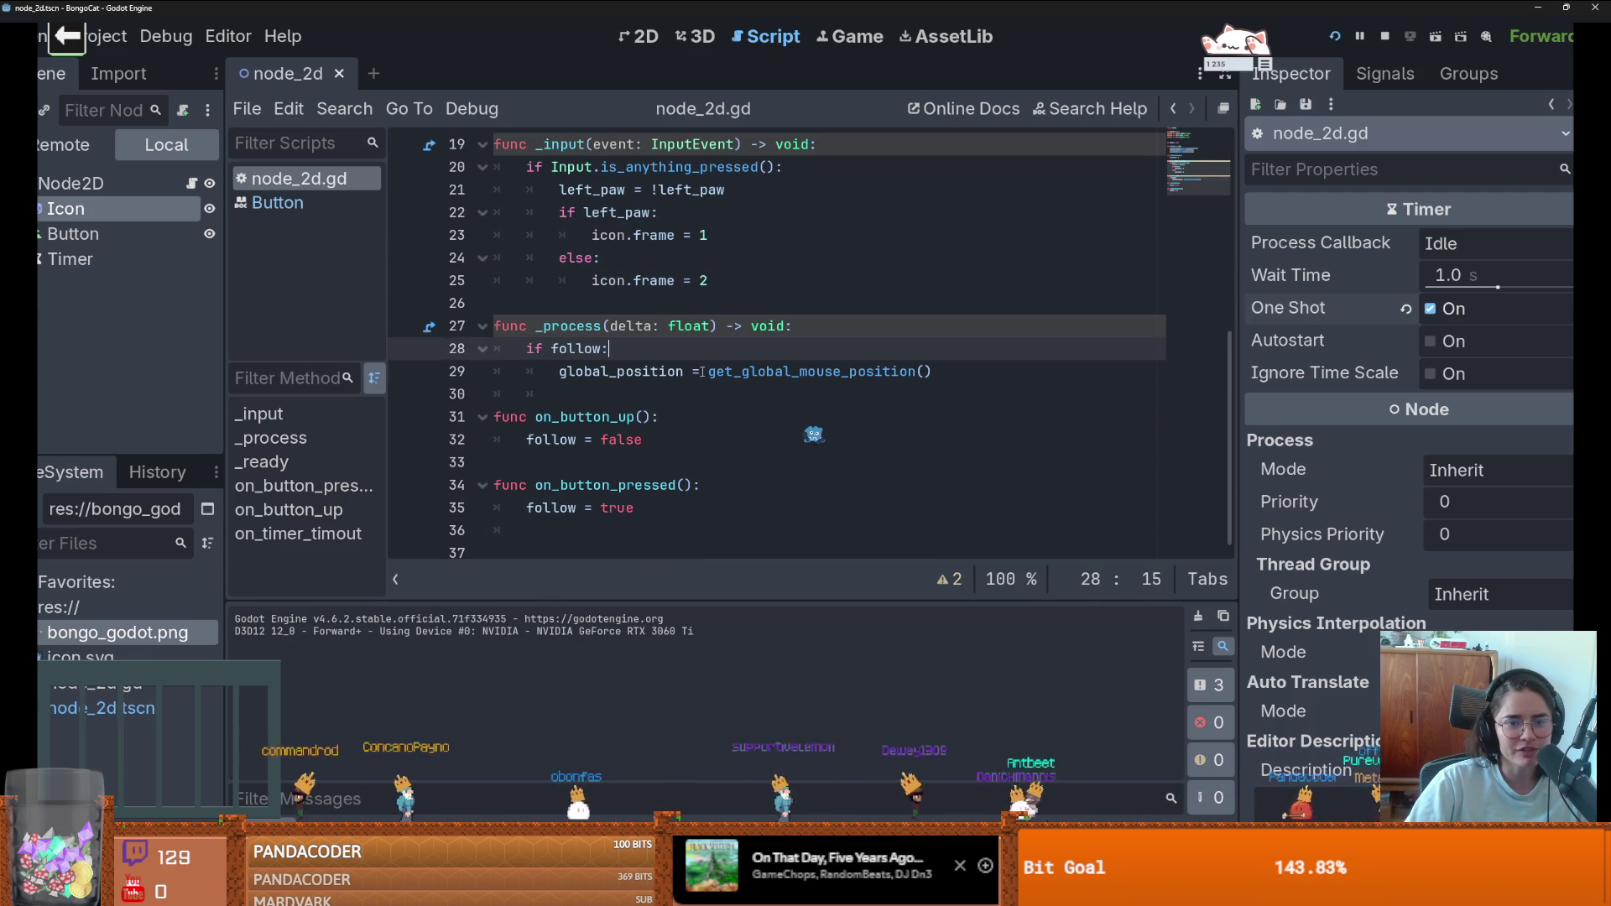
left_click(948, 371)
left_click_drag(948, 371, 710, 371)
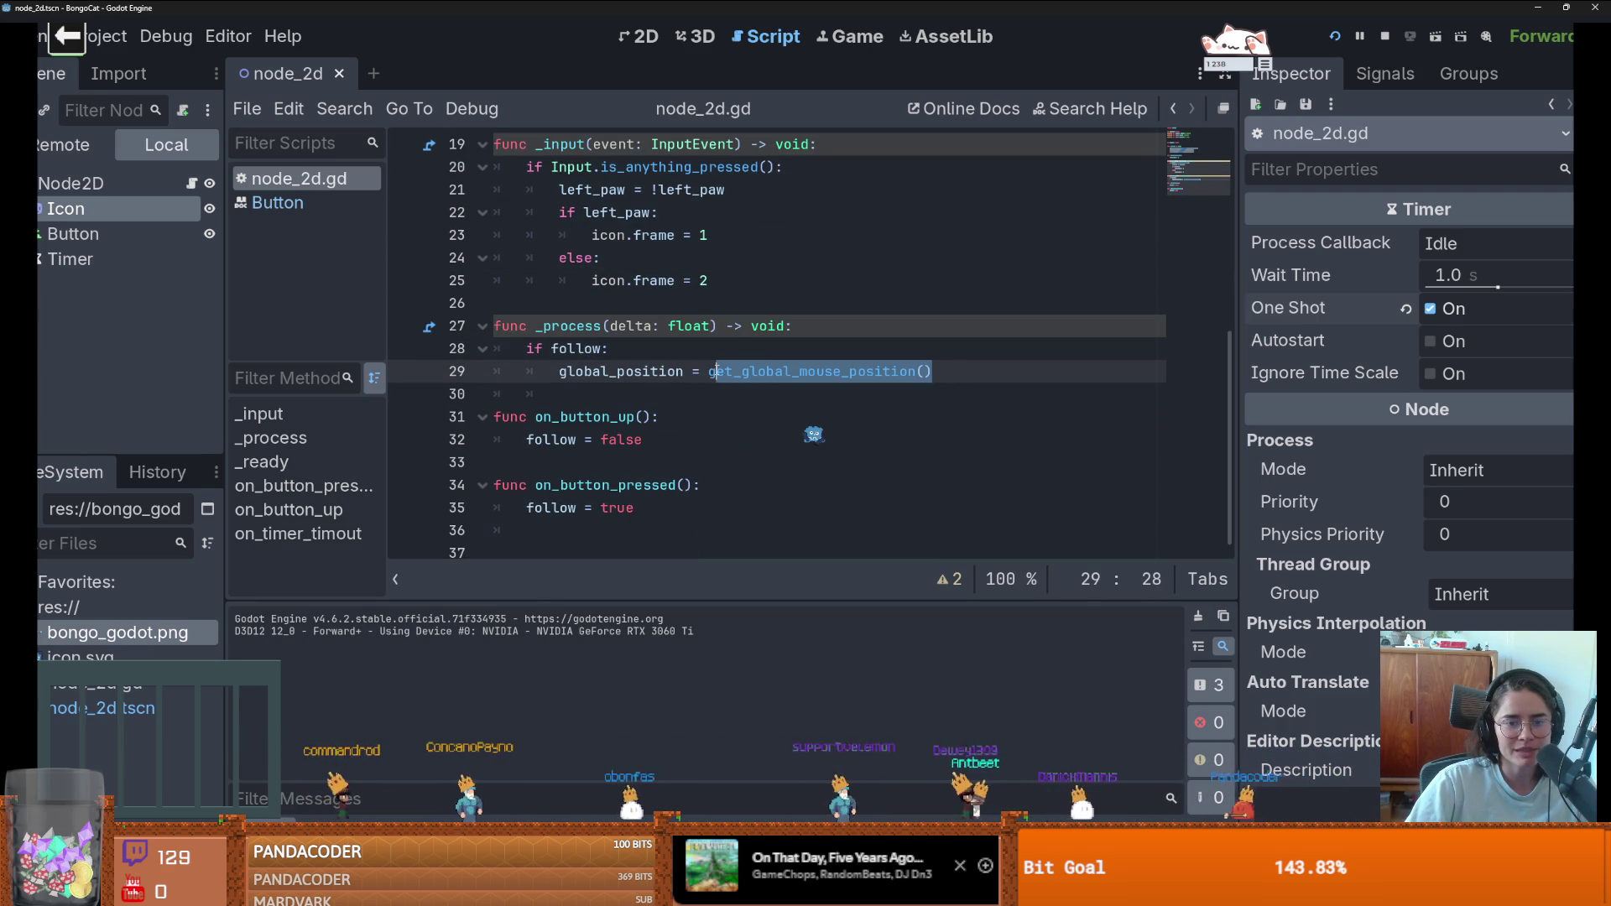
left_click(710, 371)
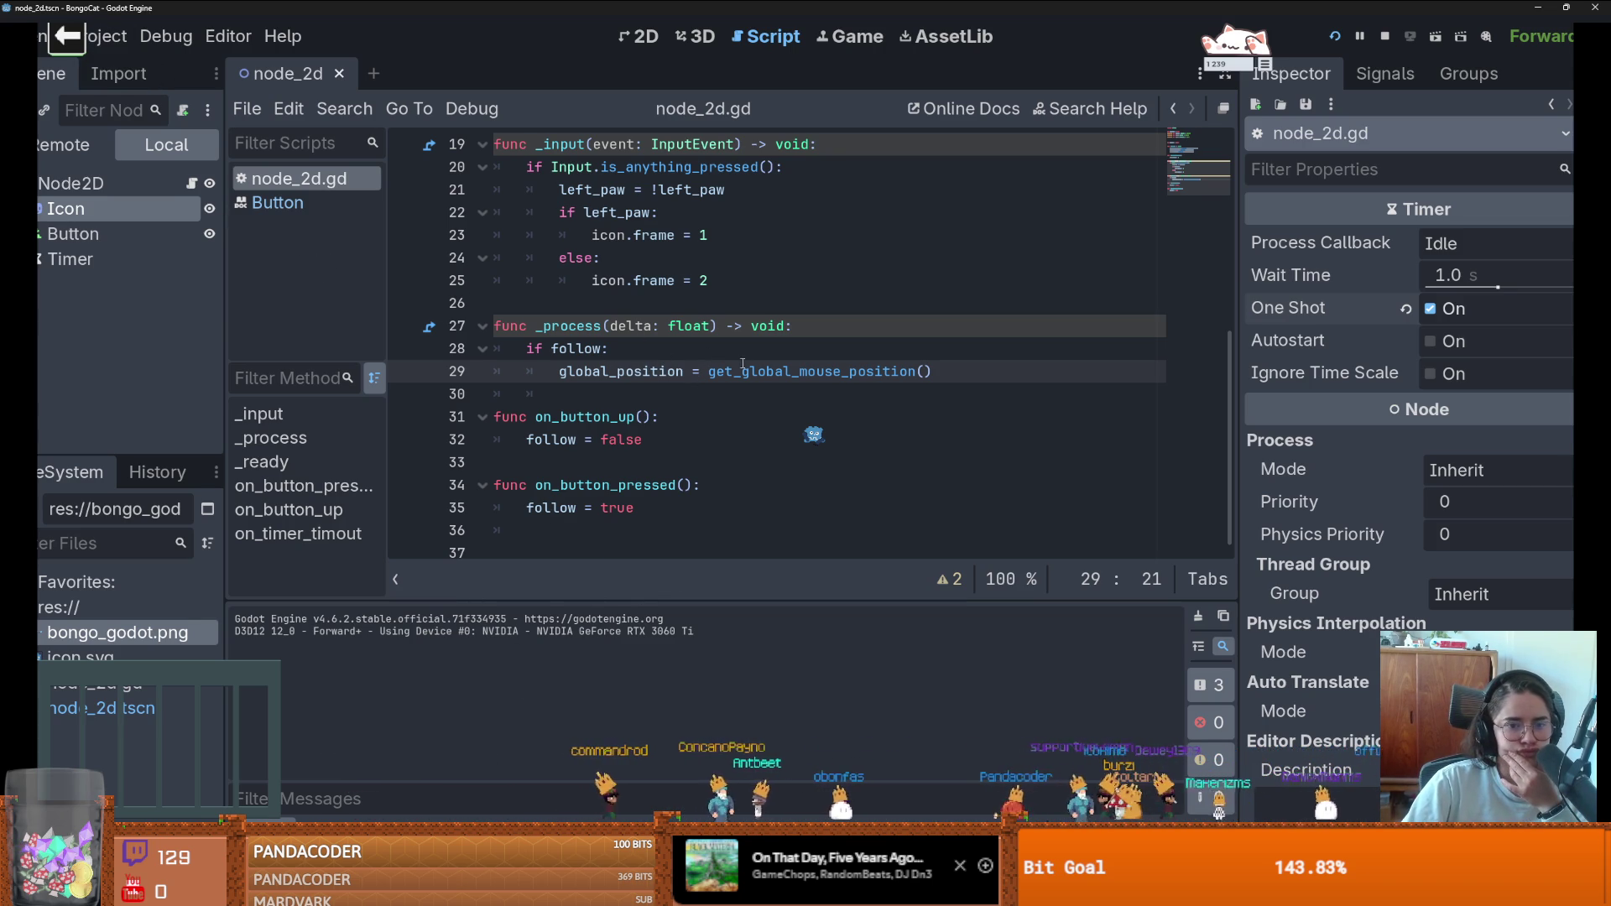
left_click_drag(932, 371, 709, 371)
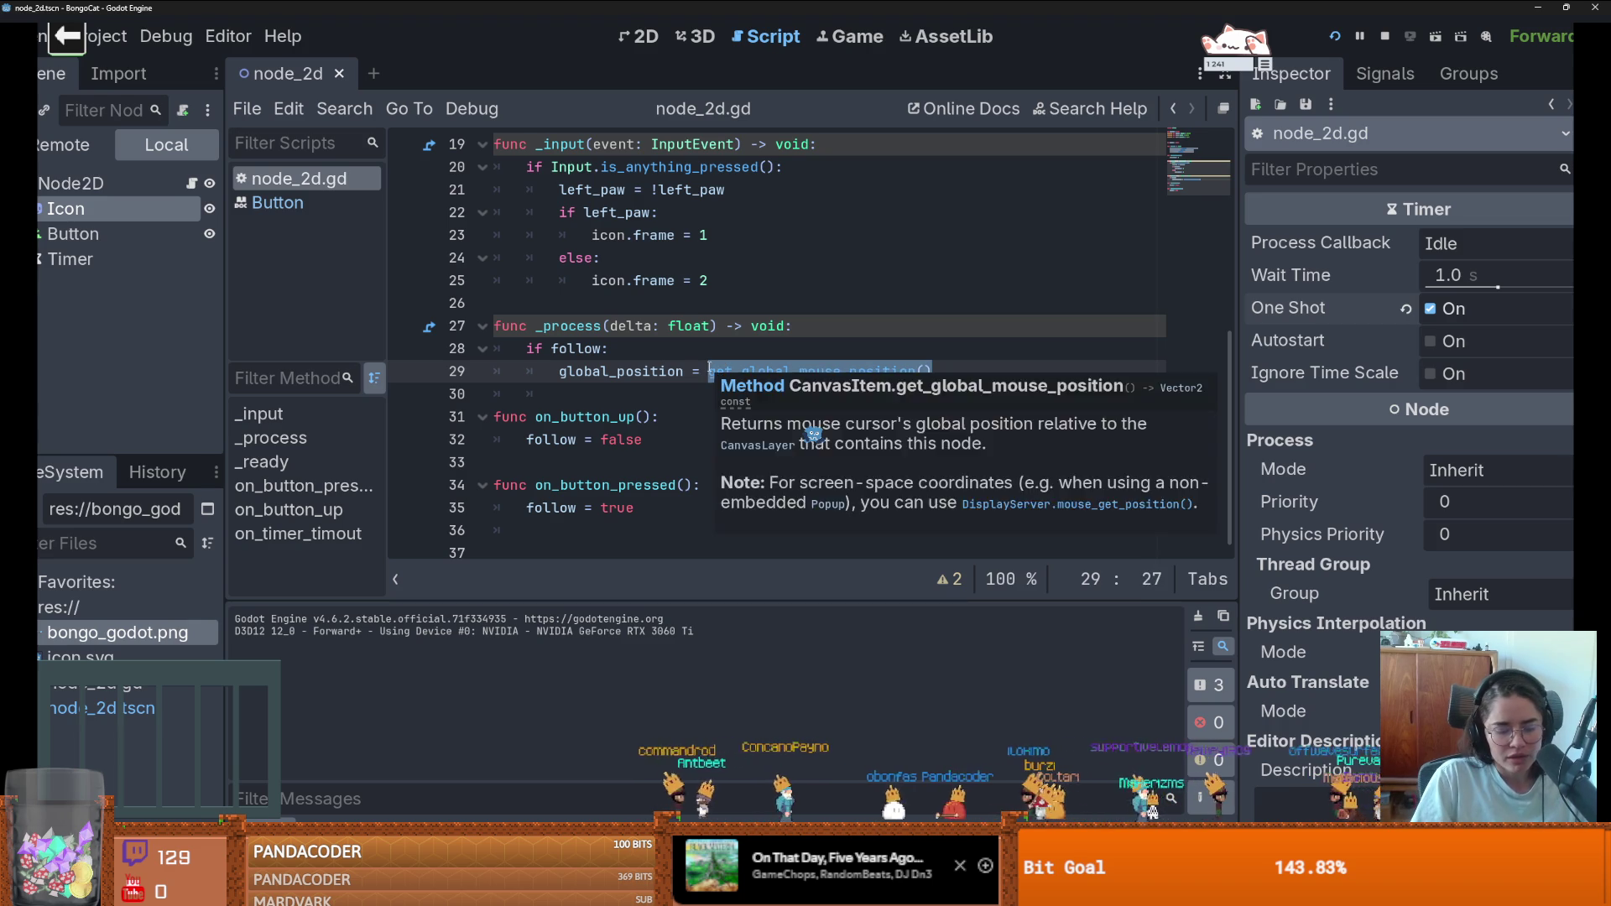
- Write get_window().global_canvas_transform on line 29 and save the script
type("window")
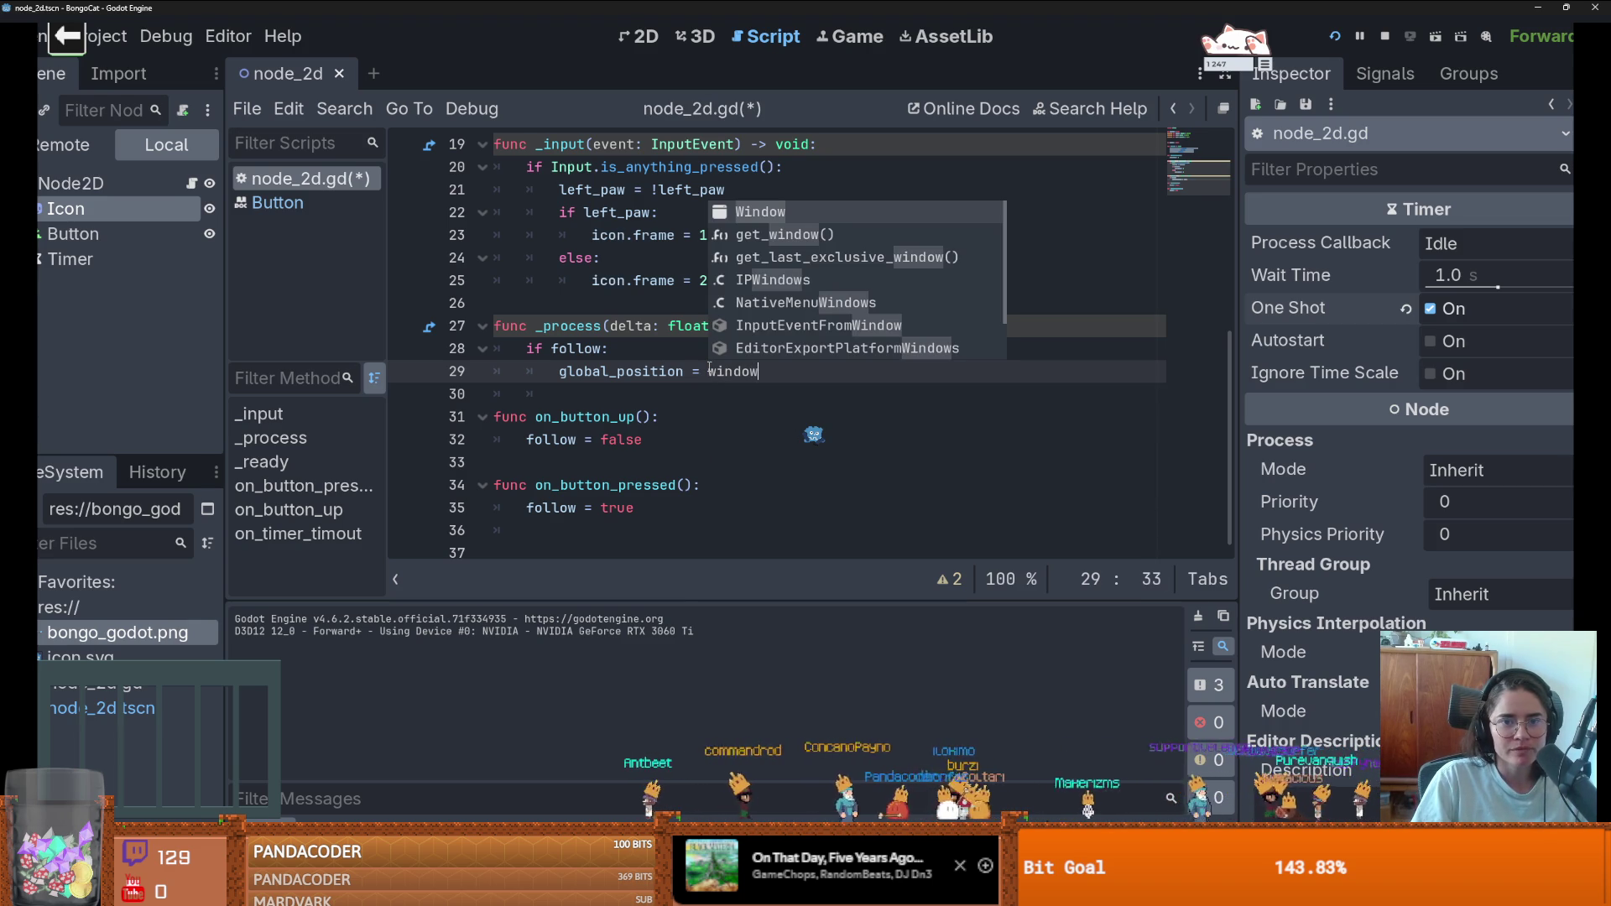
key("Down")
key("Return")
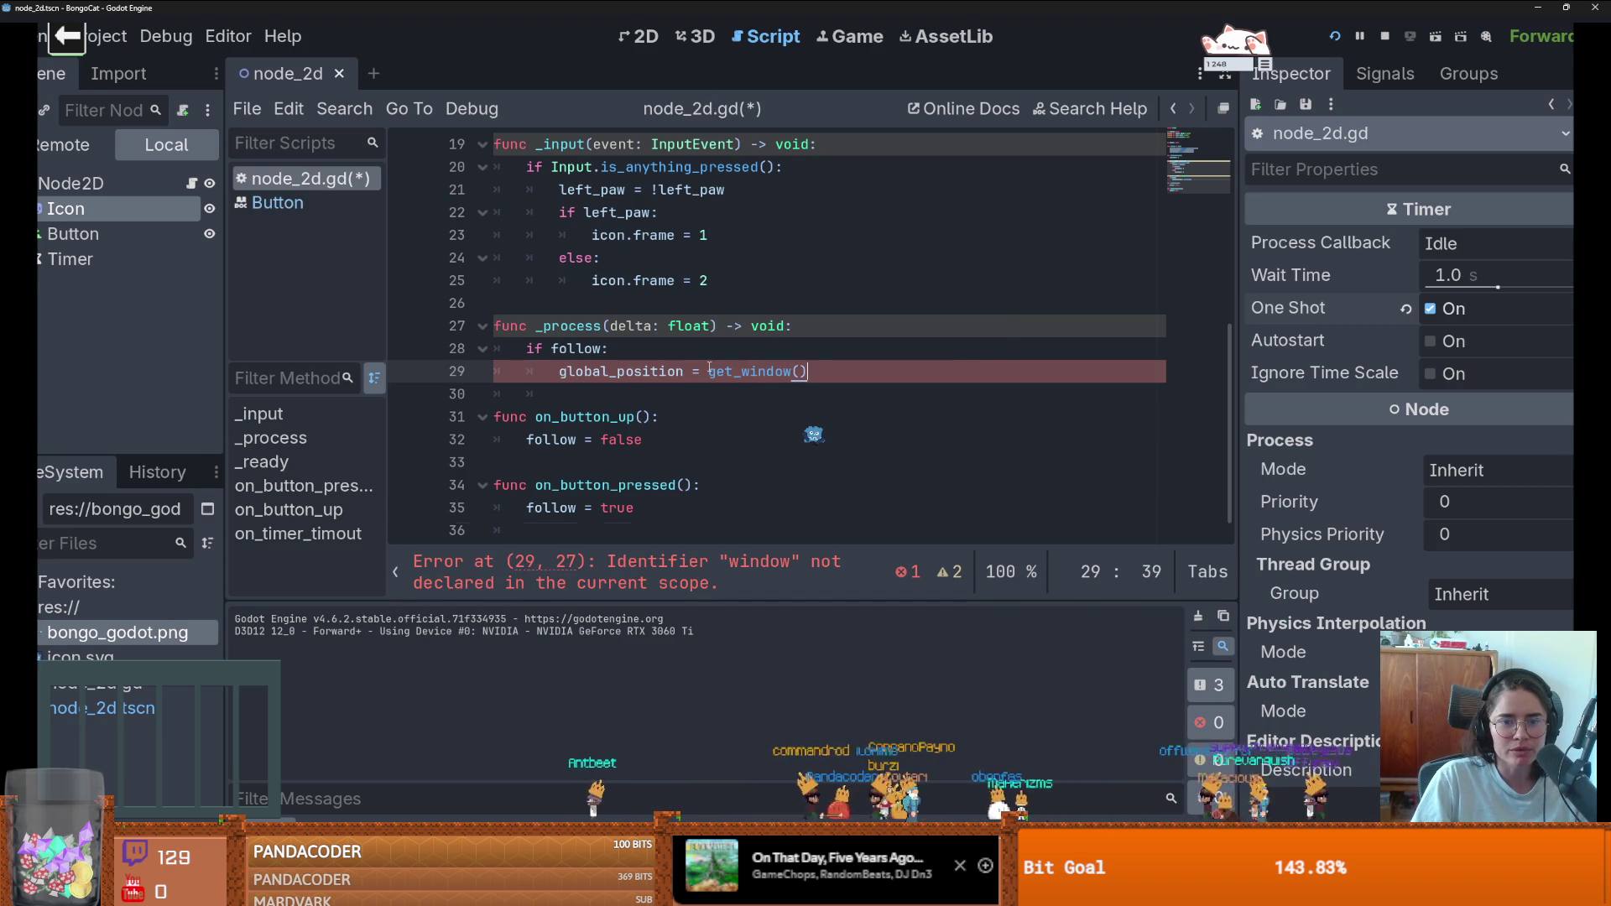
type(".g")
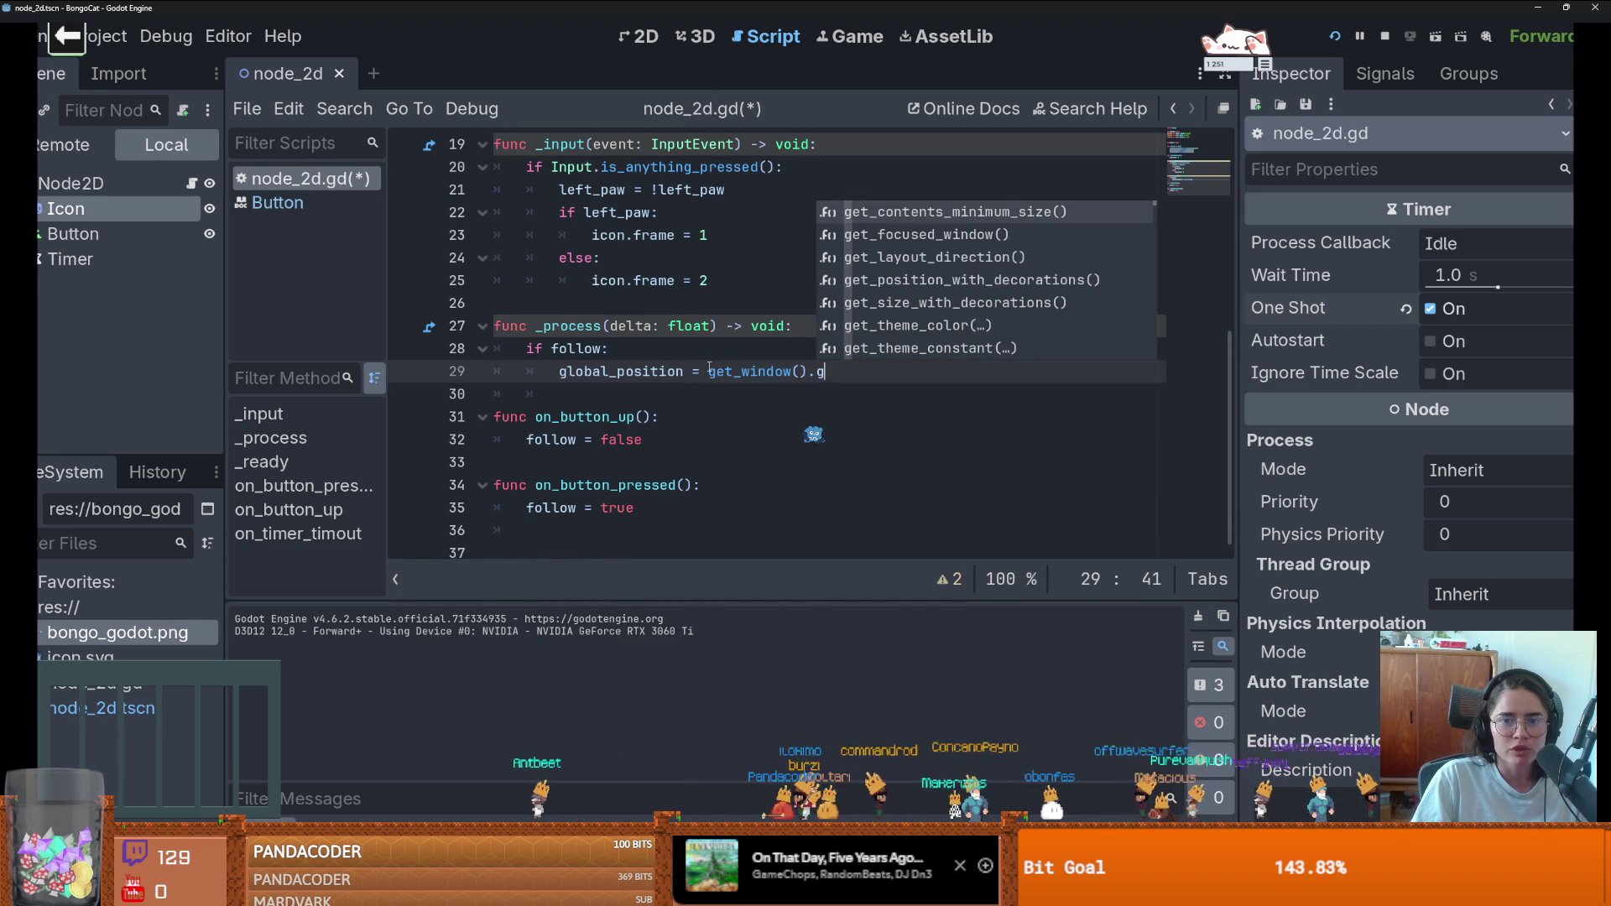
type("lo")
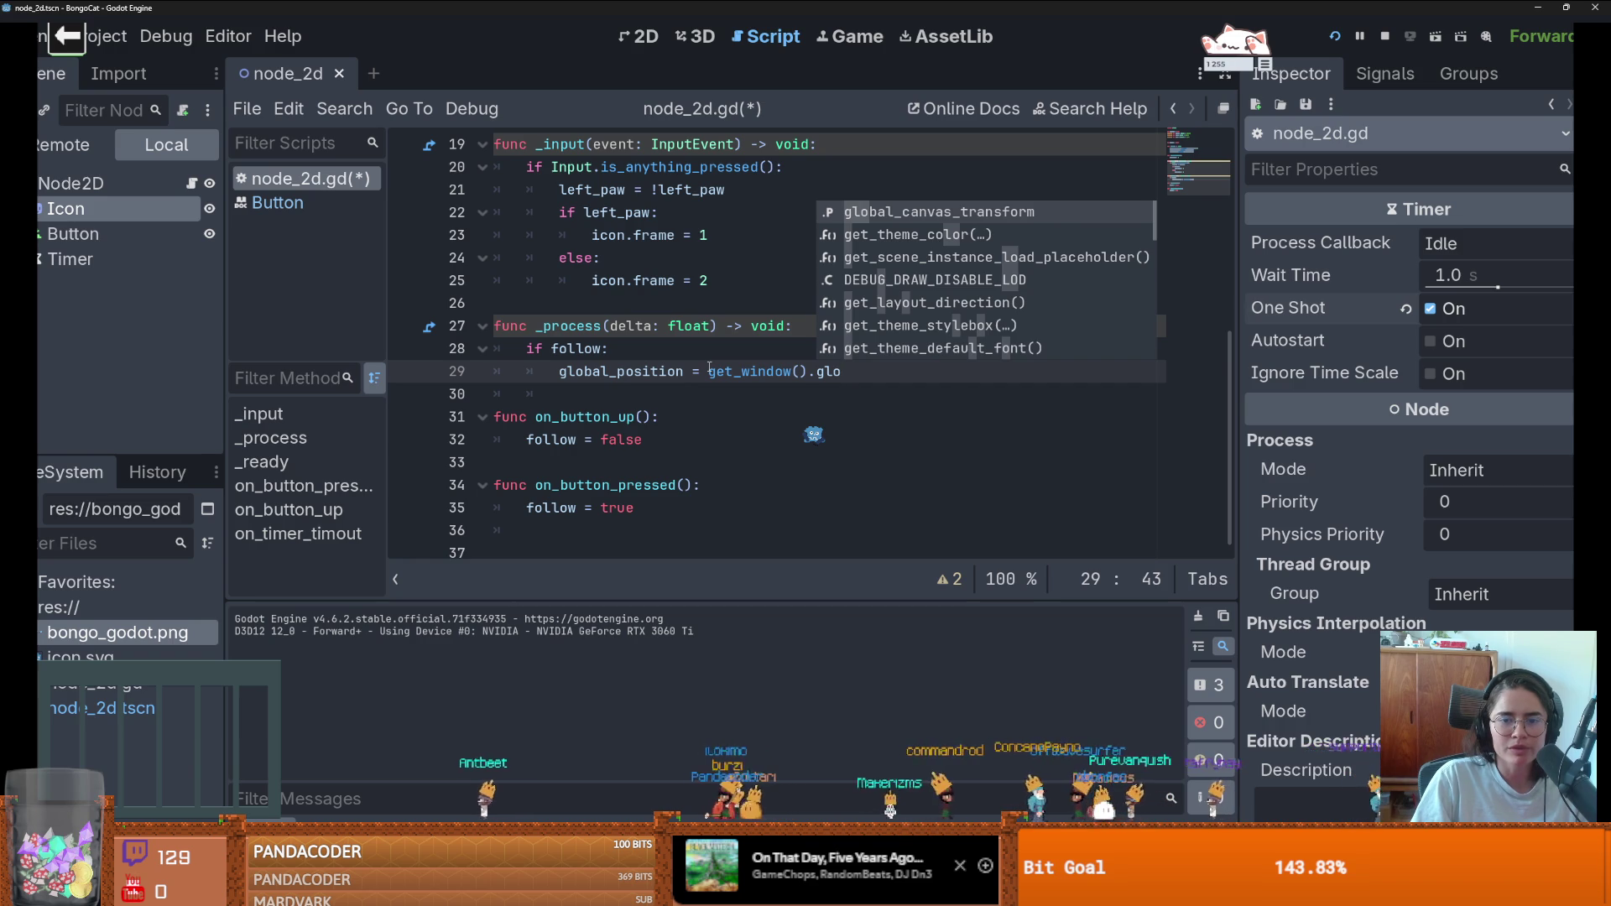
key("Return")
key("ctrl+s")
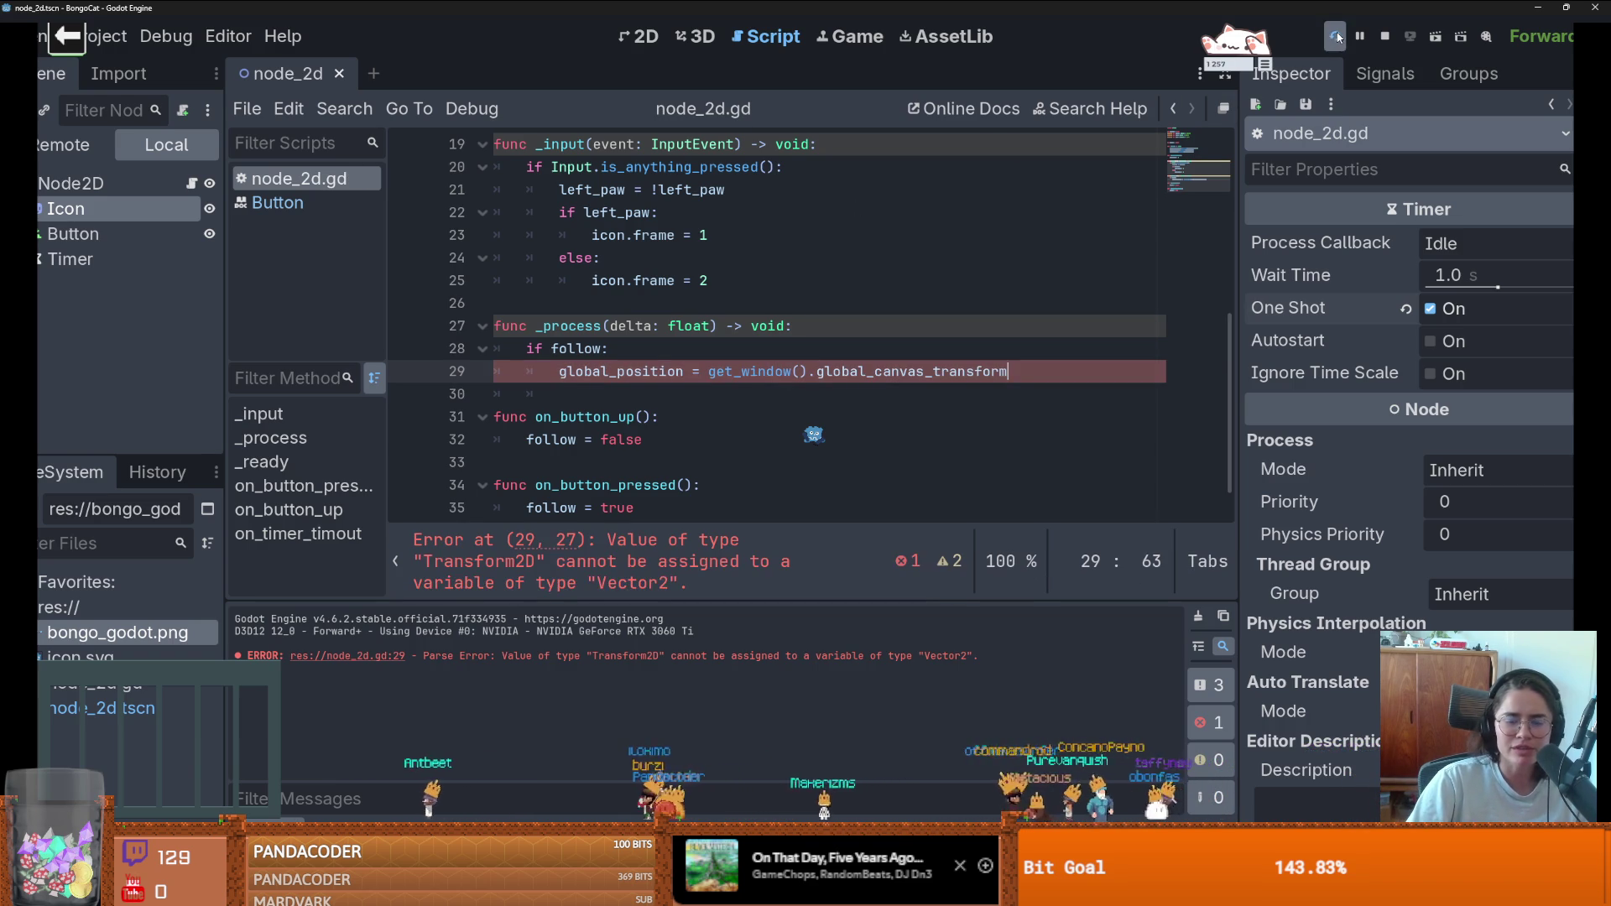
- Assign get_global_mouse_position() to get_window().global_canvas_transform on line 30, remove the old global_position line, save
left_click_drag(1007, 370, 709, 371)
key("BackSpace")
key("Return")
type("get_window().global_canvas_transform")
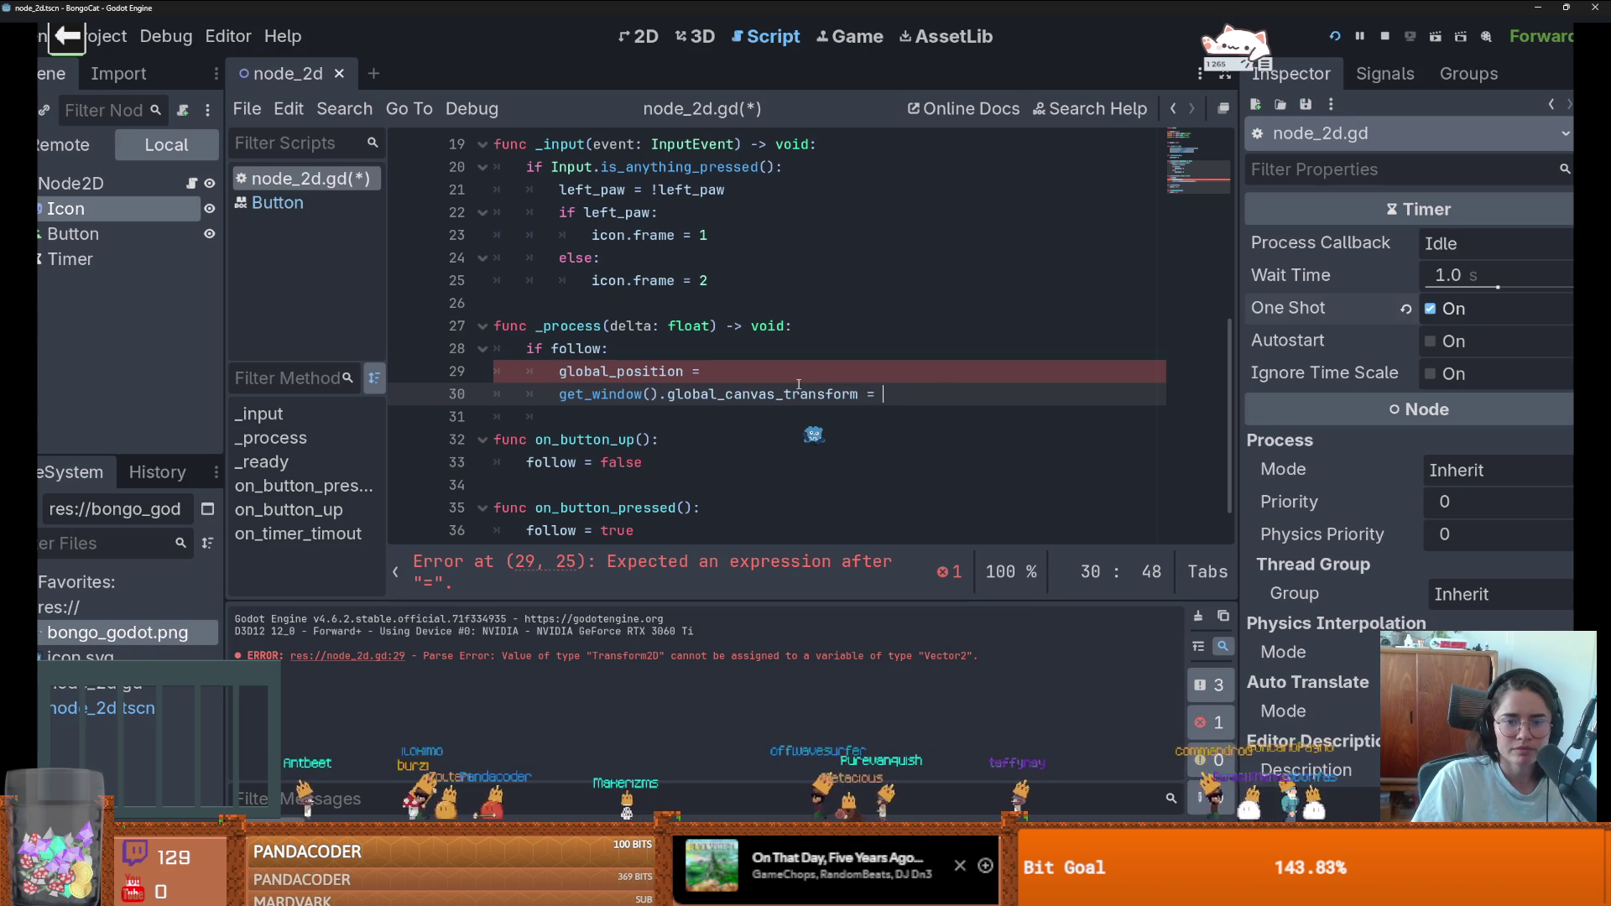
type("= get")
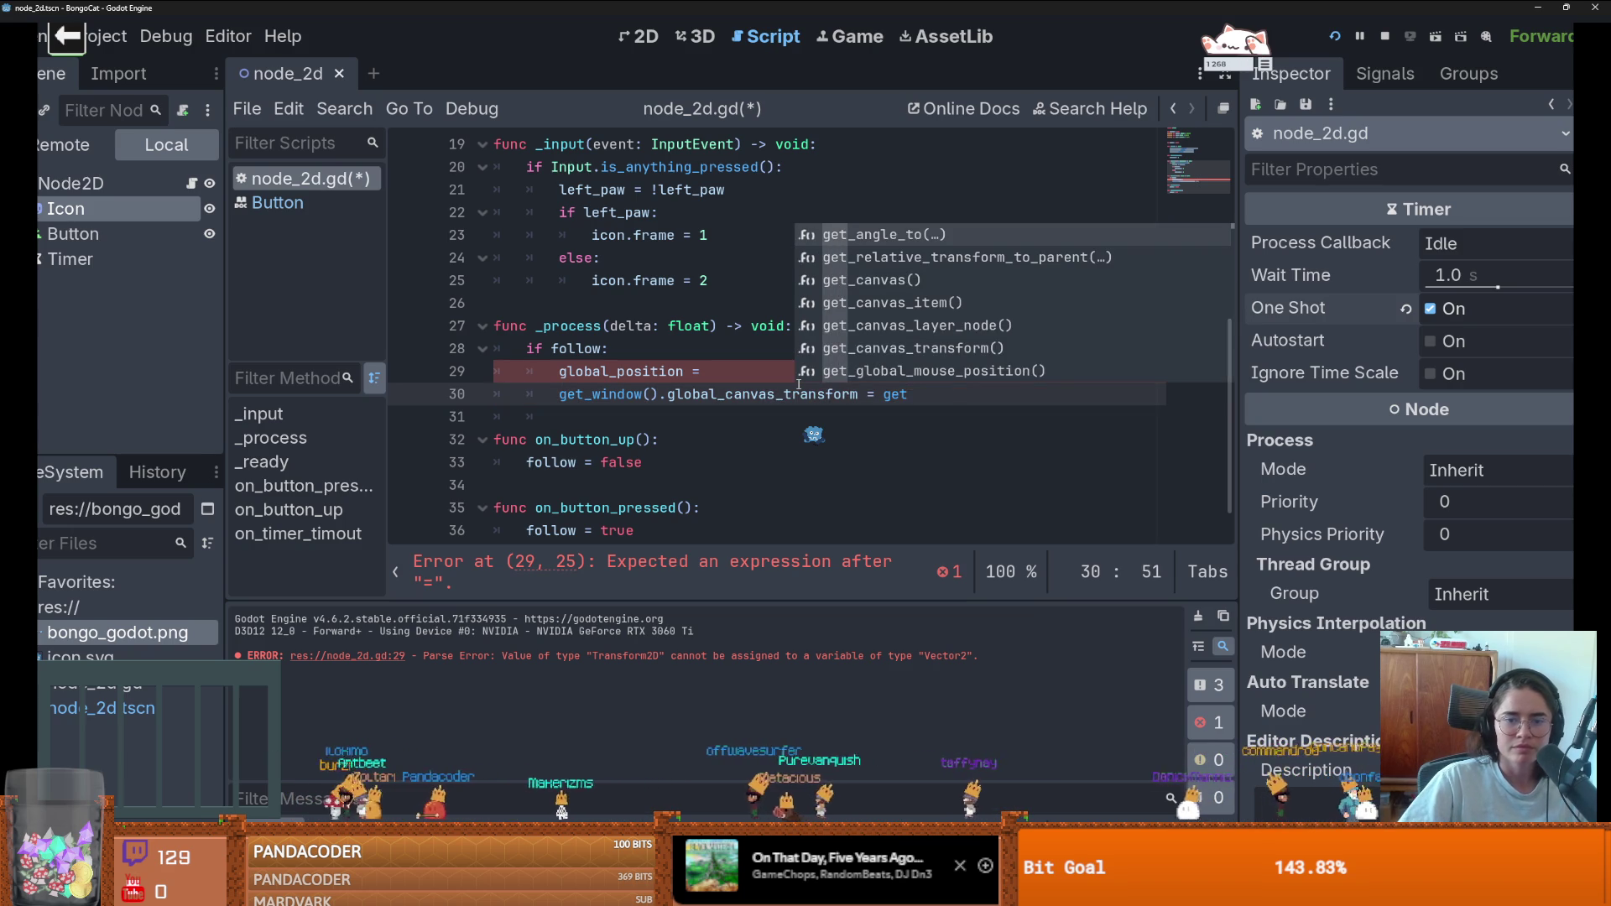
type("_gl")
key("Return")
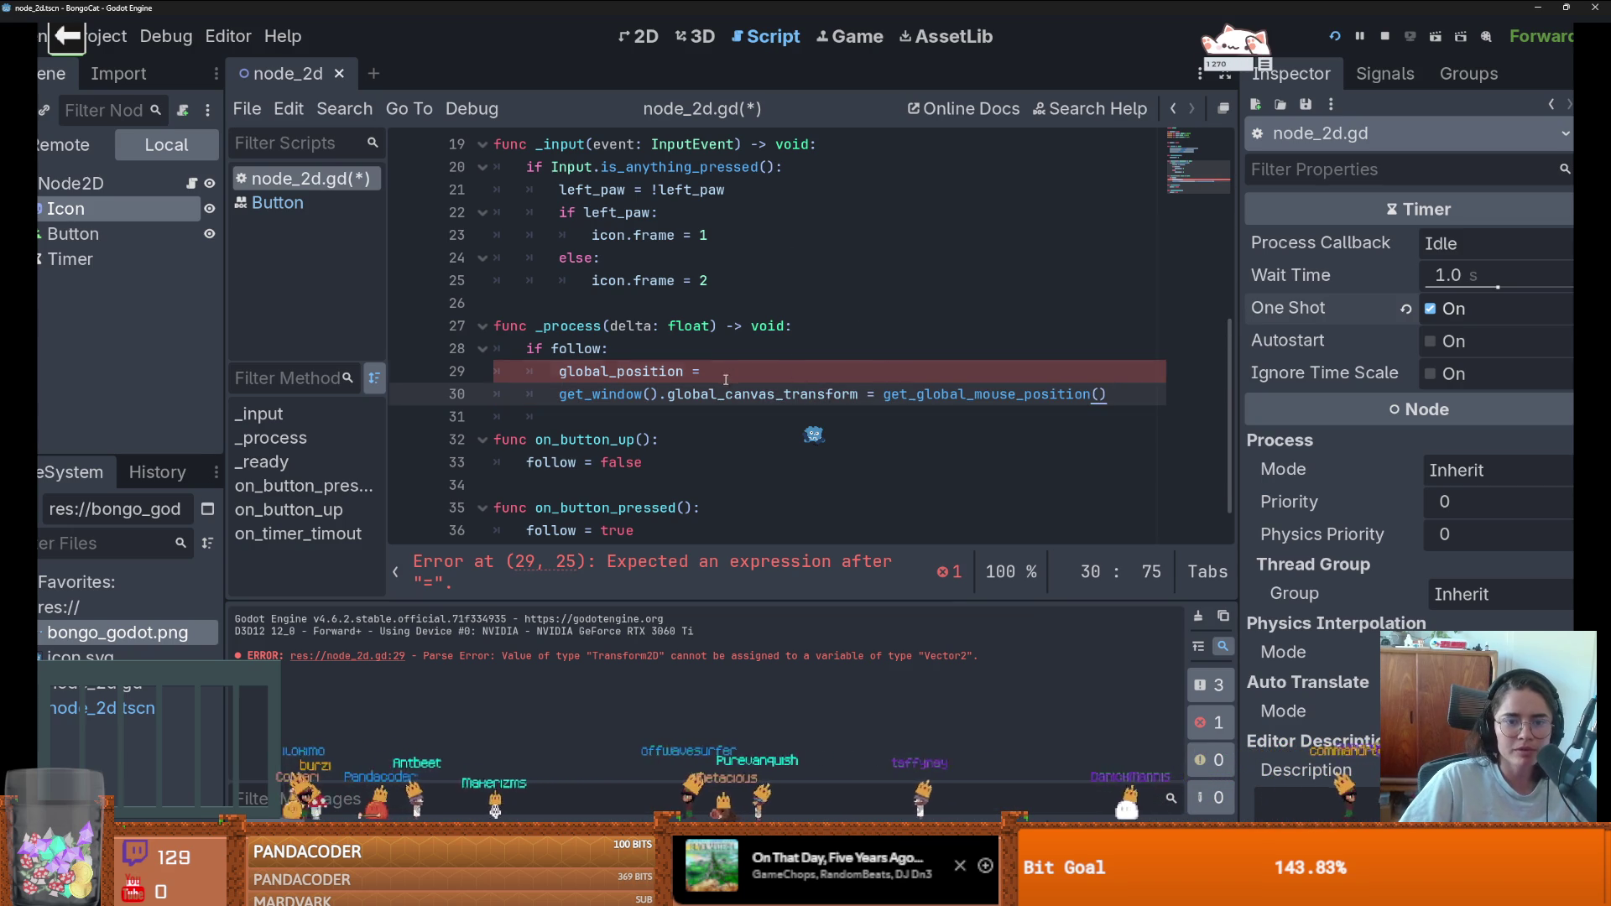
triple_click(726, 371)
key("BackSpace")
key("ctrl+s")
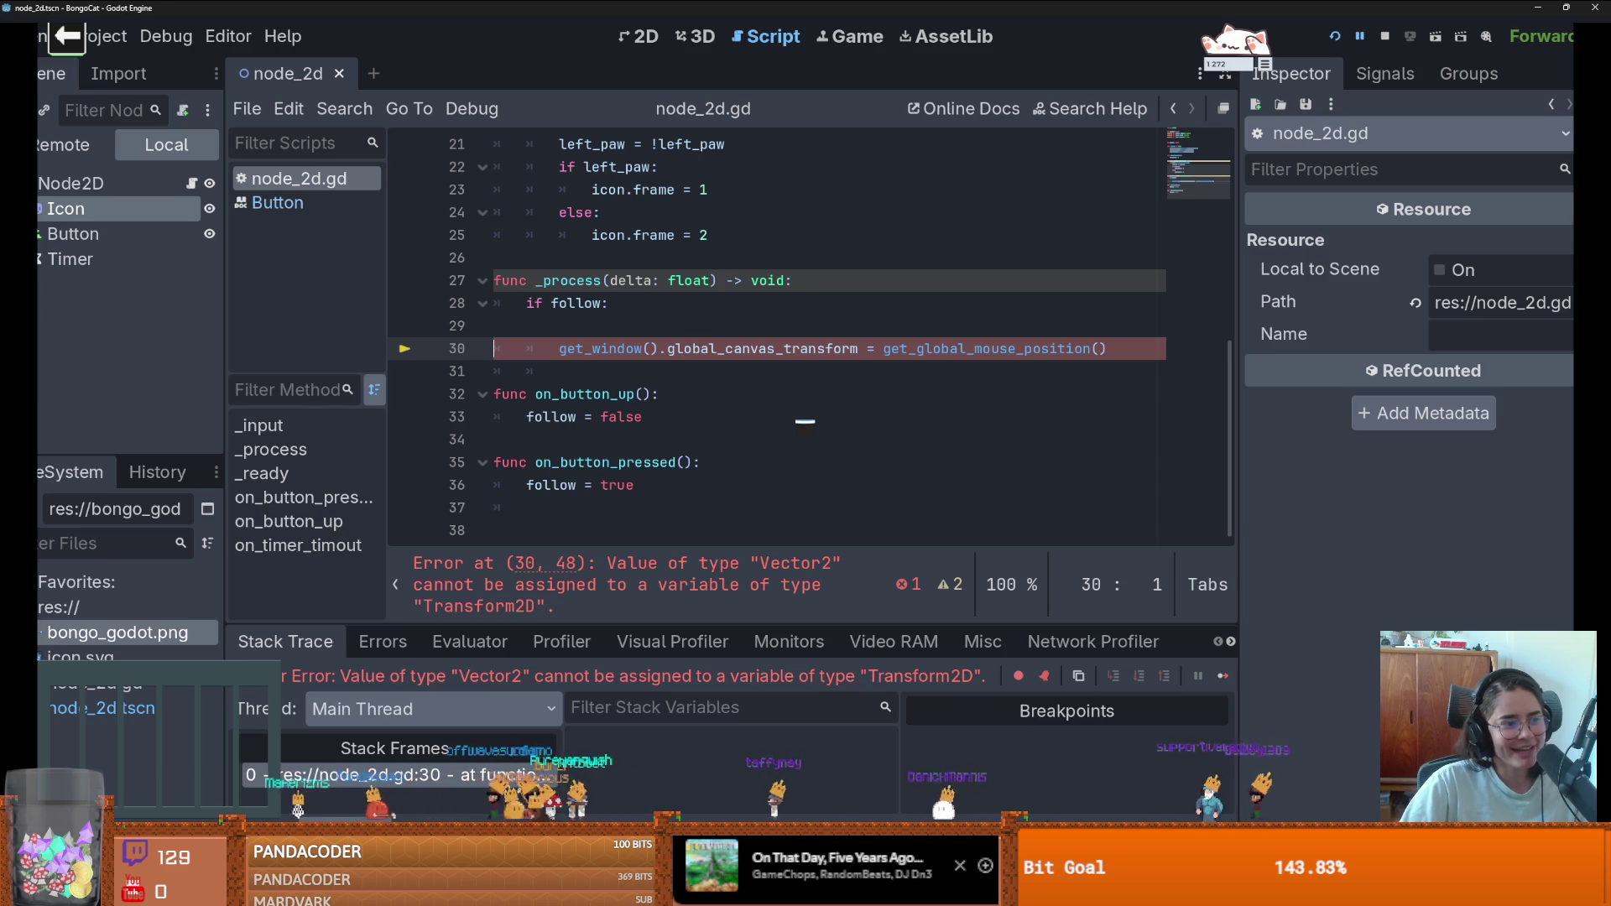
key("alt+Tab")
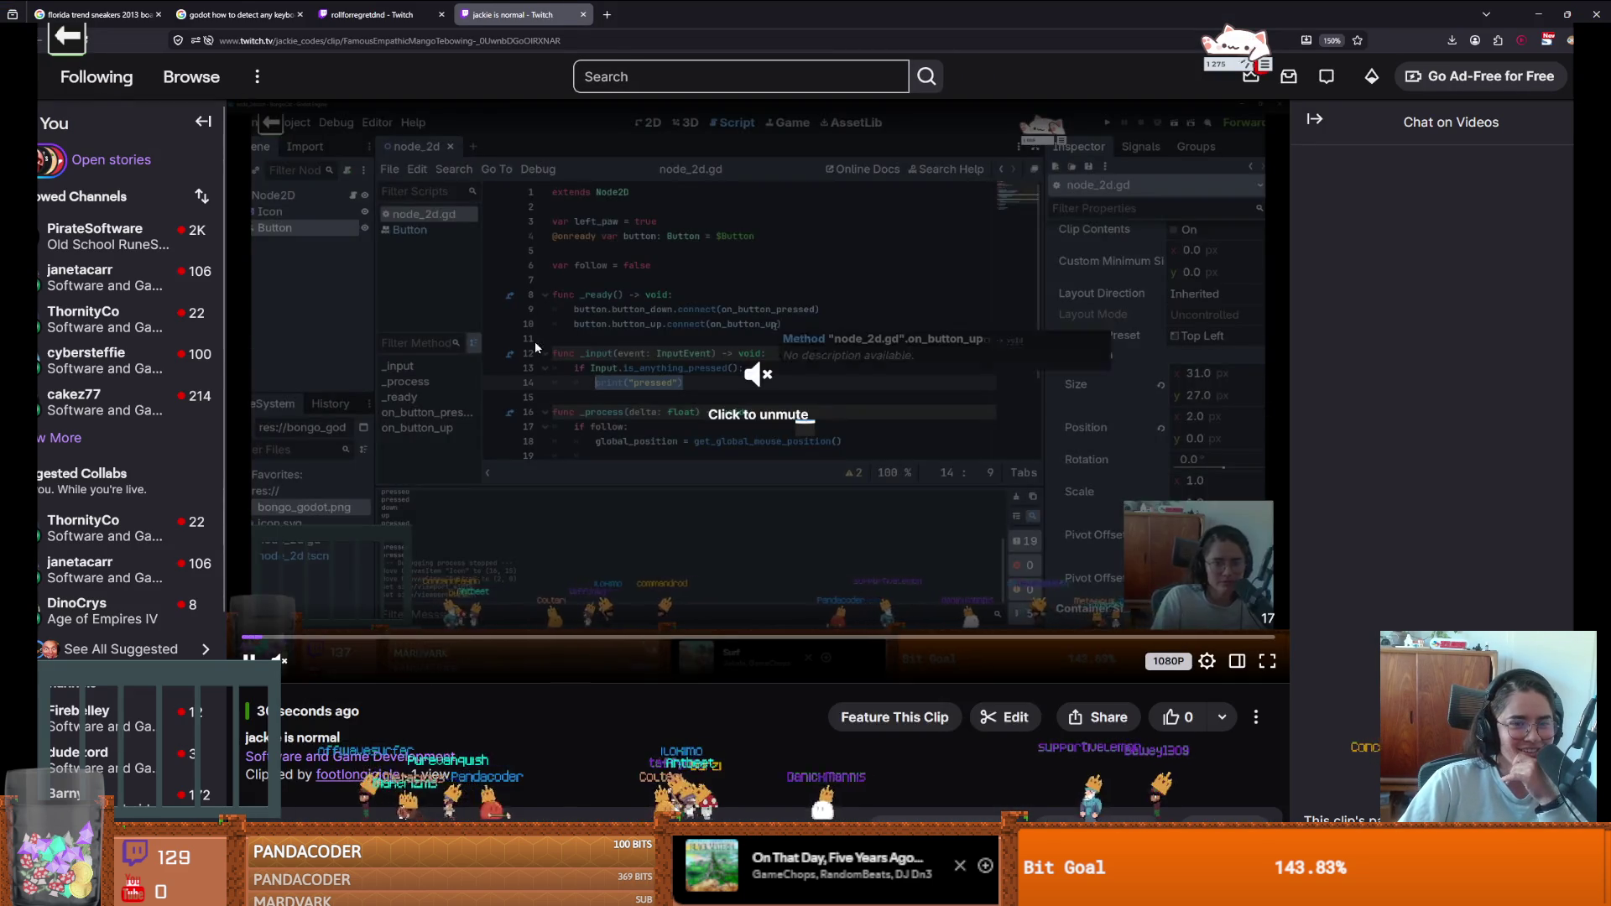
left_click(755, 403)
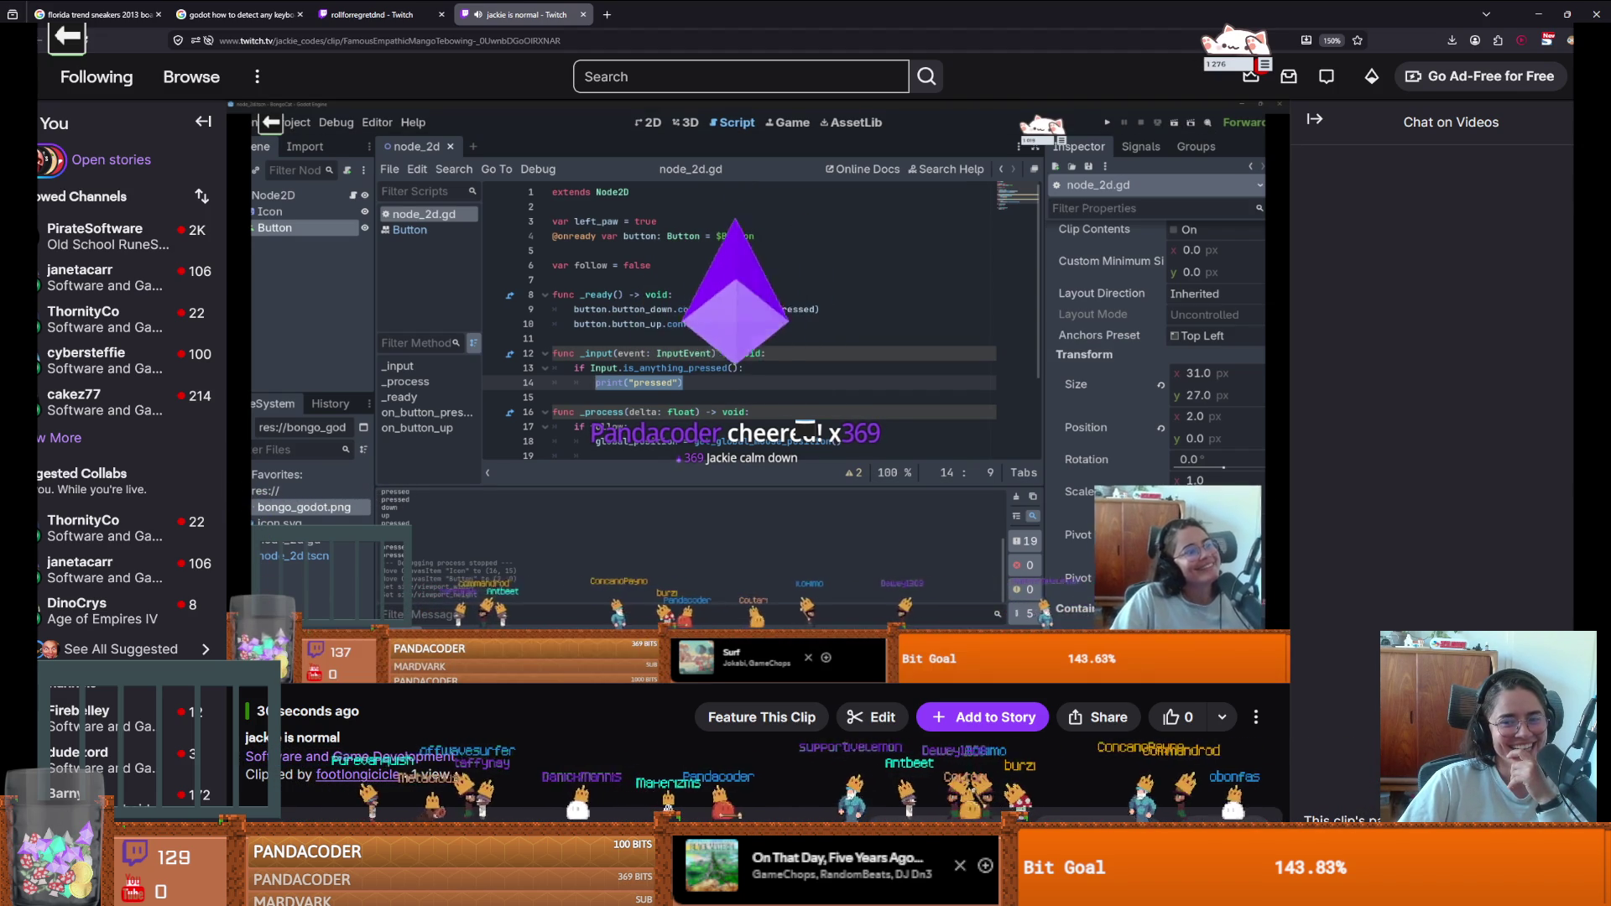
mouse_move(863, 590)
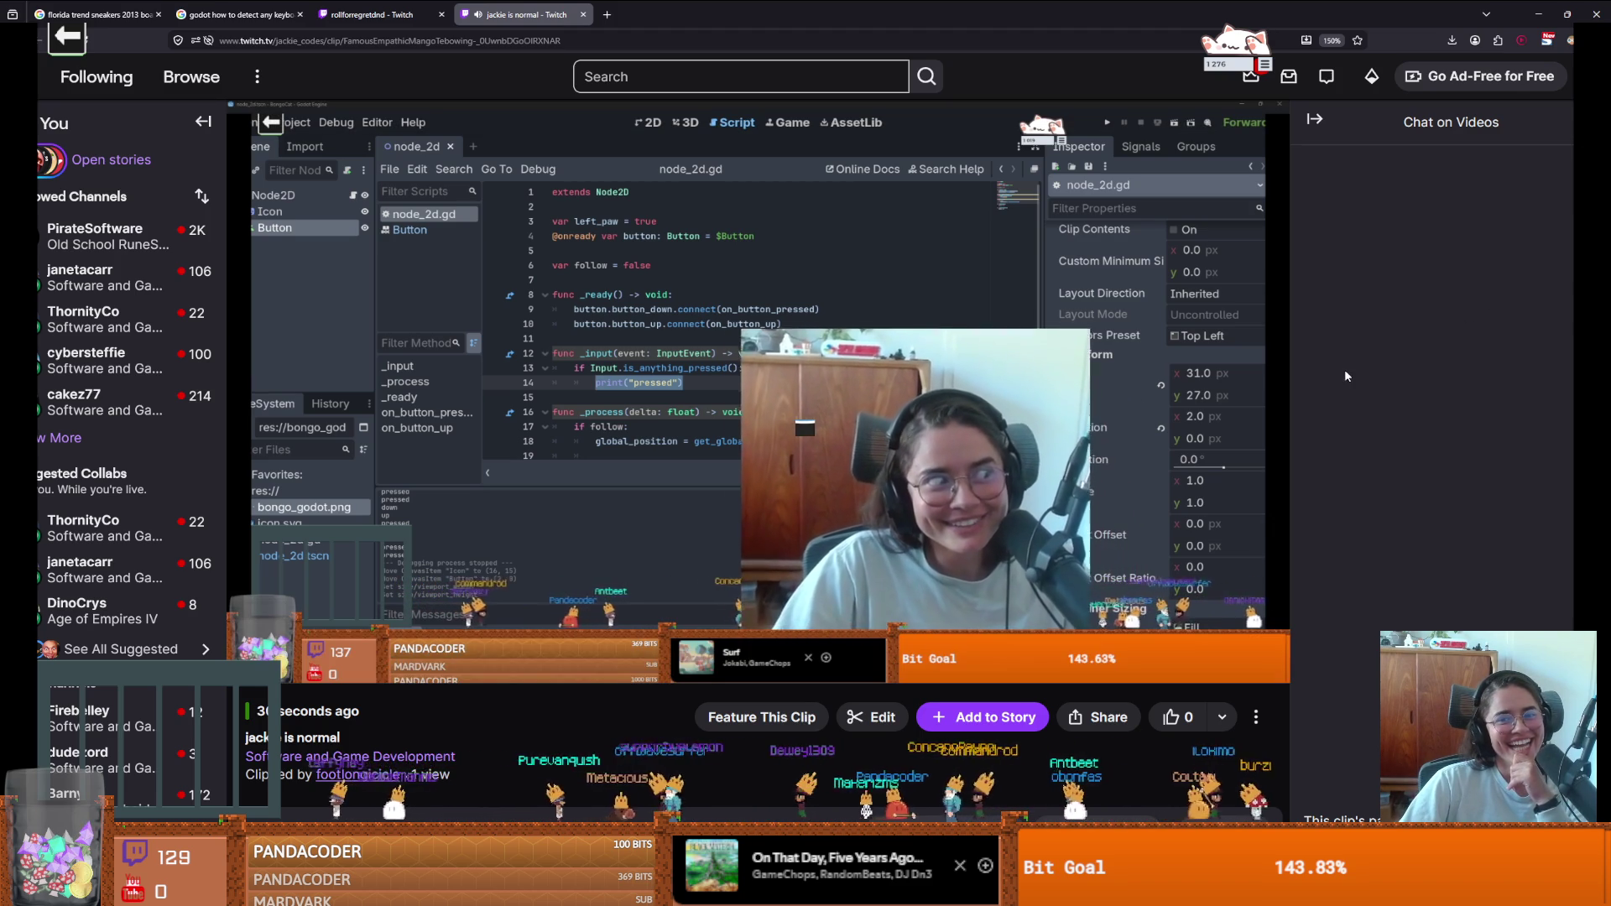
mouse_move(1172, 355)
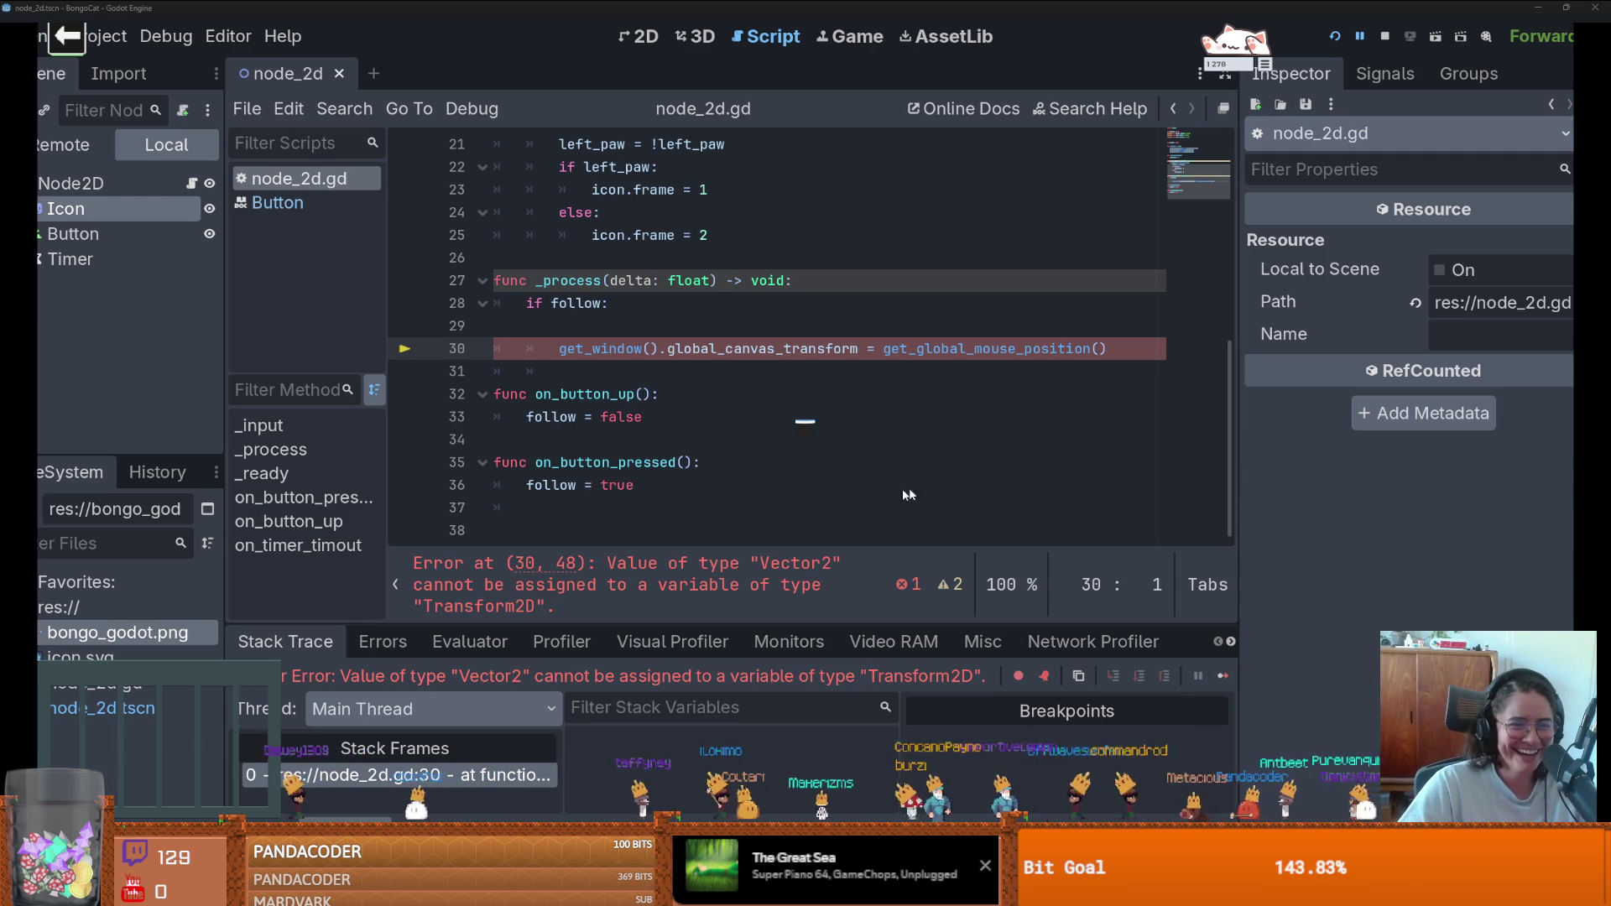
left_click(653, 416)
key("ctrl+s")
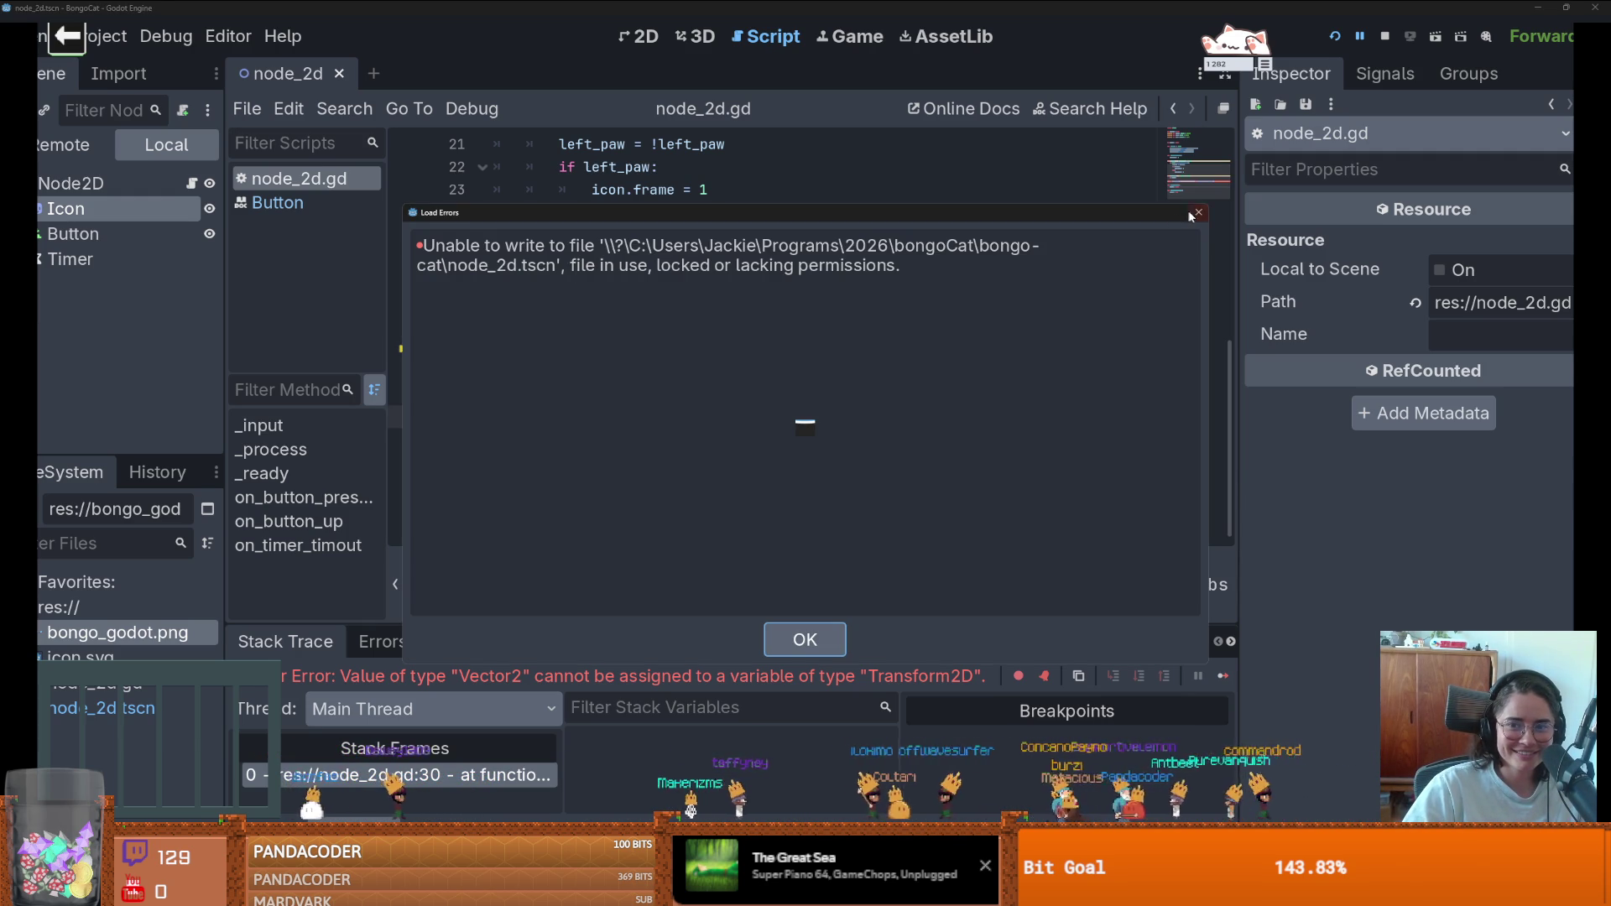
left_click(1198, 212)
double_click(759, 349)
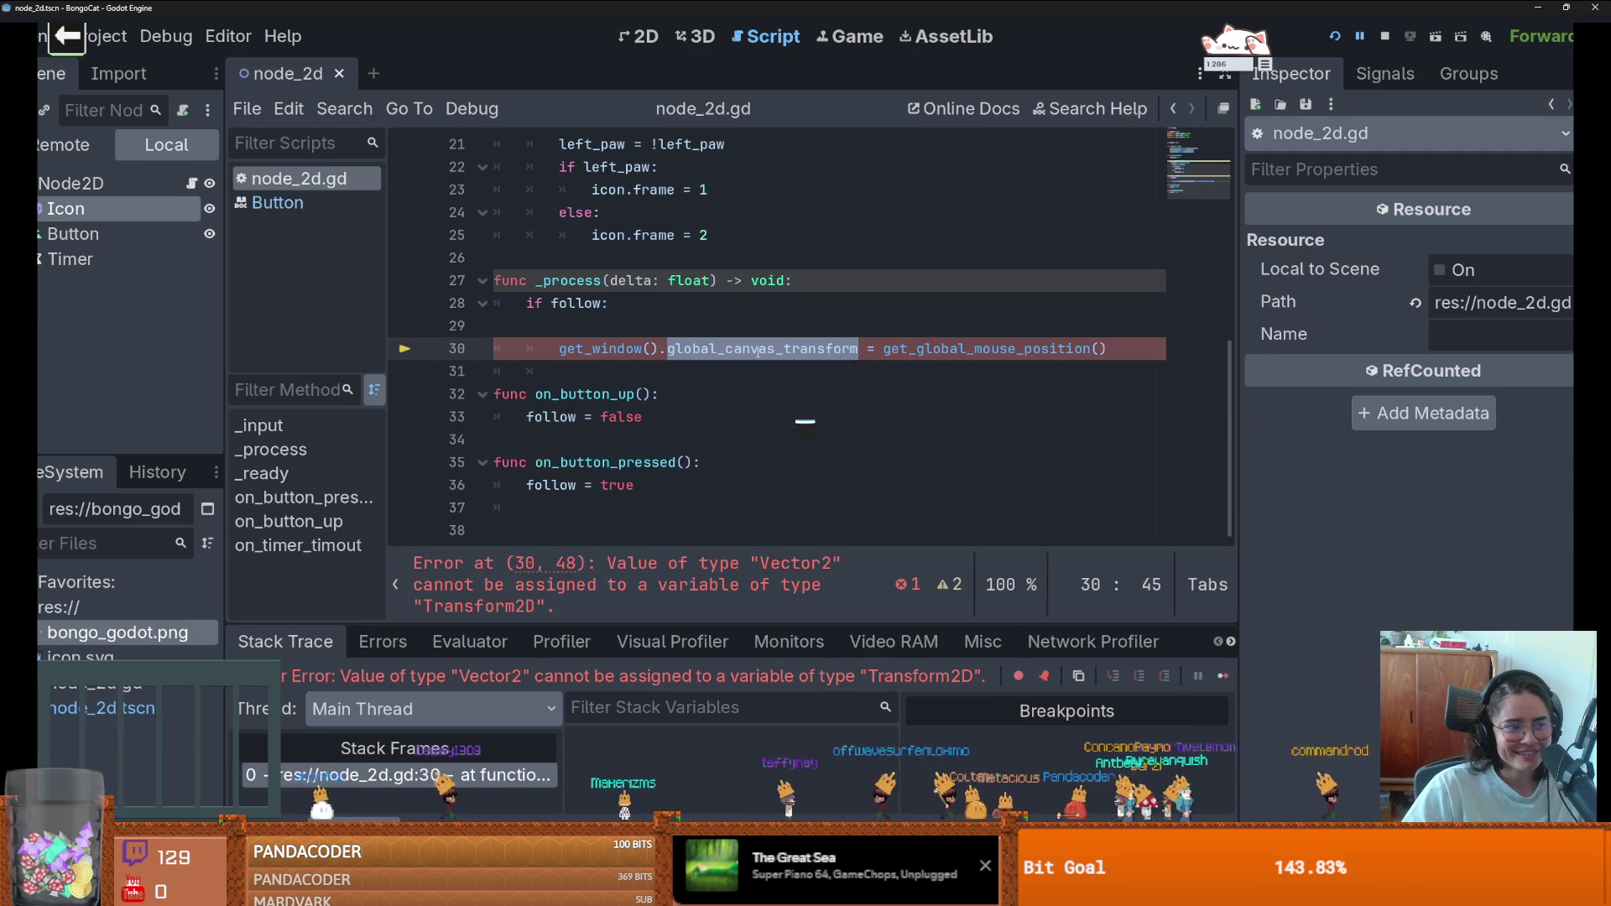
left_click(616, 349, "ctrl")
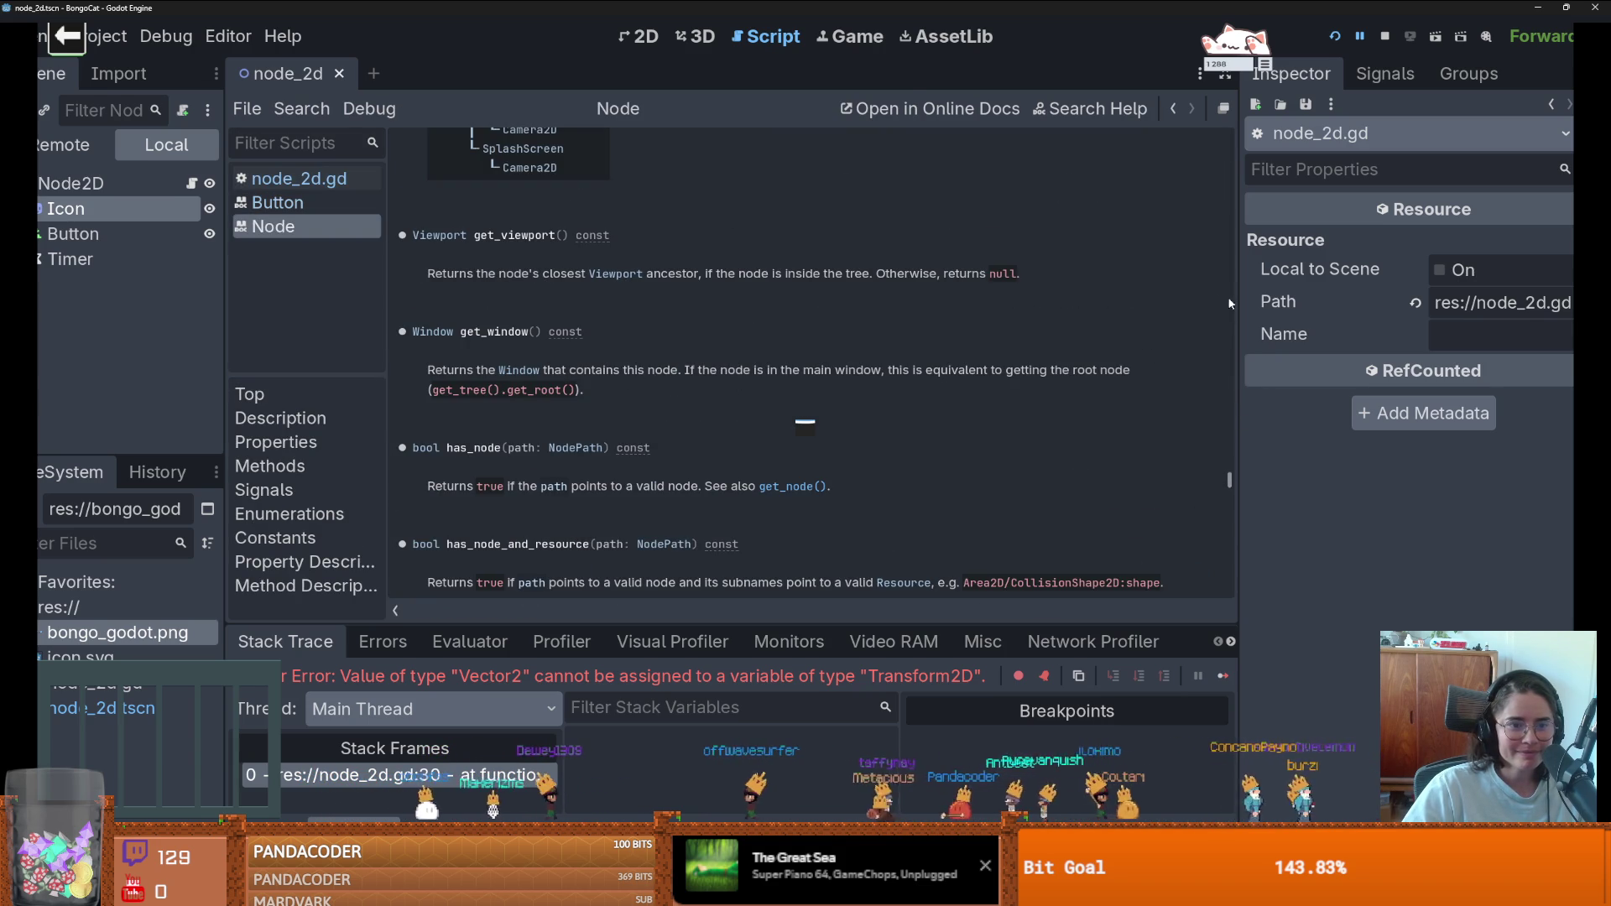
- Scroll through the Node class reference's Methods list, then switch to the 2D workspace
left_click_drag(1231, 479, 1235, 113)
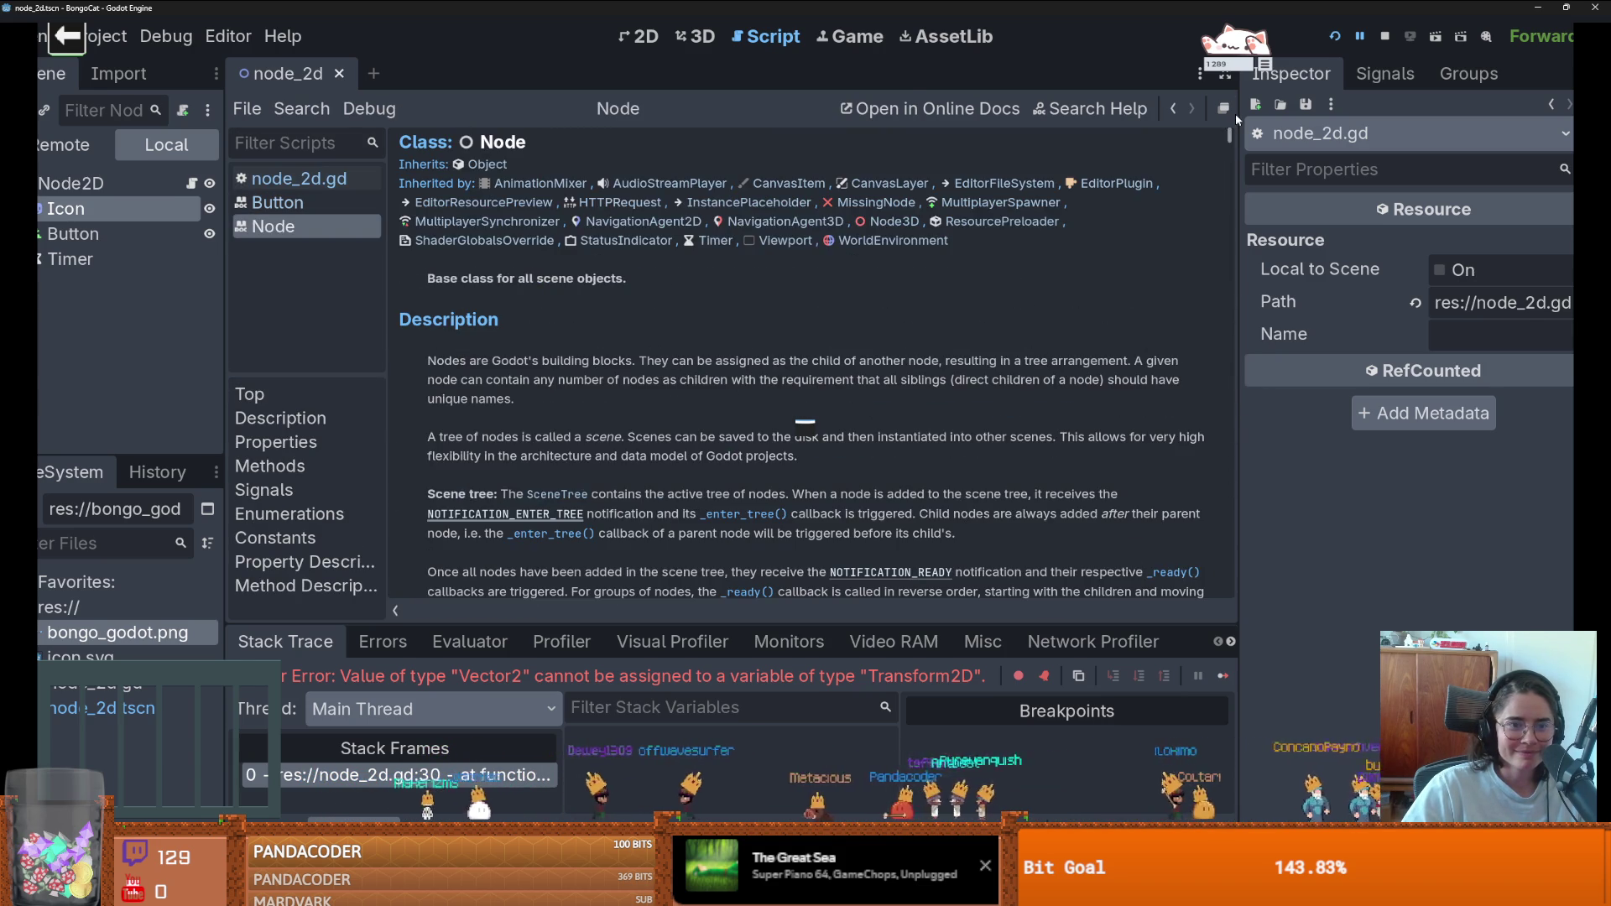
scroll(626, 401, "down", 3)
scroll(626, 401, "down", 10)
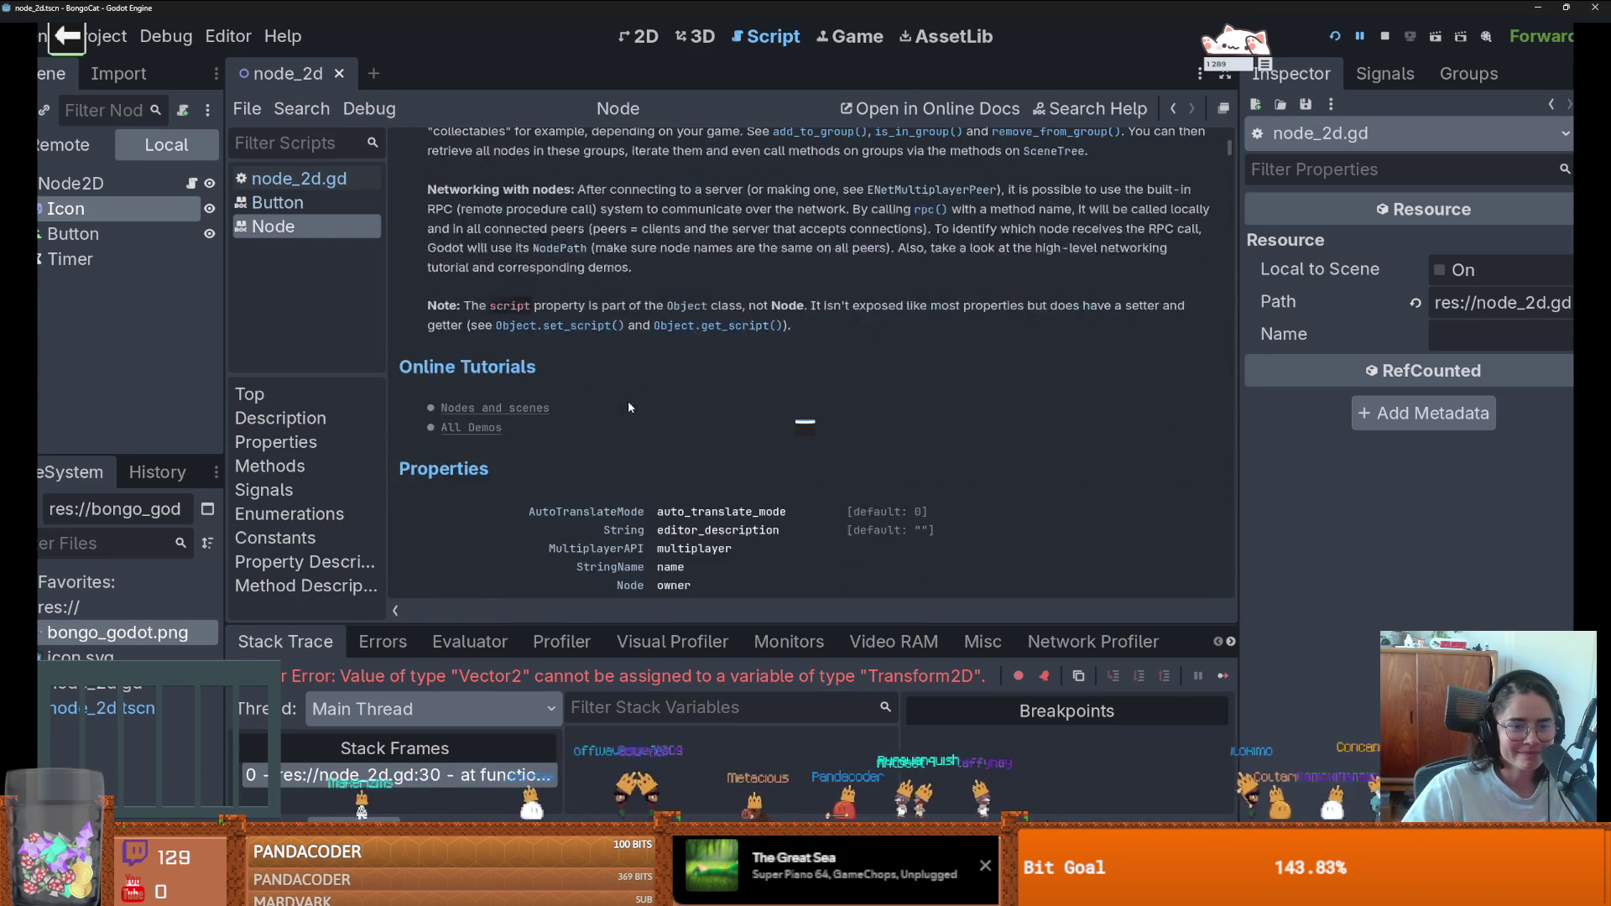
scroll(631, 407, "down", 5)
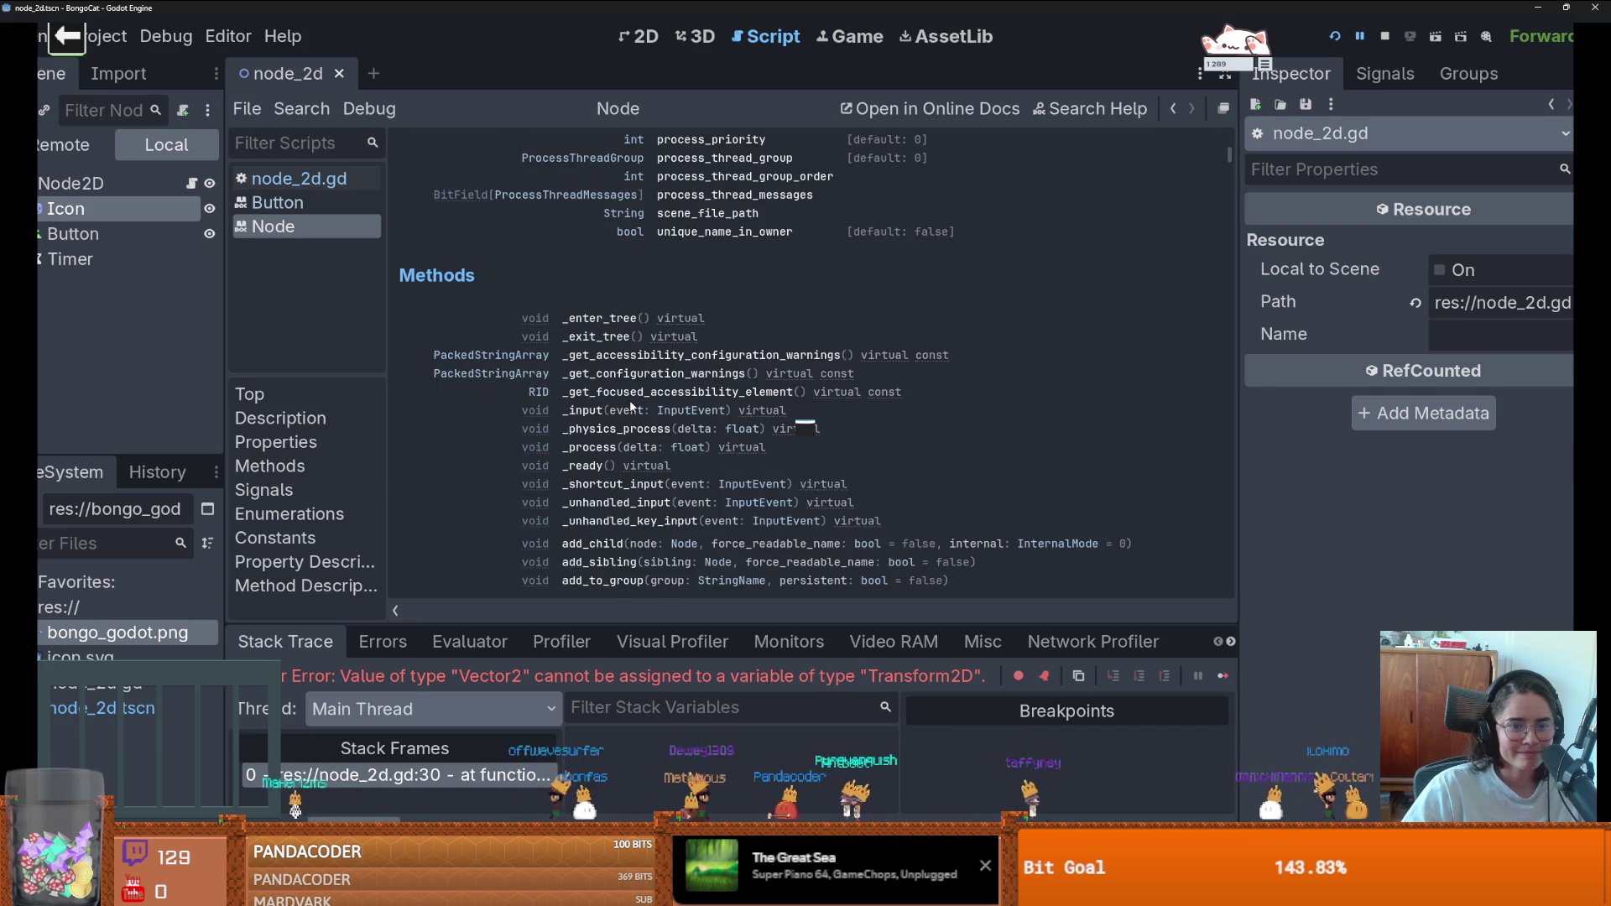
scroll(631, 407, "down", 5)
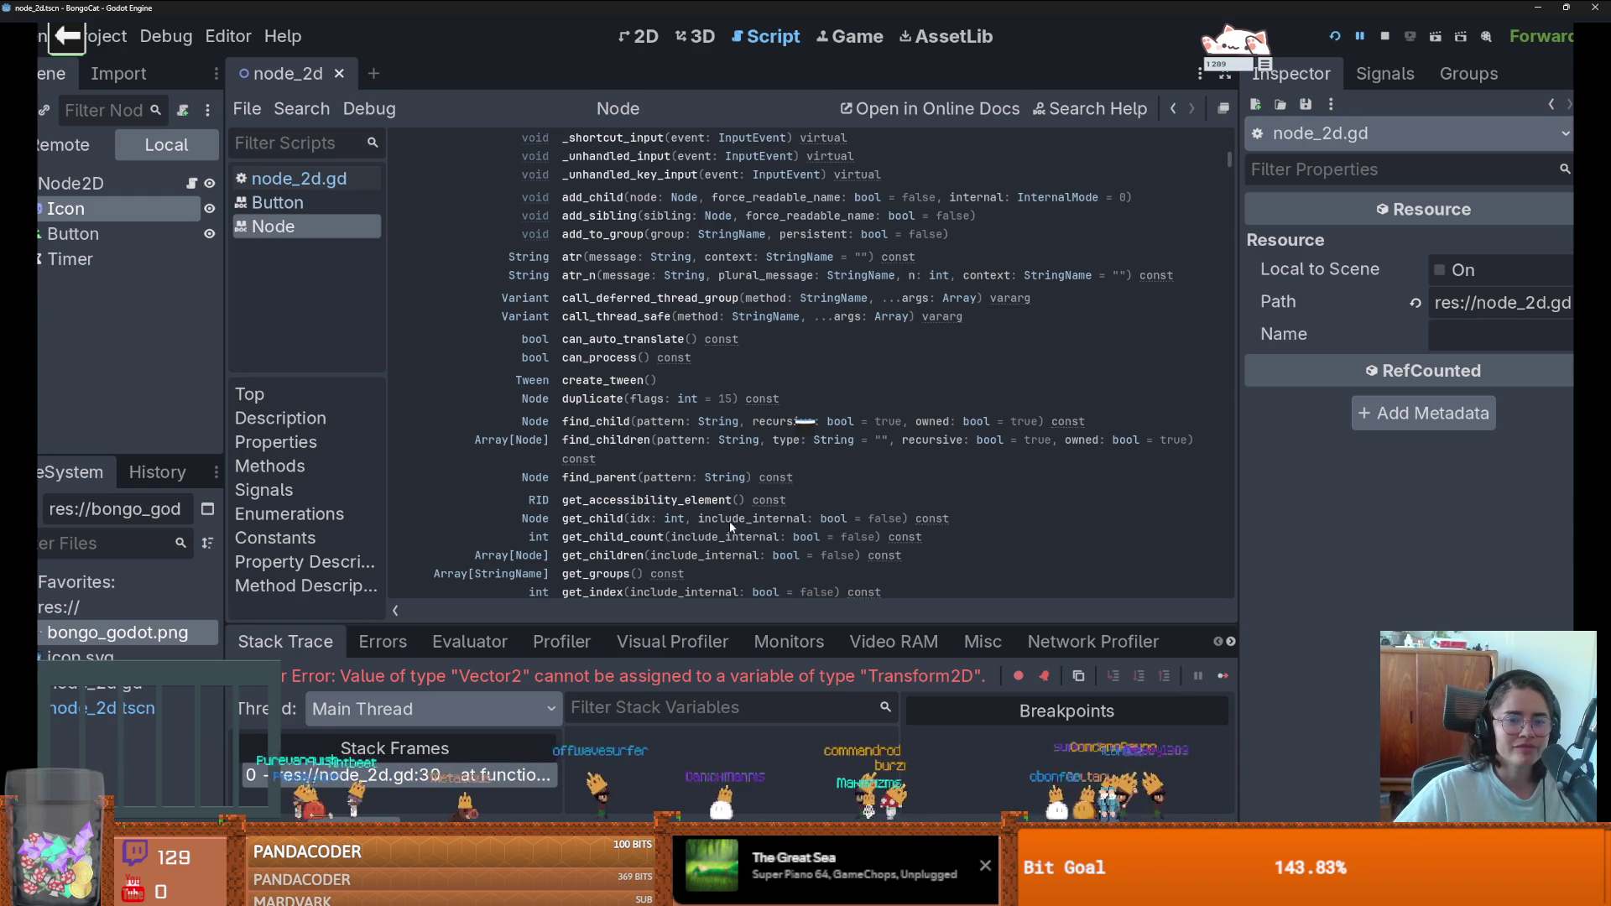
scroll(733, 532, "down", 1)
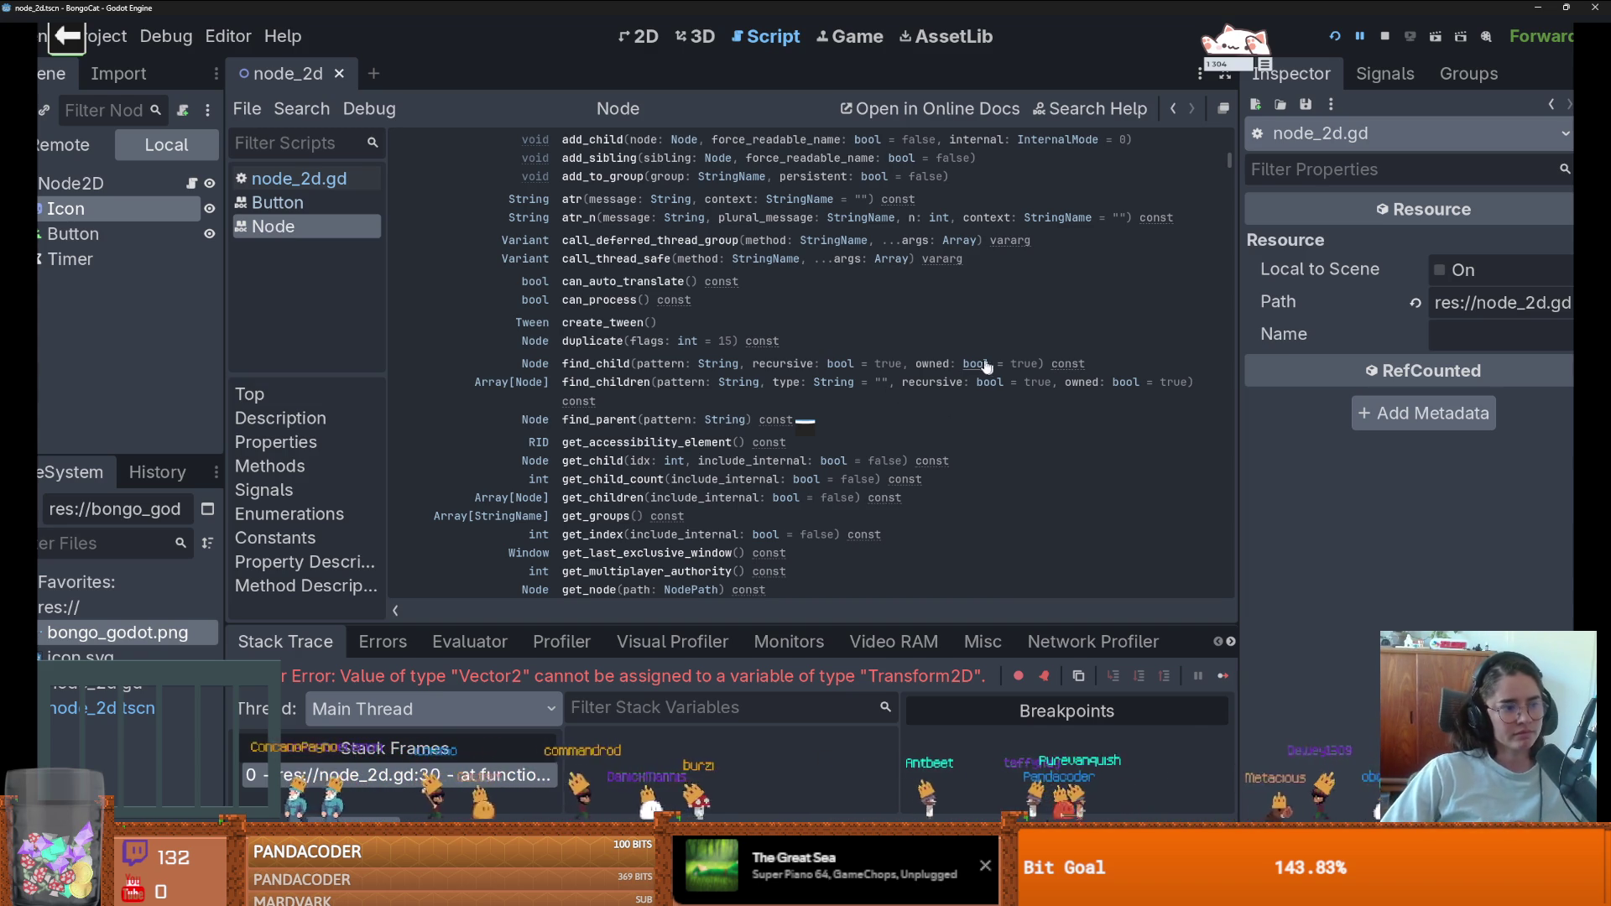
scroll(657, 426, "down", 5)
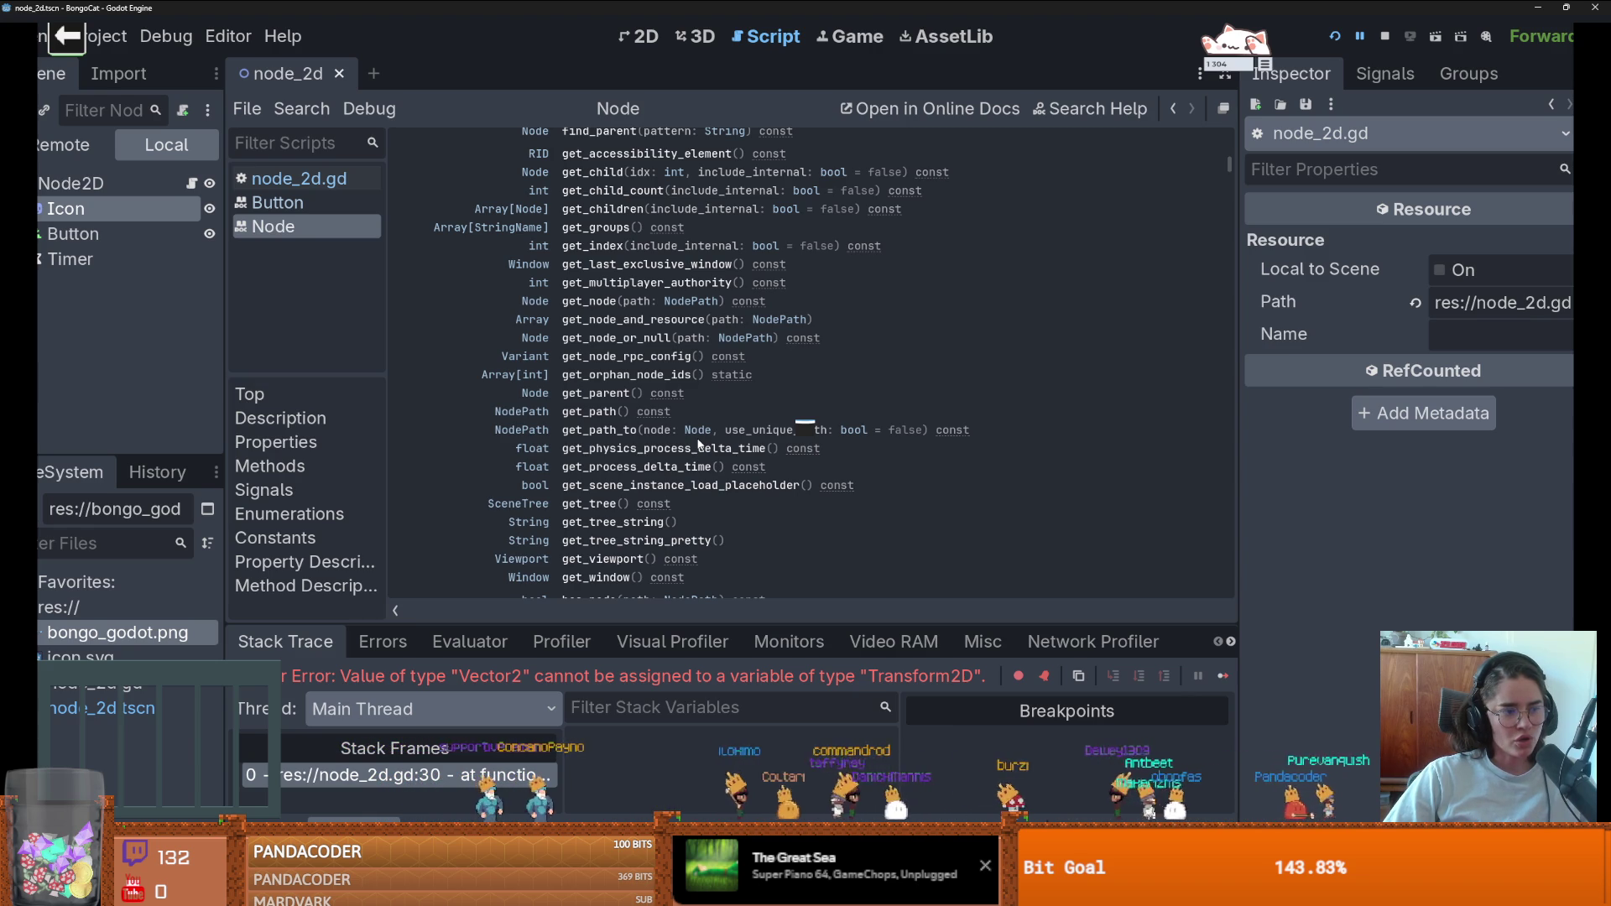
left_click(648, 37)
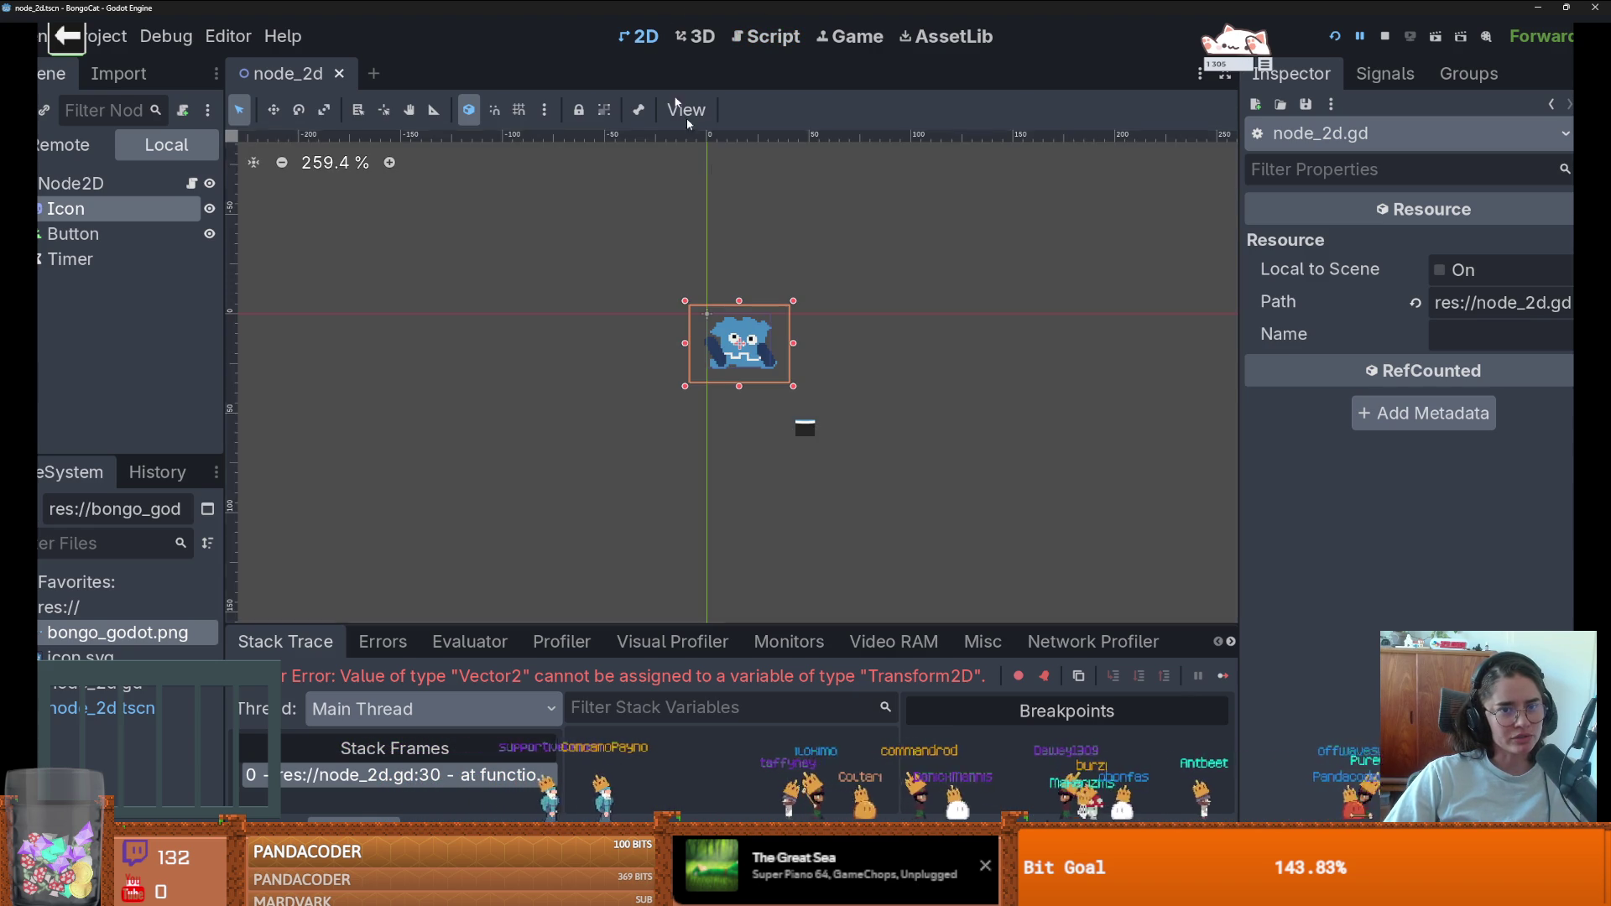
- Set the window Mode to Fullscreen in Project Settings and close the dialog
scroll(624, 307, "down", 7)
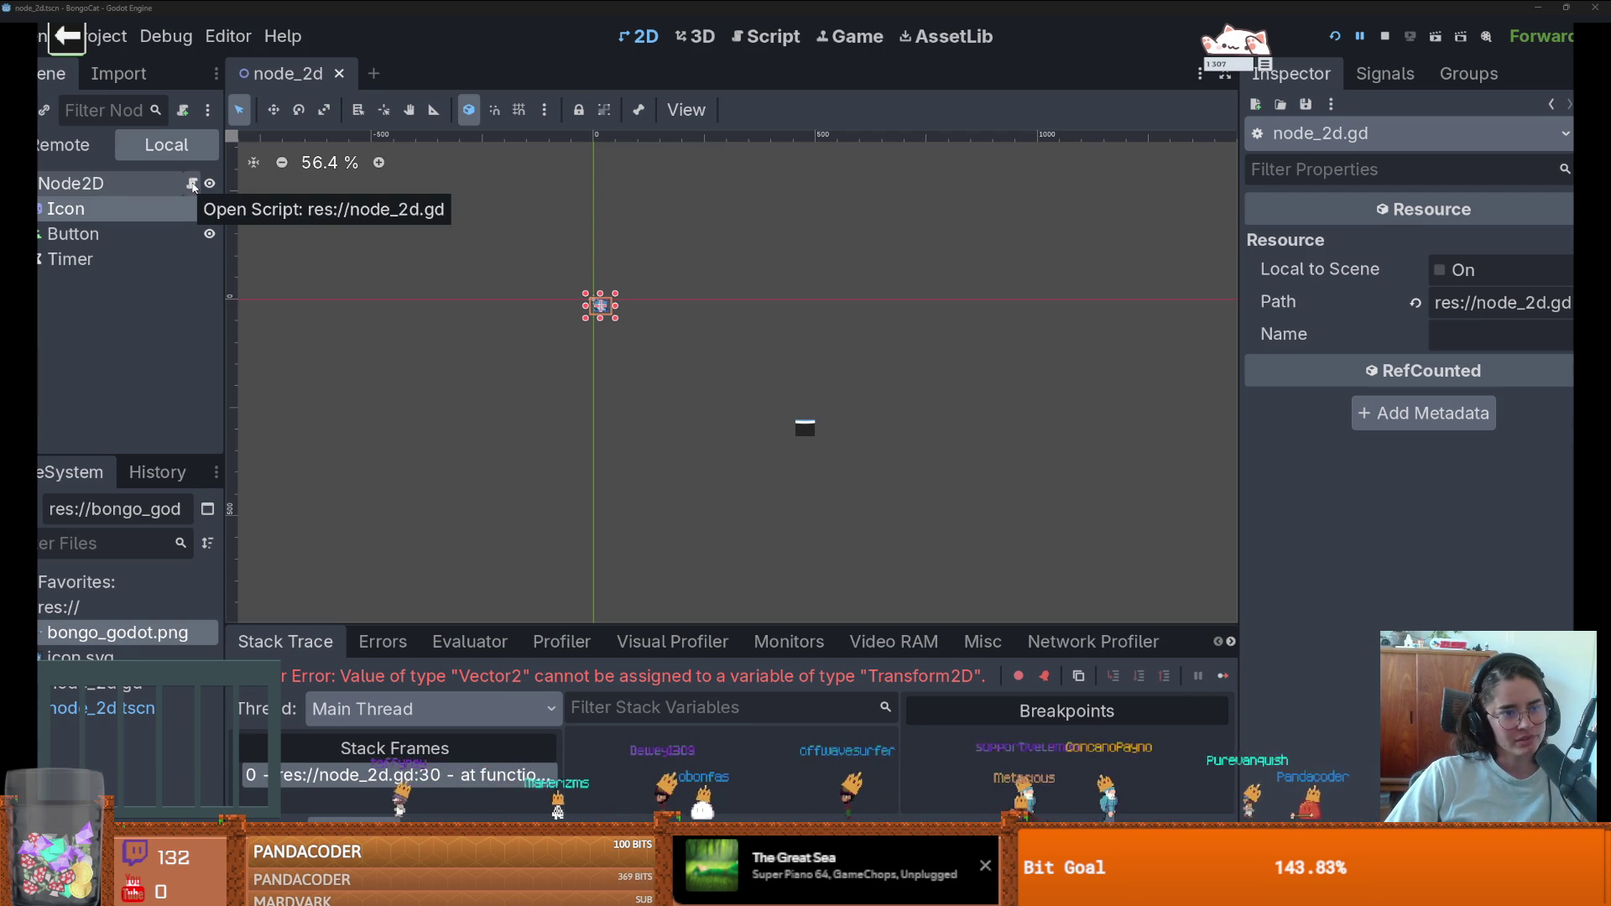
left_click(109, 37)
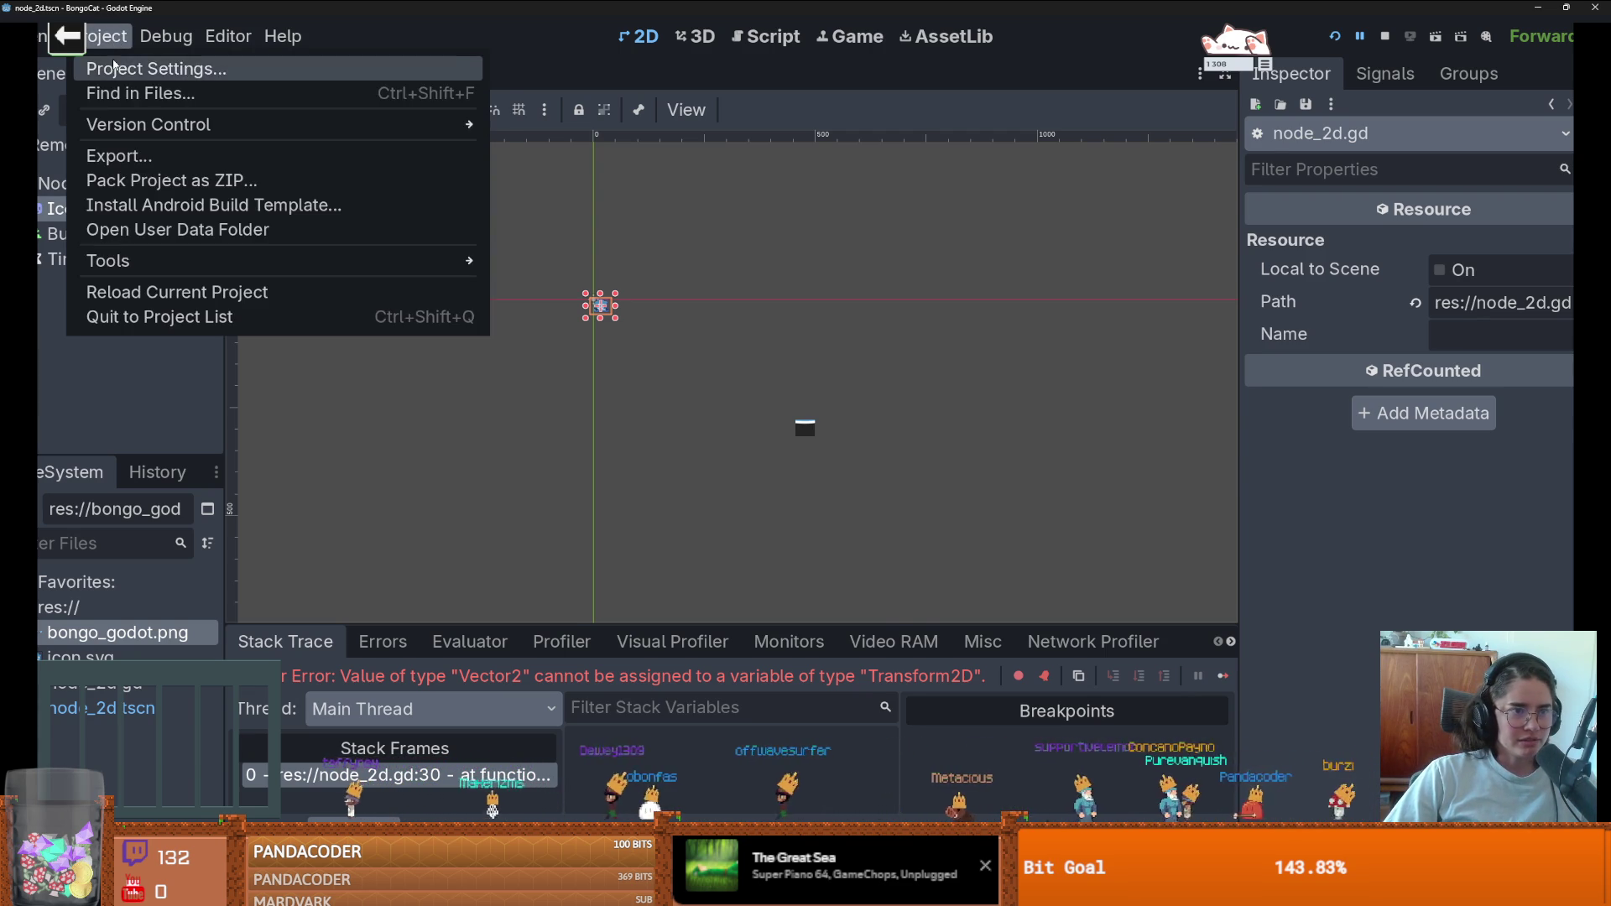
left_click(126, 64)
left_click(948, 405)
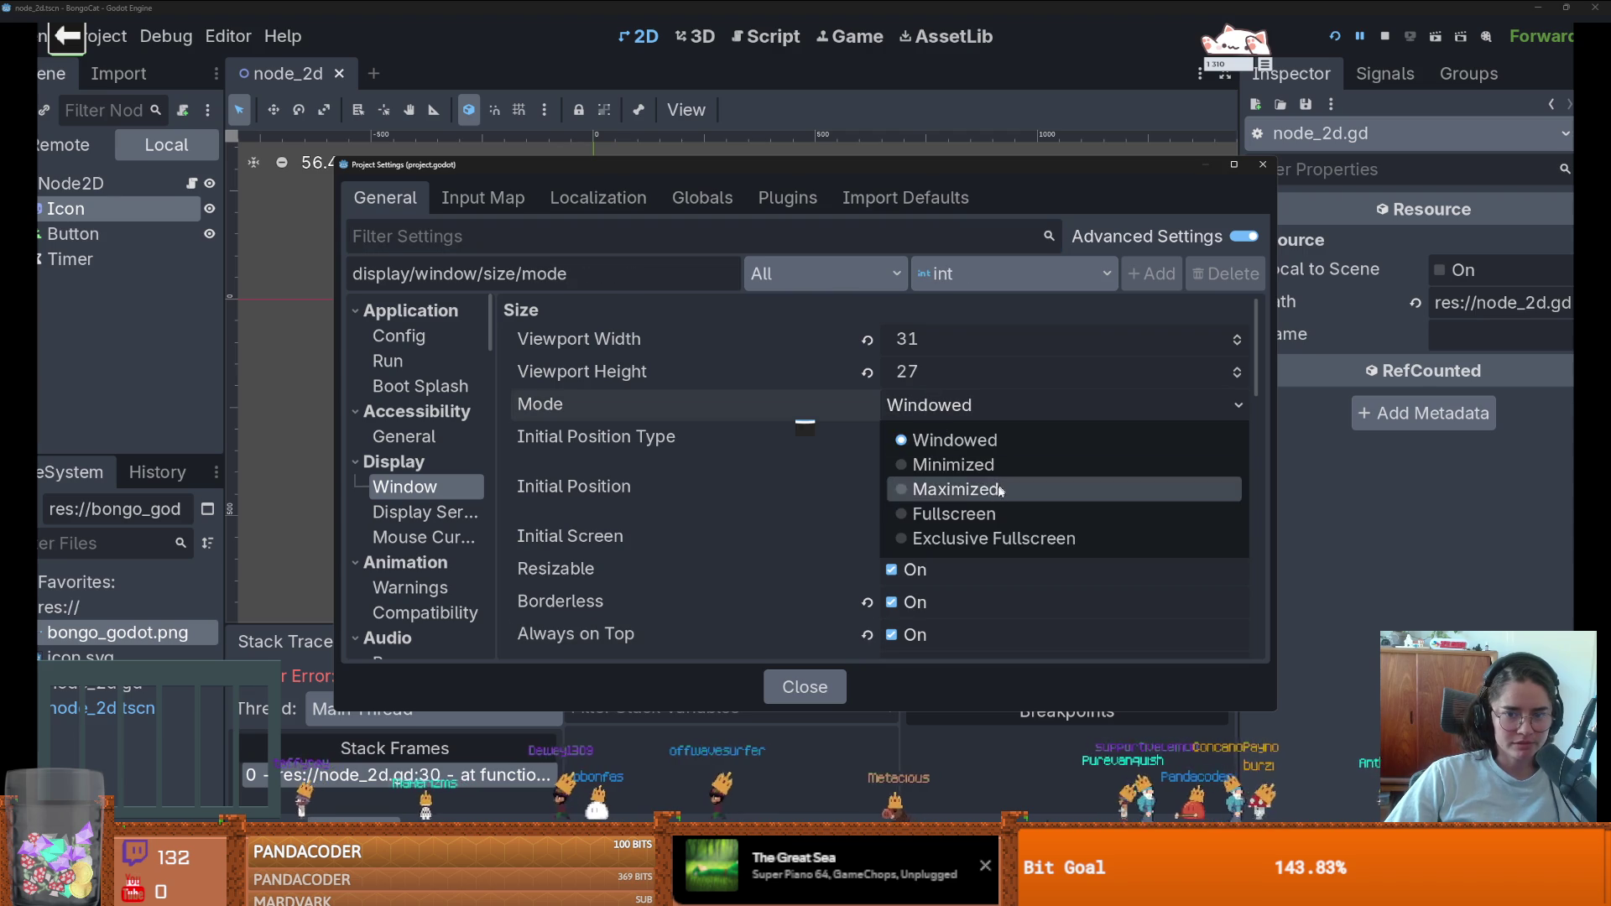
left_click(952, 513)
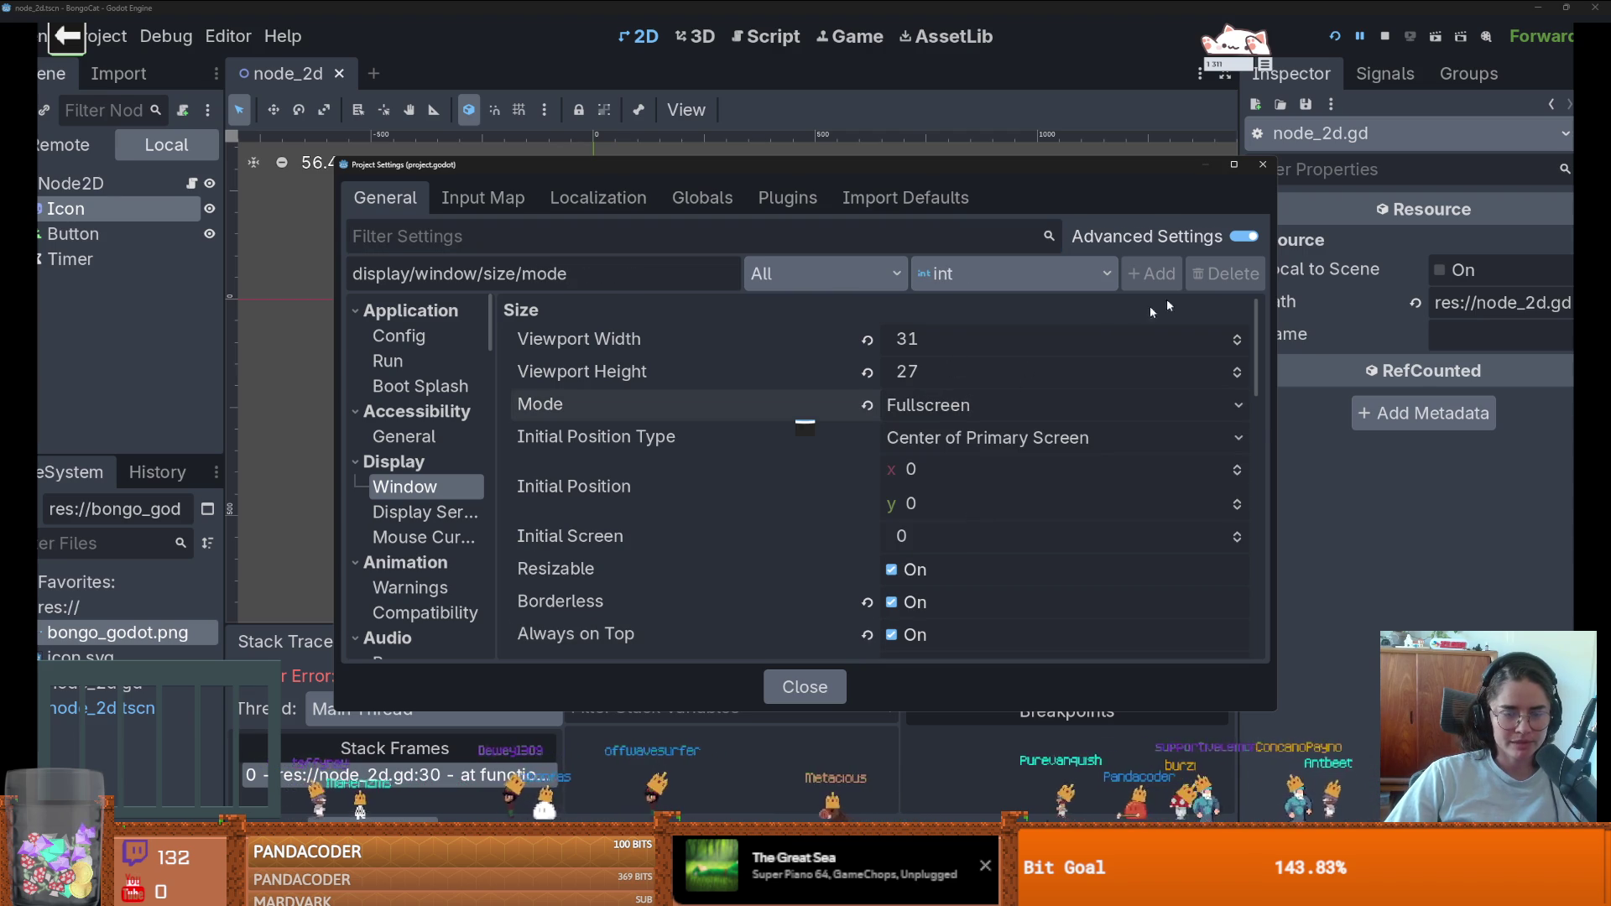
left_click(1262, 165)
scroll(866, 342, "down", 2)
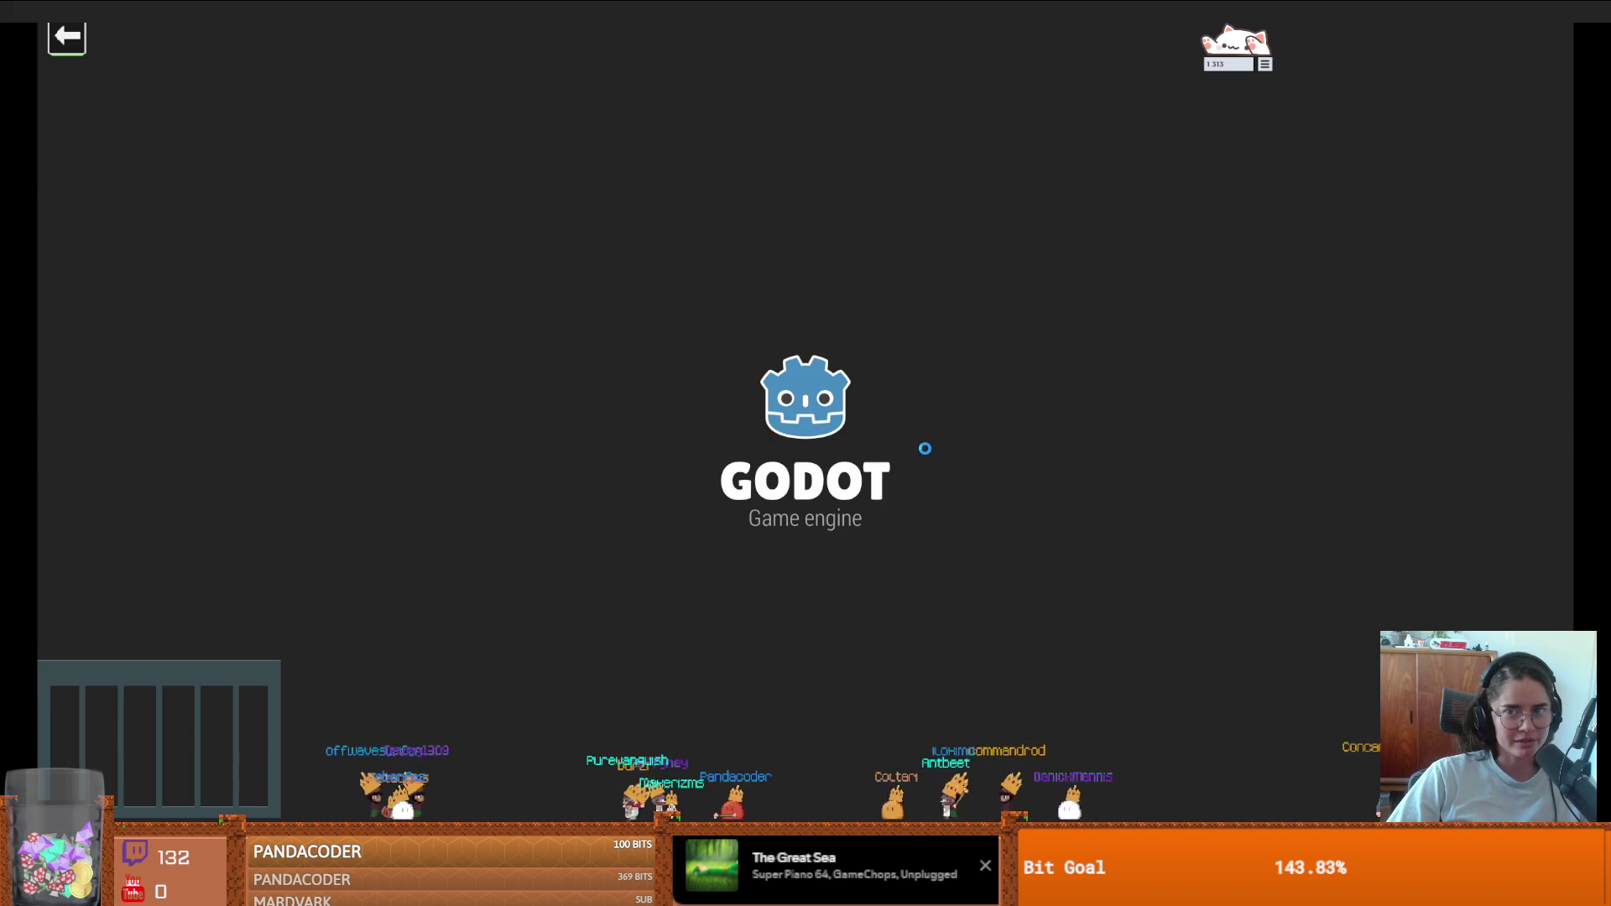
- Bring the Godot editor back in front of the game and place the caret on line 30
key("super+Tab")
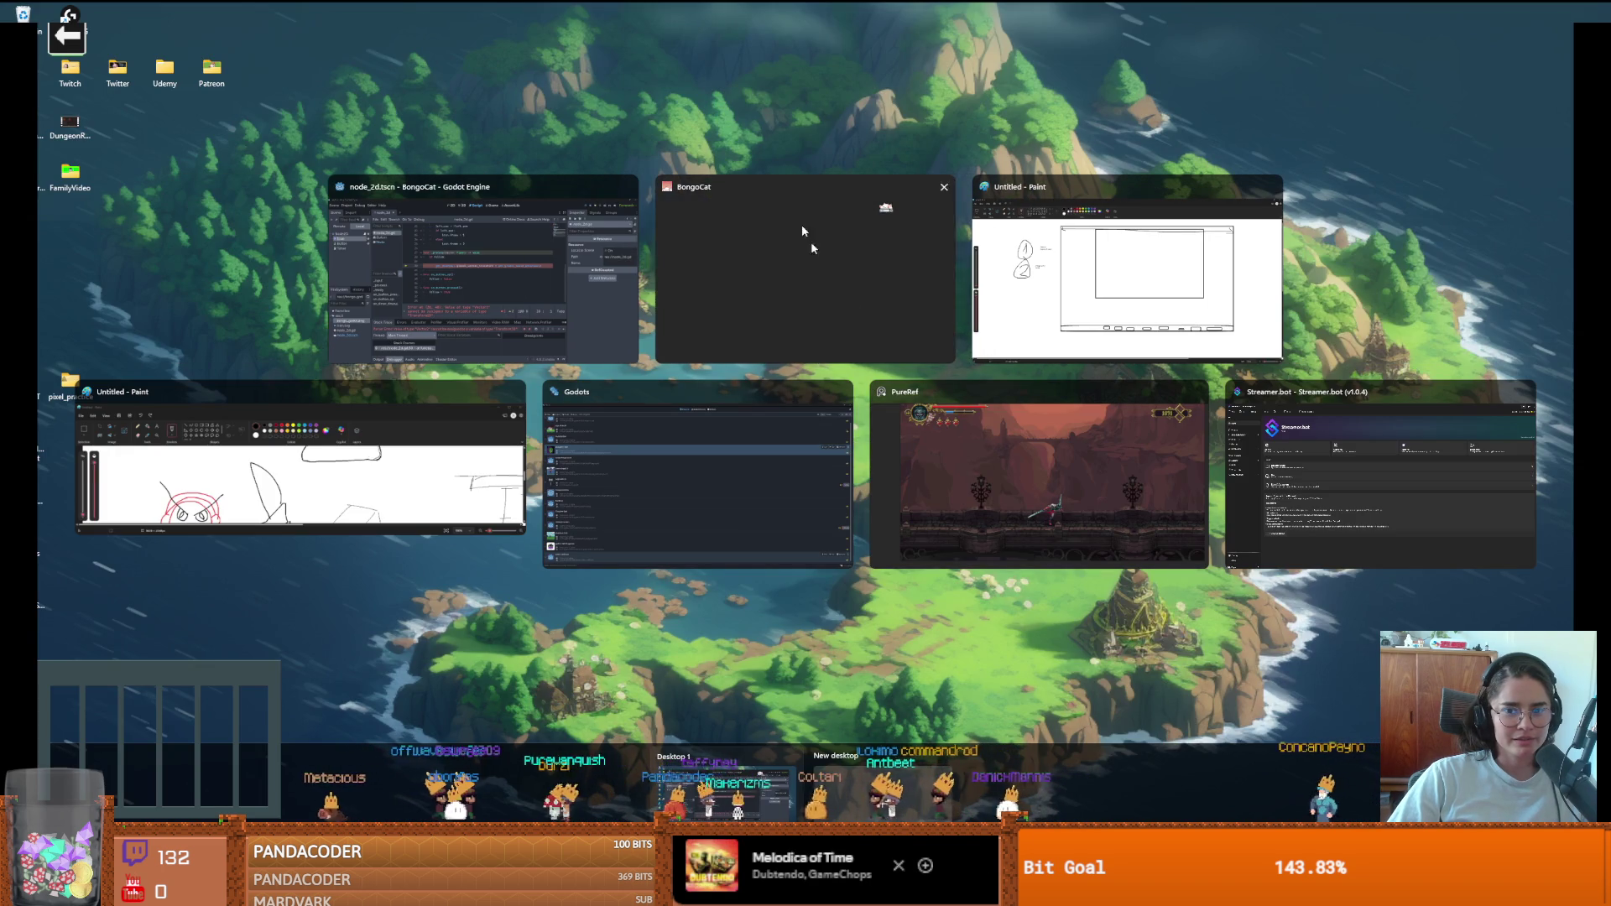
left_click(797, 283)
left_click(836, 348)
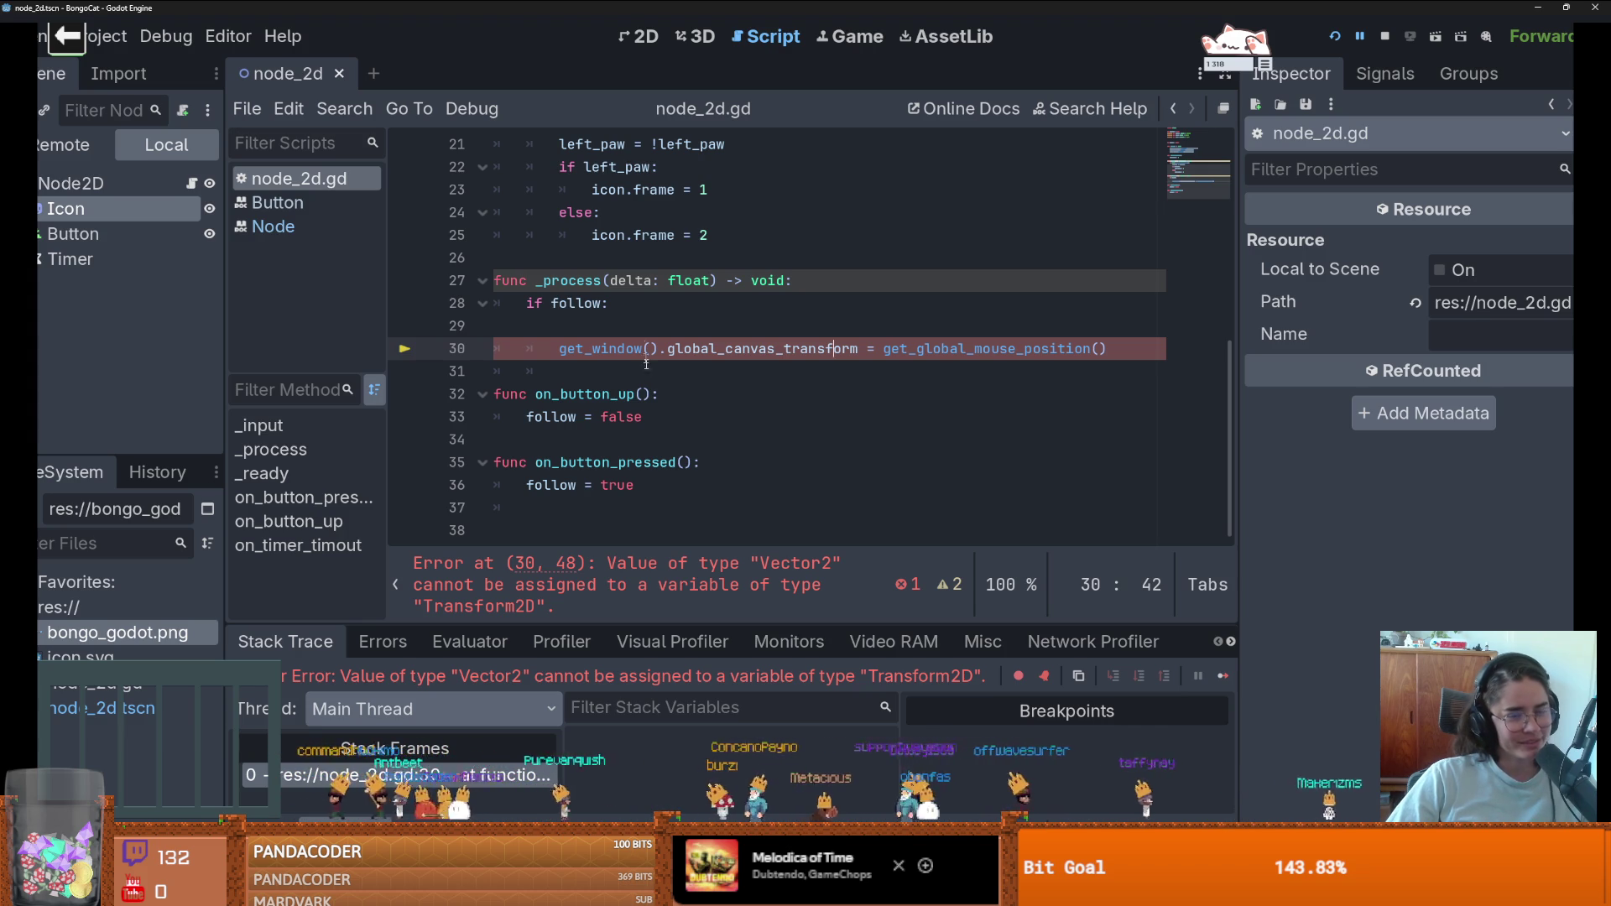
- Try saving the scene and script, and dismiss the failed save message
scroll(642, 345, "up", 2)
key("ctrl+s")
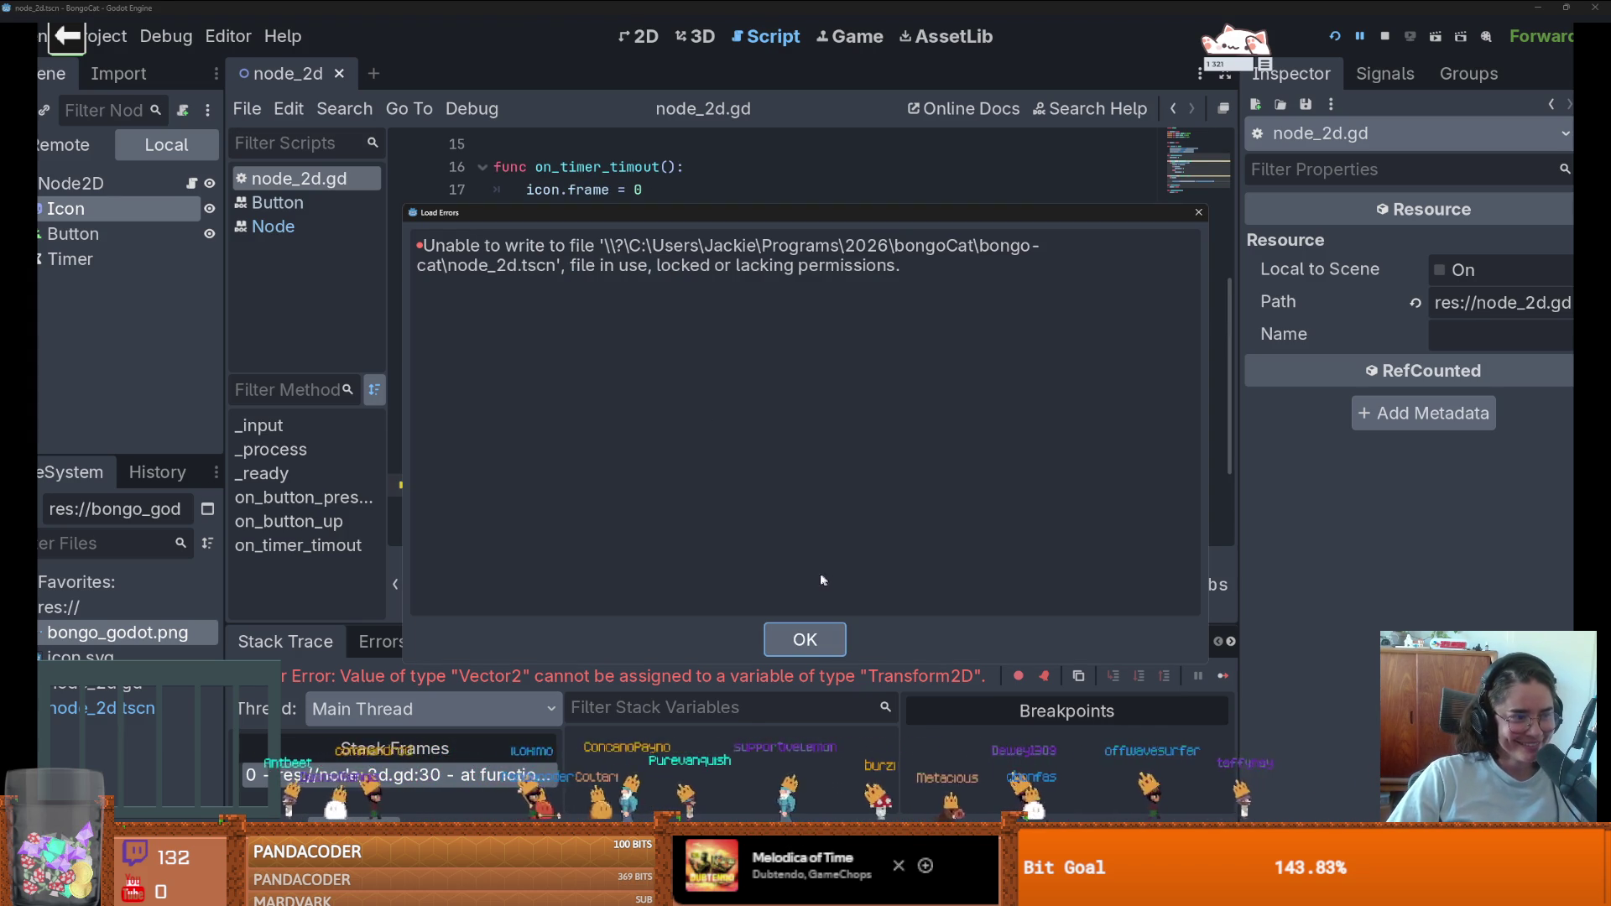
left_click(826, 635)
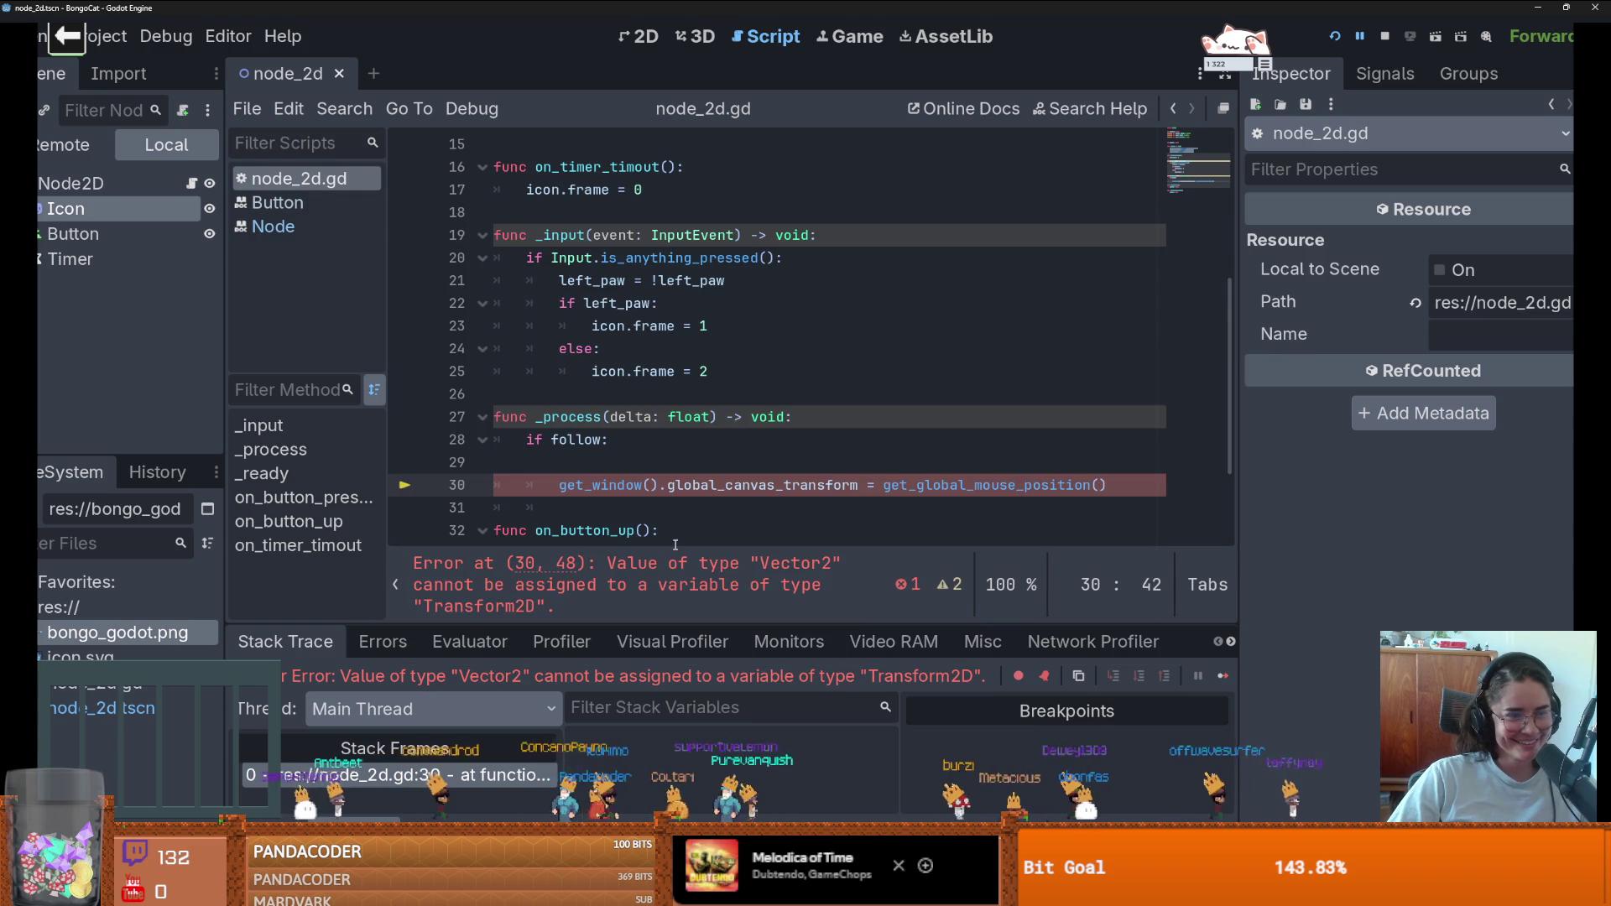
- Replace get_window().global_canvas_transform with global_position on line 30, save, and stop the game
scroll(673, 470, "down", 1)
mouse_move(667, 416)
left_mouse_down()
mouse_move(521, 378)
mouse_move(529, 417)
mouse_move(558, 416)
left_mouse_up()
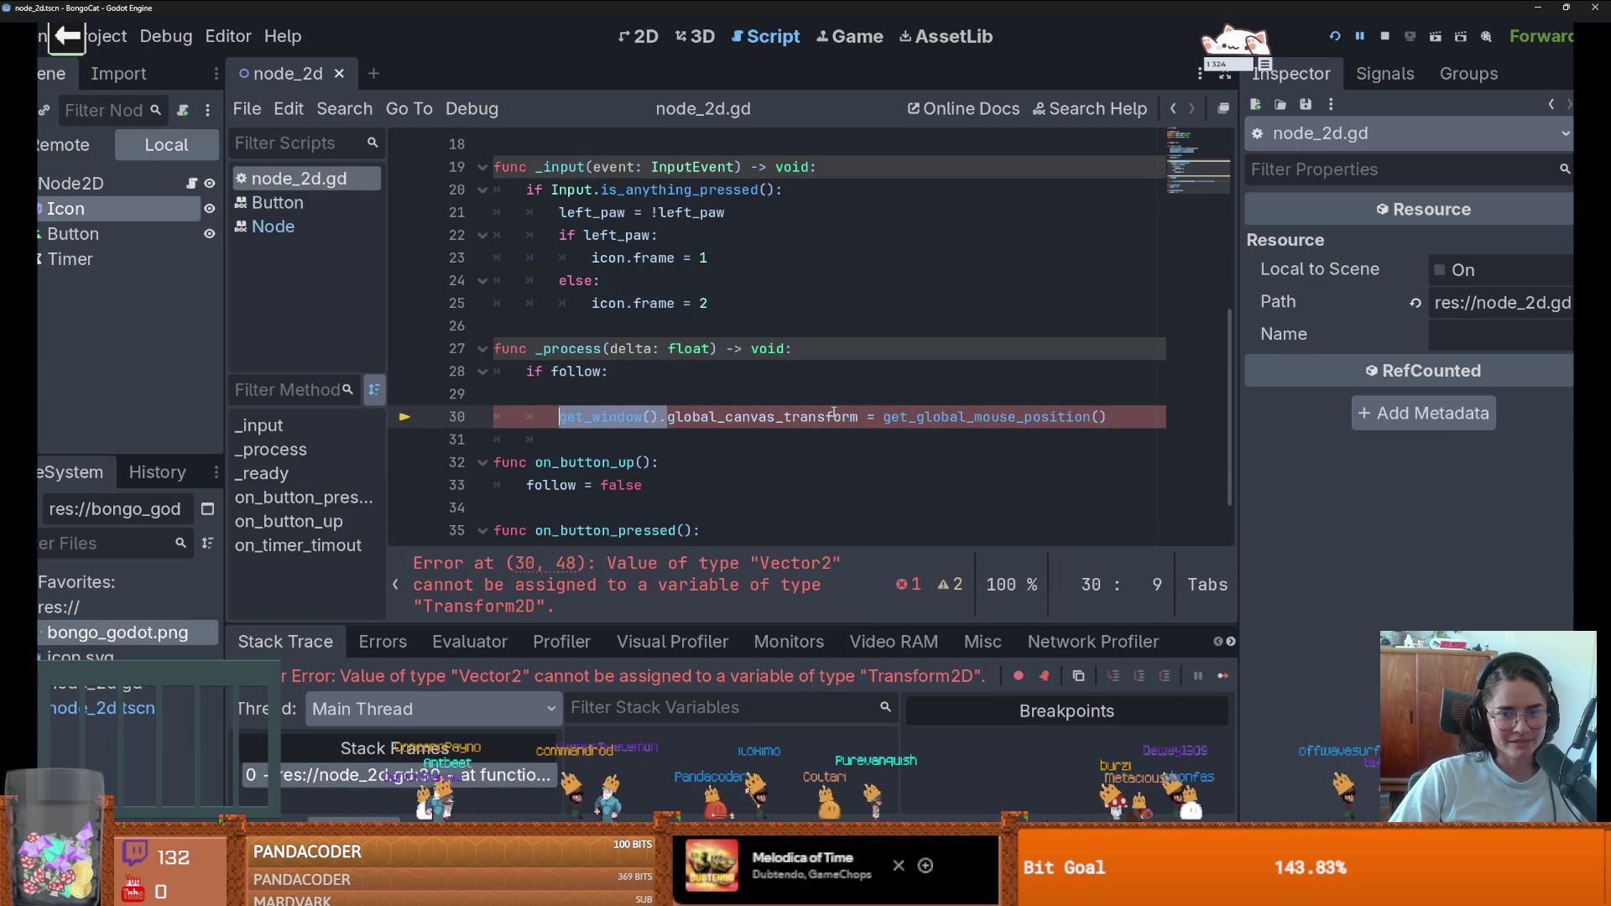
left_click_drag(857, 416, 554, 414)
type("glo")
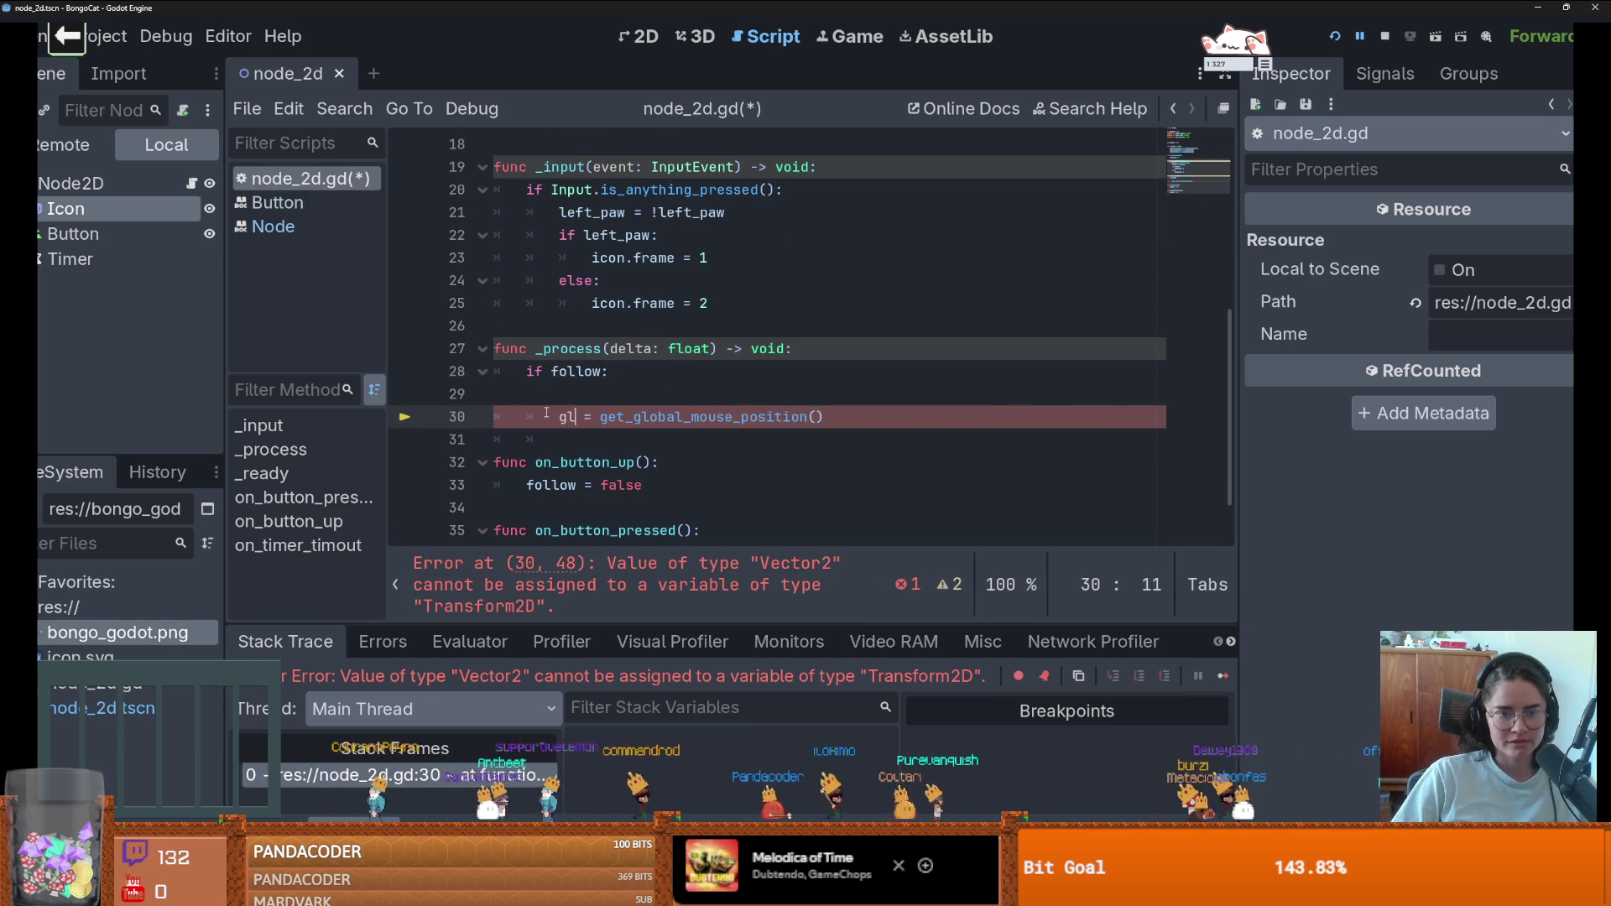
key("Return")
key("ctrl+s")
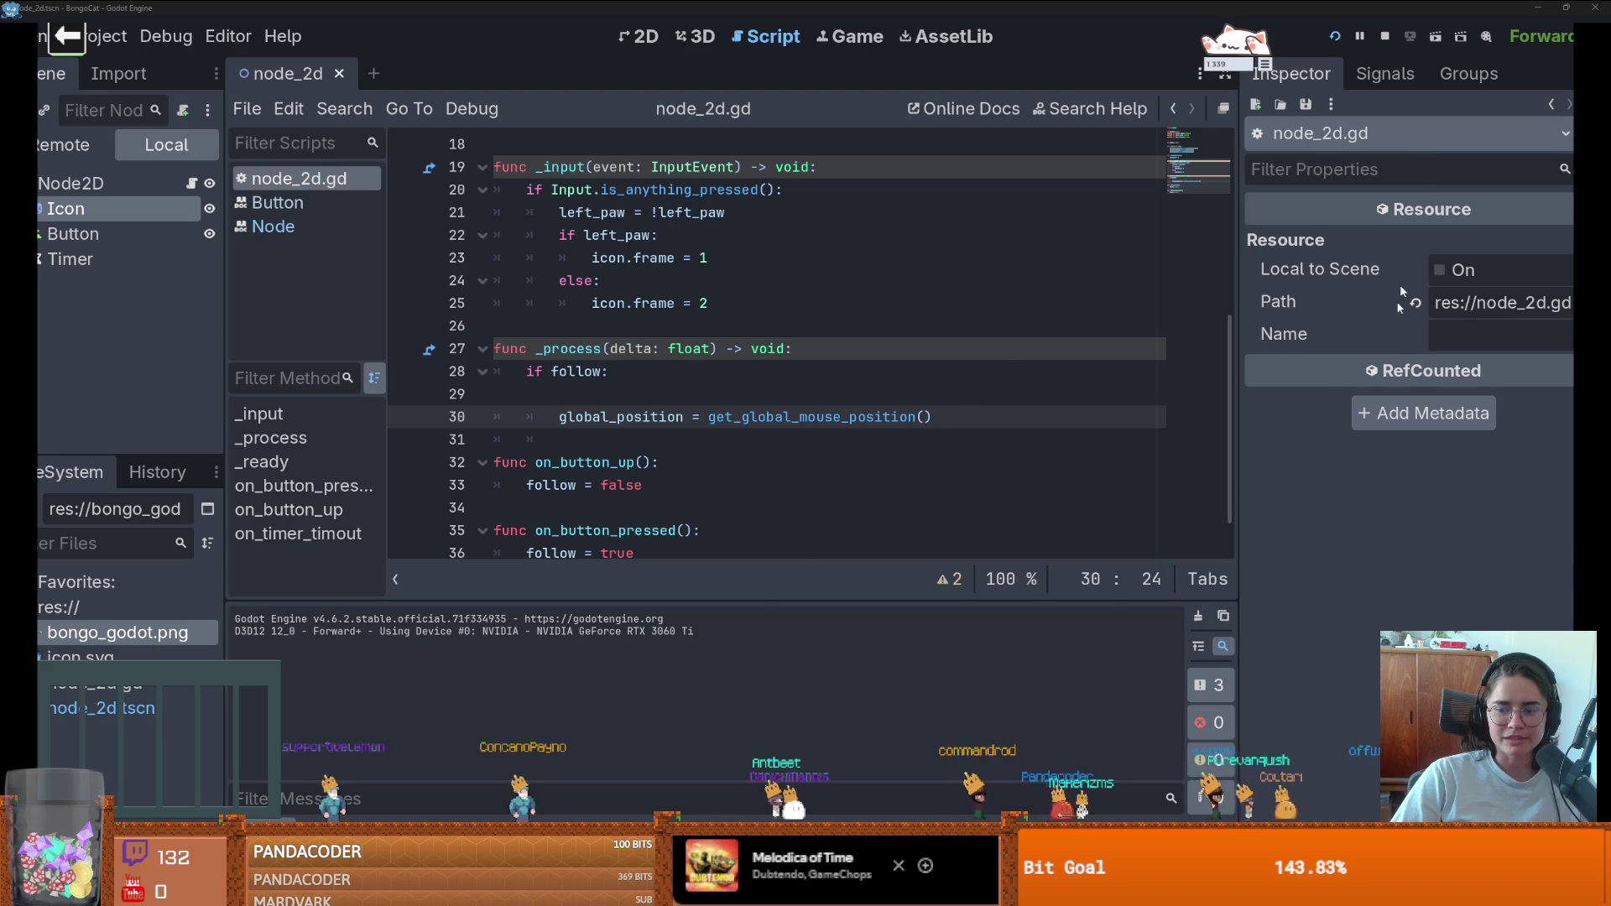
key("alt+F4")
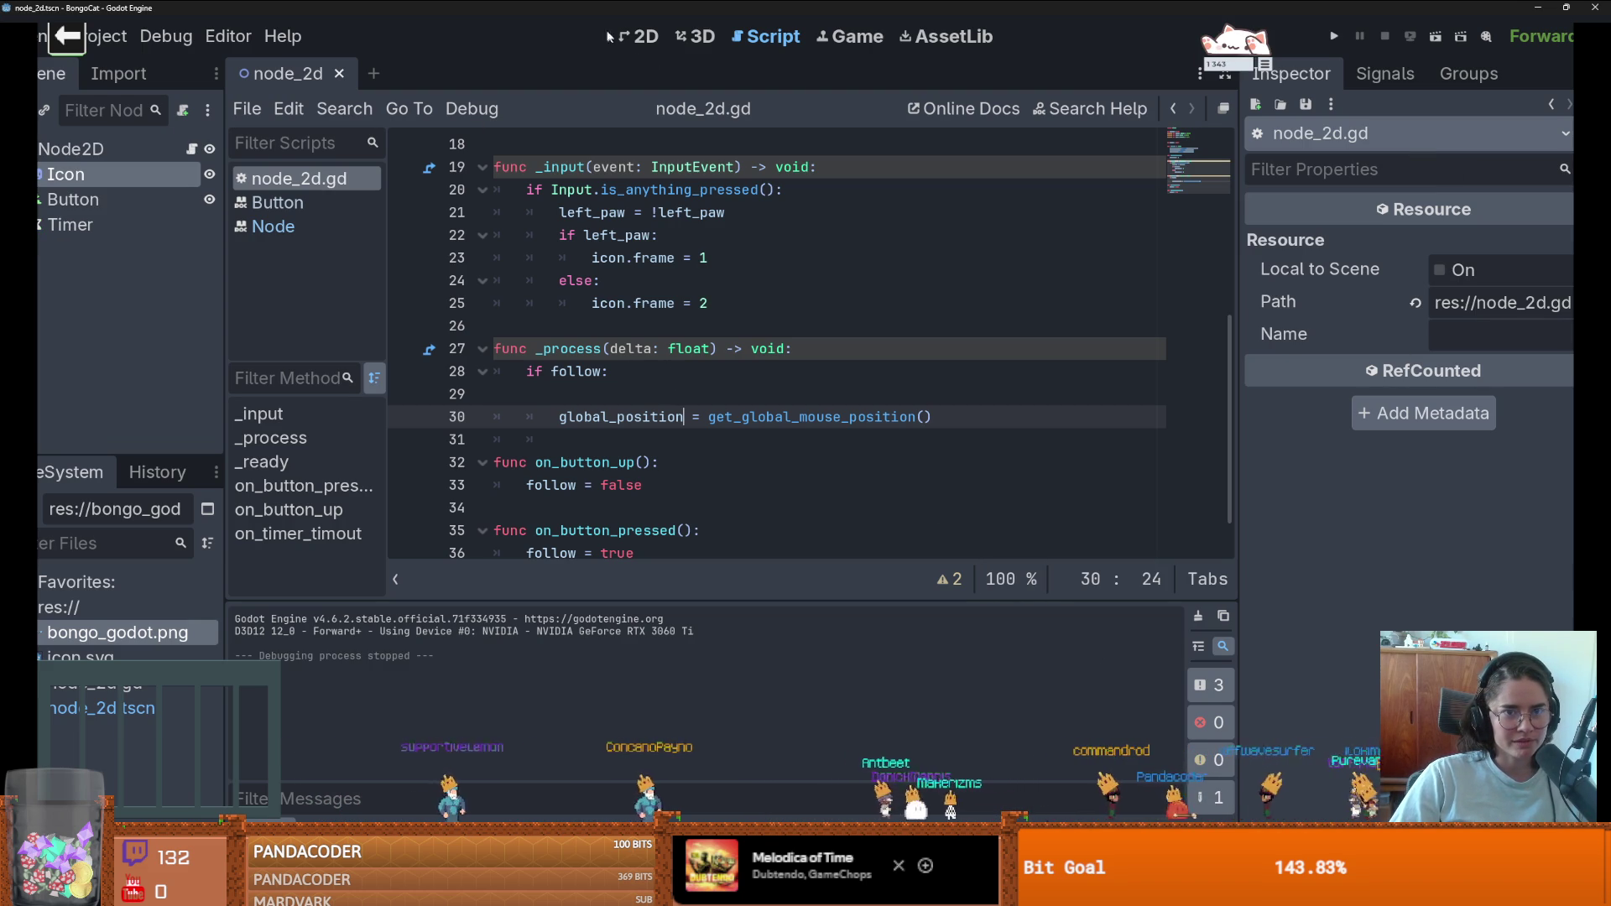
- In the 2D view, resize the Button to 237×214 px covering the cat sprite
left_click(166, 36)
mouse_move(108, 36)
left_click(126, 67)
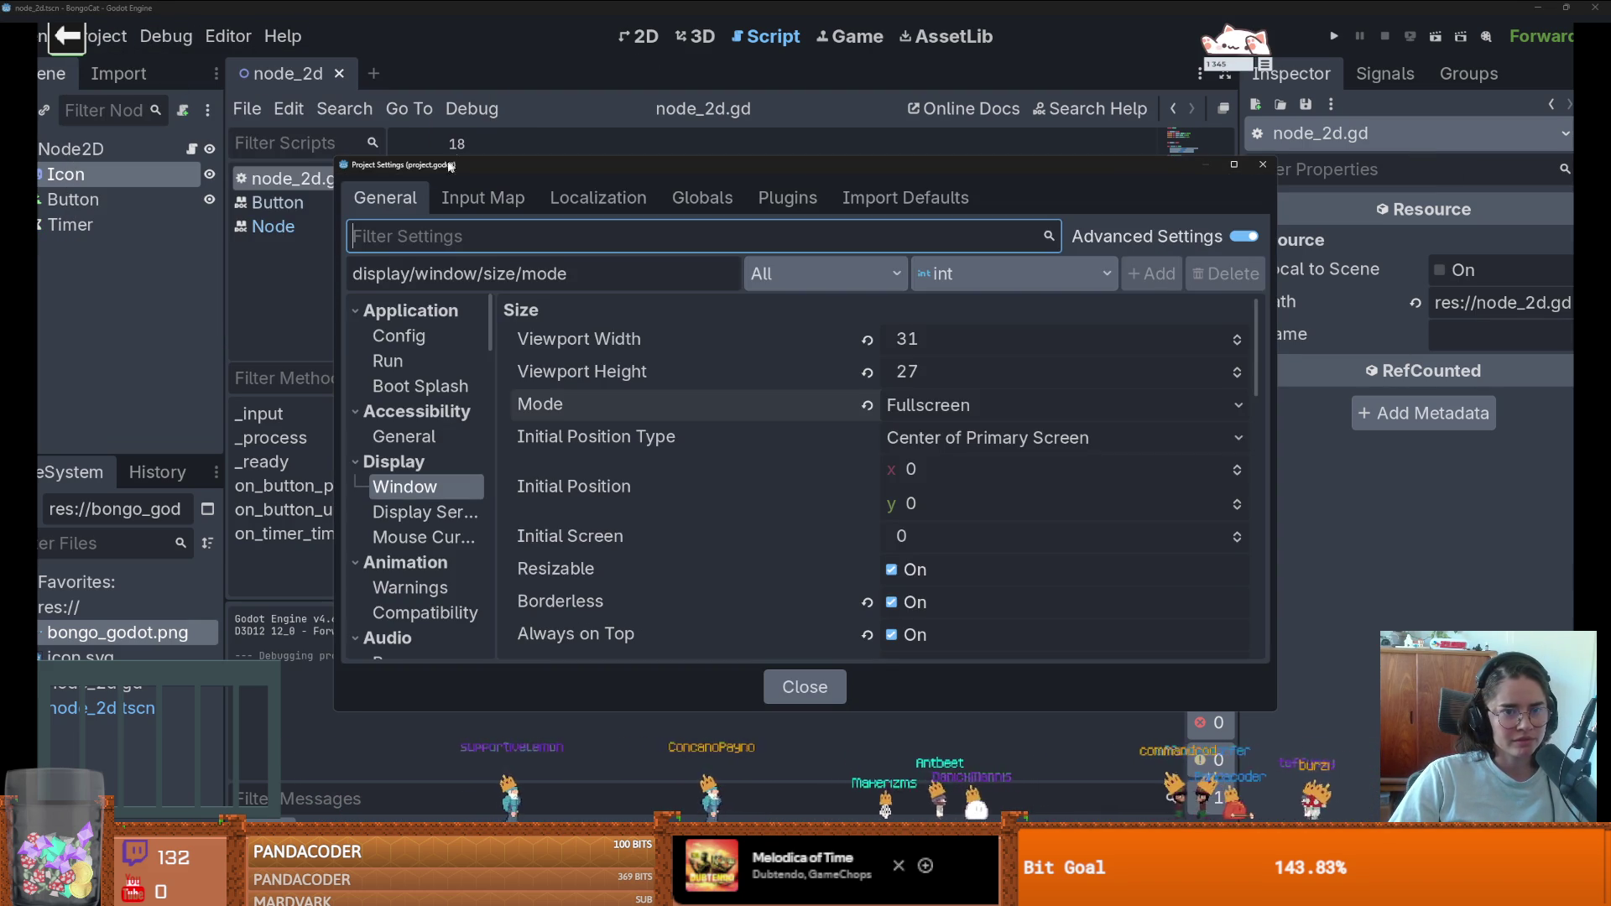
key("Escape")
left_click(648, 38)
scroll(651, 323, "up", 1)
left_click_drag(720, 390, 722, 392)
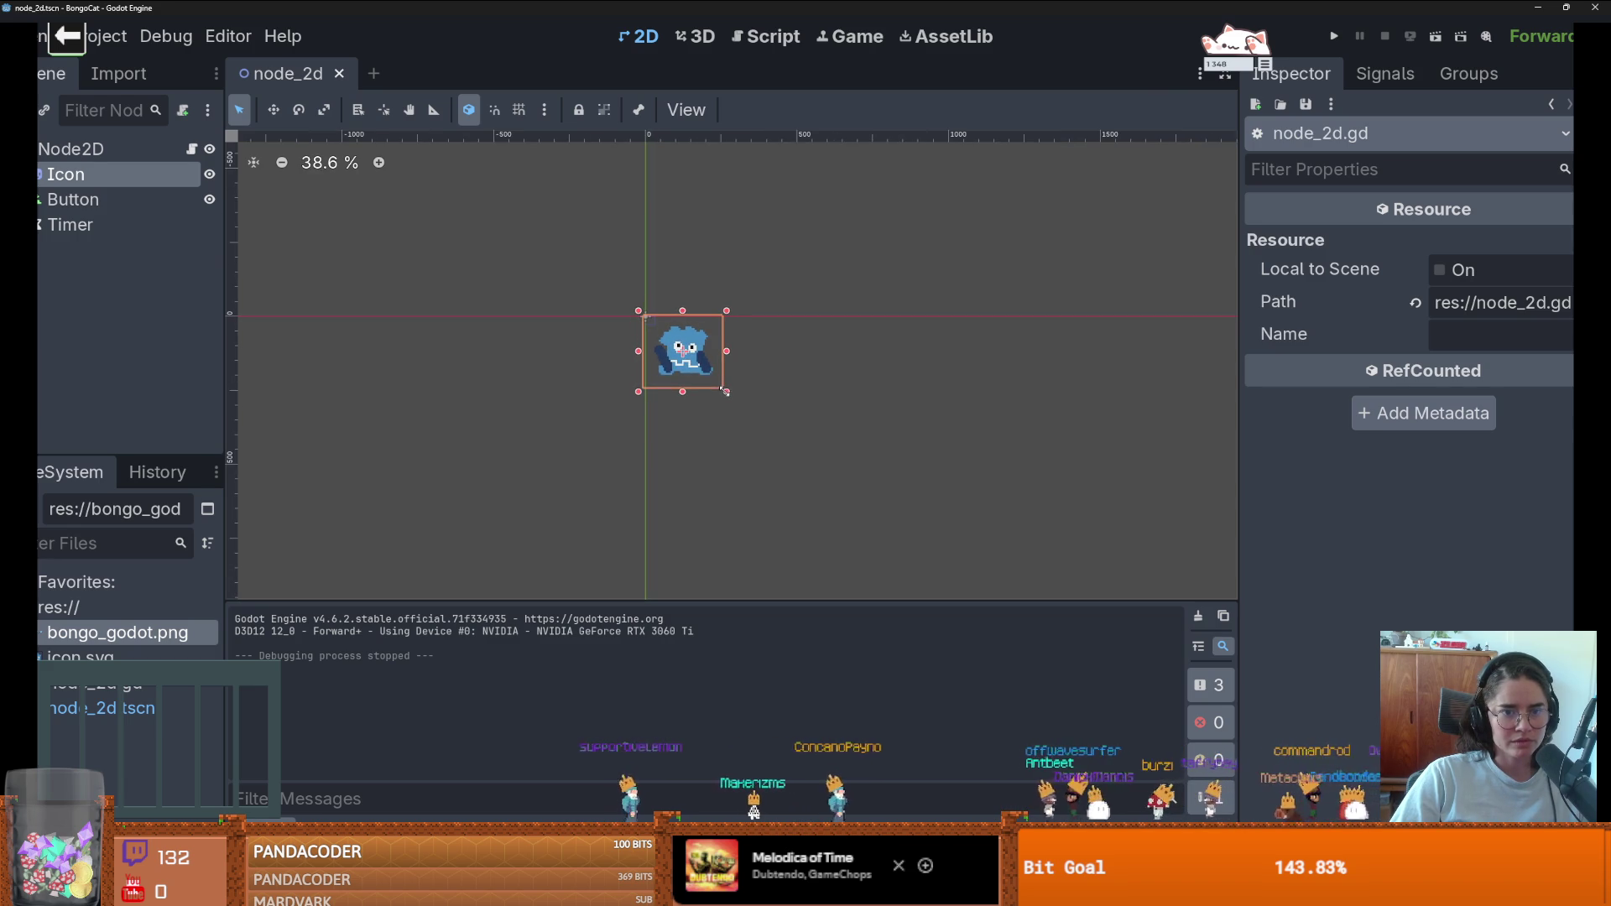
scroll(703, 375, "up", 8)
left_click(75, 200)
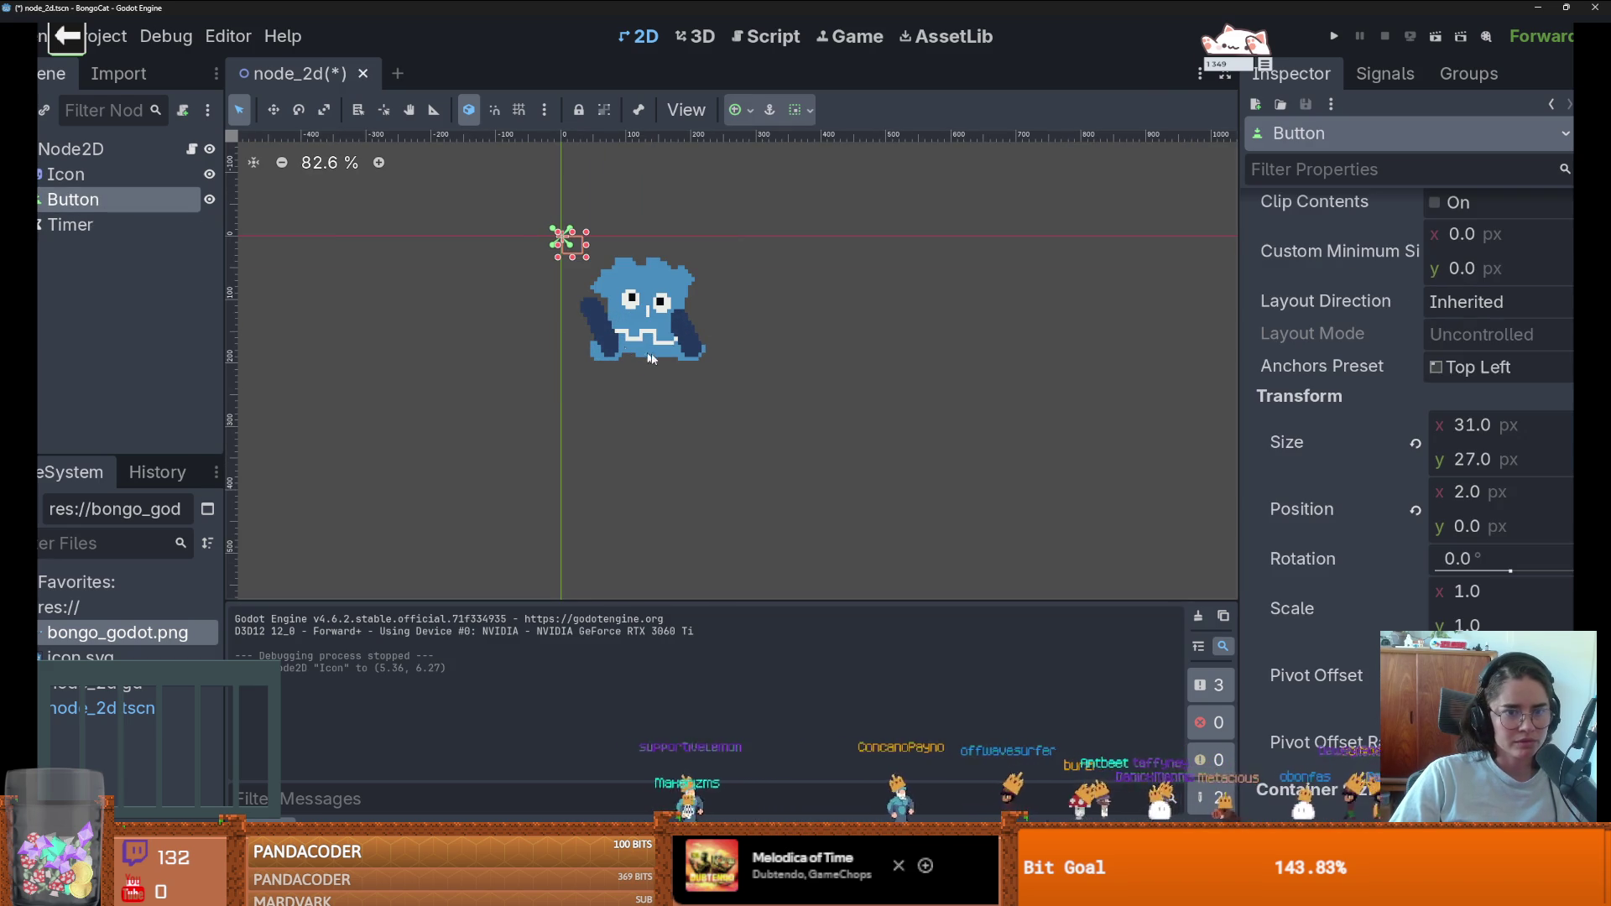
left_click_drag(588, 257, 720, 375)
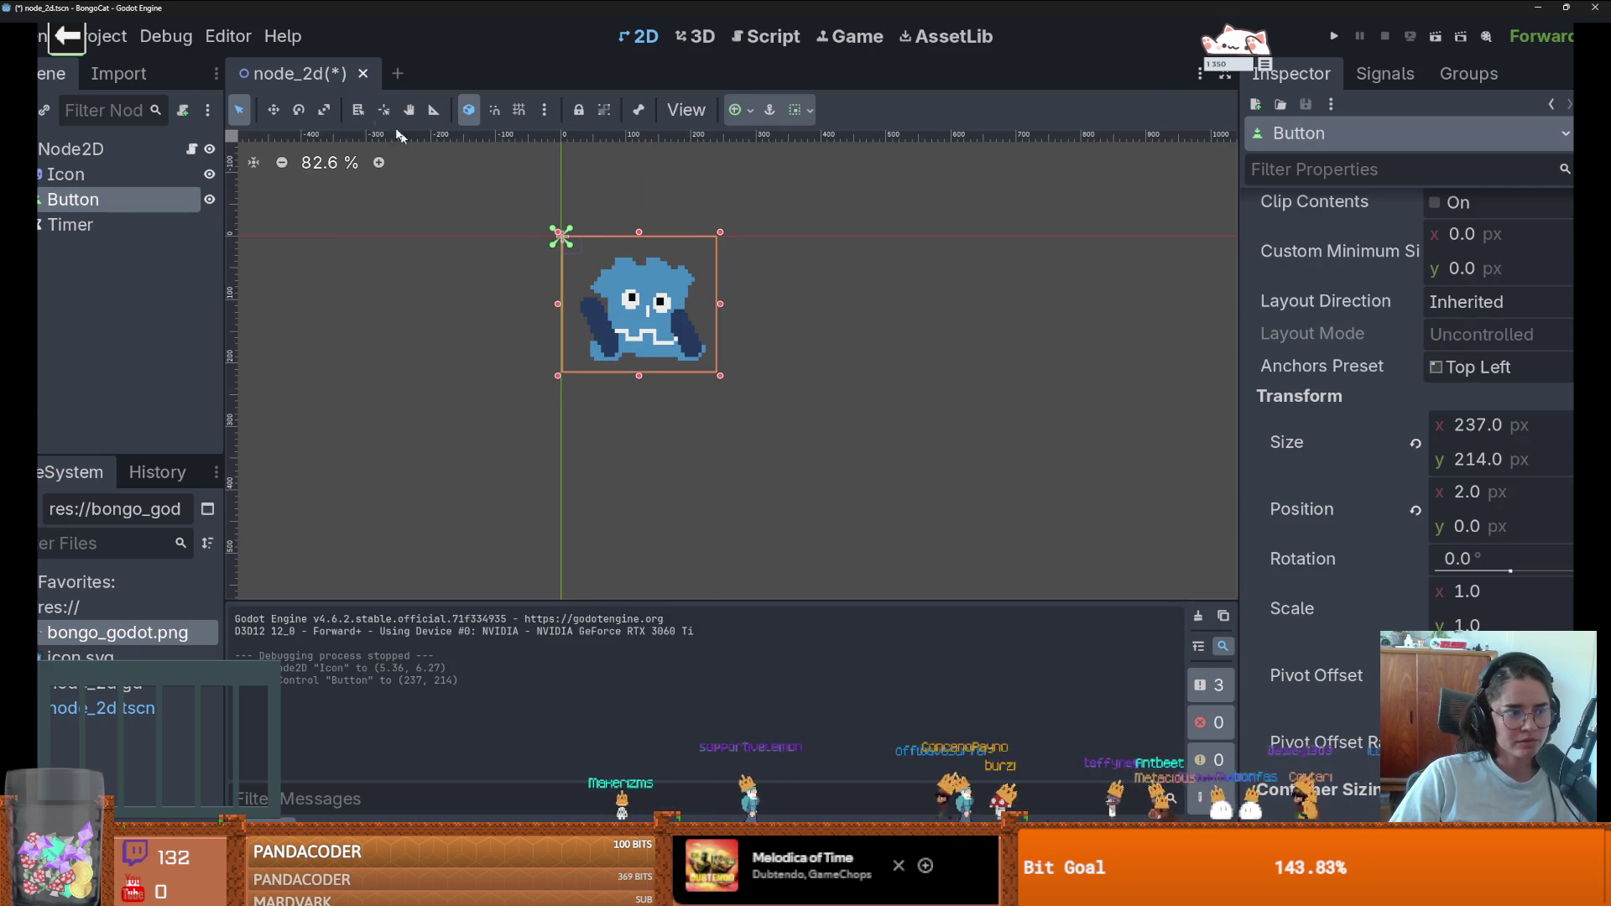
scroll(687, 271, "up", 4)
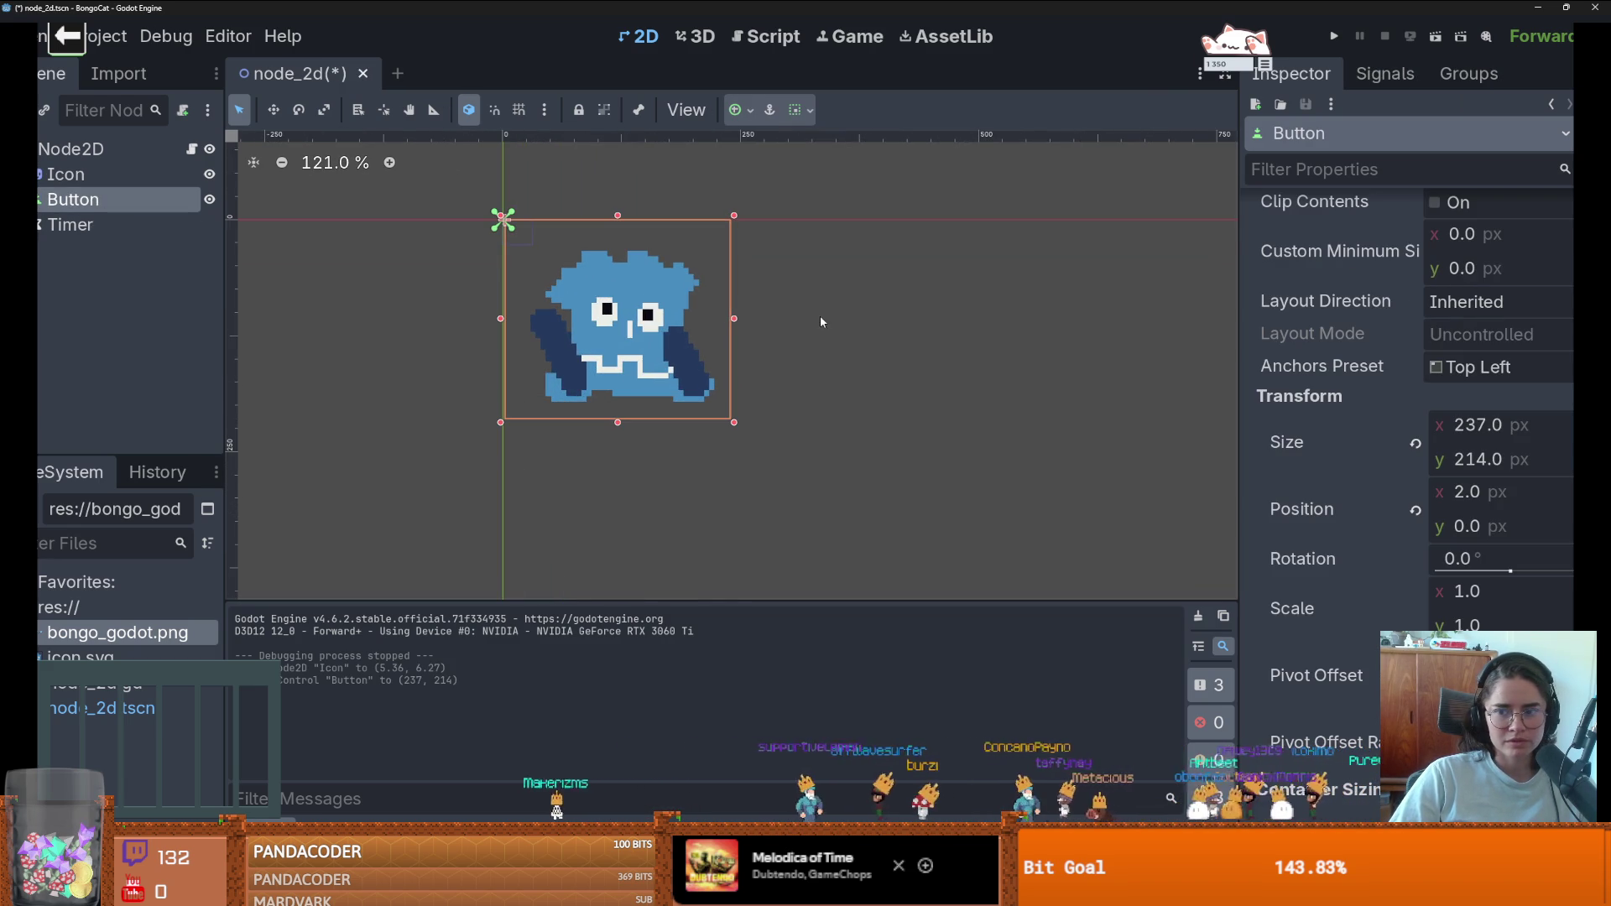
- Set the viewport size to 237 by 214 in Project Settings and run the project
left_click(101, 36)
left_click(125, 65)
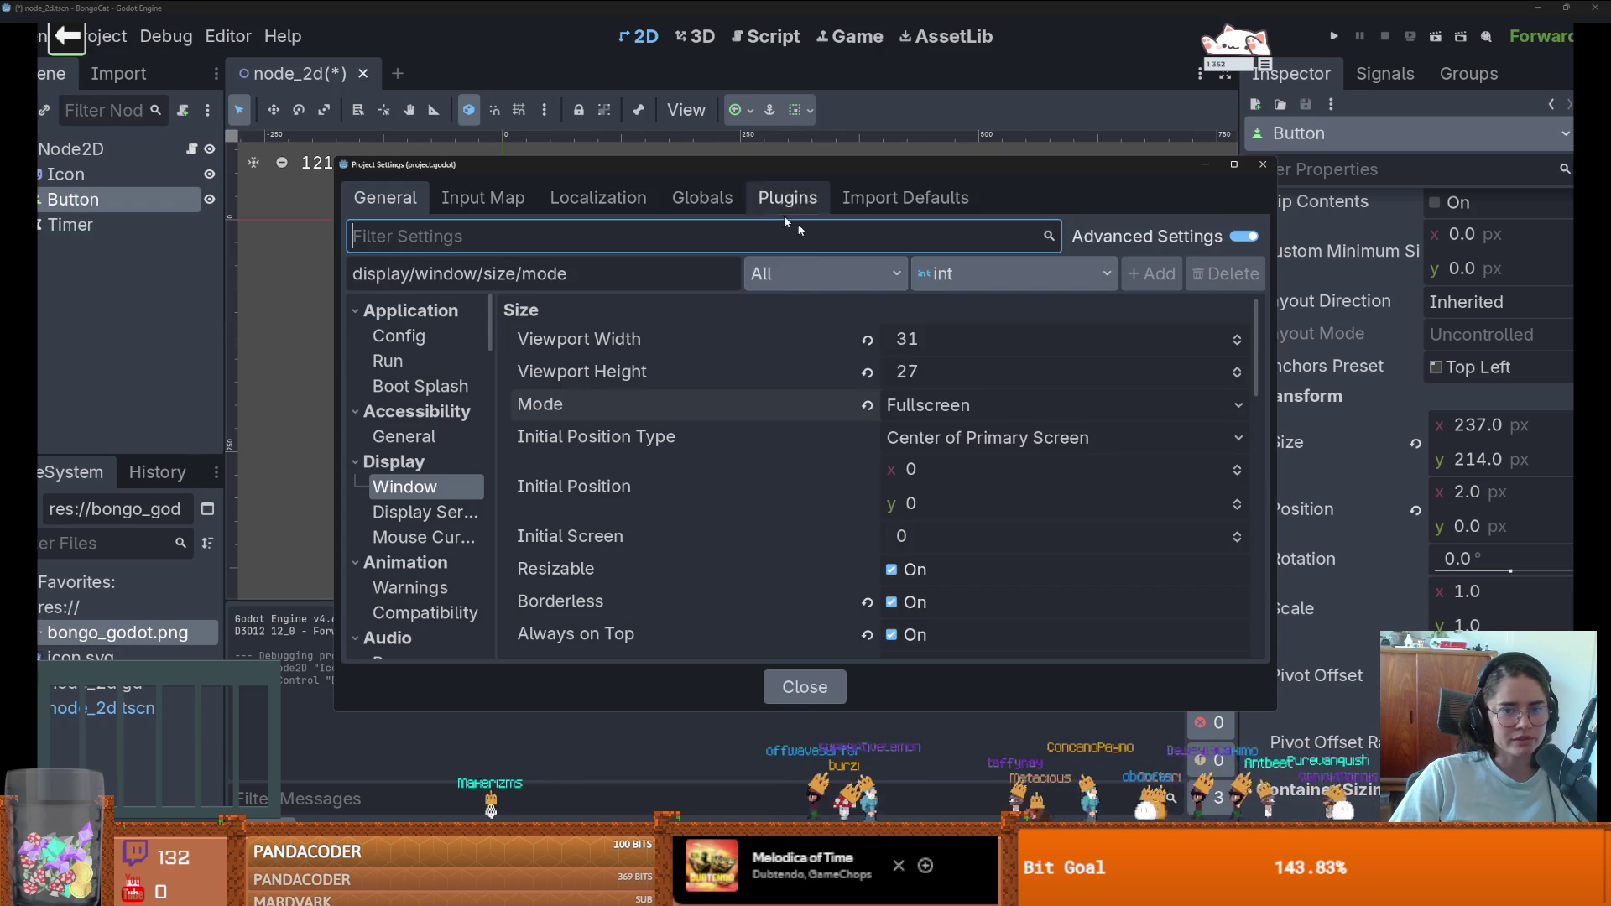
left_click(935, 344)
type("237")
key("Tab")
type("214")
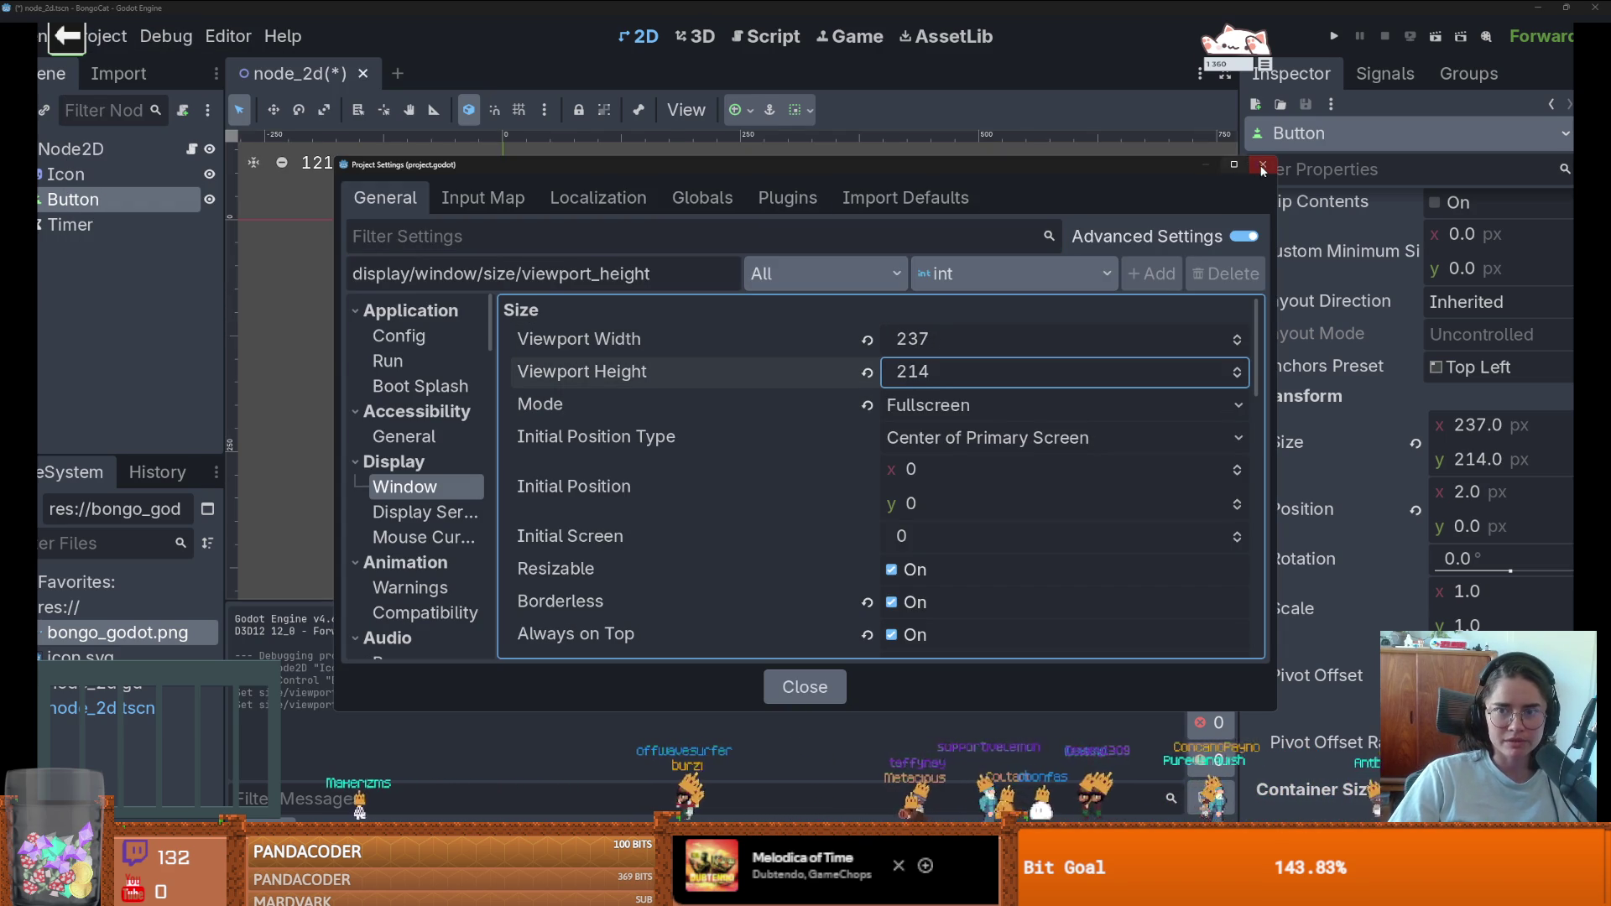
left_click(1262, 164)
left_click(1334, 36)
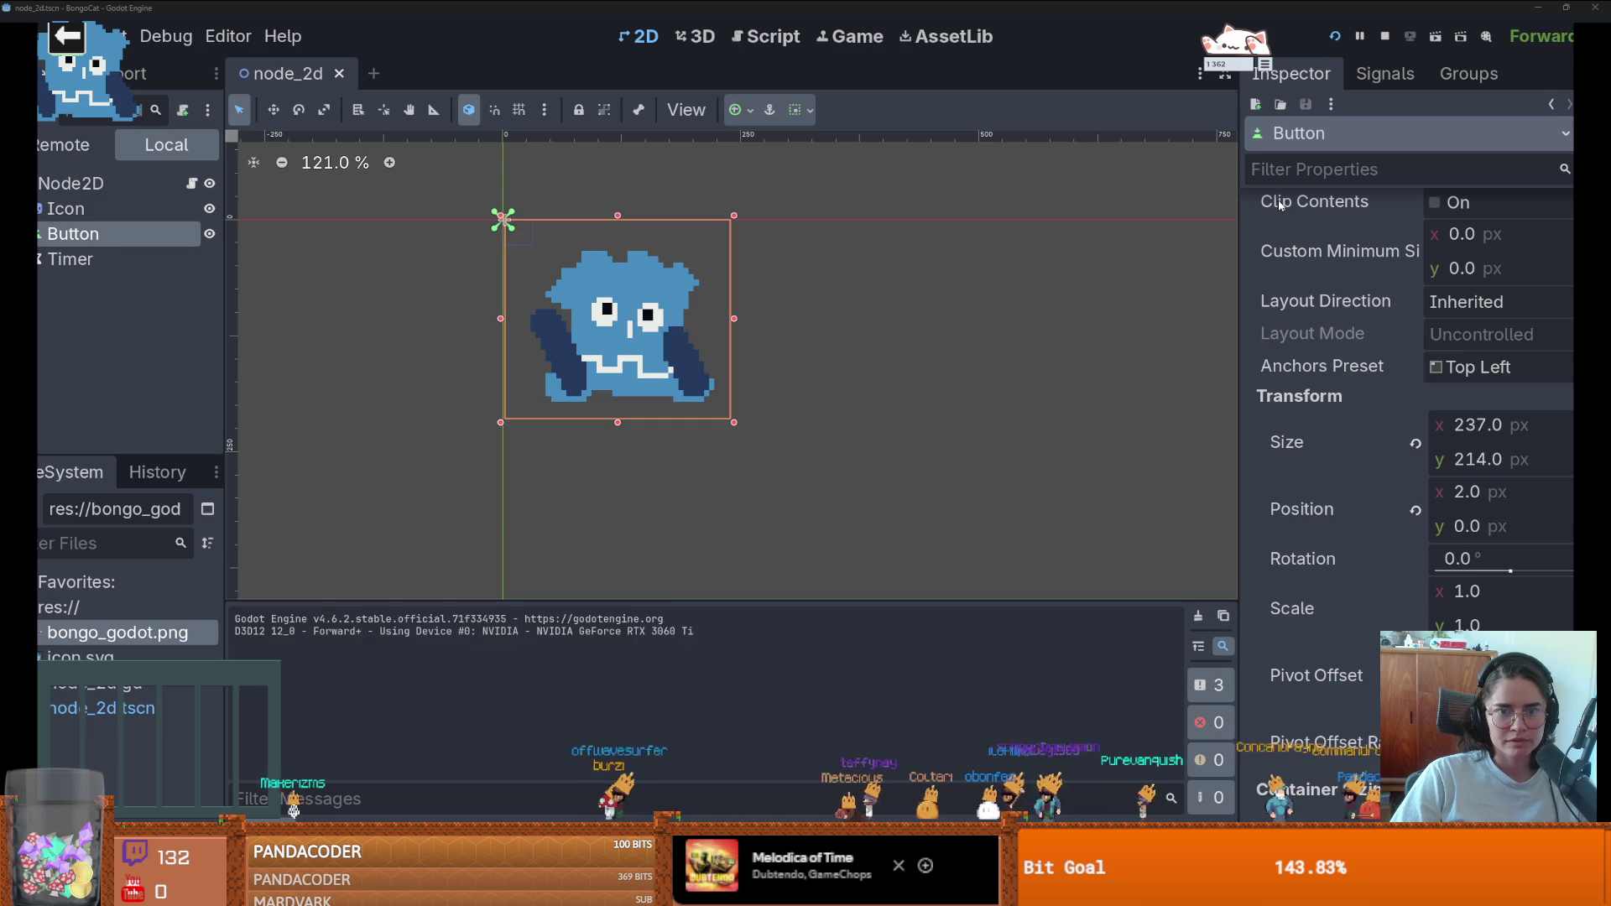
- Drag the running cat window twice across the screen, then stop the game and return to the script
mouse_move(134, 90)
left_mouse_down()
mouse_move(469, 336)
mouse_move(915, 420)
mouse_move(667, 224)
left_mouse_up()
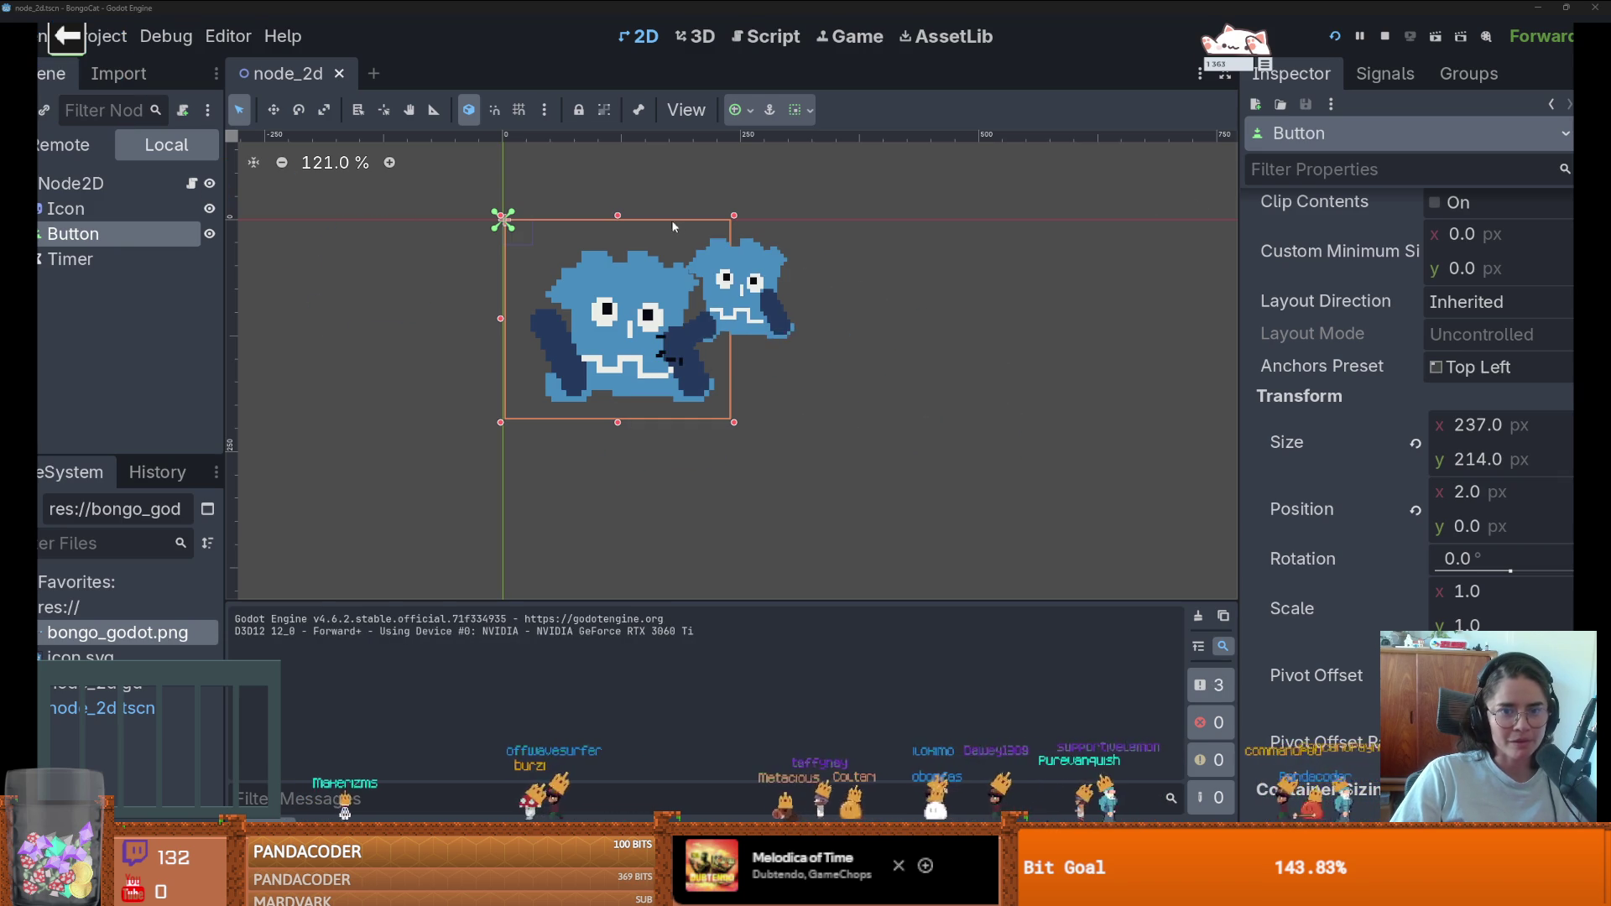
mouse_move(770, 301)
left_mouse_down()
mouse_move(1024, 261)
mouse_move(994, 167)
mouse_move(896, 185)
mouse_move(499, 124)
left_mouse_up()
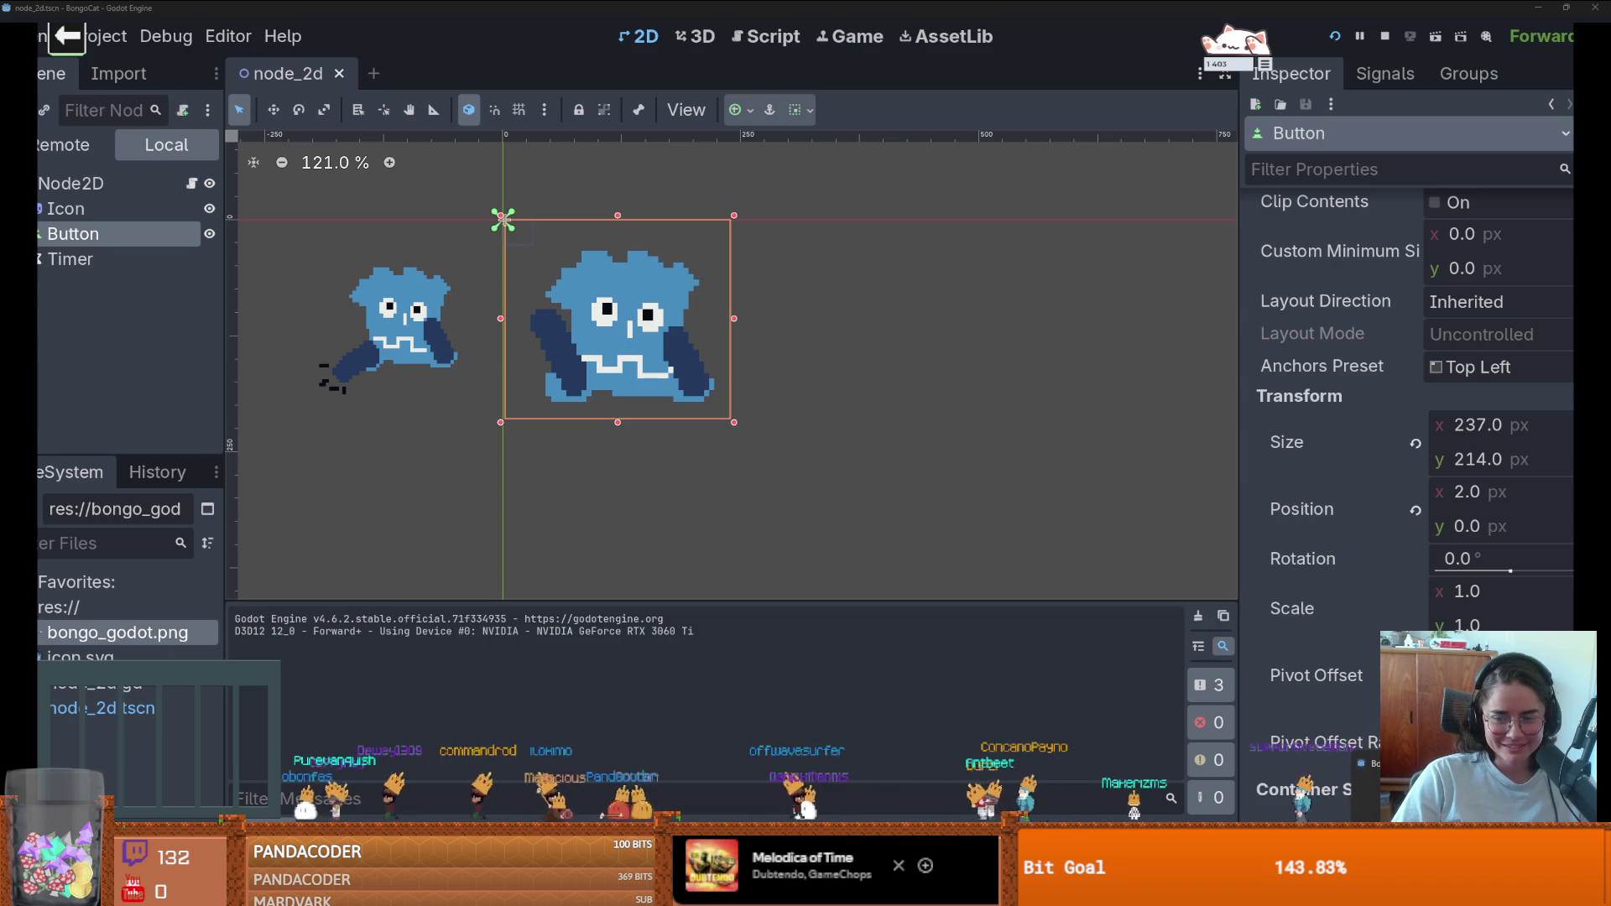
key("F8")
key("ctrl+F3")
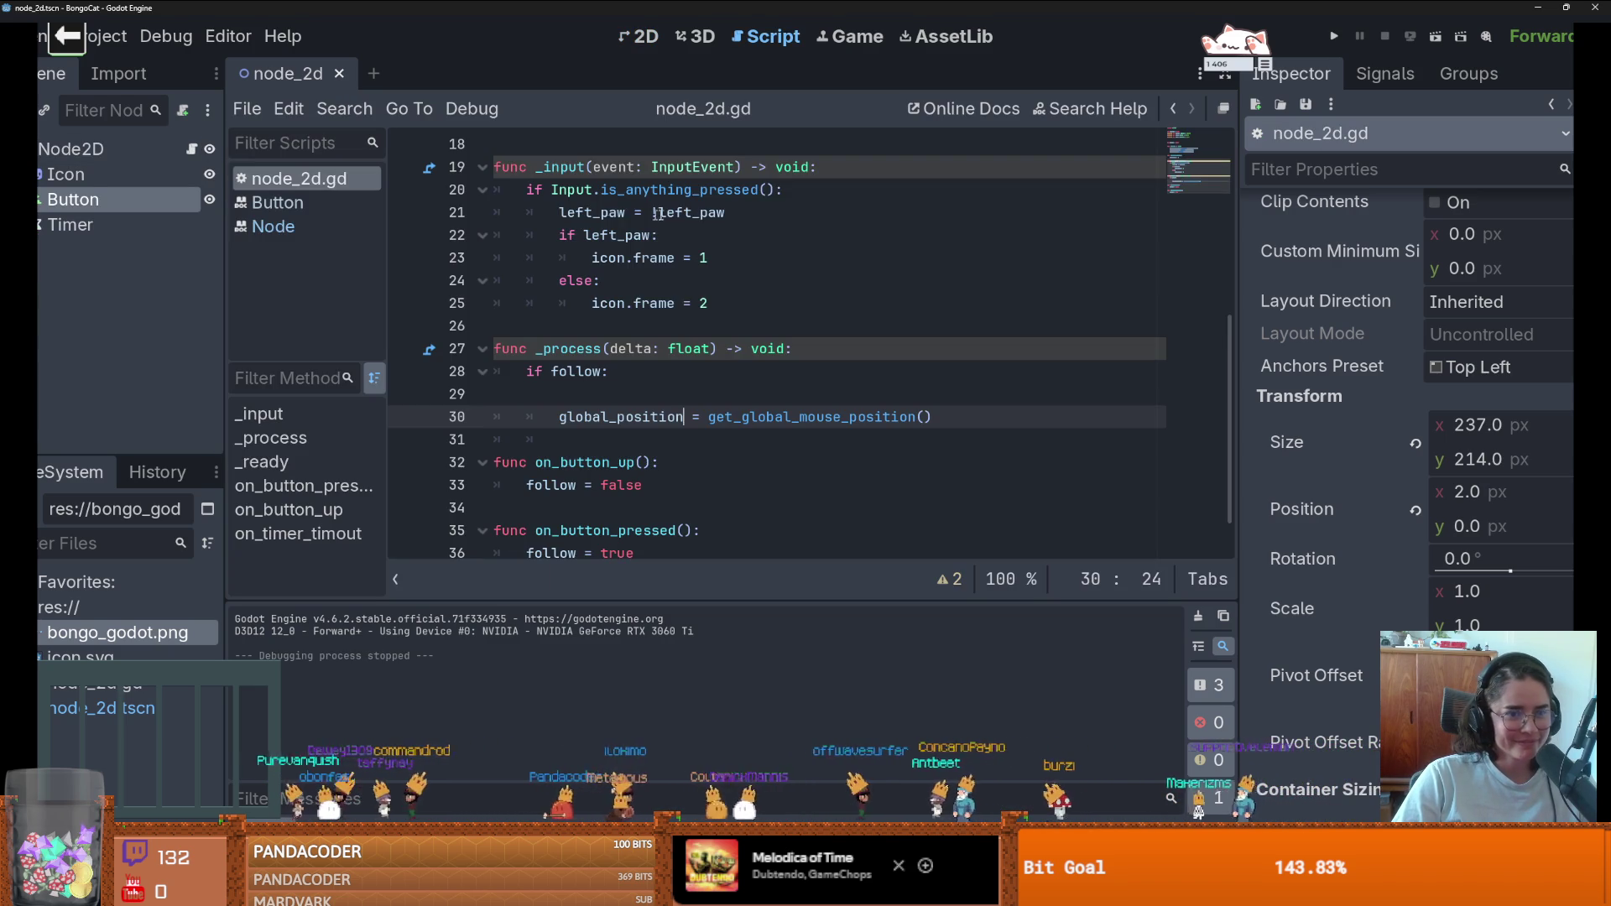
- Delete the empty line 29 in _process and tidy the lines after icon.frame = 2
scroll(647, 372, "down", 1)
left_click(584, 371)
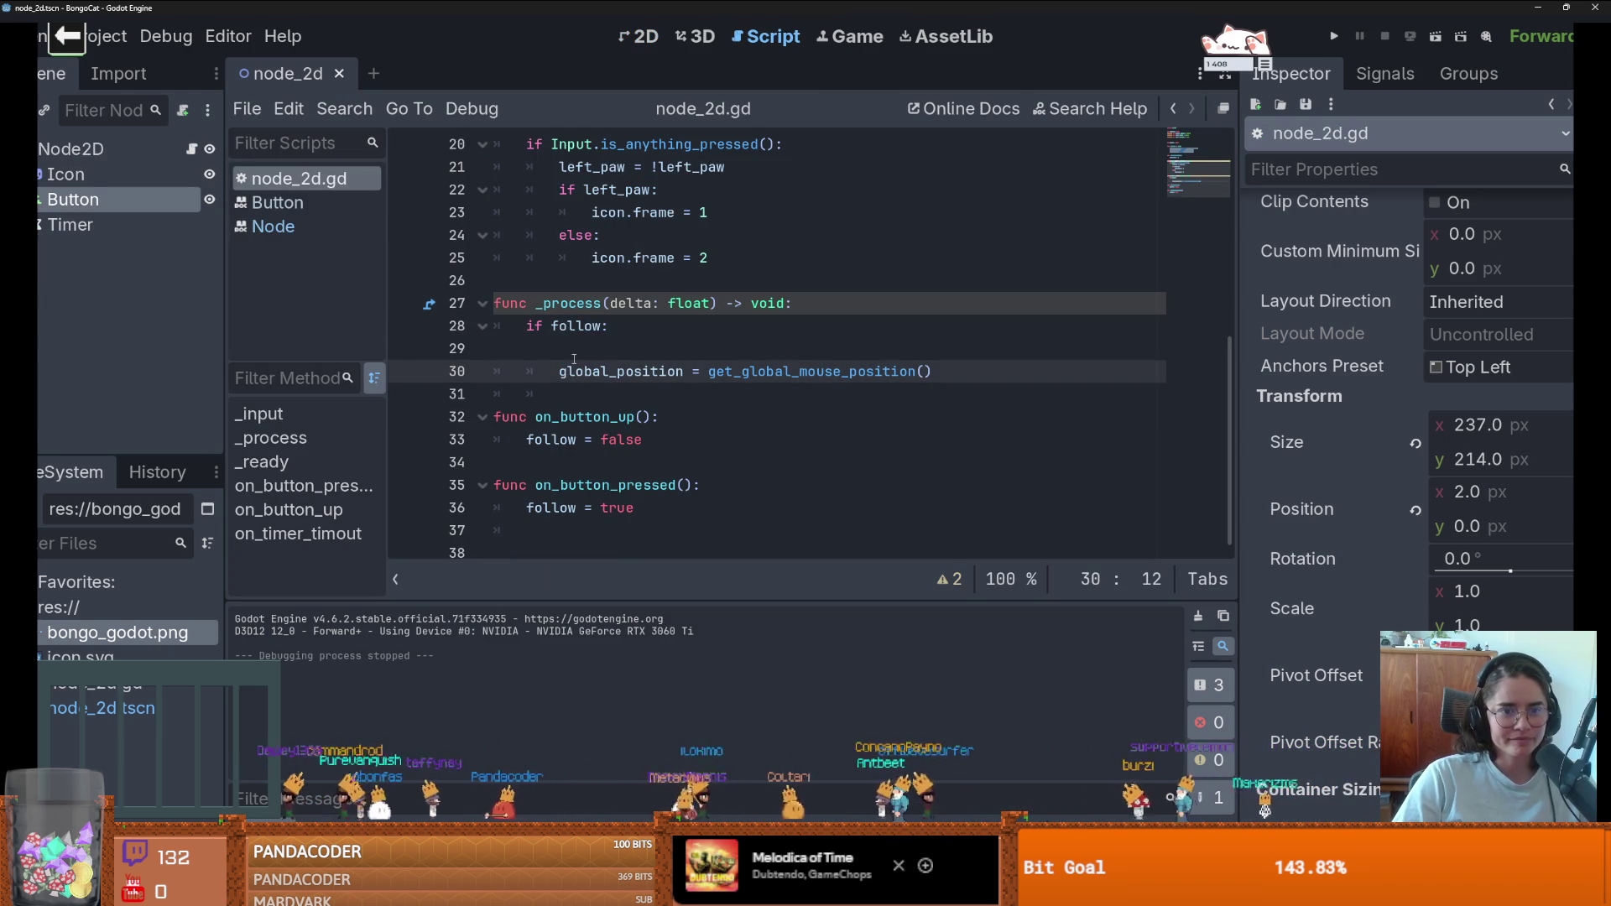
left_click(573, 353)
key("BackSpace")
scroll(612, 352, "up", 2)
left_click(624, 316)
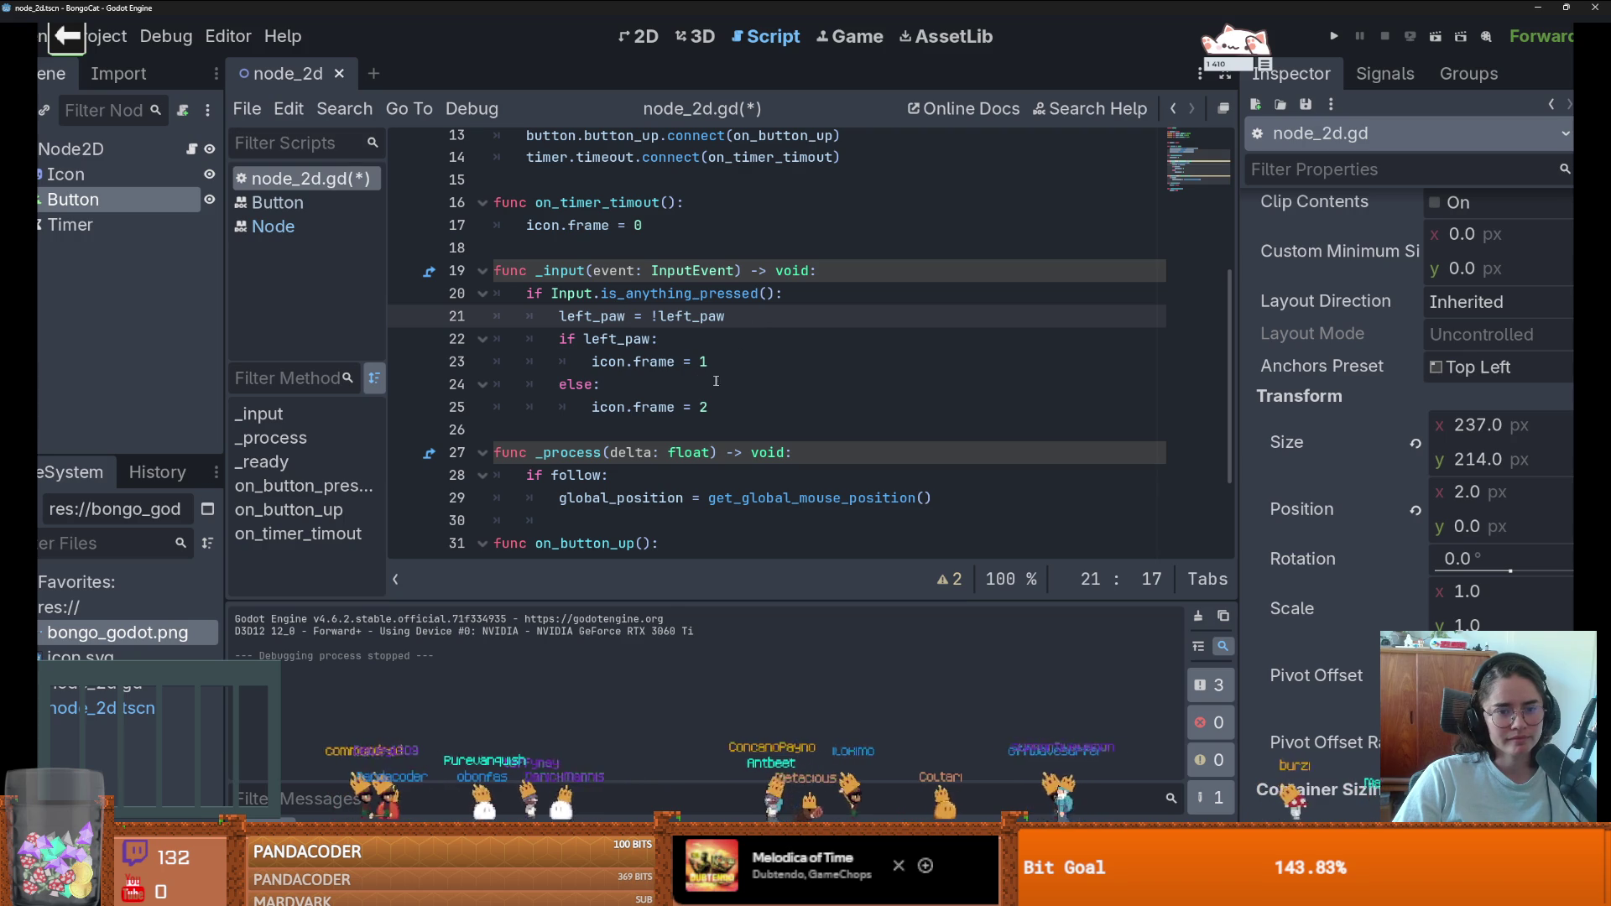
scroll(721, 386, "up", 1)
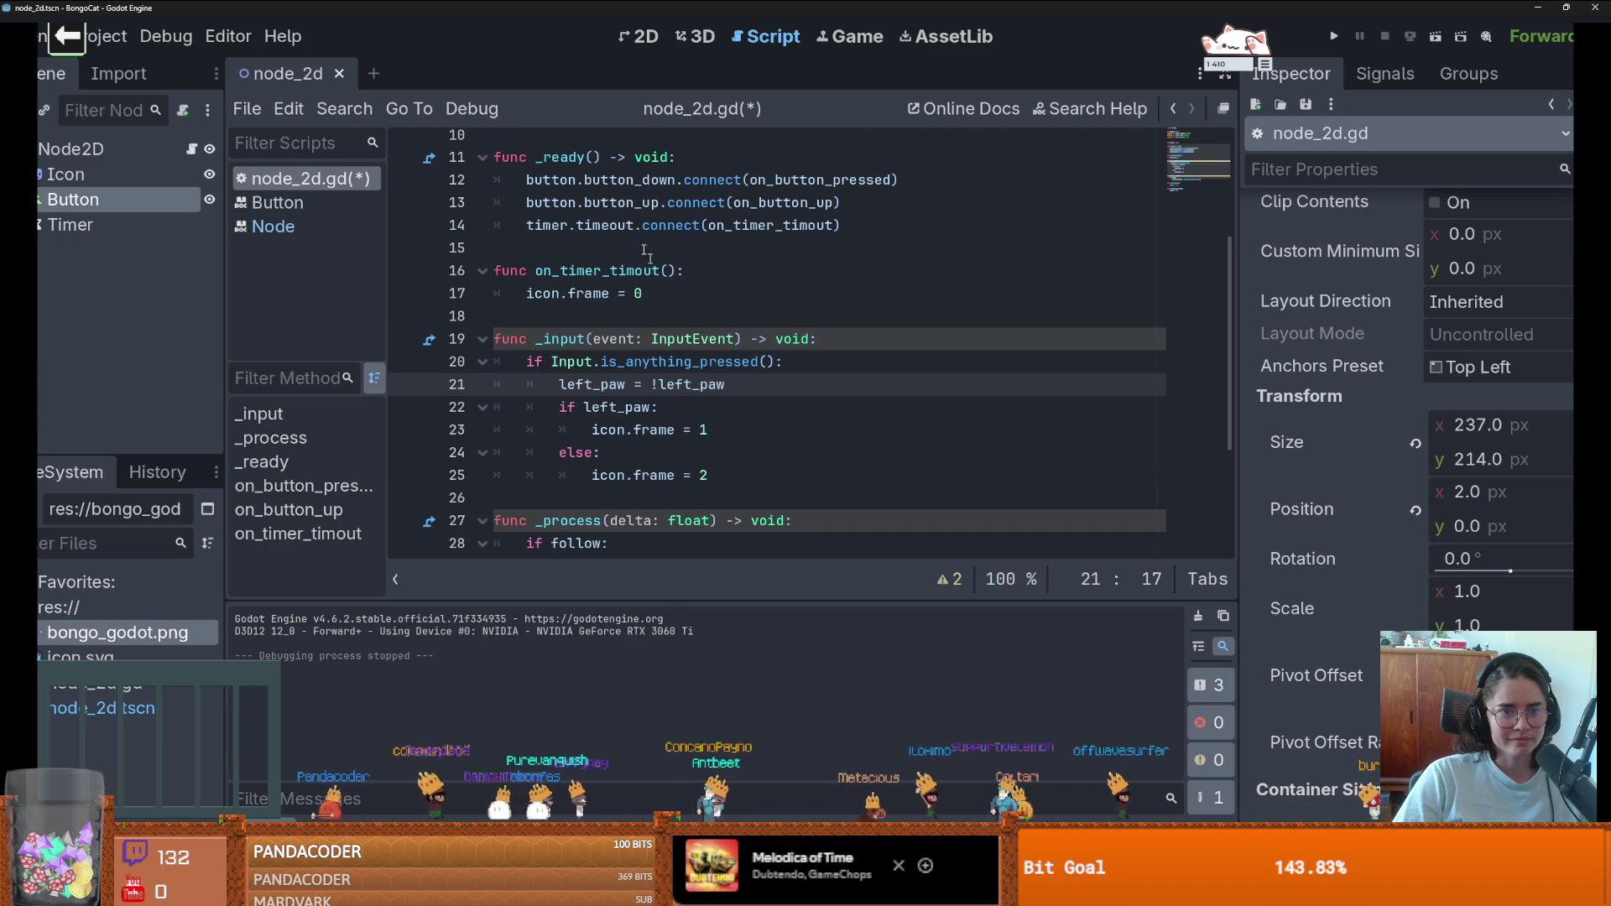
left_click(593, 310)
key("Down")
key("Down")
key("Down")
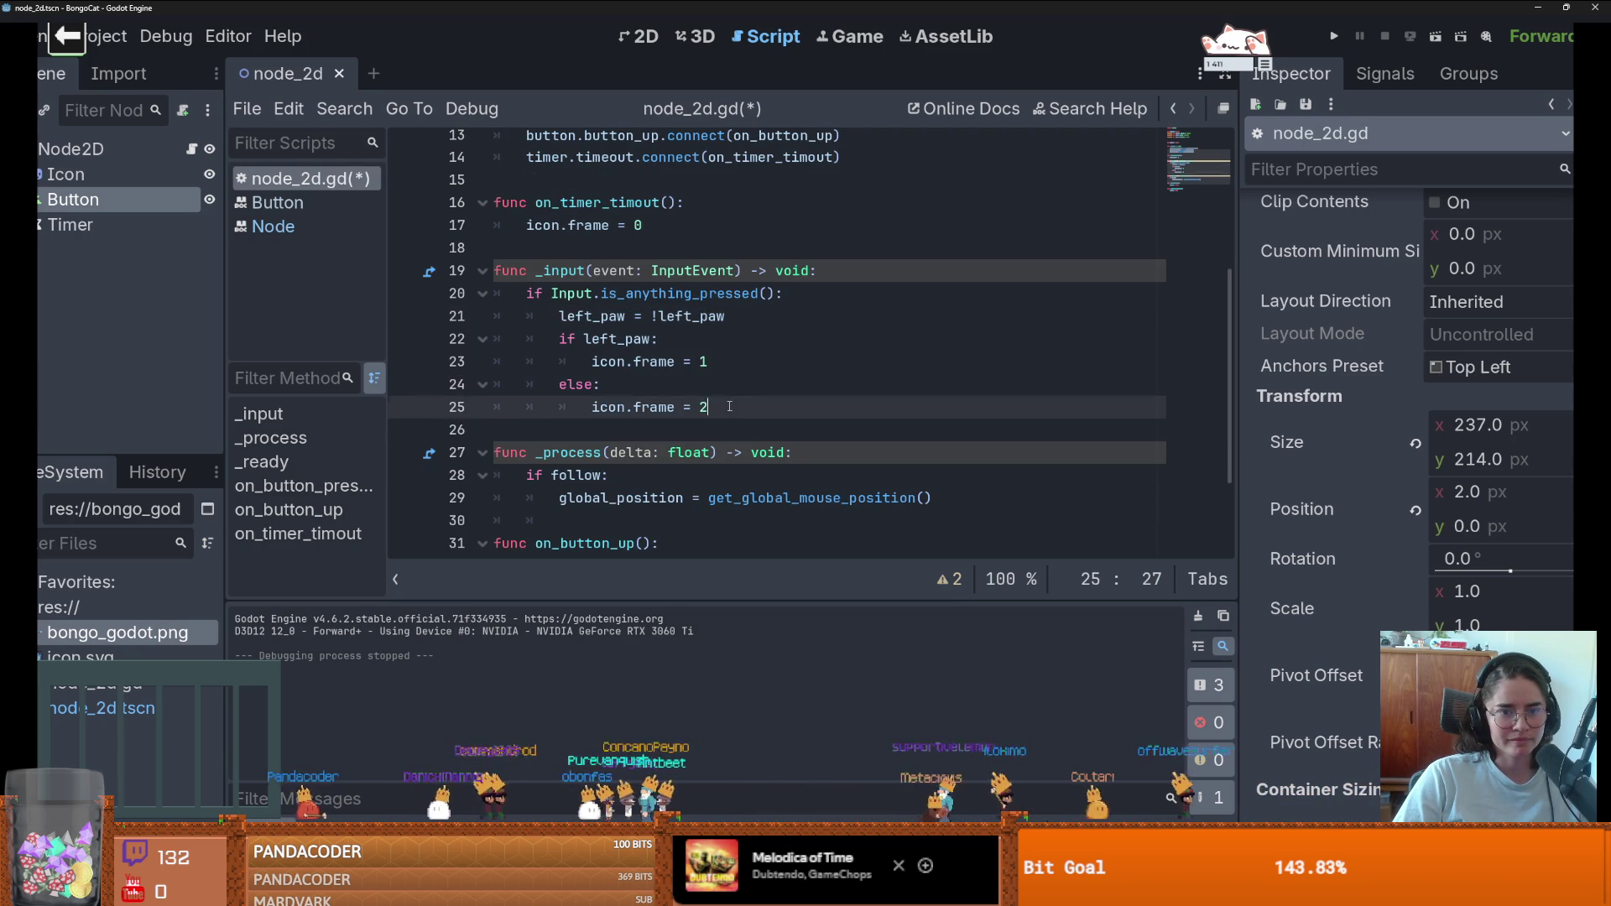
key("End")
key("Return")
key("BackSpace")
scroll(593, 309, "up", 1)
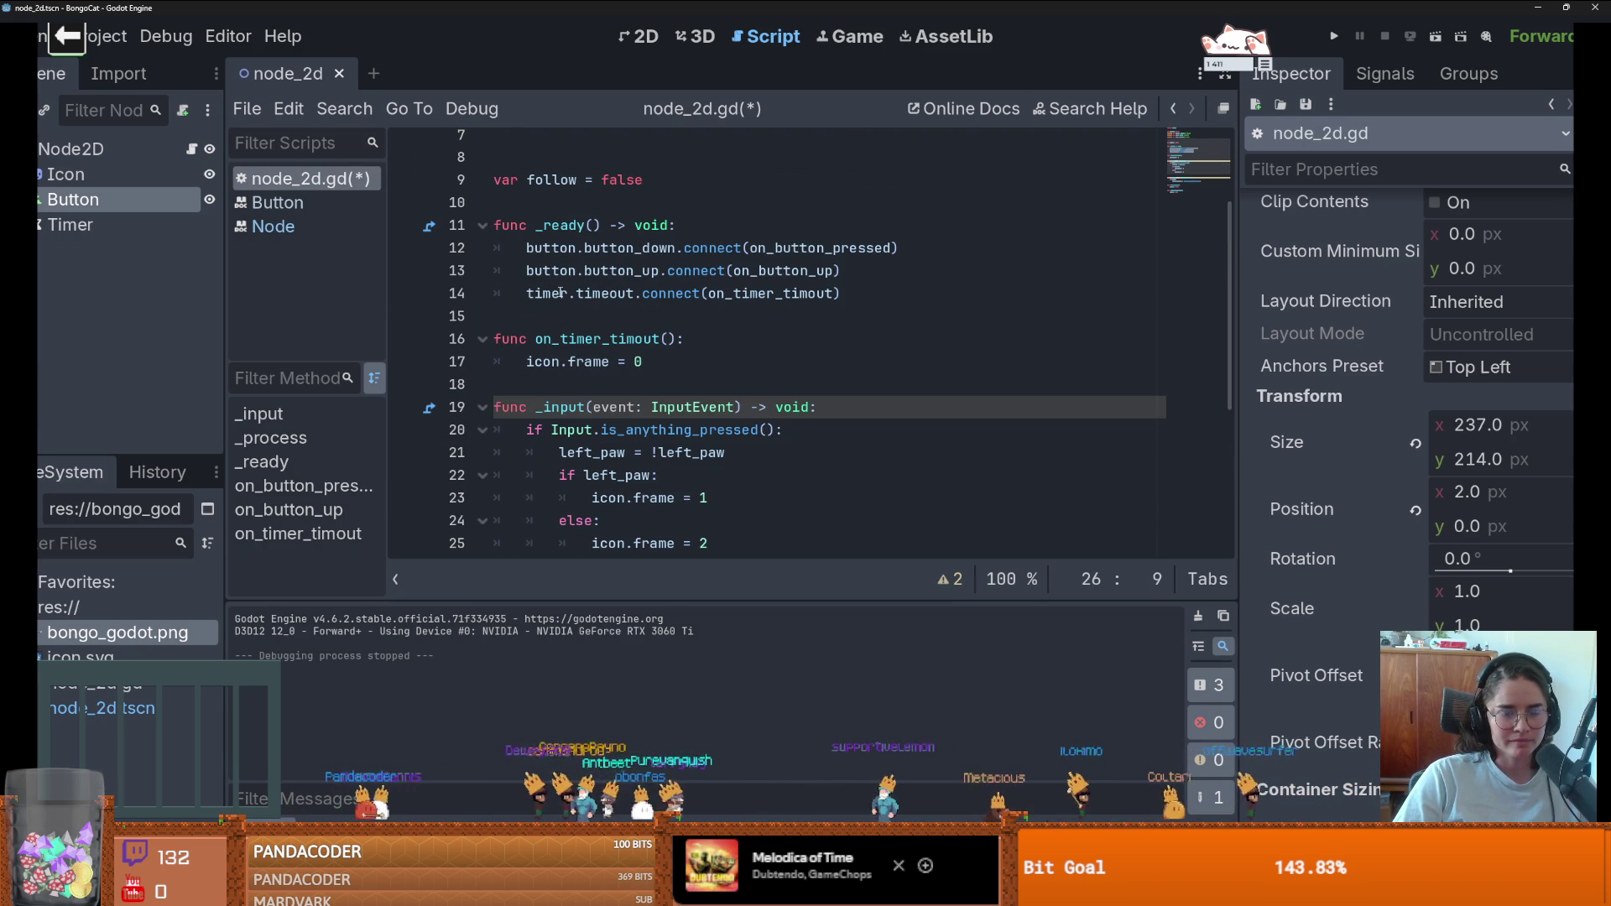
scroll(605, 255, "down", 1)
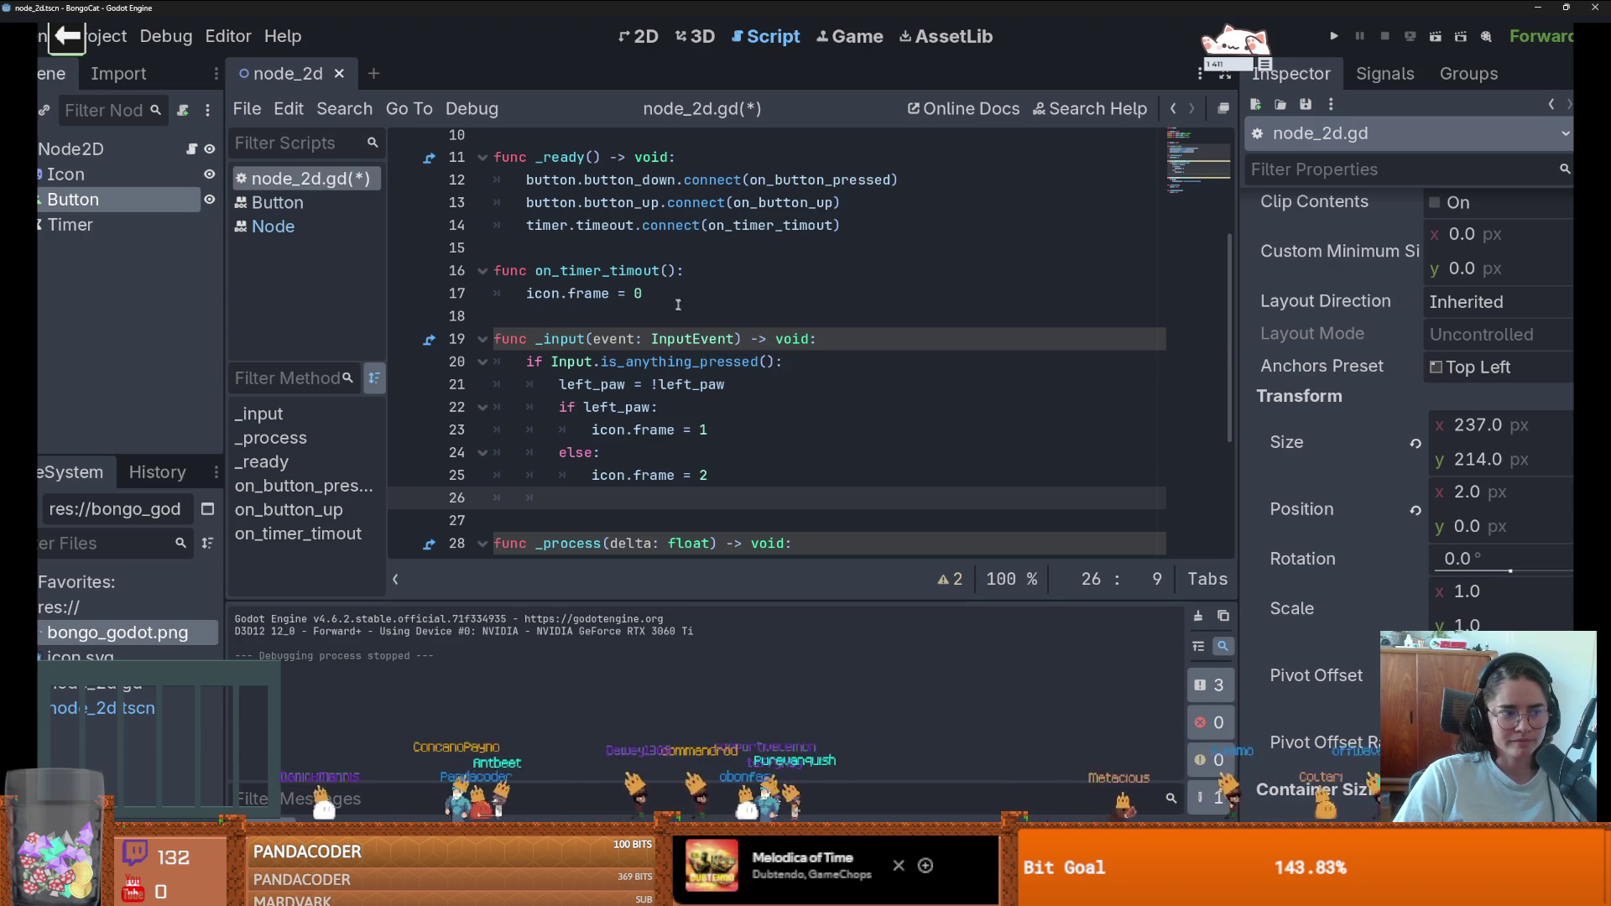
- Add timer.start() after the paw frame change in _input, save, and run the project
double_click(556, 226)
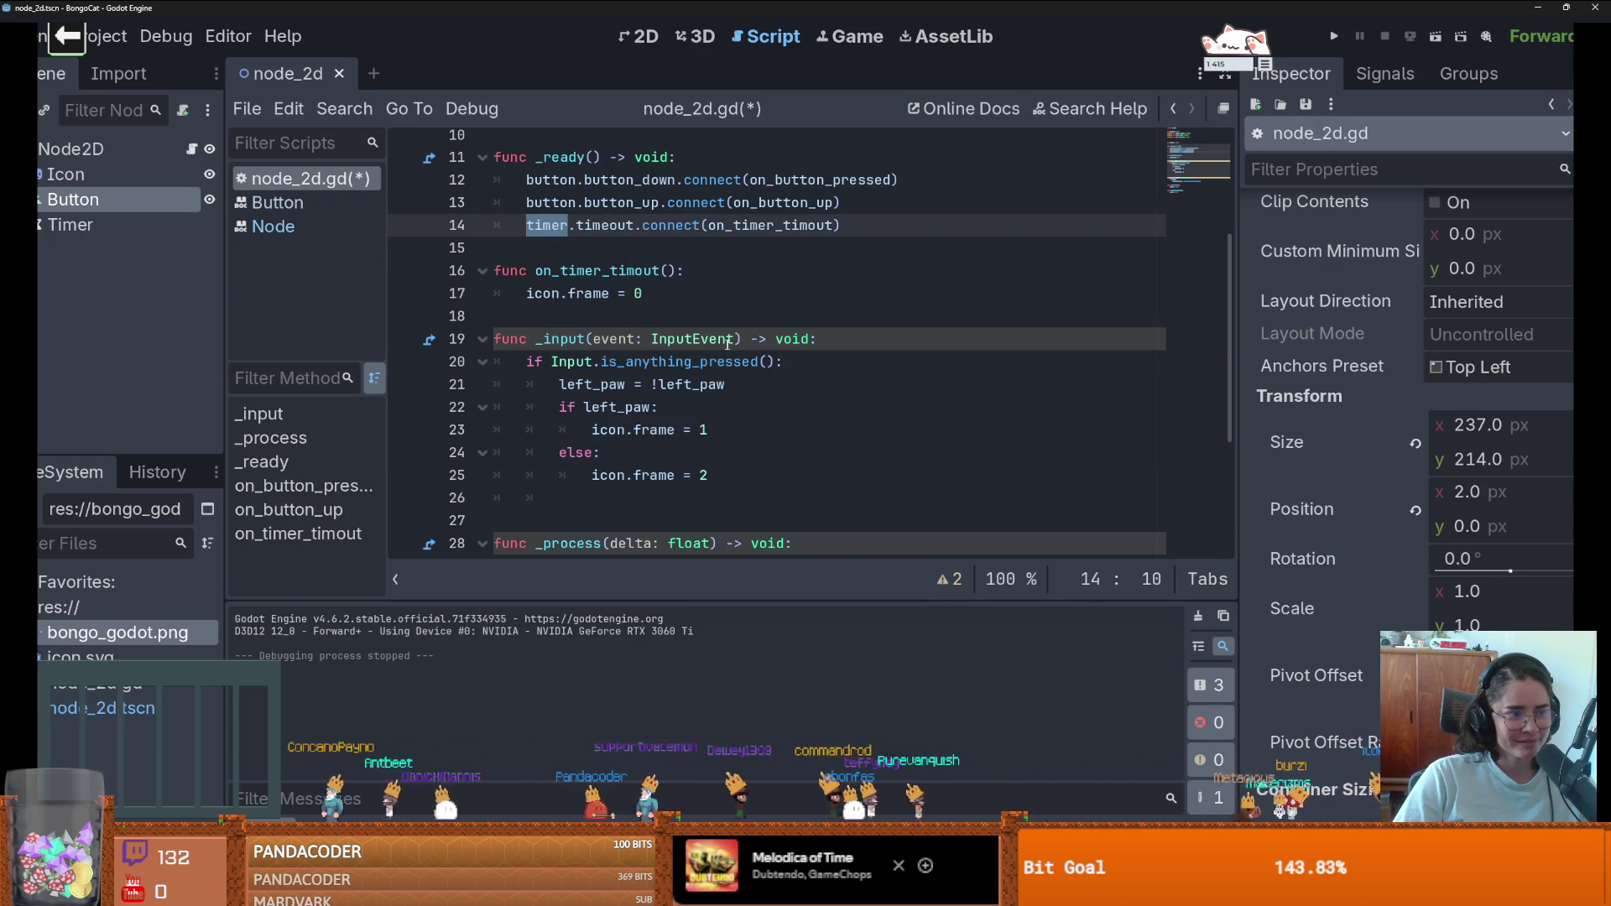
scroll(738, 351, "down", 1)
left_click(728, 401)
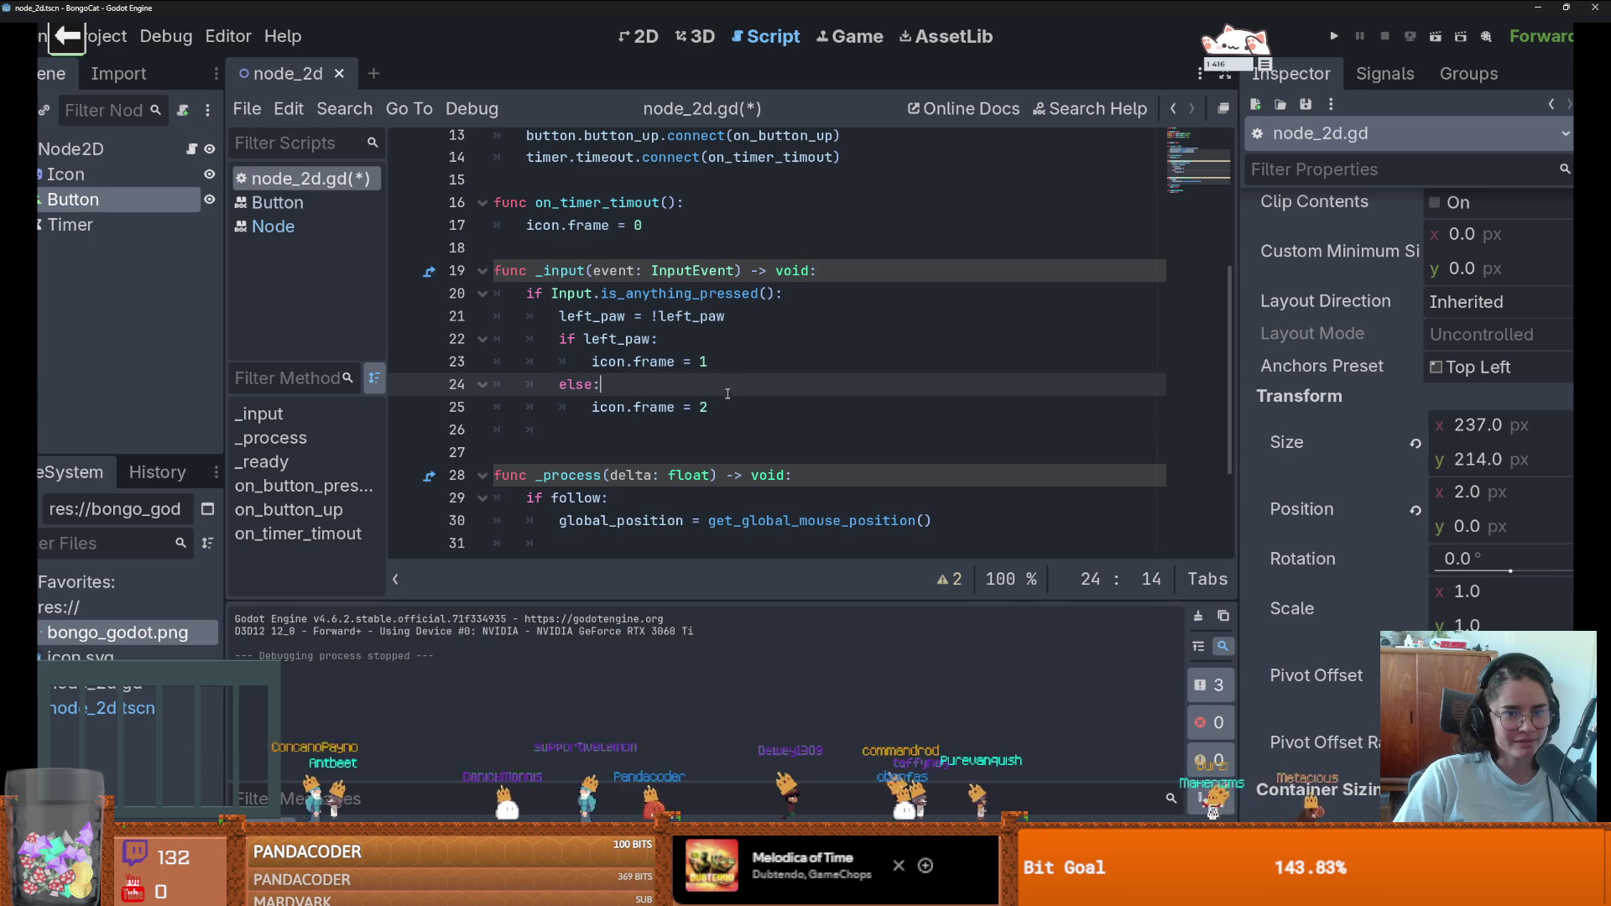
key("Return")
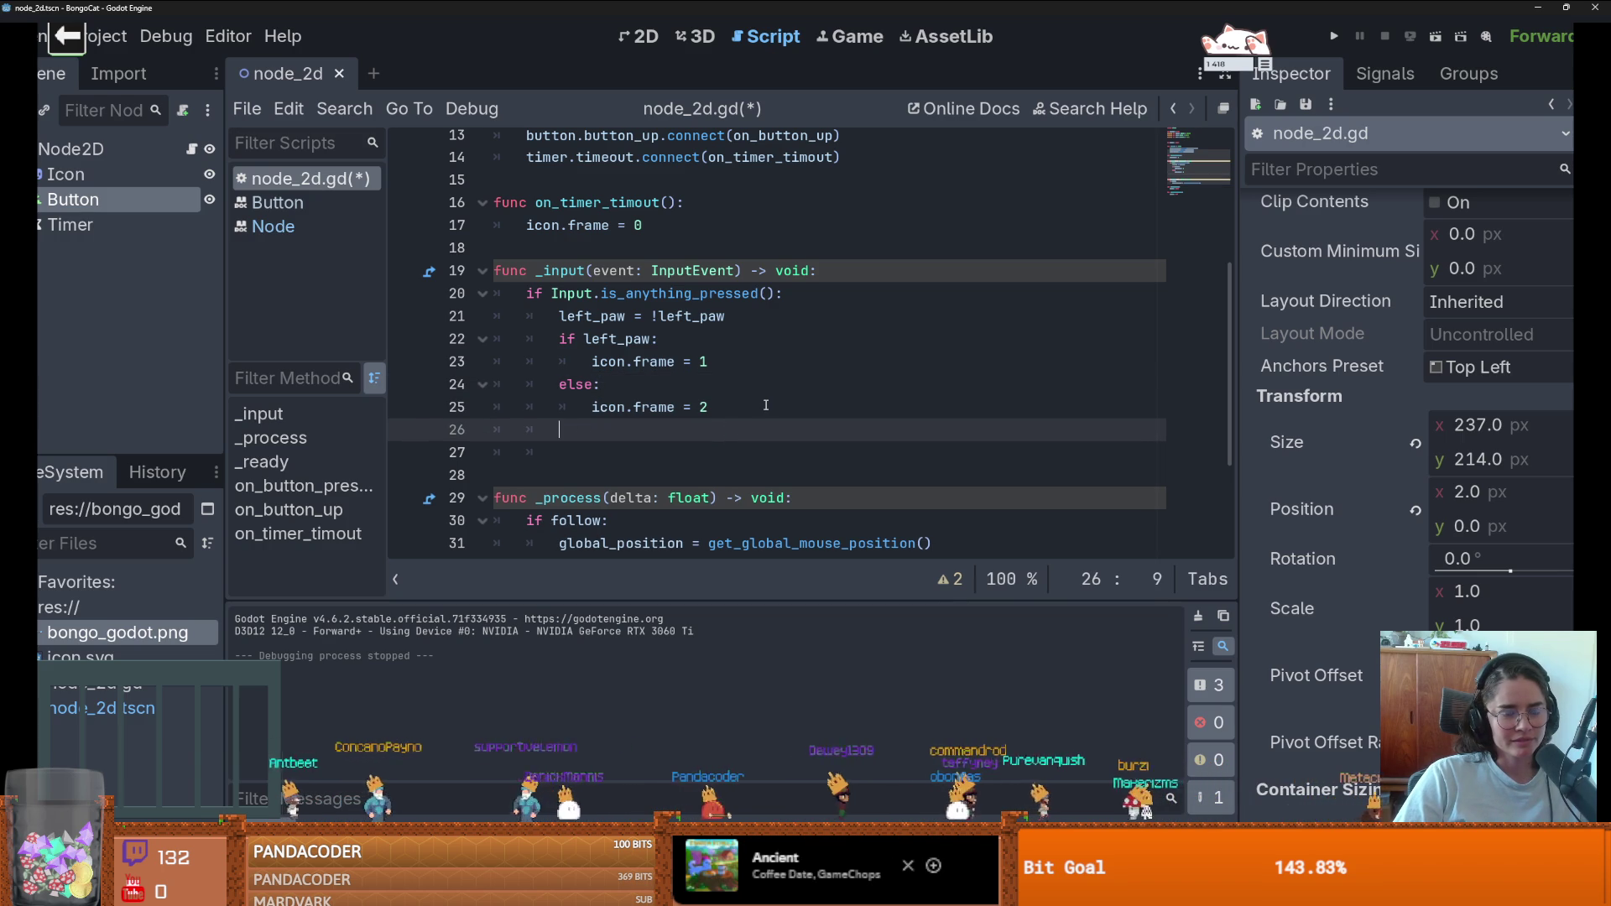
type("timer")
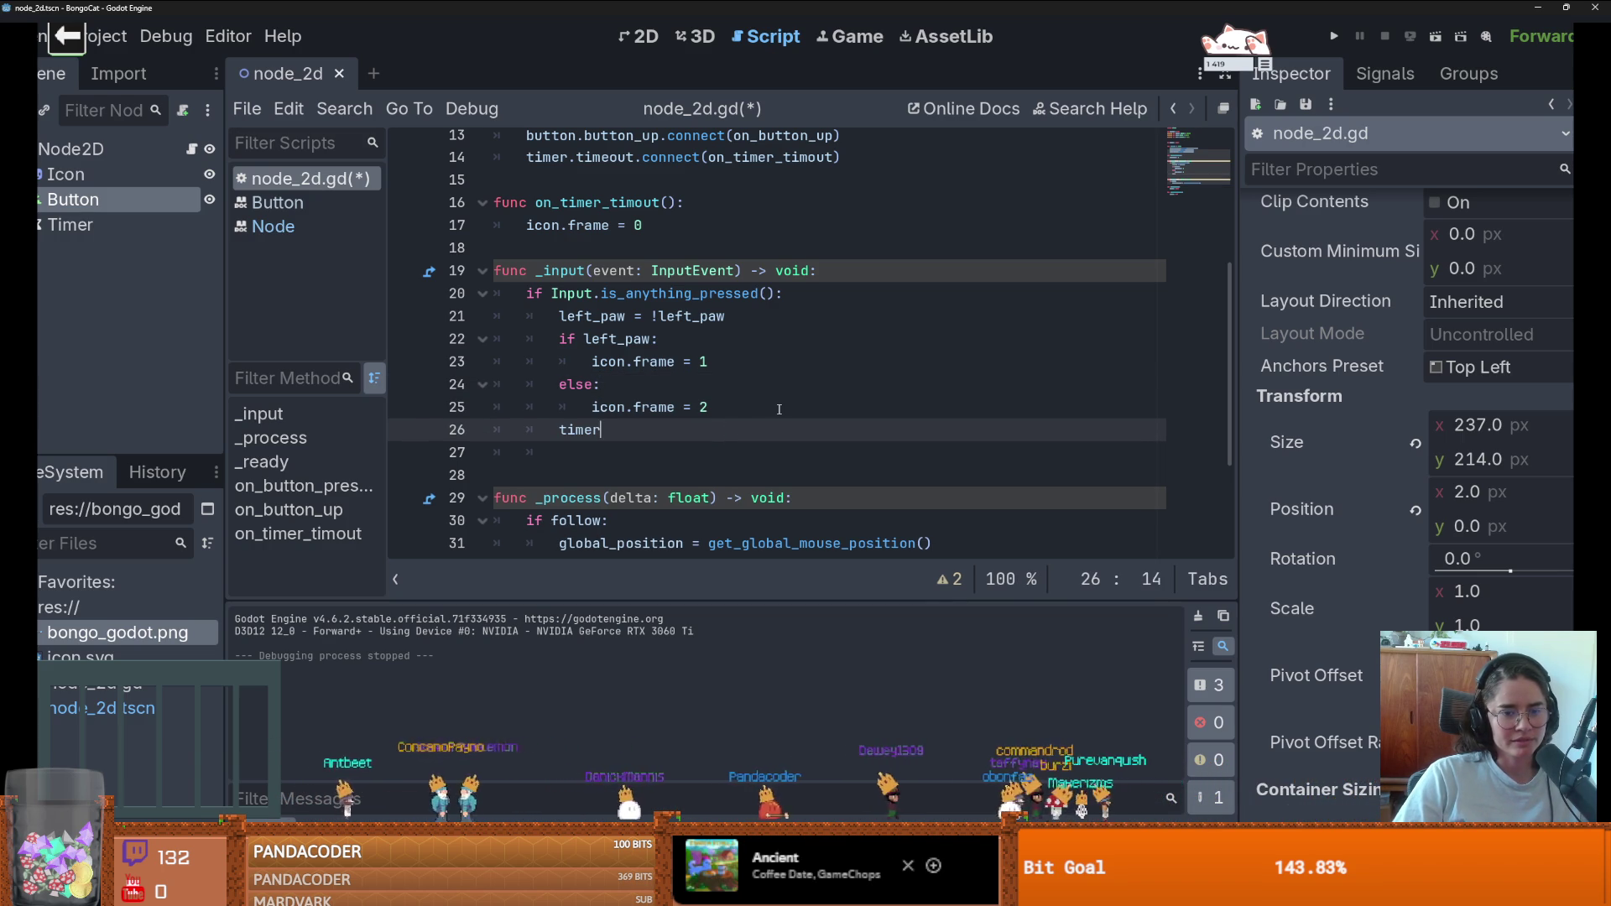
type(".st")
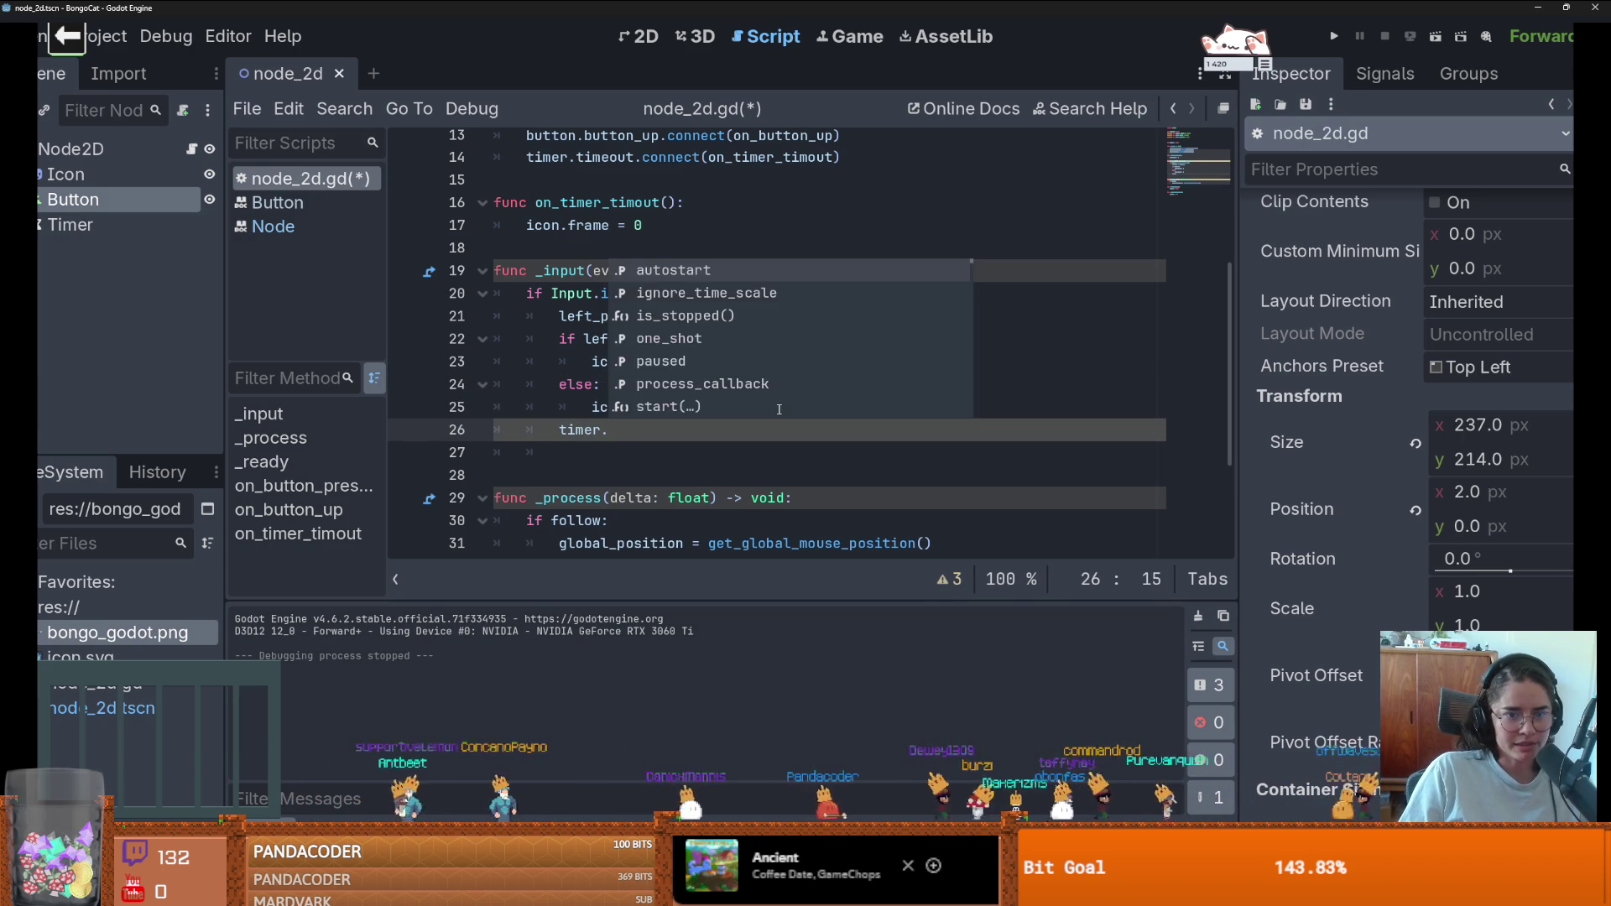
key("Return")
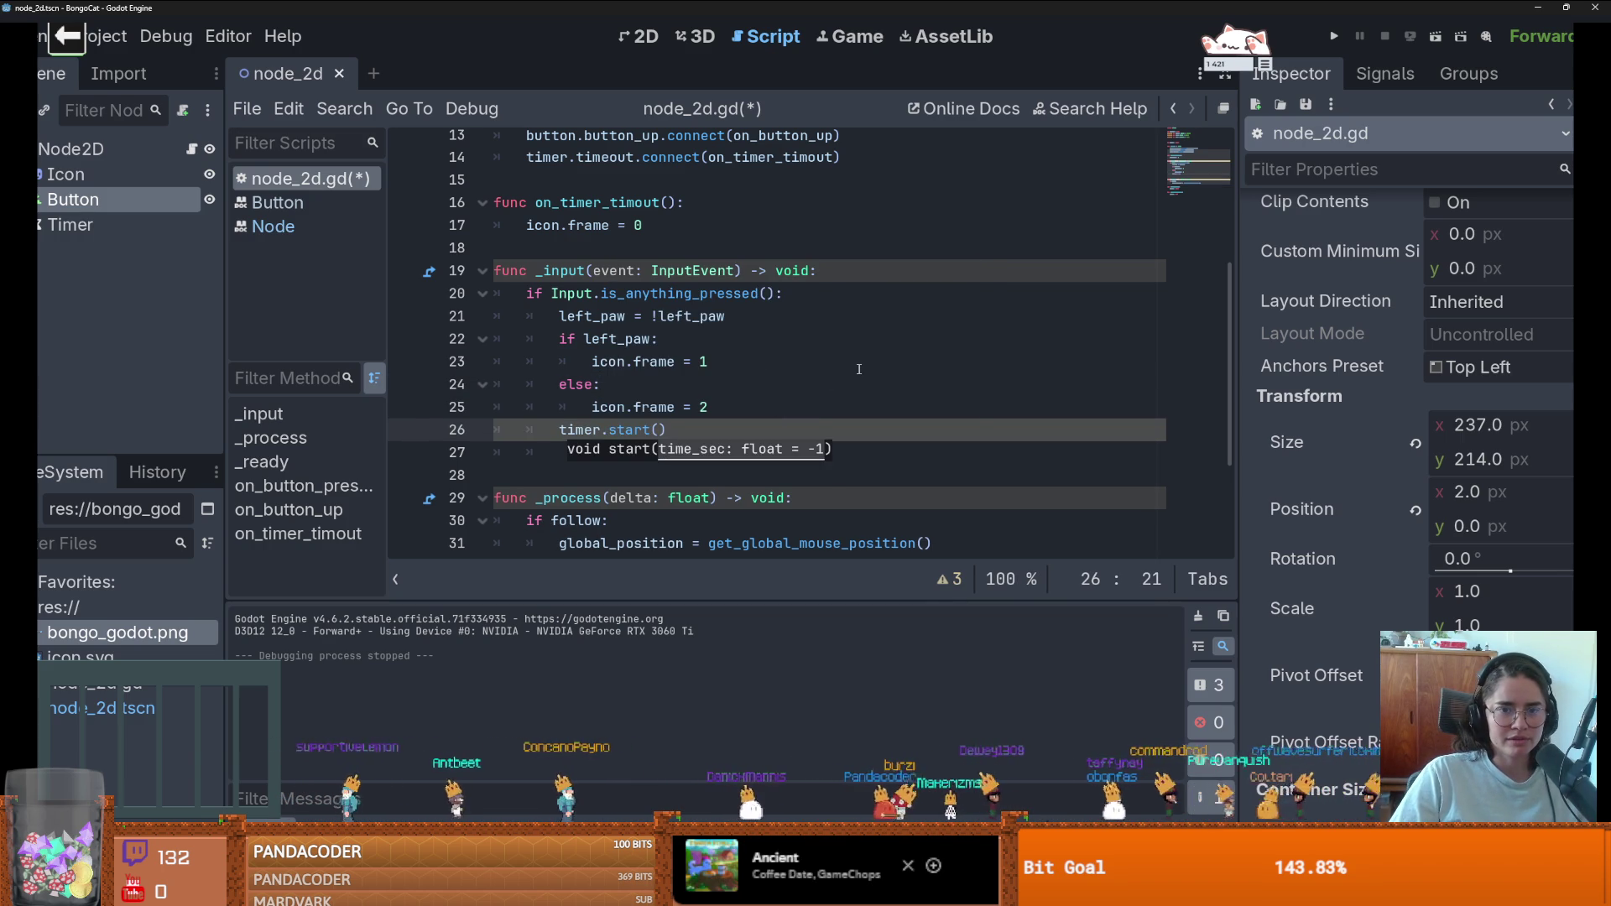
left_click(858, 369)
key("ctrl+s")
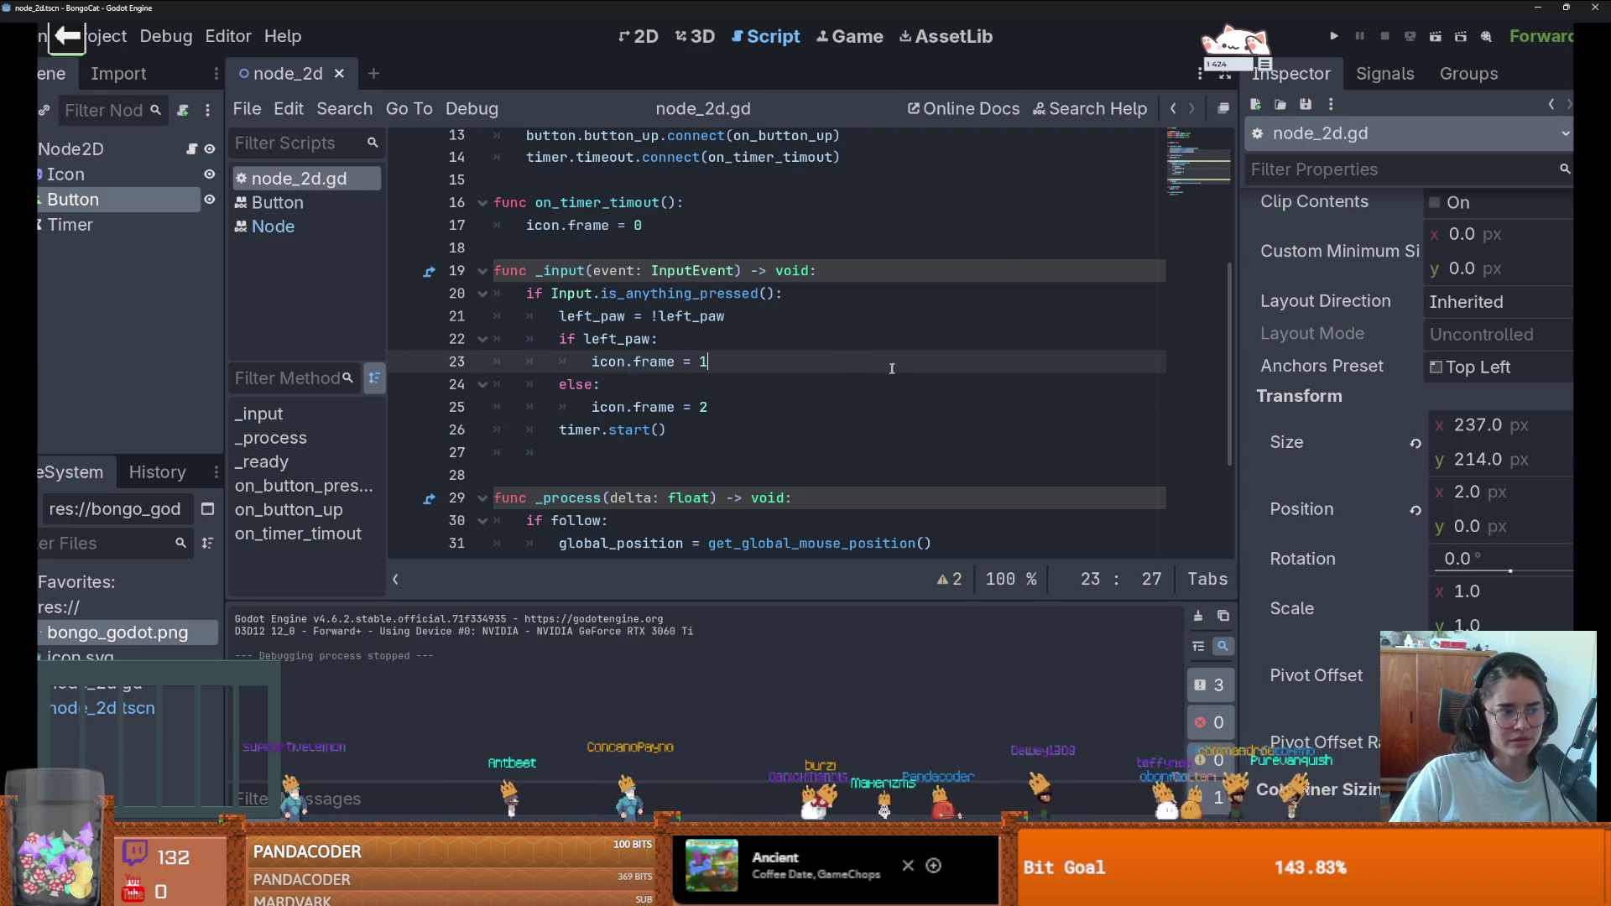
left_click(1333, 36)
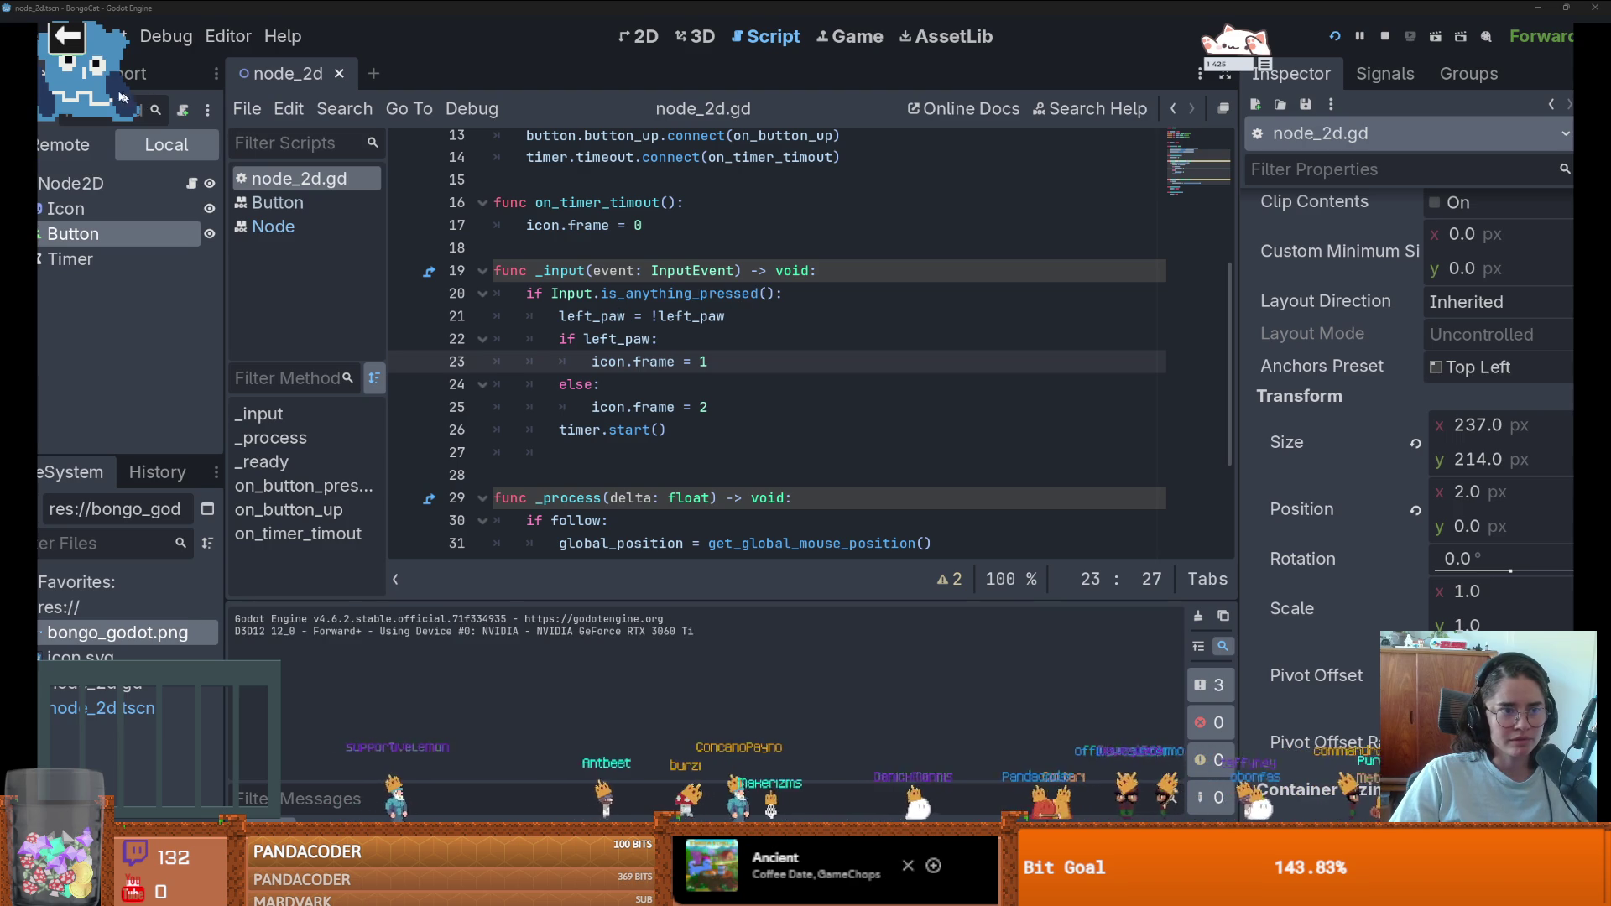
- Drag the cat window over the code and press Space repeatedly to check the paws alternate
mouse_move(122, 97)
left_mouse_down()
mouse_move(382, 237)
mouse_move(306, 162)
mouse_move(395, 227)
mouse_move(612, 245)
mouse_move(646, 269)
left_mouse_up()
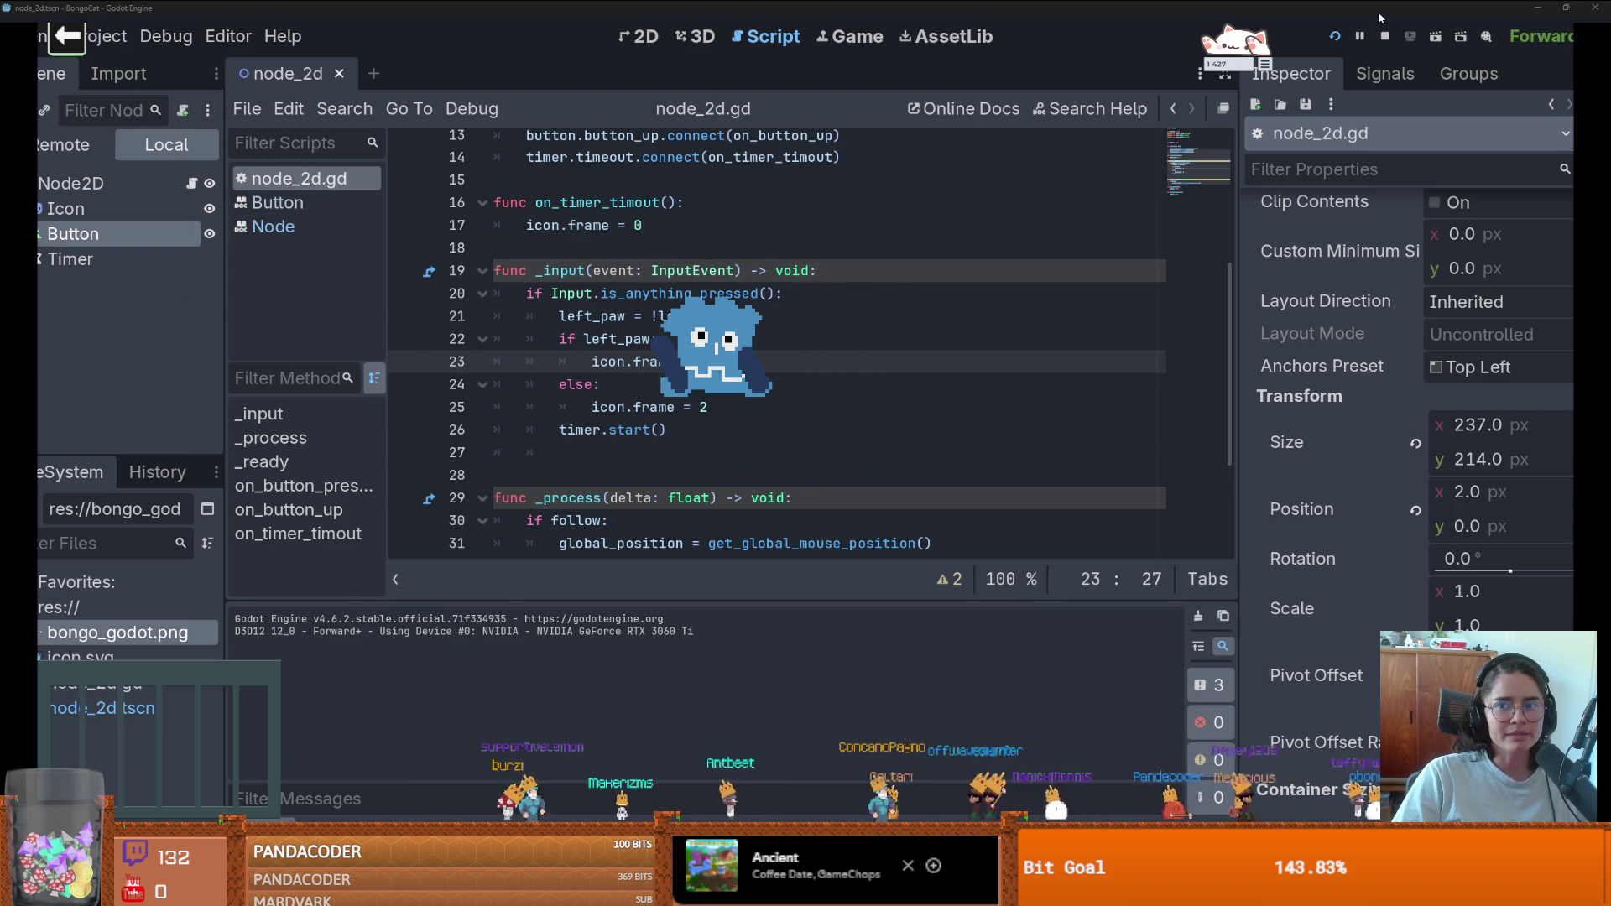
key("space")
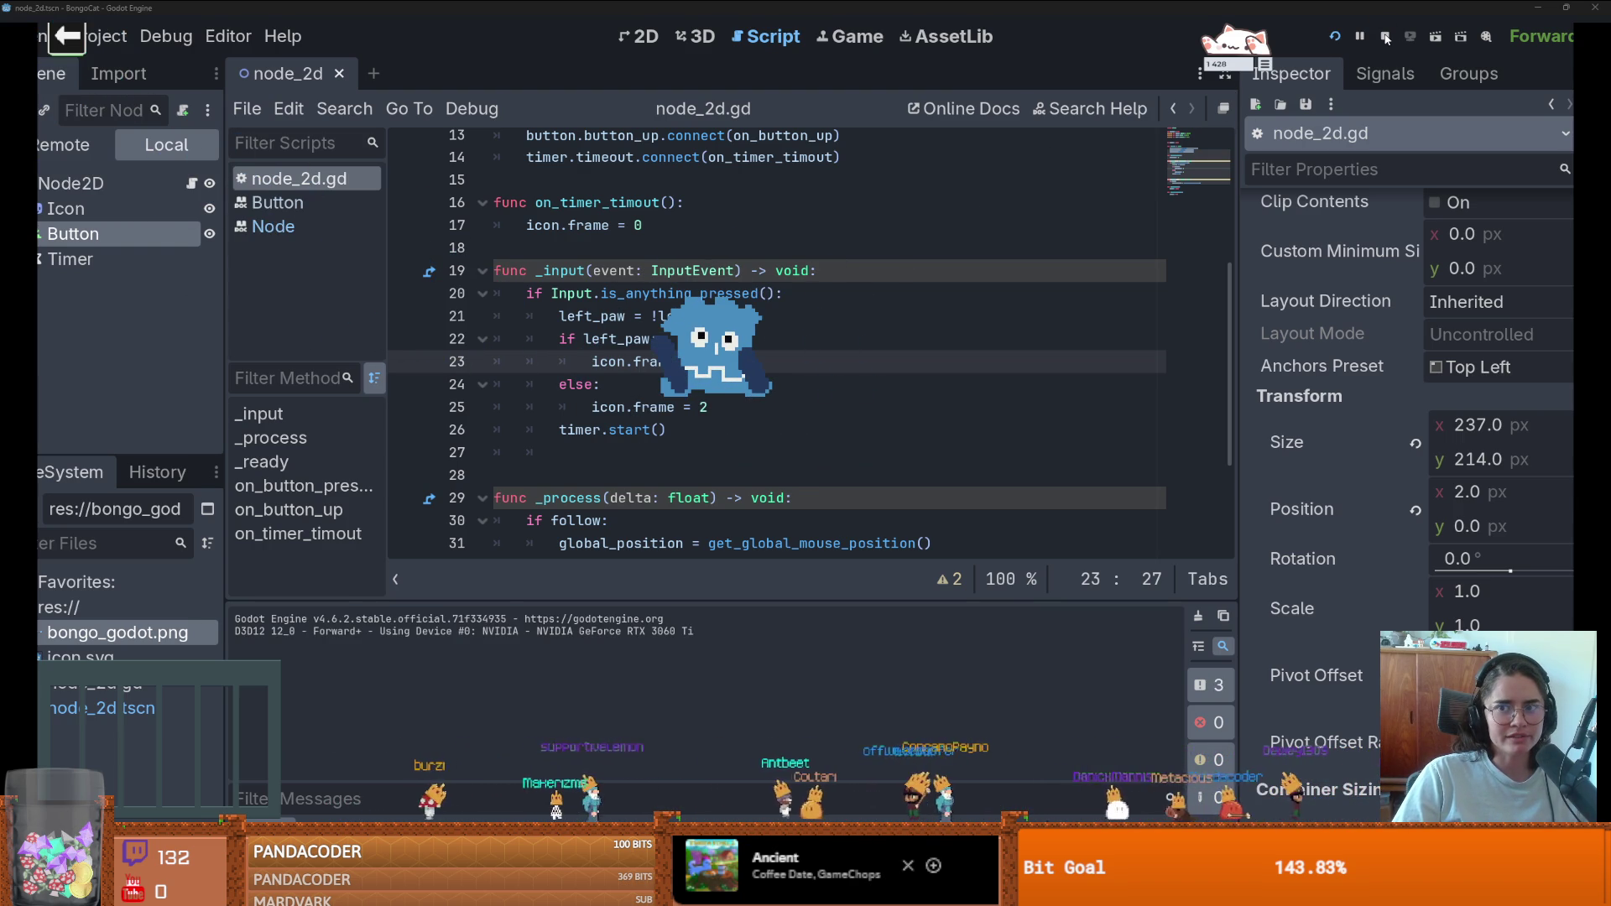
key("space")
key("space")
key("space")
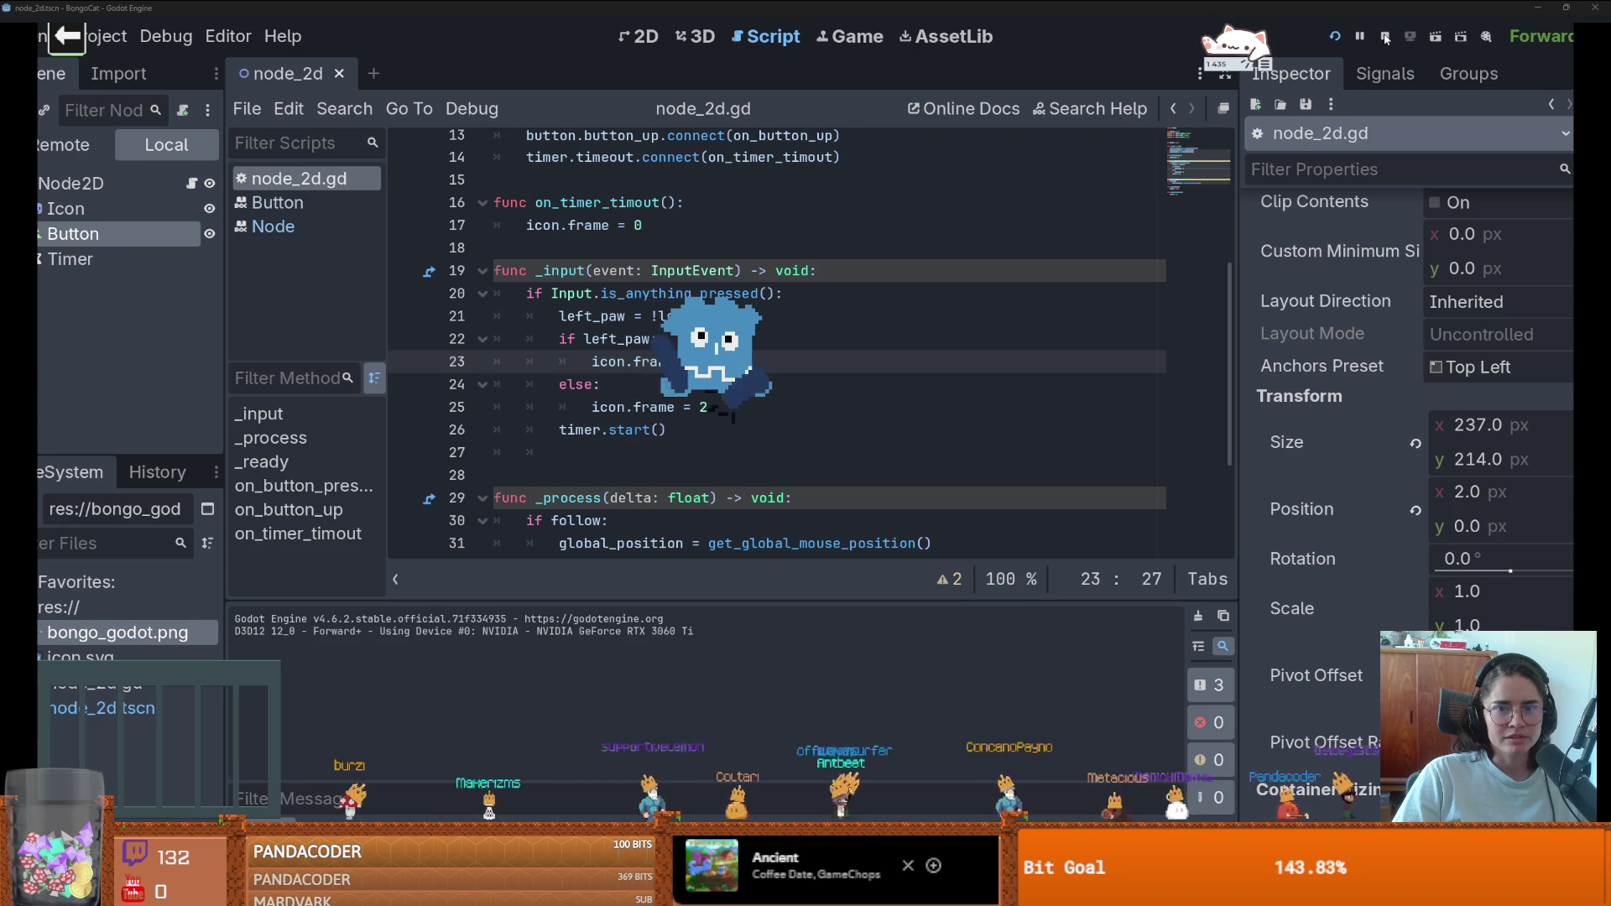
key("space")
key("space")
key("space")
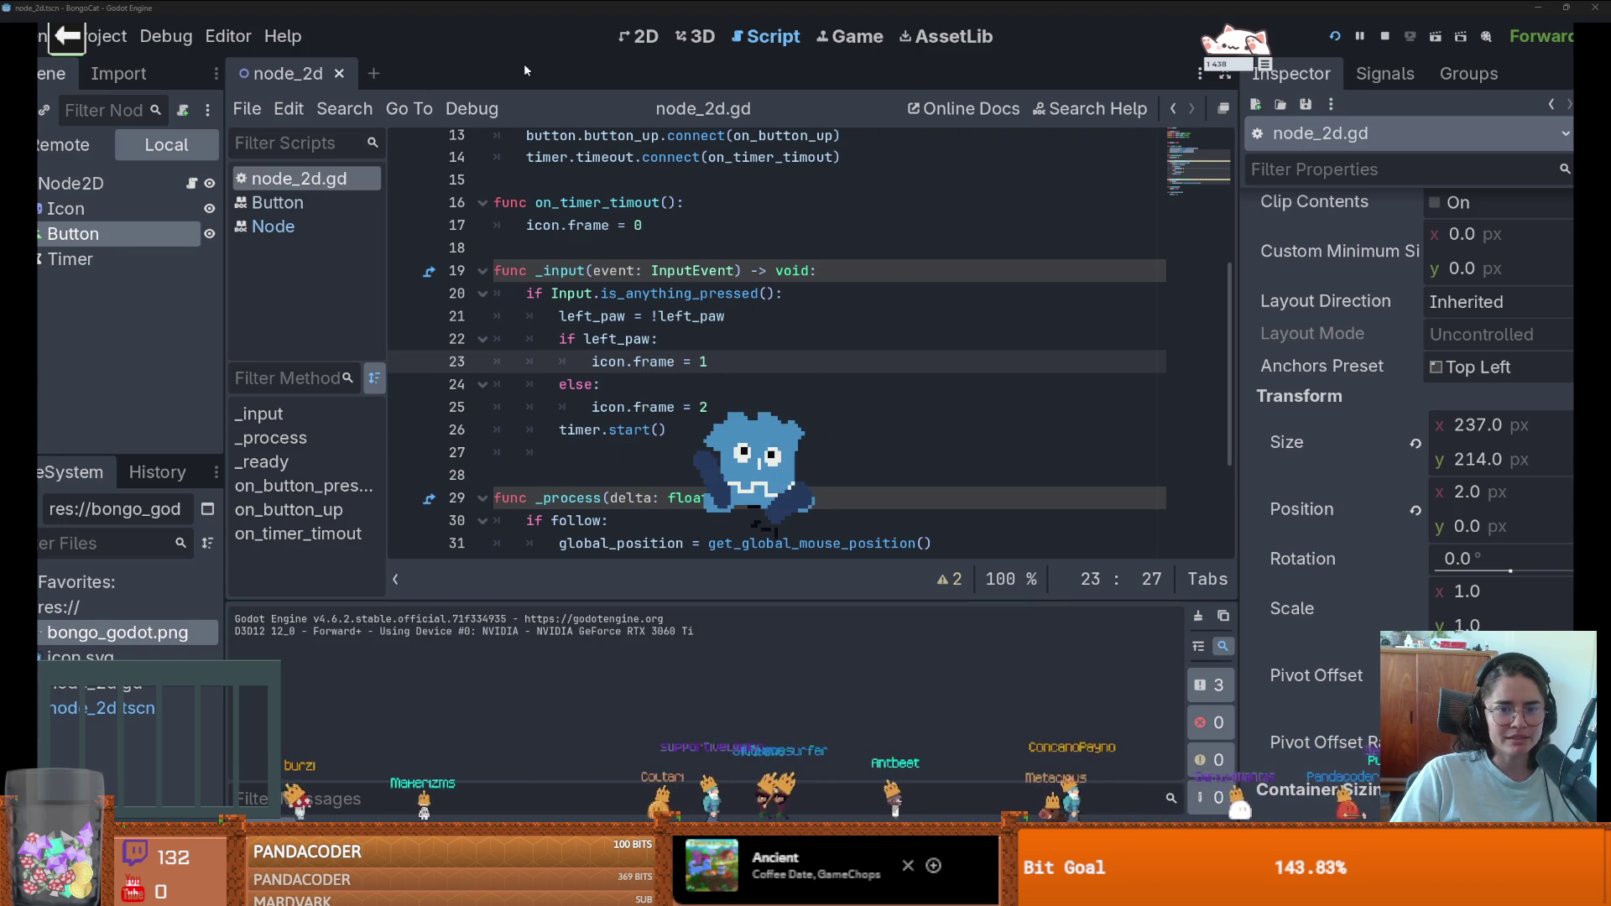
key("space")
key("space")
key("space")
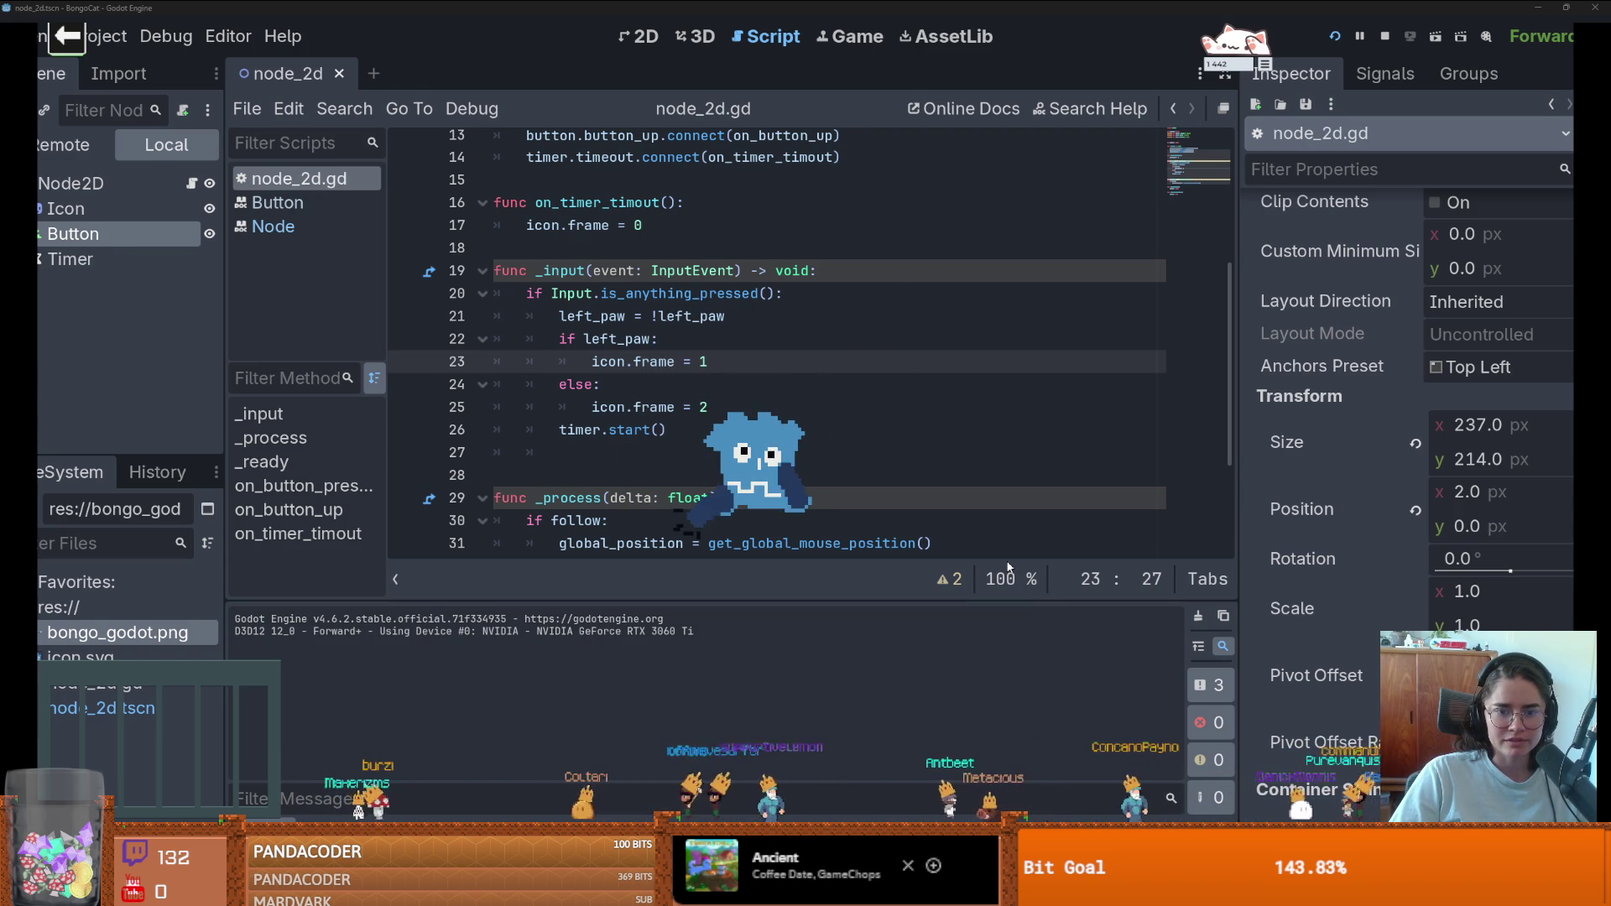
key("space")
key("space")
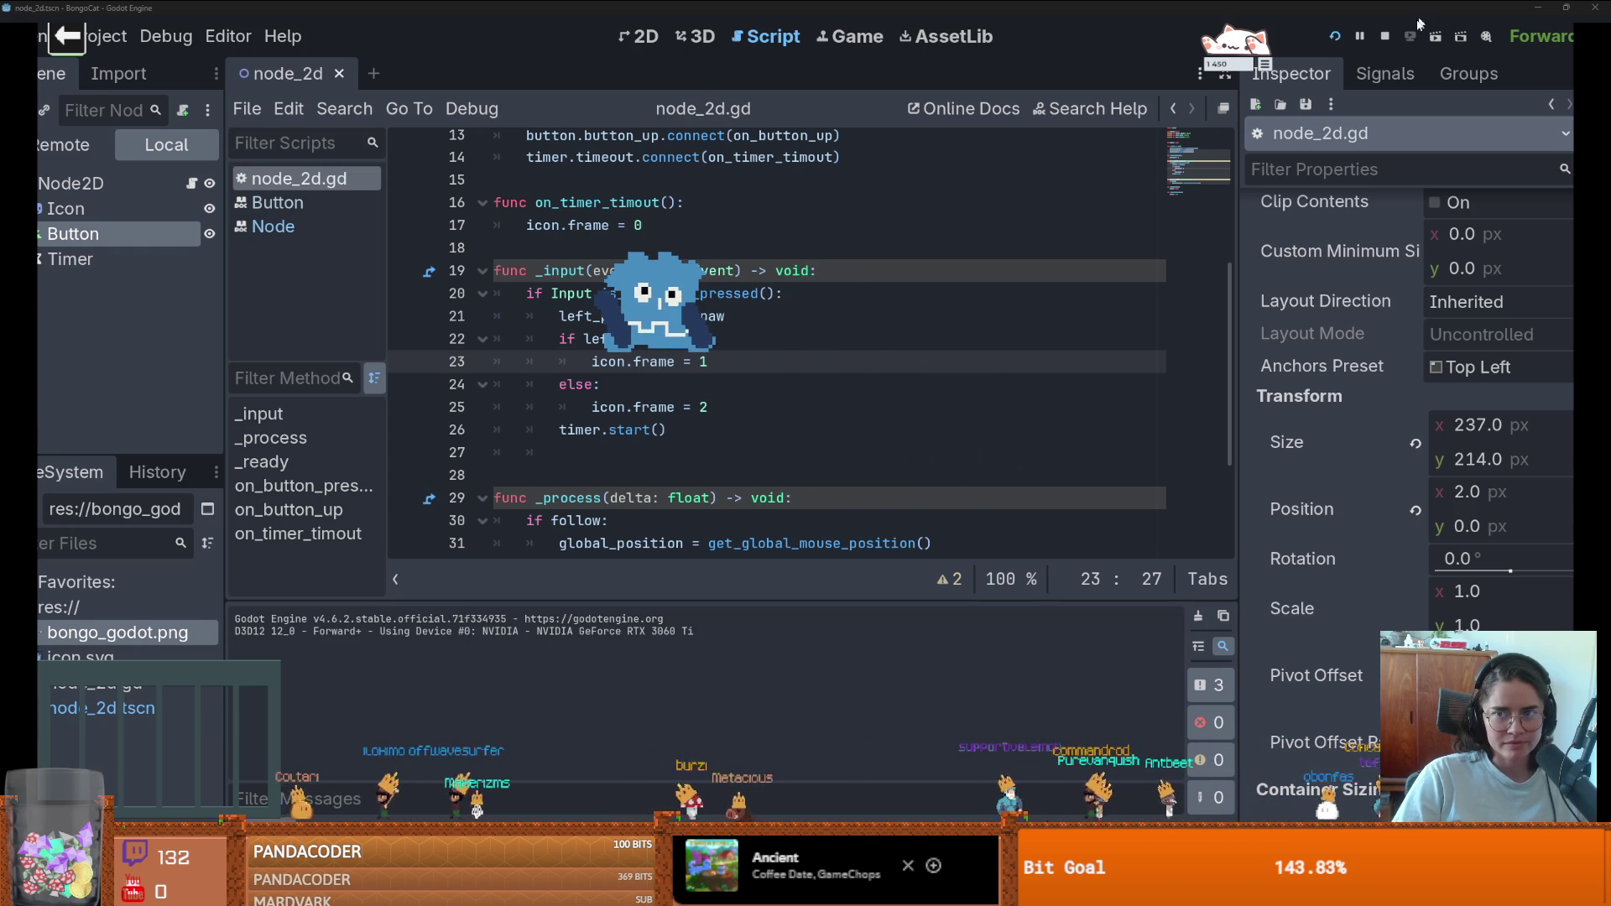
key("space")
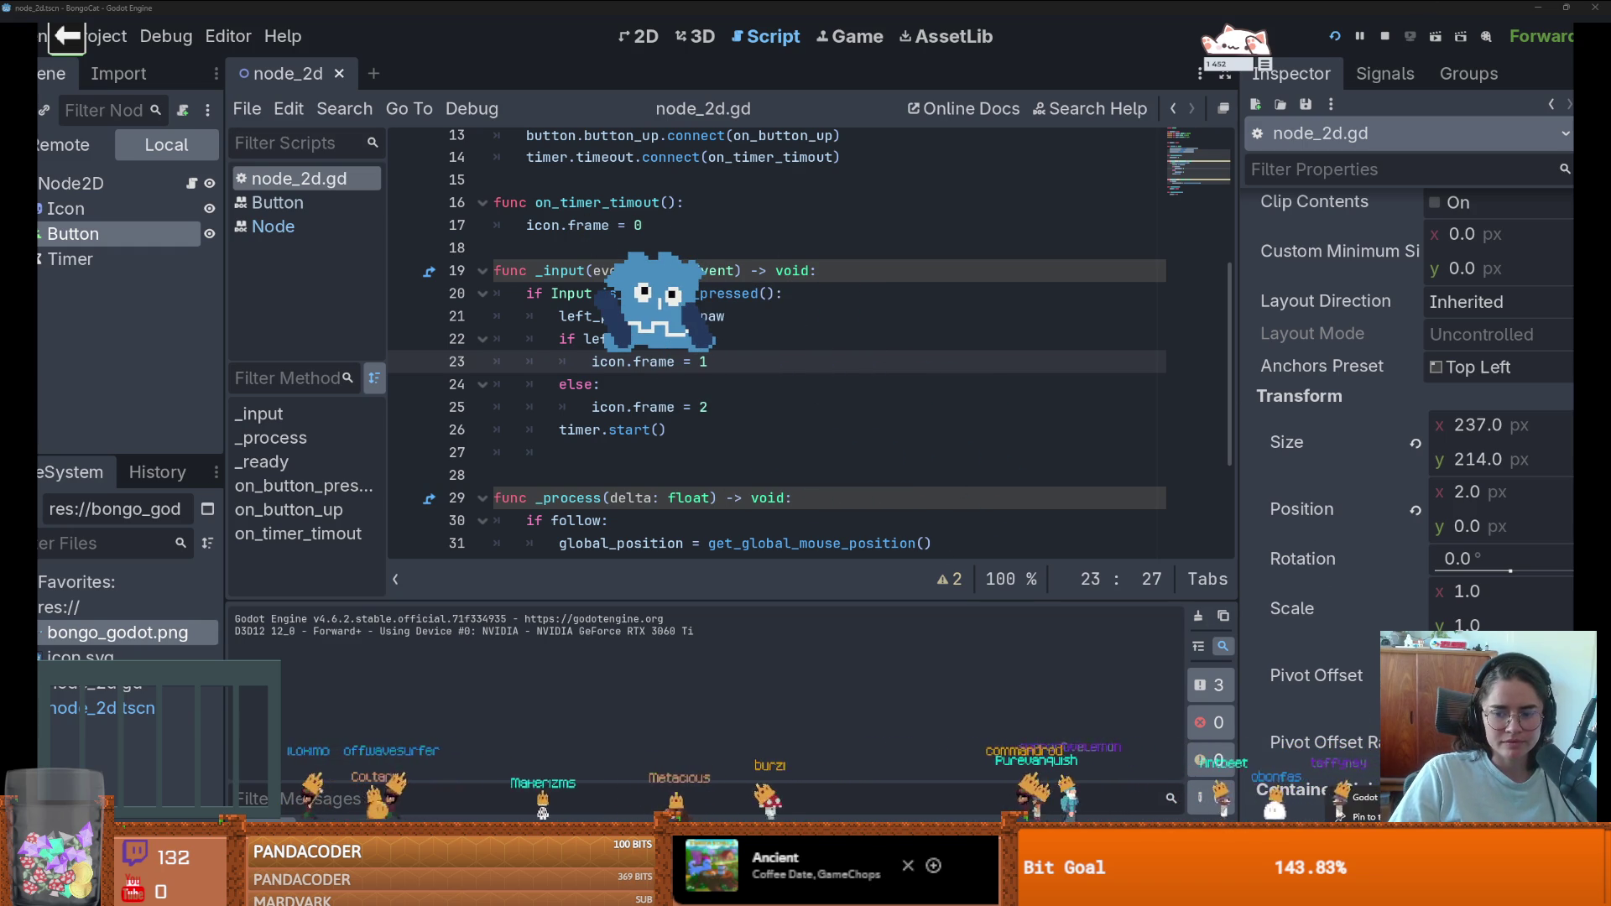
- Stop the running game with F8 and open Project Settings
key("F8")
left_click(101, 36)
left_click(126, 72)
- Enable the No Focus option under Display > Window, then close Project Settings
scroll(790, 437, "down", 4)
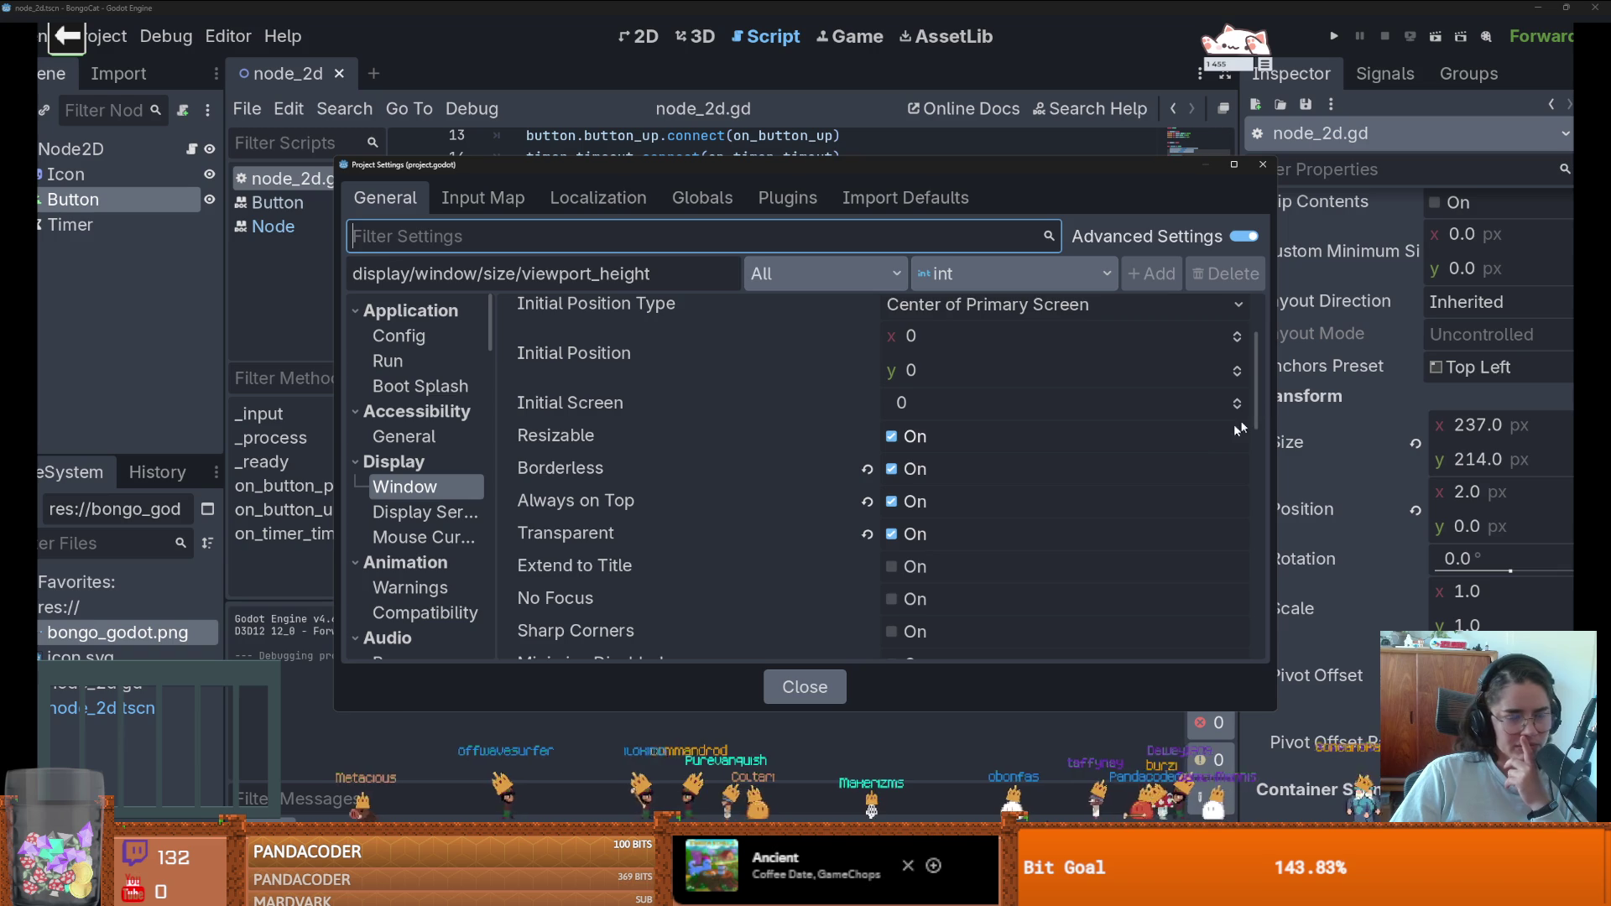
mouse_move(1259, 388)
left_mouse_down()
mouse_move(1264, 443)
mouse_move(1266, 404)
left_mouse_up()
mouse_move(697, 510)
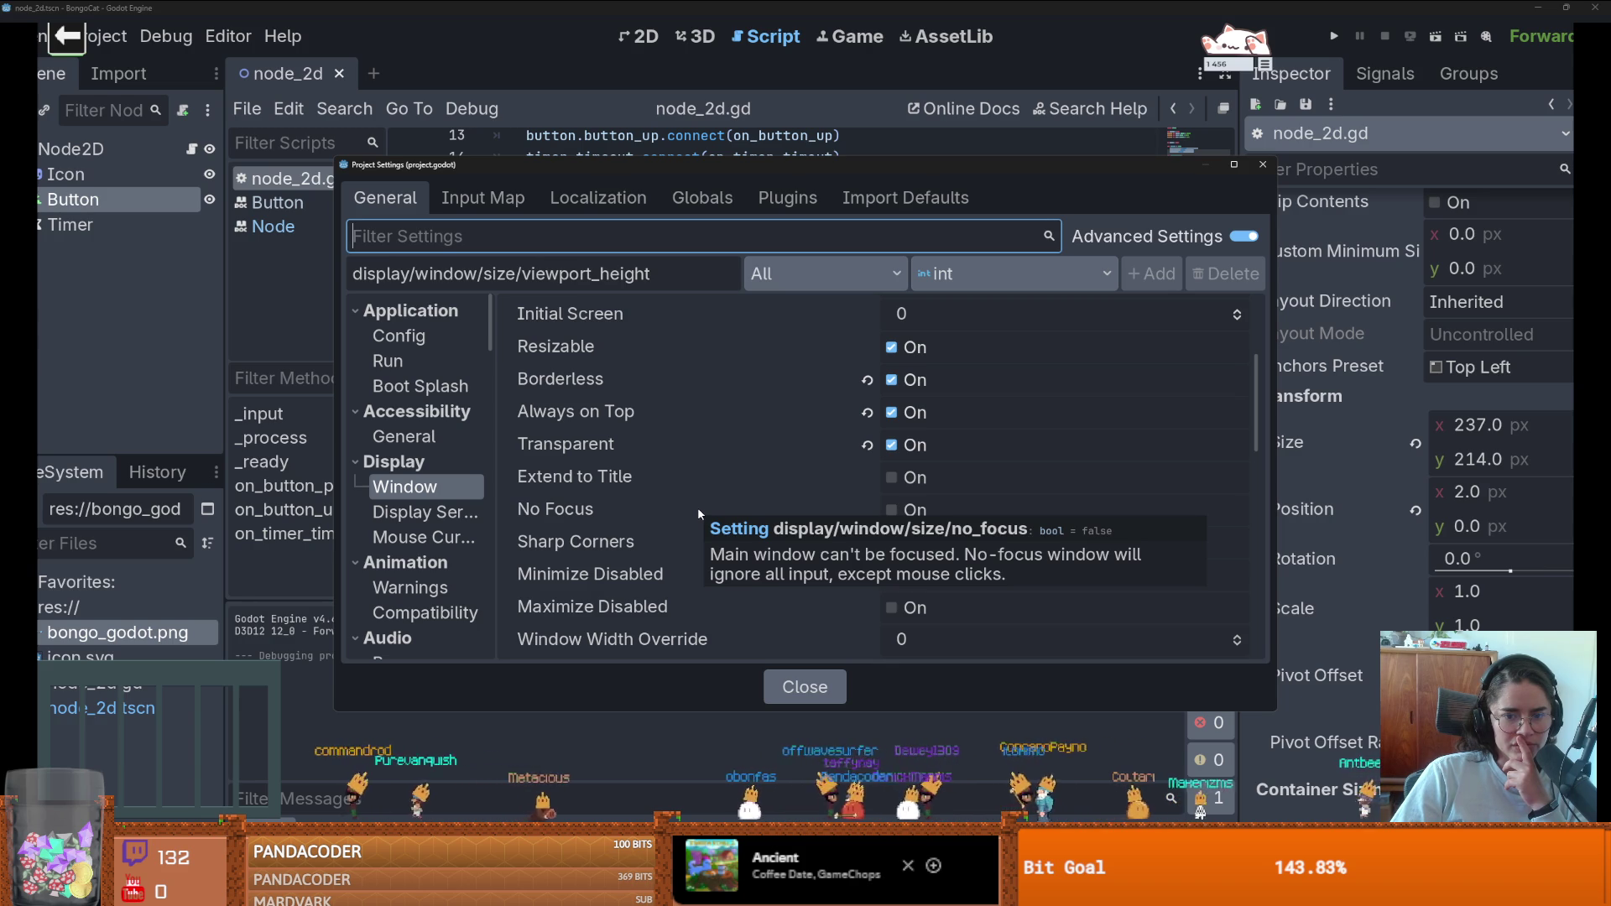
left_click(697, 508)
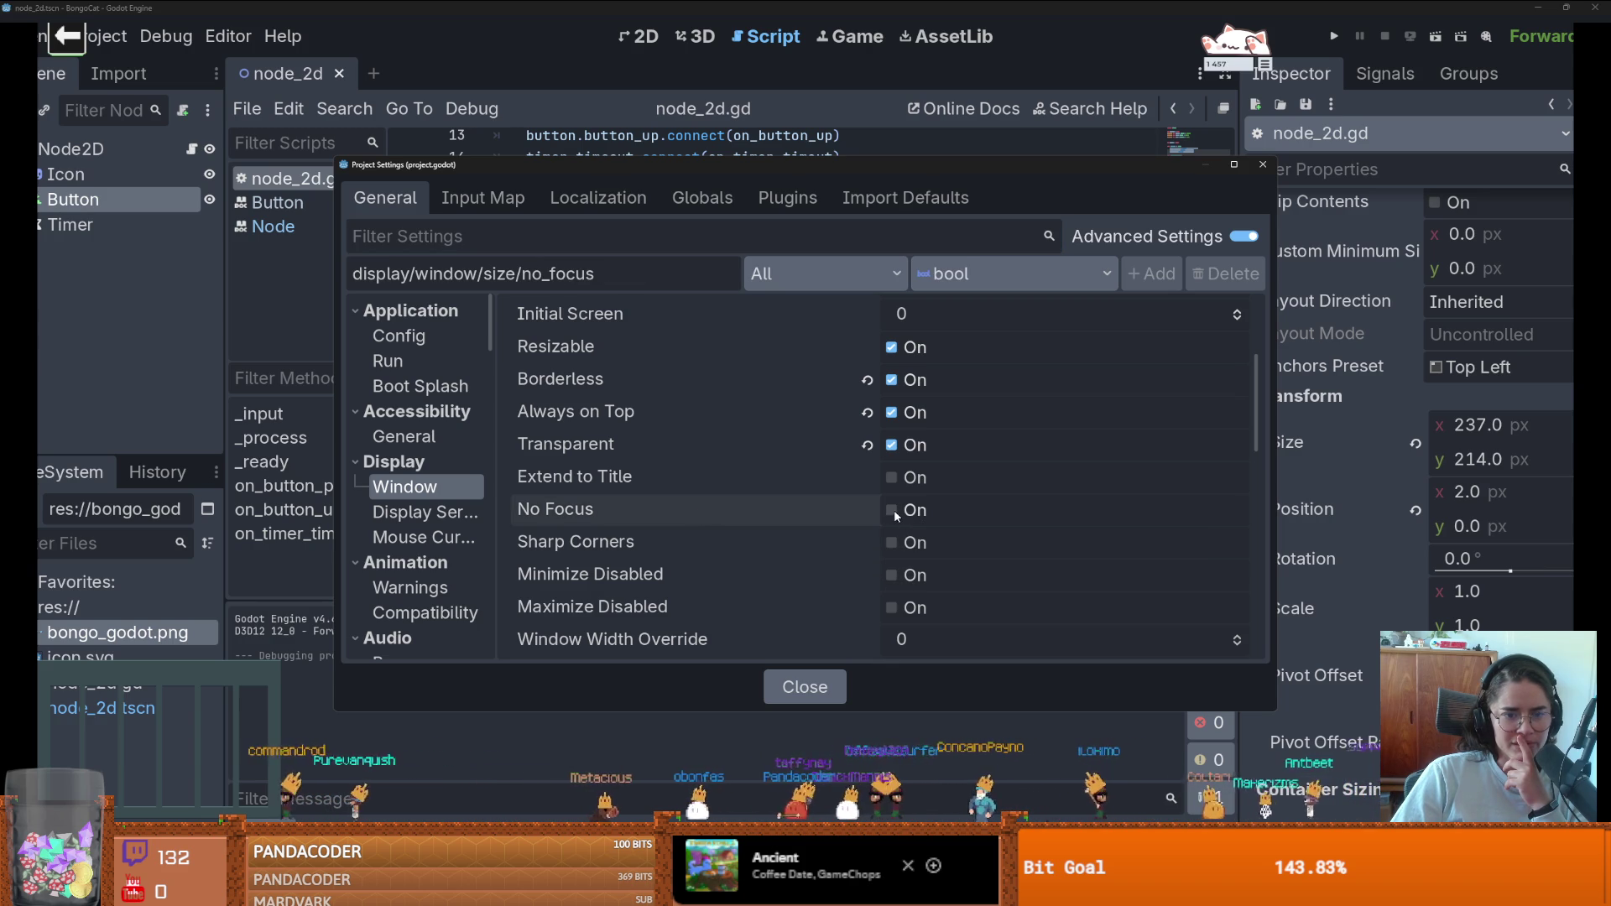
scroll(853, 485, "up", 1)
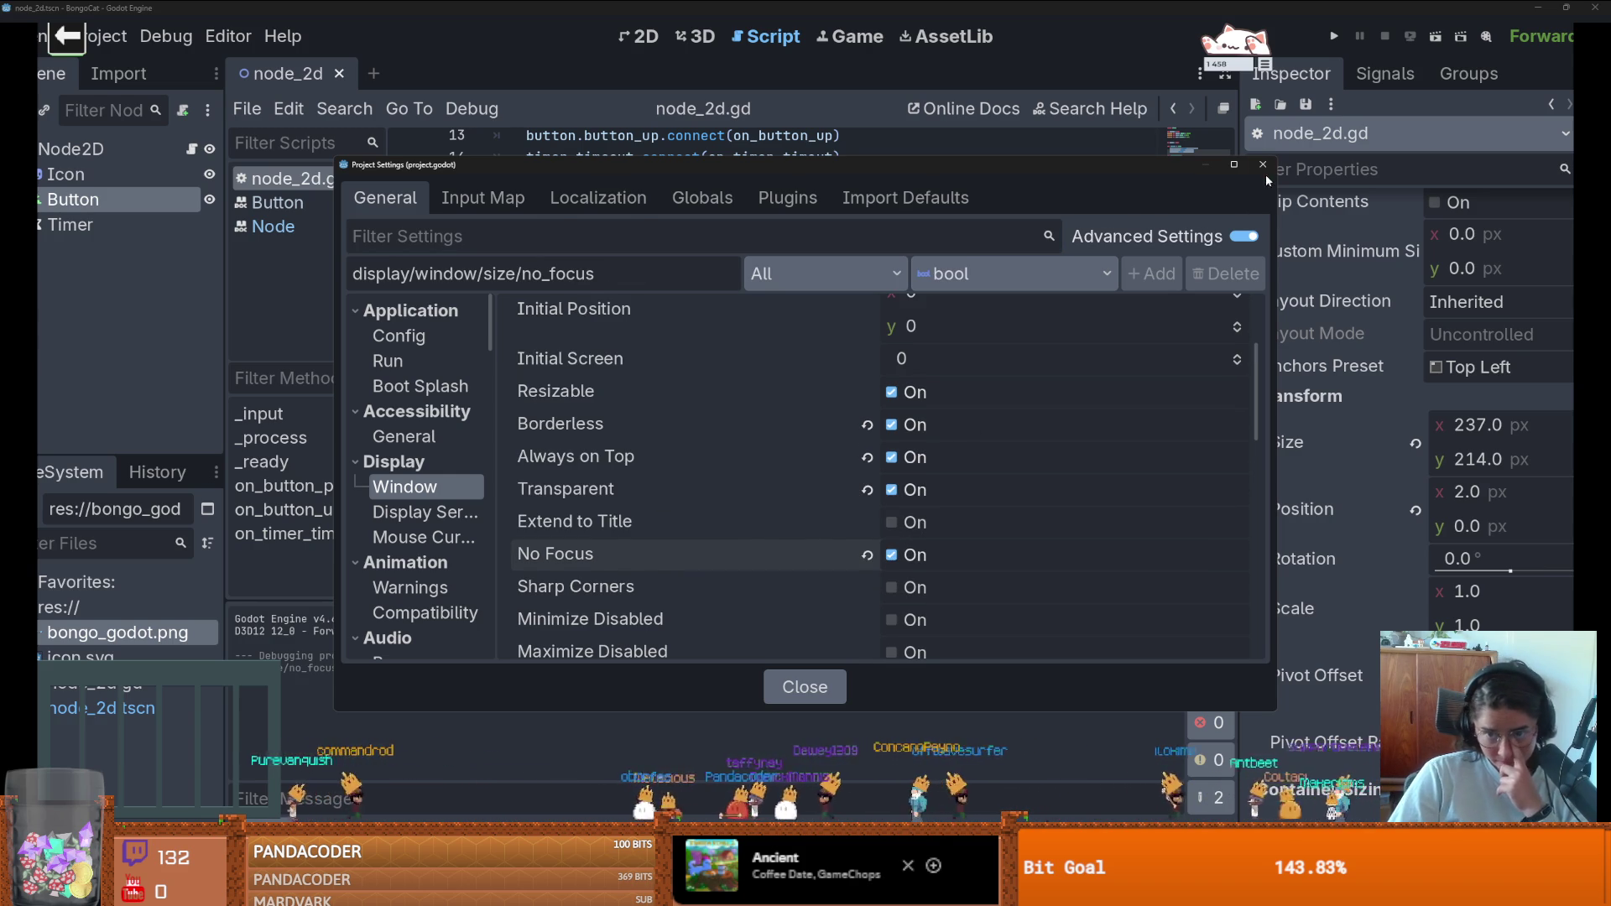
left_click(1262, 165)
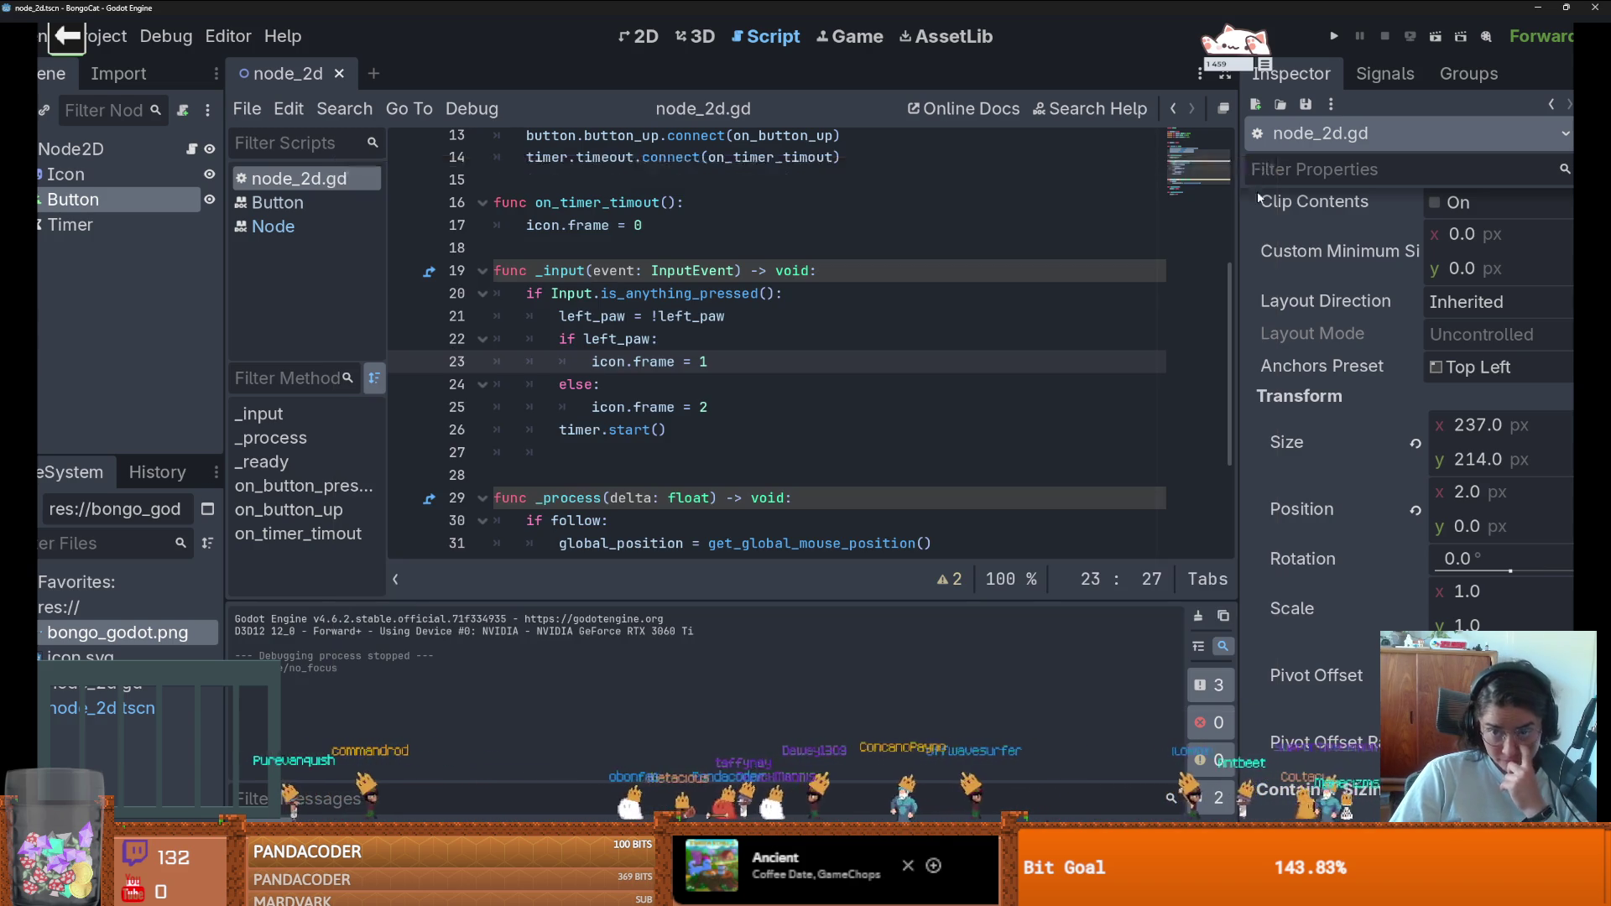
- Run the no-focus BongoCat game, drag its window across the screen, and return to the editor via Task View
left_click(1335, 37)
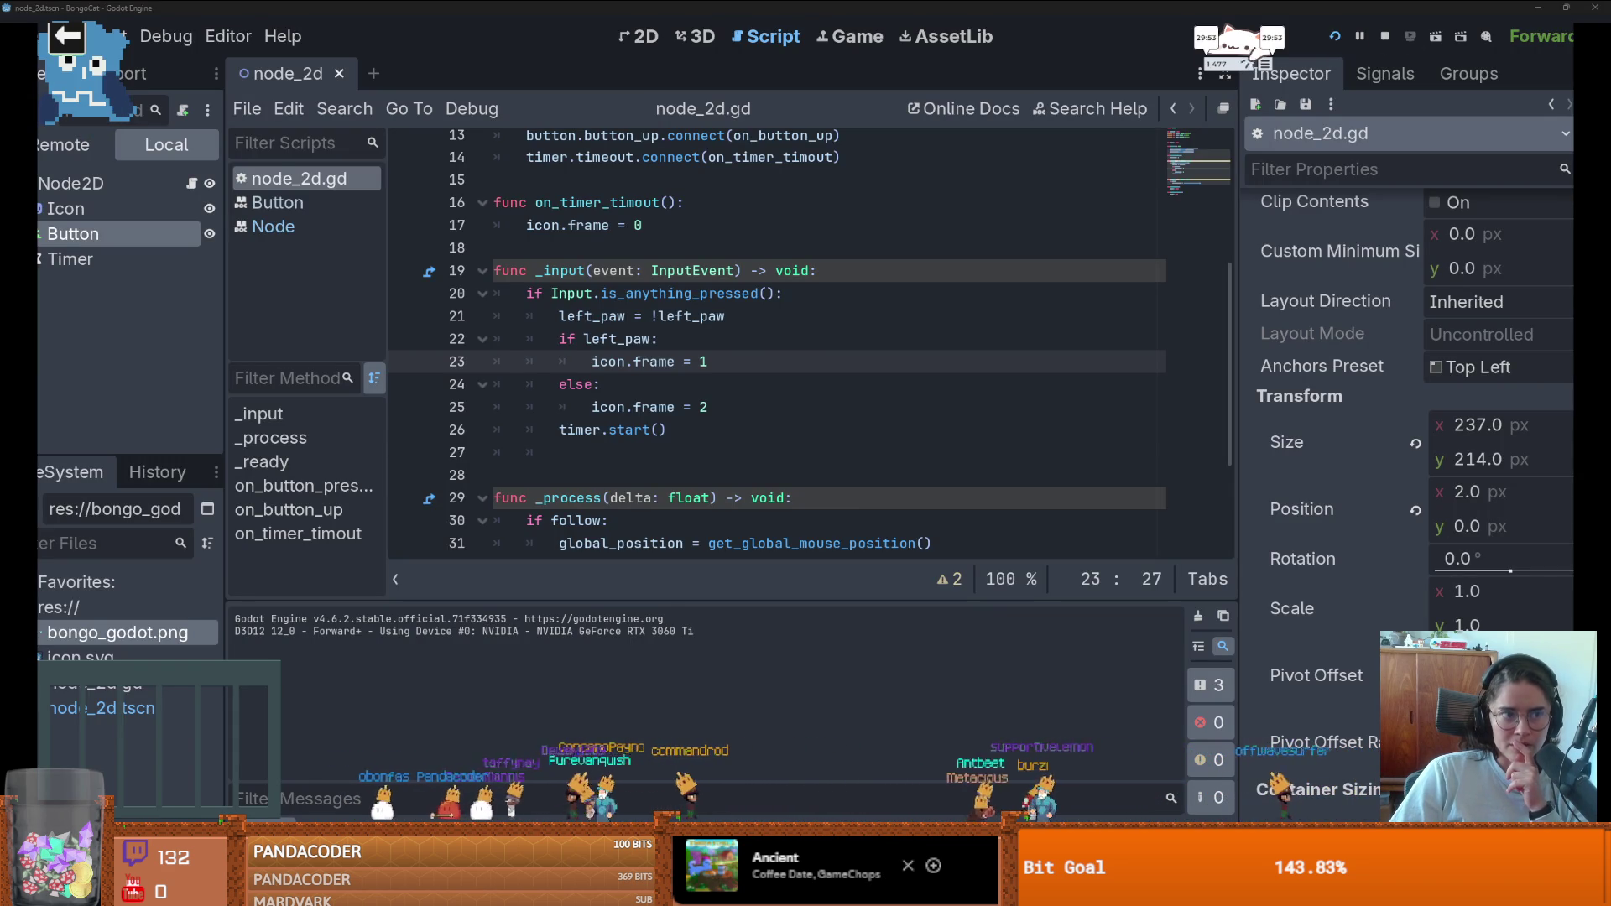
left_click_drag(100, 93, 420, 400)
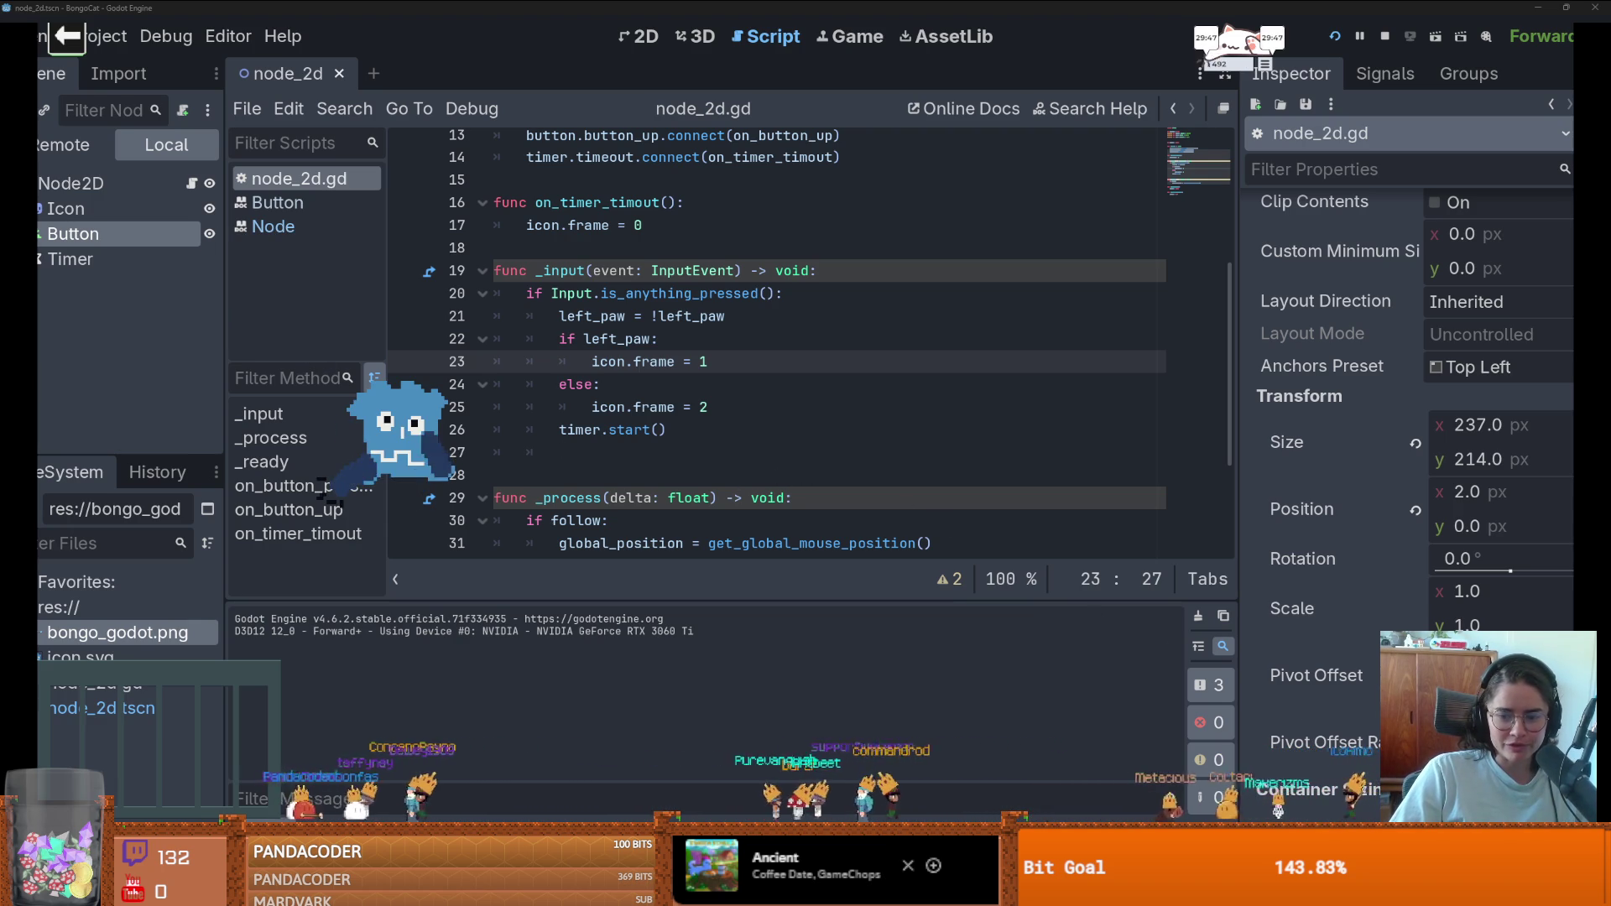
key("super+Tab")
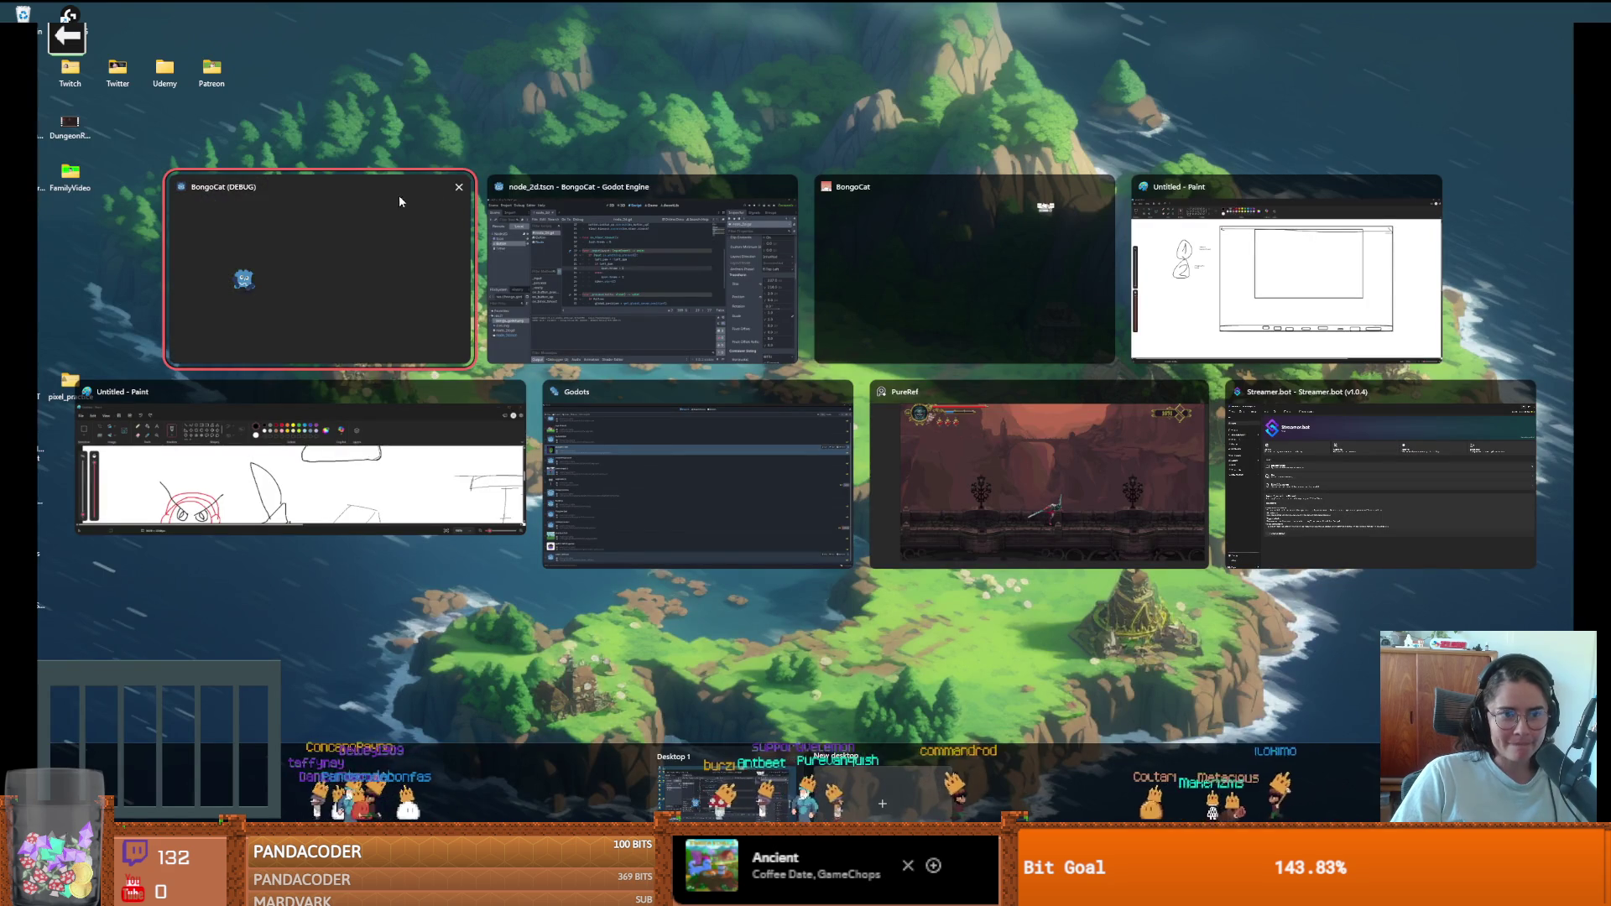
left_click(459, 204)
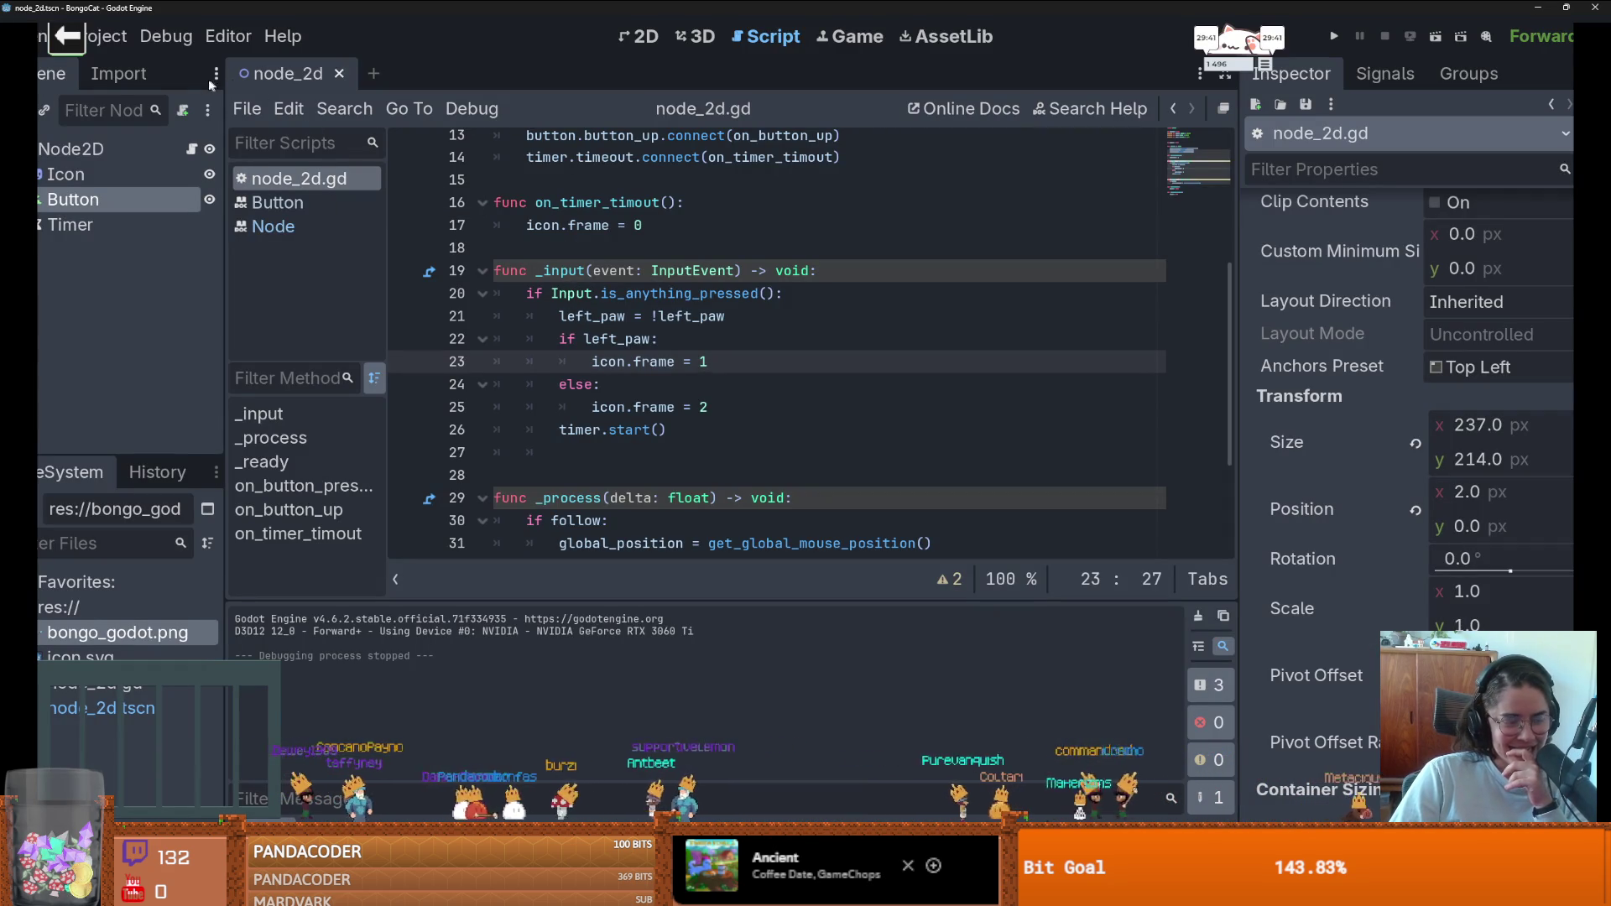
scroll(601, 347, "up", 2)
scroll(602, 346, "down", 3)
scroll(711, 362, "up", 1)
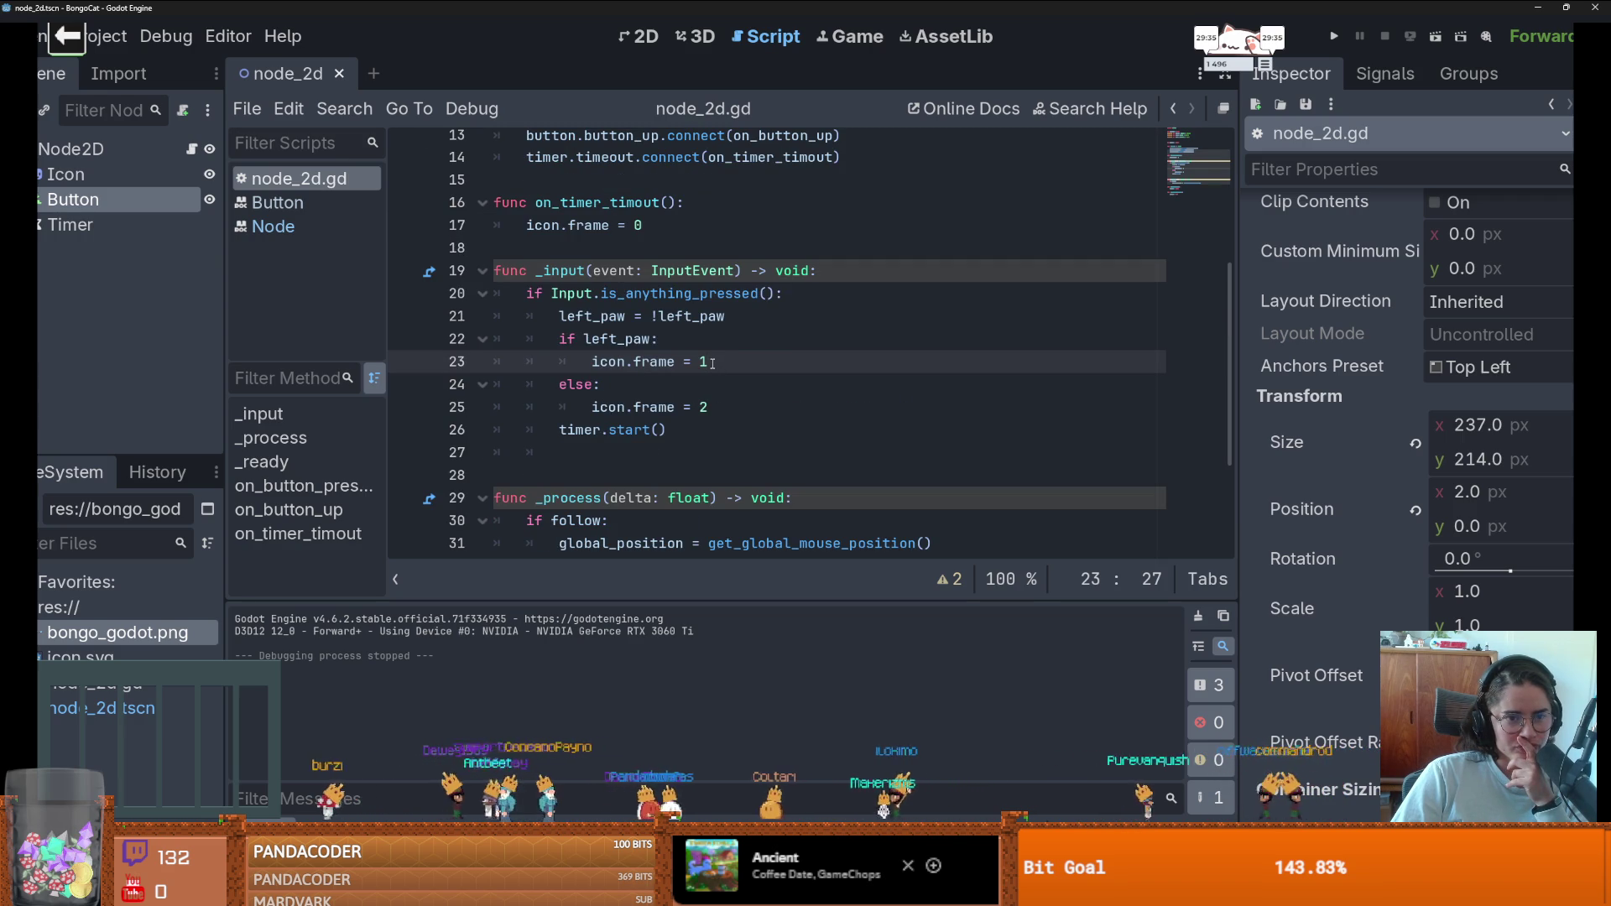
left_click(643, 36)
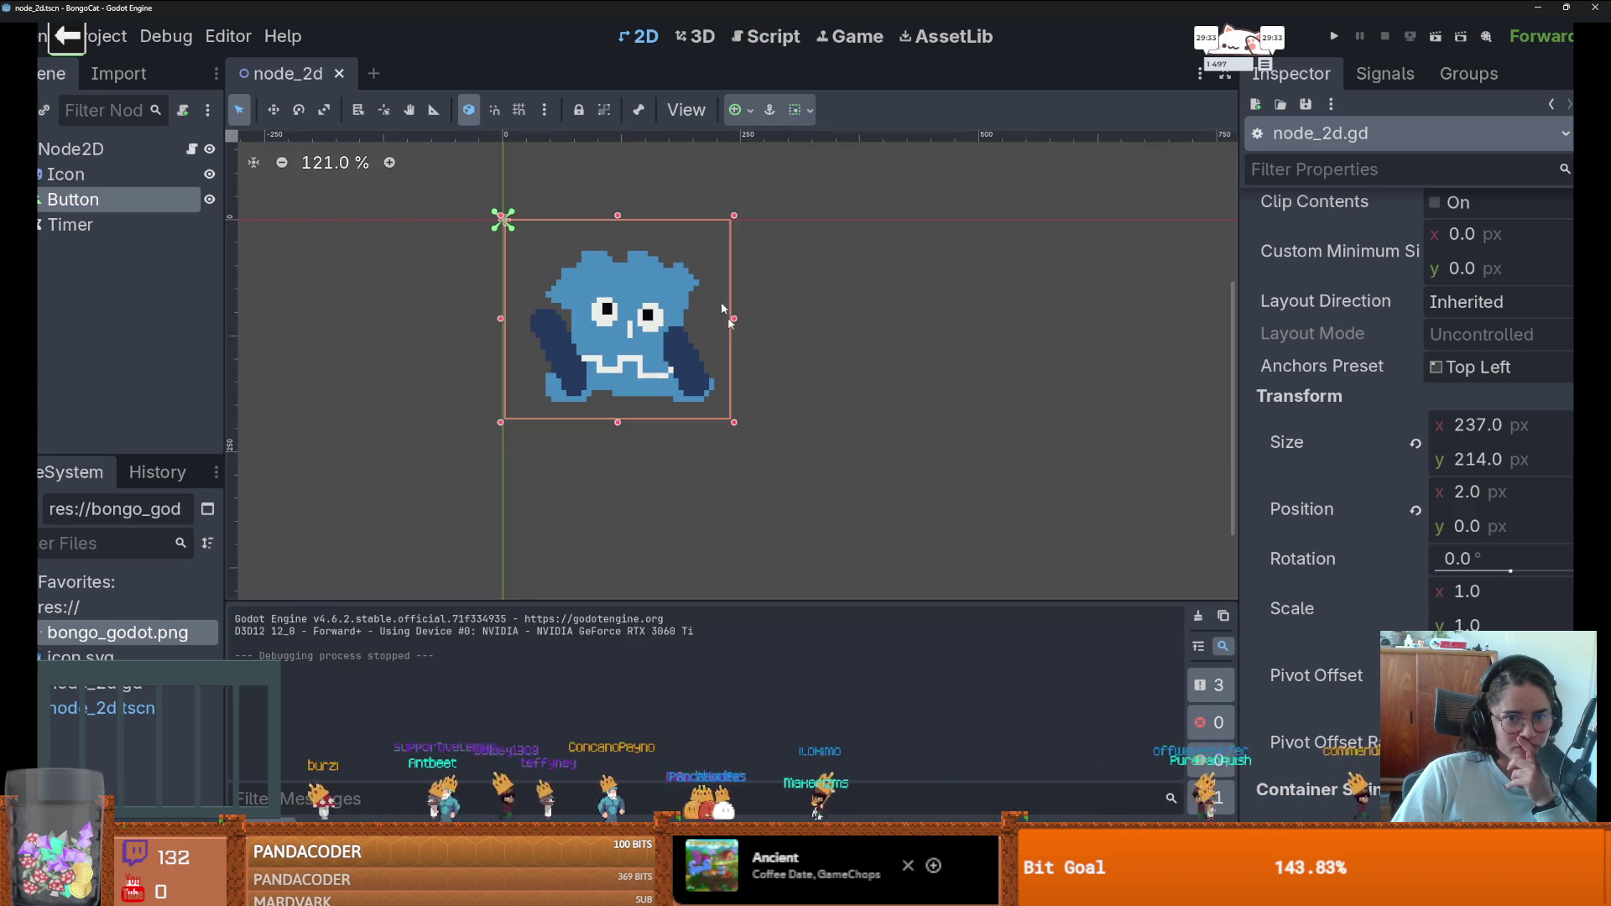
scroll(752, 428, "up", 1)
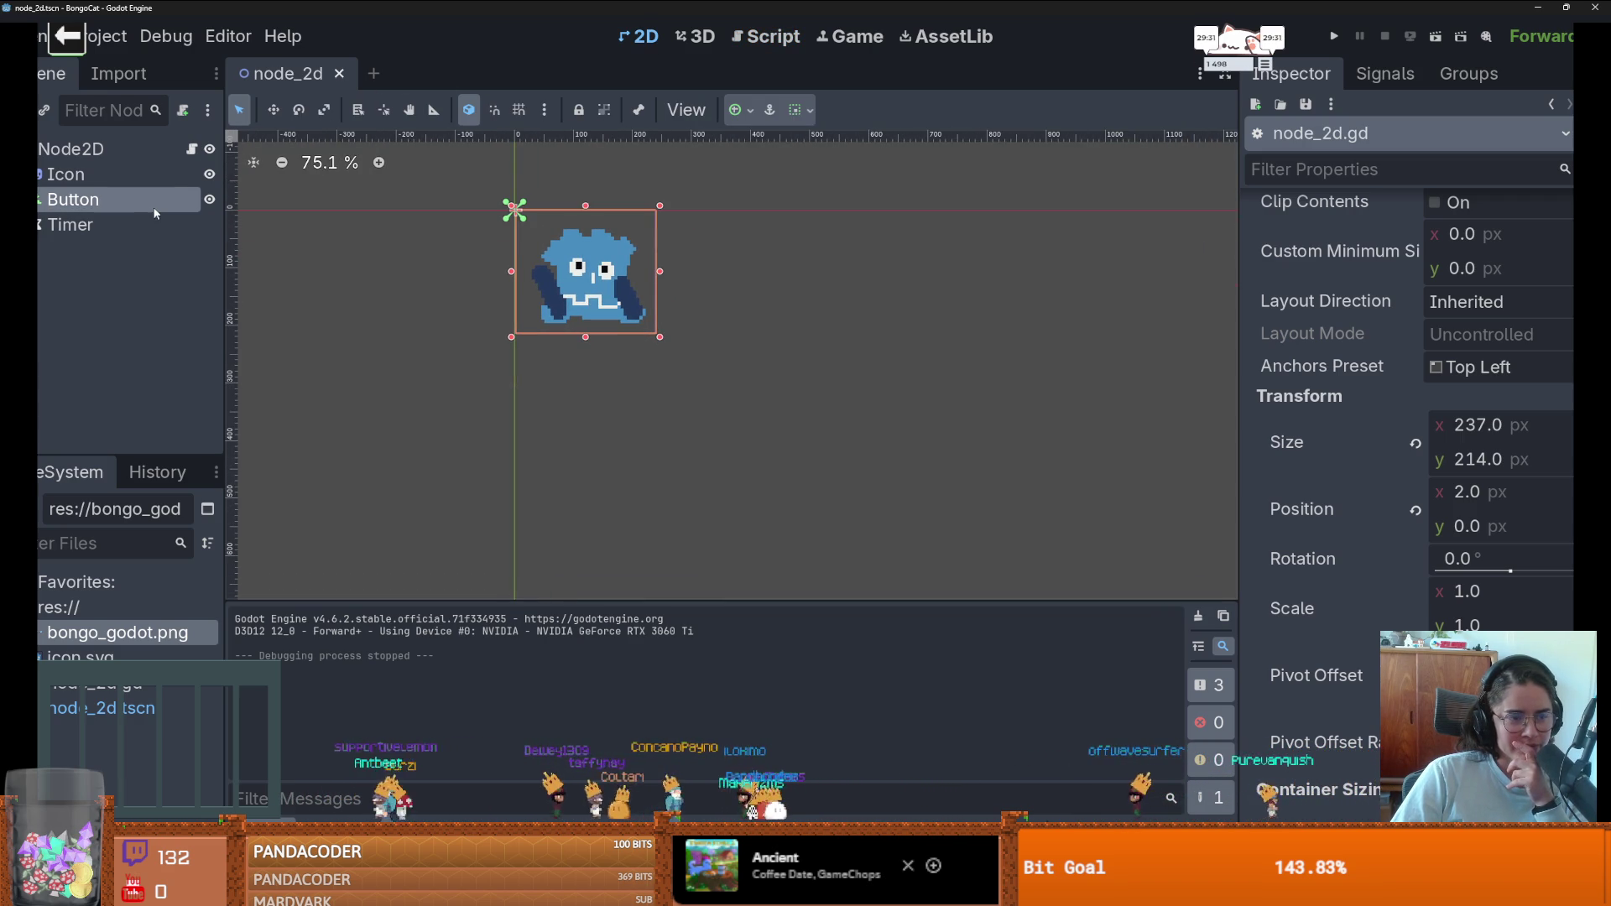
scroll(618, 442, "down", 15)
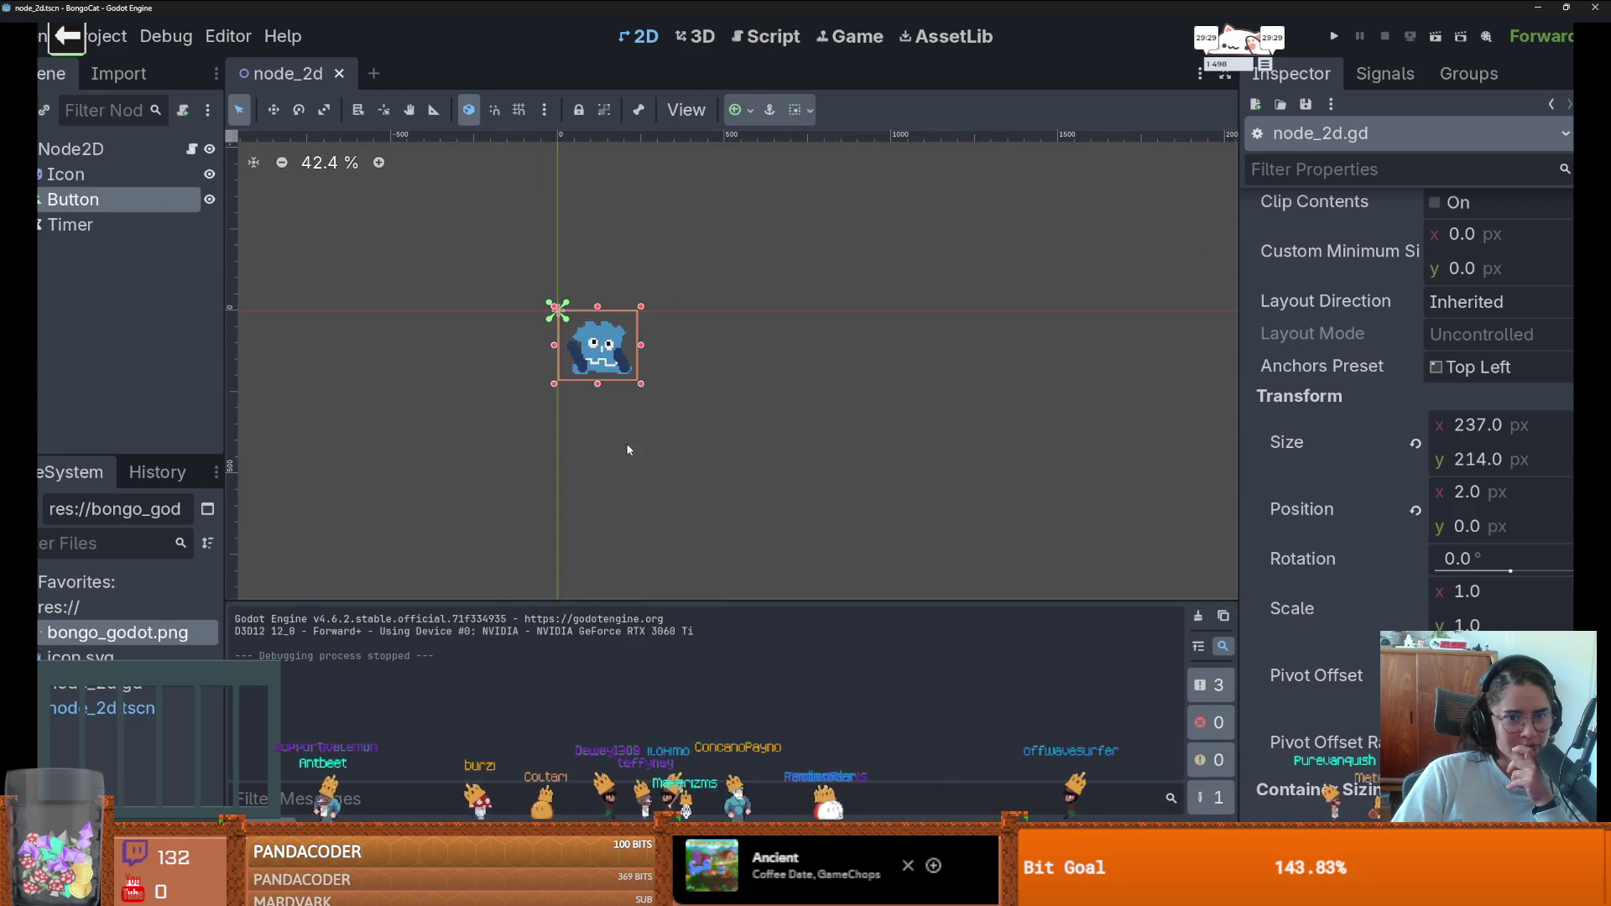
scroll(524, 221, "up", 5)
scroll(524, 221, "up", 20)
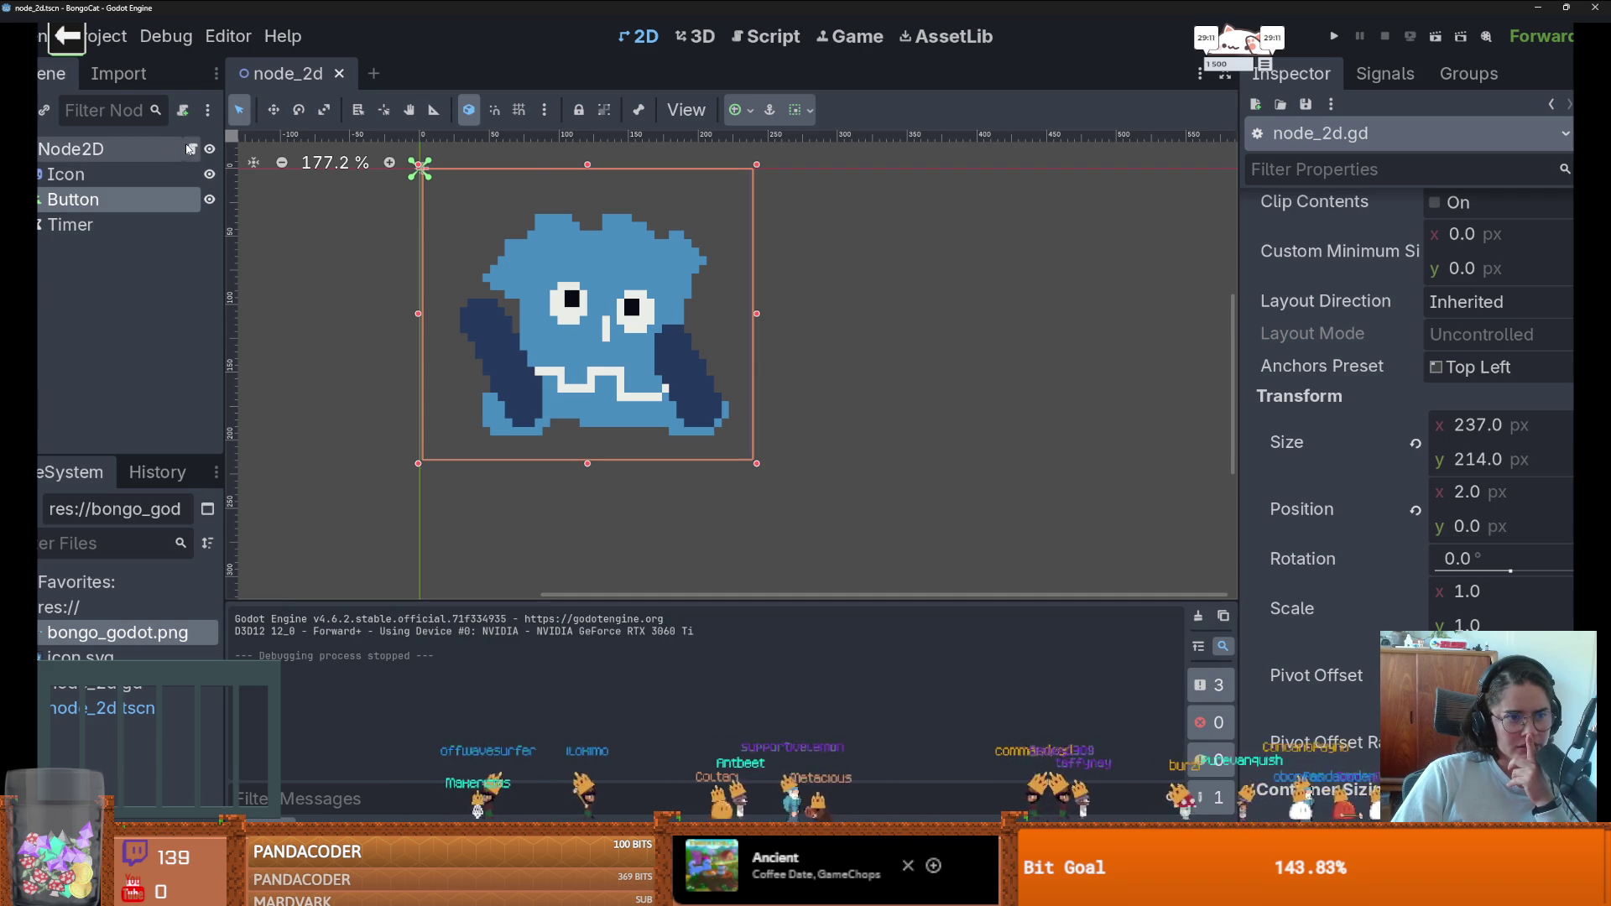
left_click(192, 148)
scroll(776, 329, "up", 3)
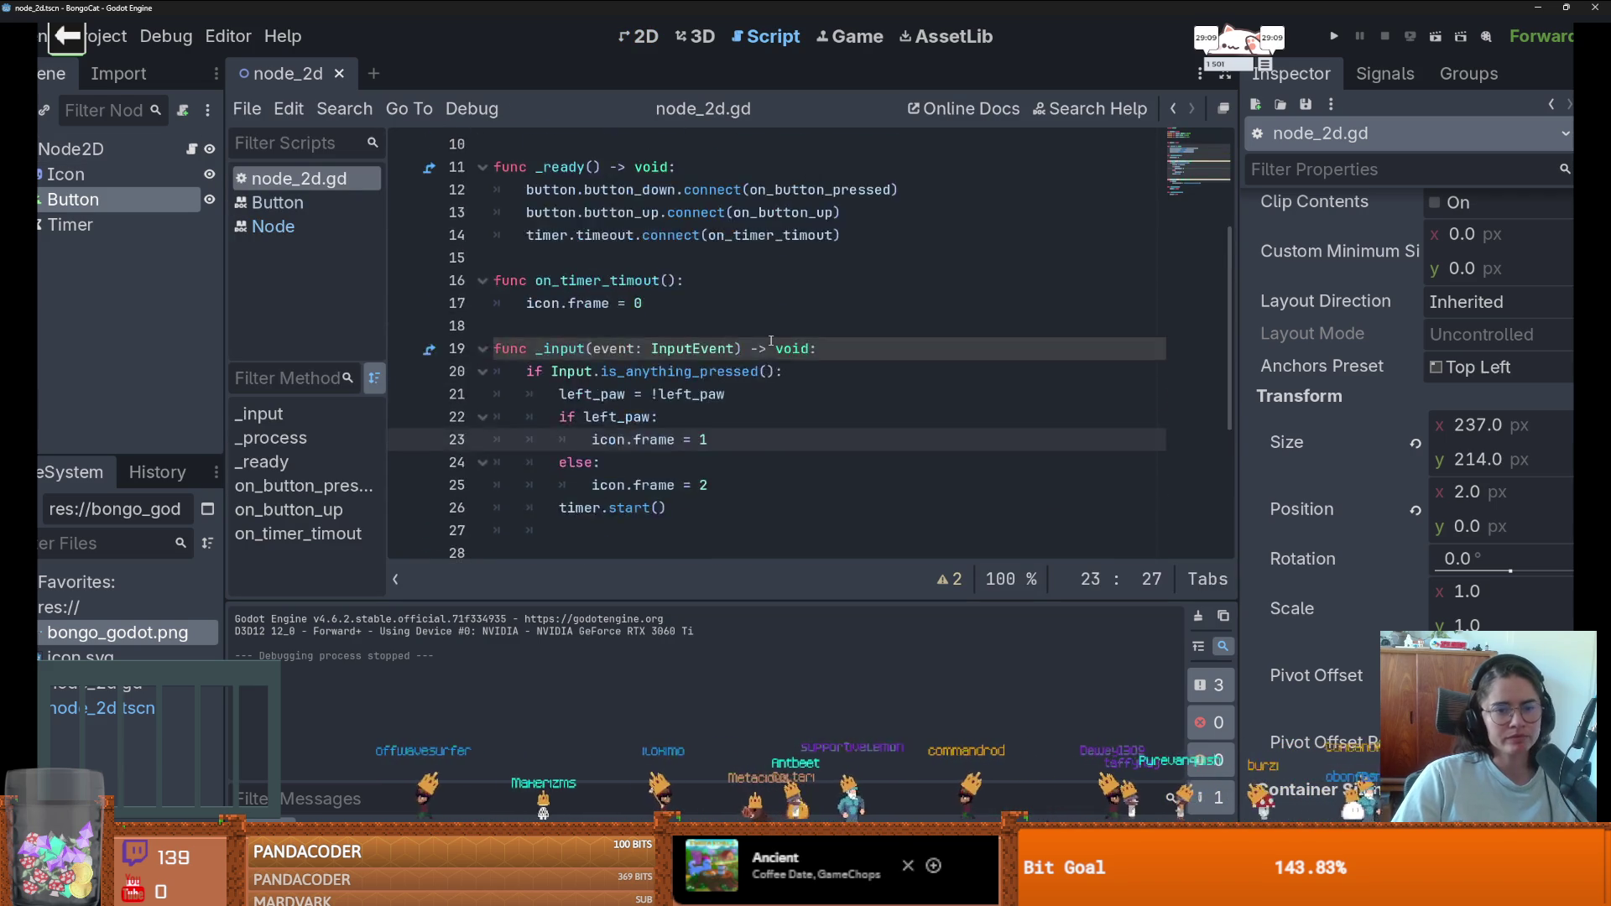
- Add an empty line after timer.timeout.connect, then select the root Node2D in the Scene dock
left_click(864, 371)
key("Return")
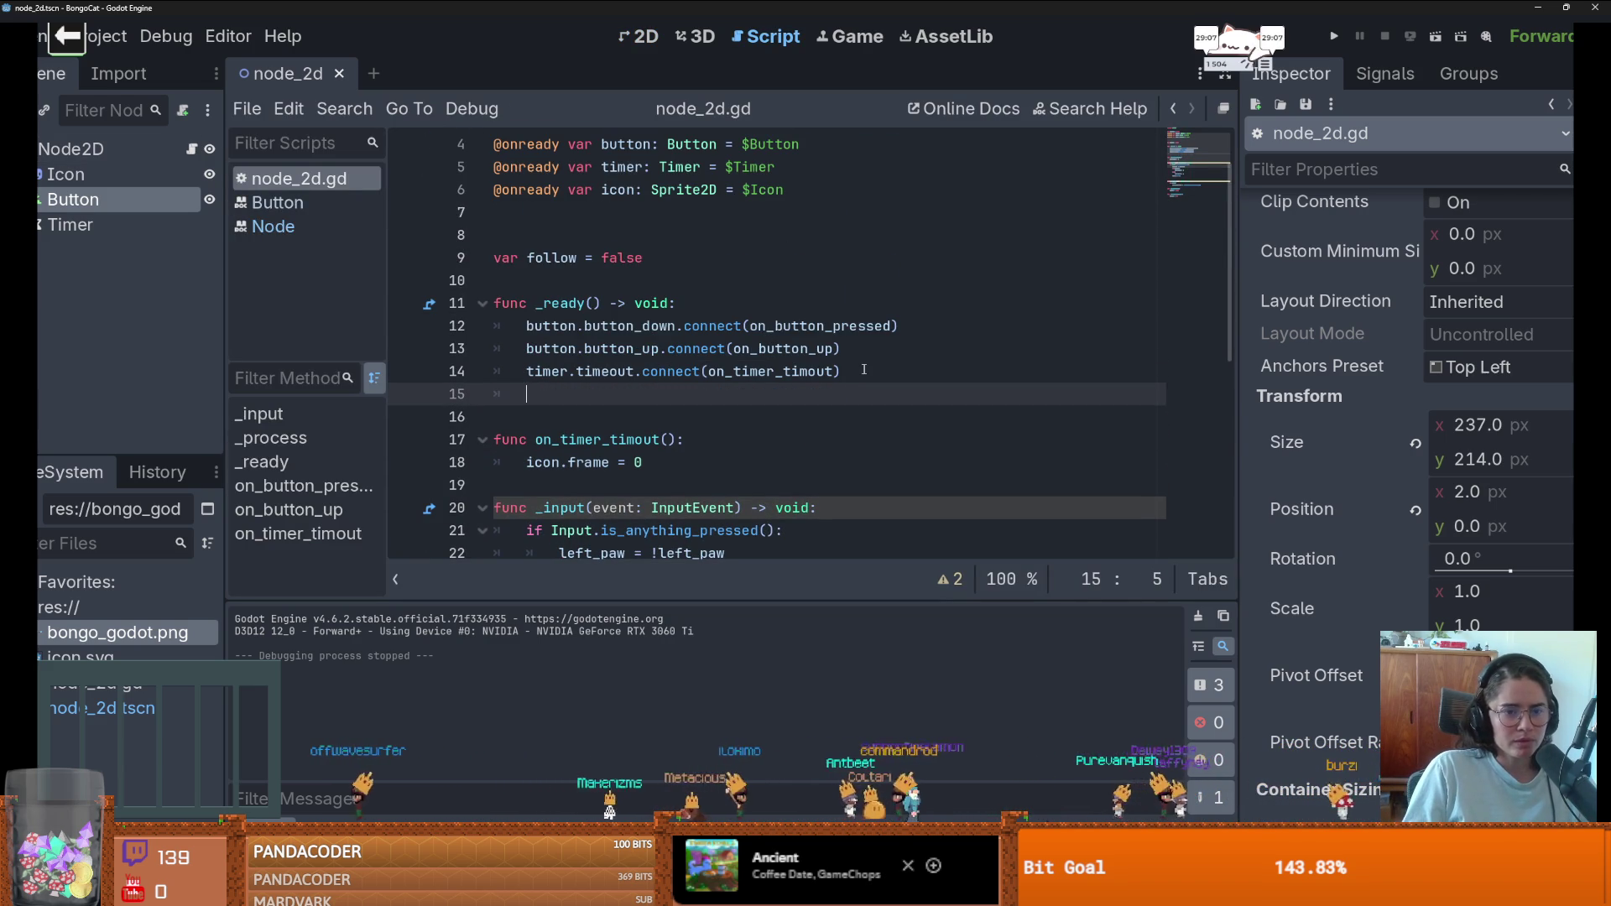
type("Win")
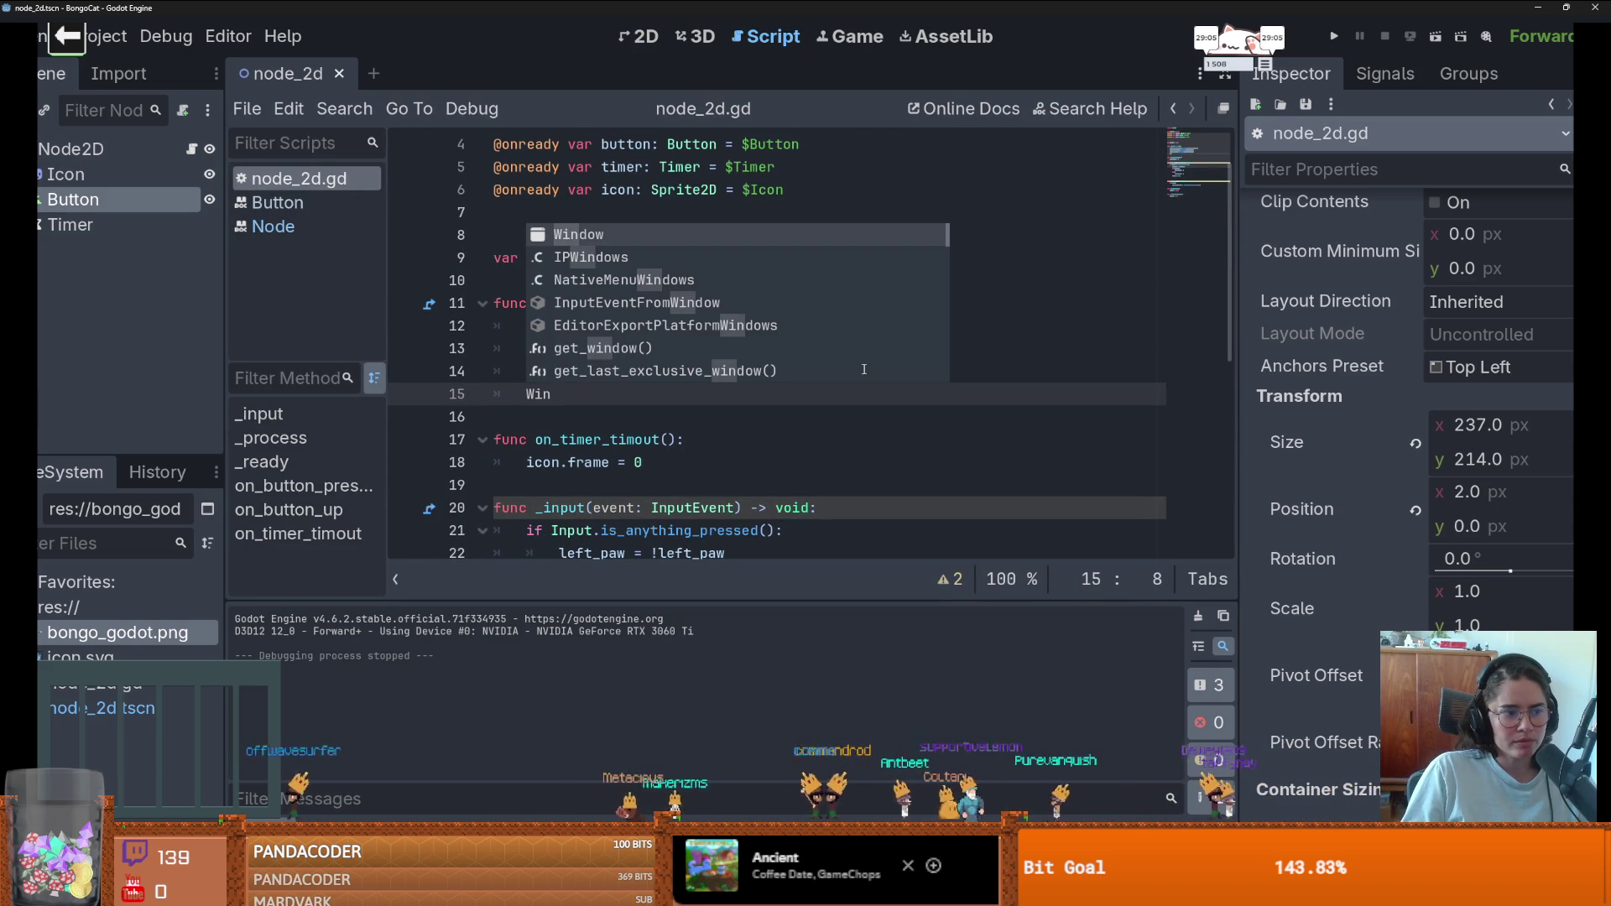
key("BackSpace")
key("BackSpace")
key("BackSpace")
left_click(71, 148)
scroll(1317, 637, "down", 10)
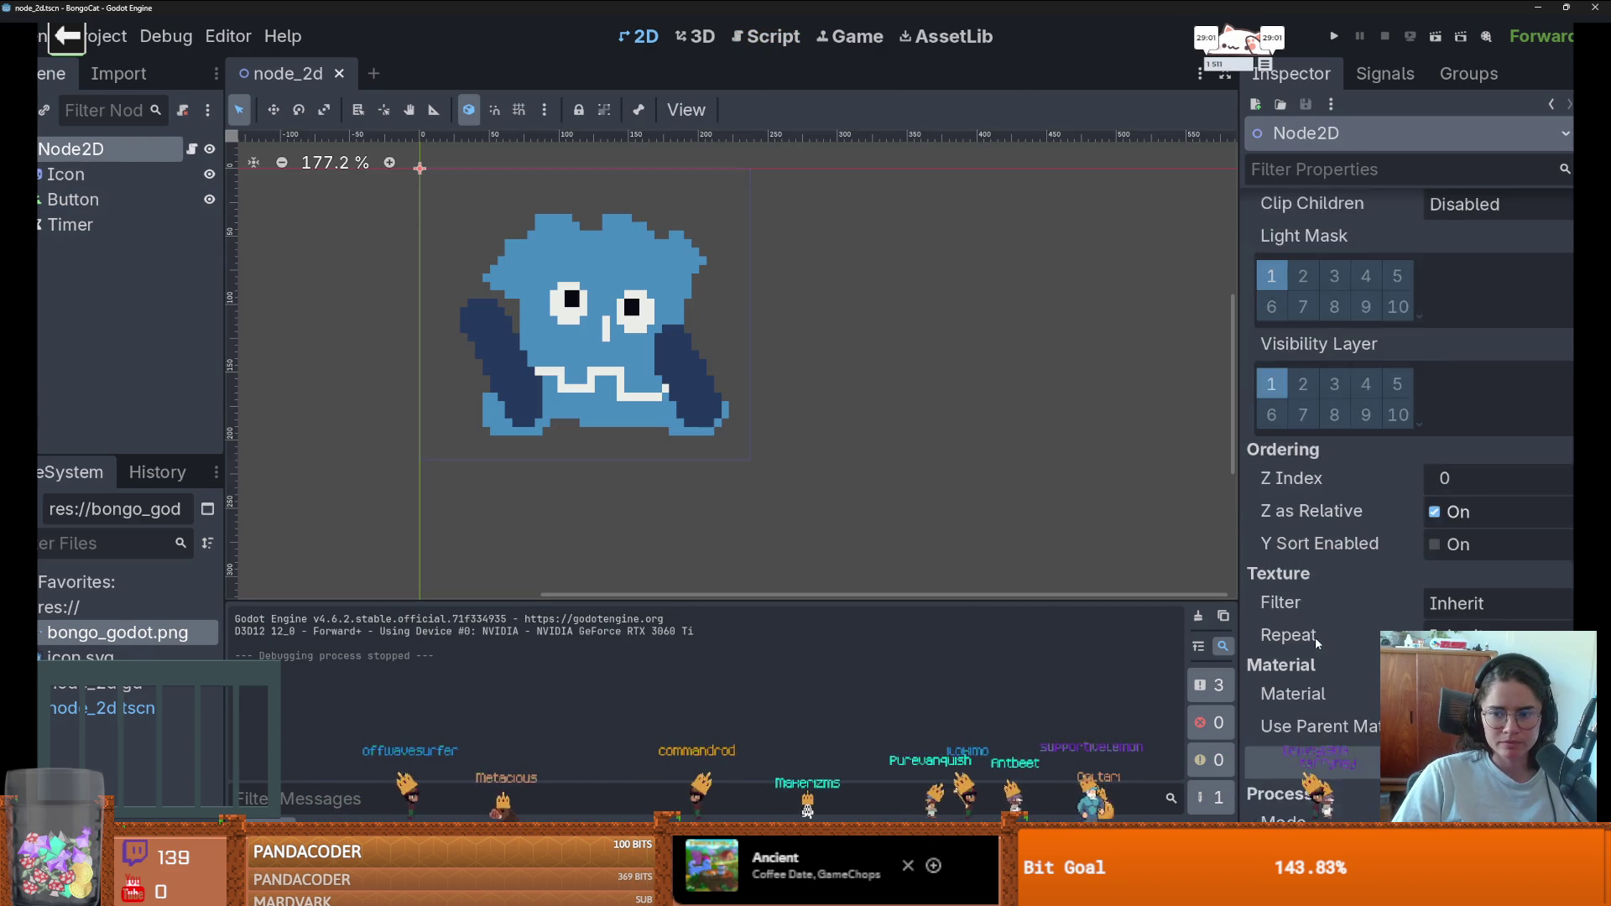
- Scroll through the root Node2D's properties in the Inspector
scroll(1320, 636, "up", 4)
scroll(1330, 637, "down", 2)
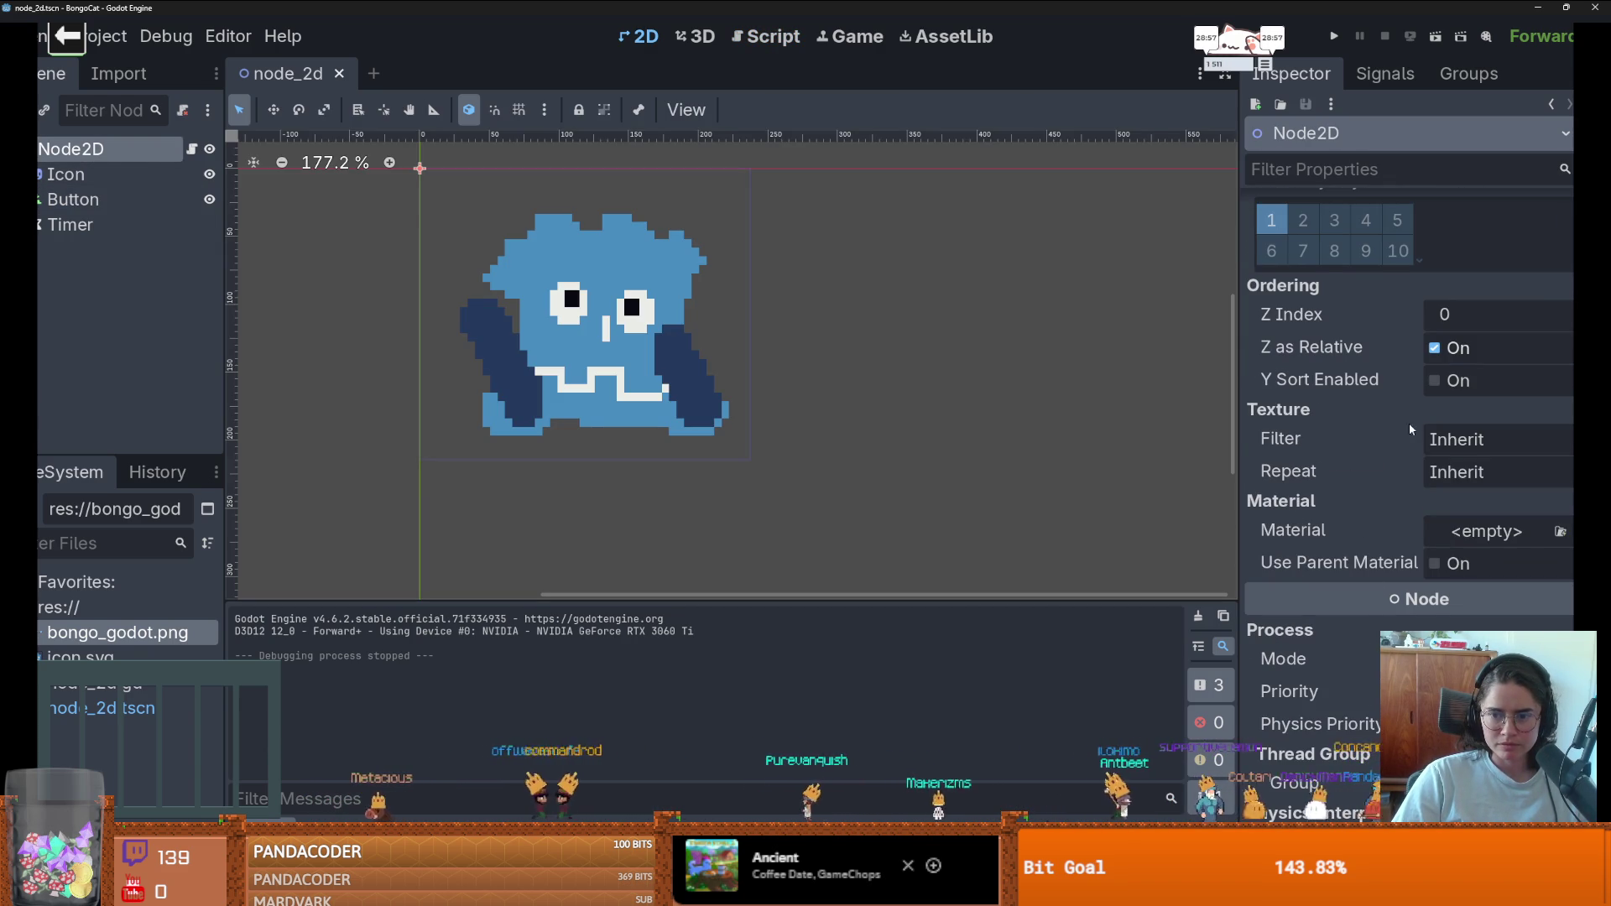
scroll(1411, 530, "up", 7)
scroll(1411, 530, "up", 4)
scroll(1411, 530, "down", 8)
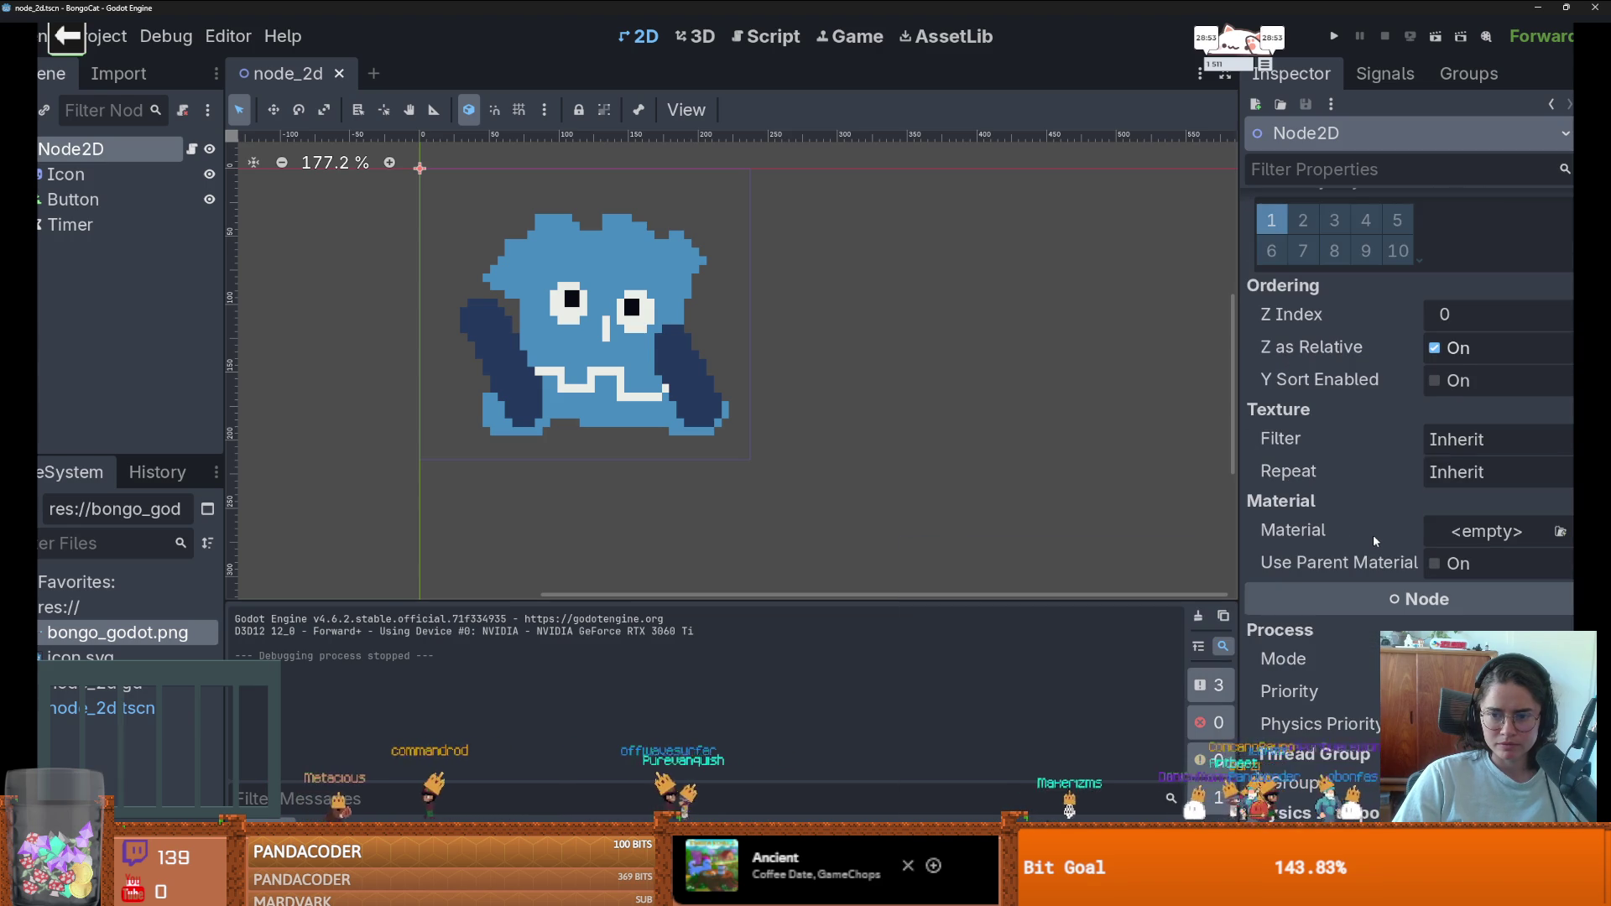
scroll(1371, 535, "down", 8)
scroll(1370, 540, "up", 10)
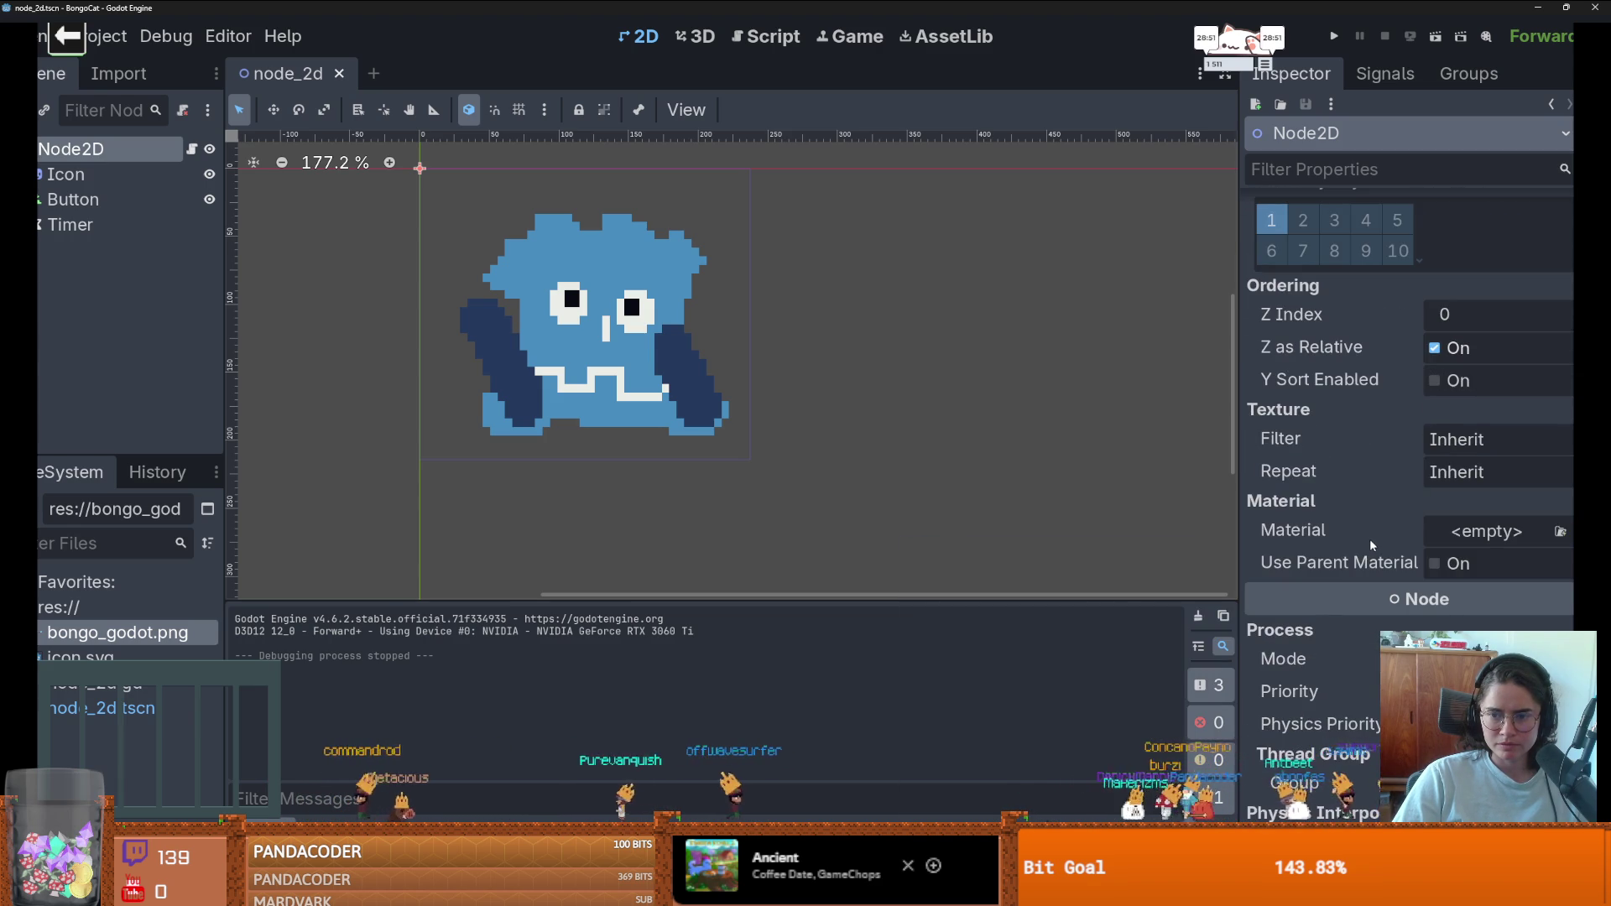
scroll(1327, 599, "down", 2)
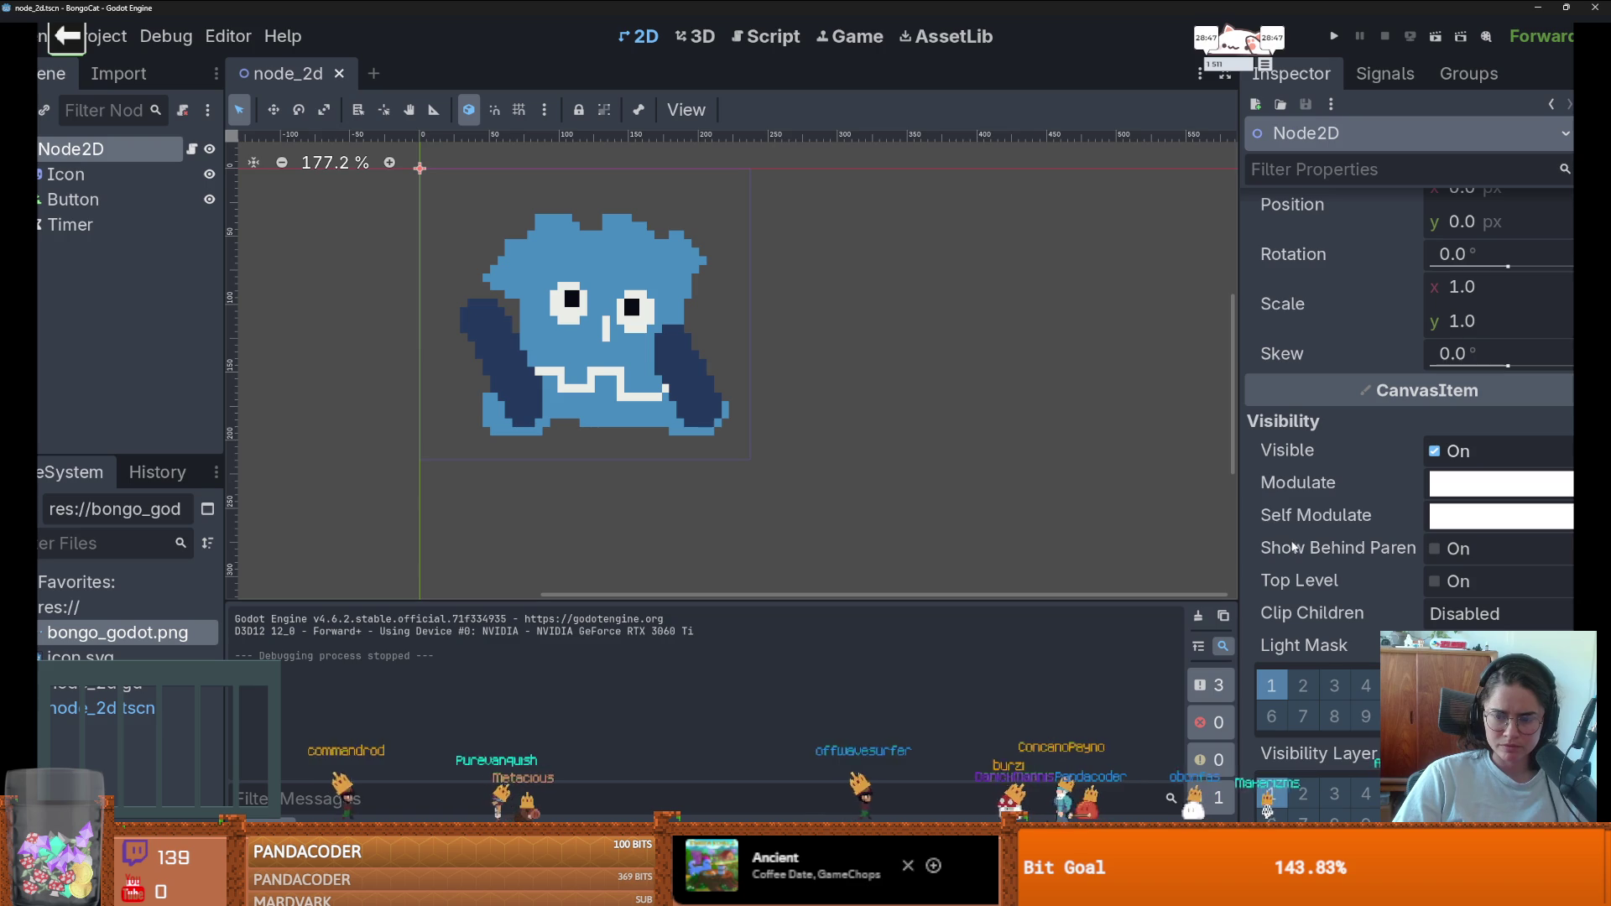
scroll(1342, 580, "down", 8)
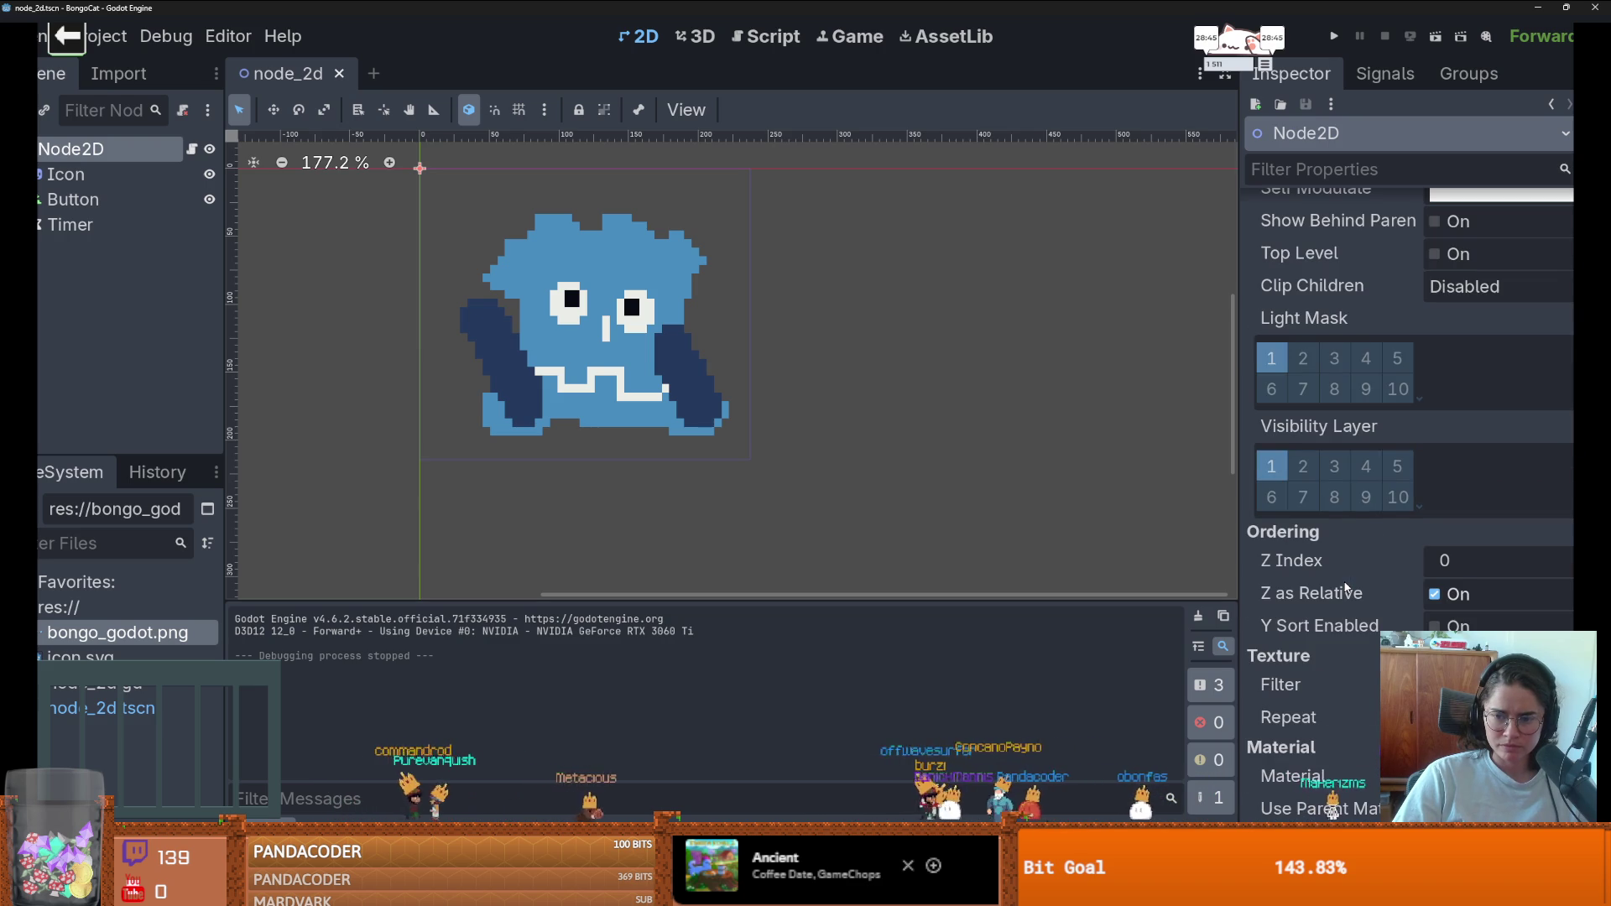
scroll(1346, 584, "down", 4)
scroll(1346, 587, "down", 8)
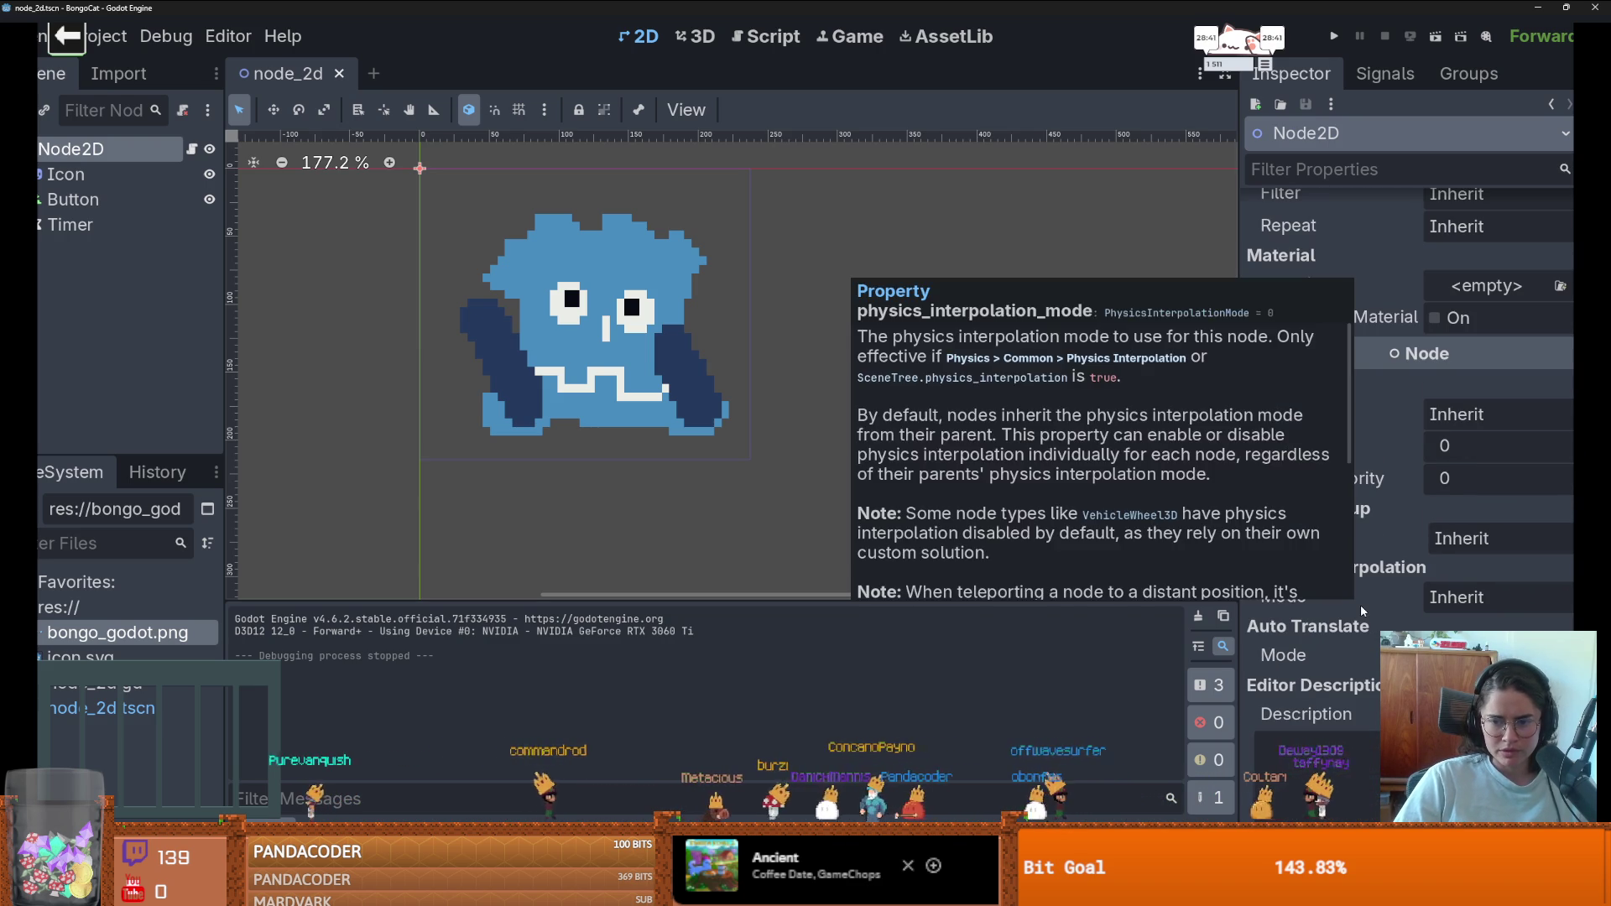
scroll(1361, 607, "up", 4)
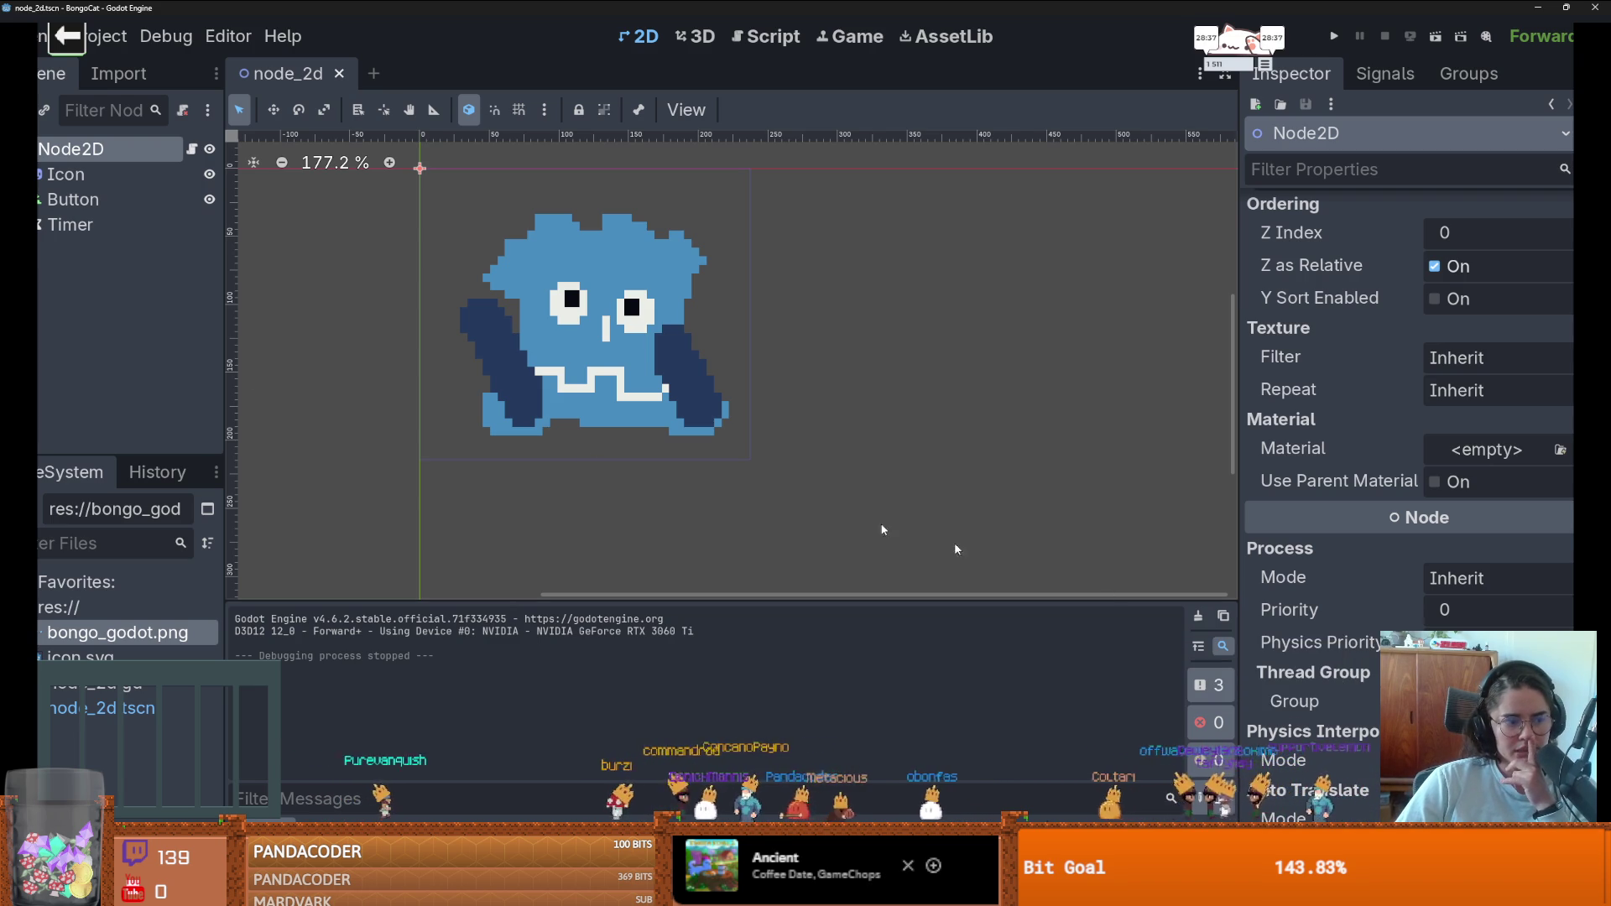
- Inspect the Icon, Button and Timer nodes, then return to Node2D and open its script
left_click(130, 180)
left_click(144, 206)
left_click(126, 224)
left_click(122, 175)
left_click(119, 155)
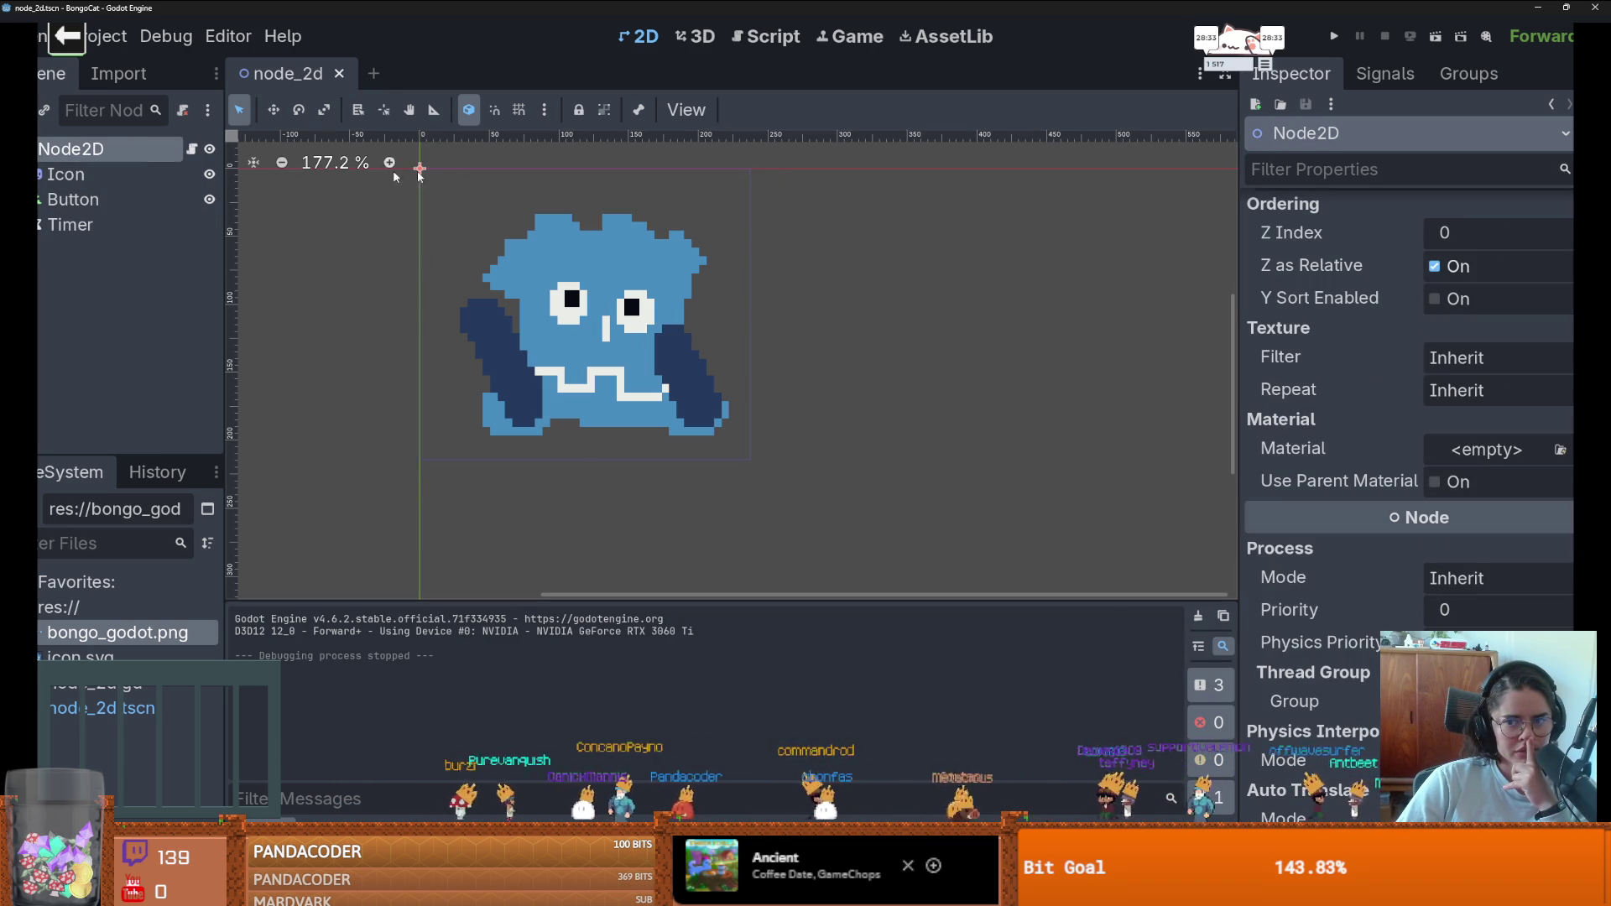
left_click(192, 148)
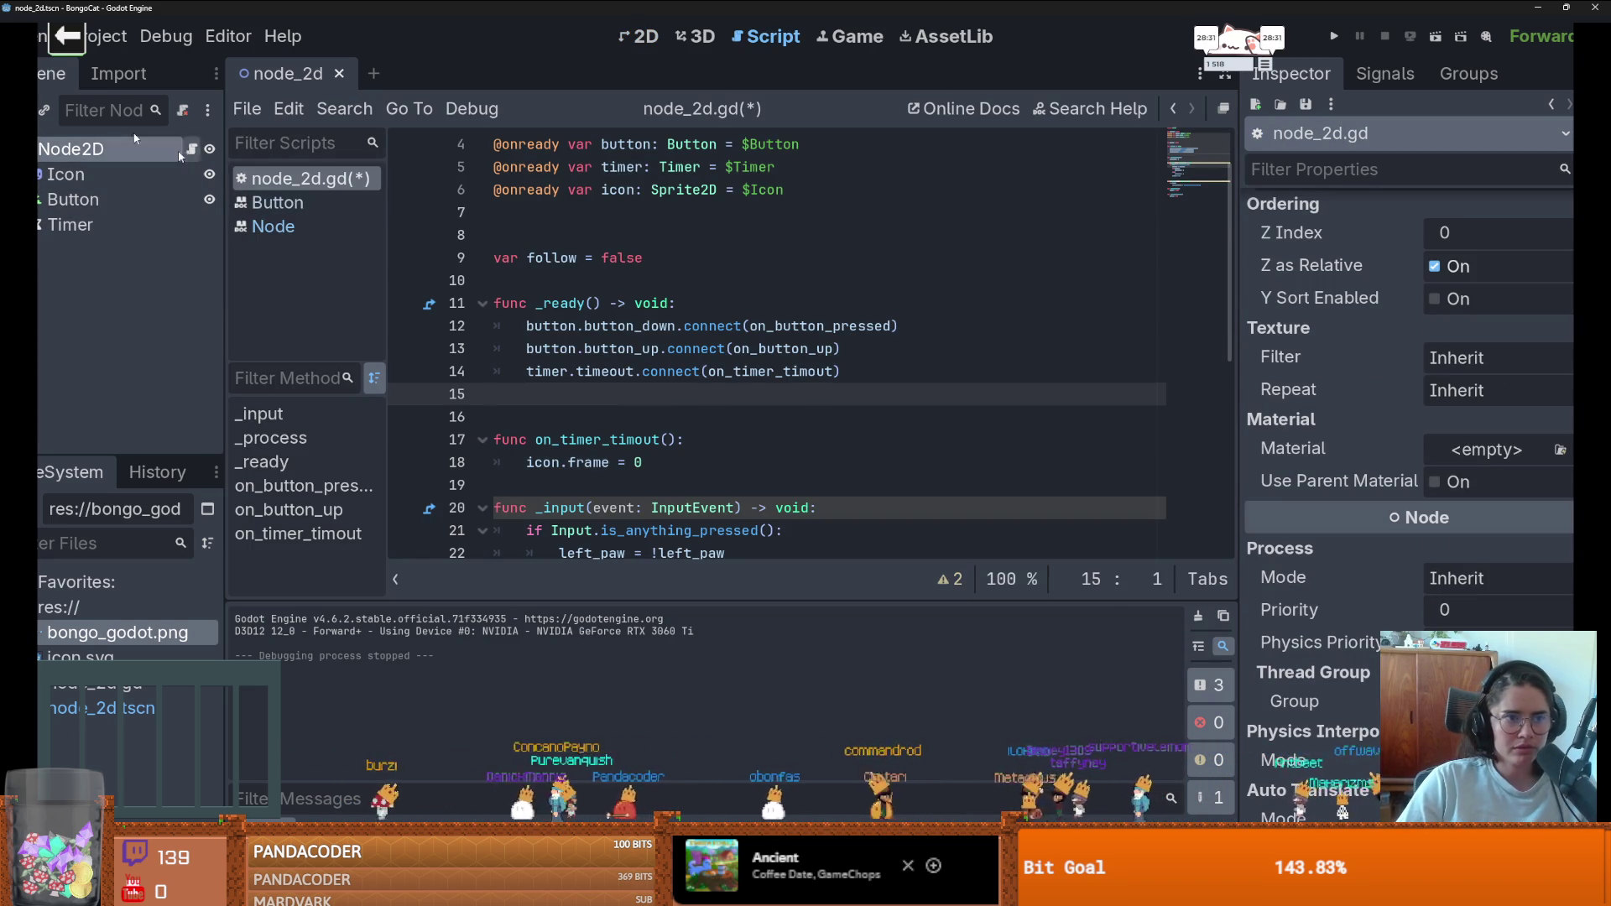
- In Project Settings, turn off No Focus, revert window Mode to Windowed, and close the dialog
left_click(101, 36)
left_click(125, 67)
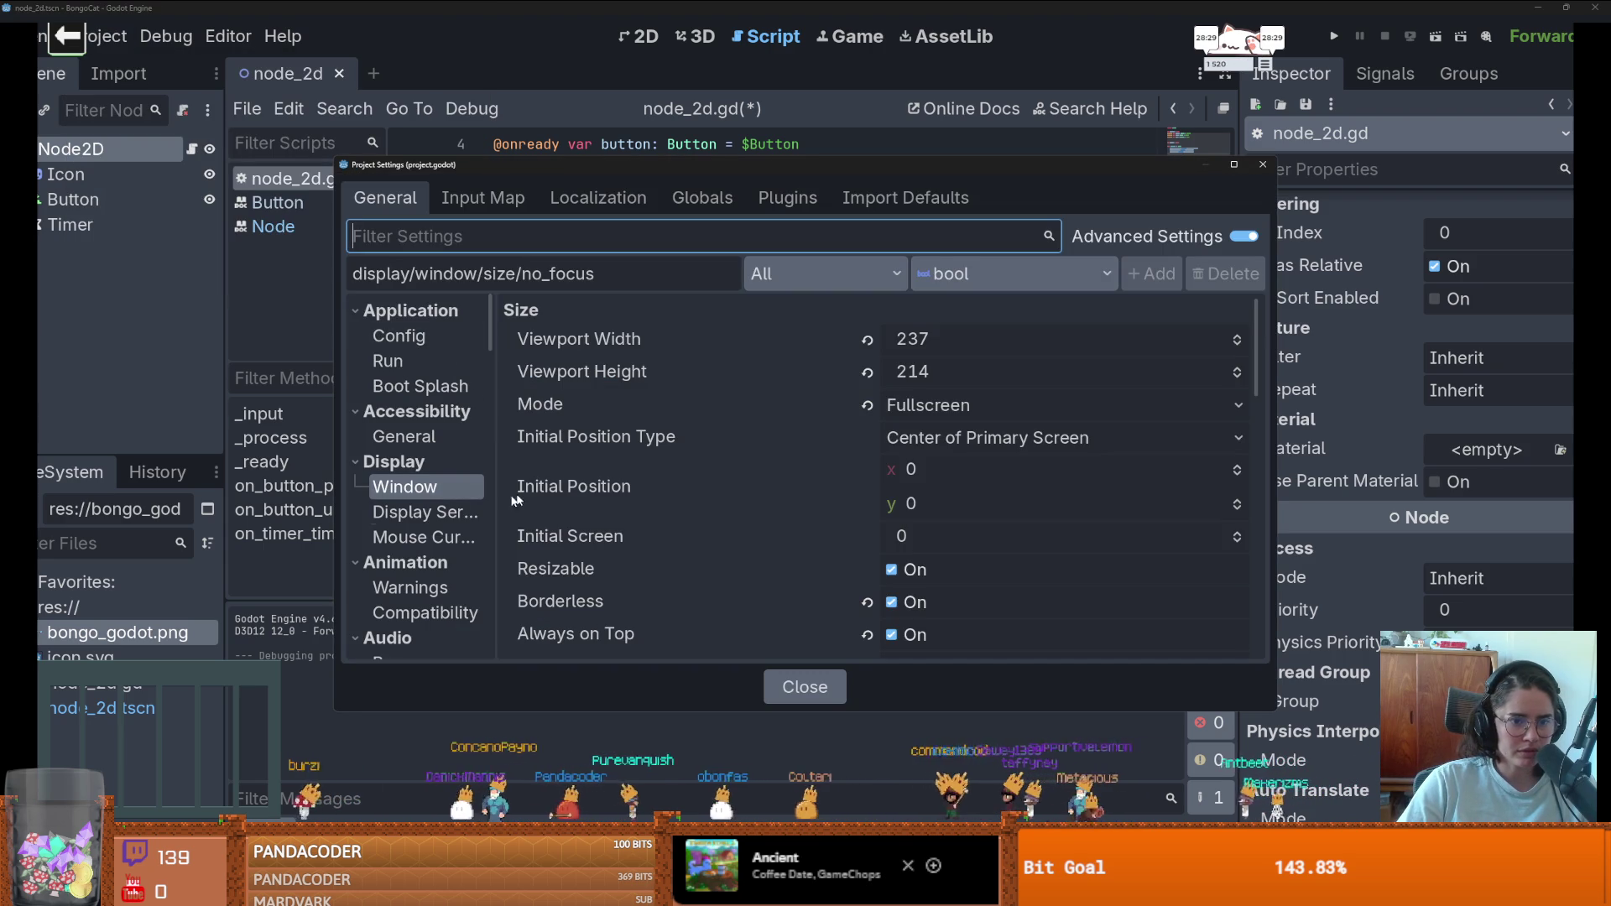
scroll(671, 429, "down", 1)
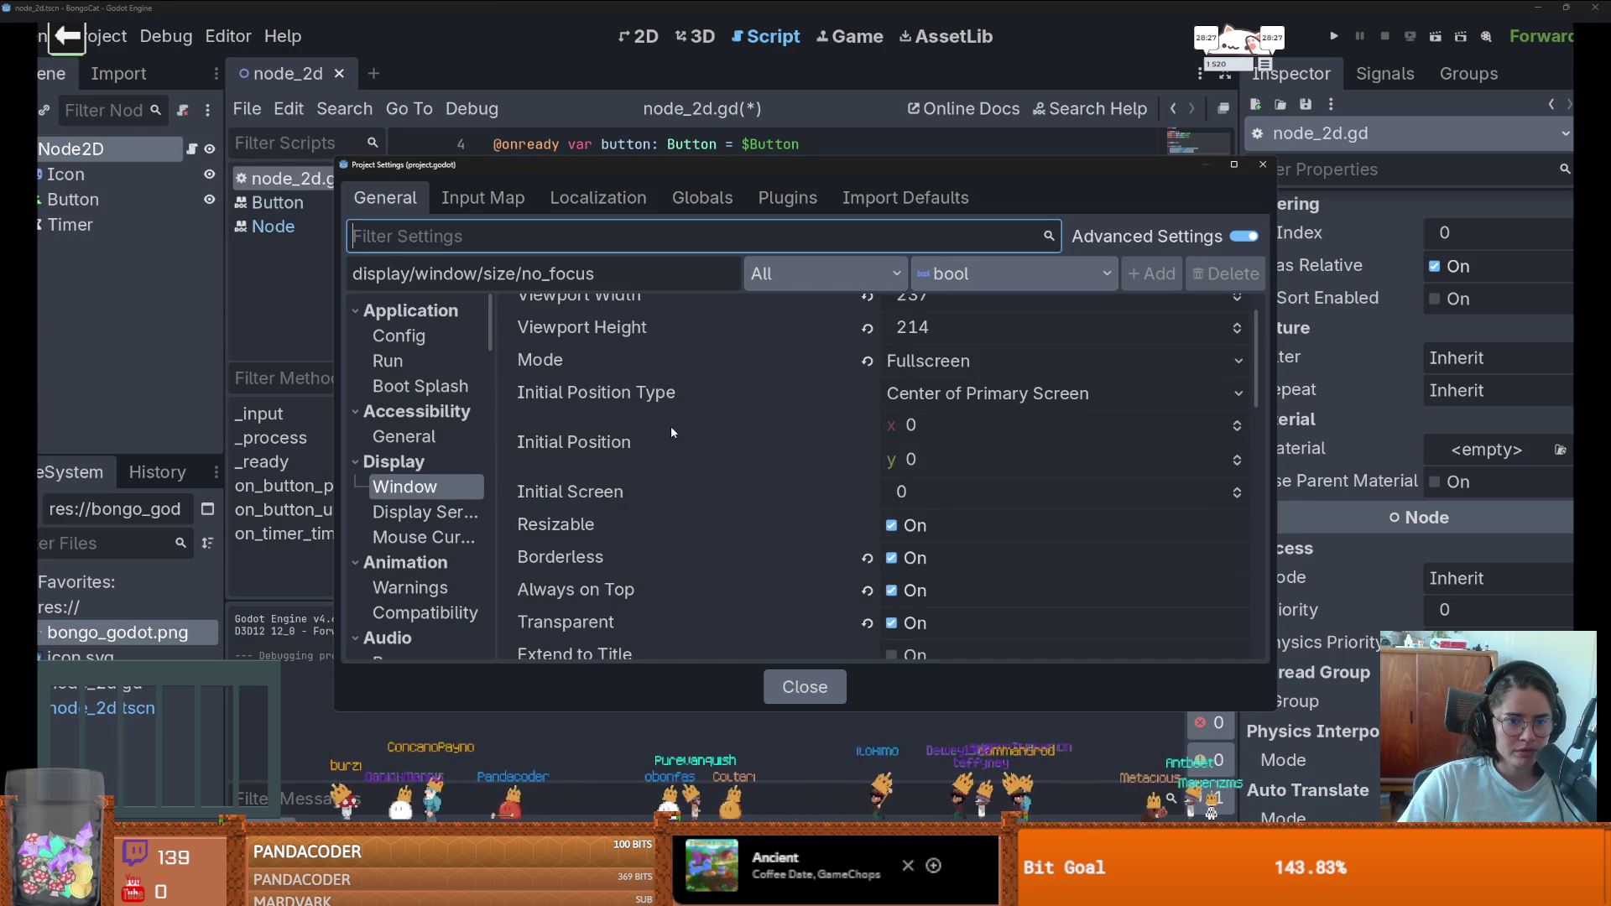
scroll(671, 432, "down", 3)
scroll(607, 466, "down", 1)
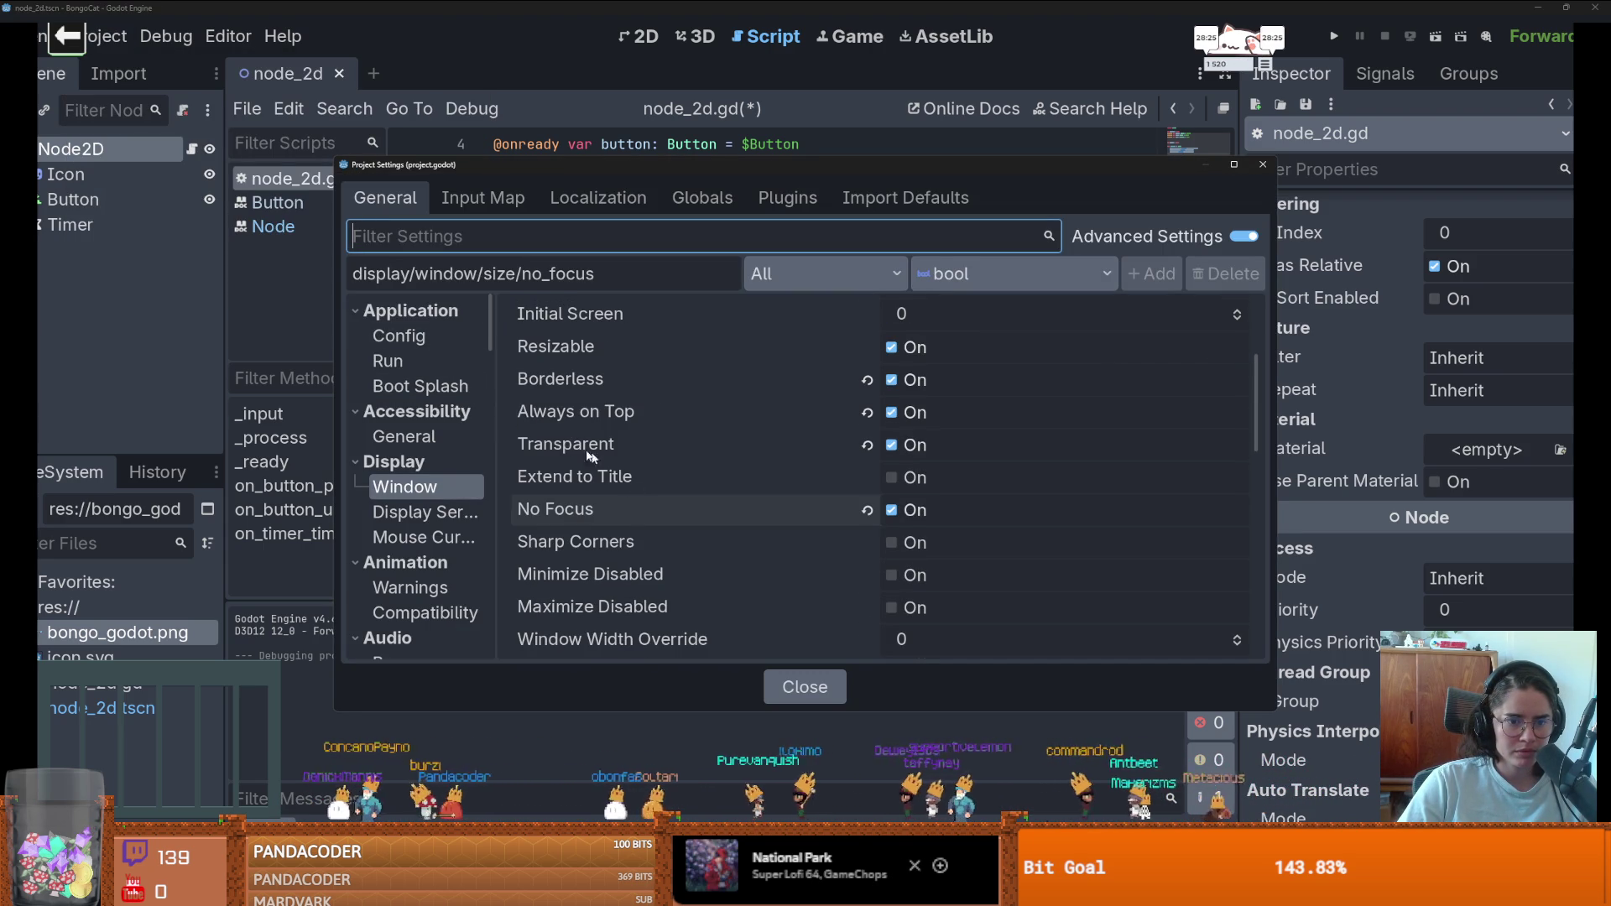
left_click(891, 511)
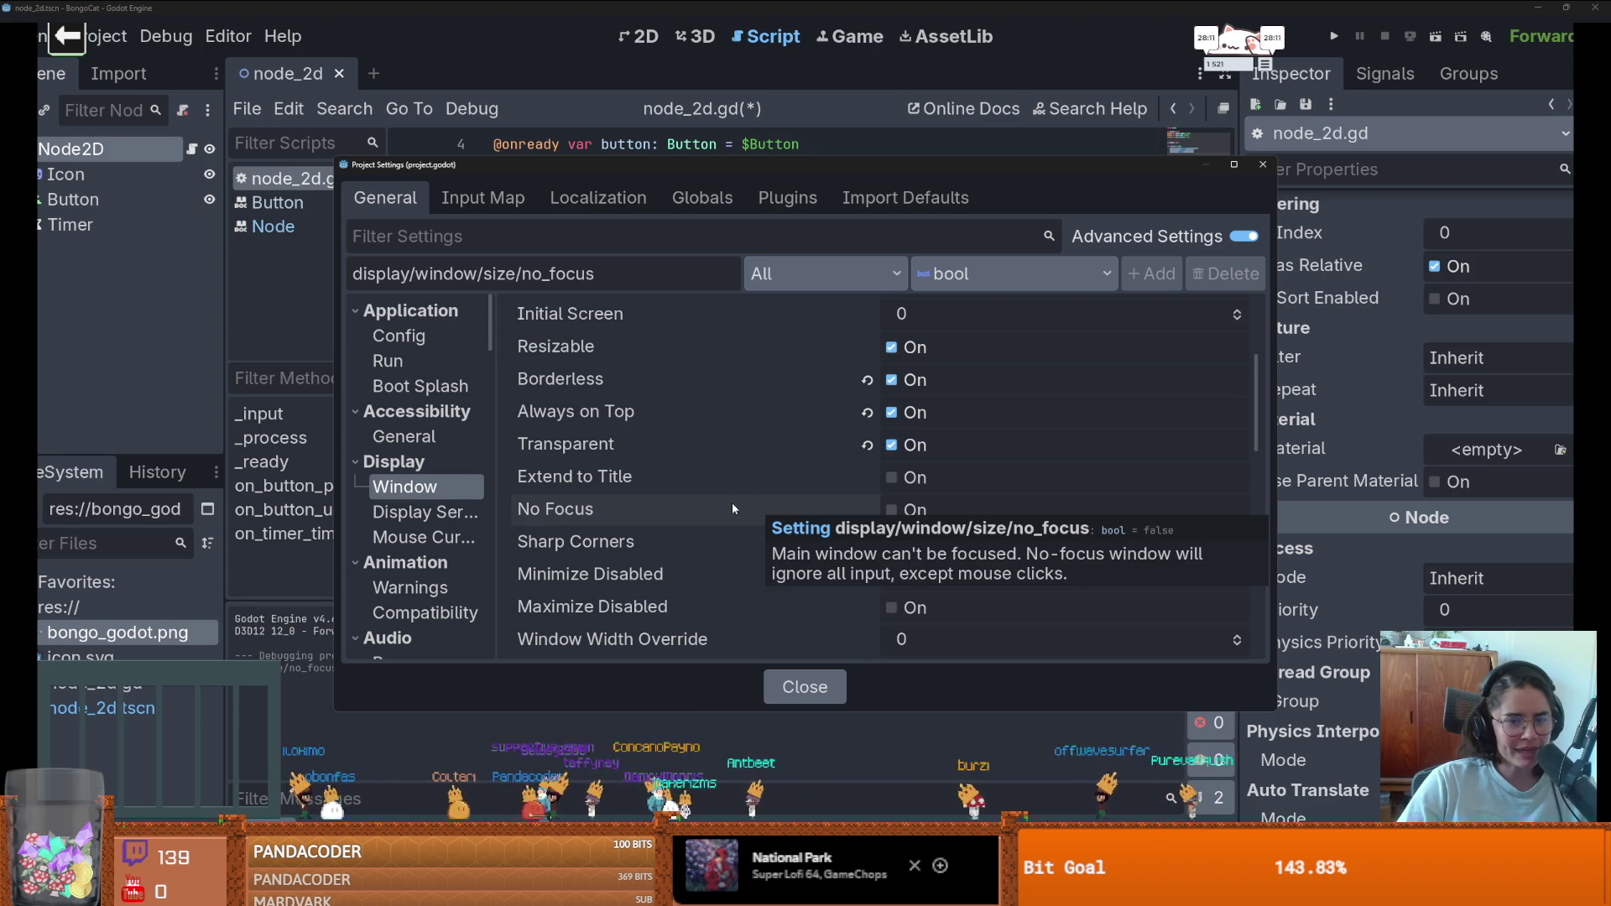
scroll(852, 471, "up", 5)
left_click(866, 405)
left_click(1263, 164)
scroll(628, 442, "down", 2)
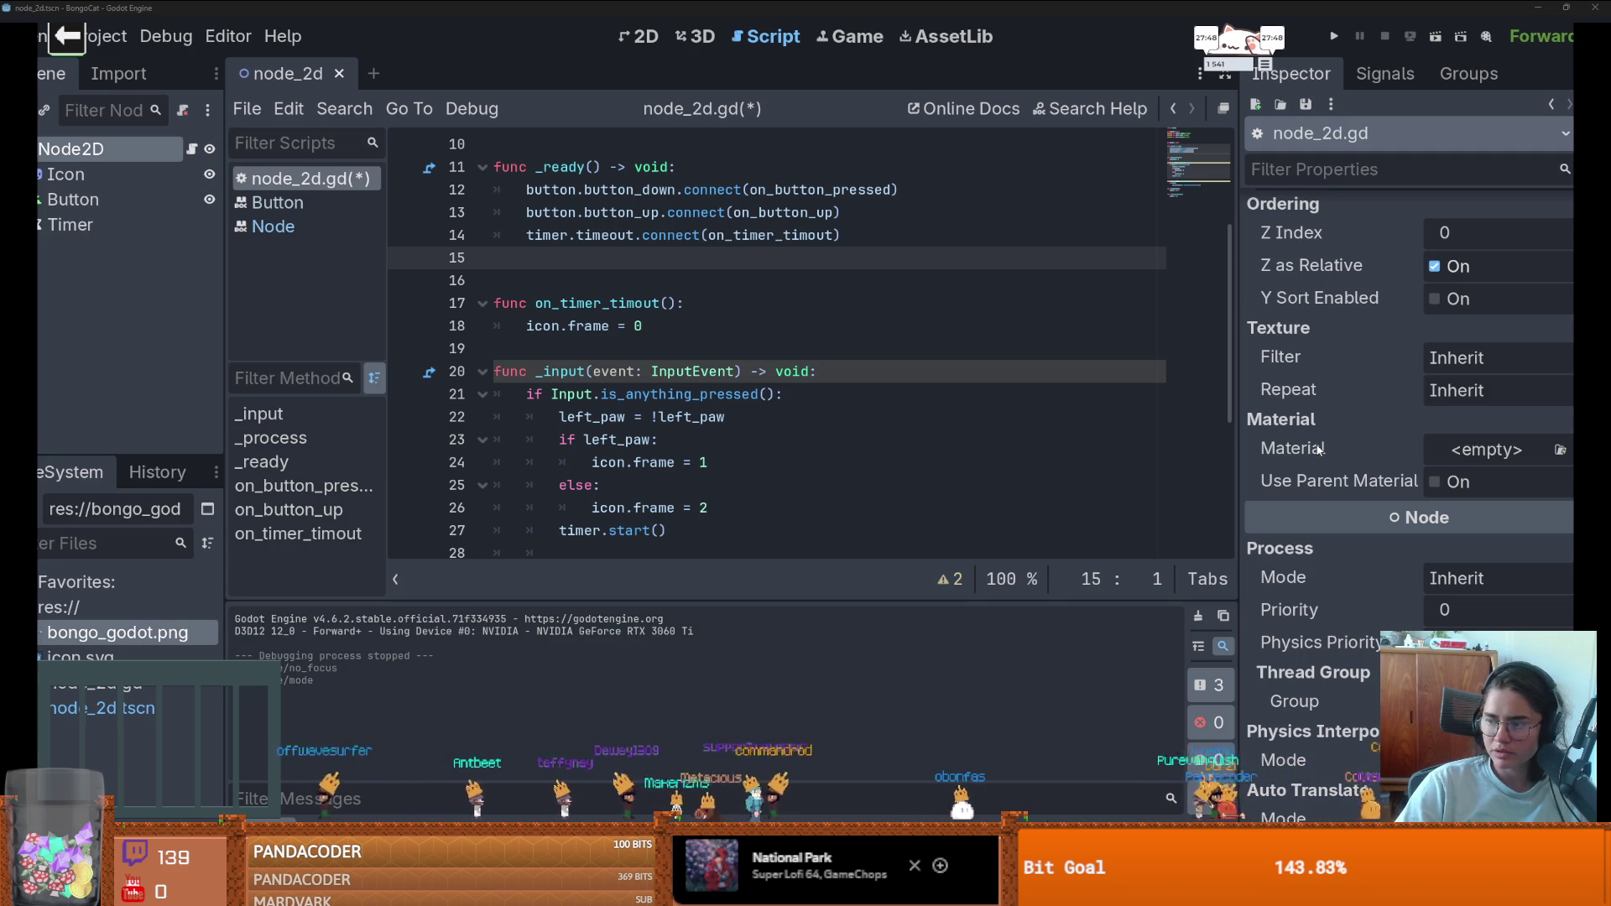
- On line 32, replace 'global_position =' with a DisplayServer.window_set_position call
scroll(611, 348, "down", 1)
scroll(625, 365, "down", 2)
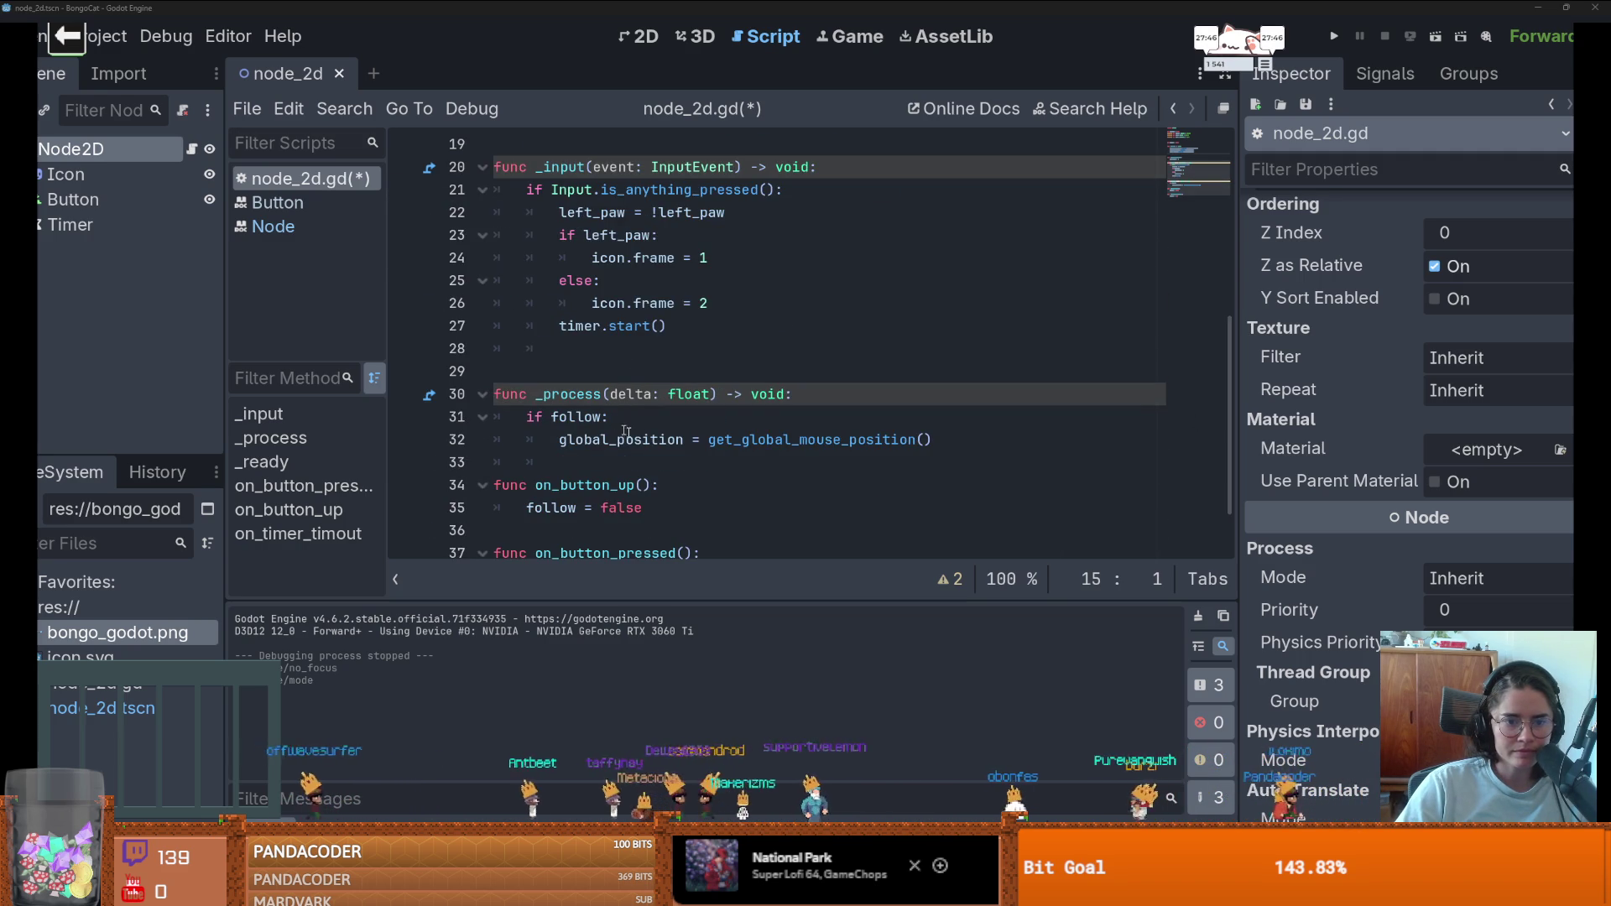
left_click(904, 440)
left_click_drag(692, 439, 568, 445)
type("DisplayServer.window_set_position(window_pos")
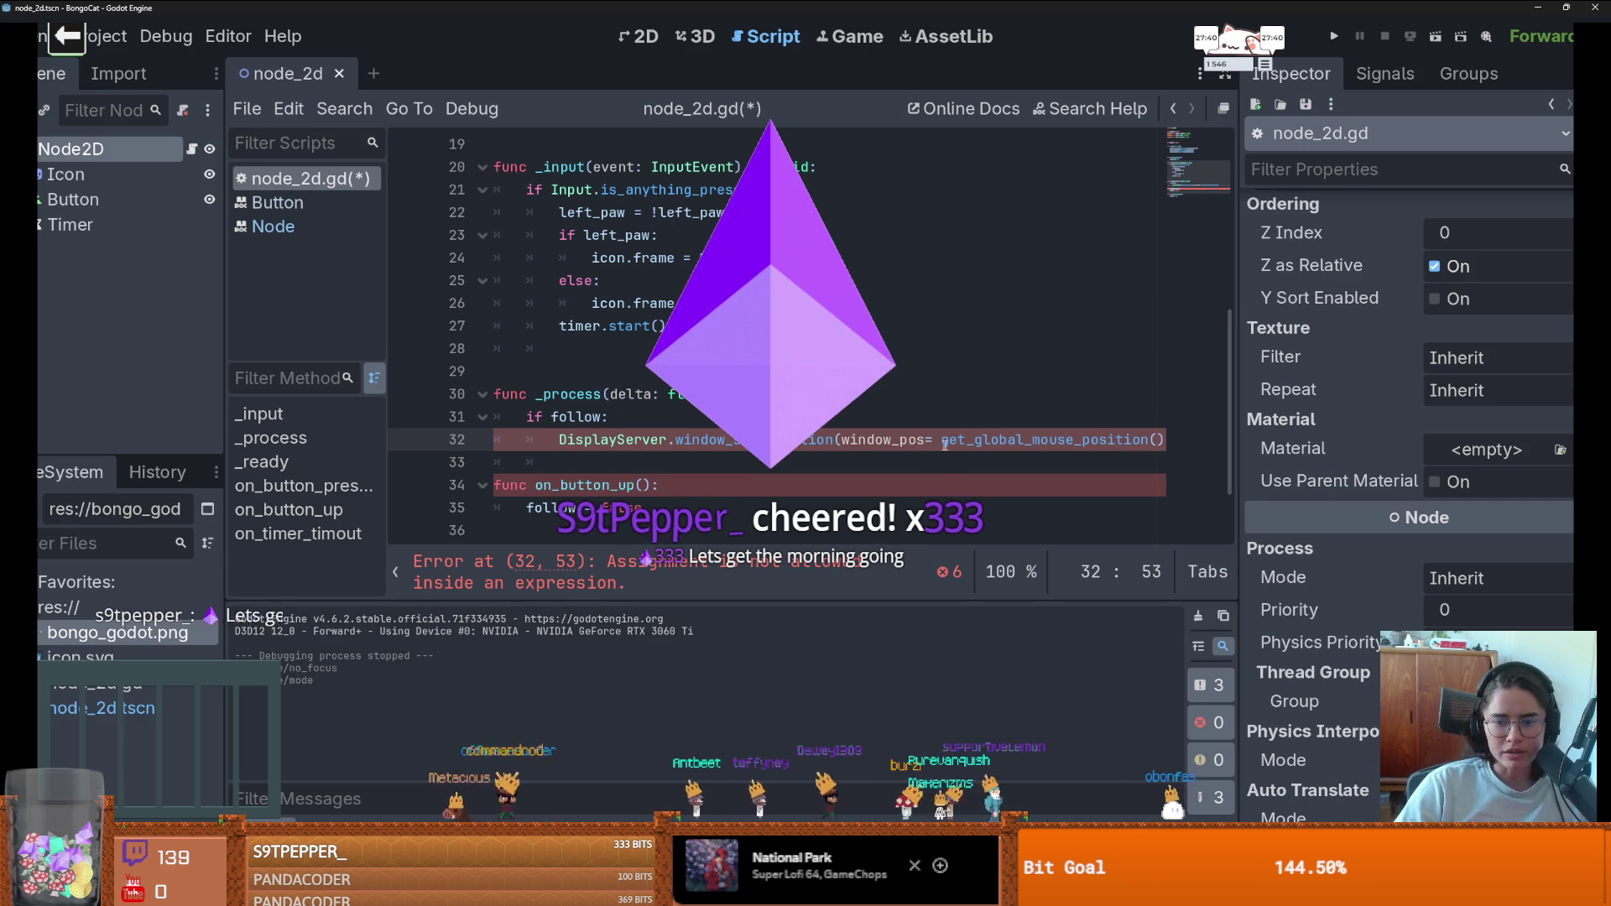
- Fix line 32 to read window_set_position(get_global_mouse_position()), then run the project
double_click(881, 439)
key("BackSpace")
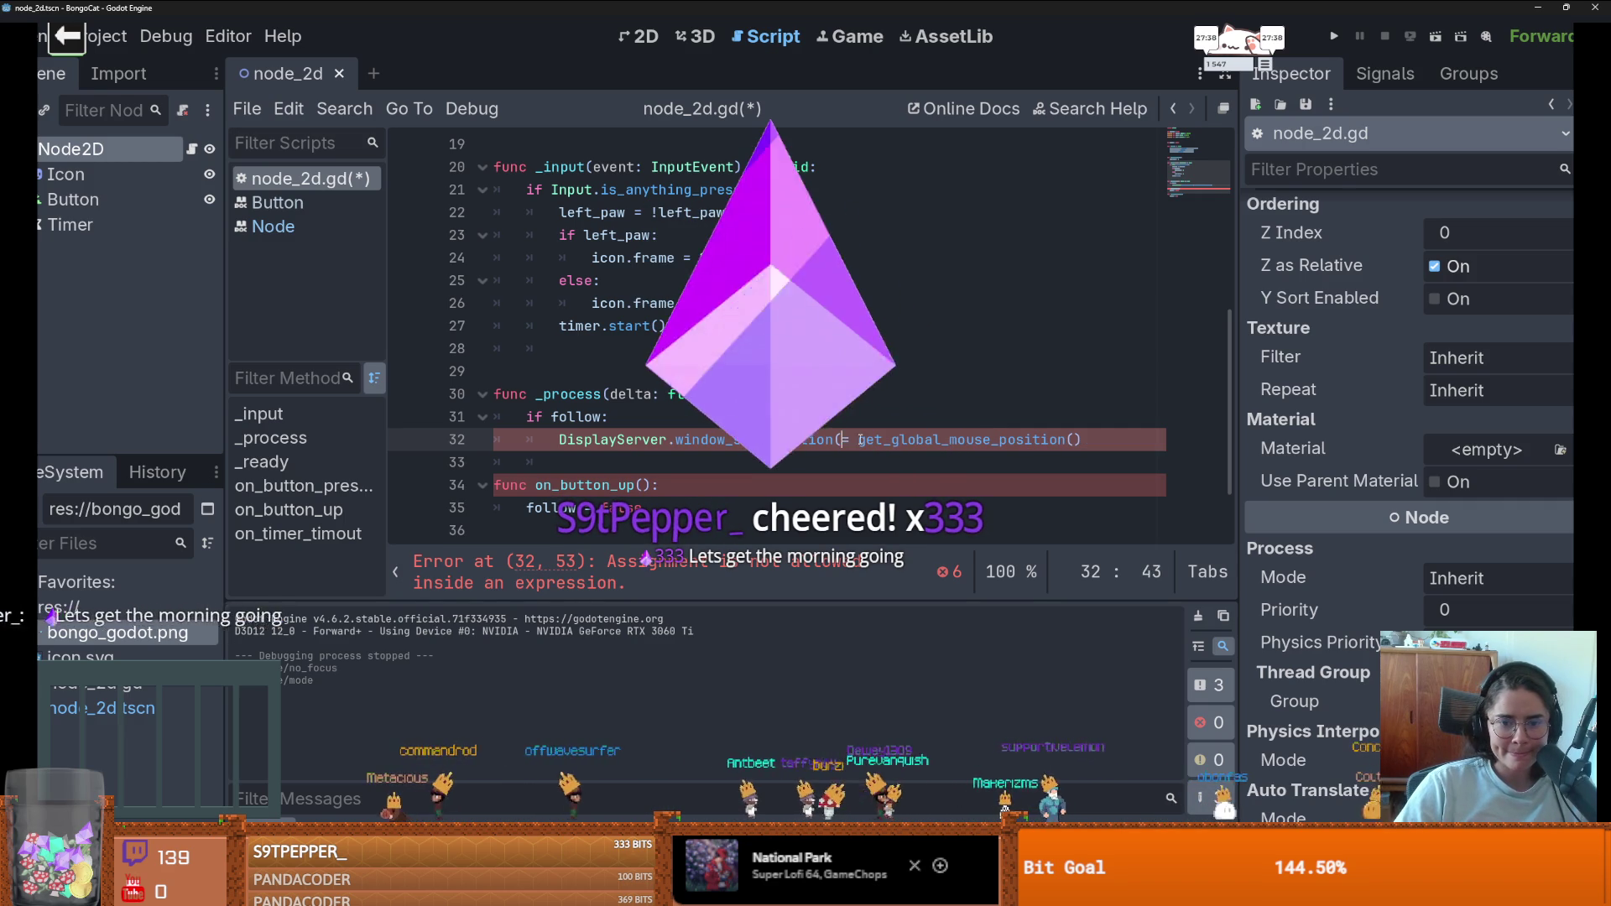
key("BackSpace")
key("Delete")
left_click(1078, 439)
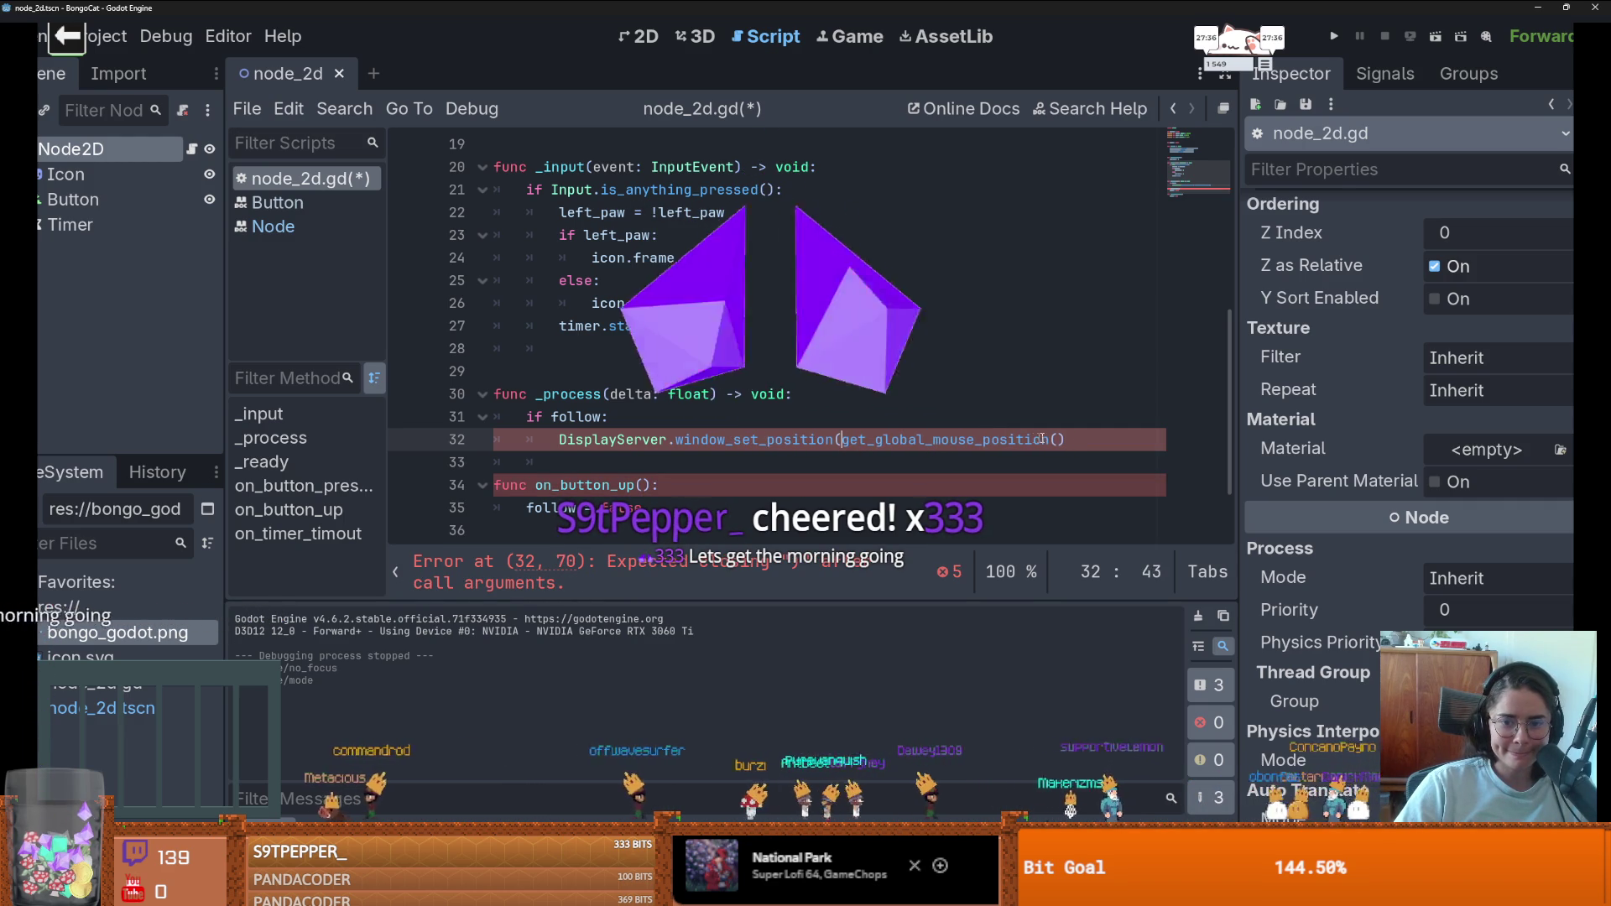
type(")")
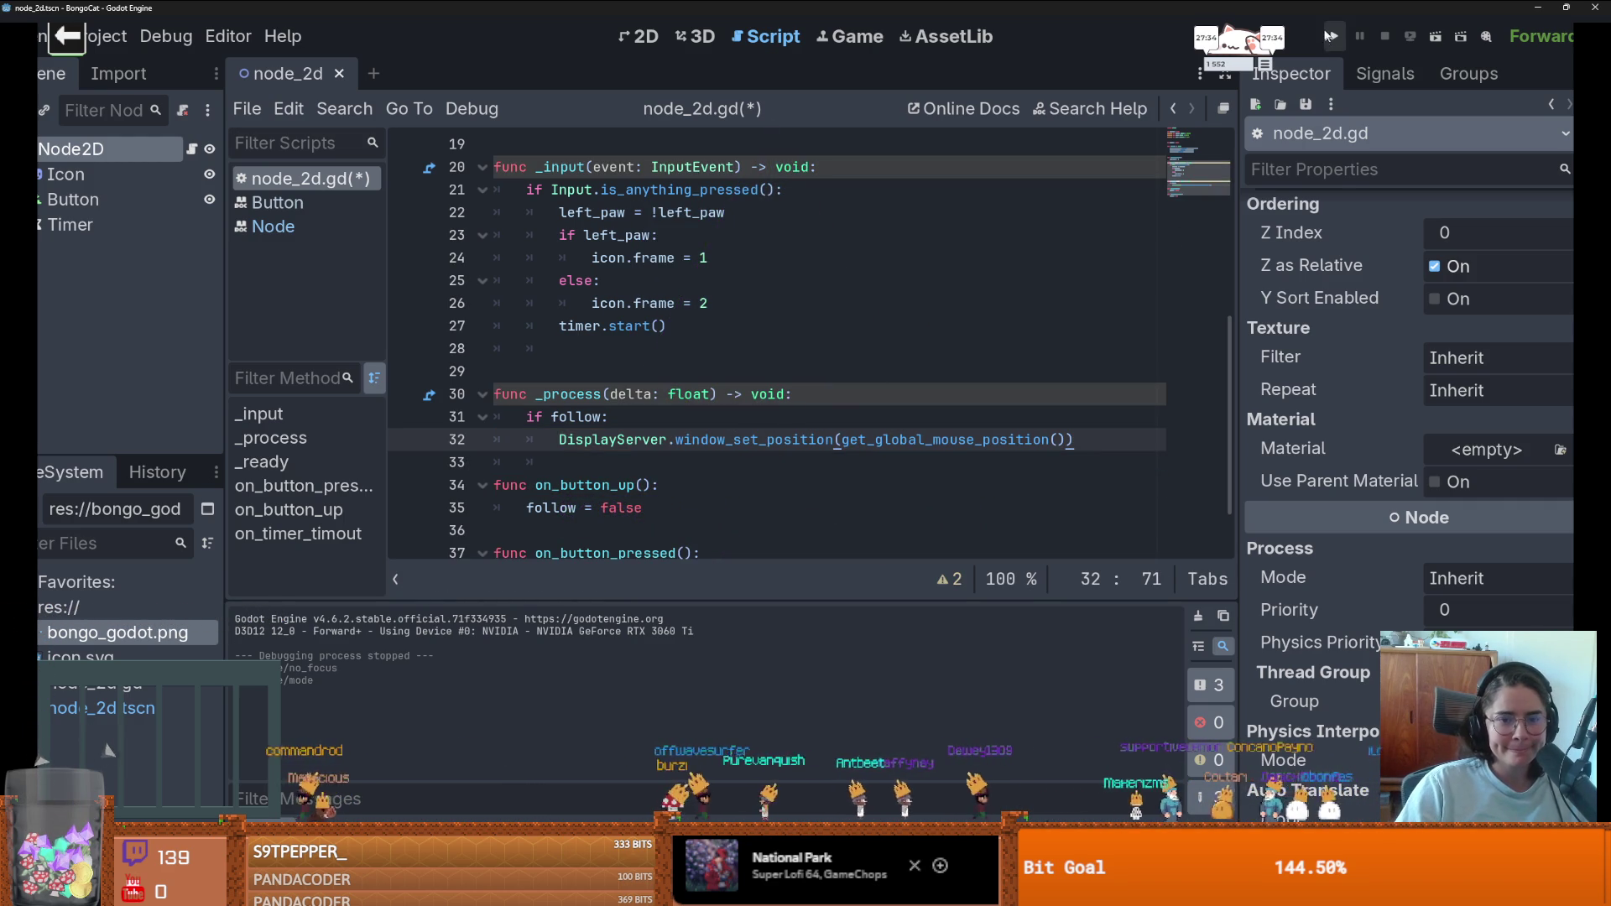
left_click(1329, 37)
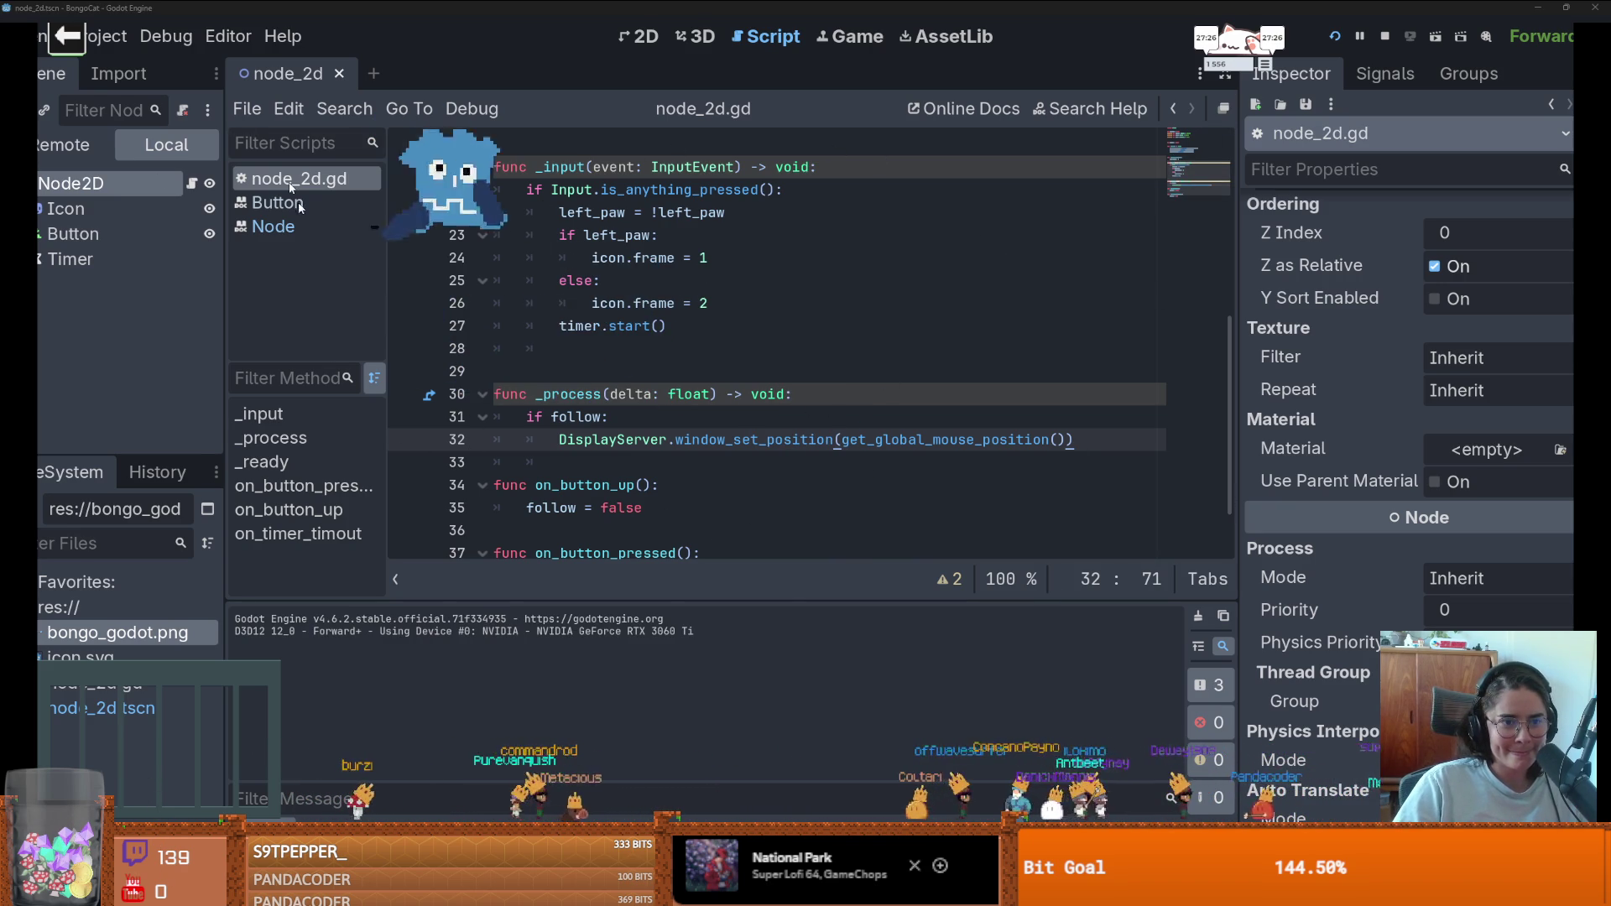
- Set a breakpoint beside line 26, let the game pause there, then resume it
left_click(713, 348)
left_click(405, 303)
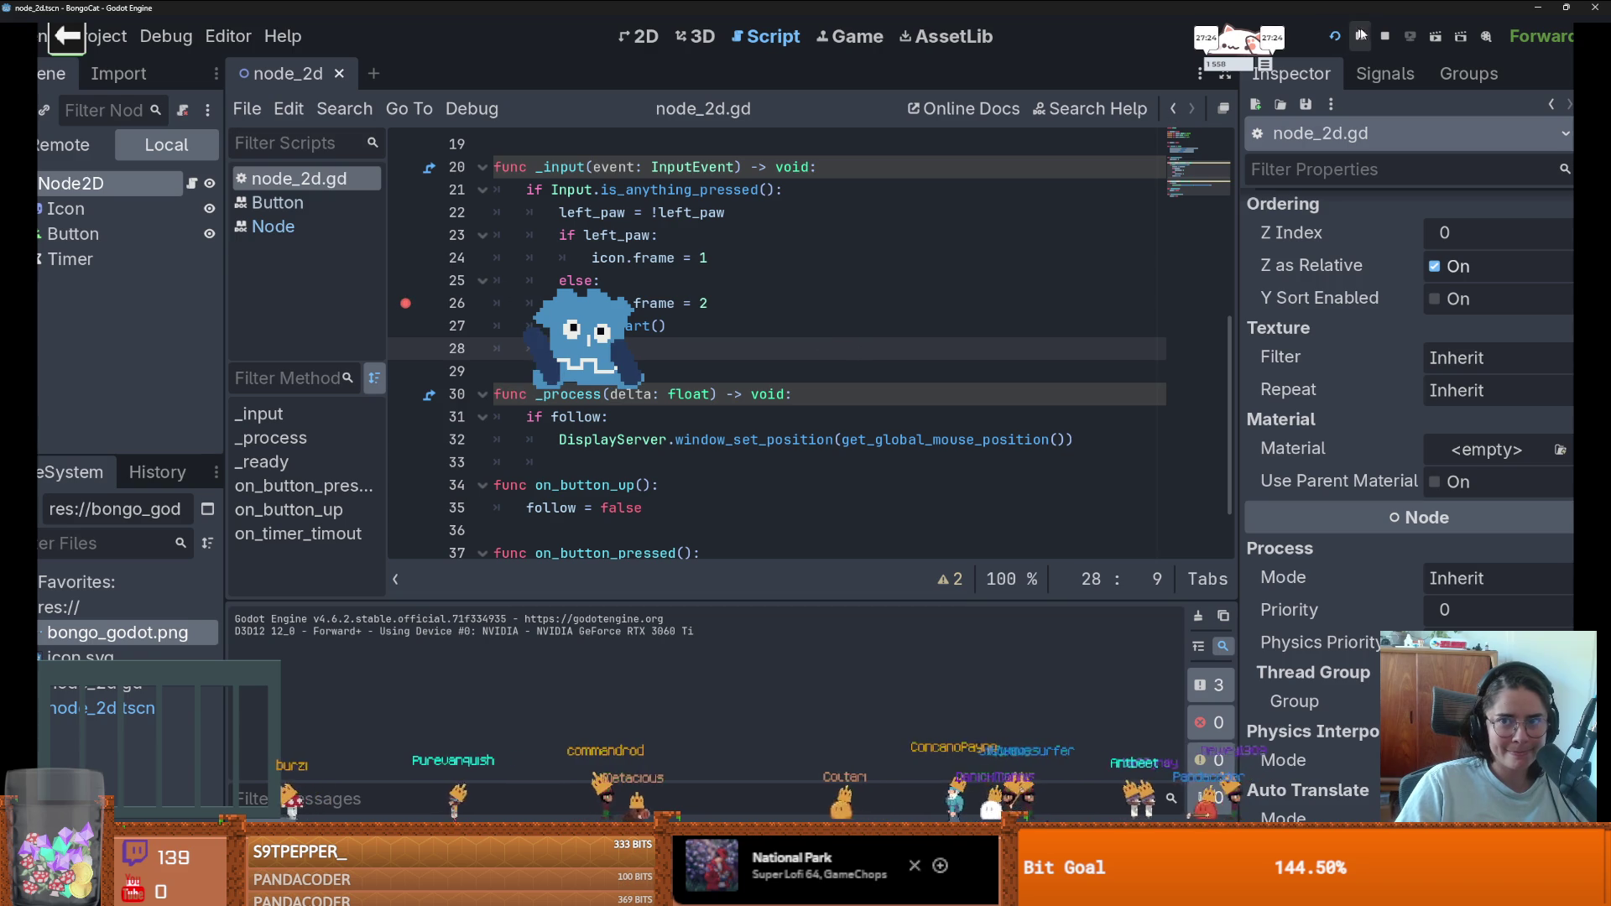
left_click(598, 339)
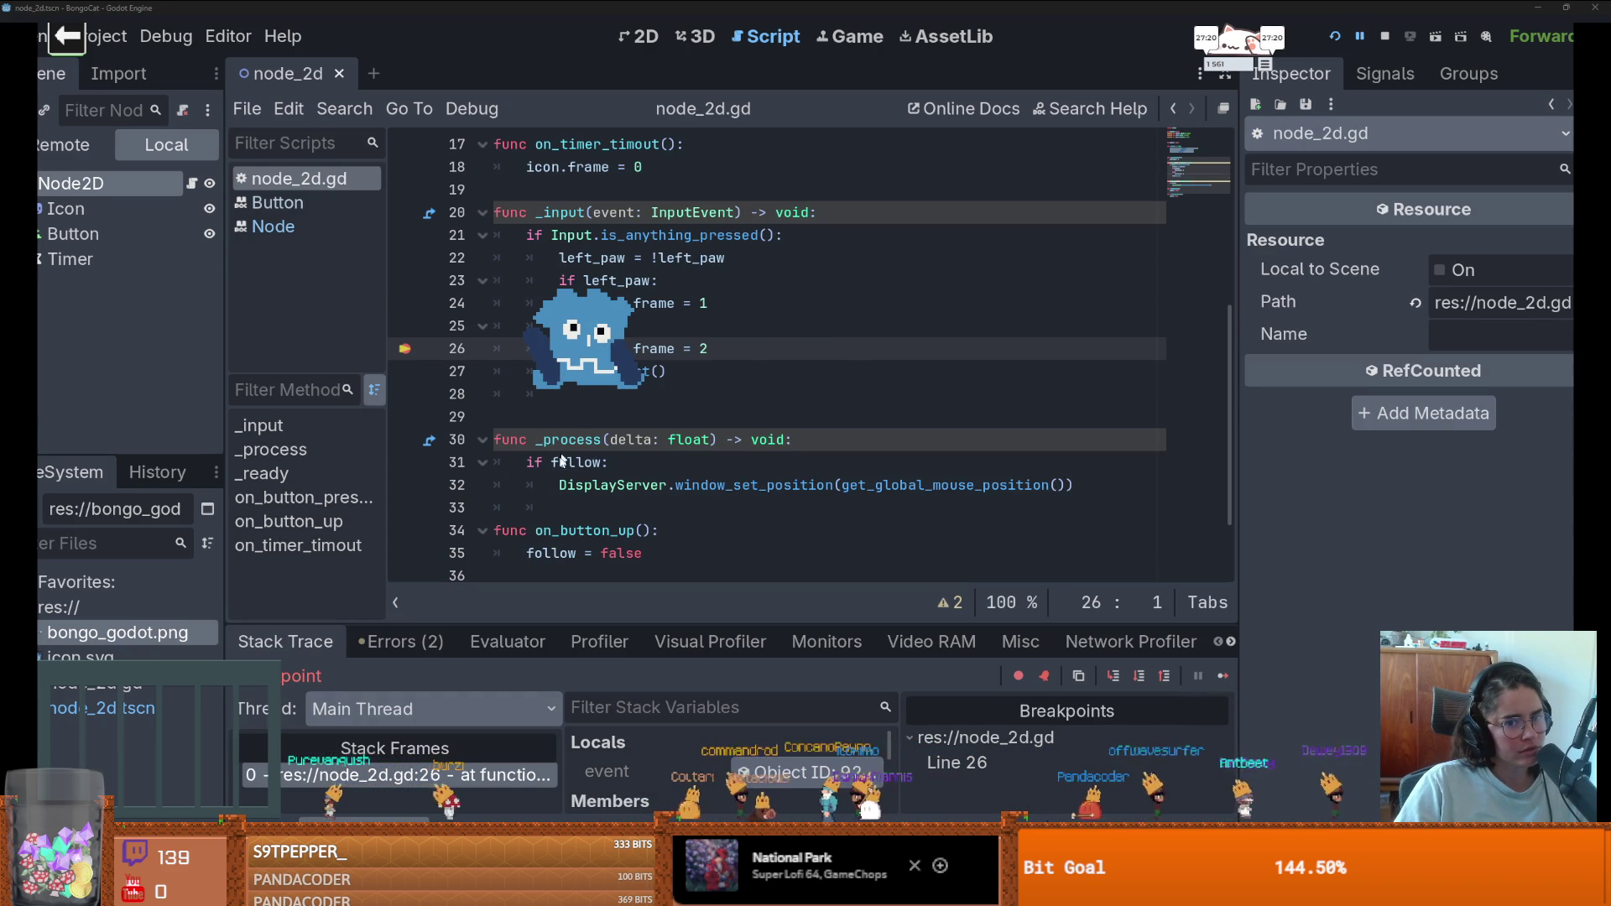
left_click(1223, 675)
- Move the cat window, stop the game with F8, and switch to the browser
left_click(661, 530)
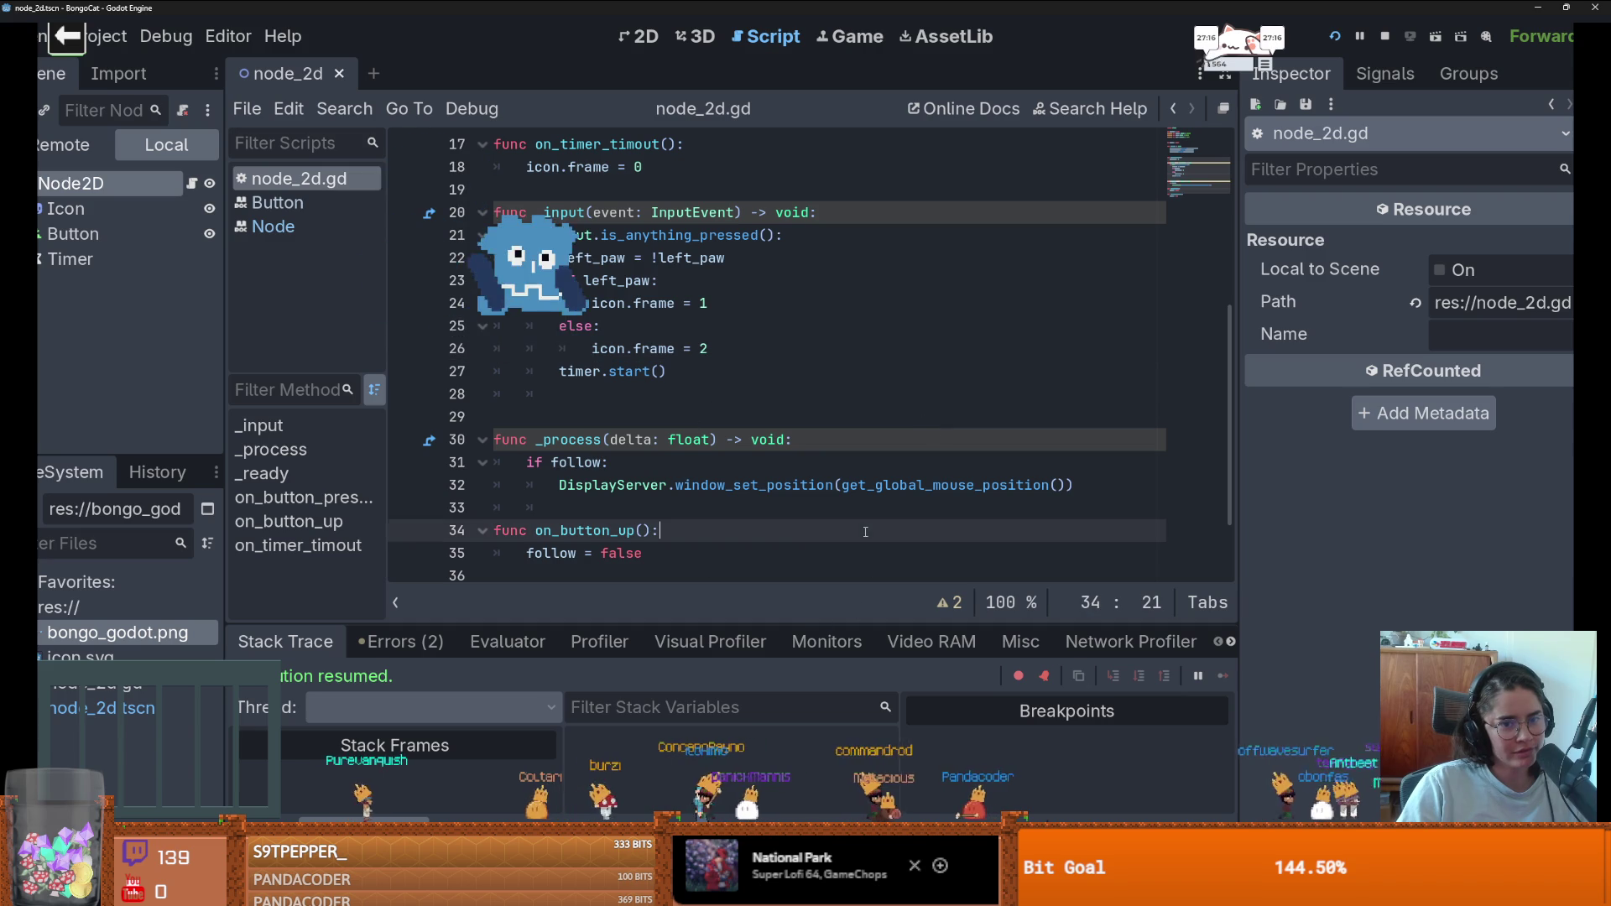
right_click(772, 394)
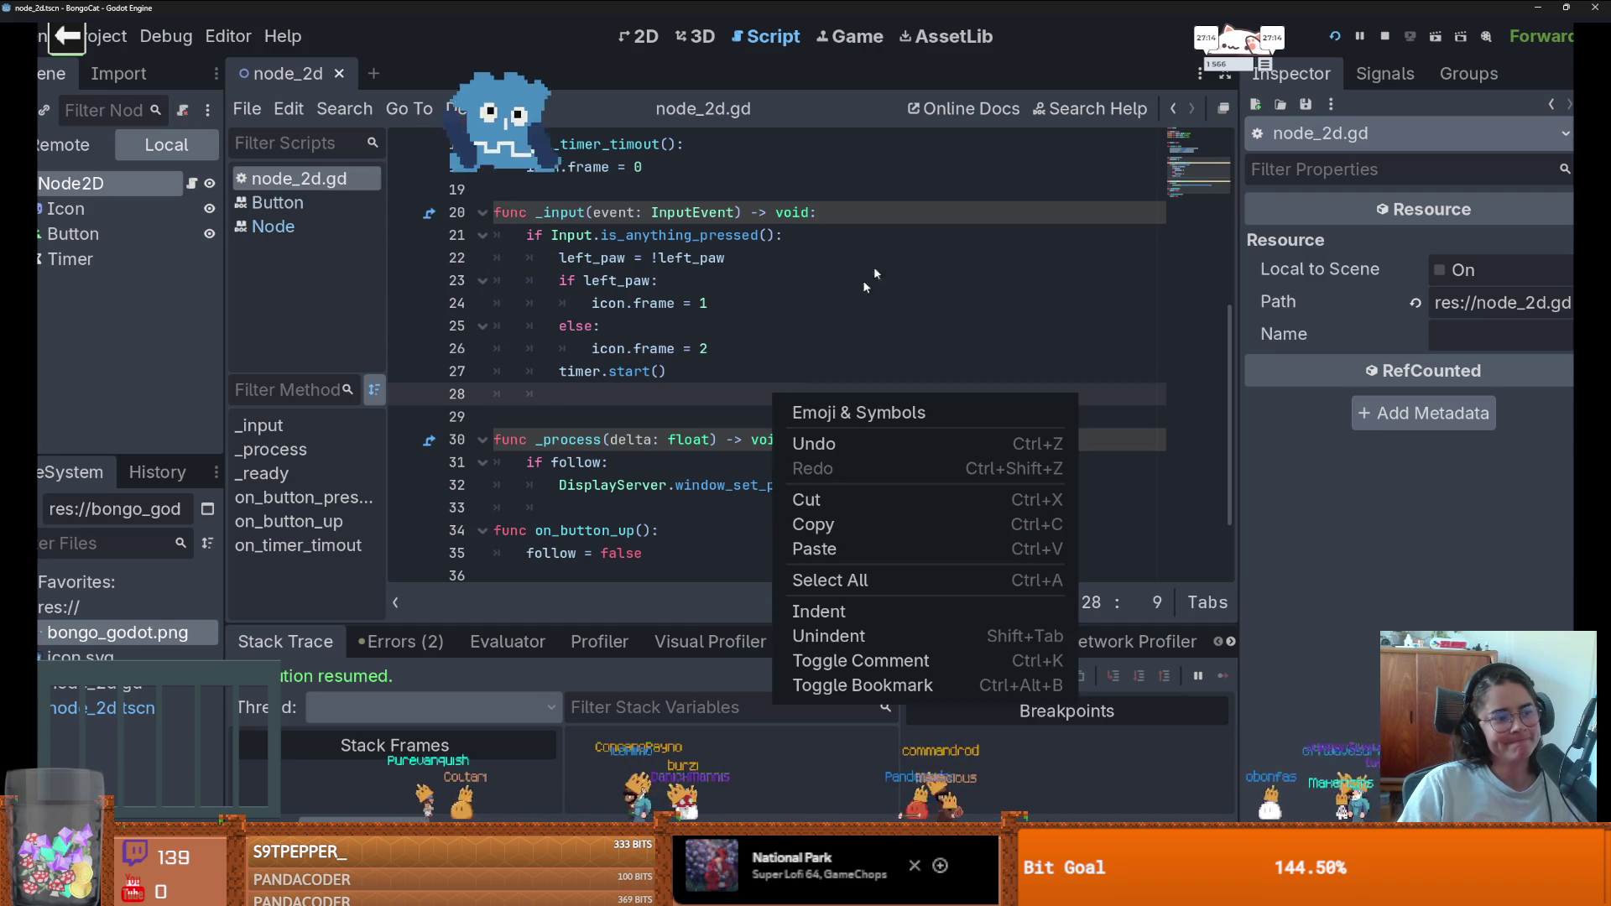
left_click(896, 250)
key("F8")
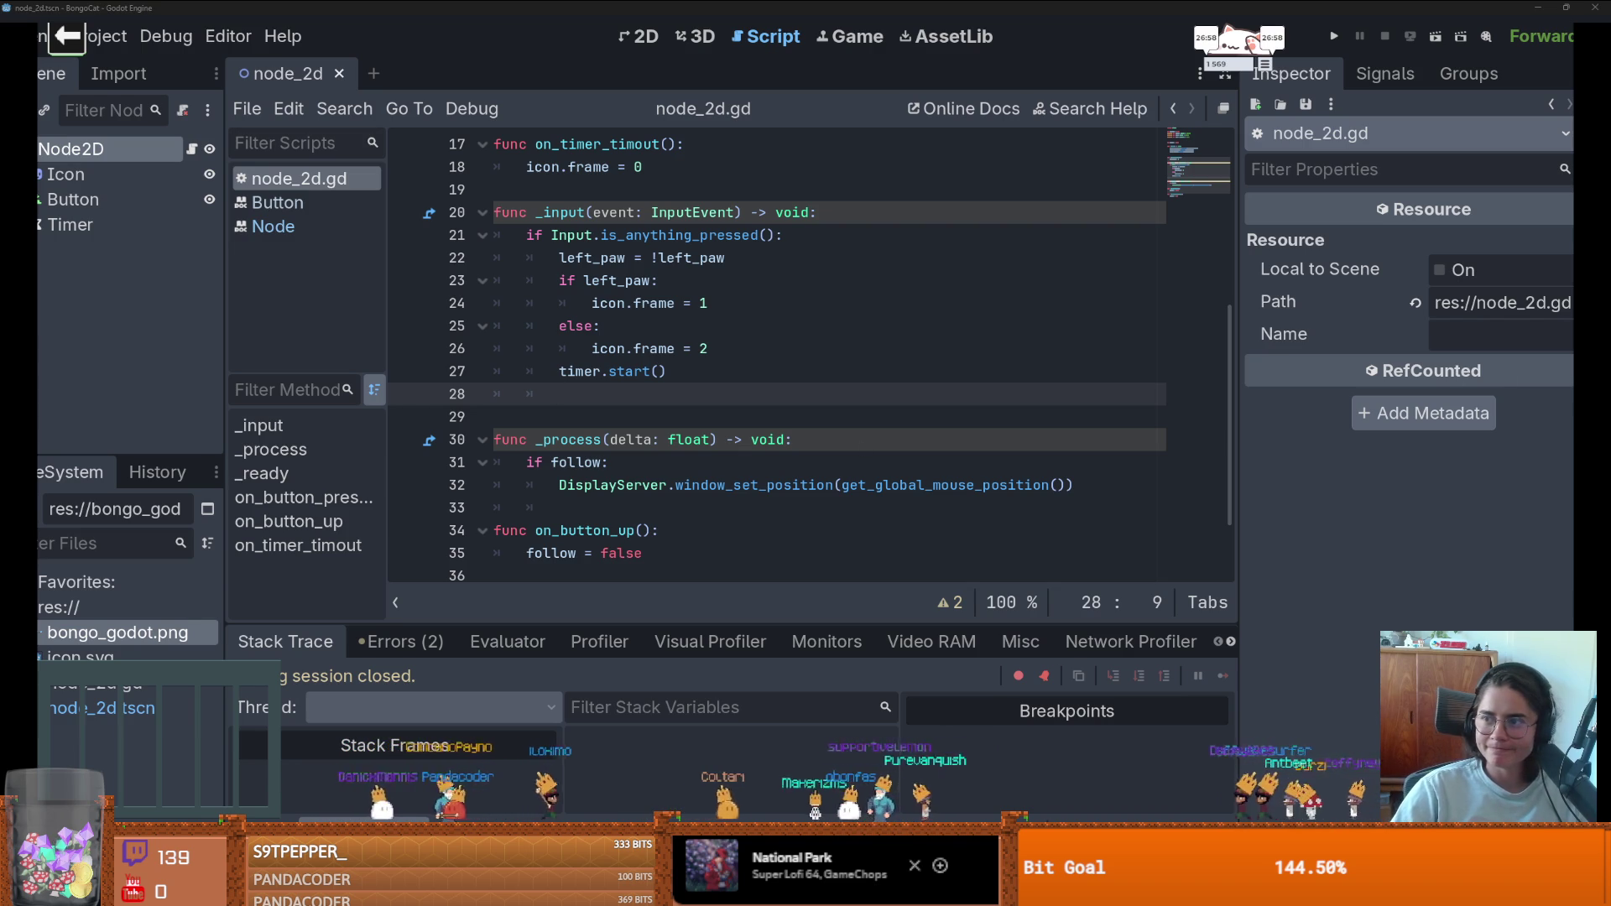
key("alt+Tab")
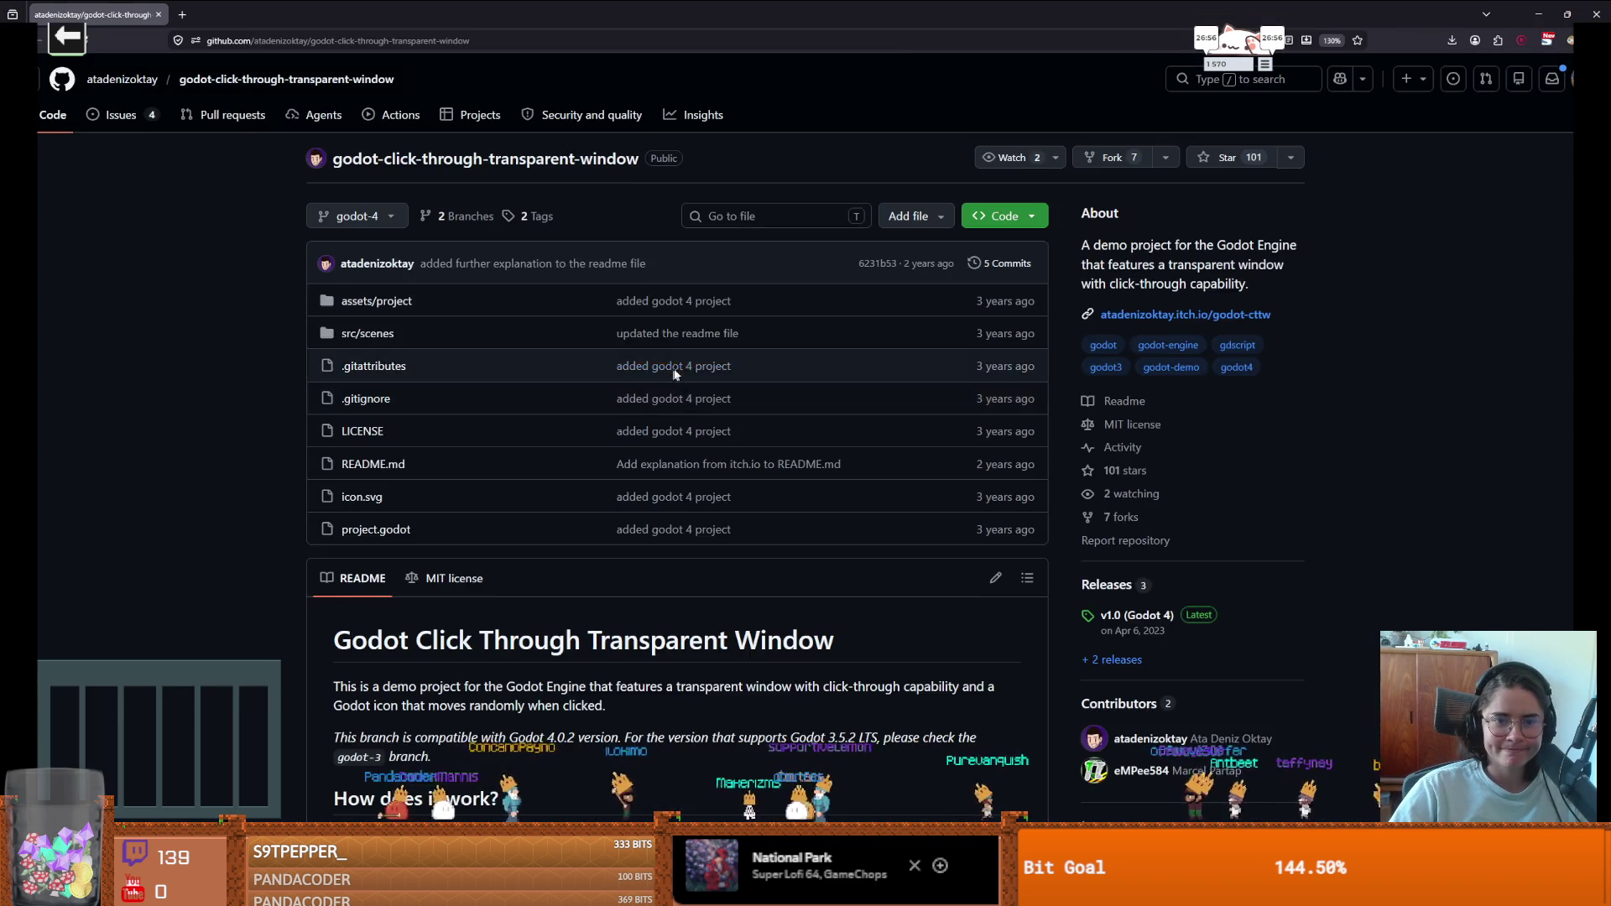
- Read through the godot-click-through-transparent-window README, then go back to the Godot script
scroll(705, 436, "down", 5)
scroll(705, 438, "down", 2)
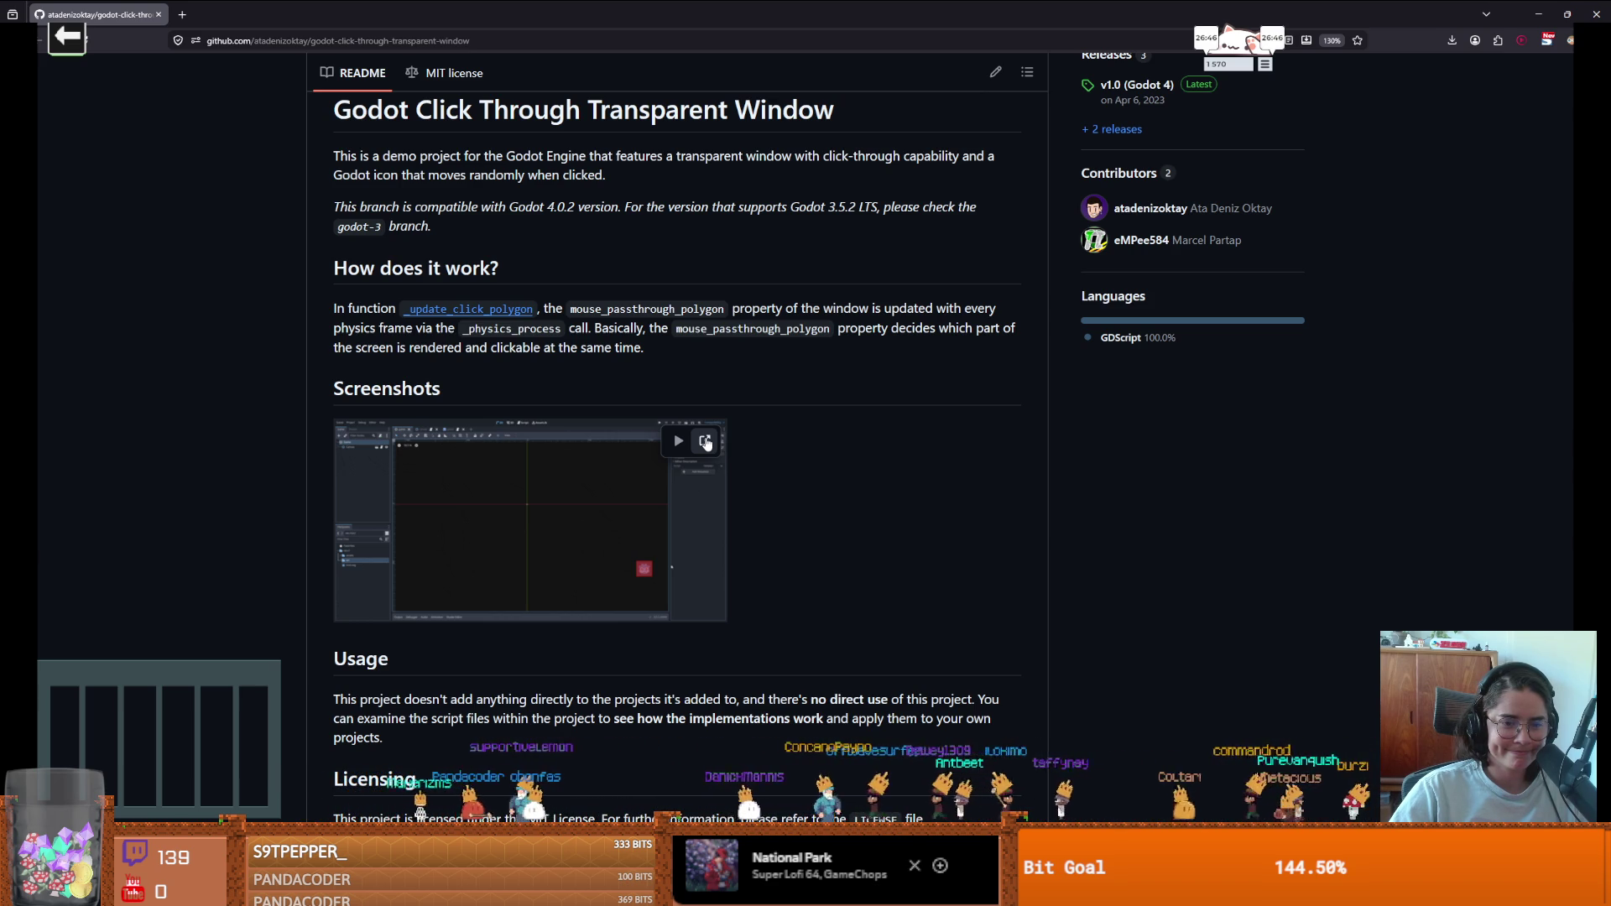
scroll(707, 444, "down", 3)
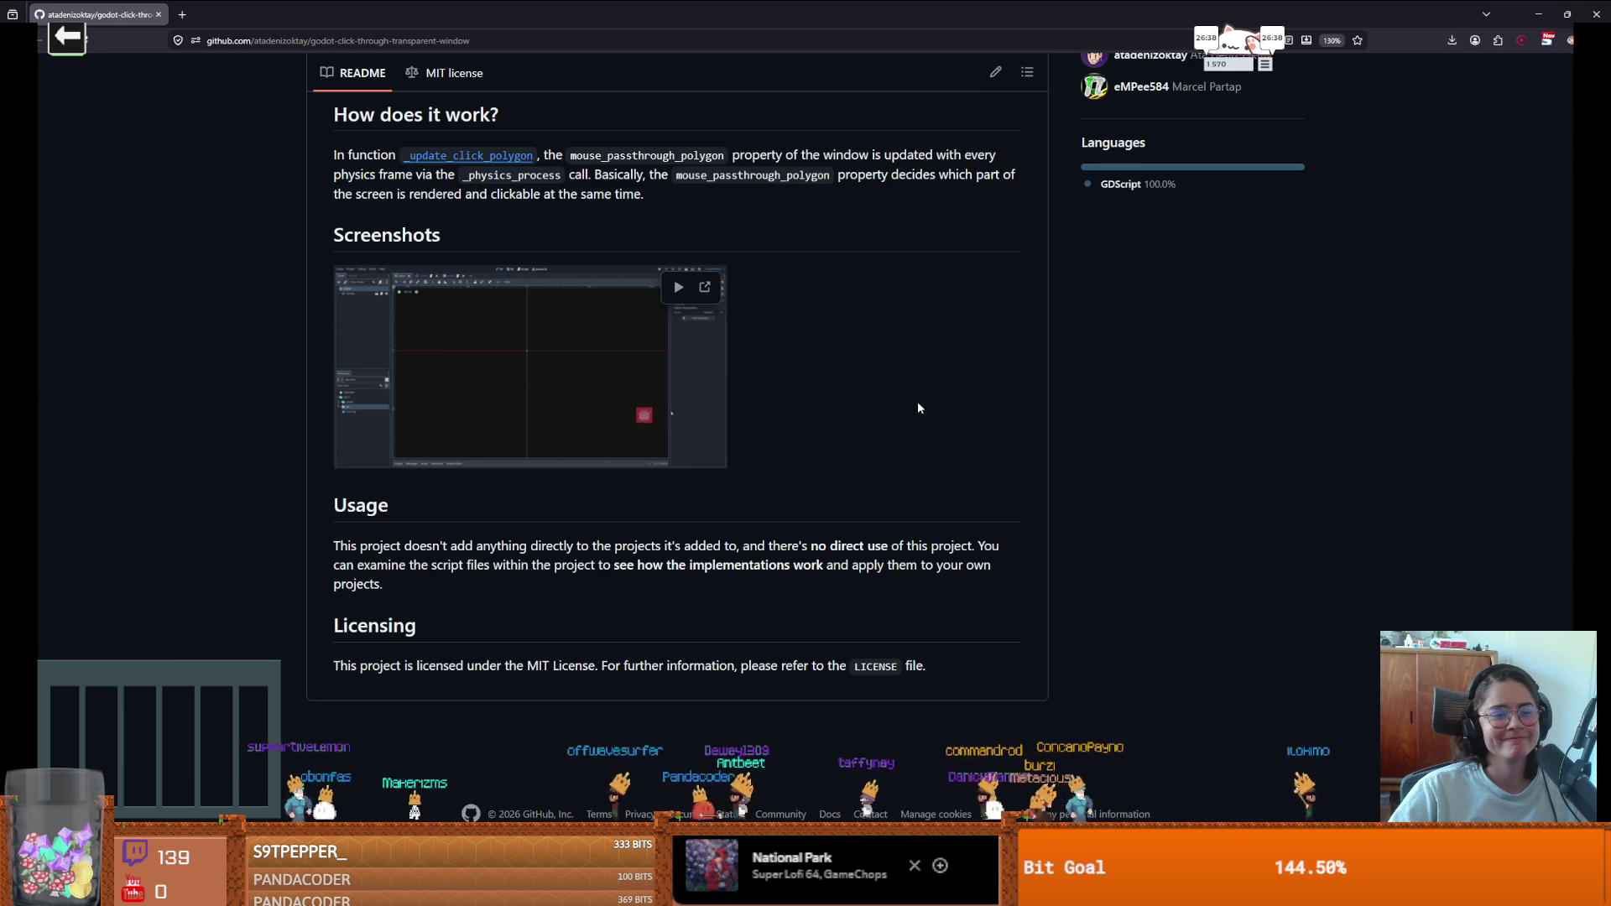
scroll(918, 403, "up", 3)
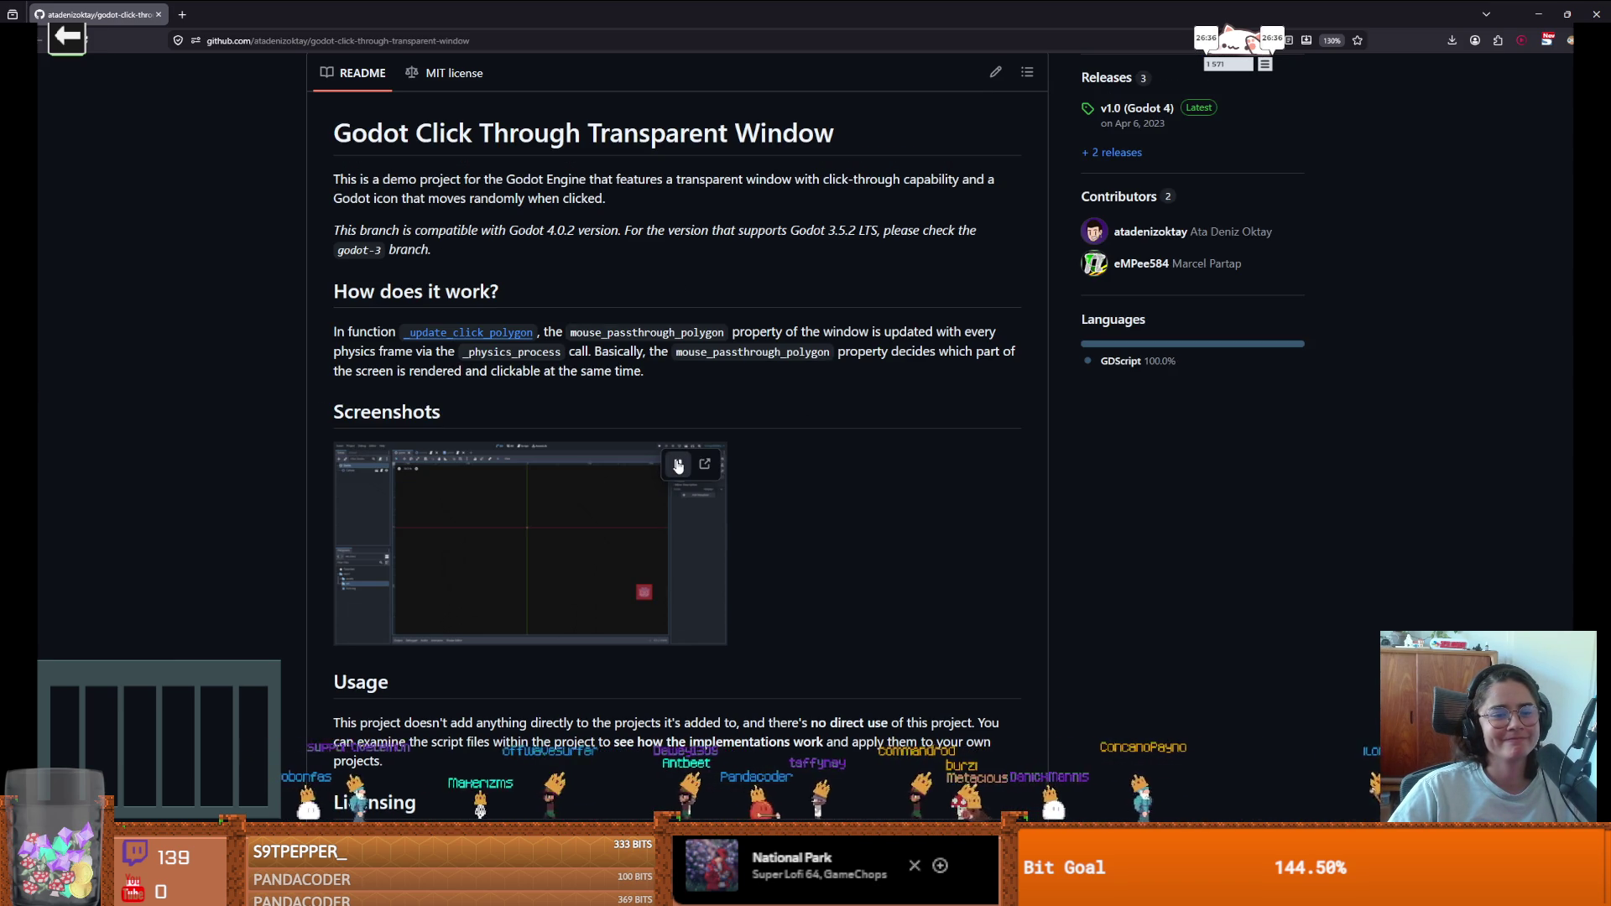
key("alt+Tab")
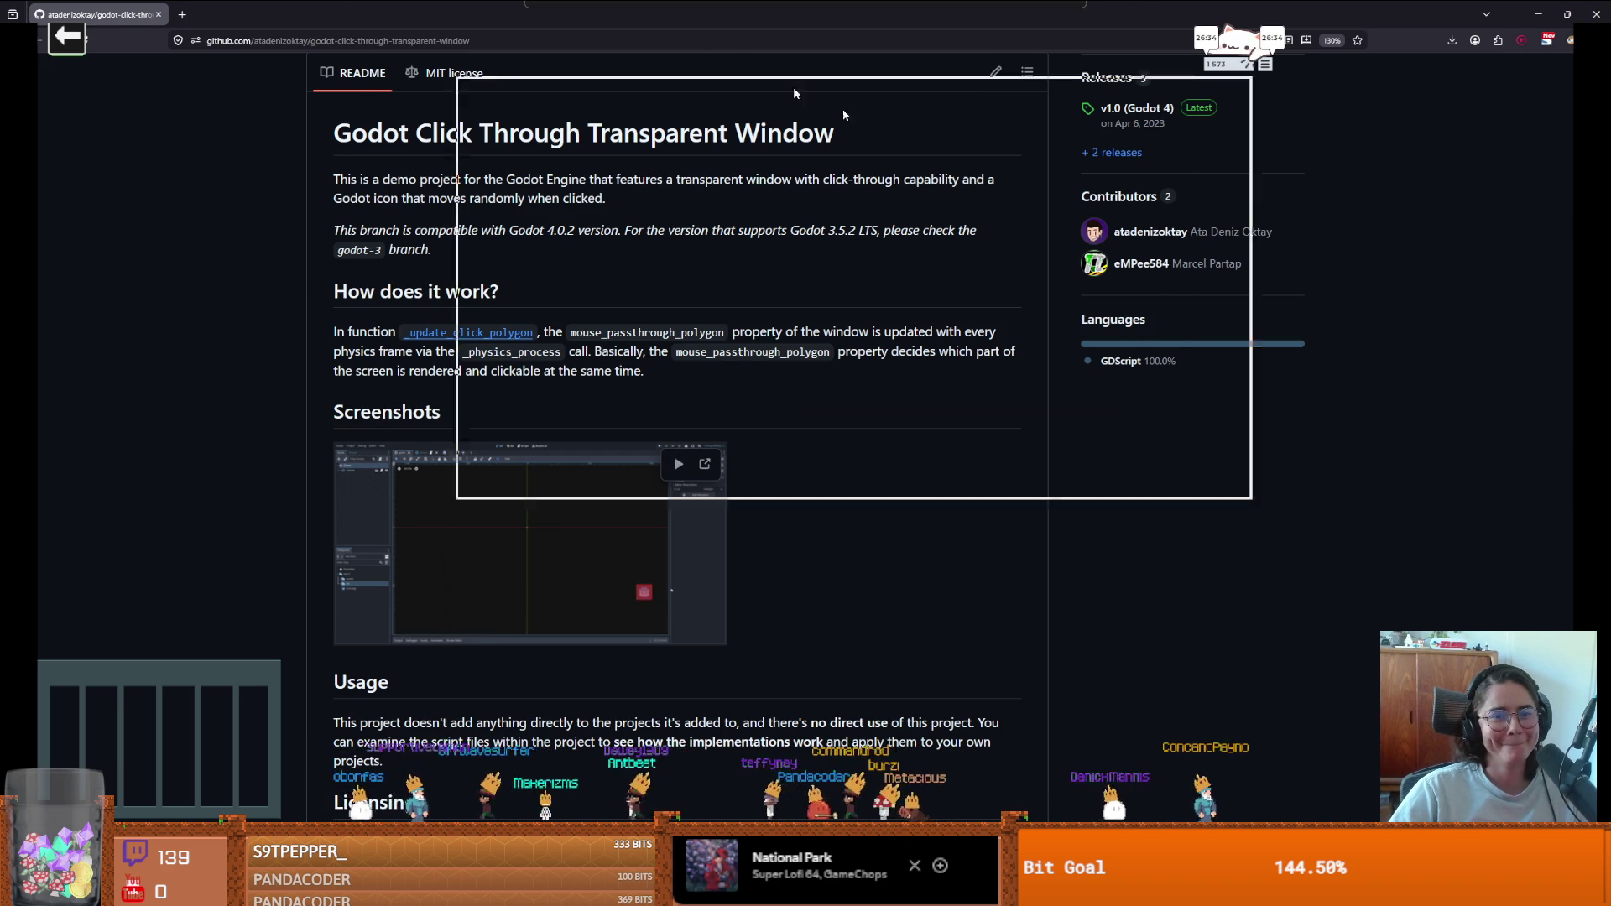
scroll(889, 378, "up", 1)
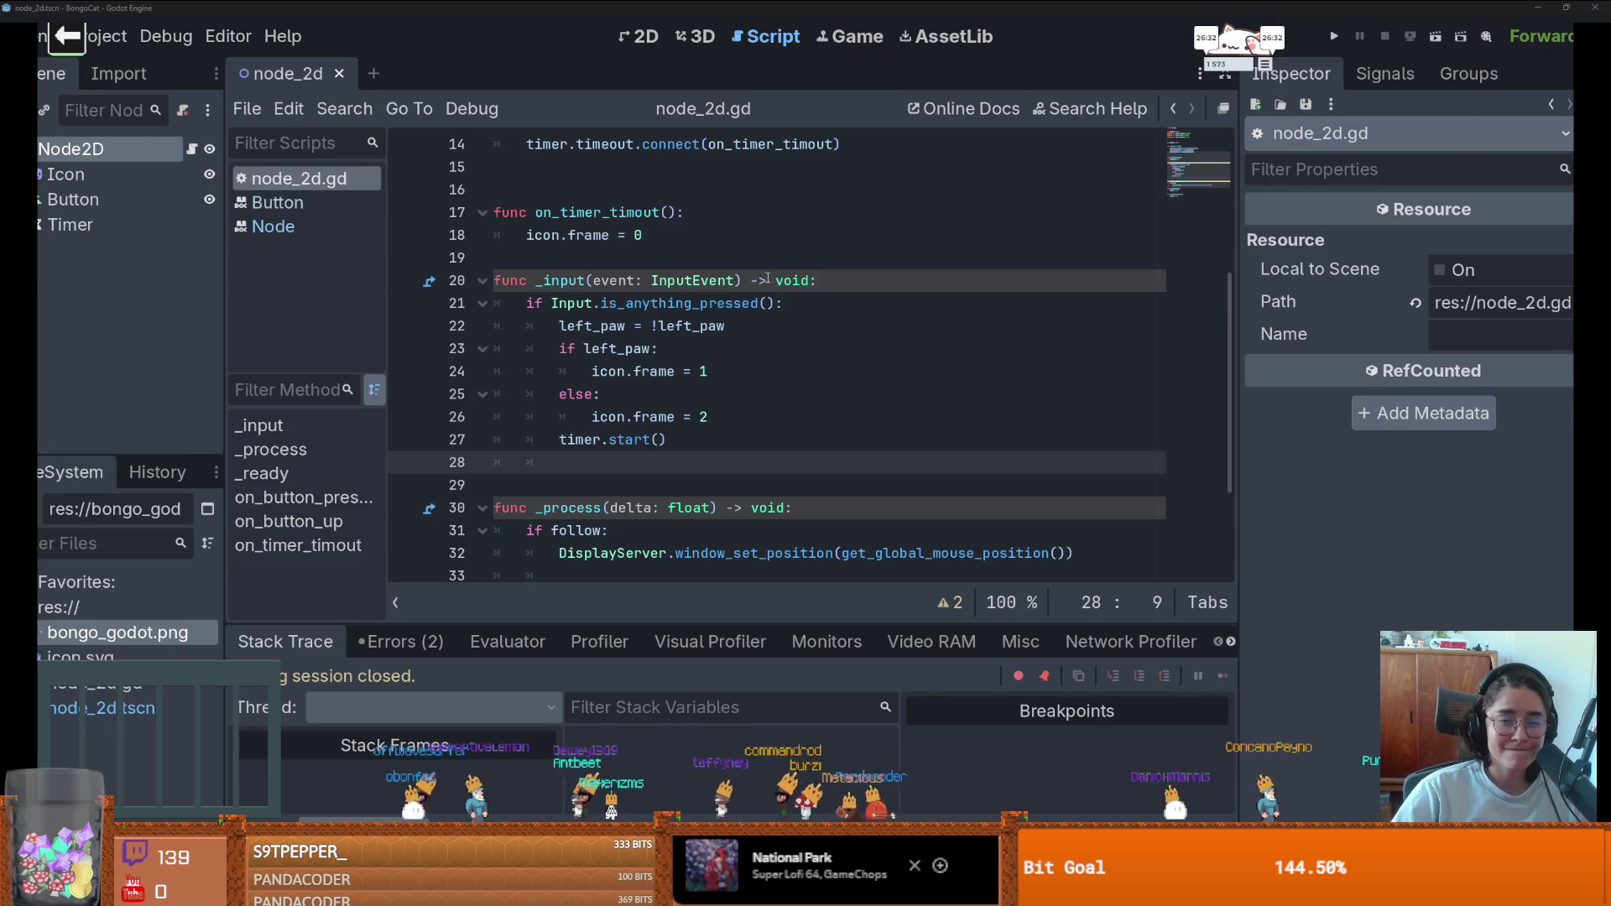
left_click(776, 307)
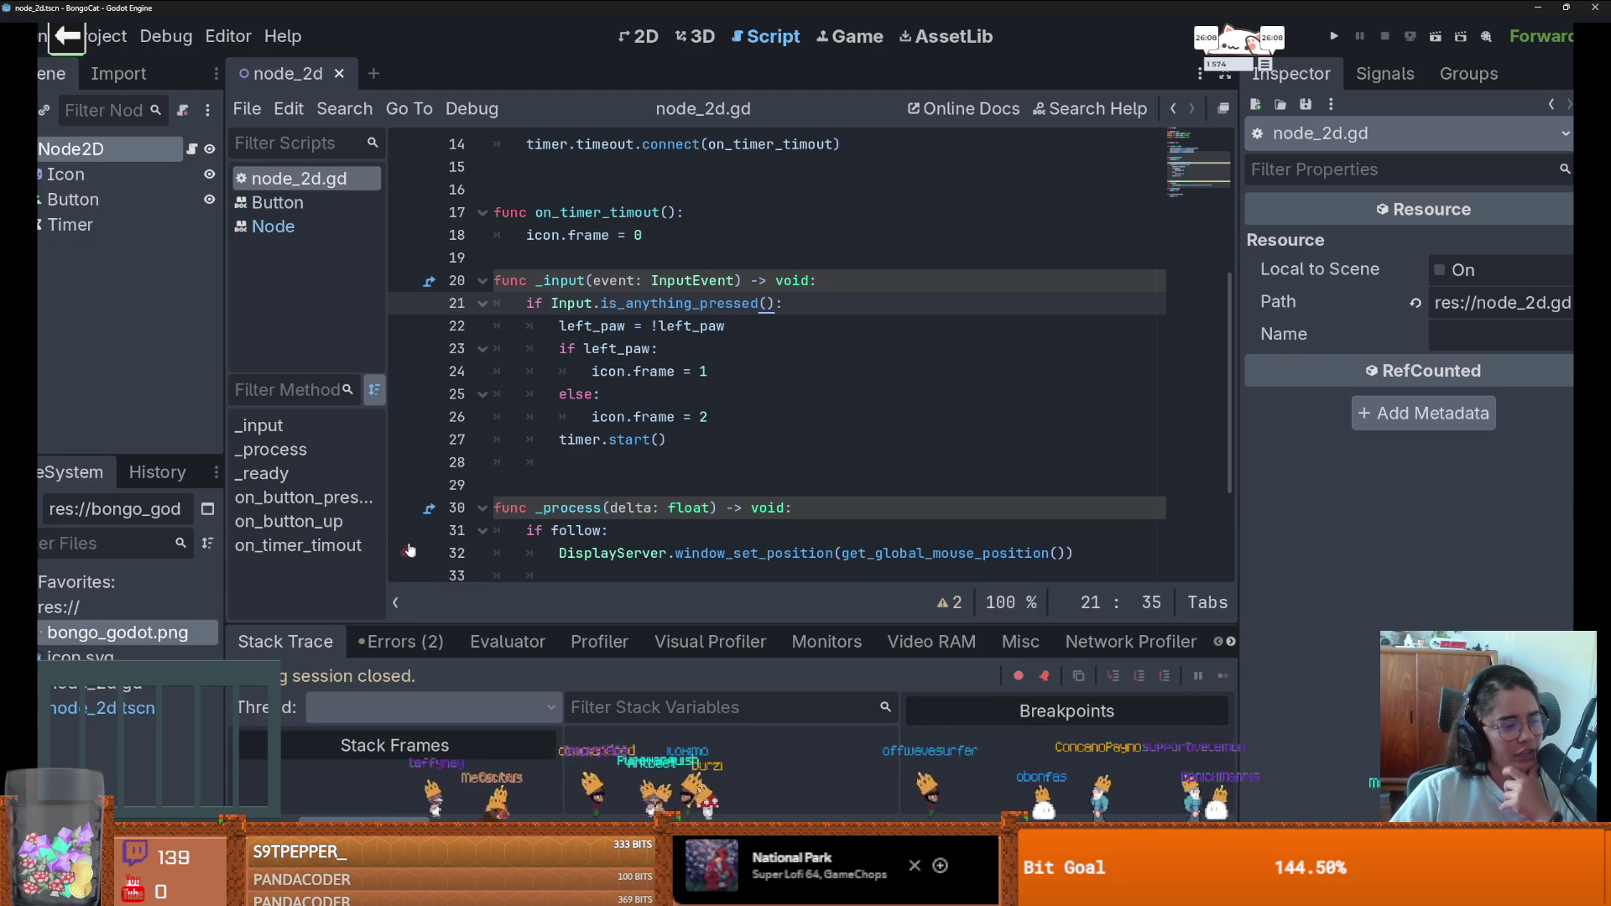
left_click(751, 483)
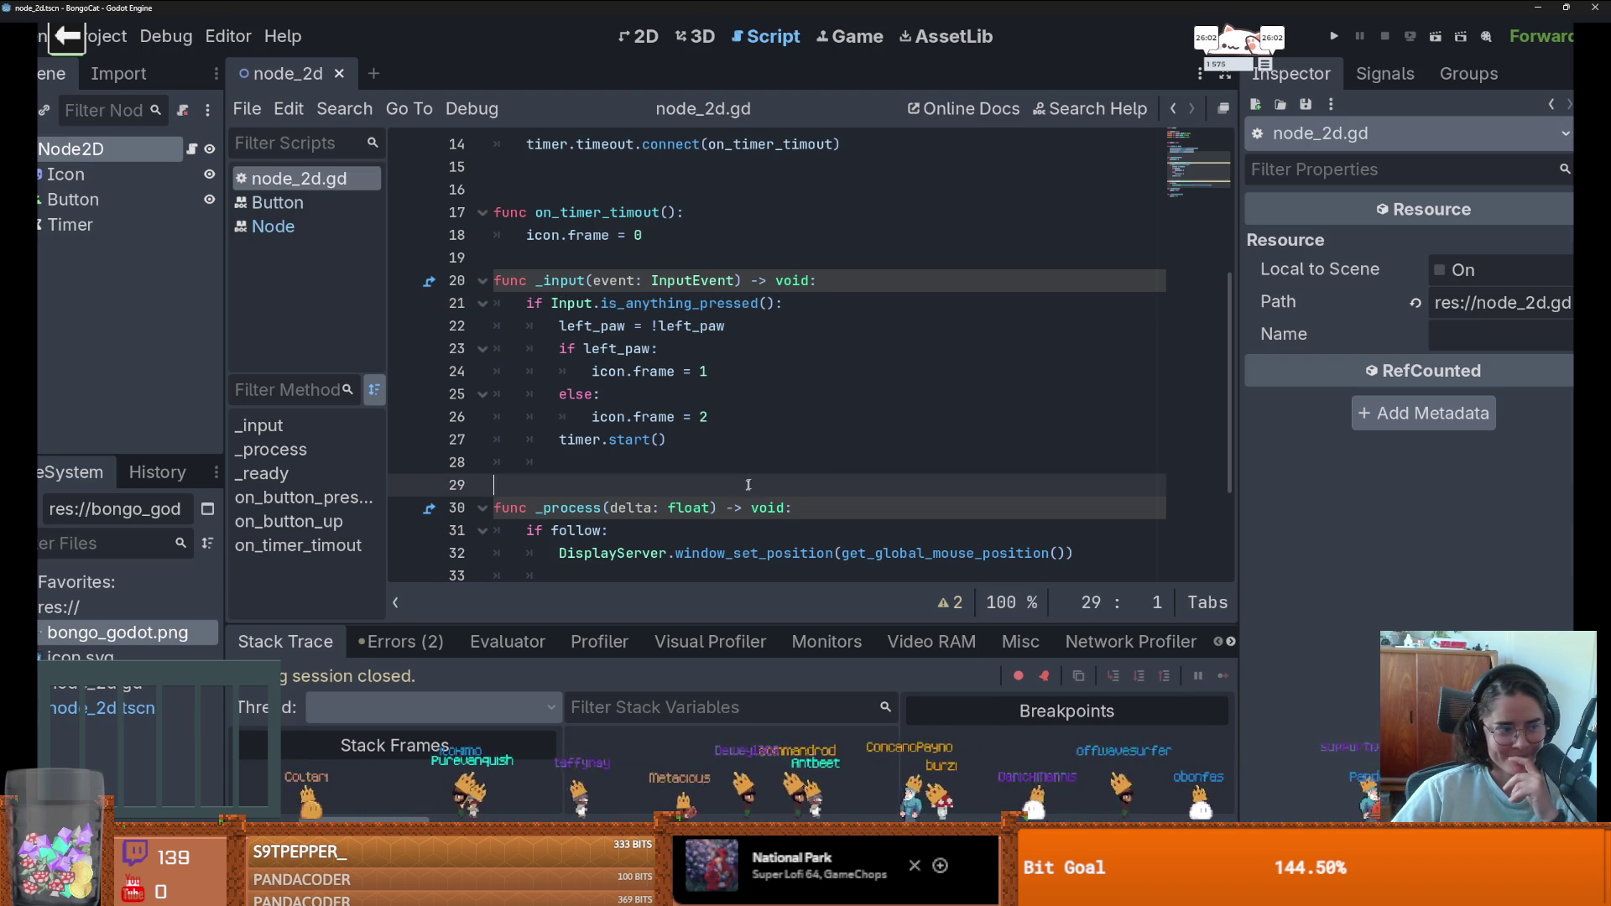
left_click(779, 303)
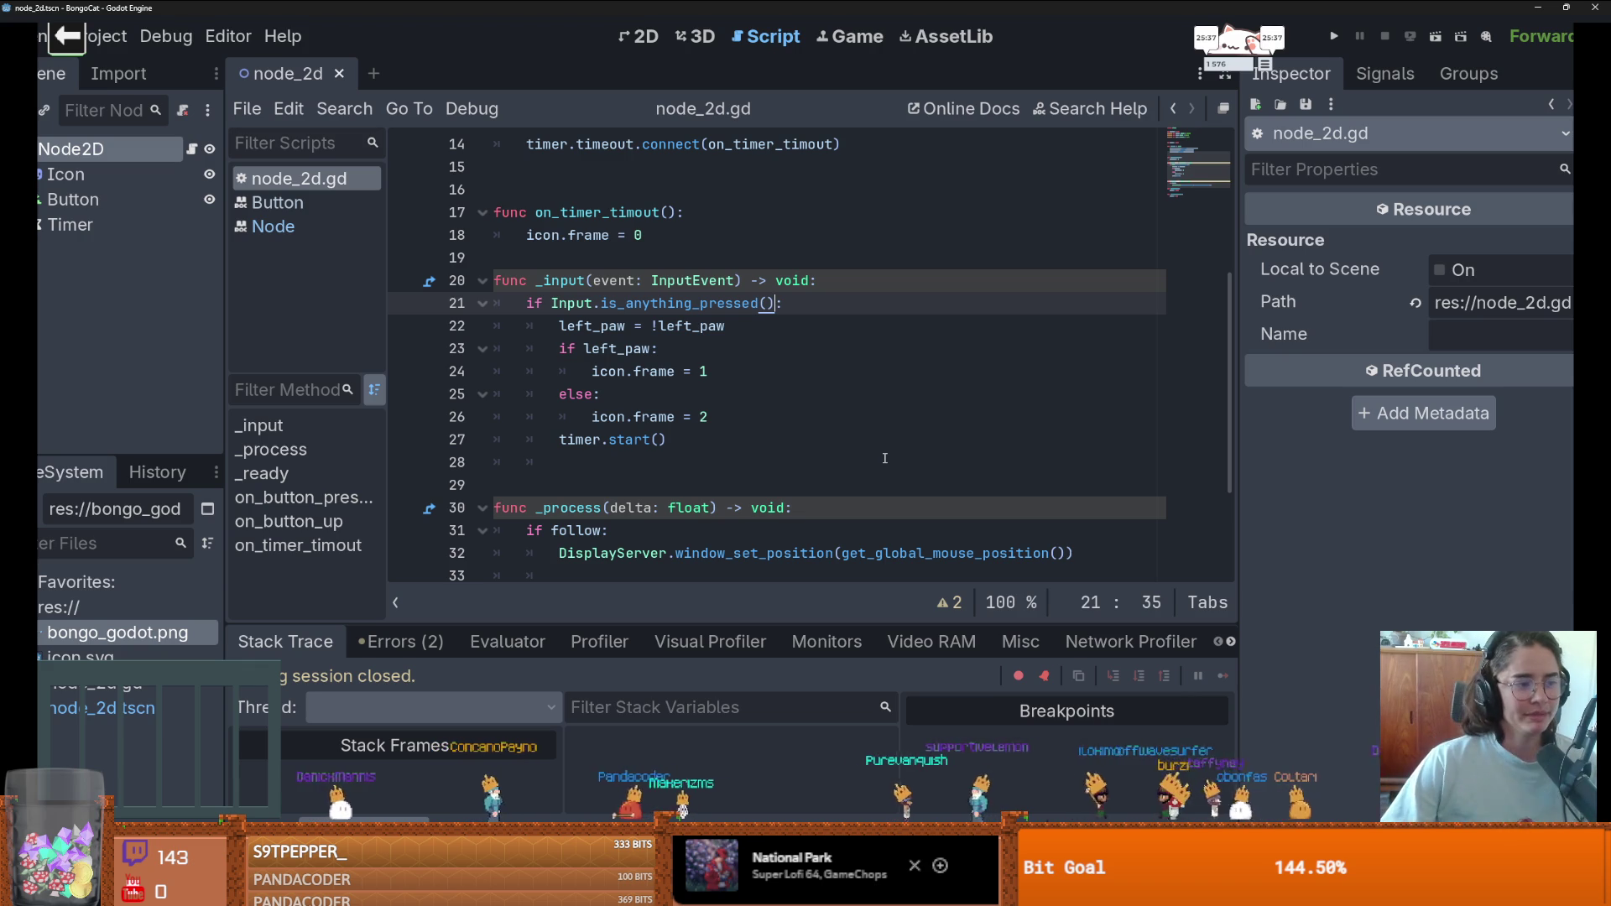
left_click(742, 381)
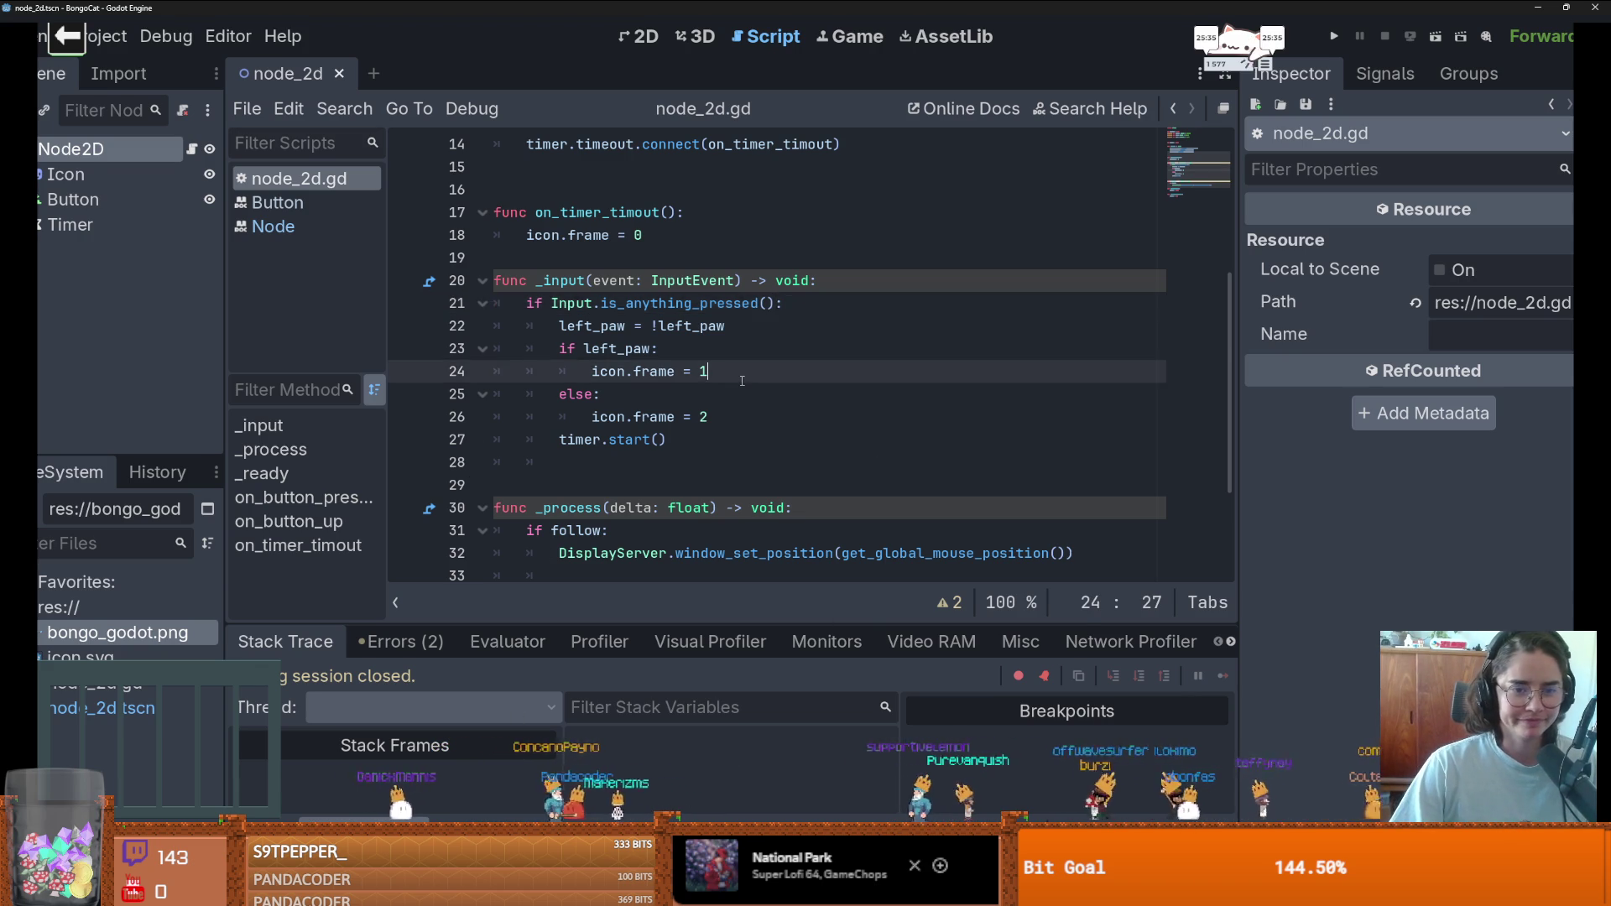
- Delete the extra blank line after timer.start() in _input
scroll(741, 381, "down", 2)
scroll(729, 411, "up", 2)
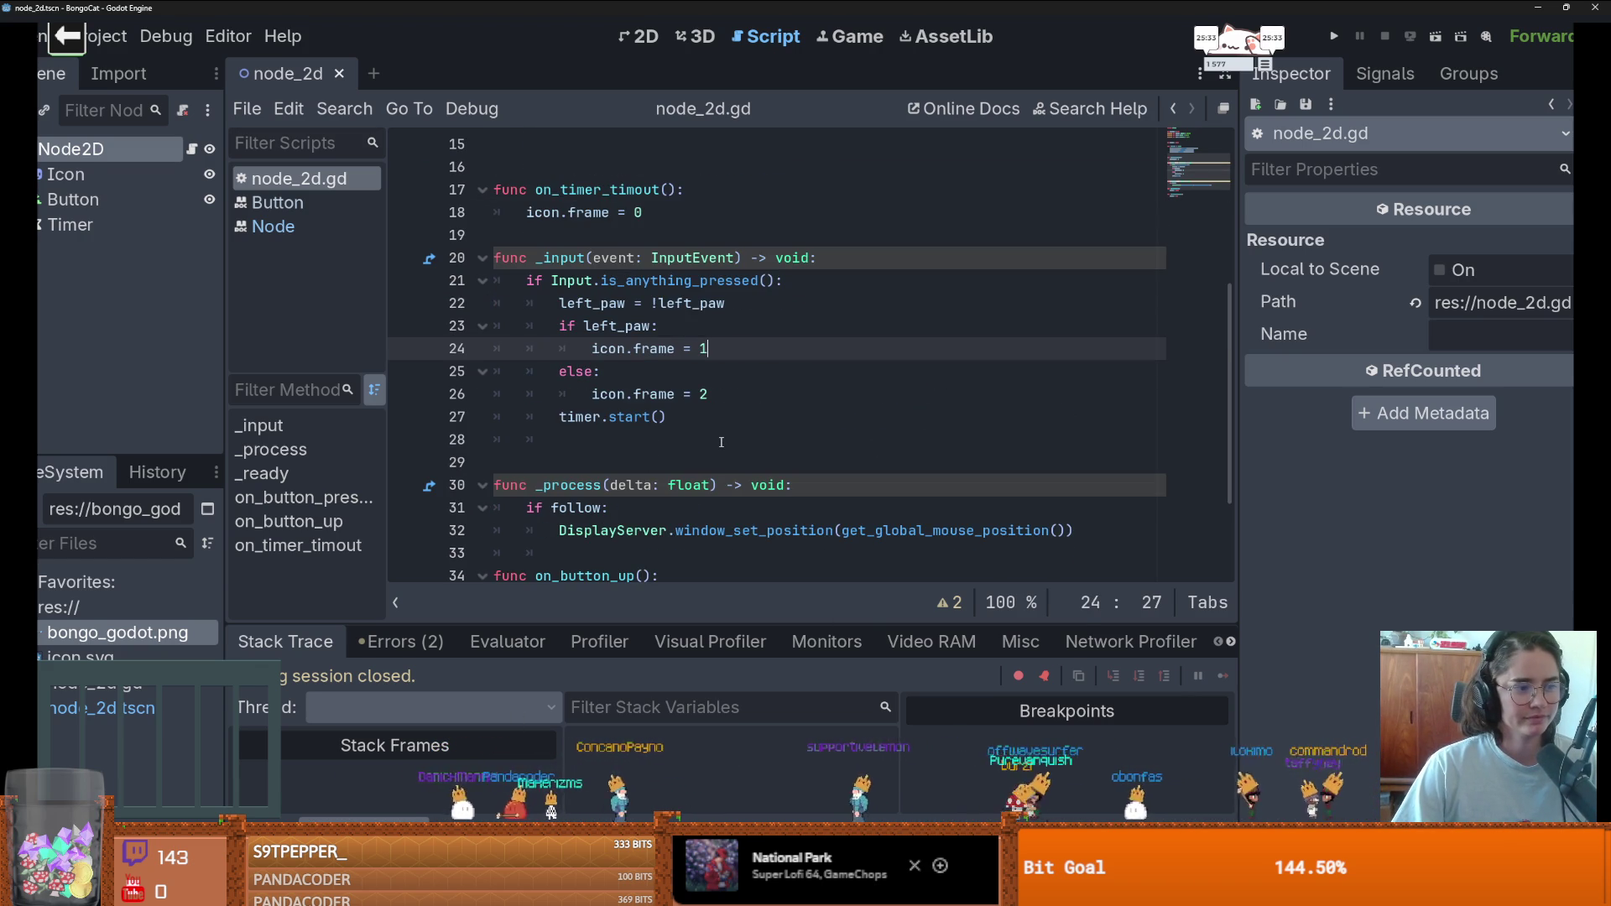
scroll(721, 442, "down", 1)
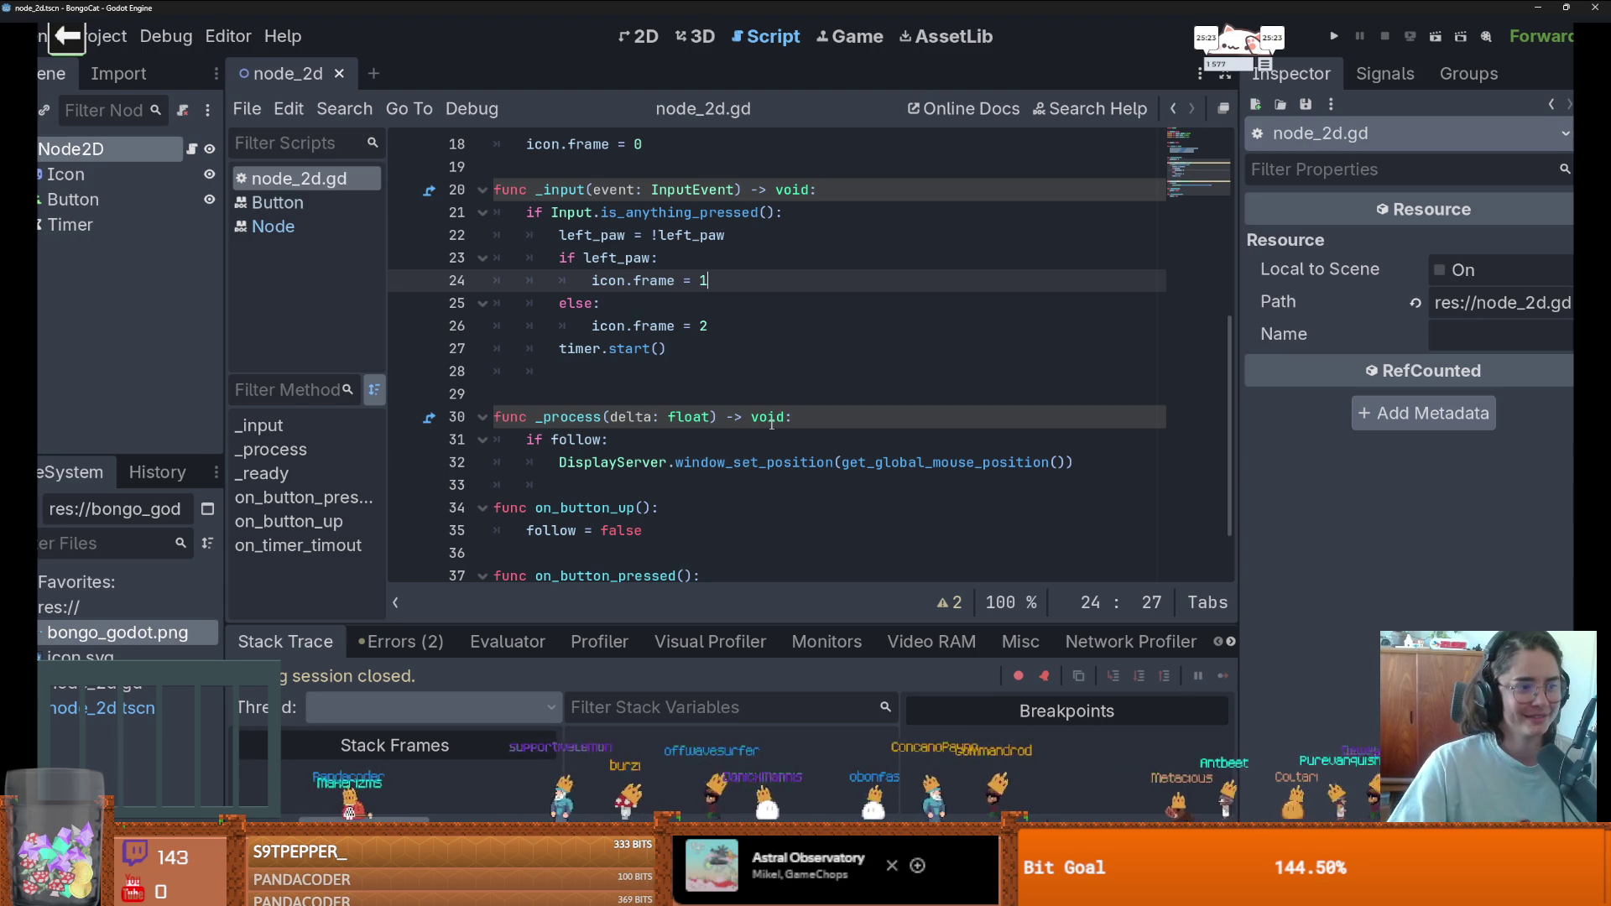
left_click(770, 376)
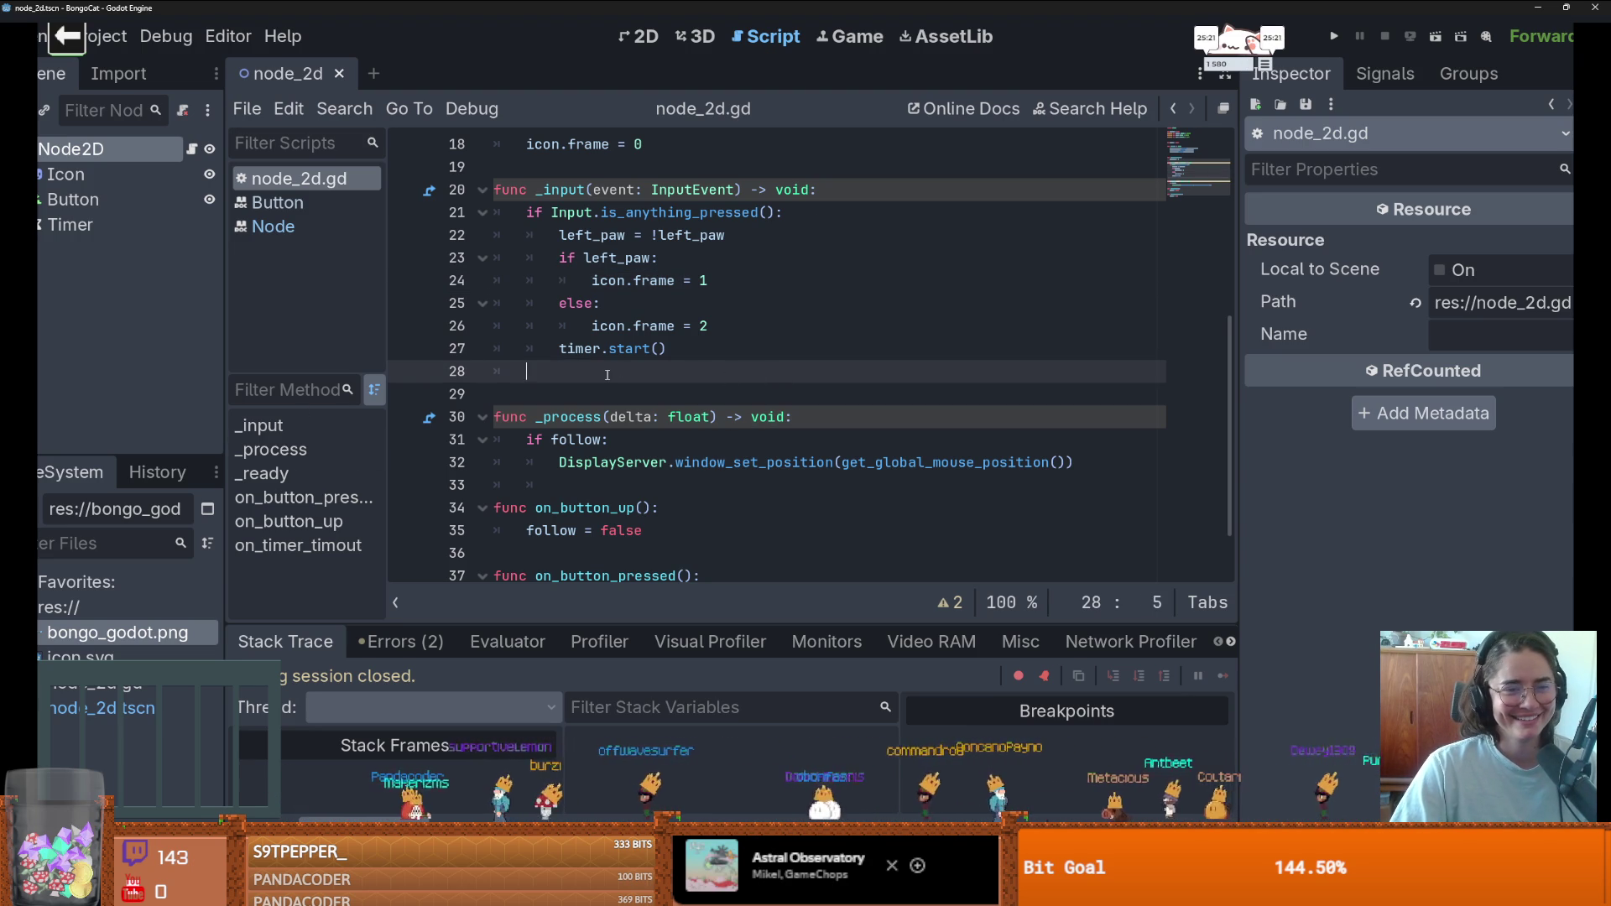
key("BackSpace")
key("BackSpace")
- Review the script around the _input function
scroll(719, 390, "up", 1)
scroll(724, 446, "down", 1)
scroll(724, 446, "up", 1)
left_click(639, 237)
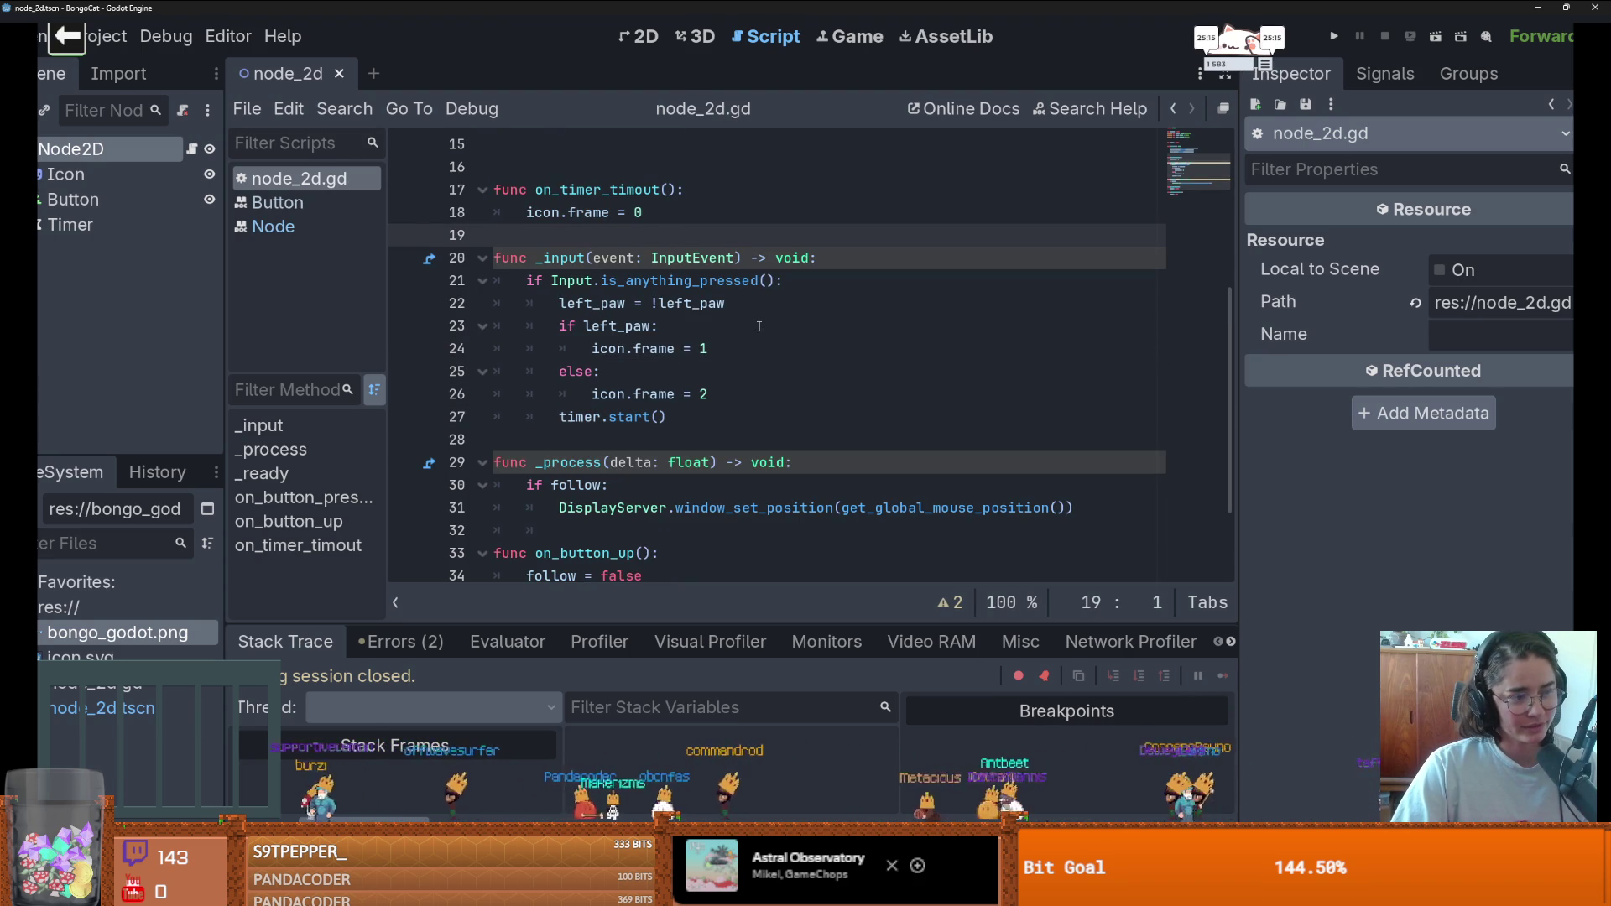
scroll(814, 346, "down", 1)
scroll(805, 350, "up", 1)
scroll(694, 370, "up", 1)
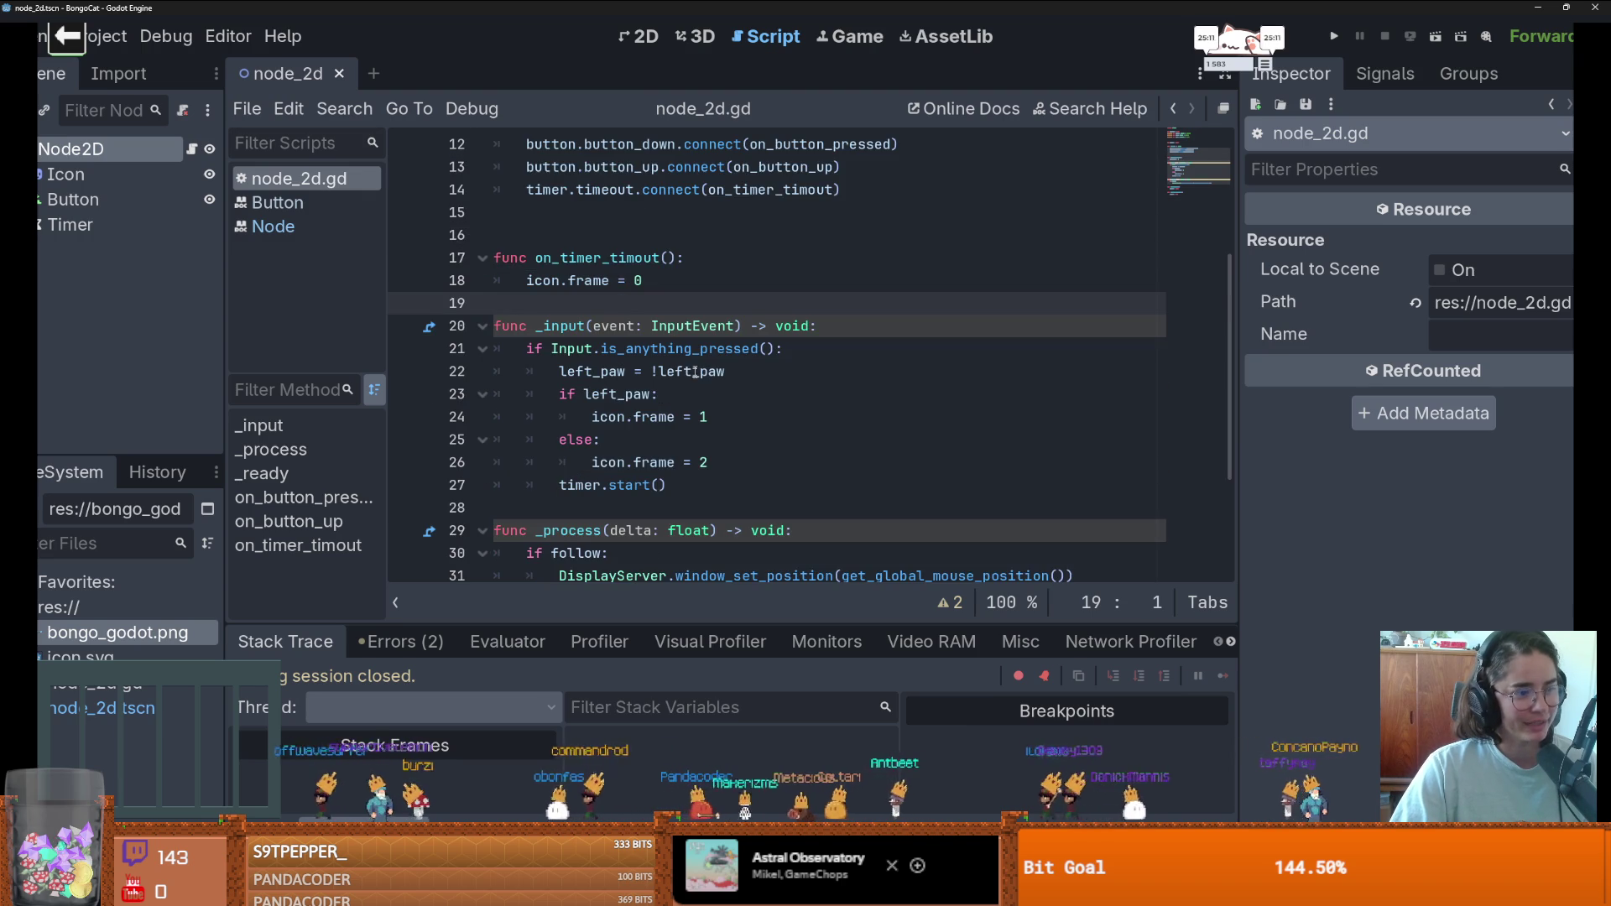
scroll(740, 444, "down", 1)
scroll(740, 444, "up", 1)
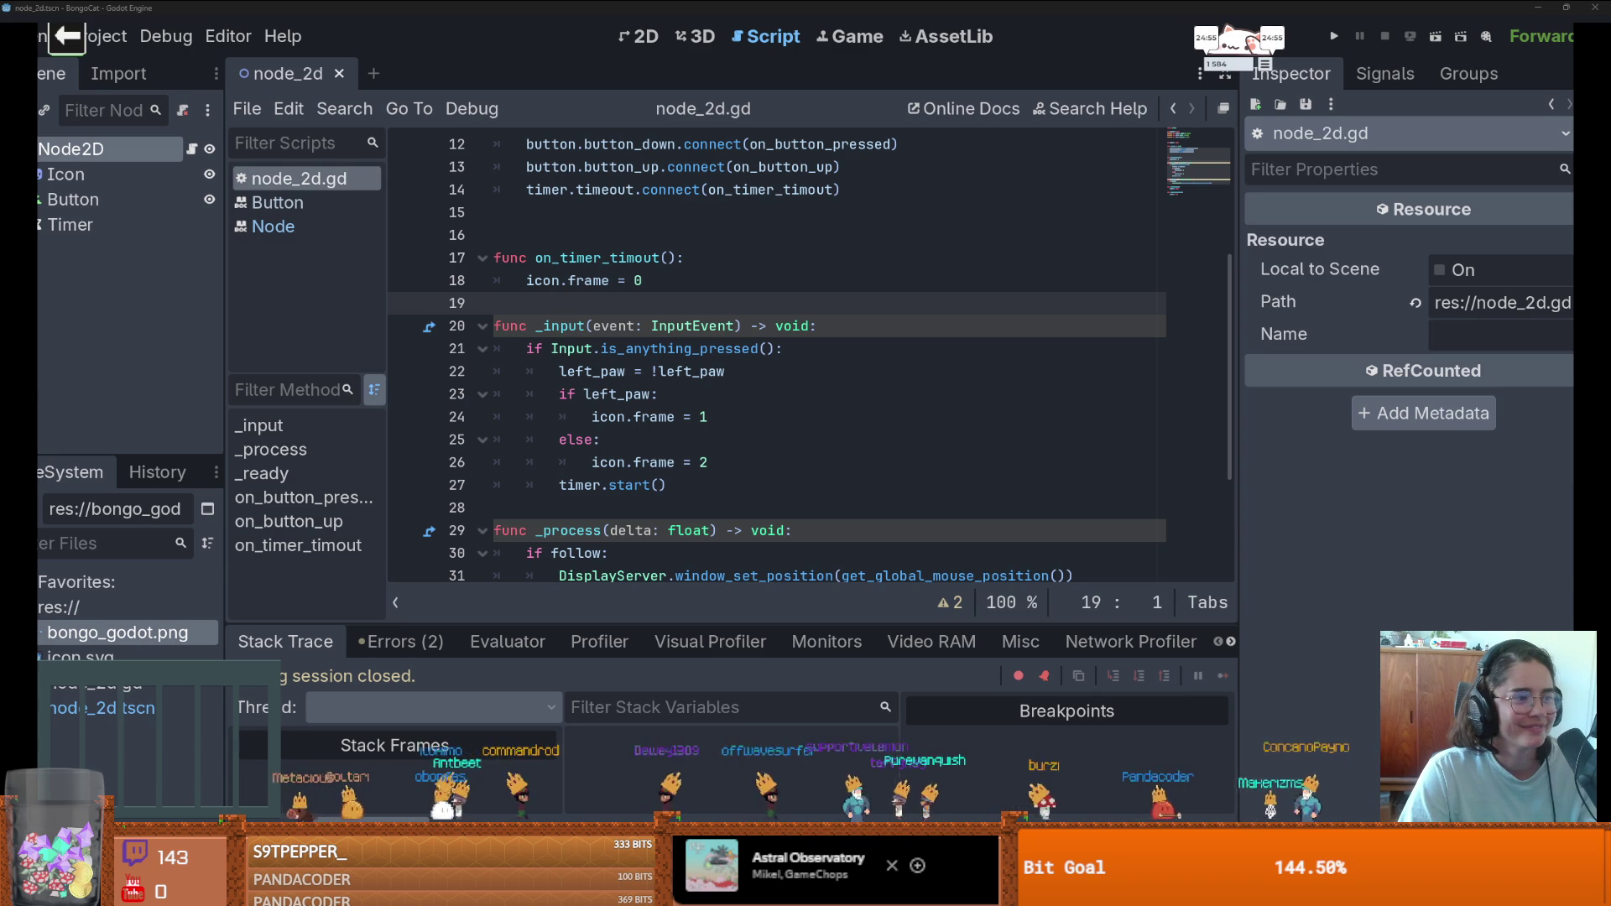
- Look over the else branch and the rest of the script, then switch to Streamer.bot
left_click(849, 432)
scroll(795, 438, "down", 3)
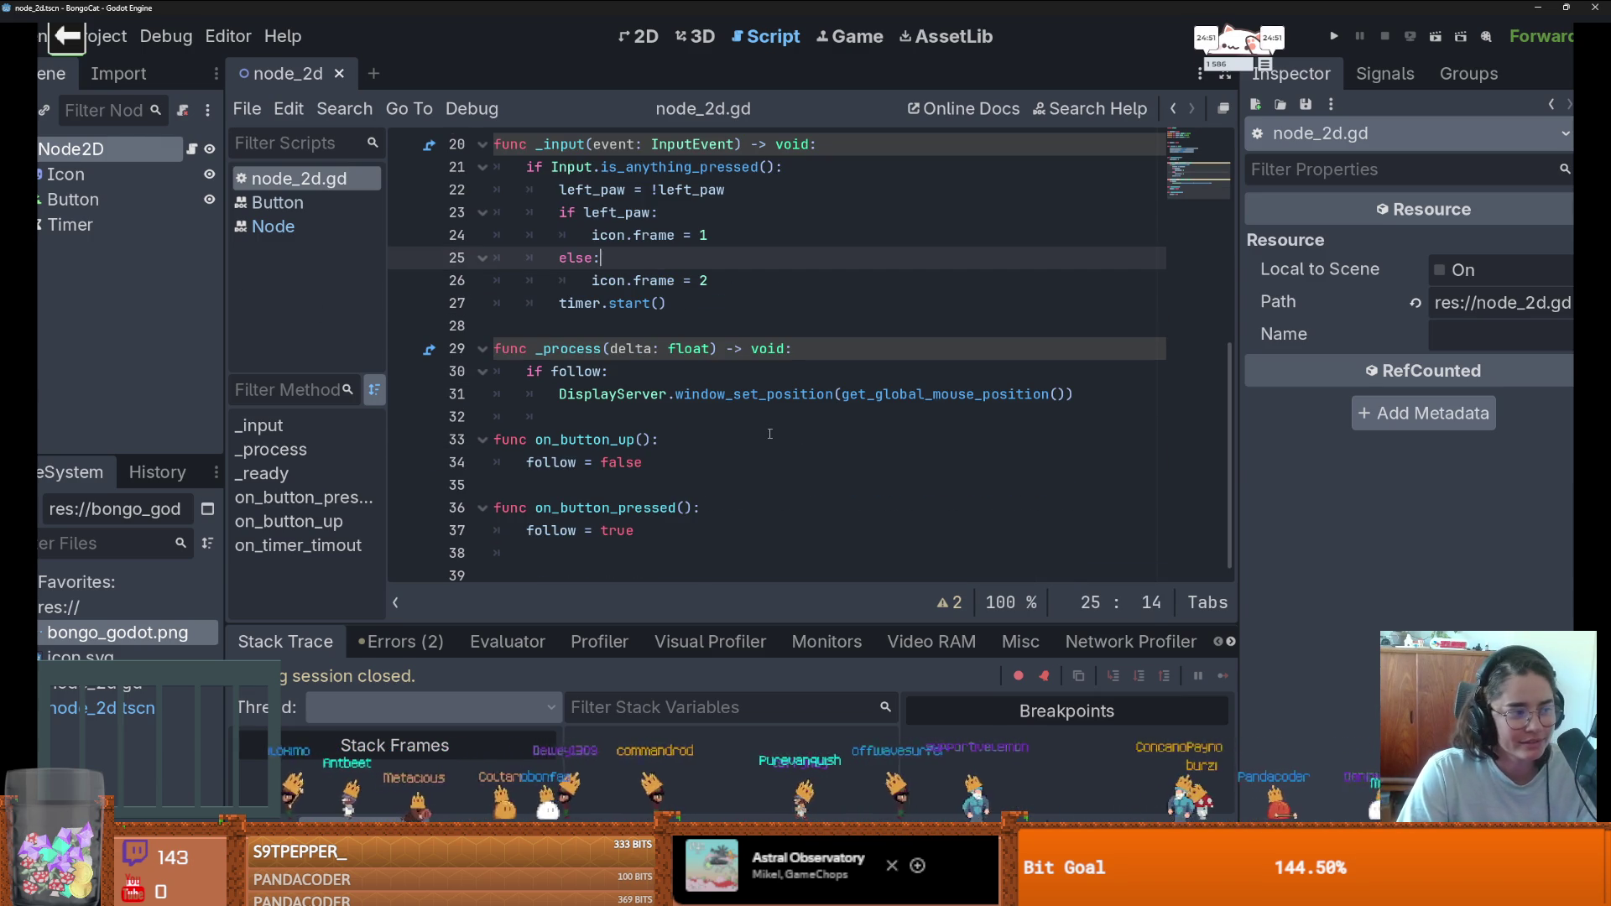
scroll(766, 432, "up", 1)
scroll(759, 432, "up", 1)
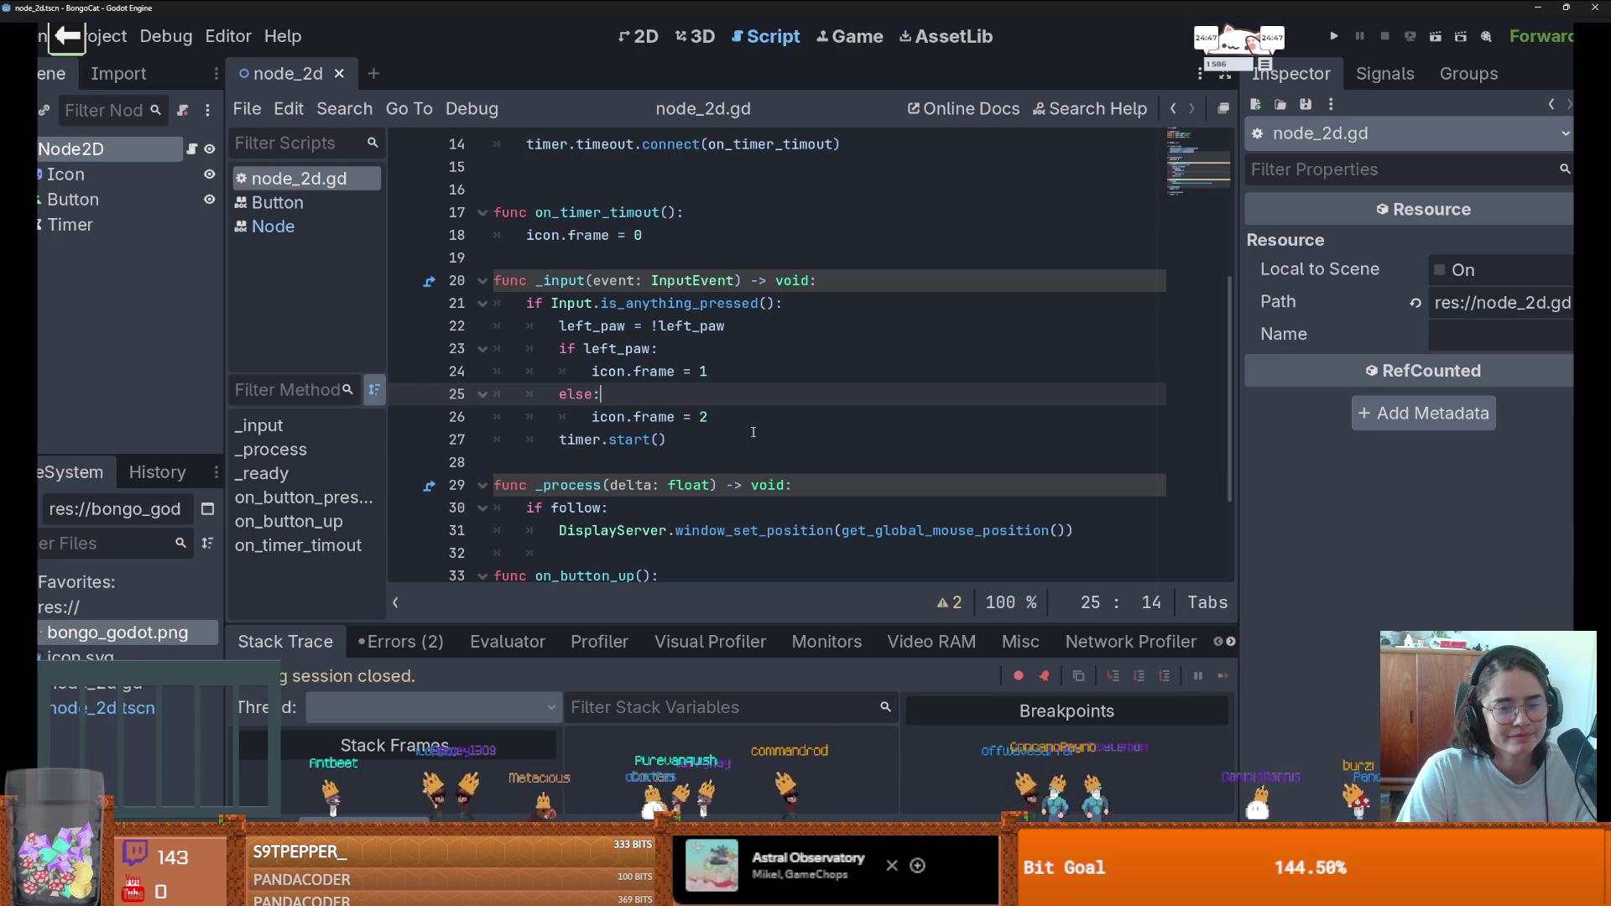
scroll(752, 433, "up", 1)
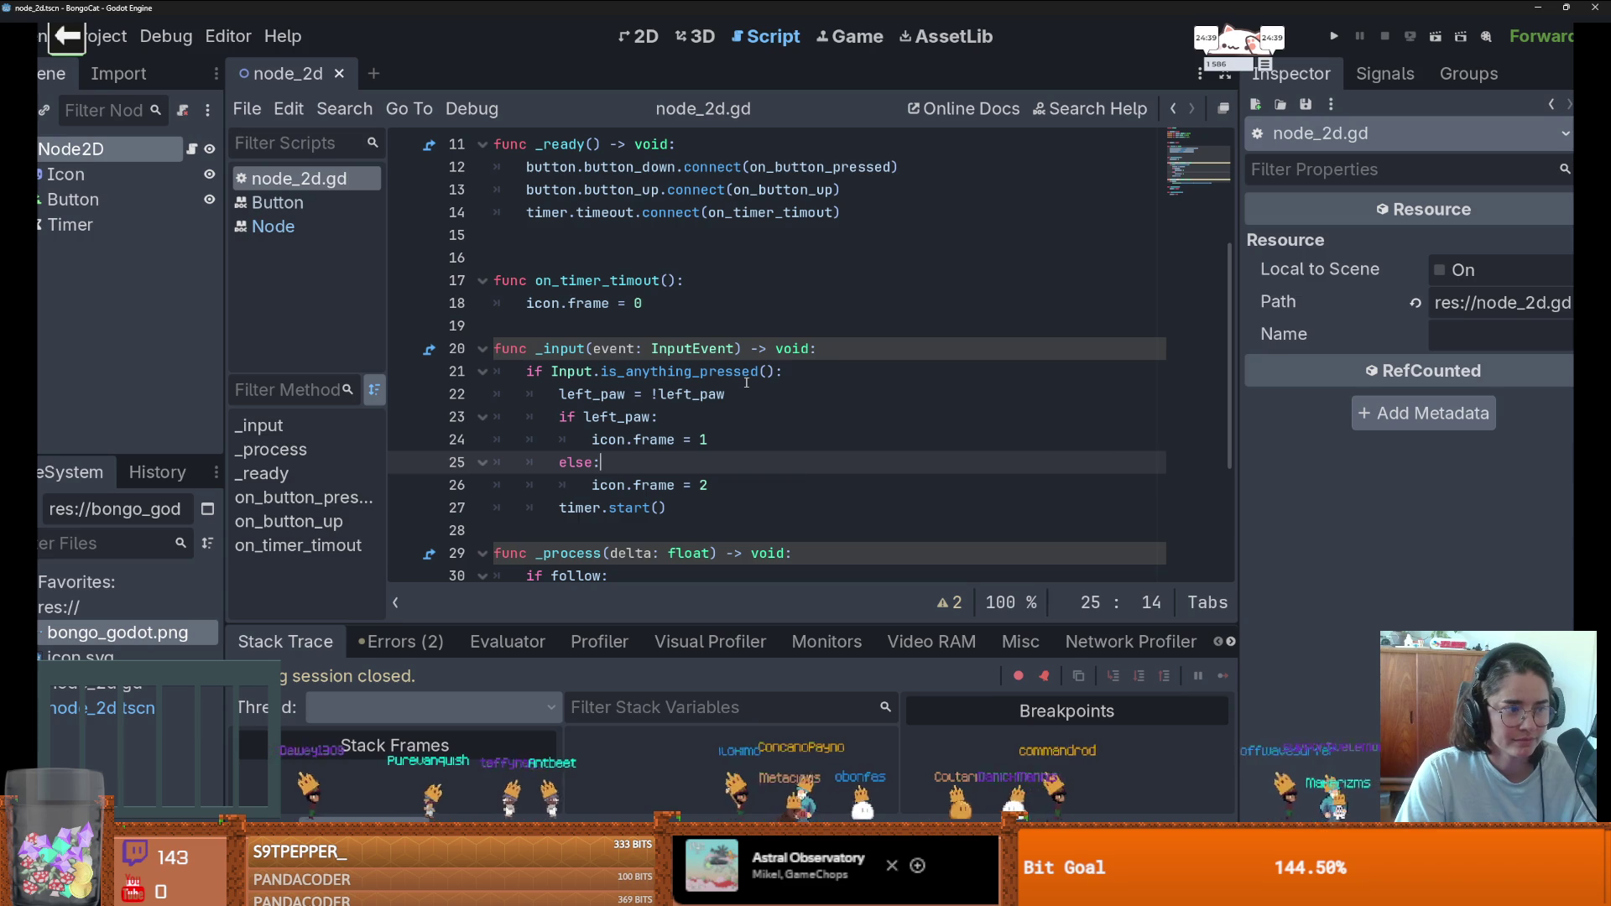
mouse_move(745, 383)
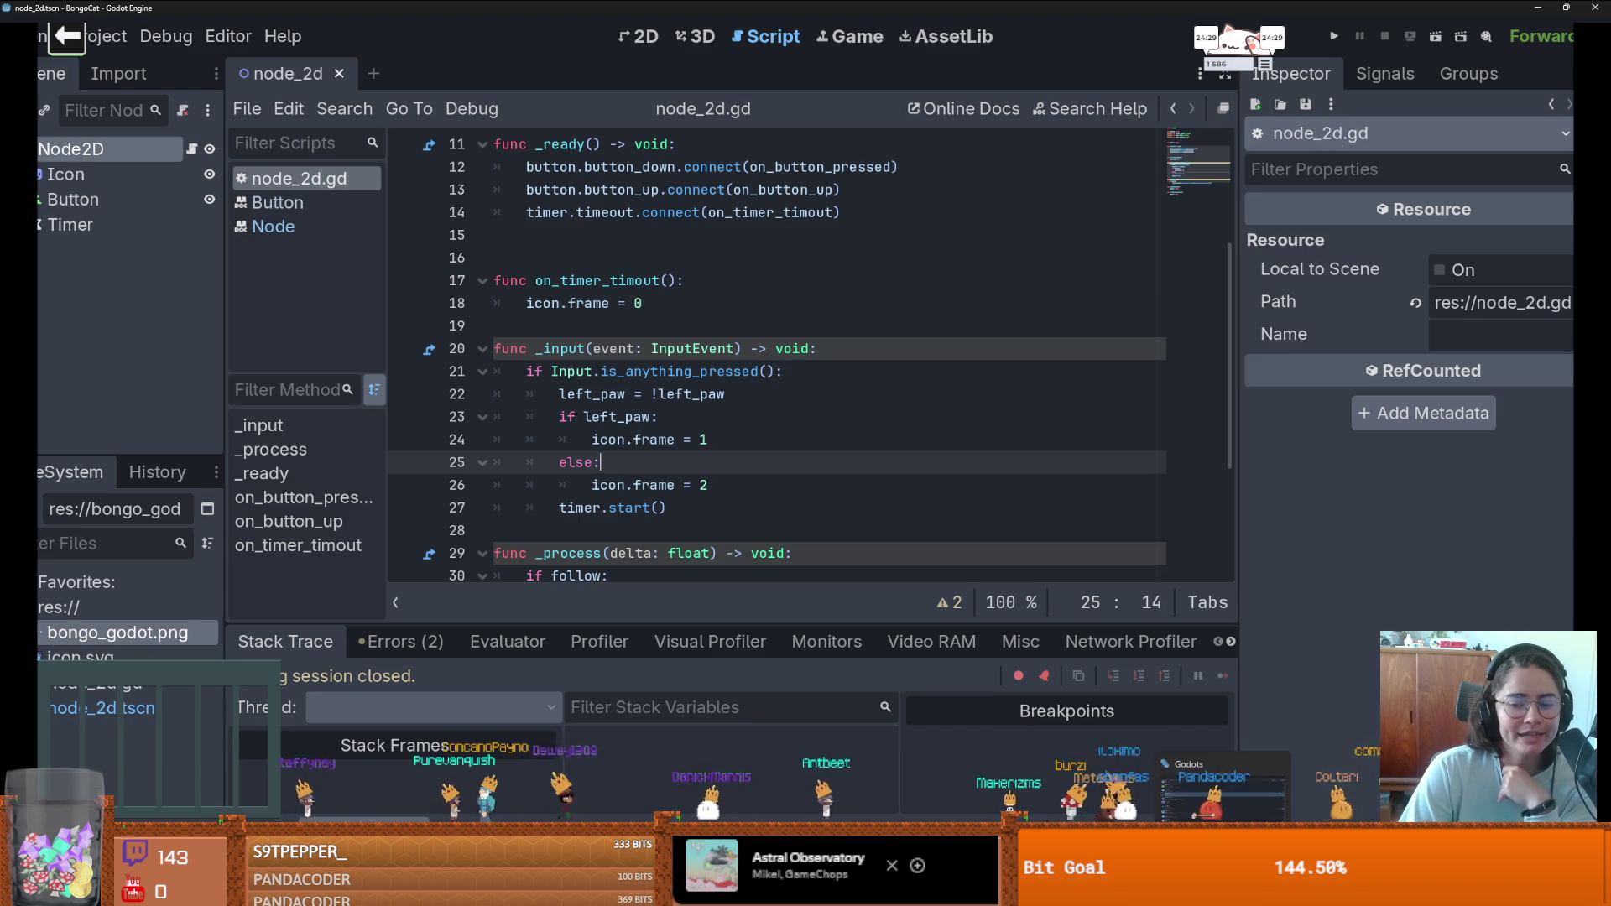
key("alt+Tab")
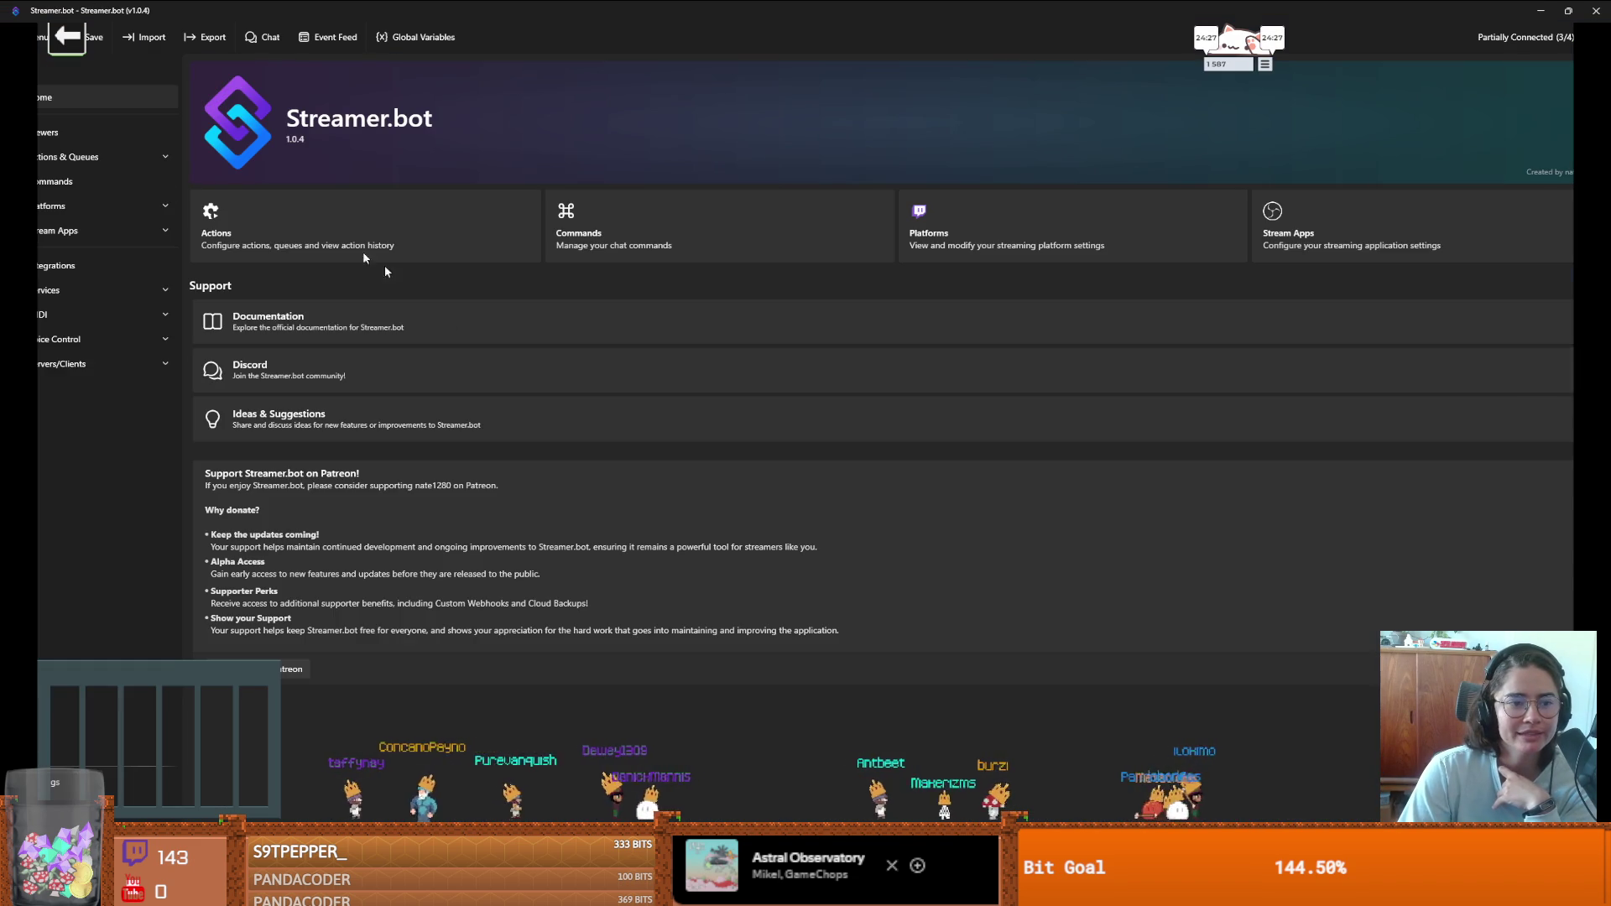
- In Streamer.bot's Actions editor, review the Uwu action's Twitch Cheer and Streamlabs Donation triggers
left_click(68, 158)
left_click(62, 181)
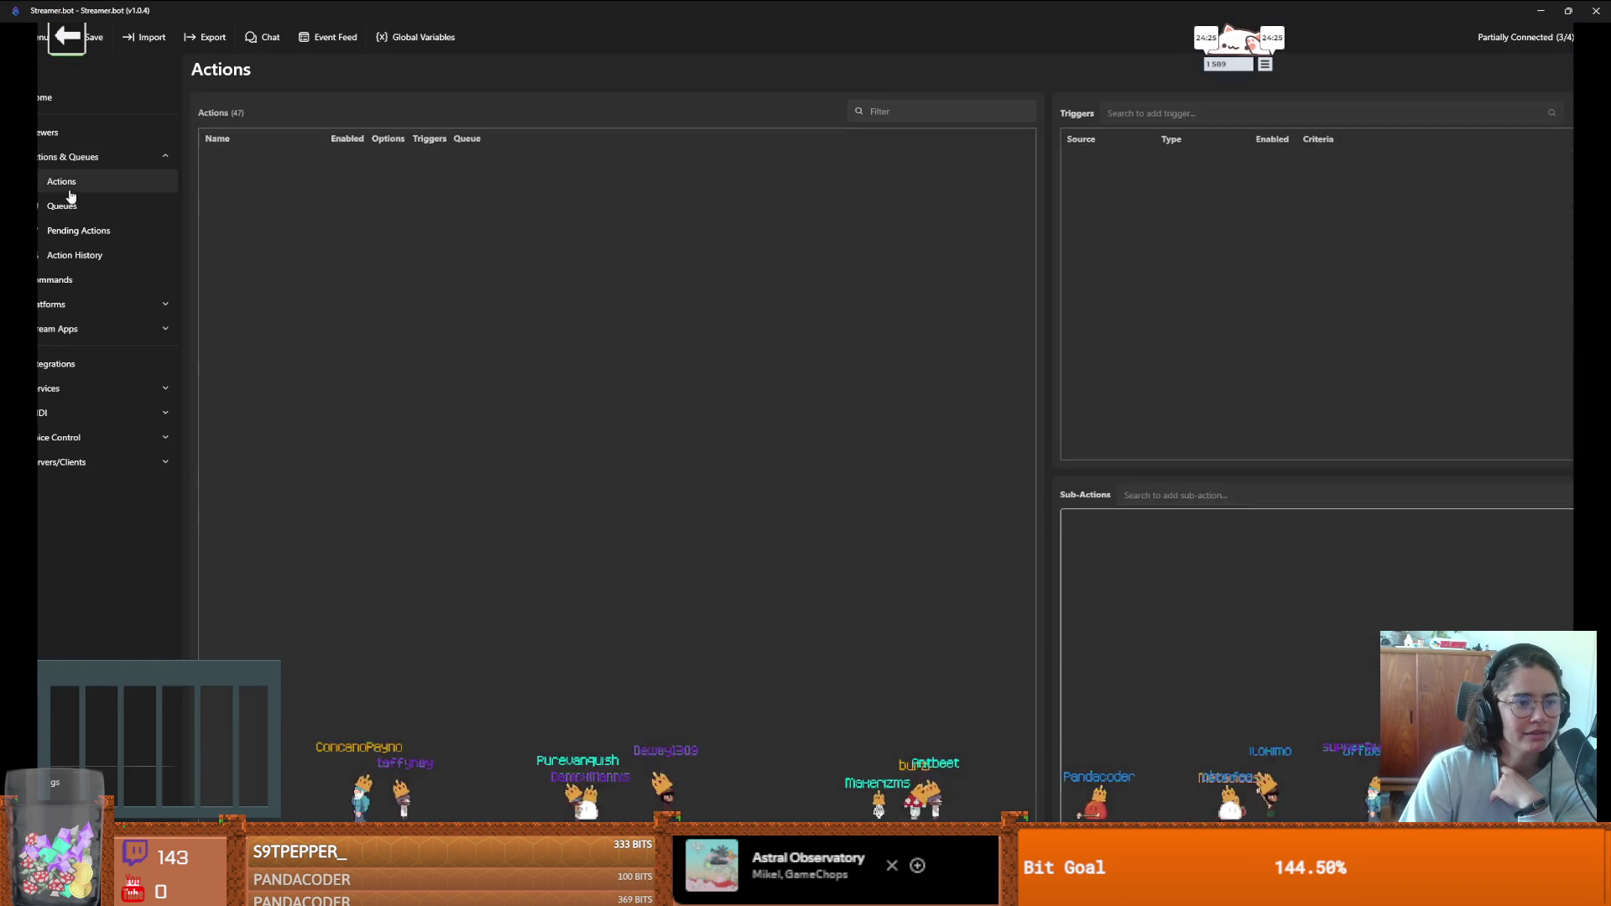
scroll(312, 488, "down", 3)
left_click(243, 760)
left_click(1277, 168)
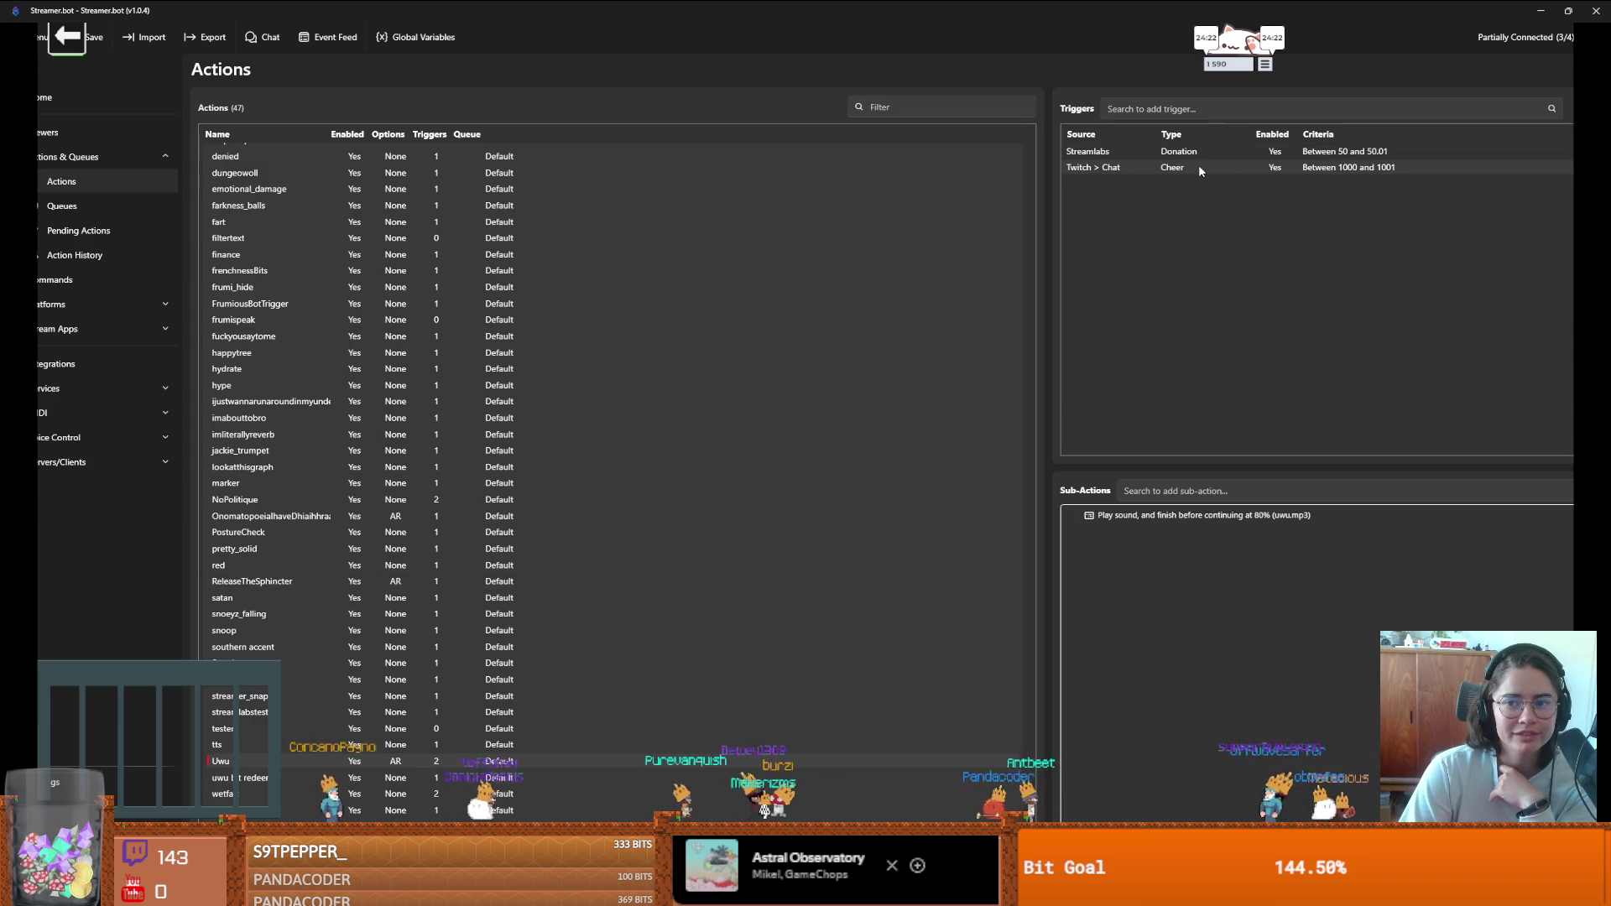
left_click(1286, 152)
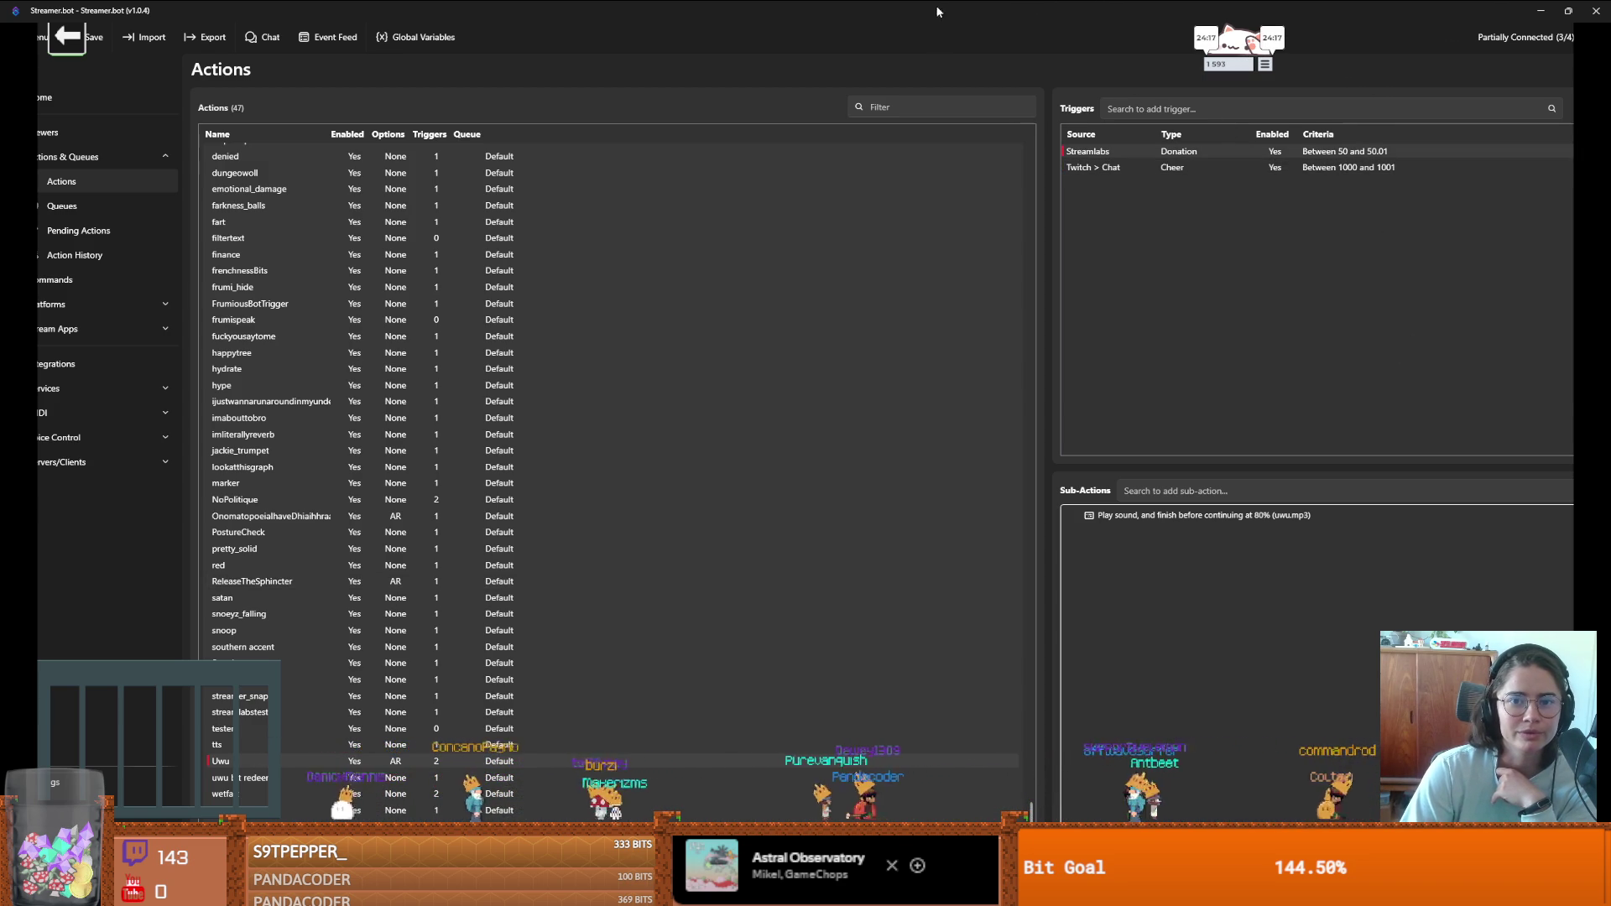
key("alt+Tab")
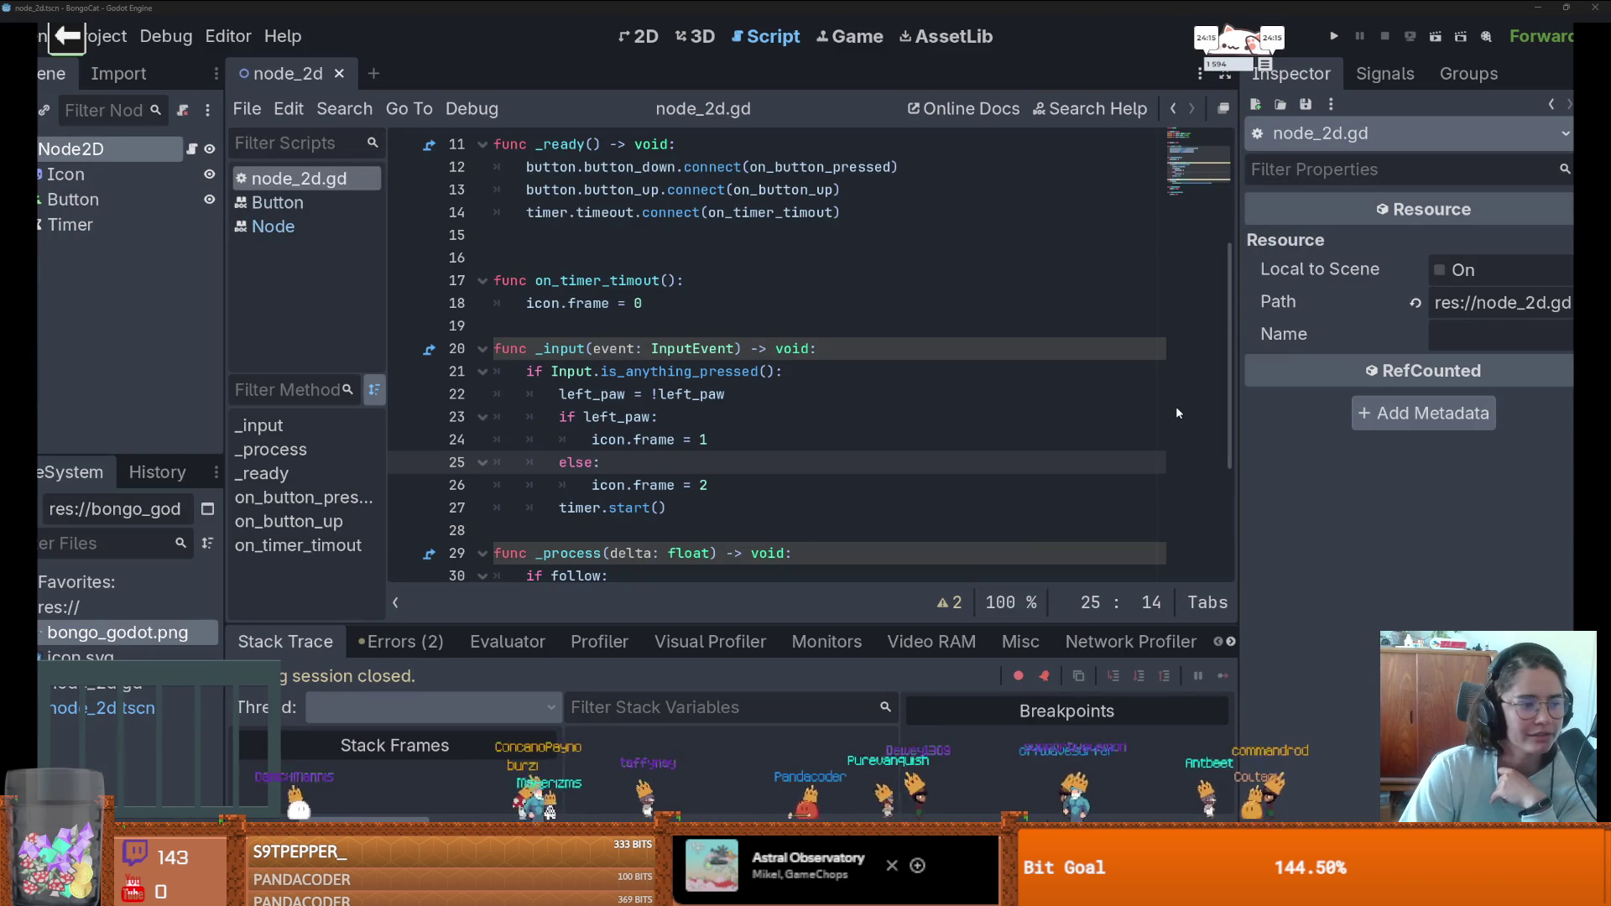
- Insert a new line after the is_anything_pressed() check on line 21 starting print("event," , event)
left_click(661, 393)
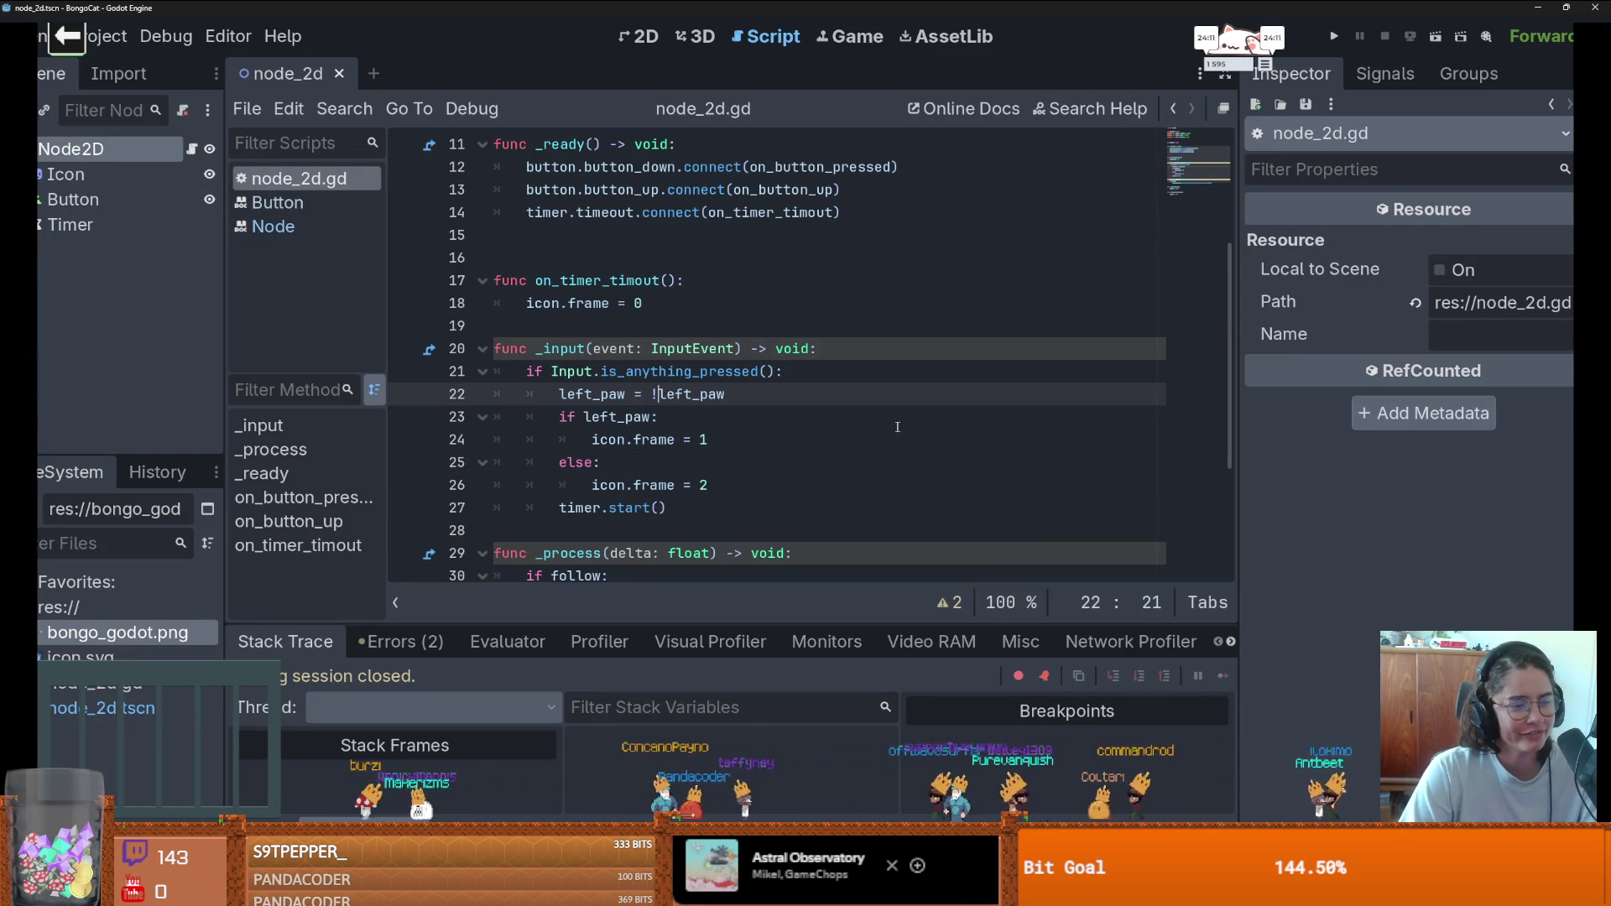
left_click(736, 437)
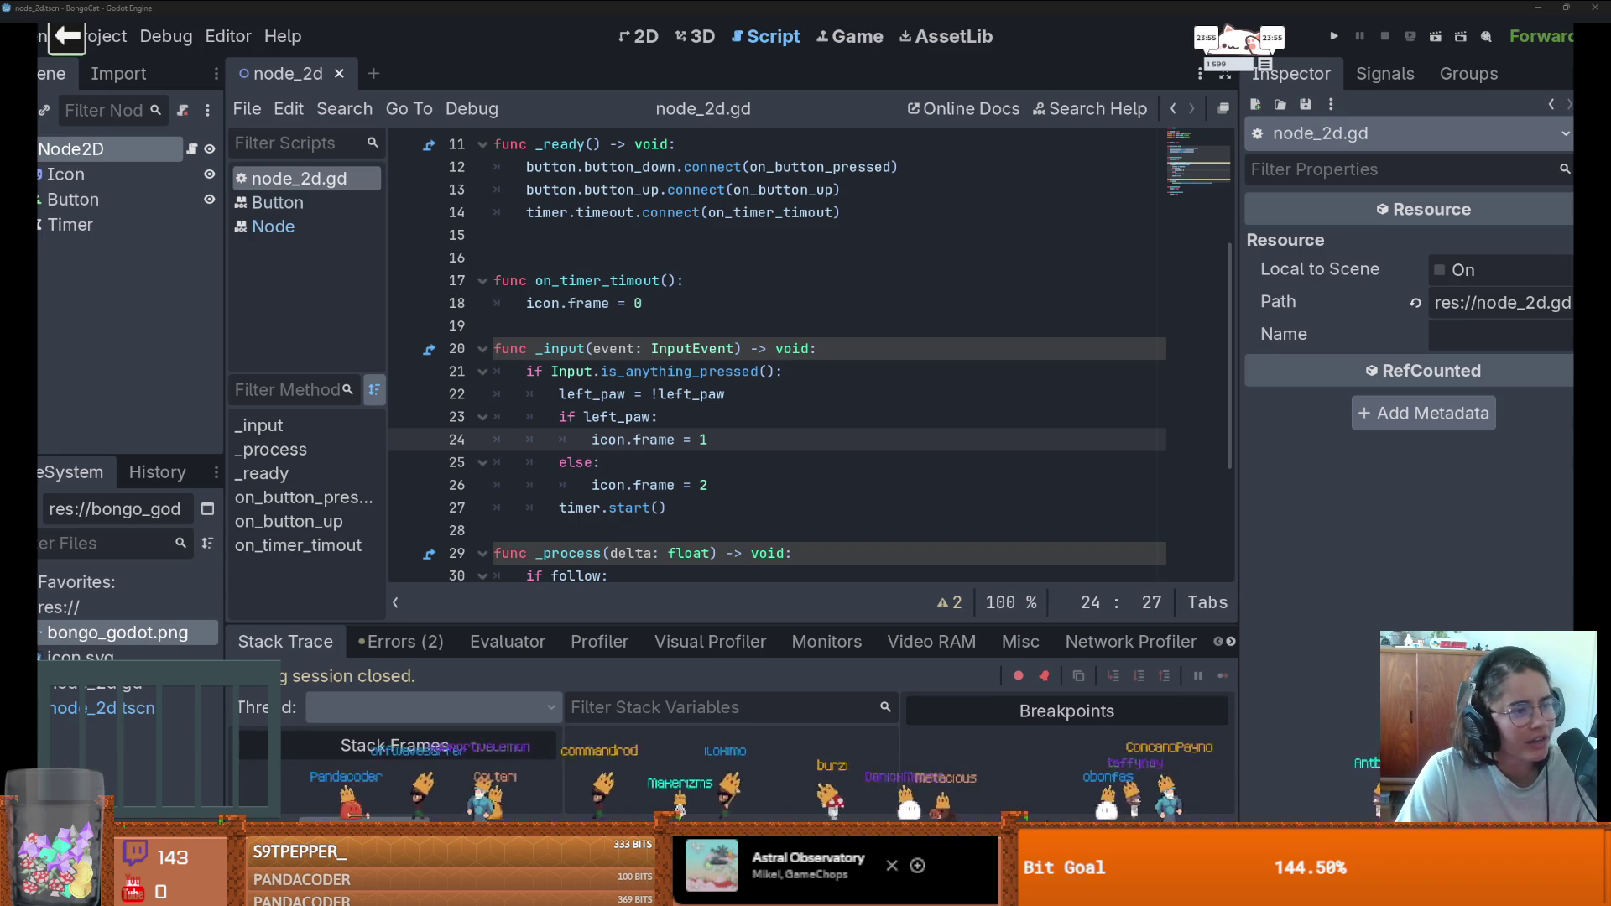
left_click(771, 463)
scroll(771, 463, "down", 2)
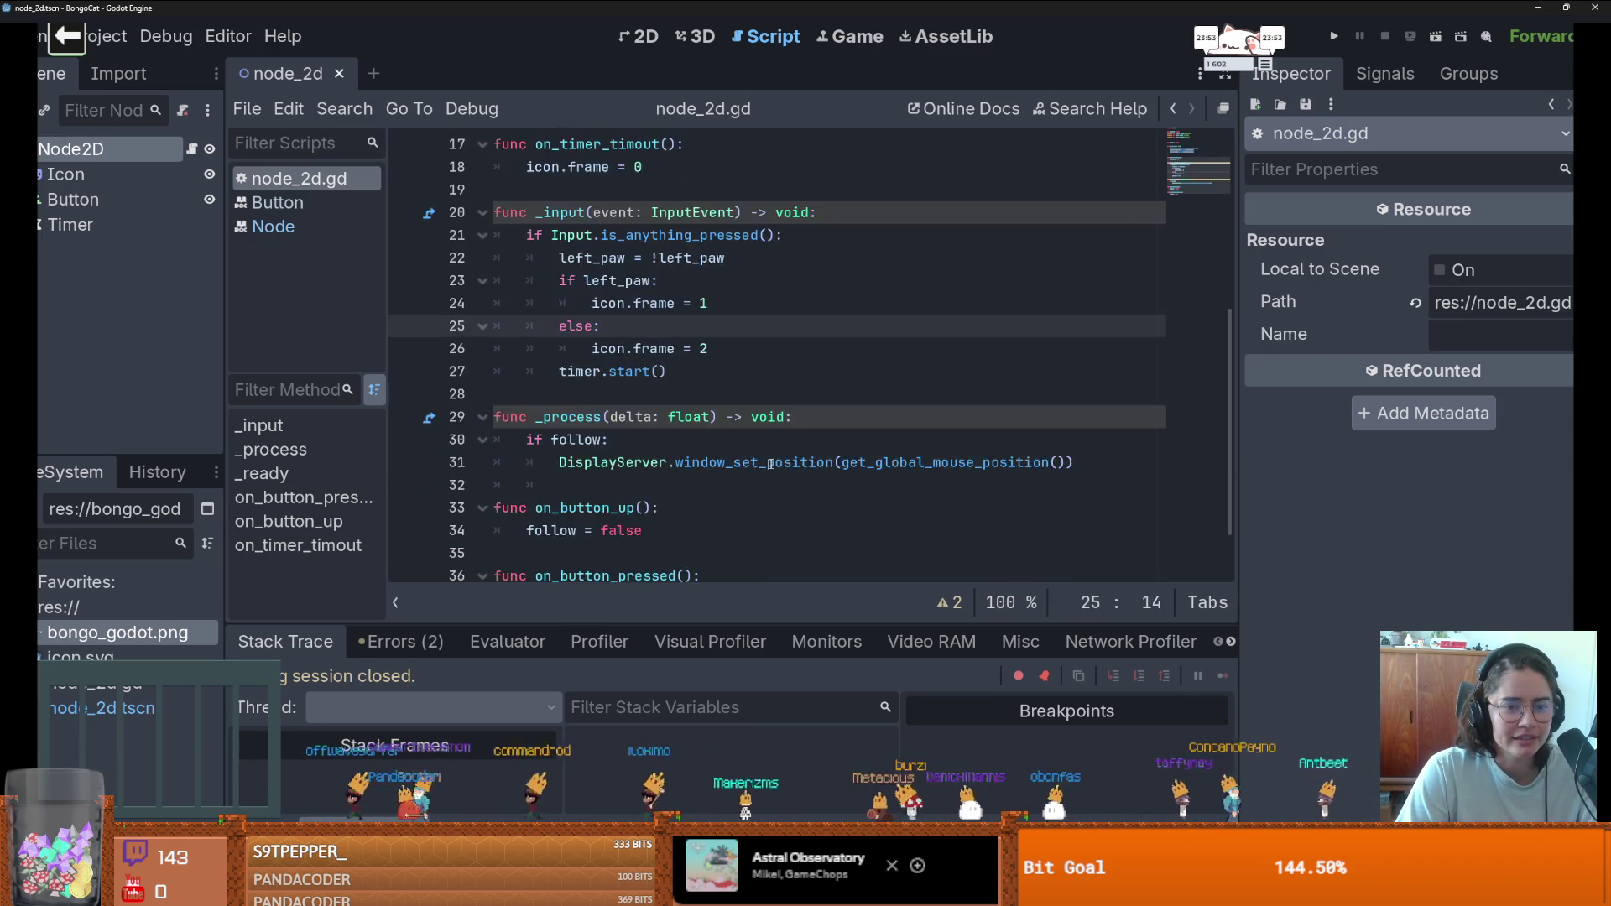
scroll(771, 462, "up", 1)
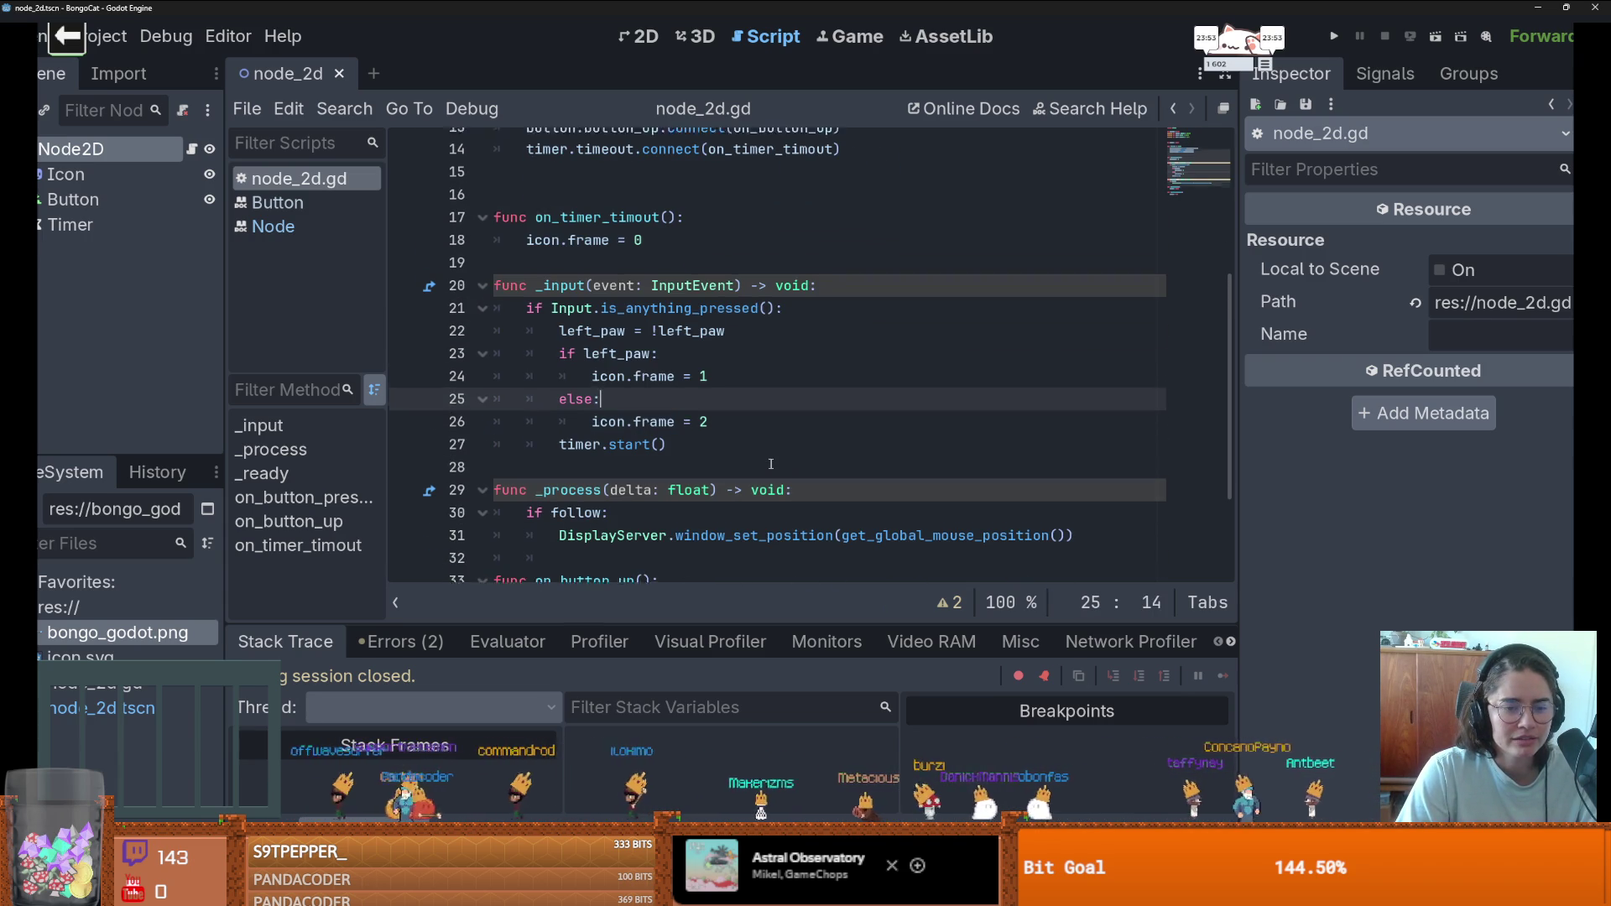
left_click(818, 307)
key("Return")
type("print(\"event")
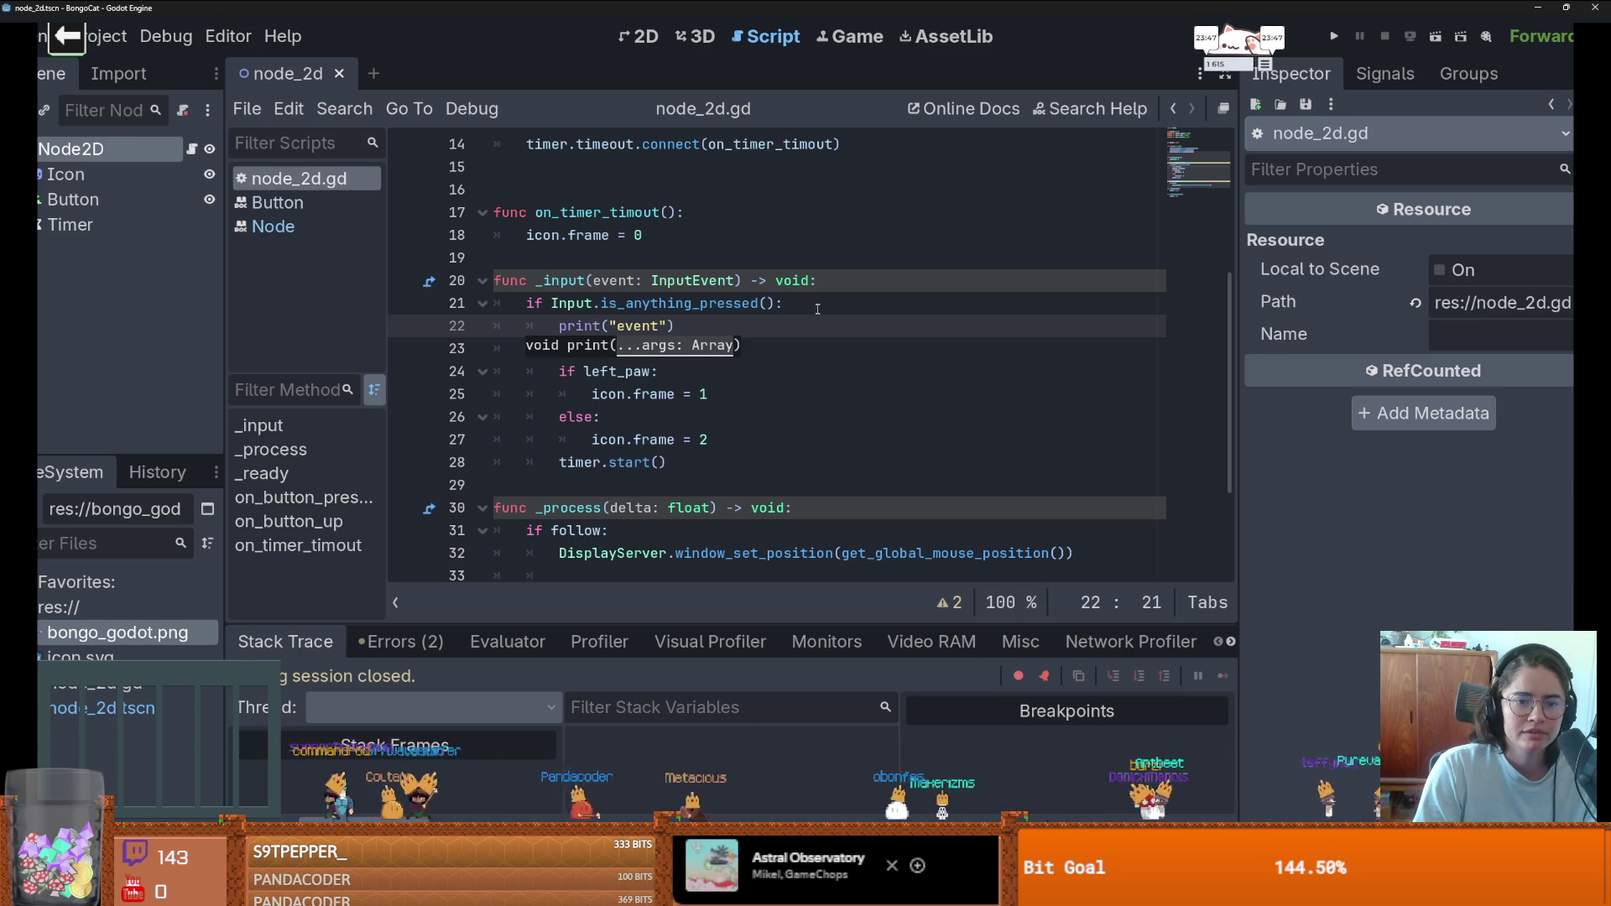
type(",\" ")
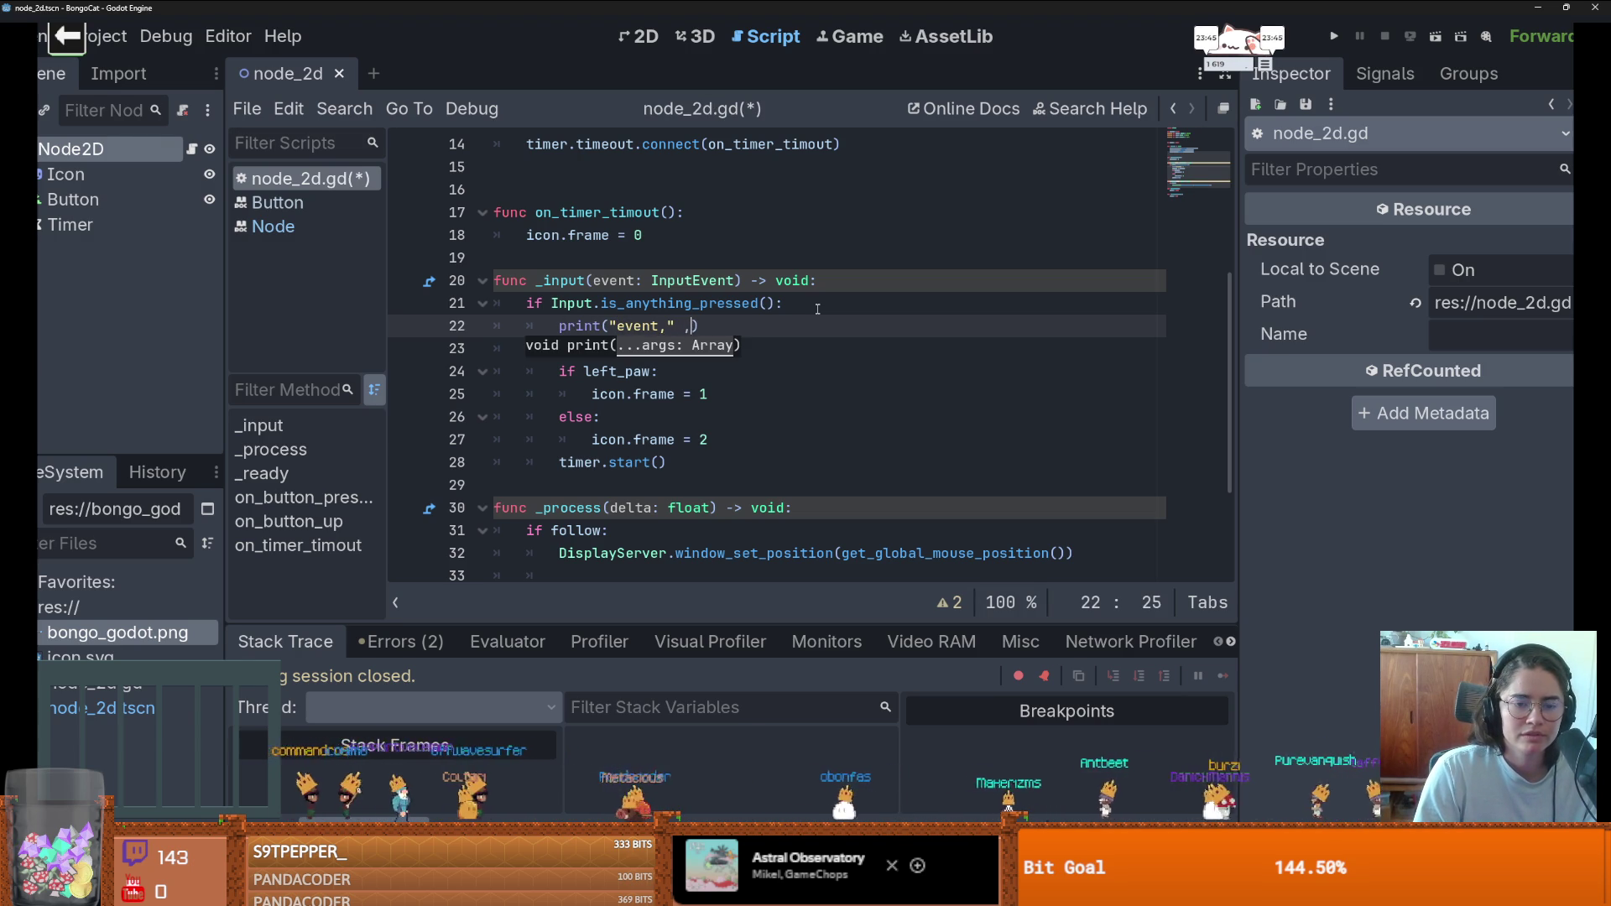
type(", event")
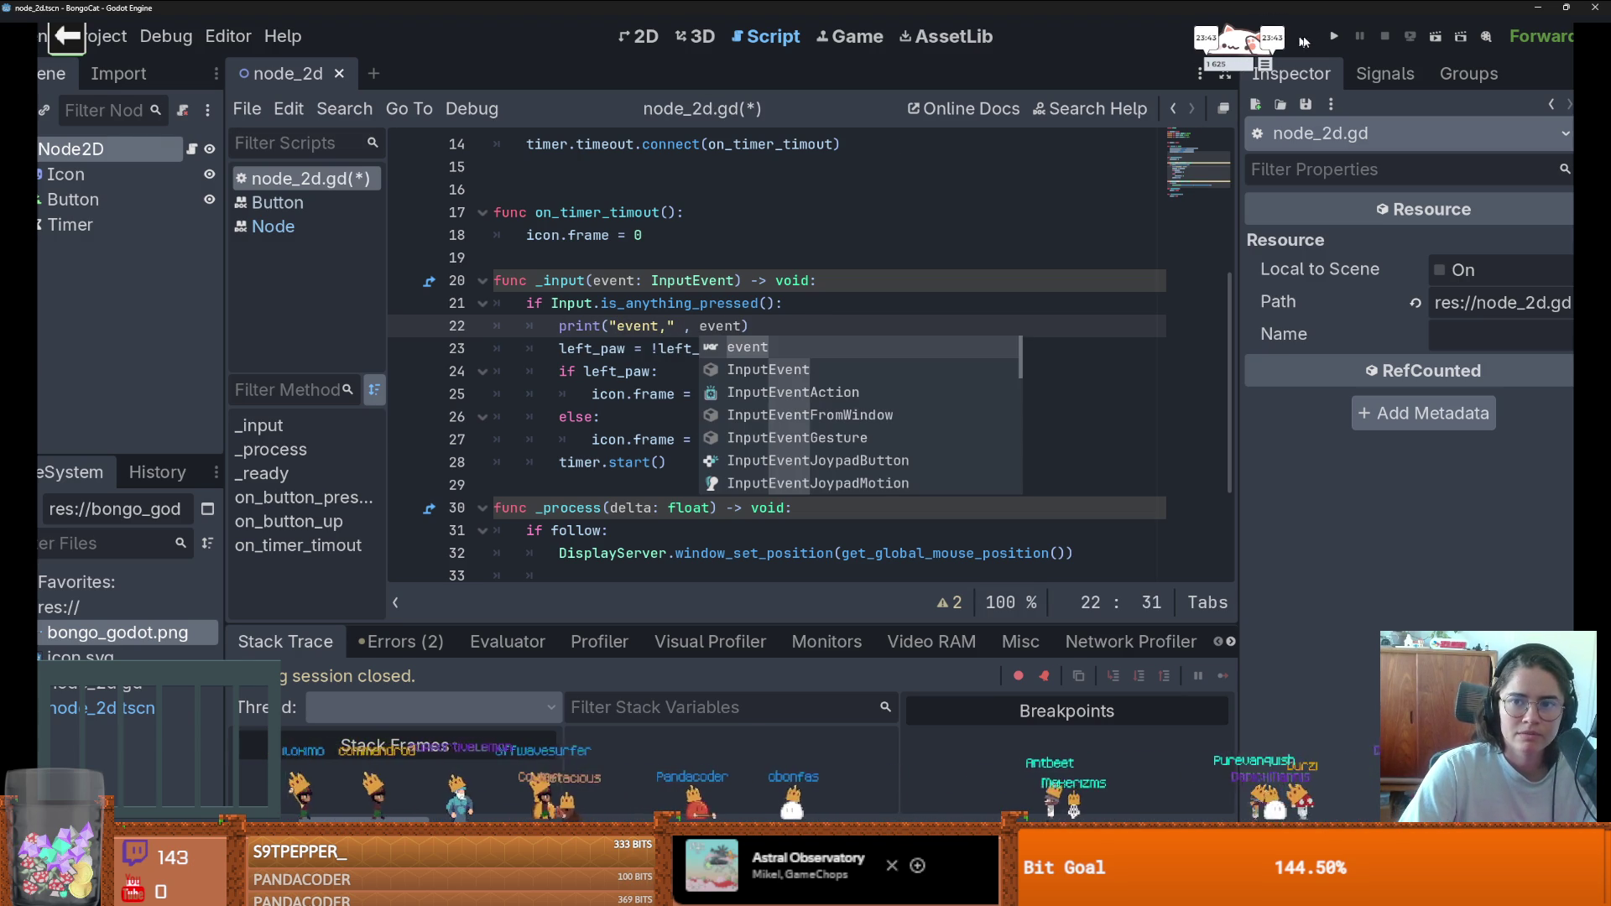
- Run the project and drag the cat window to log its input events
key("F5")
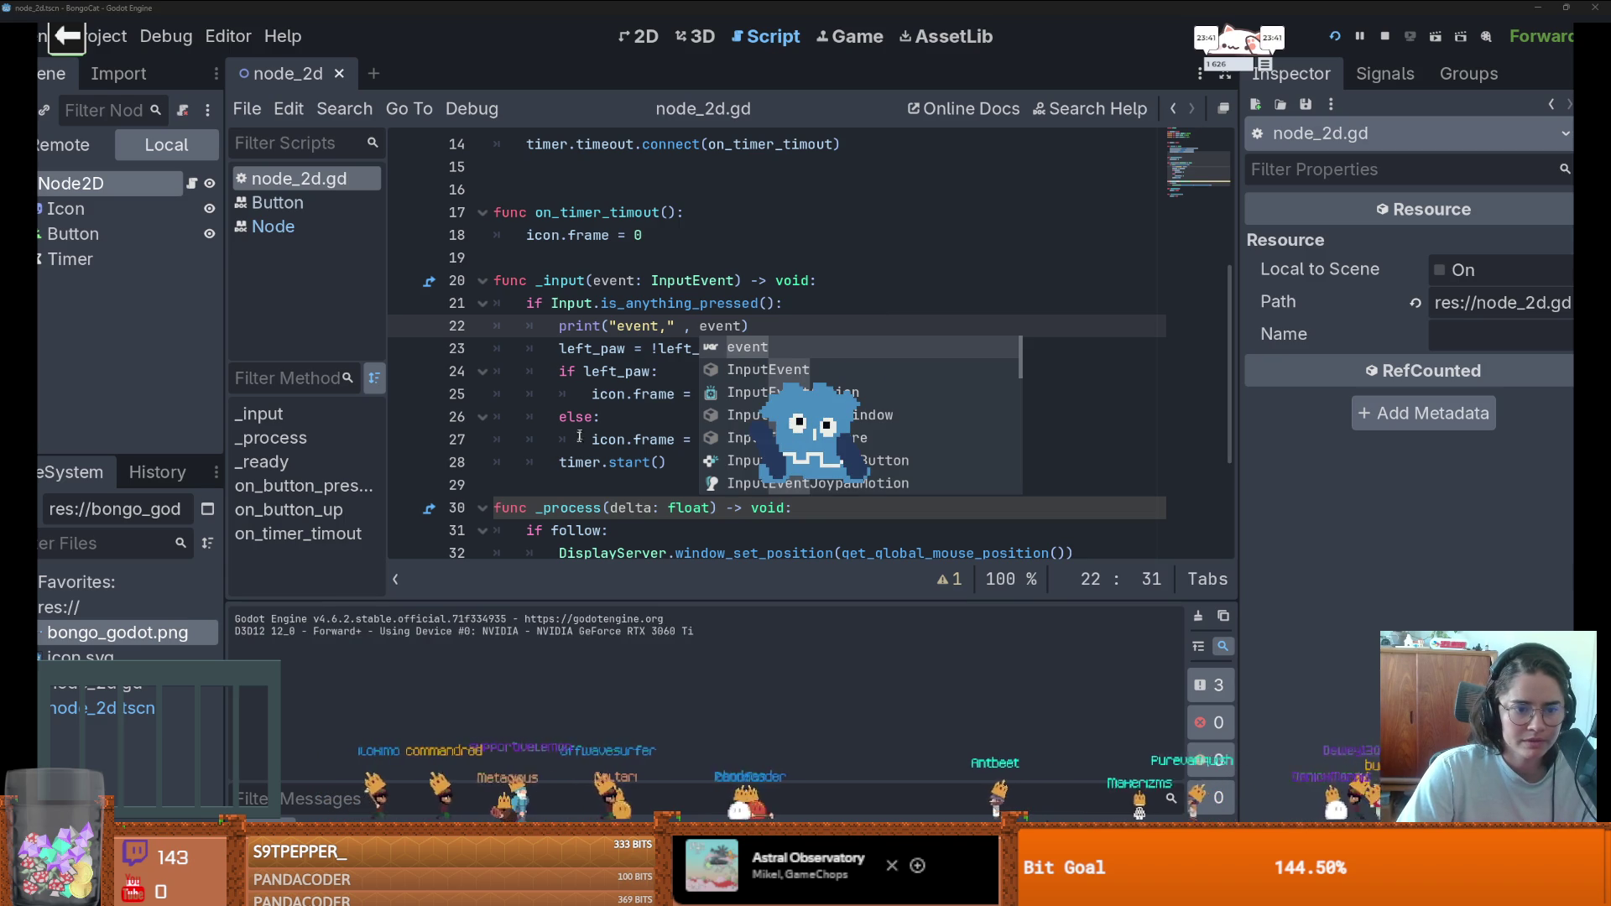
mouse_move(757, 384)
left_mouse_down()
mouse_move(695, 424)
mouse_move(728, 414)
mouse_move(577, 690)
left_mouse_up()
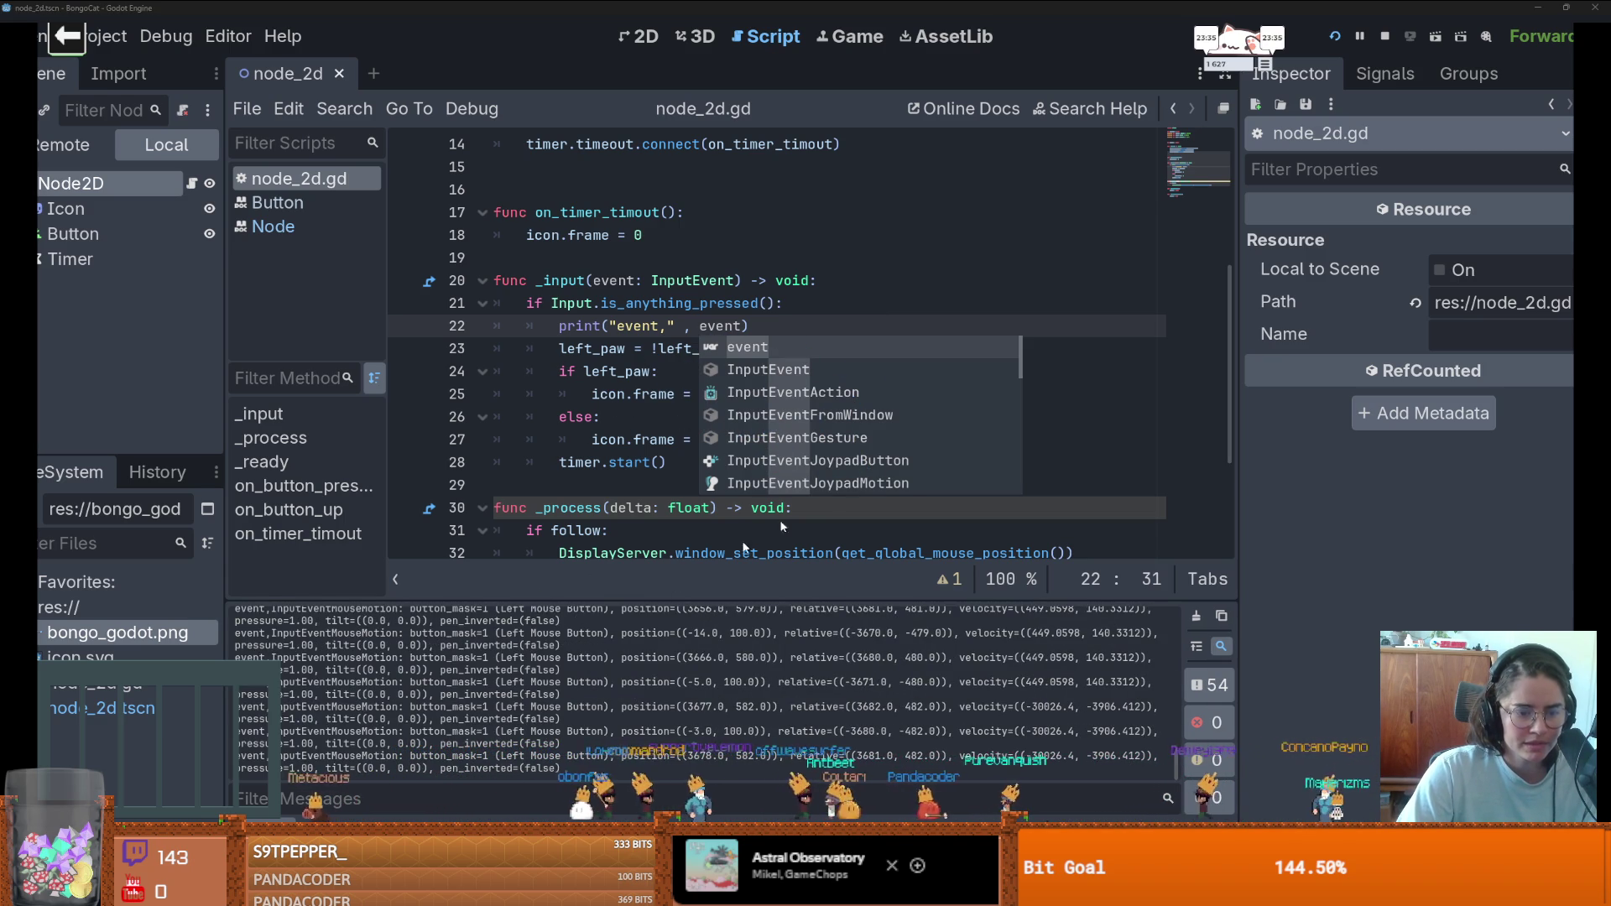
left_click(776, 280)
- Append 'and event is not InputEventMouseMotion' to the line 21 check, then save and relaunch
left_click(779, 307)
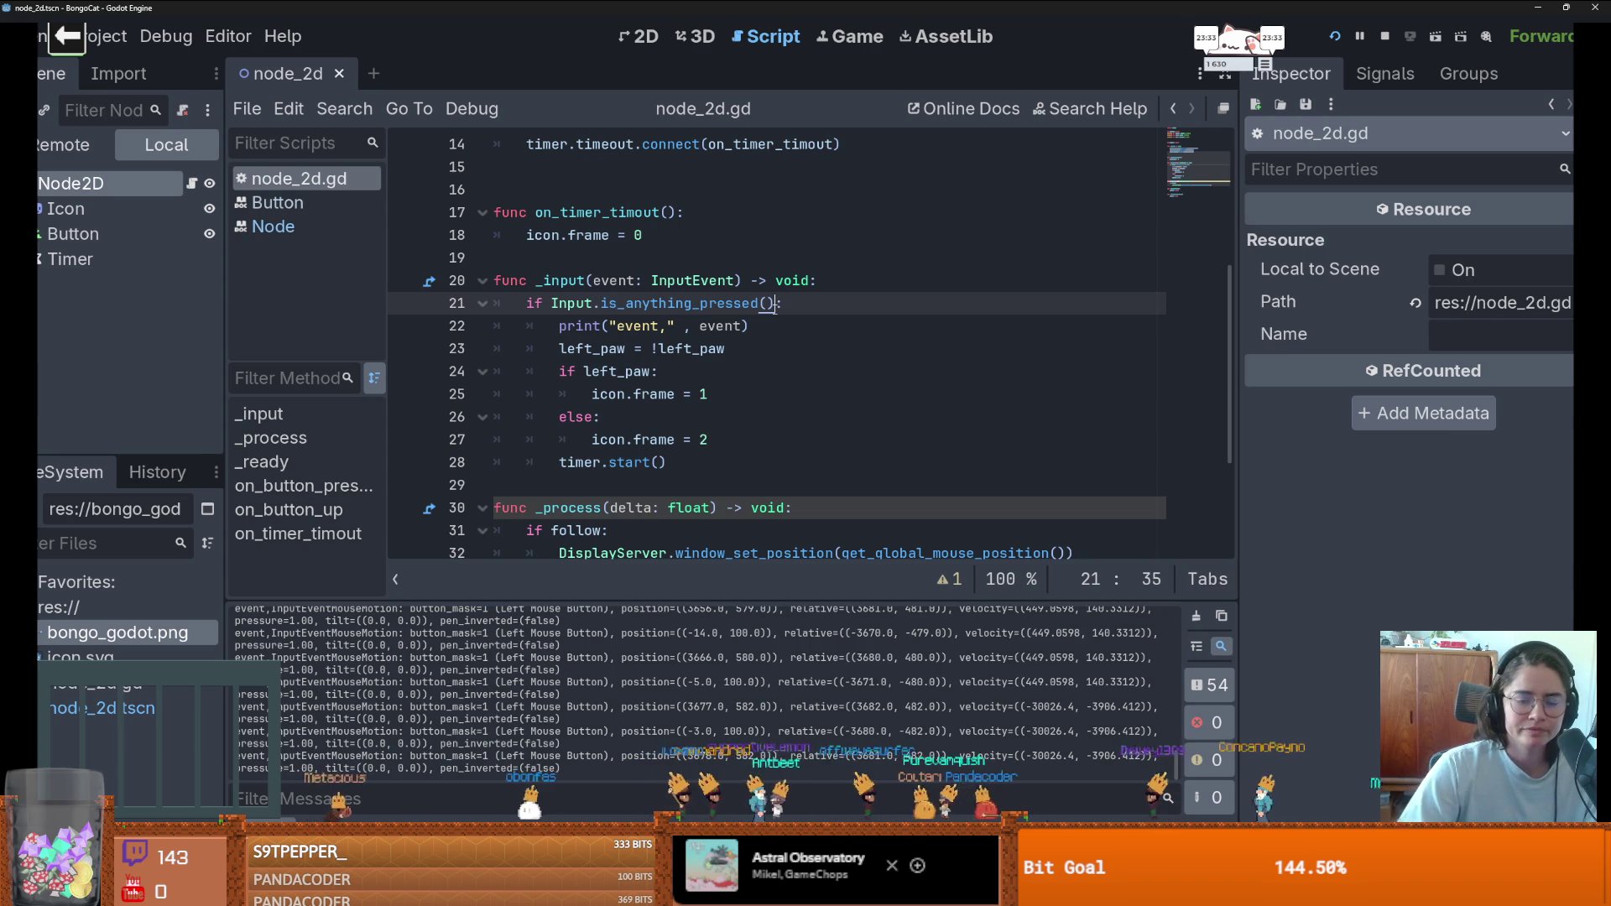
type("a")
key("Left")
type("ad")
key("BackSpace")
type("nd event ")
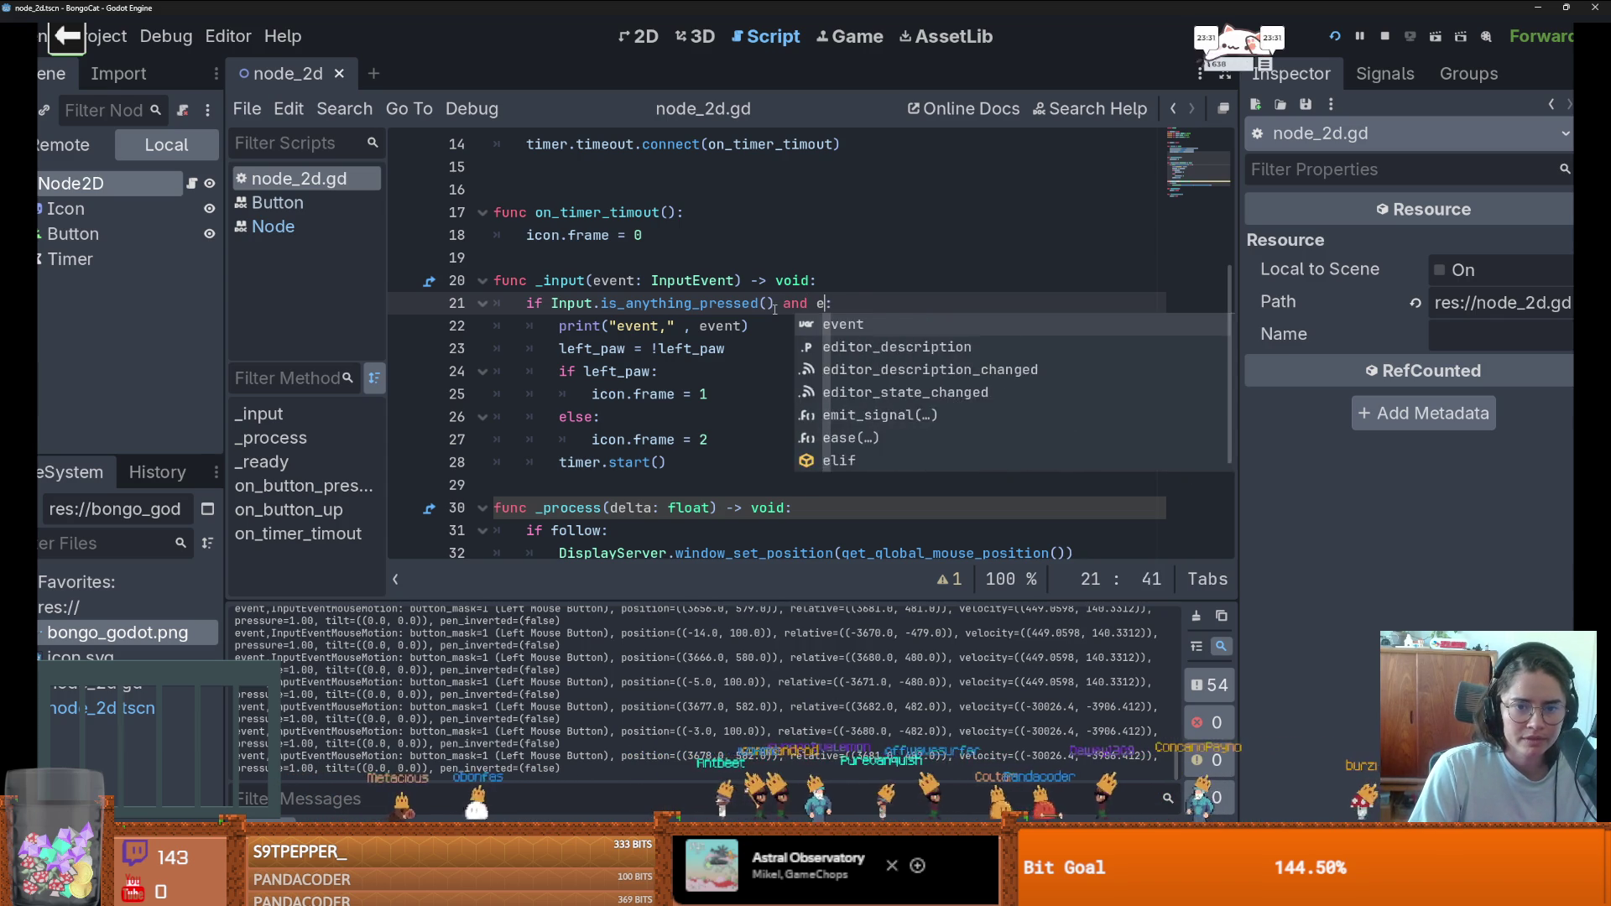
type("is not")
type(" I")
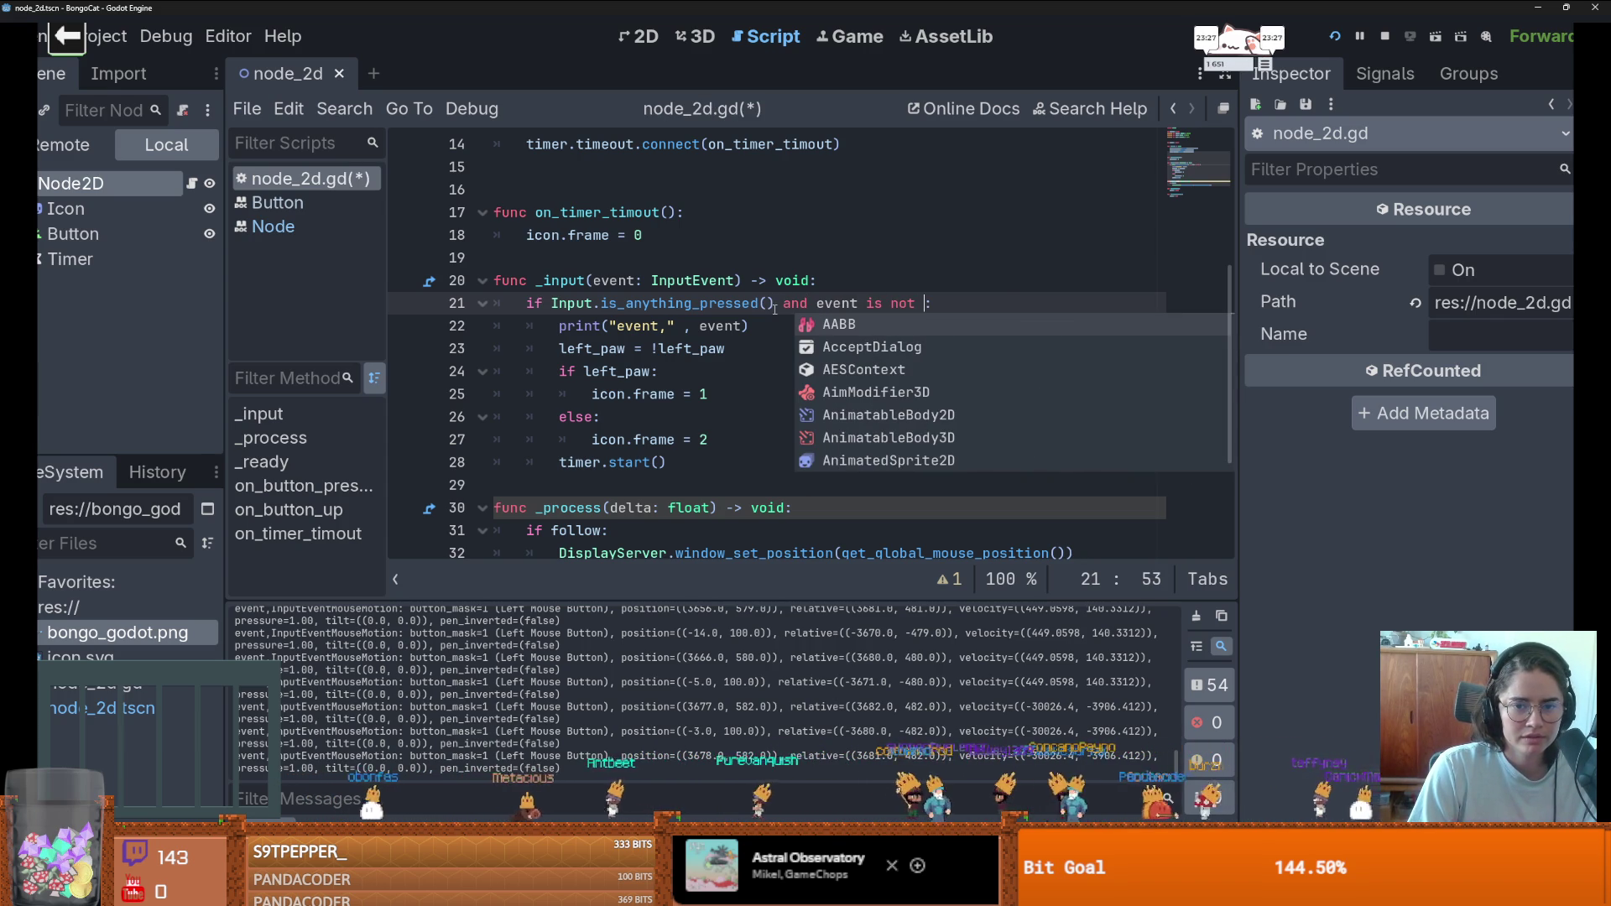
type("nput")
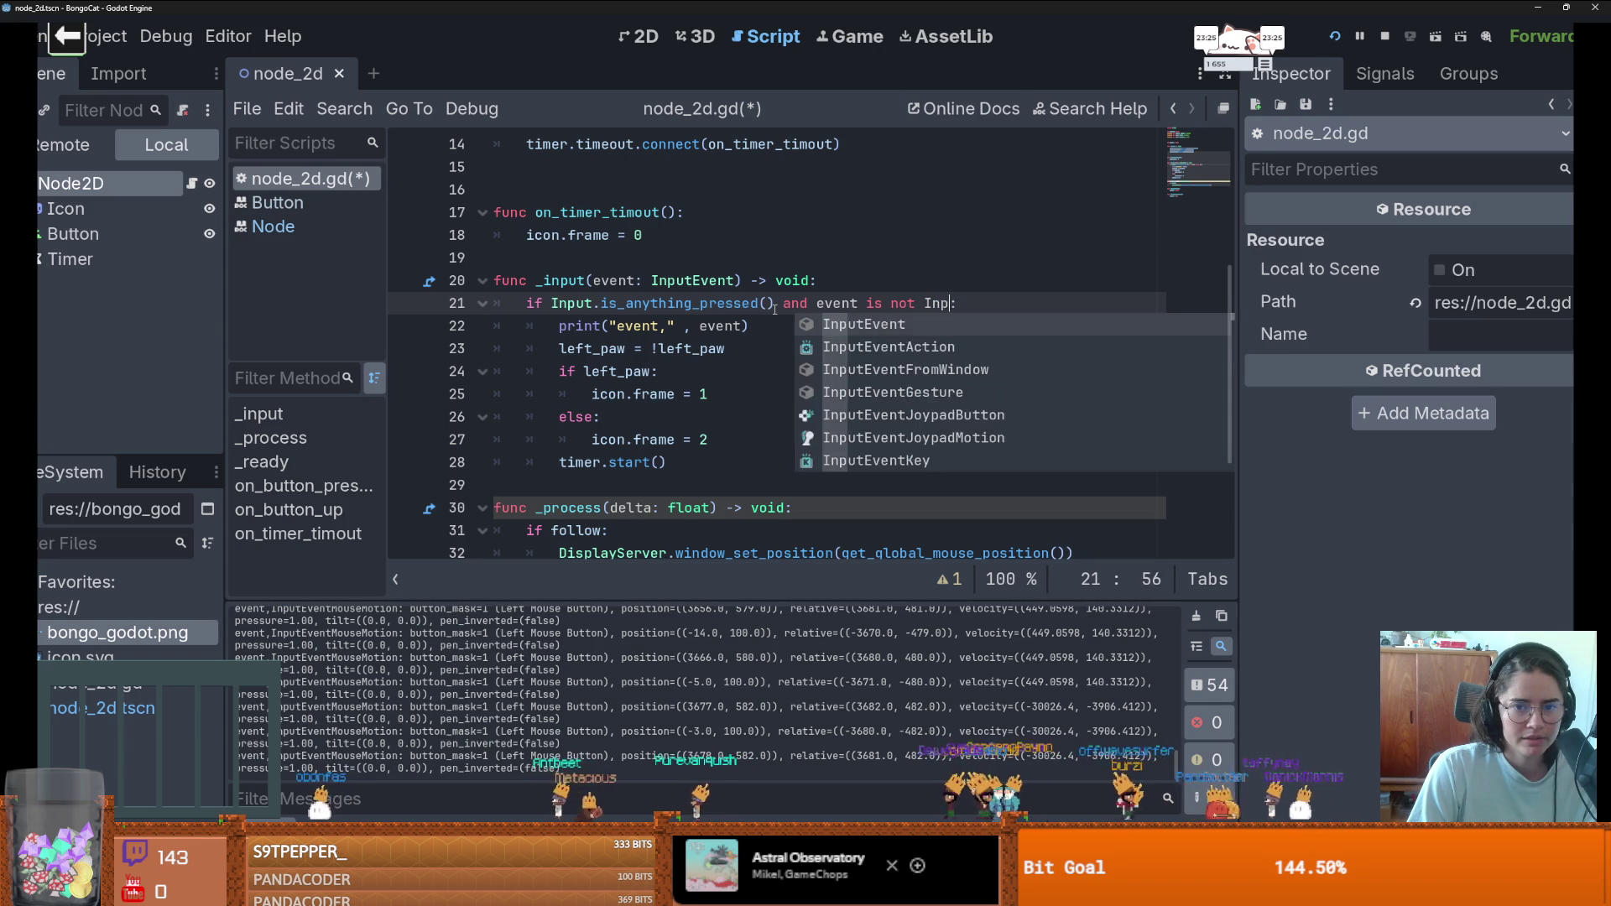
type("Event")
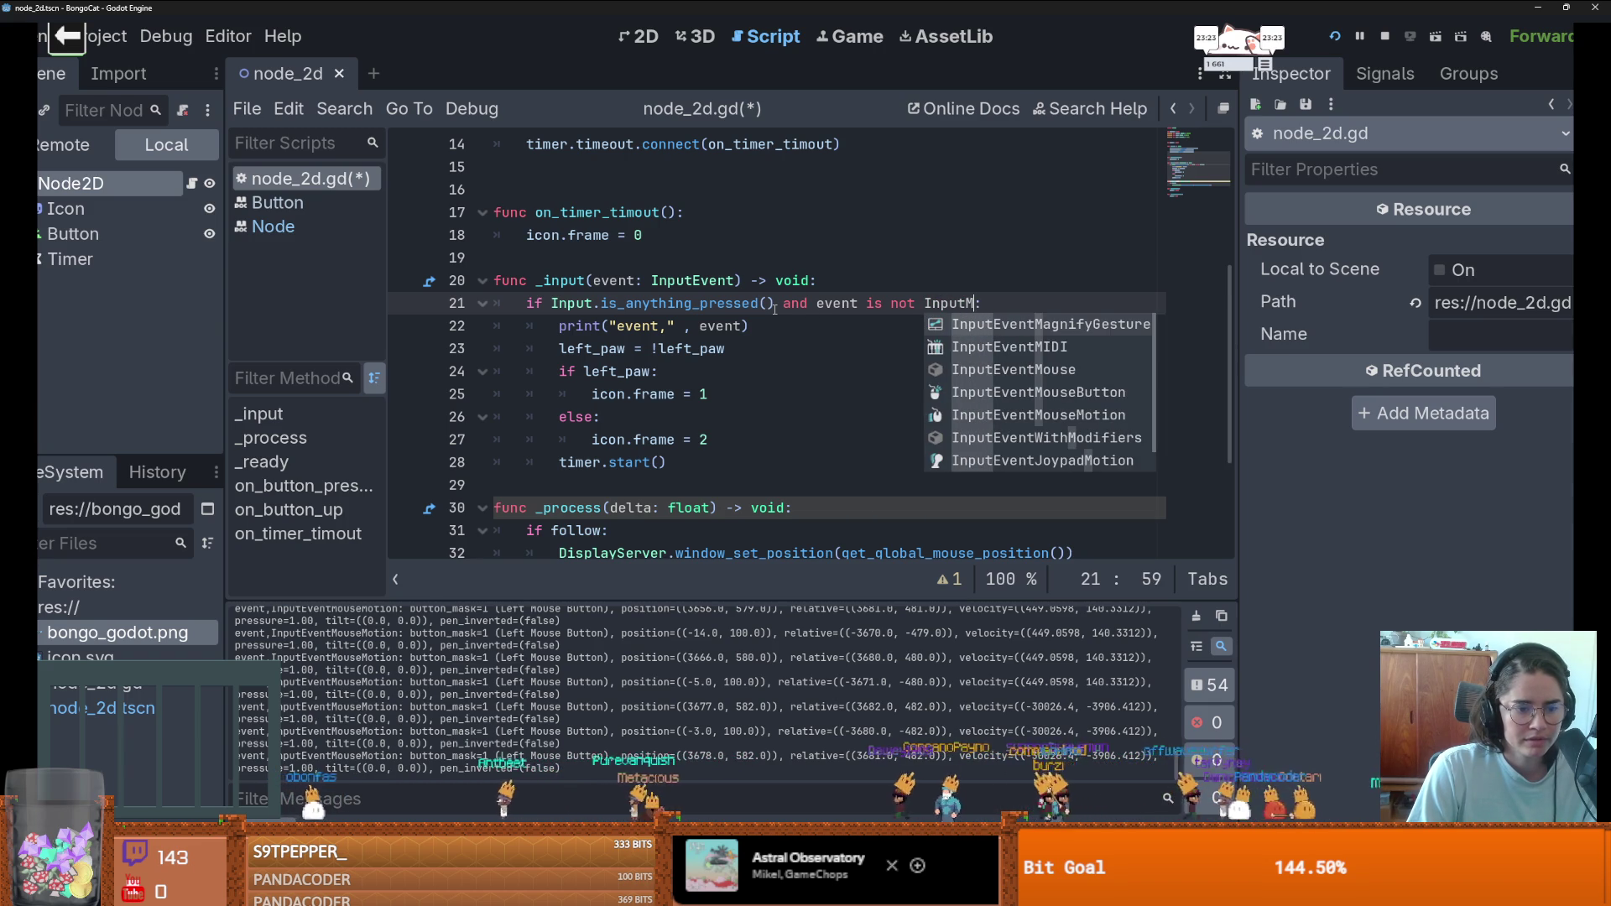
type("Mouse")
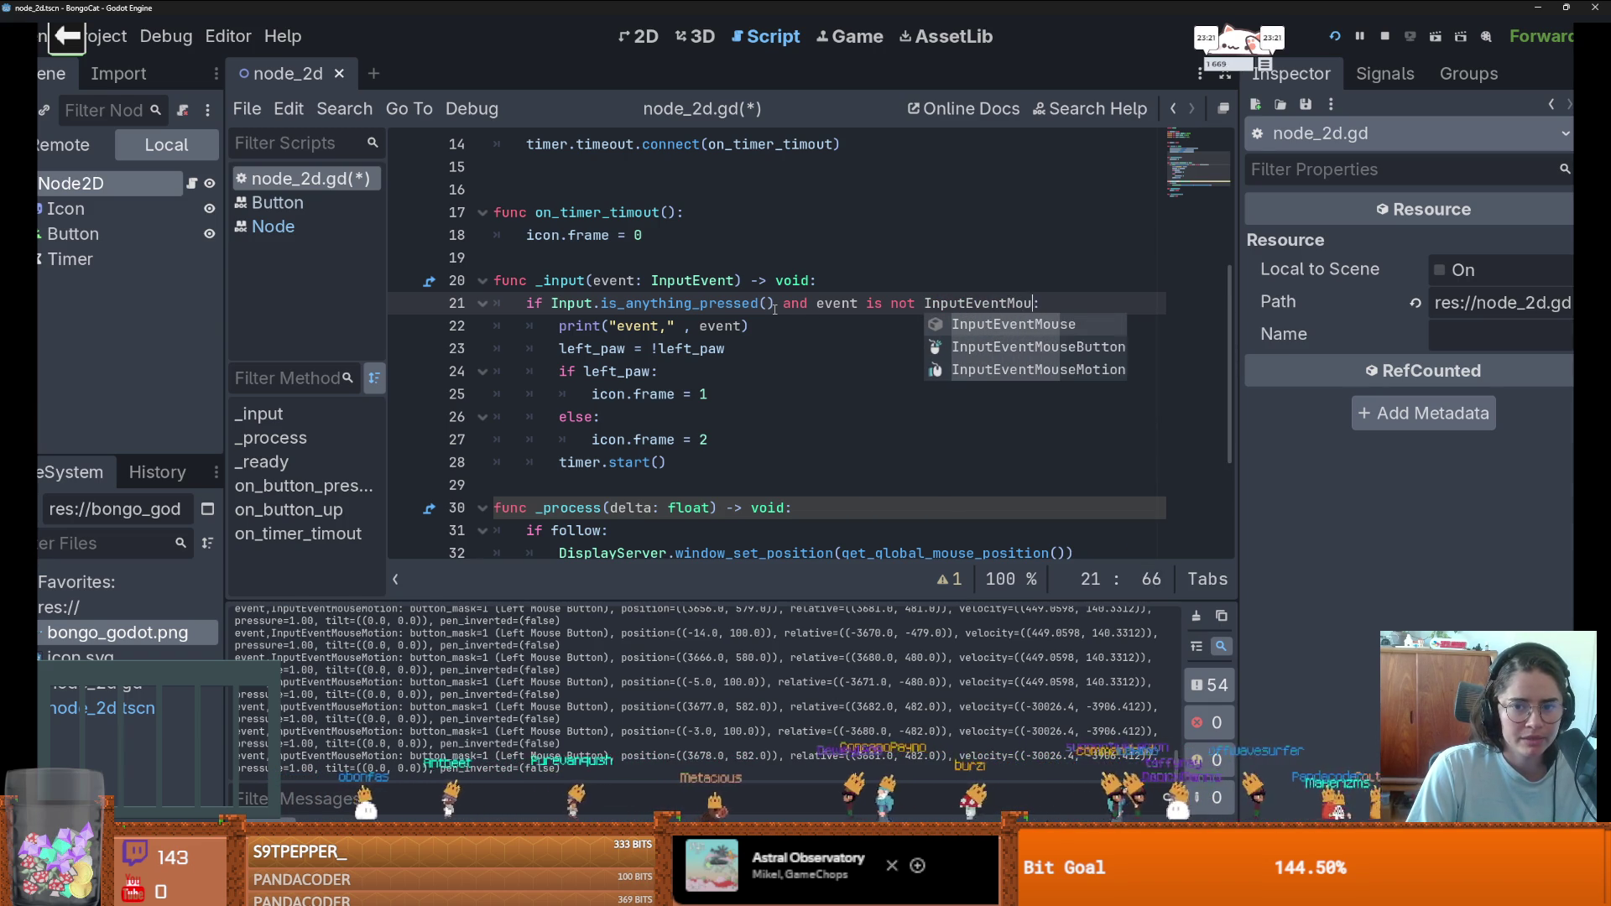
key("Down")
key("Down")
key("Return")
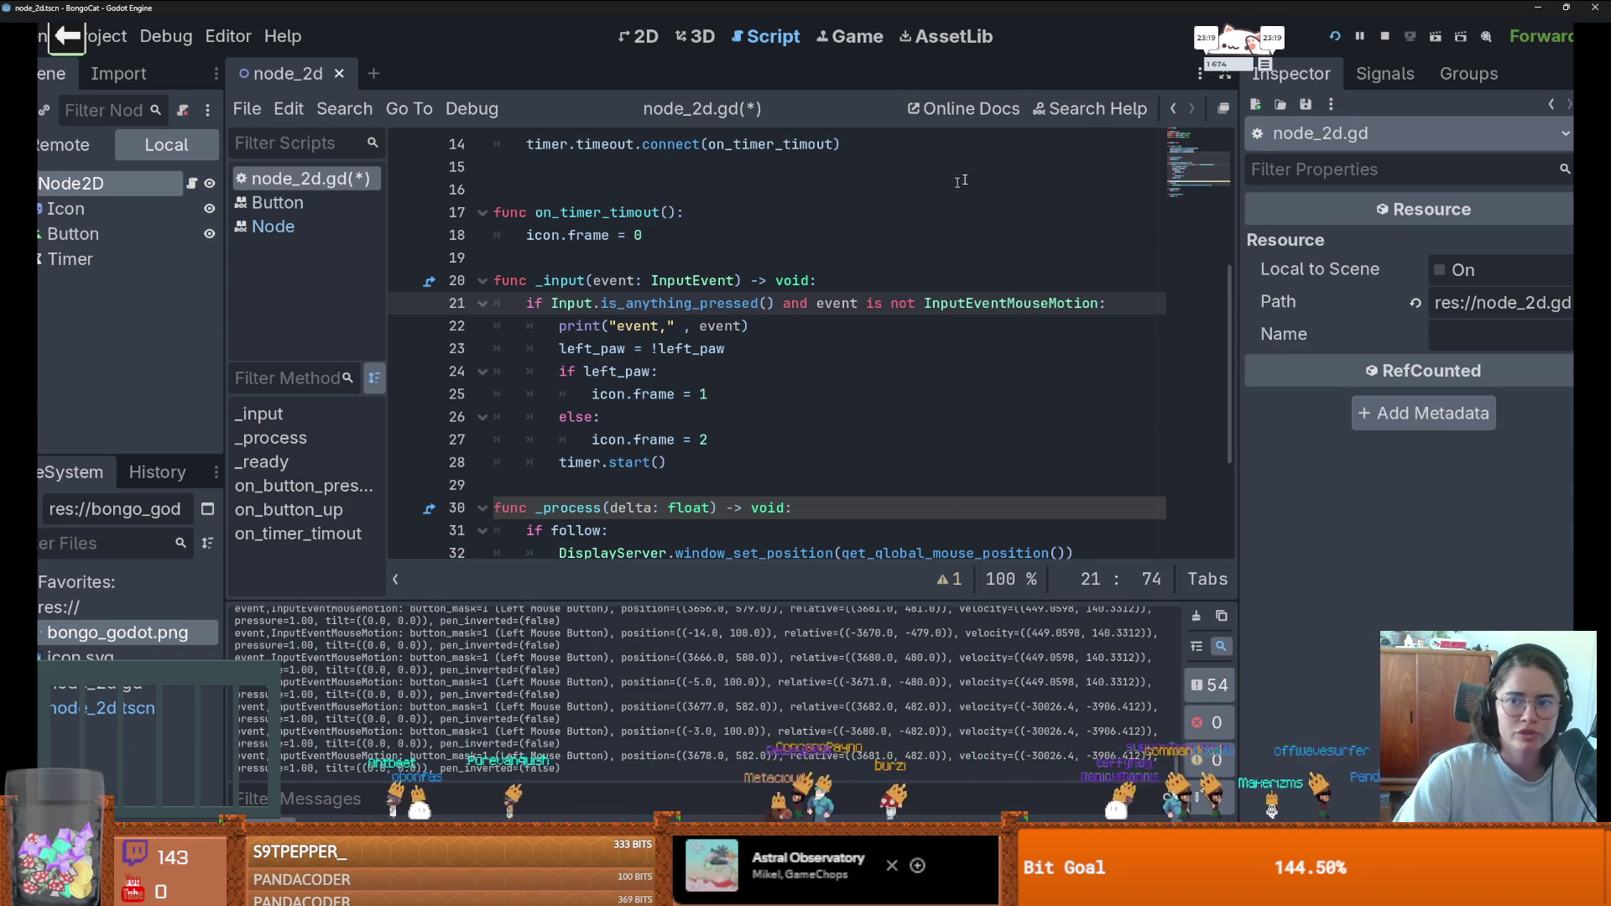
left_click(1343, 35)
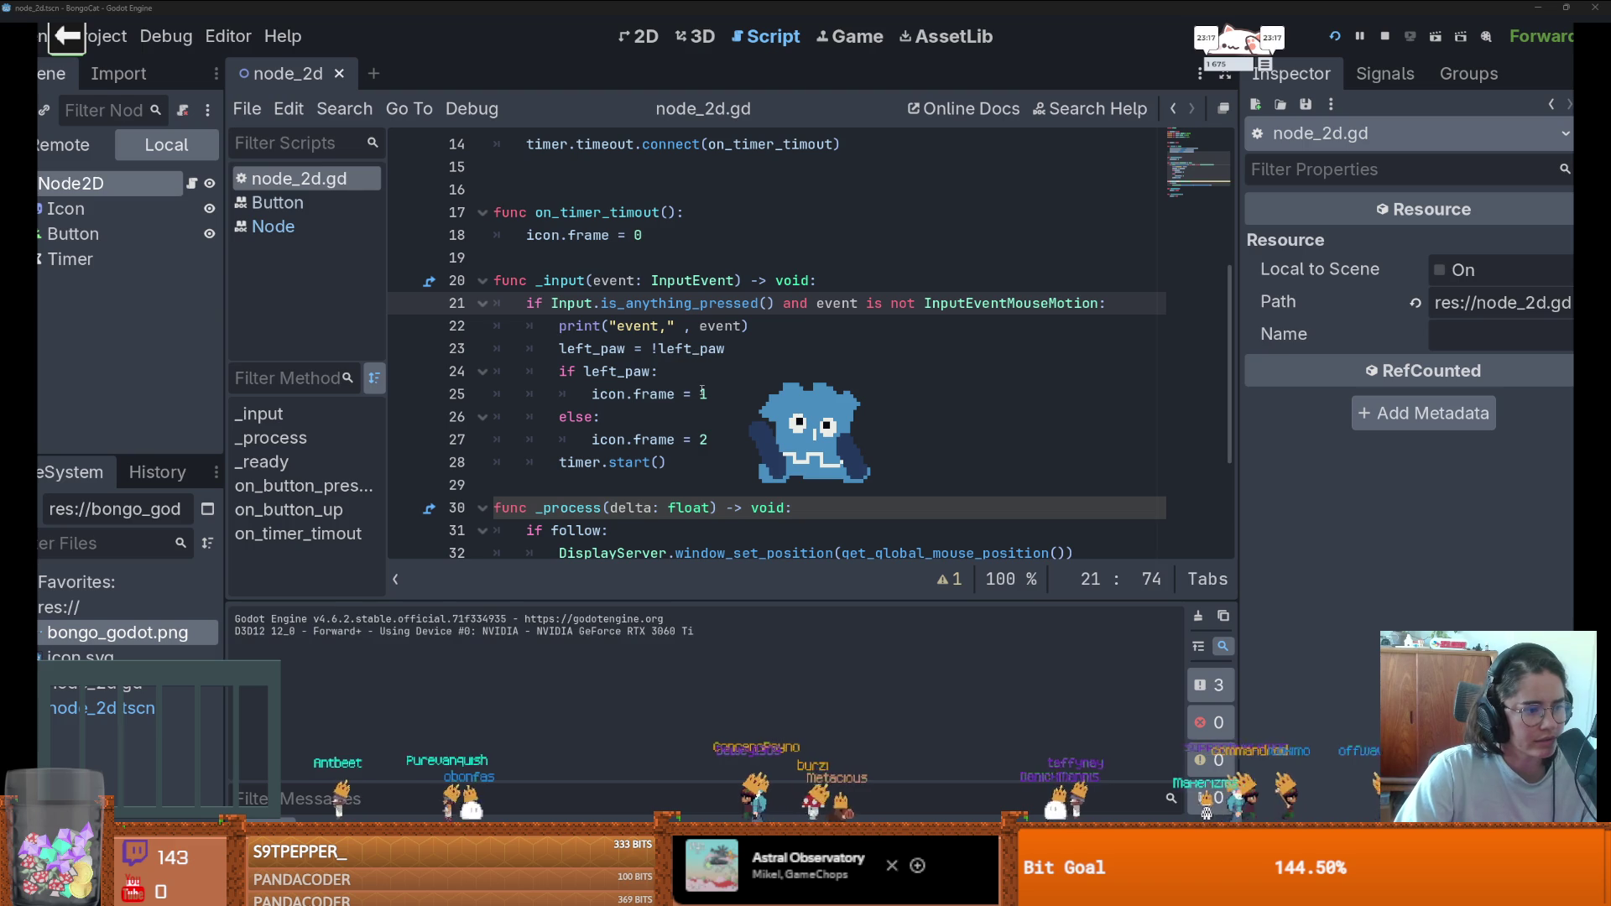
- Click the running cat window several times to print mouse-button events, then stop the game
left_click(768, 434)
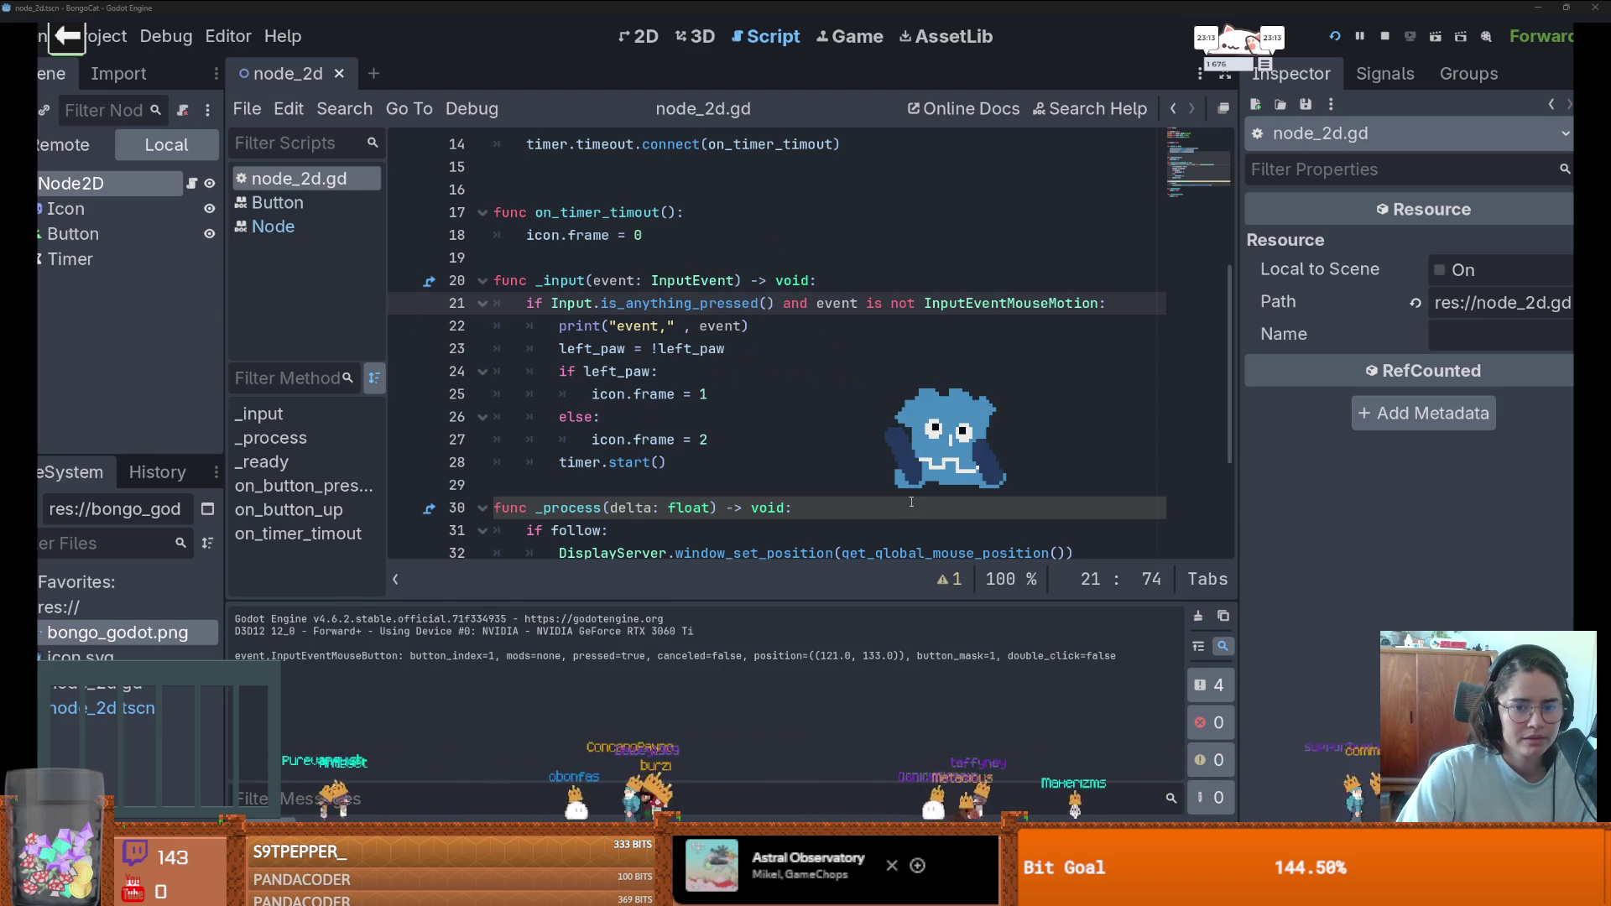
left_click(953, 460)
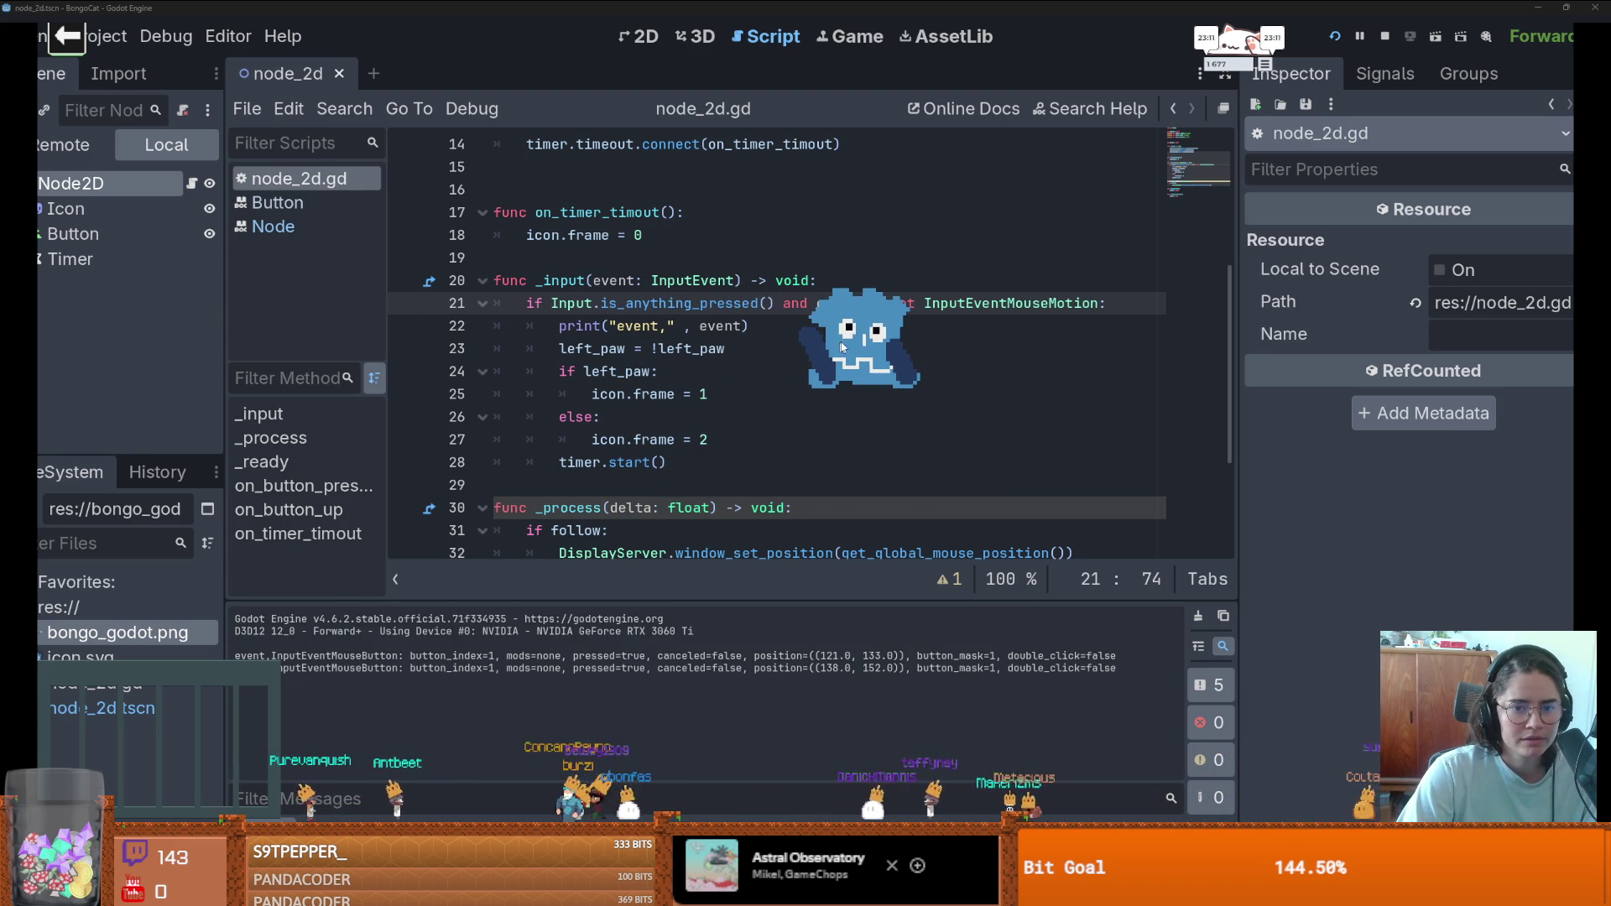
left_click(874, 356)
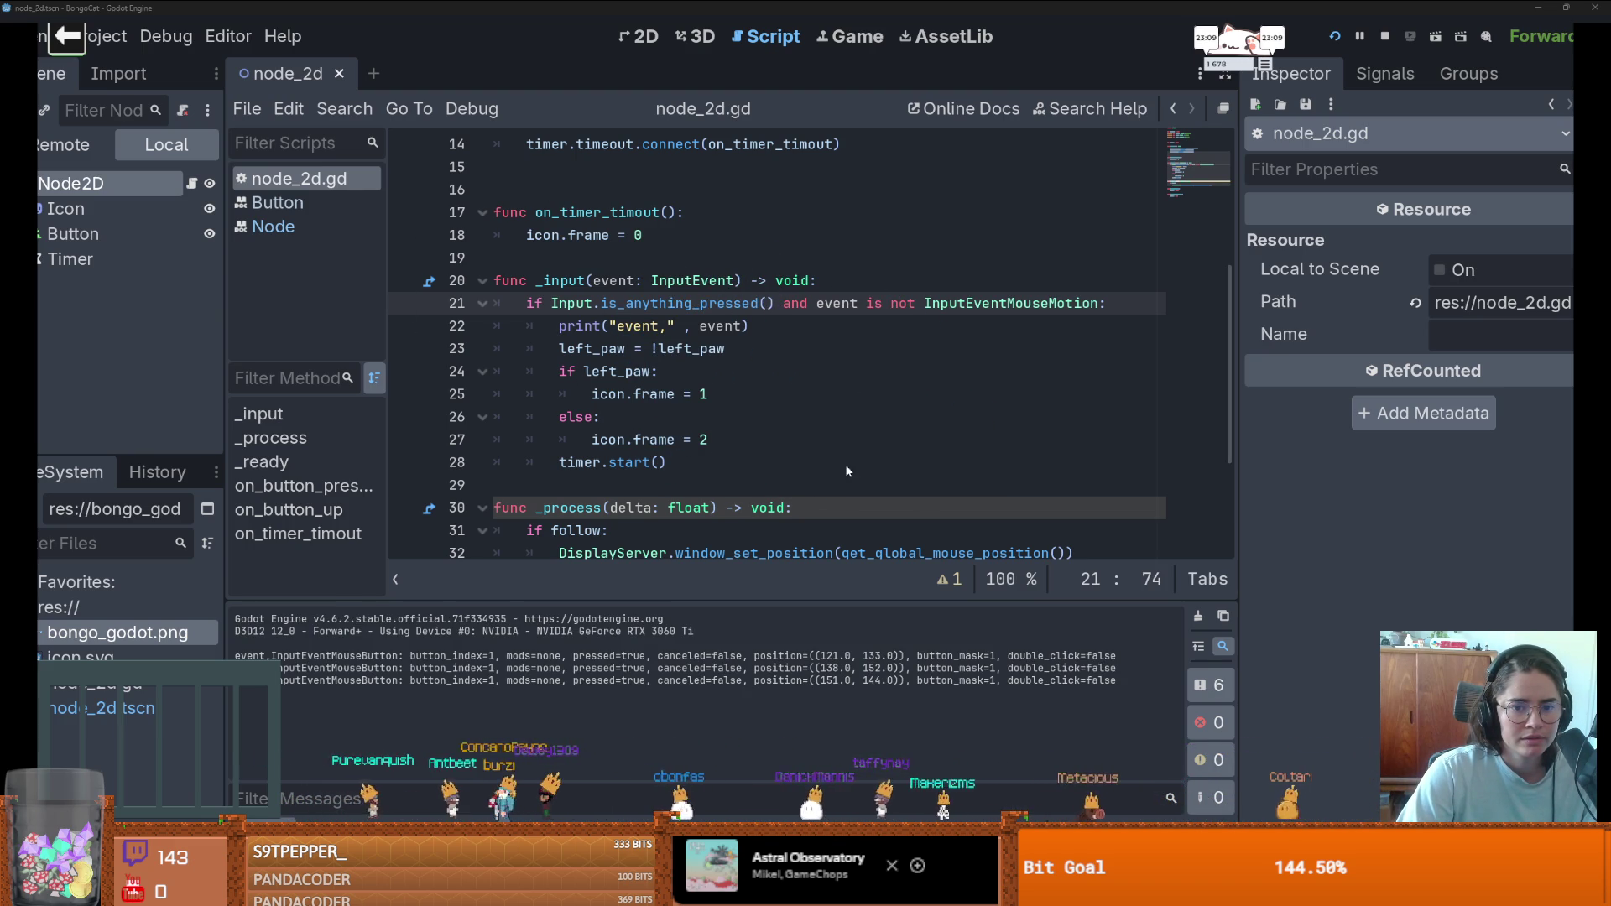
scroll(785, 432, "down", 2)
scroll(789, 432, "up", 1)
left_click(850, 372)
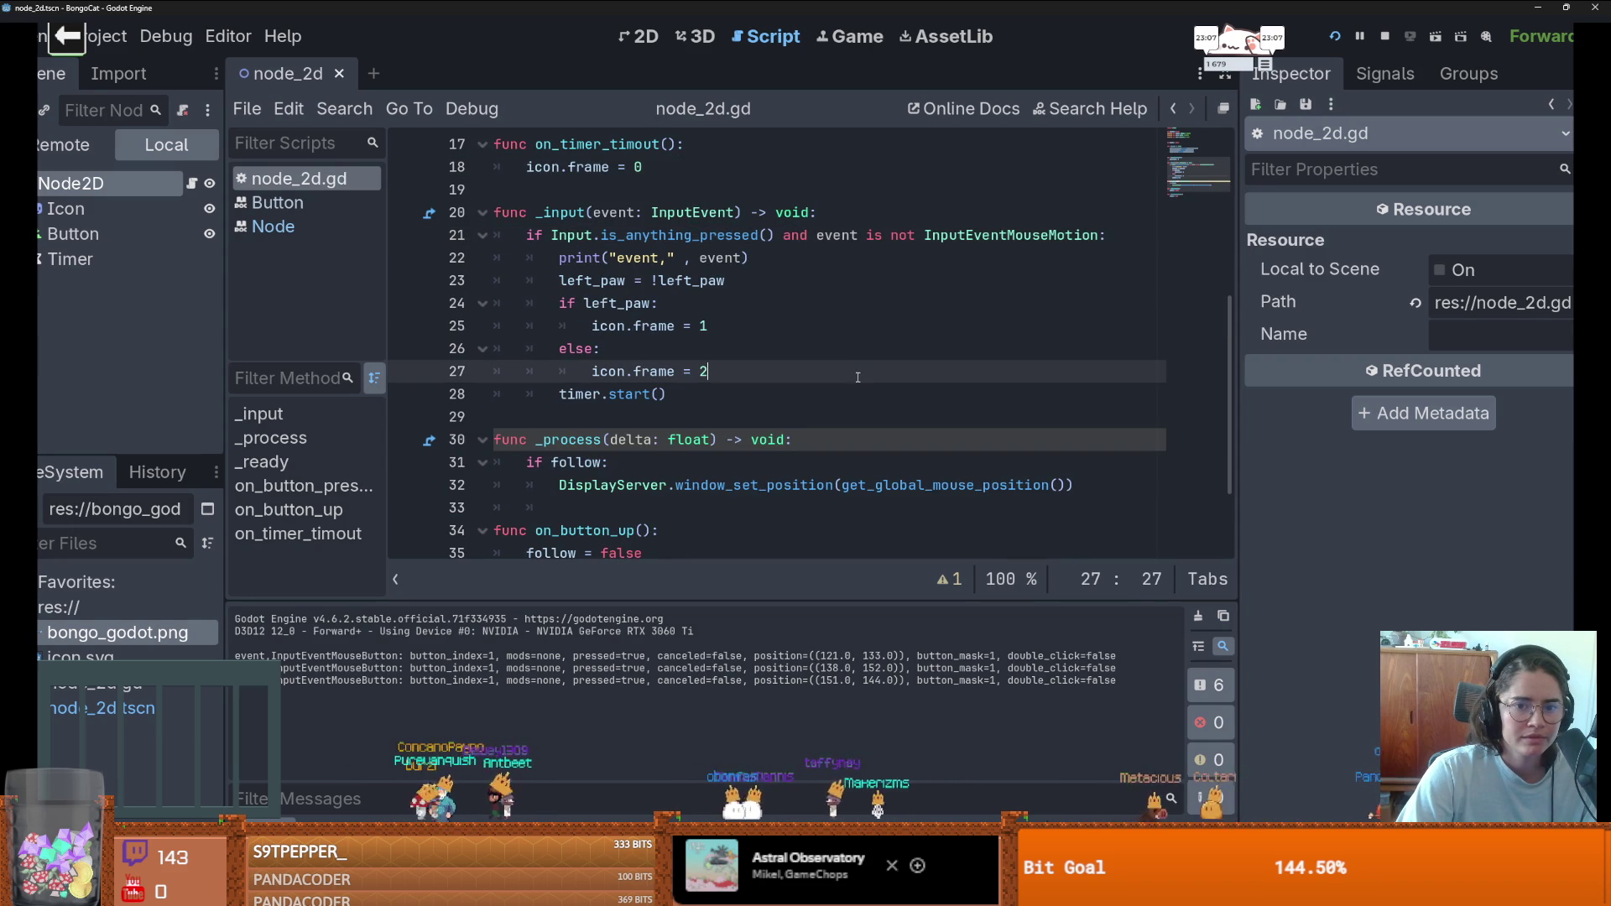
left_click(1383, 37)
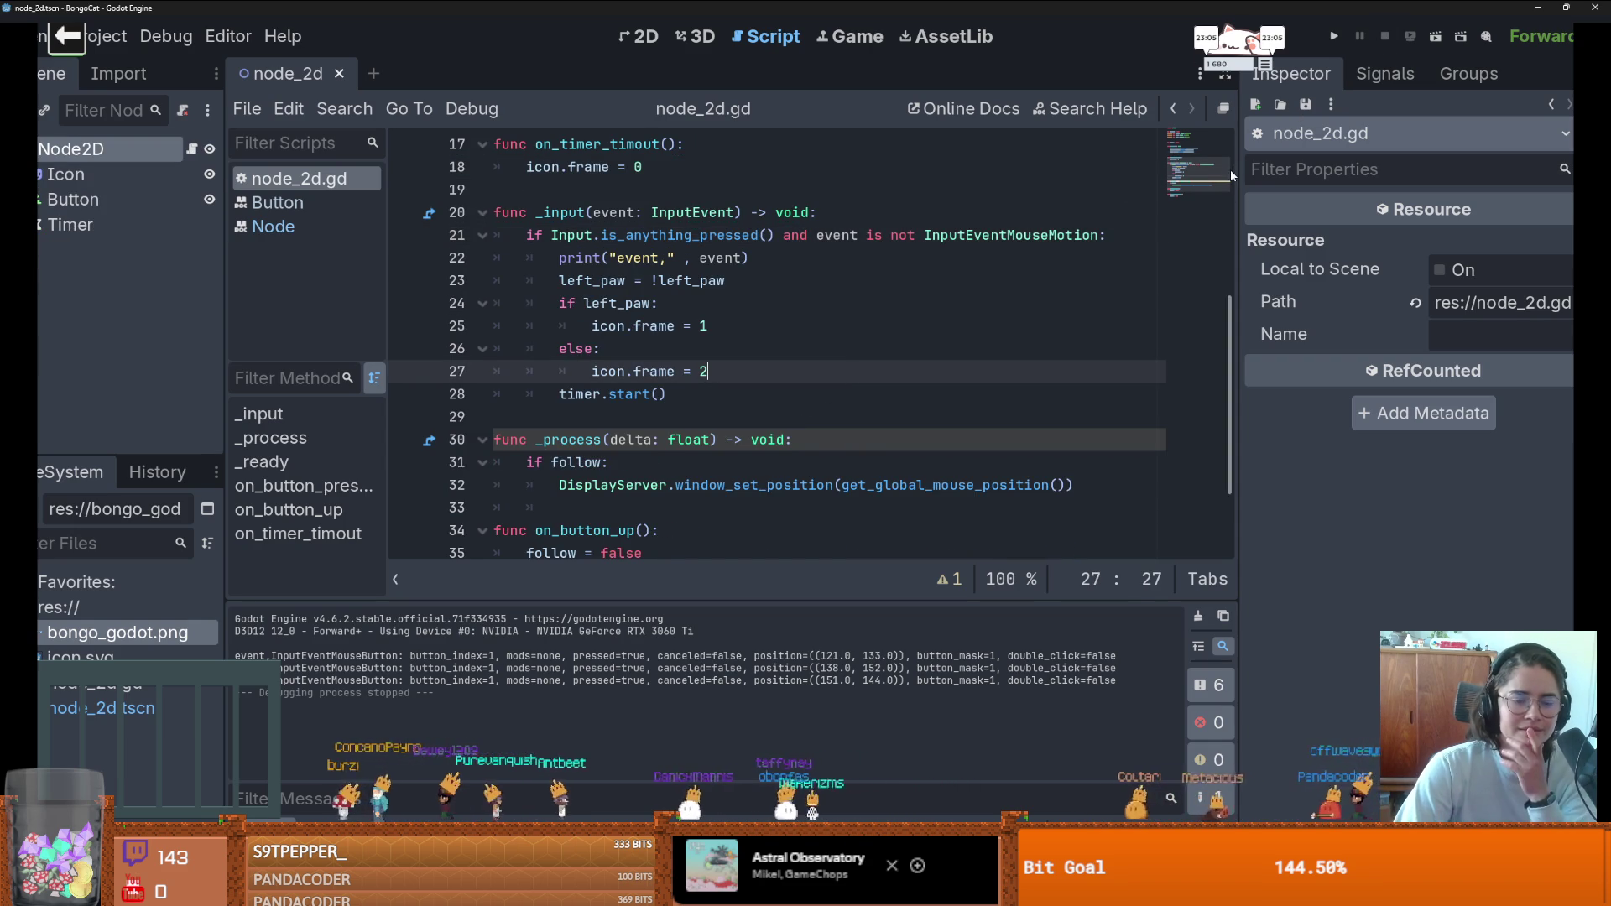
- Run the game again, click the cat twice, and select the follow = false line 35
scroll(617, 310, "down", 1)
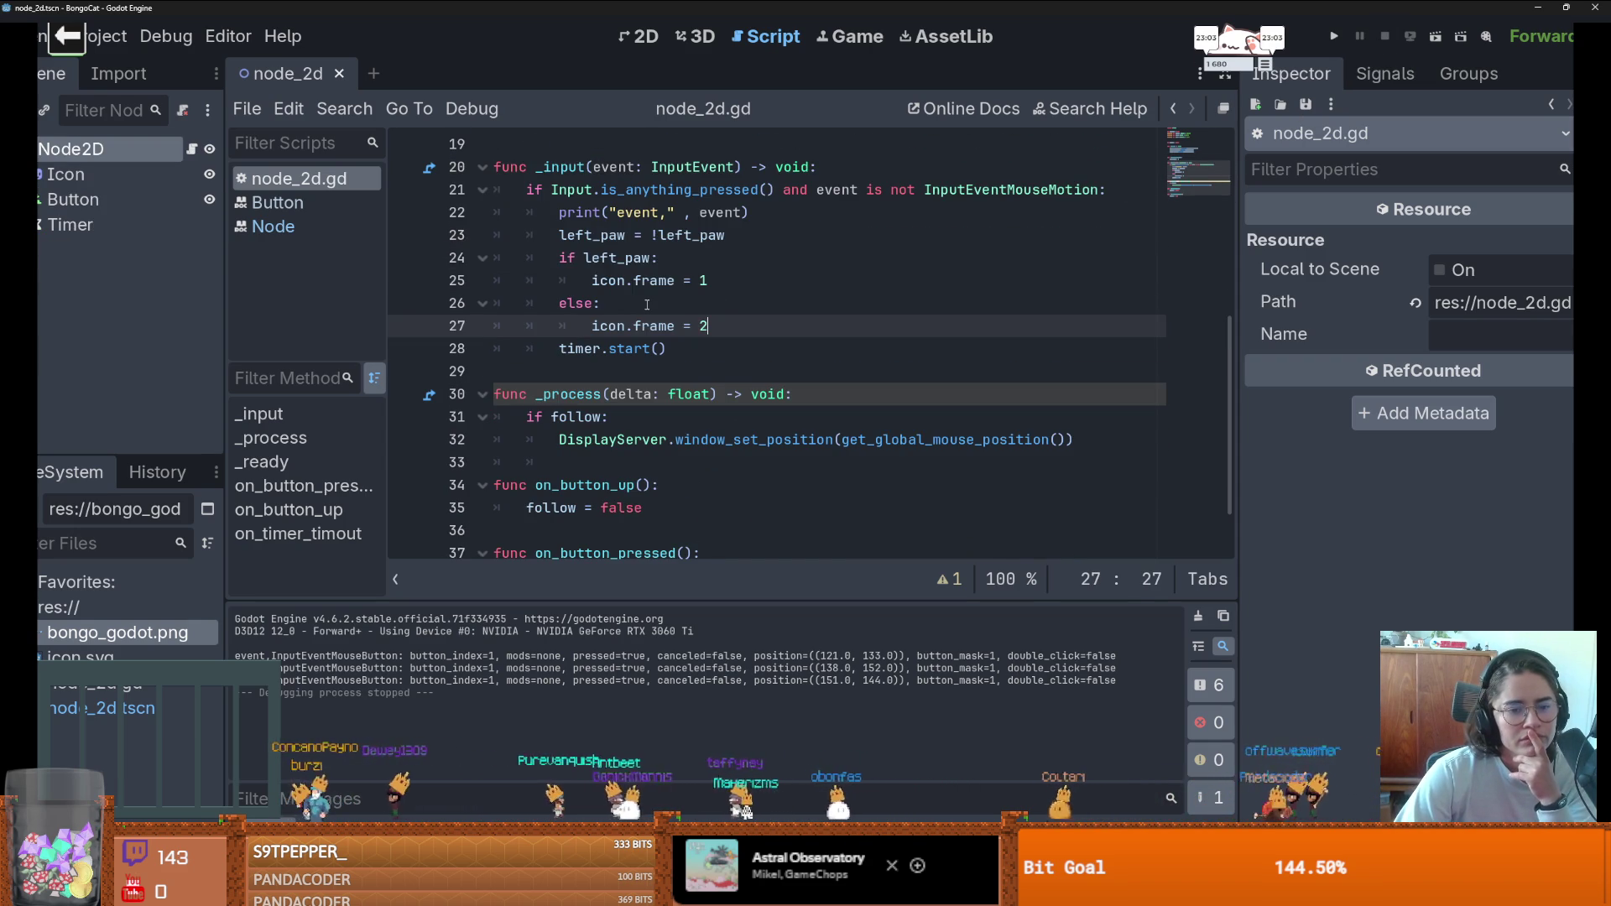
scroll(647, 305, "down", 1)
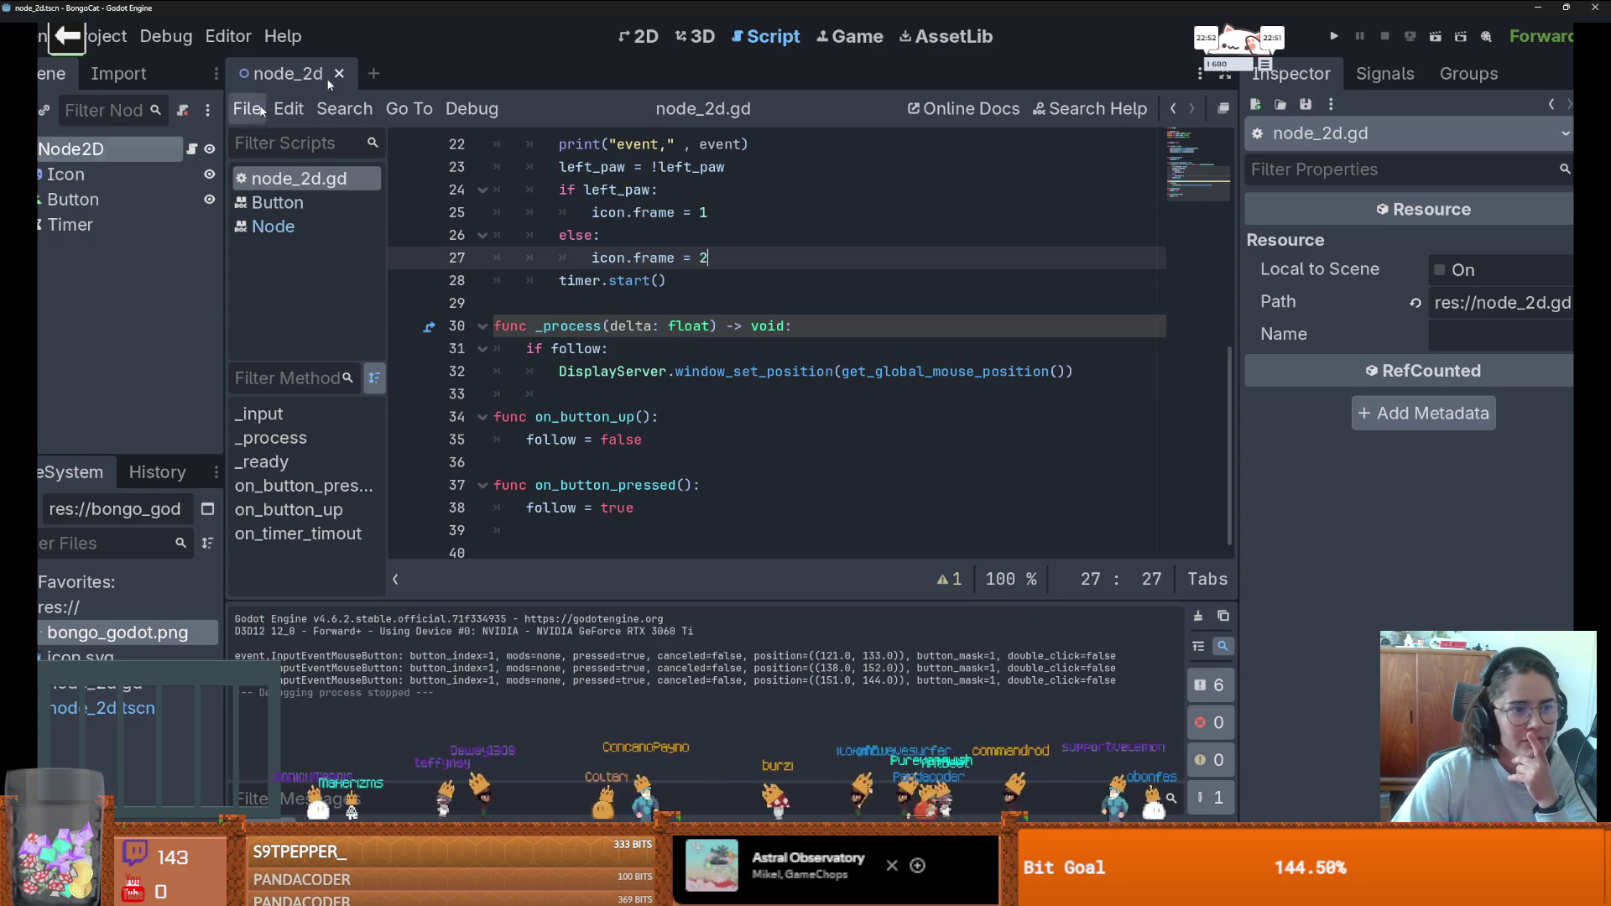
left_click(1334, 36)
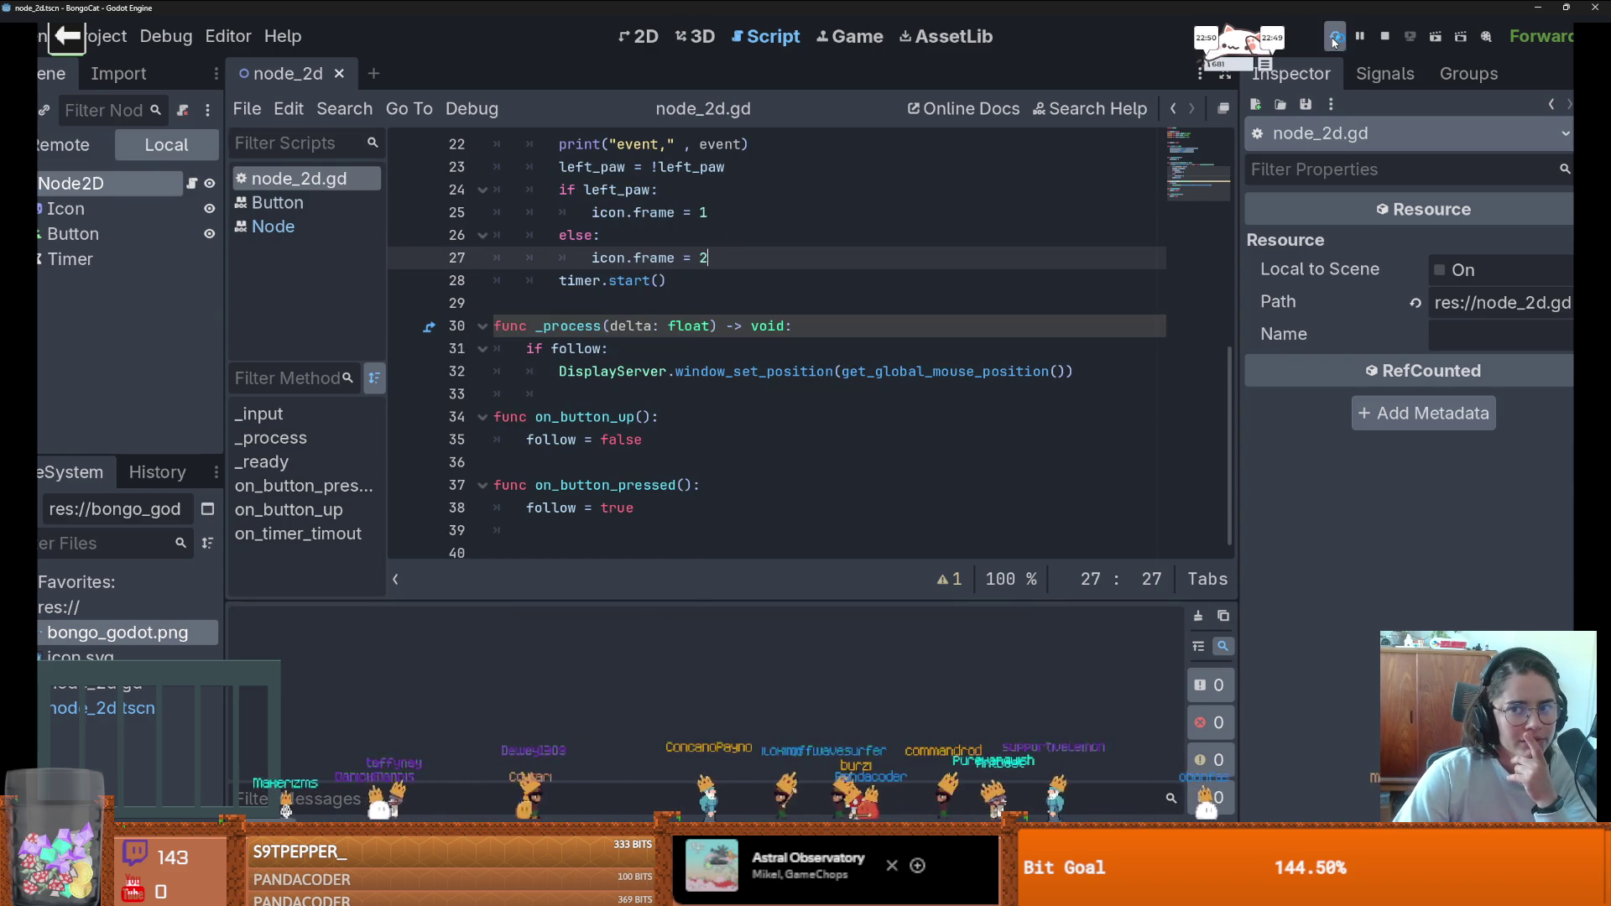
left_click(821, 454)
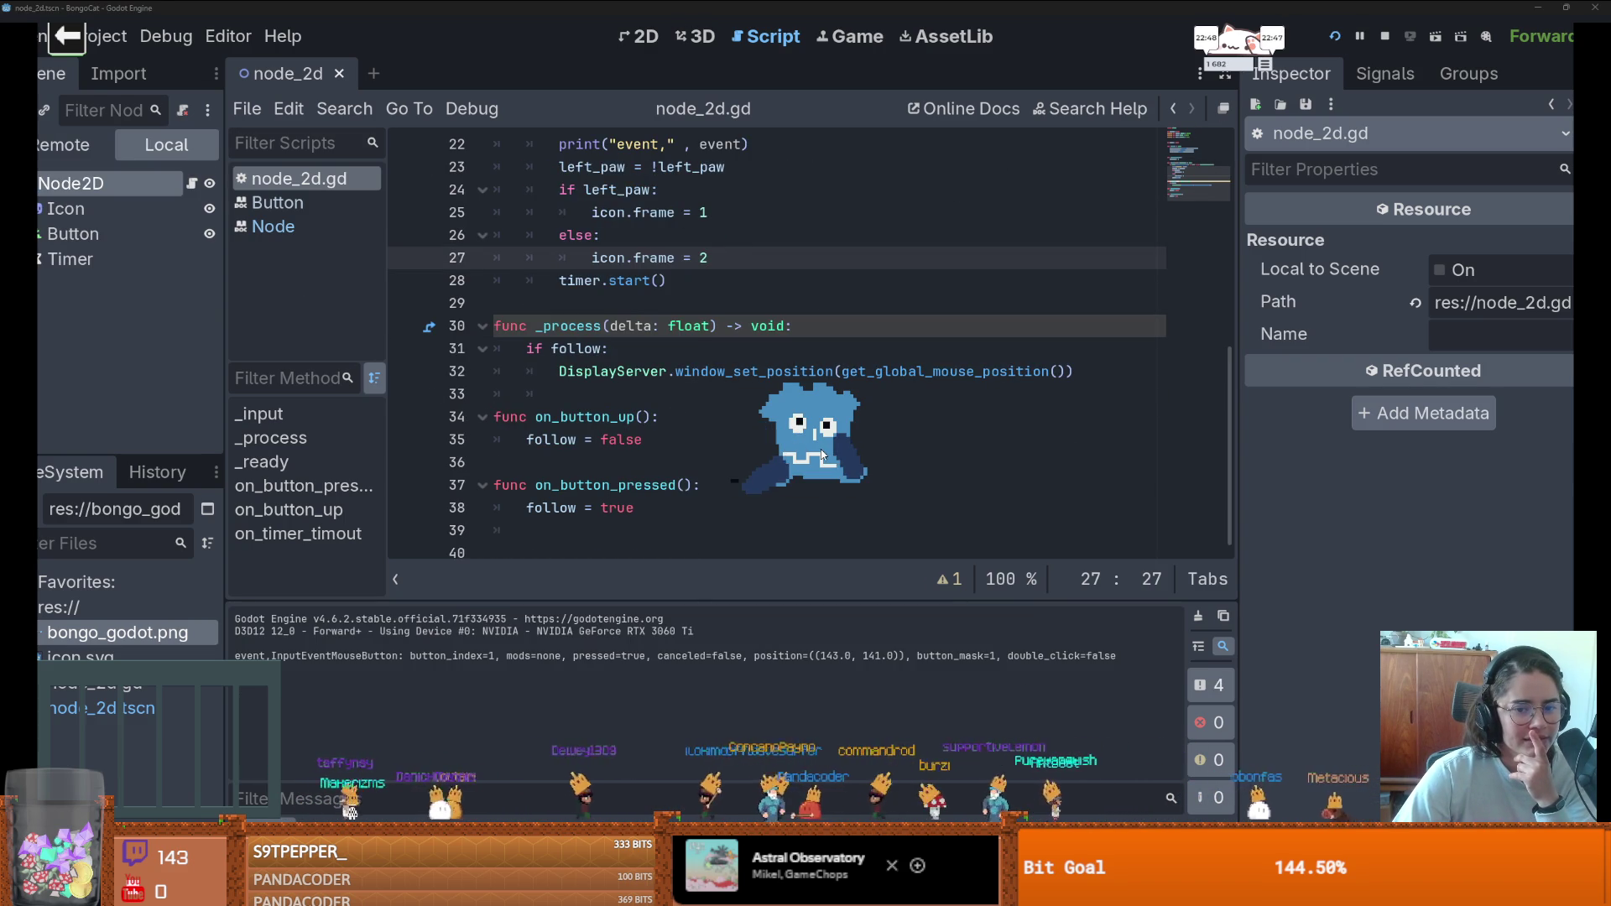
left_click(822, 453)
left_click(821, 449)
mouse_move(847, 415)
left_mouse_down()
mouse_move(839, 395)
mouse_move(839, 441)
left_mouse_up()
- Minimize the Godot editor, Project Manager and Paint, and bring the BongoCat node_2d editor forward
left_click(1535, 8)
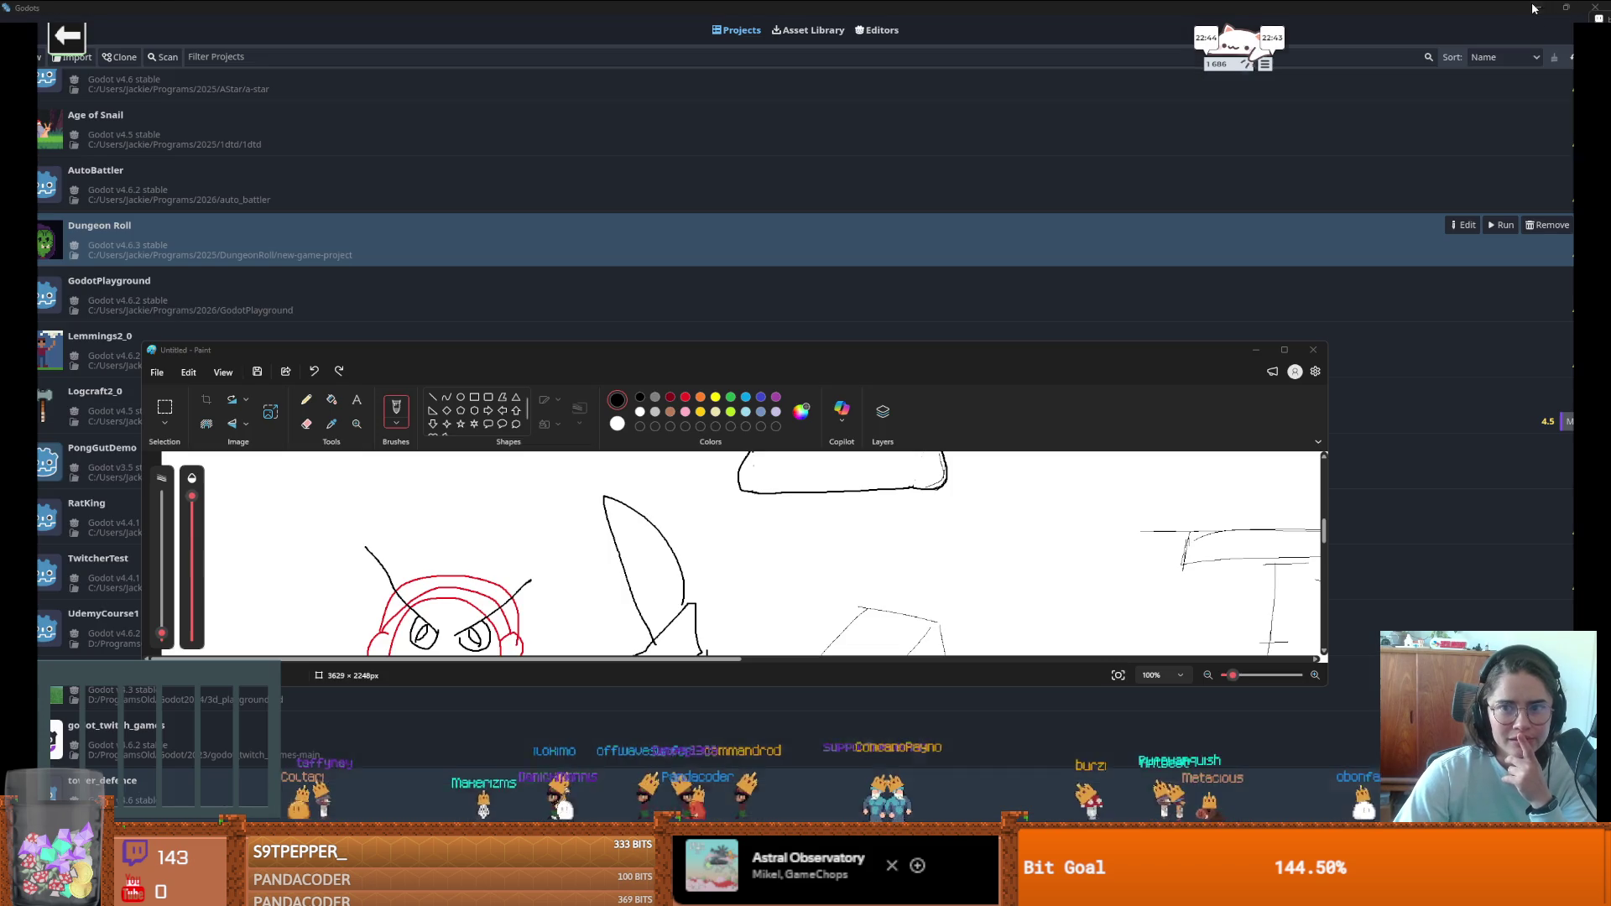
left_click(1535, 7)
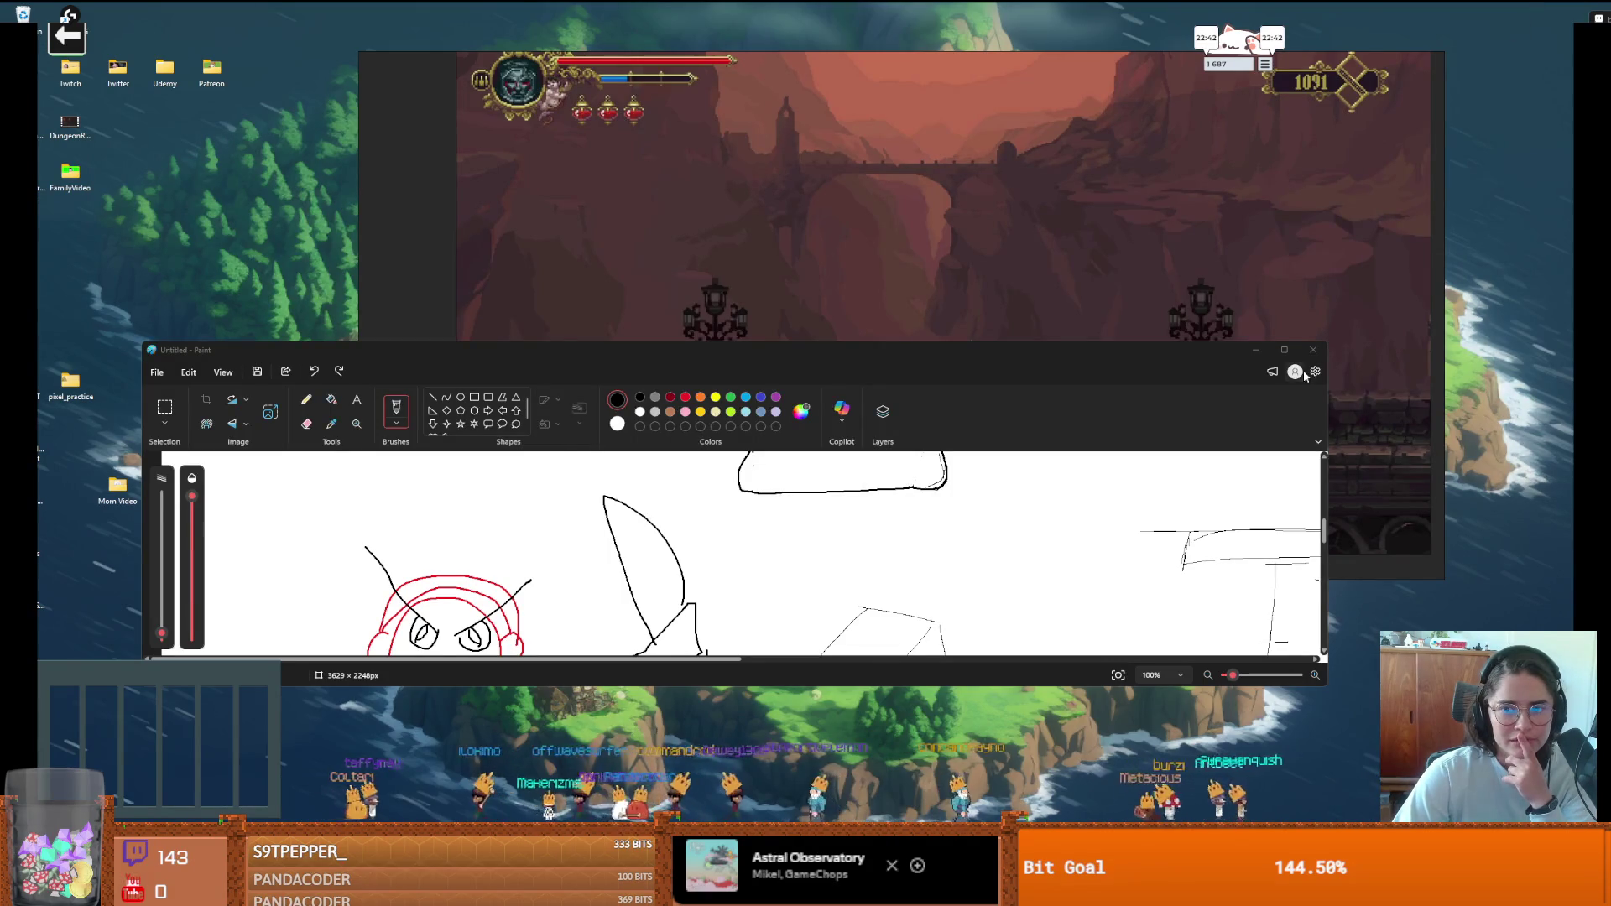
left_click(1256, 350)
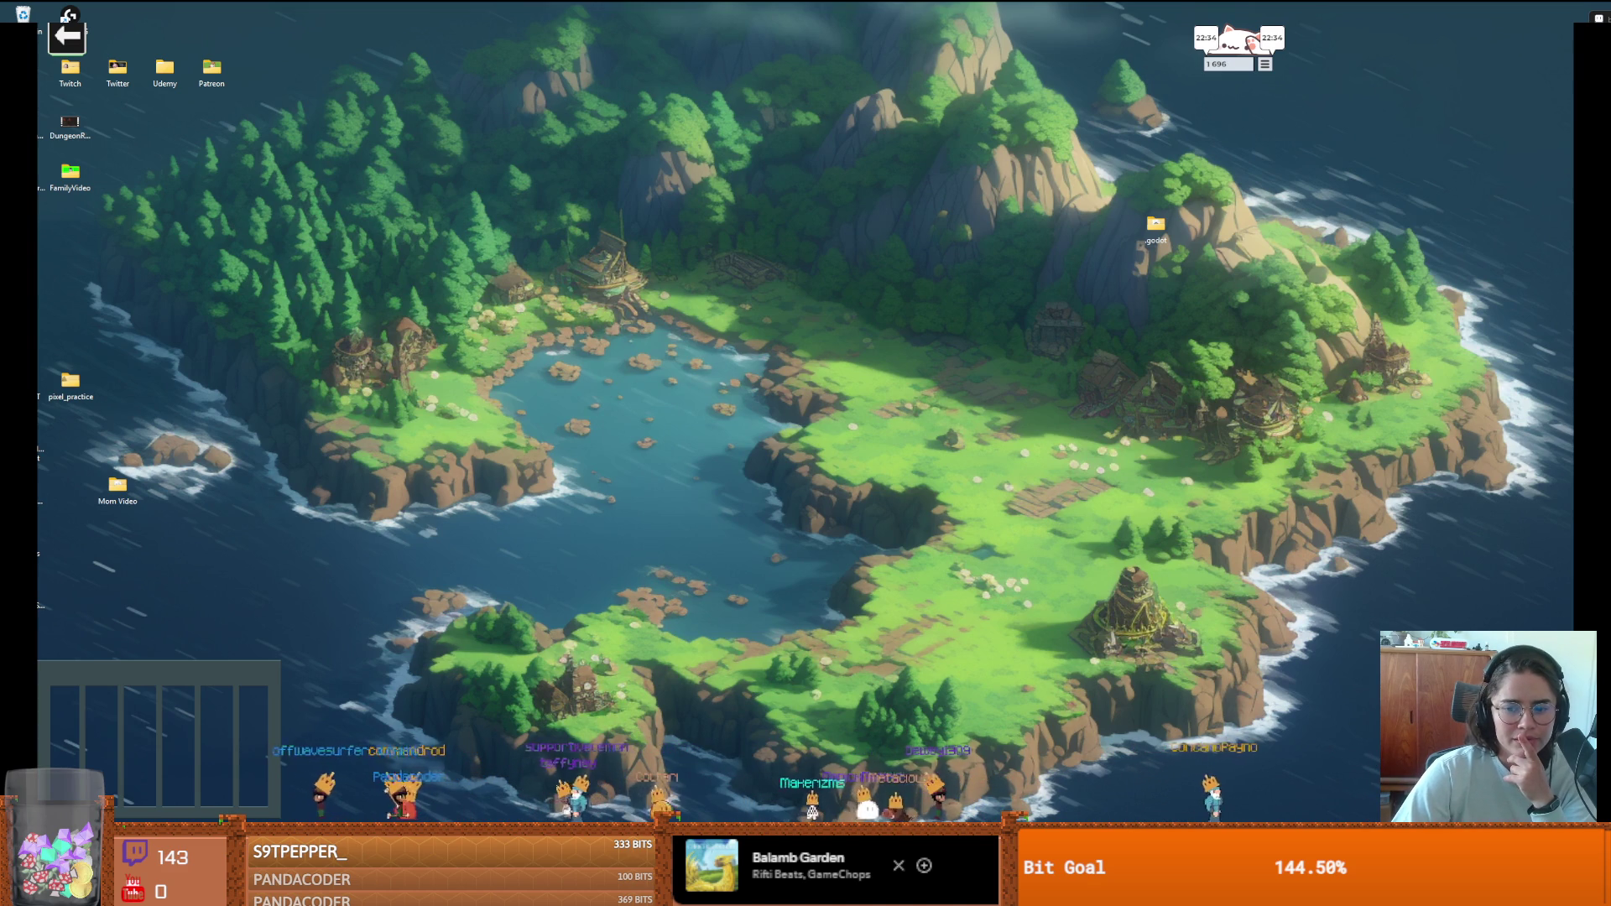
mouse_move(1289, 889)
left_click(1376, 807)
scroll(762, 416, "up", 1)
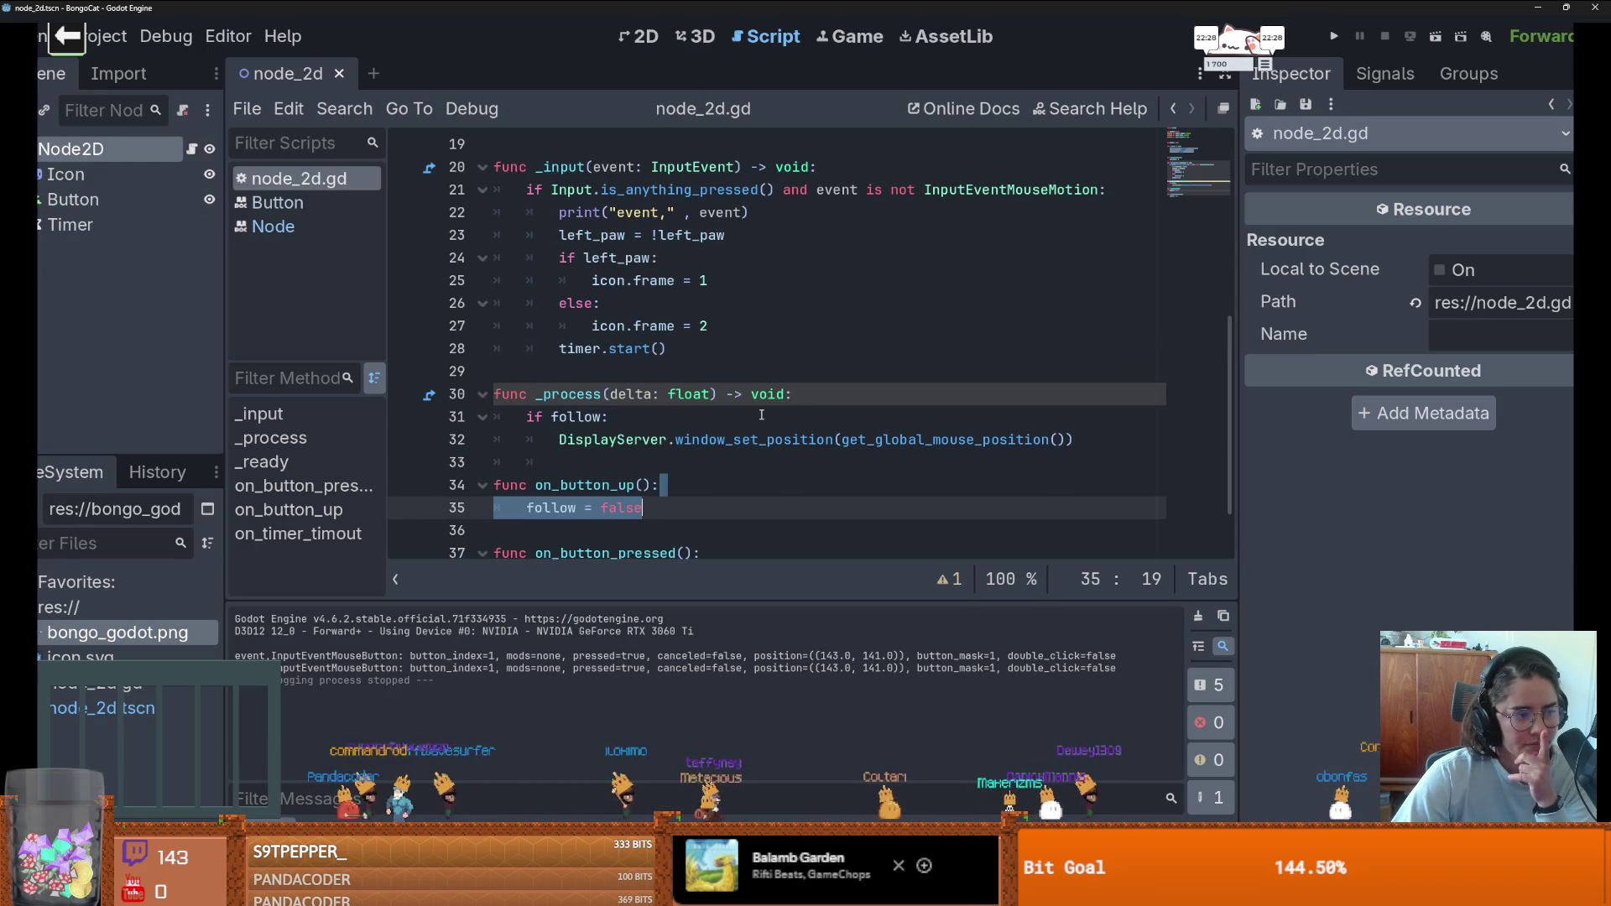
- Comment out lines 30–32, the _process function moving the window to the mouse, with Ctrl+K
scroll(759, 414, "down", 1)
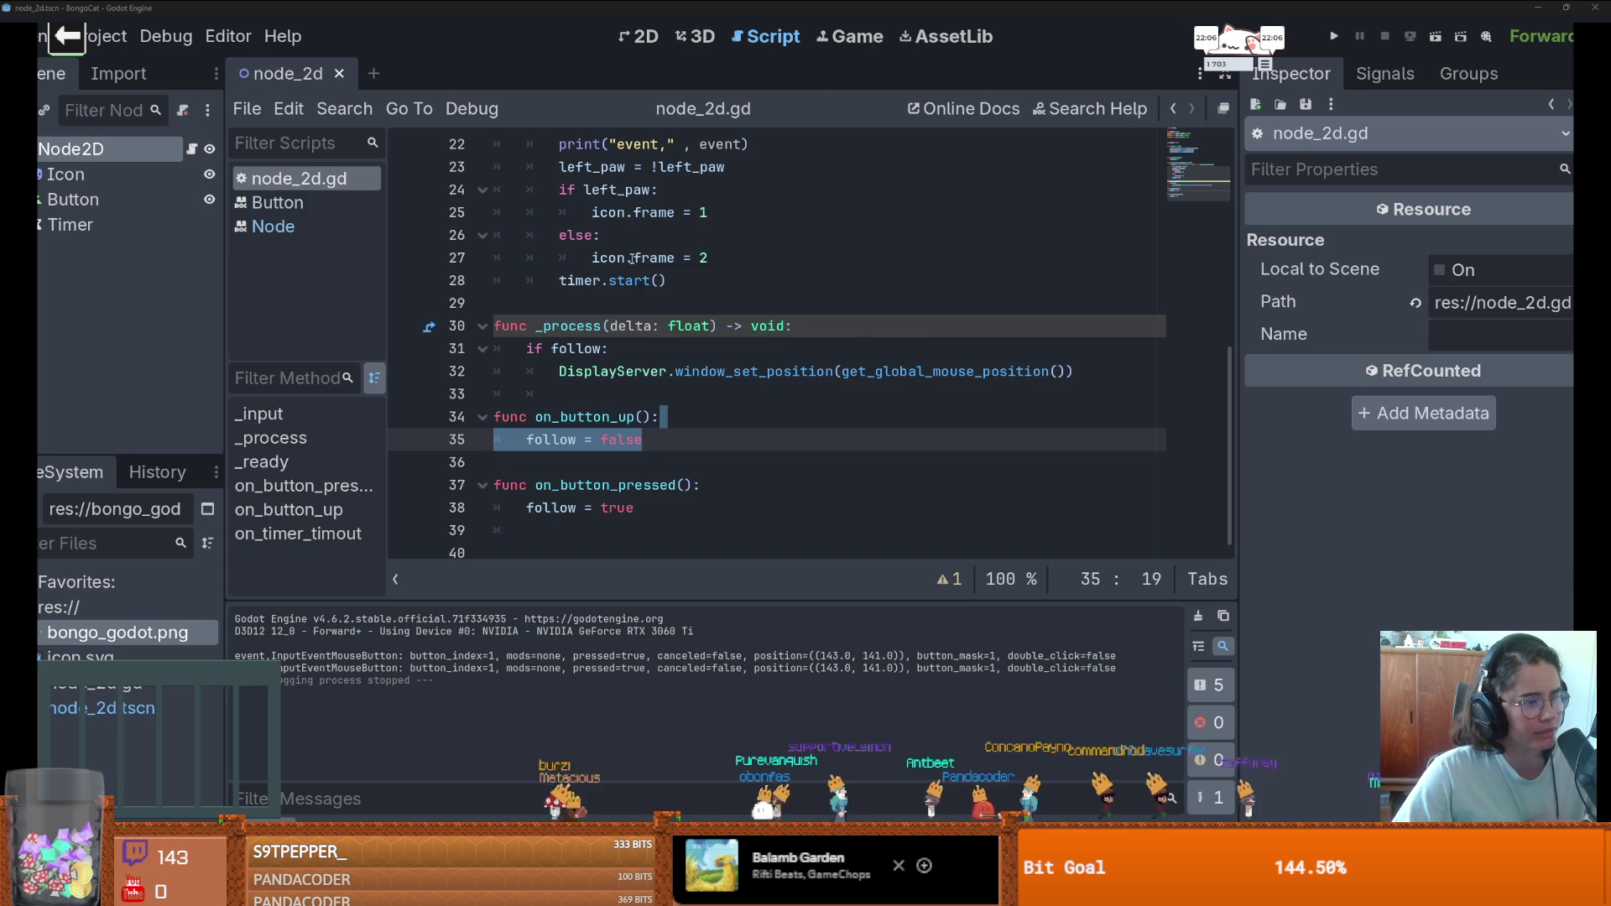
mouse_move(632, 259)
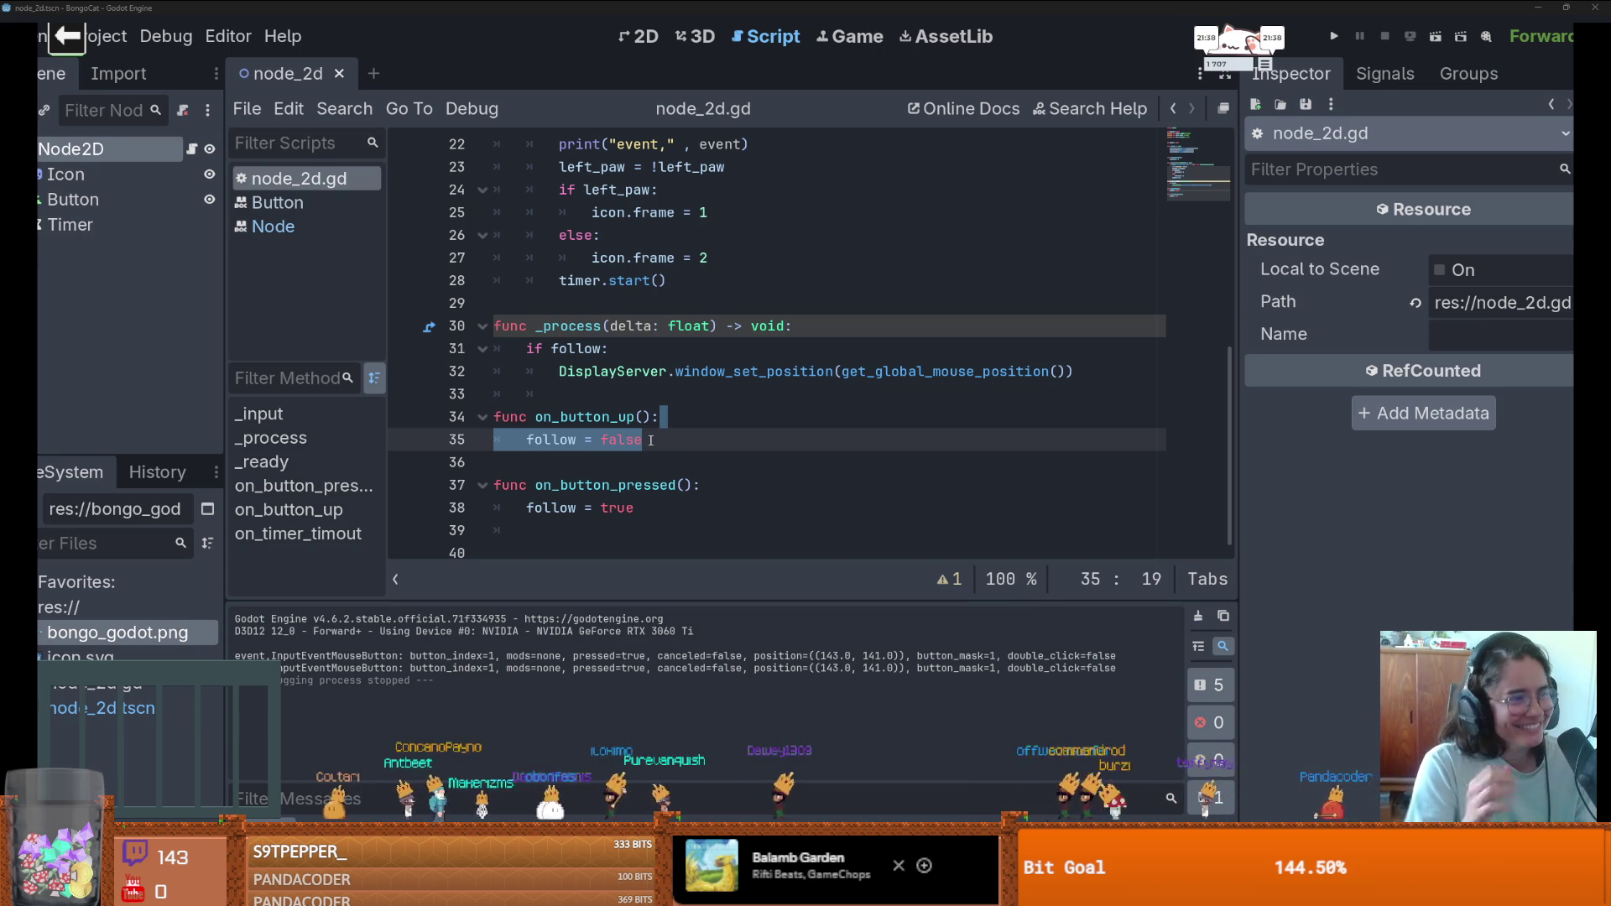
scroll(646, 428, "up", 2)
scroll(642, 417, "down", 2)
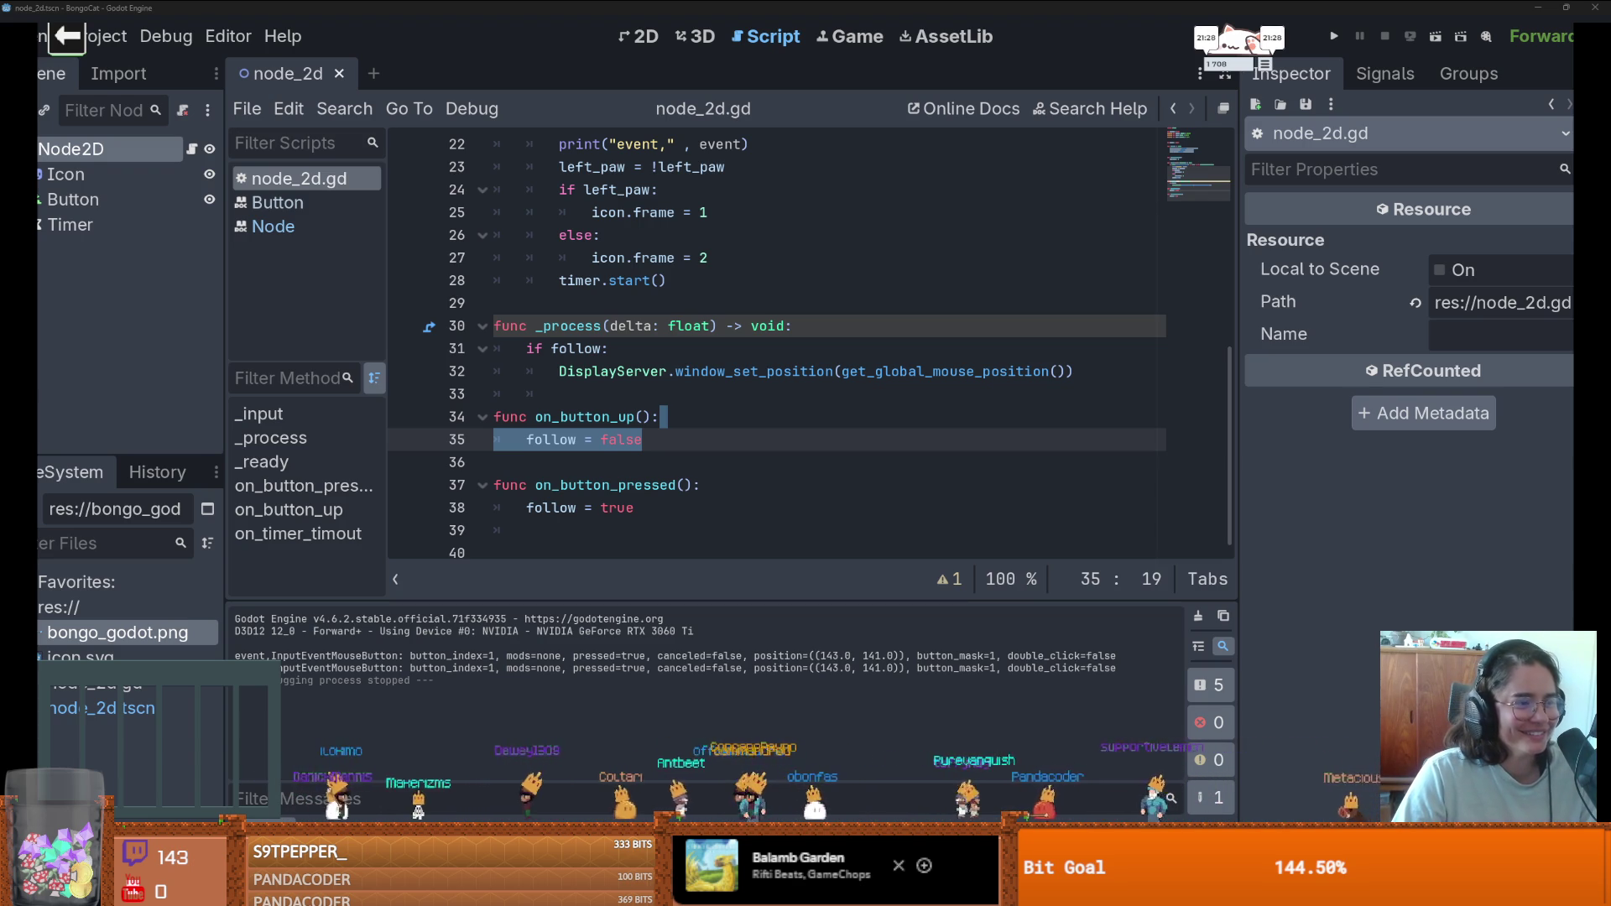
left_click(894, 438)
double_click(749, 367)
mouse_move(749, 362)
mouse_move(749, 365)
left_mouse_down()
mouse_move(713, 336)
mouse_move(703, 369)
mouse_move(606, 325)
left_mouse_up()
key("ctrl+k")
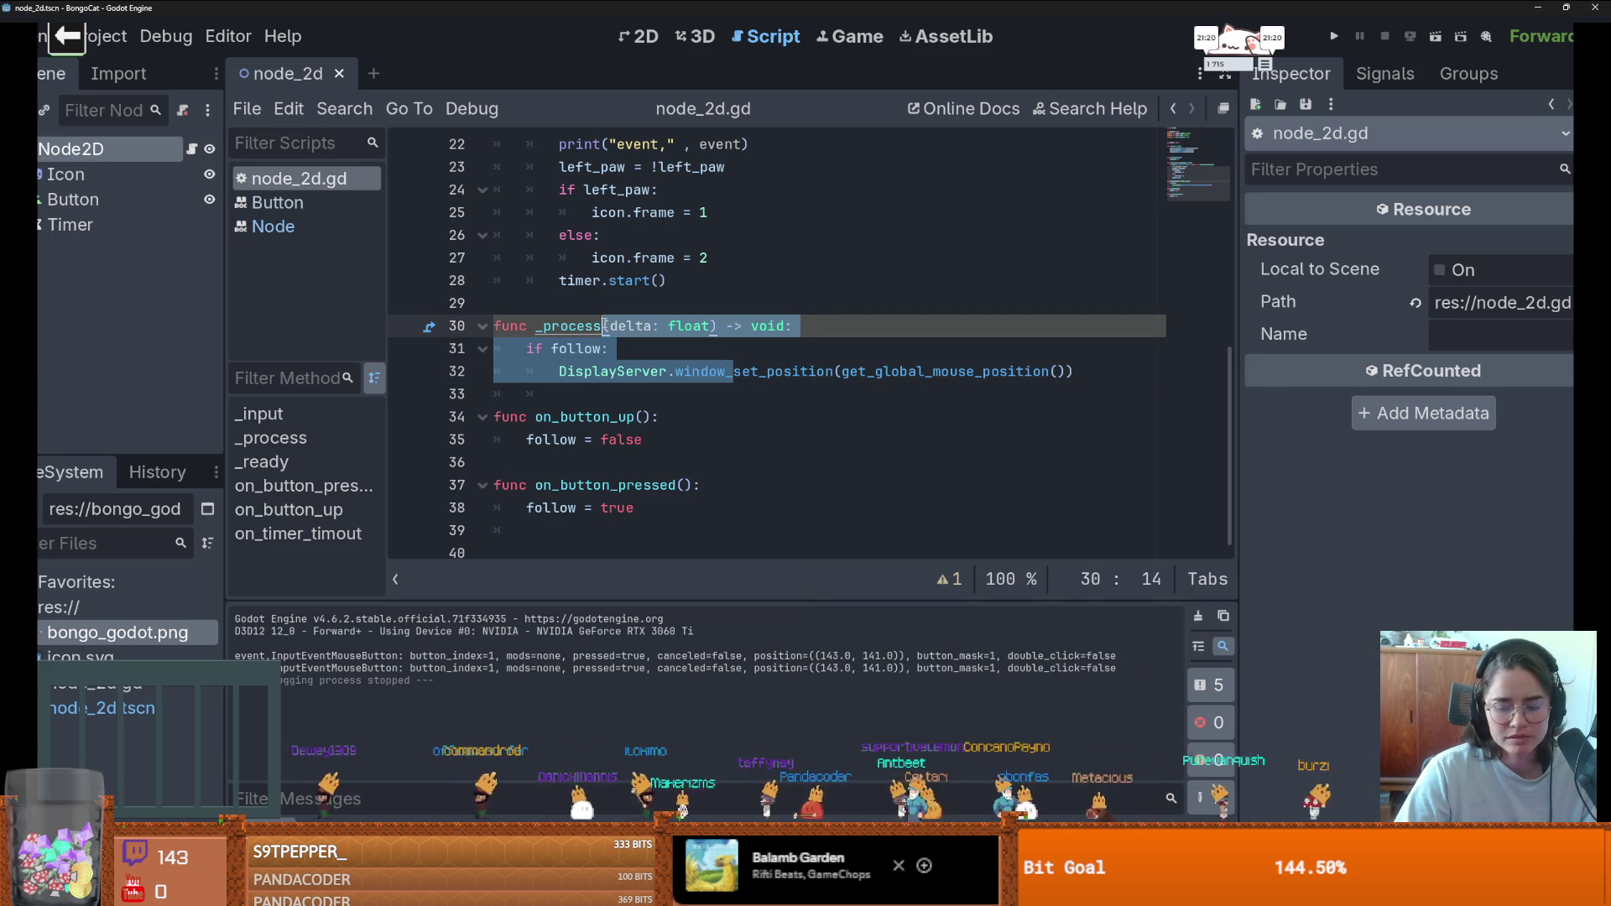
- Run the game without window-following, click the cat repeatedly to test the paws, and stop it
key("F5")
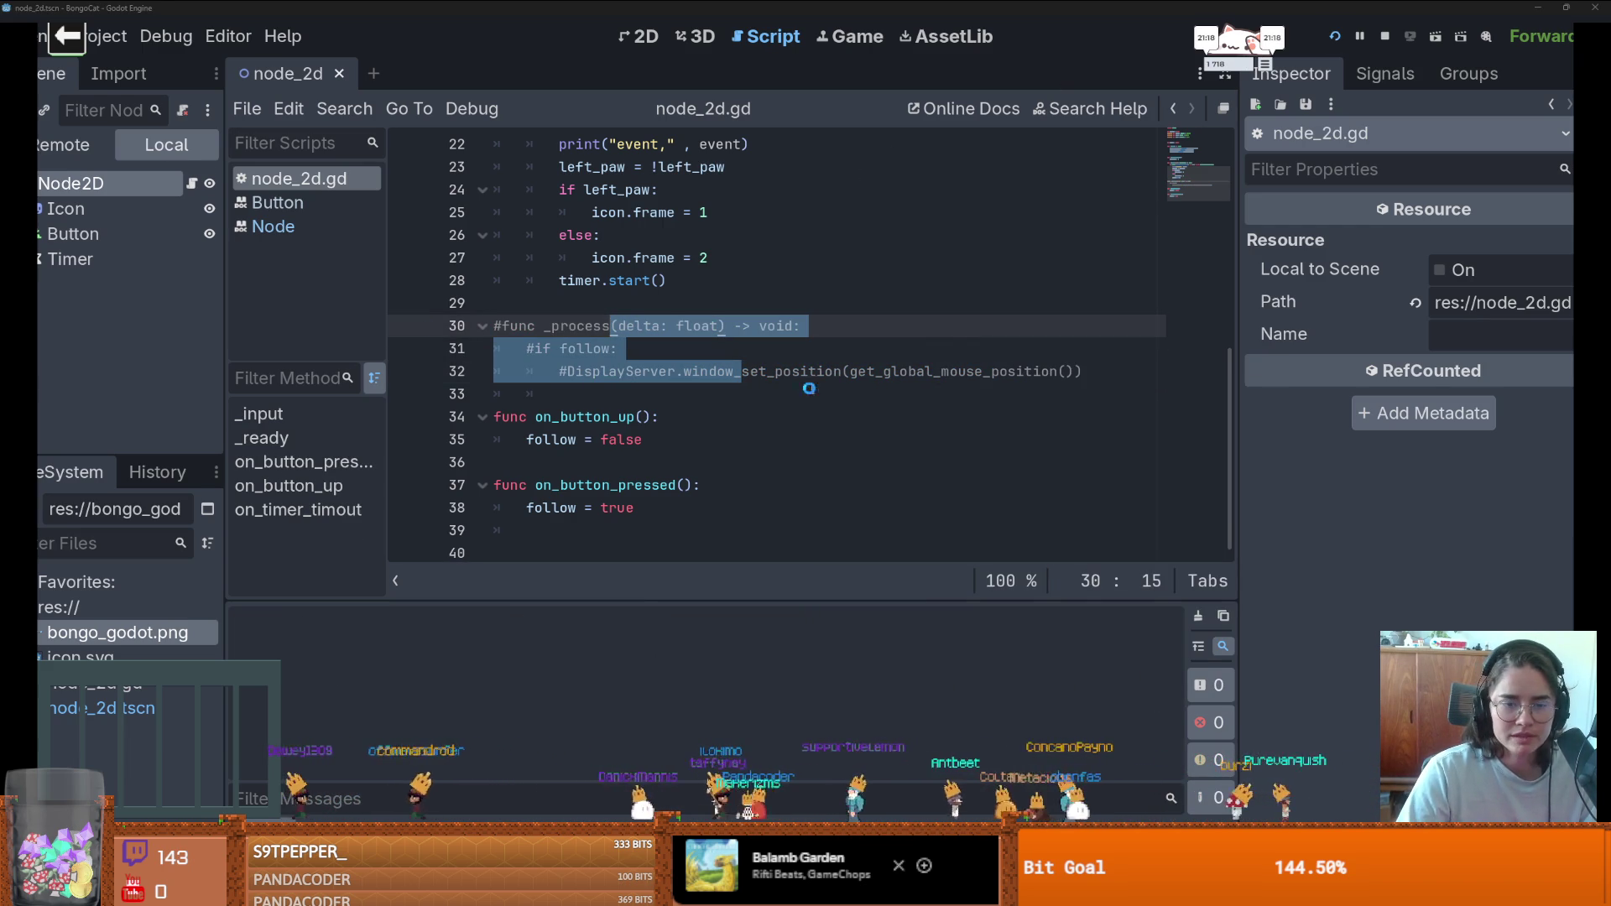
left_click(780, 401)
left_click(805, 434)
left_click(744, 394)
double_click(750, 389)
left_click(750, 388)
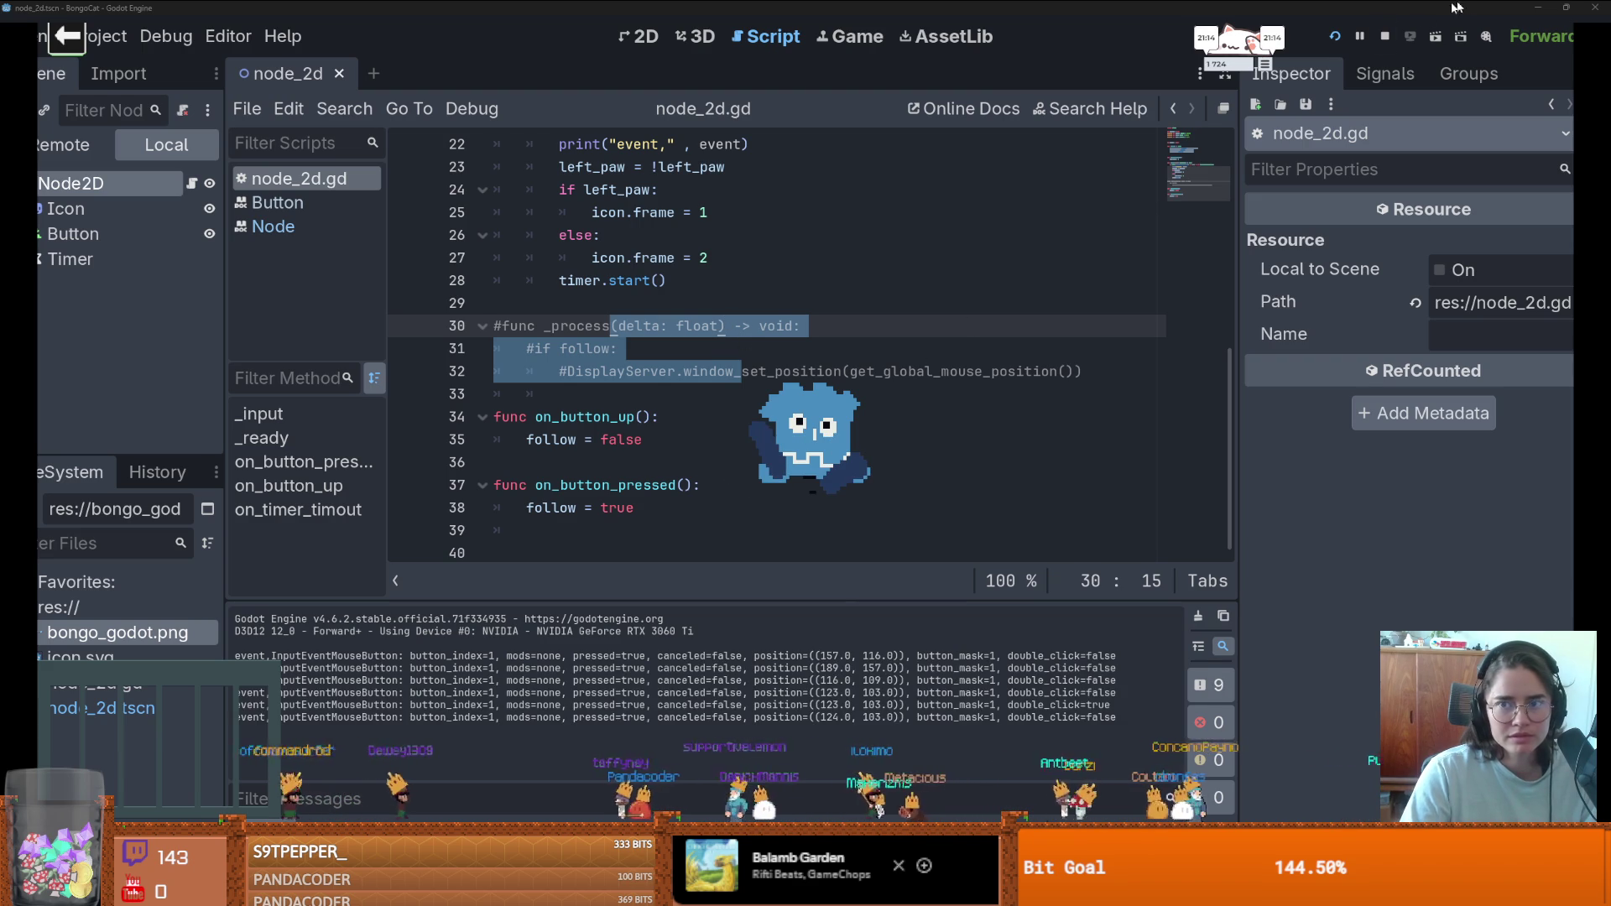
left_click(1382, 37)
- Uncomment lines 30–32 with Ctrl+K and select get_global_mouse_position on line 32
left_click(564, 371)
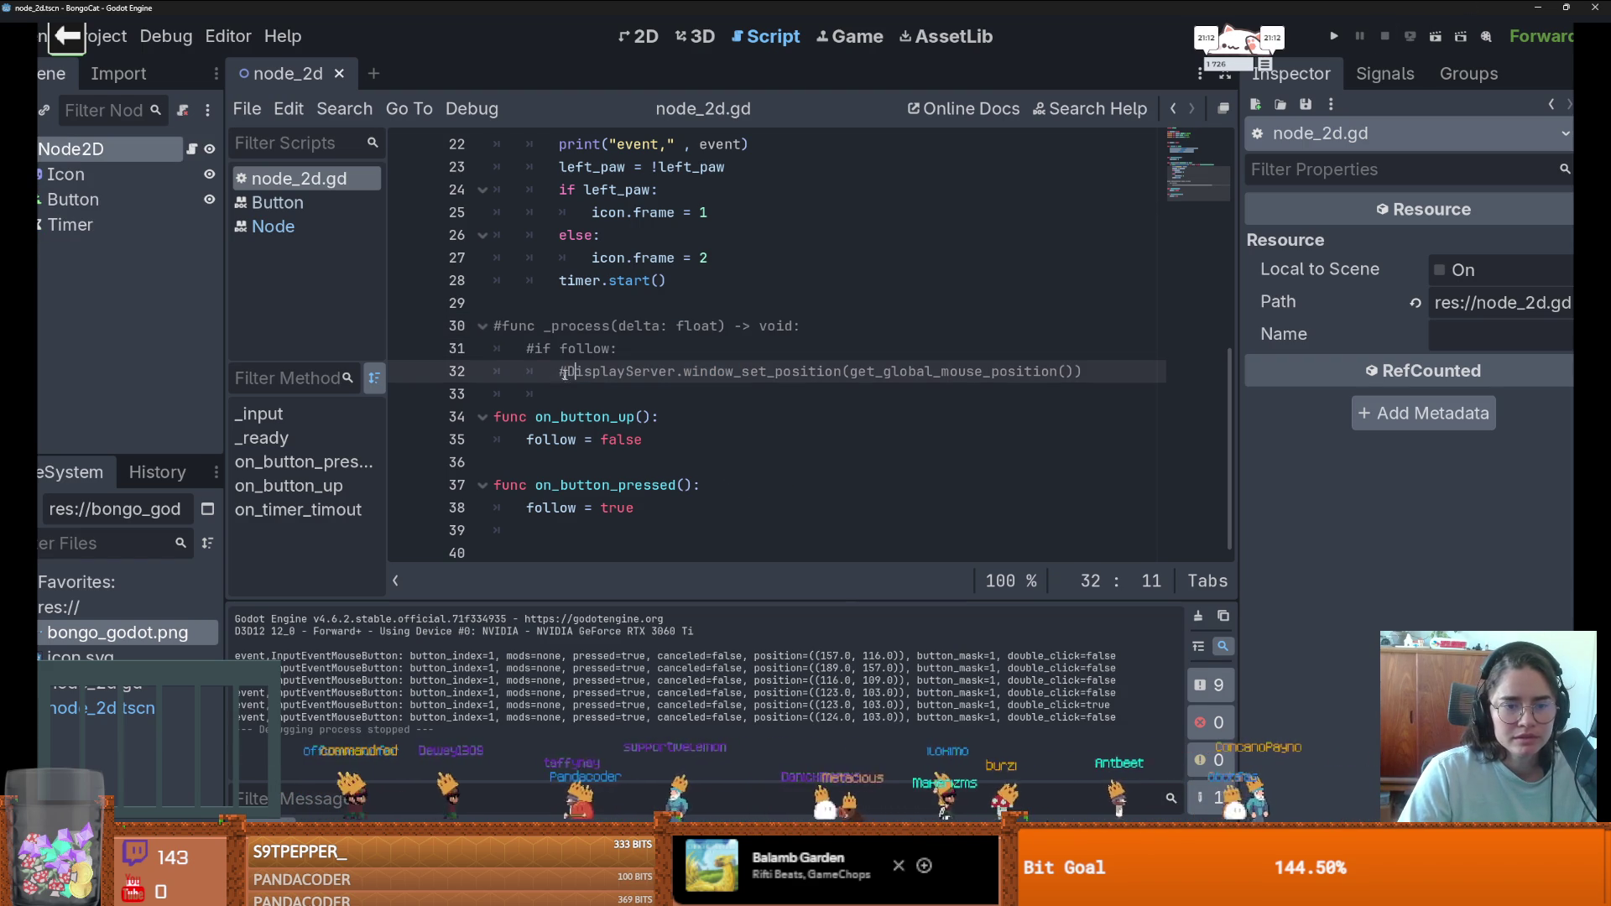
left_click_drag(642, 371, 483, 341)
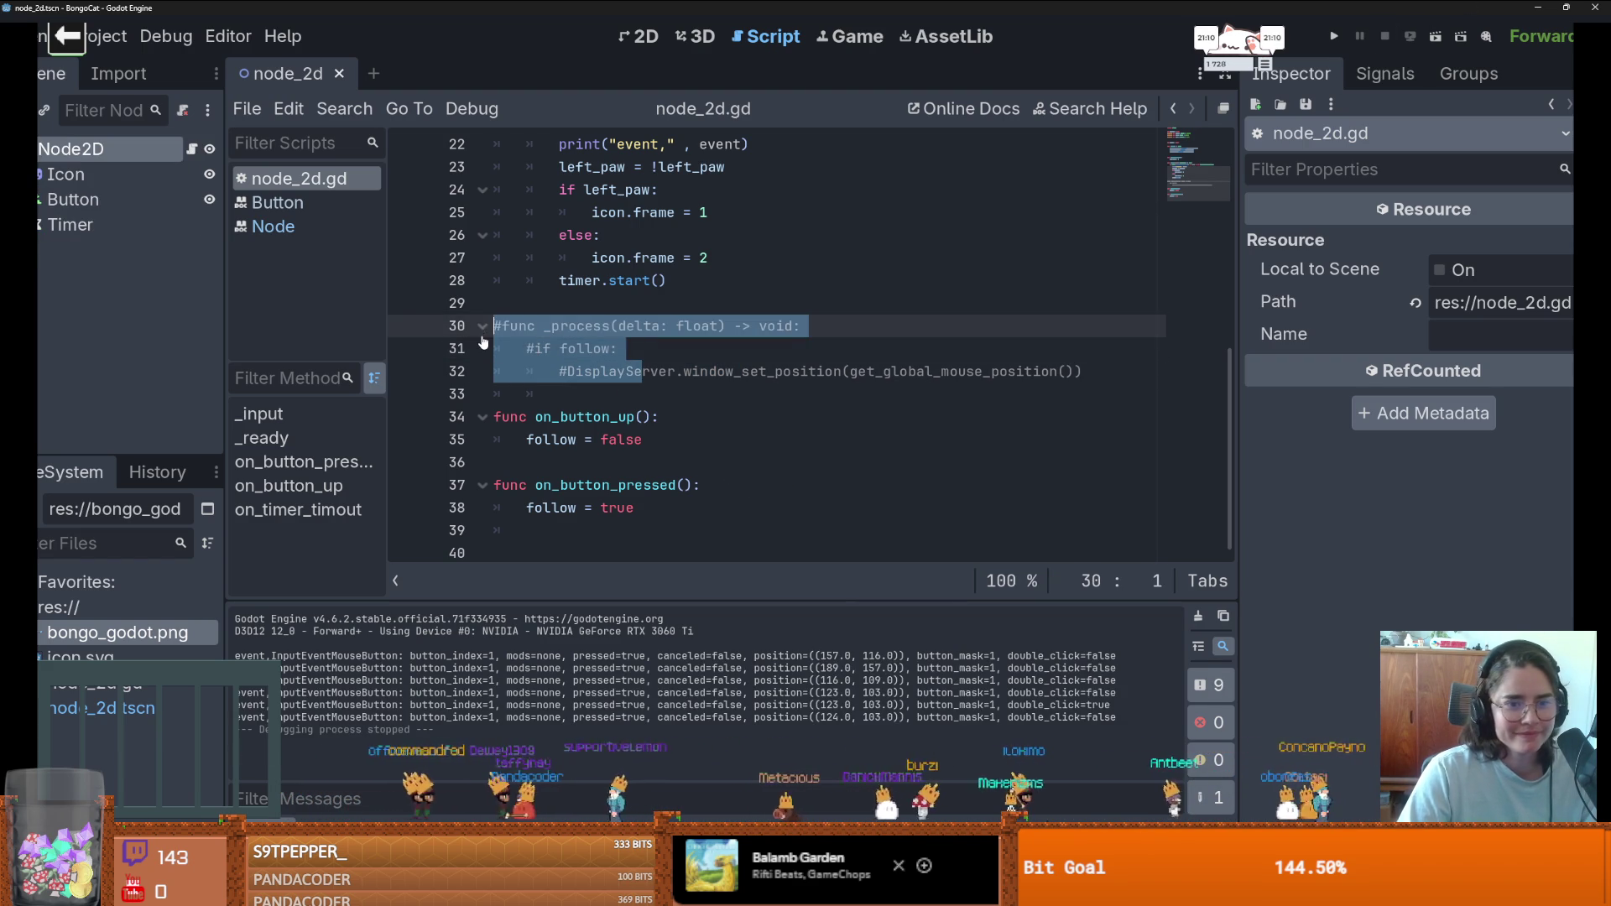
key("ctrl+k")
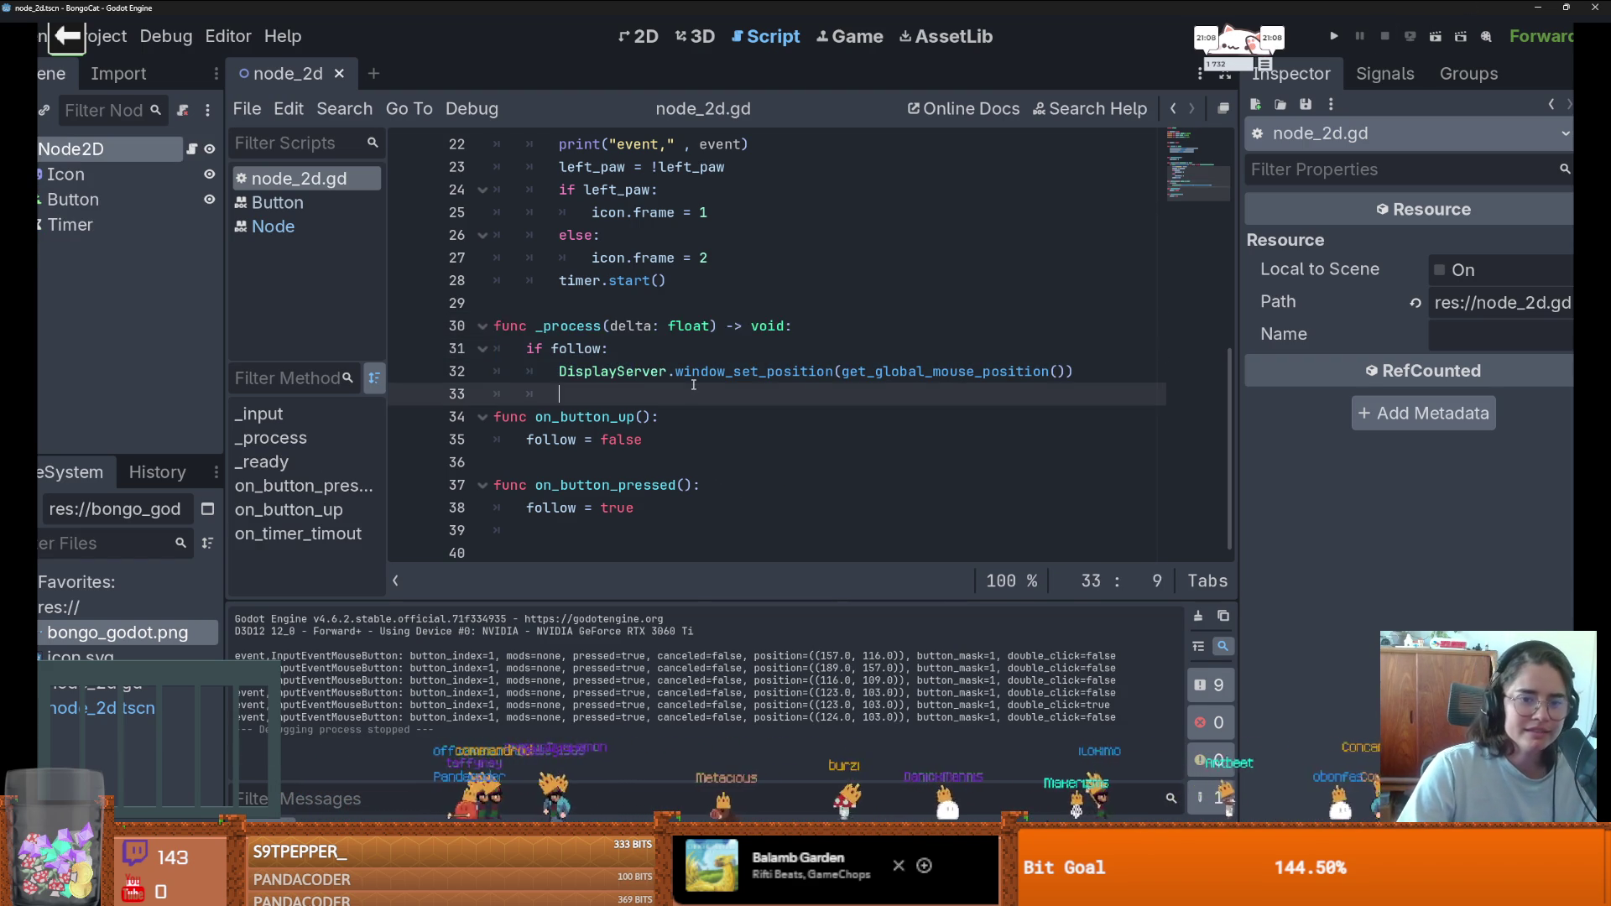
double_click(679, 371)
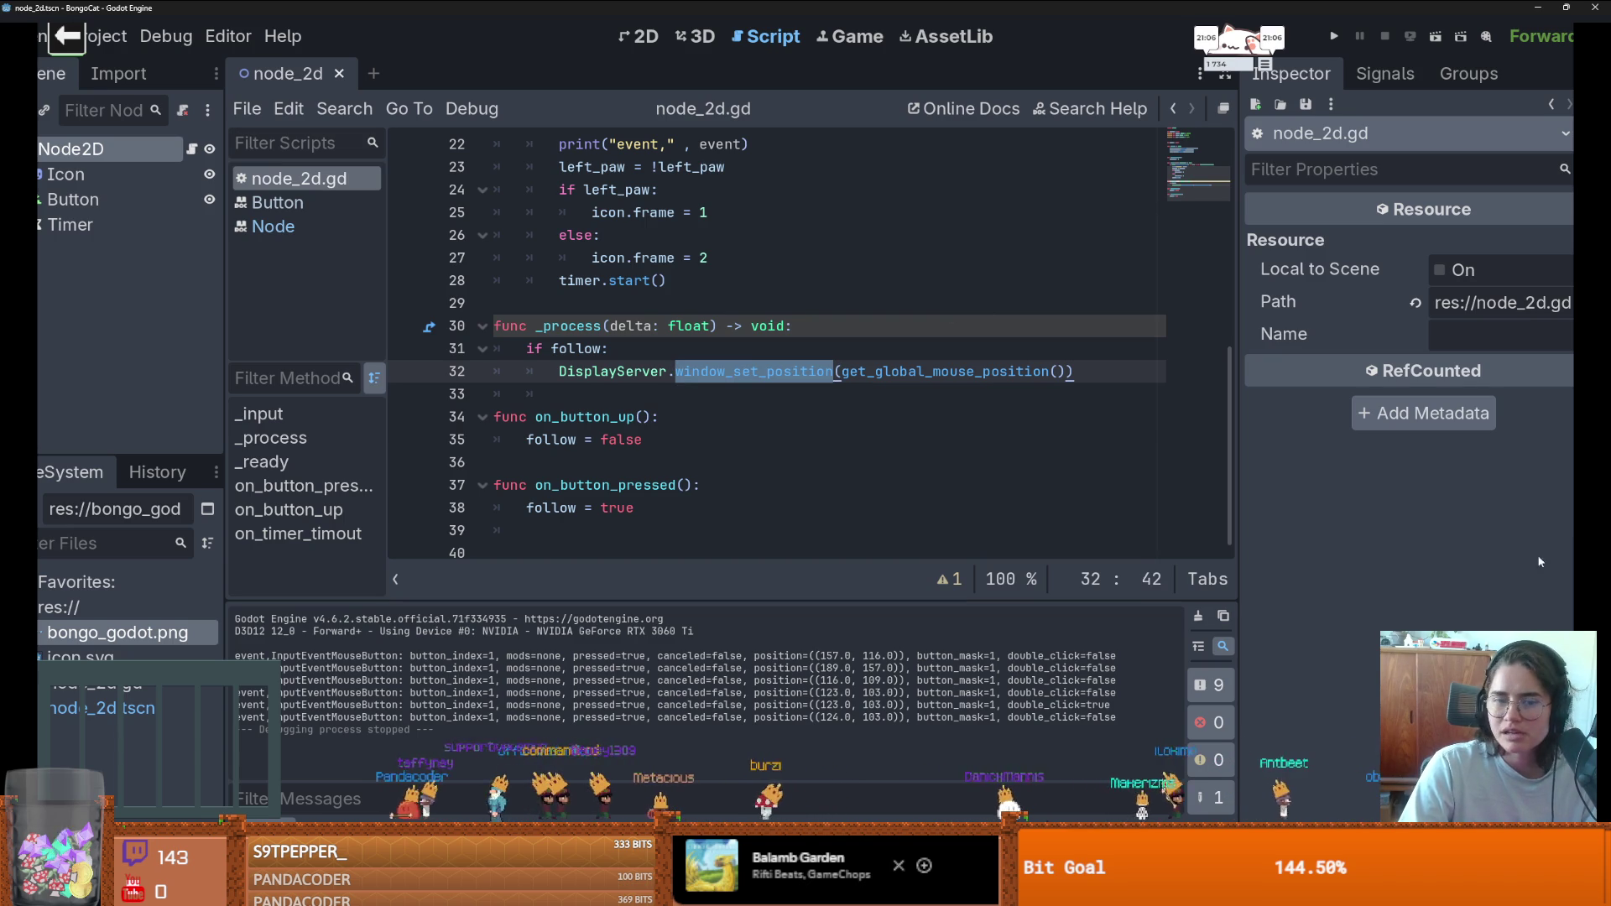
left_click(841, 412)
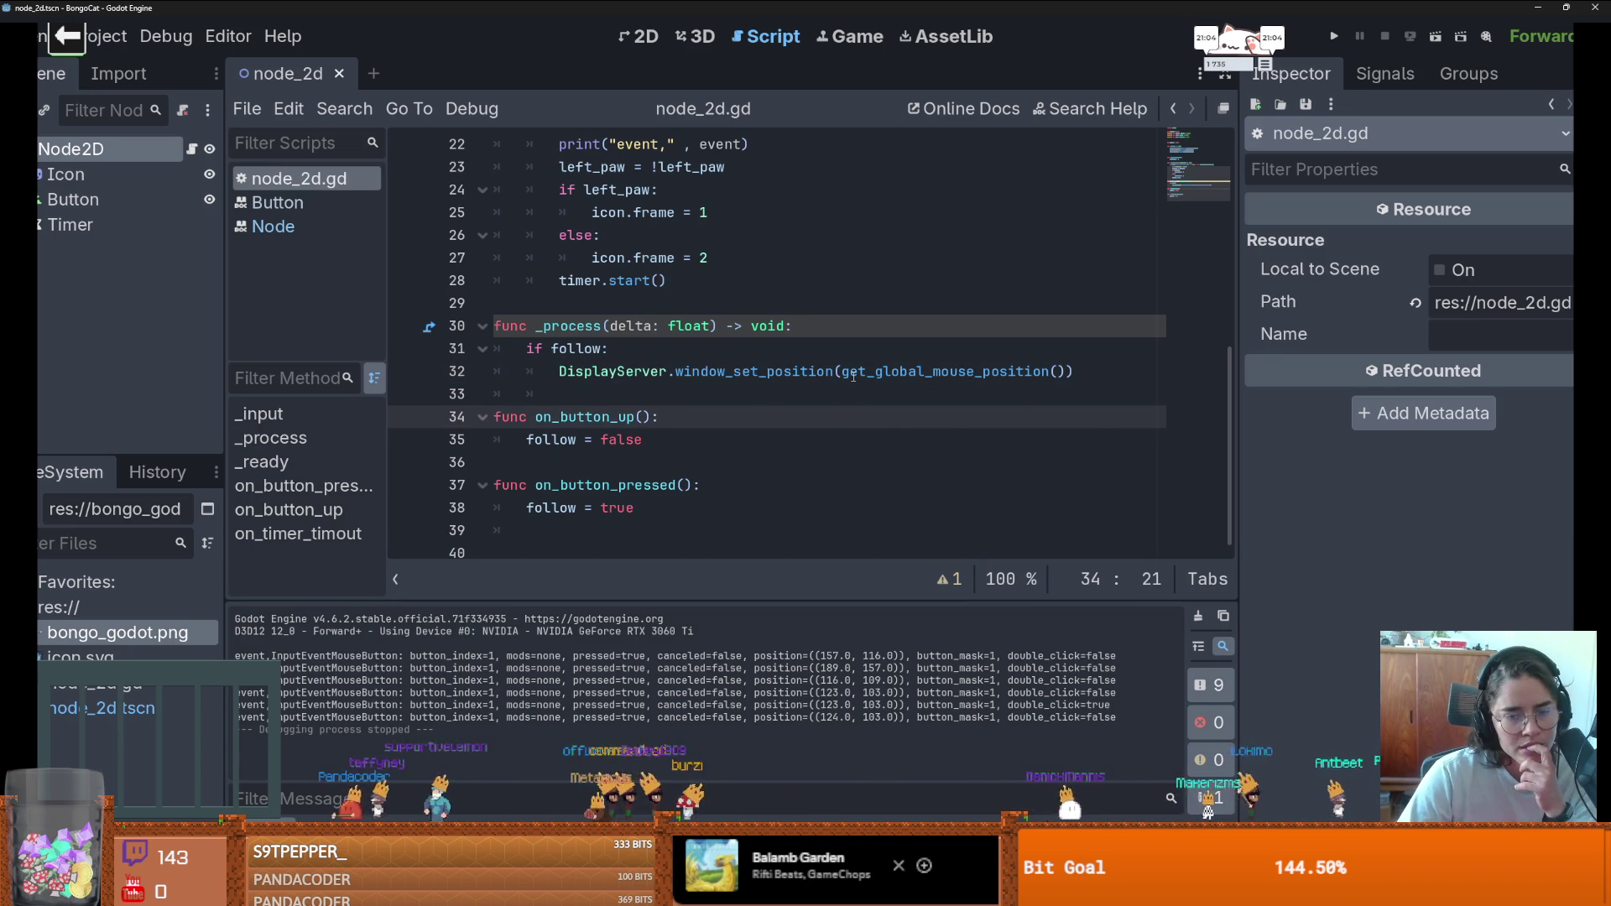
mouse_move(844, 373)
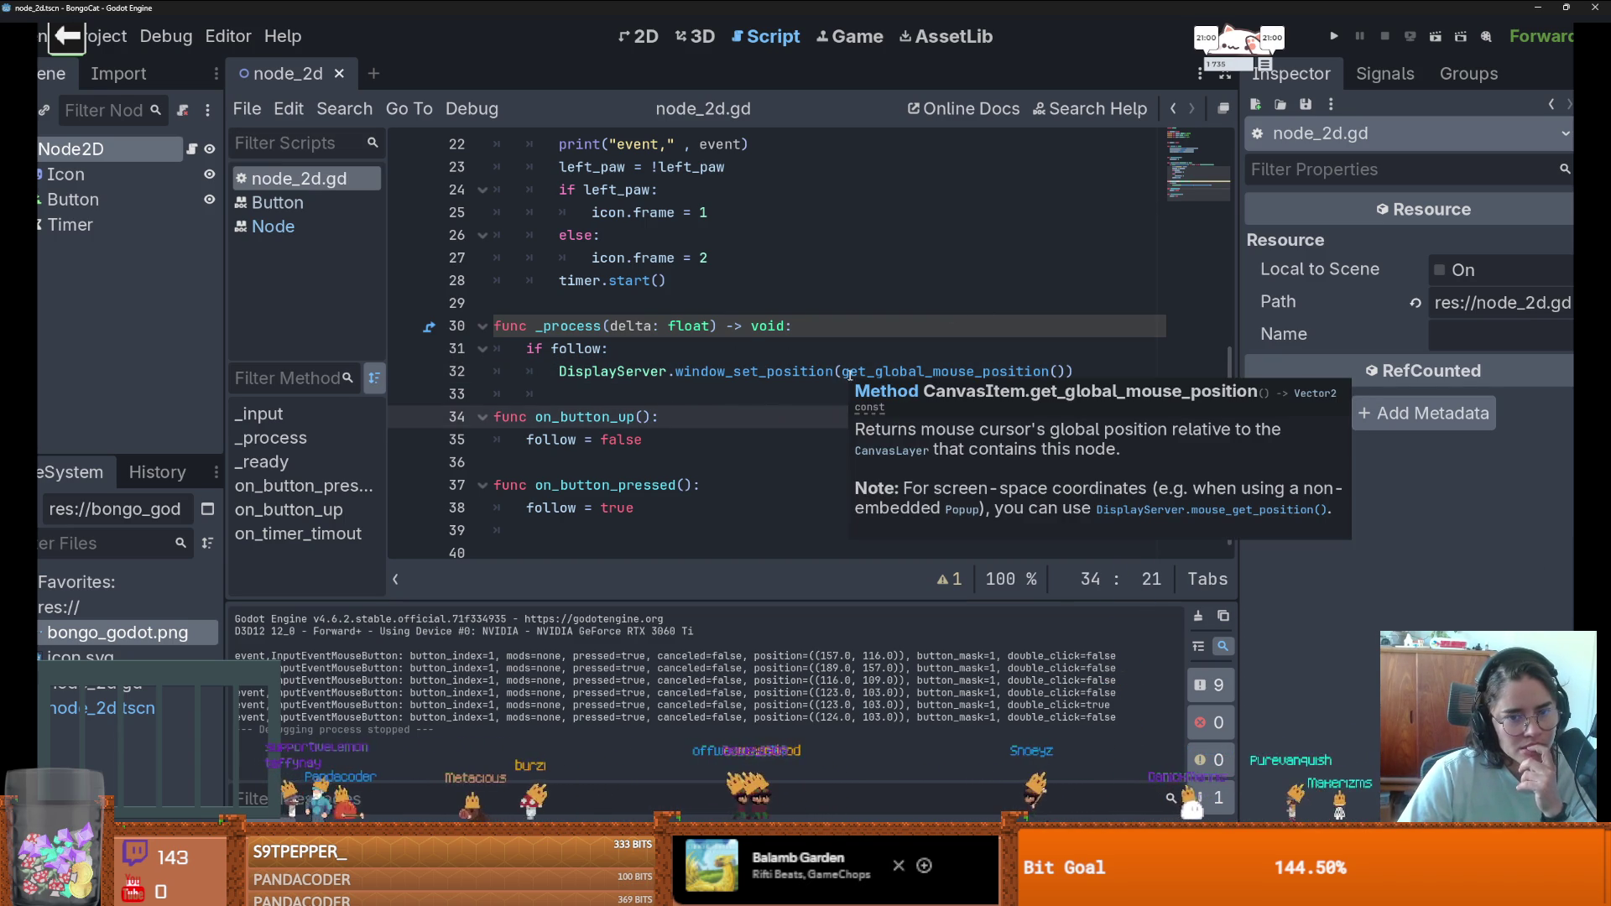
double_click(847, 372)
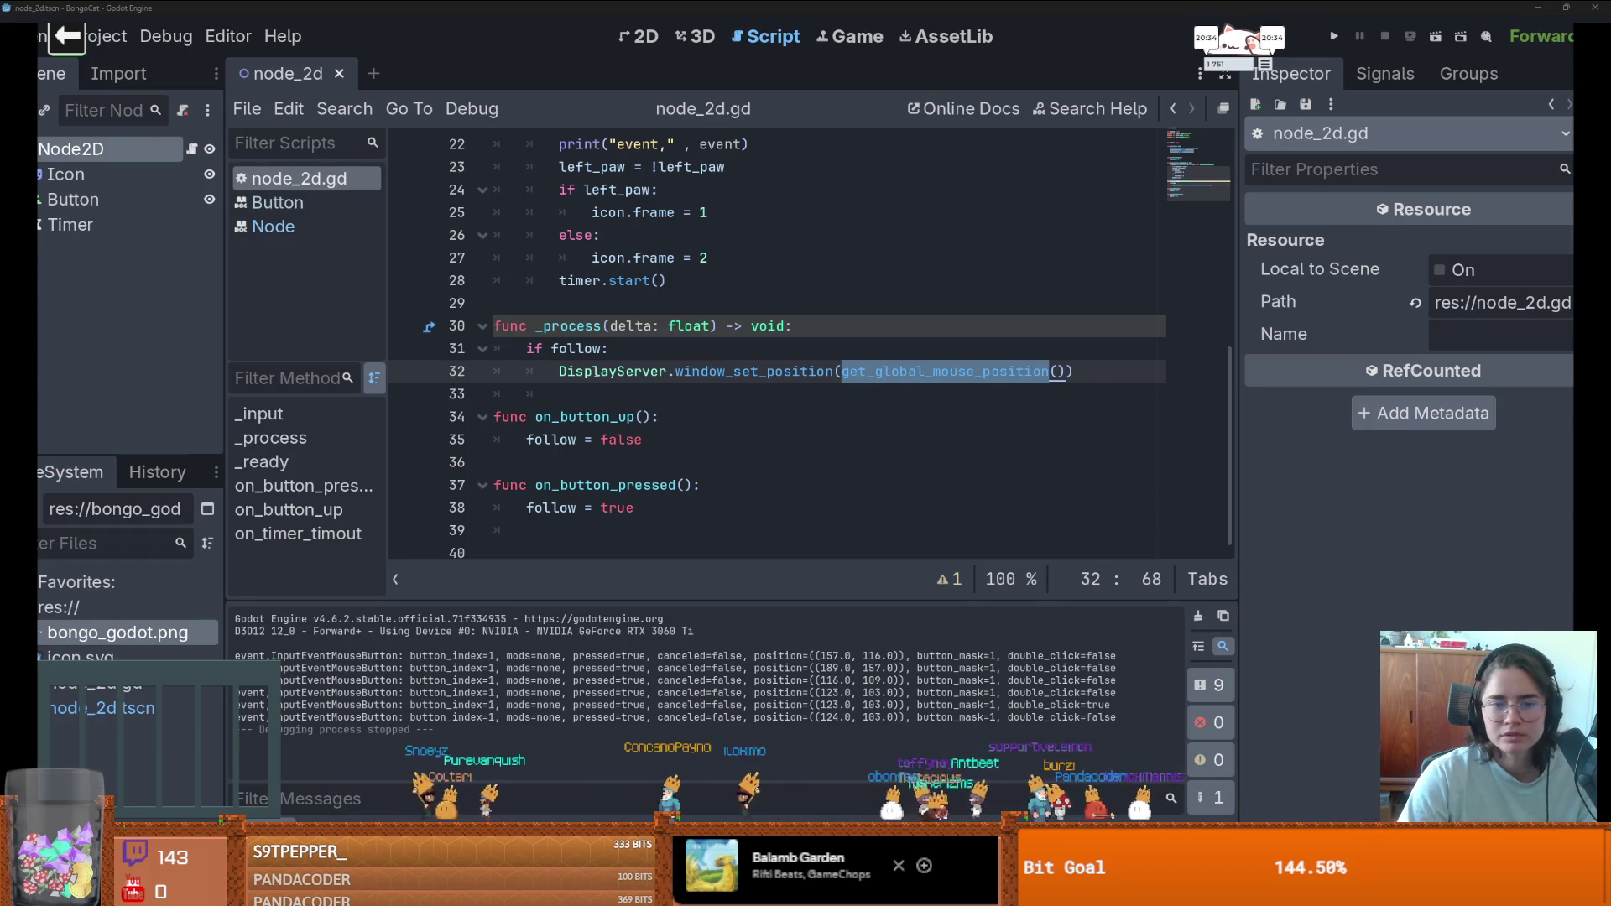
- Replace line 32 with pasted code positioning the window at DisplayServer.mouse_get_position() minus drag_offset
left_click_drag(1072, 372, 559, 372)
type("var current_mouse_pos: Vector2 = DisplayServer.mouse_get_position() \t\tvar window_pos: Vector2 = current_mouse_pos - drag_offset \t\tDisplayServer.window_set_position(window_pos)")
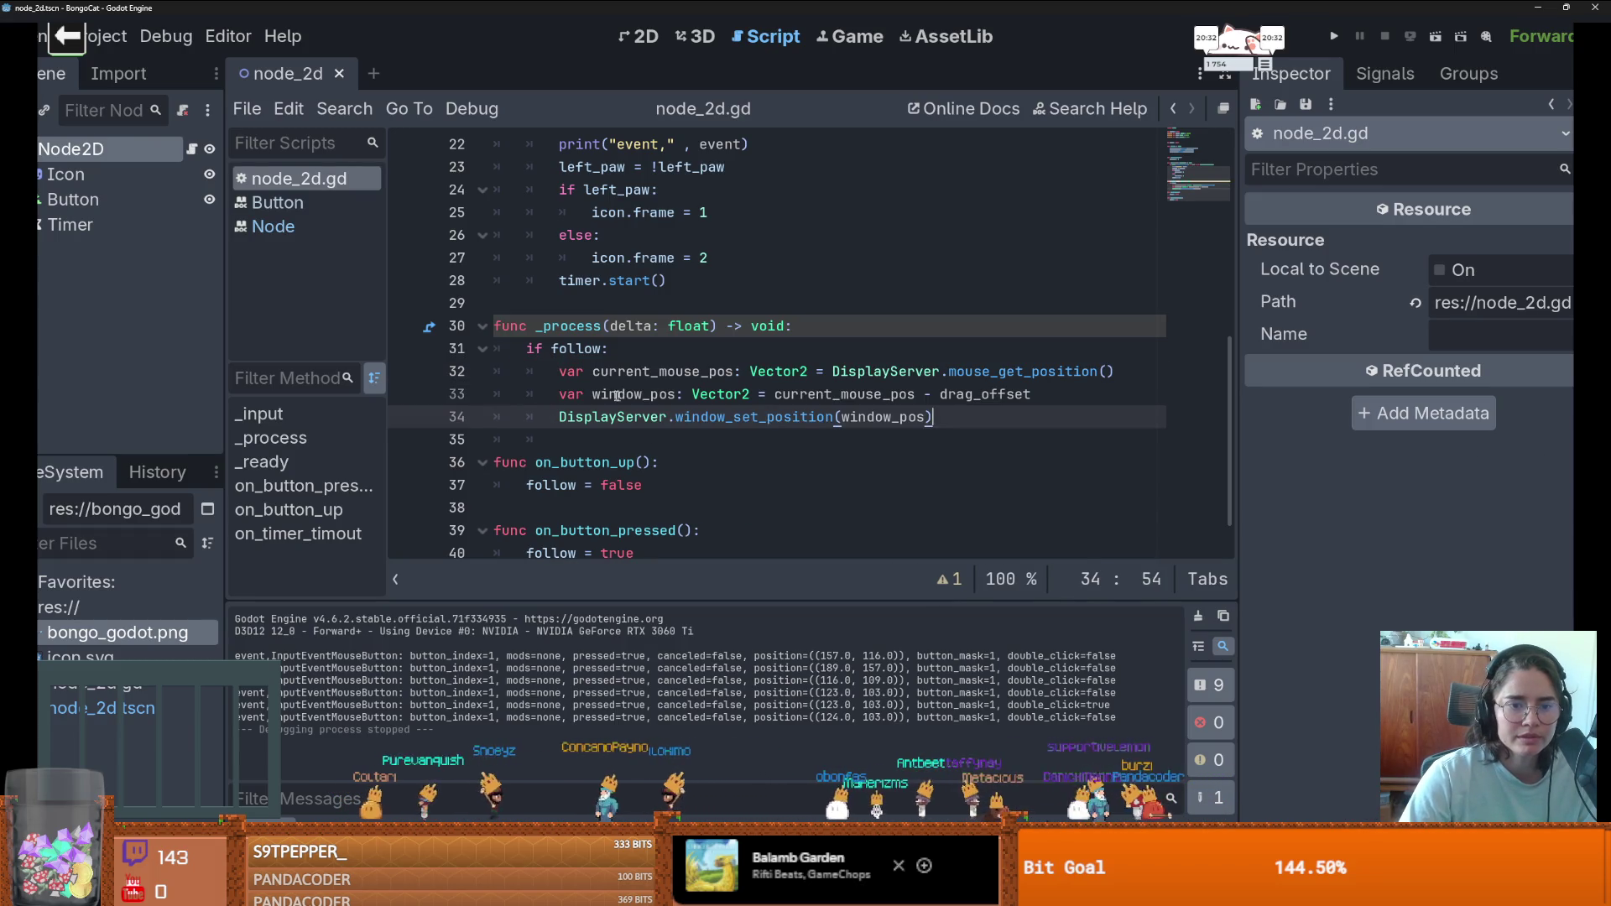
key("Up")
key("Up")
key("Up")
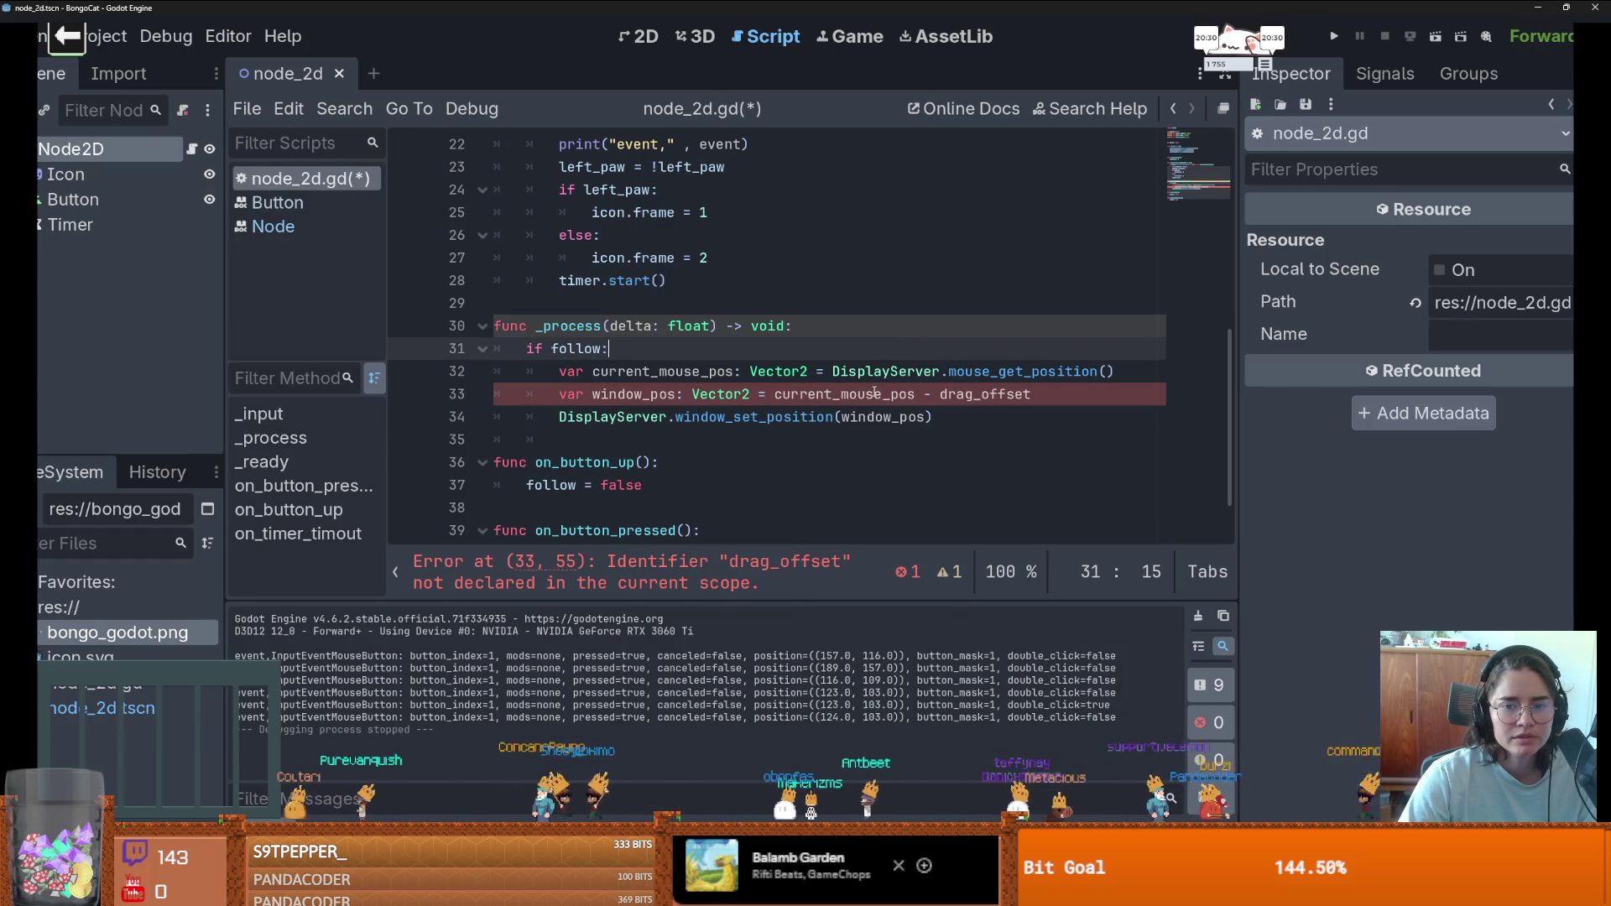
double_click(985, 393)
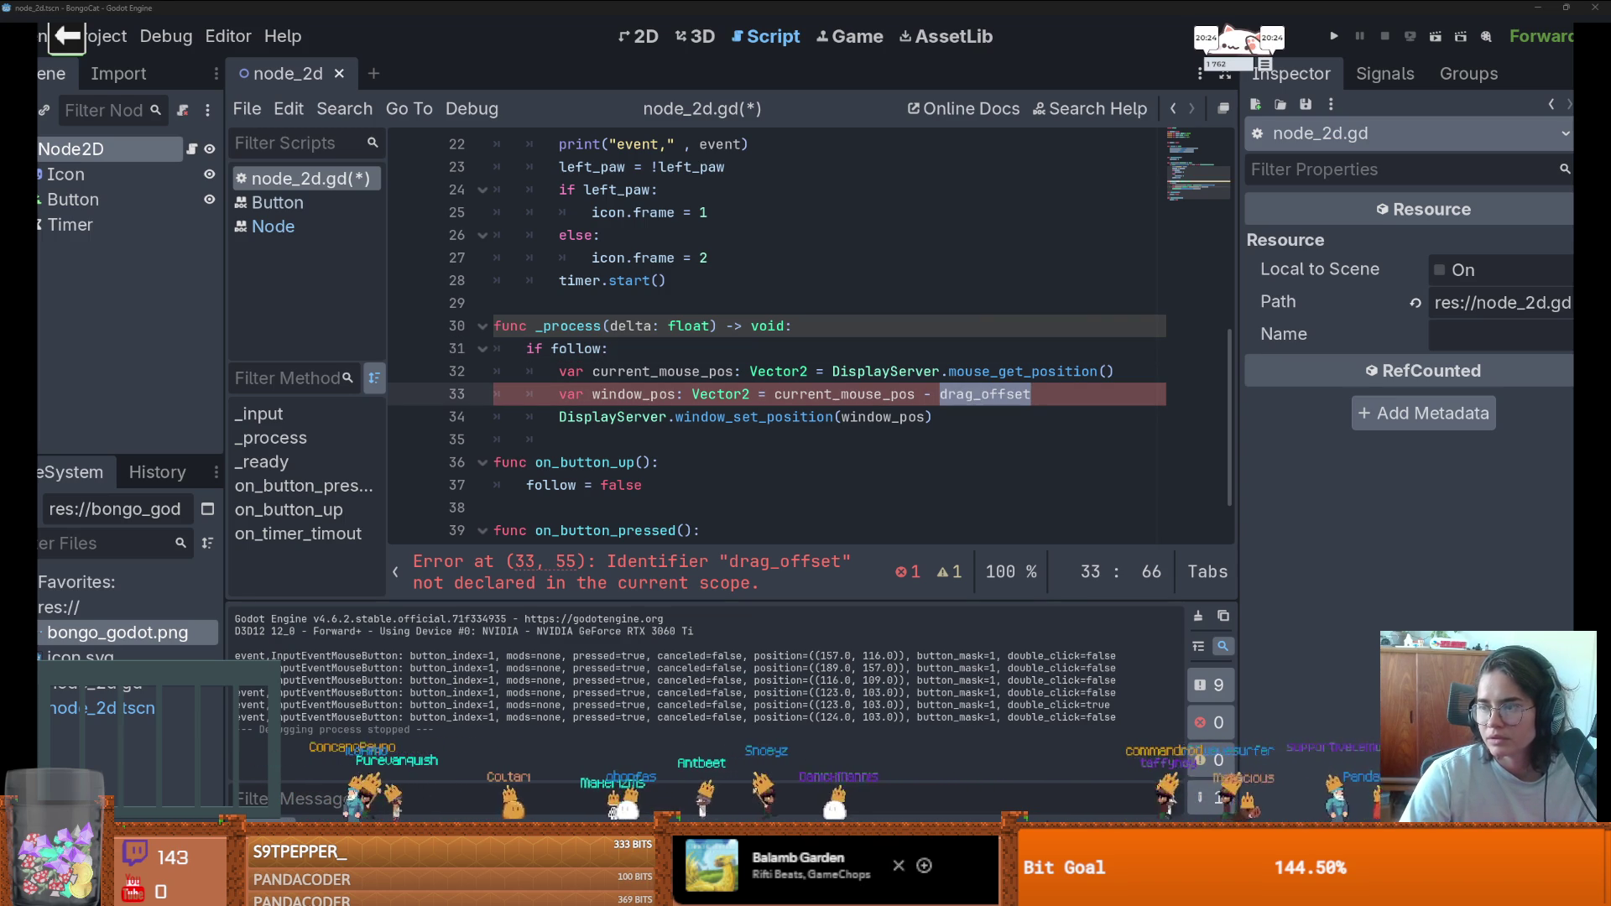
- Open a new line among the top variable declarations for drag_offset
scroll(601, 255, "up", 7)
left_click(567, 284)
key("Return")
- Declare var drag_offset: Vector2 = Vector2.ZERO, save, run the game and drag its window
type("var drag_offset: Vector2 = Vector2.ZERO")
scroll(954, 268, "down", 4)
left_click(1333, 36)
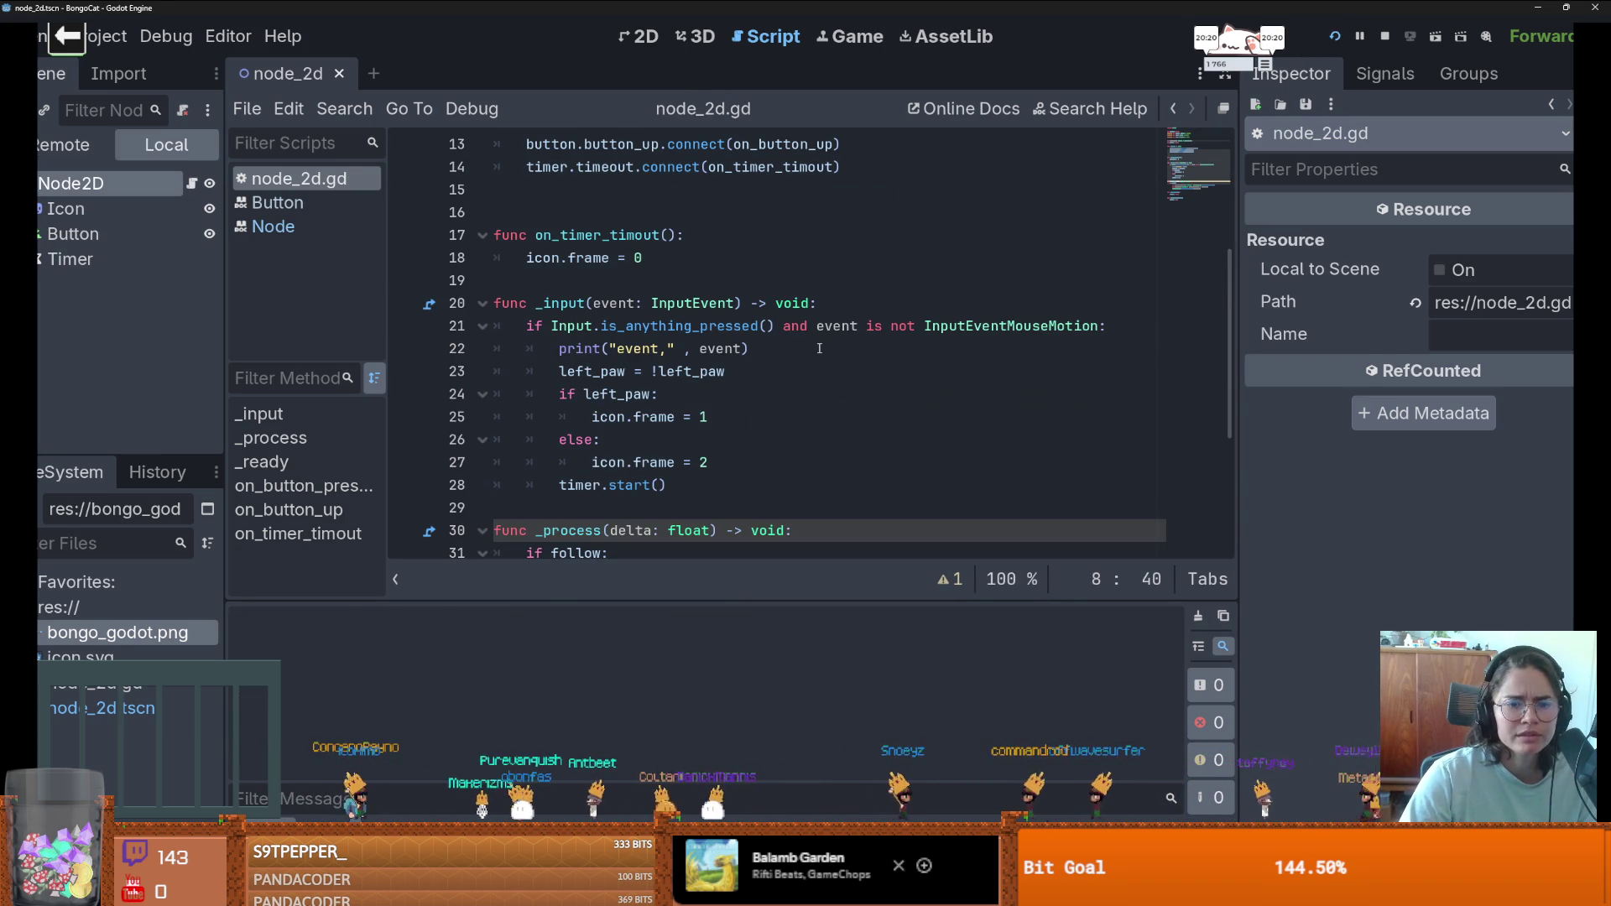
mouse_move(821, 423)
left_mouse_down()
mouse_move(476, 245)
mouse_move(416, 414)
mouse_move(738, 381)
mouse_move(643, 205)
mouse_move(286, 238)
mouse_move(285, 173)
mouse_move(873, 428)
mouse_move(795, 234)
left_mouse_up()
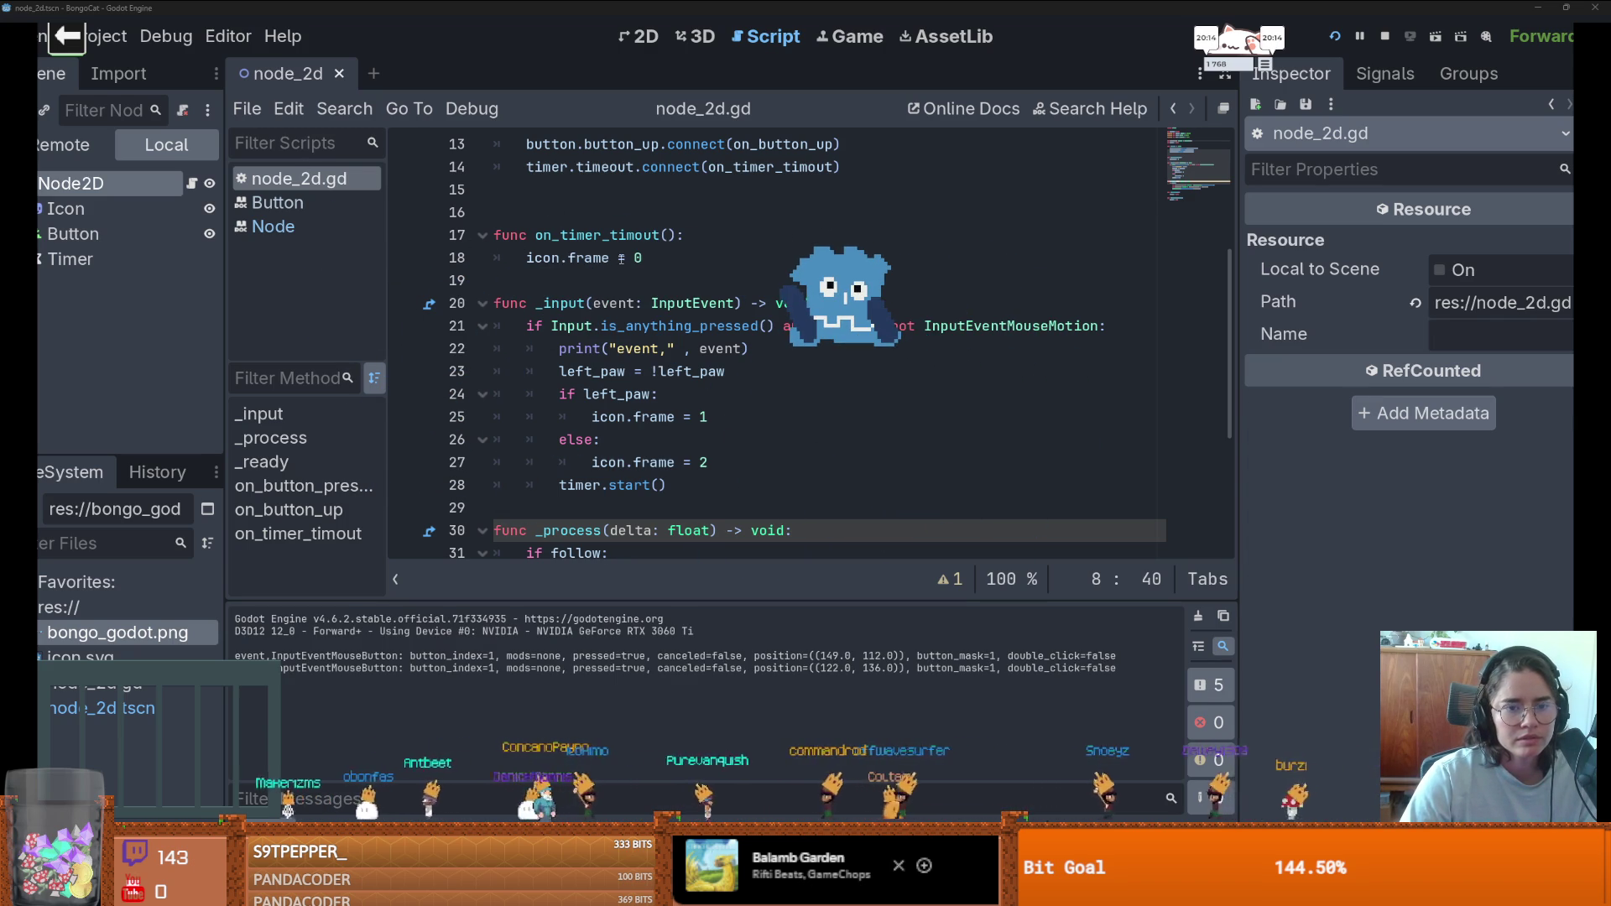
- Switch to the 2D workspace to view the node_2d cat scene
scroll(755, 193, "up", 1)
scroll(638, 201, "up", 3)
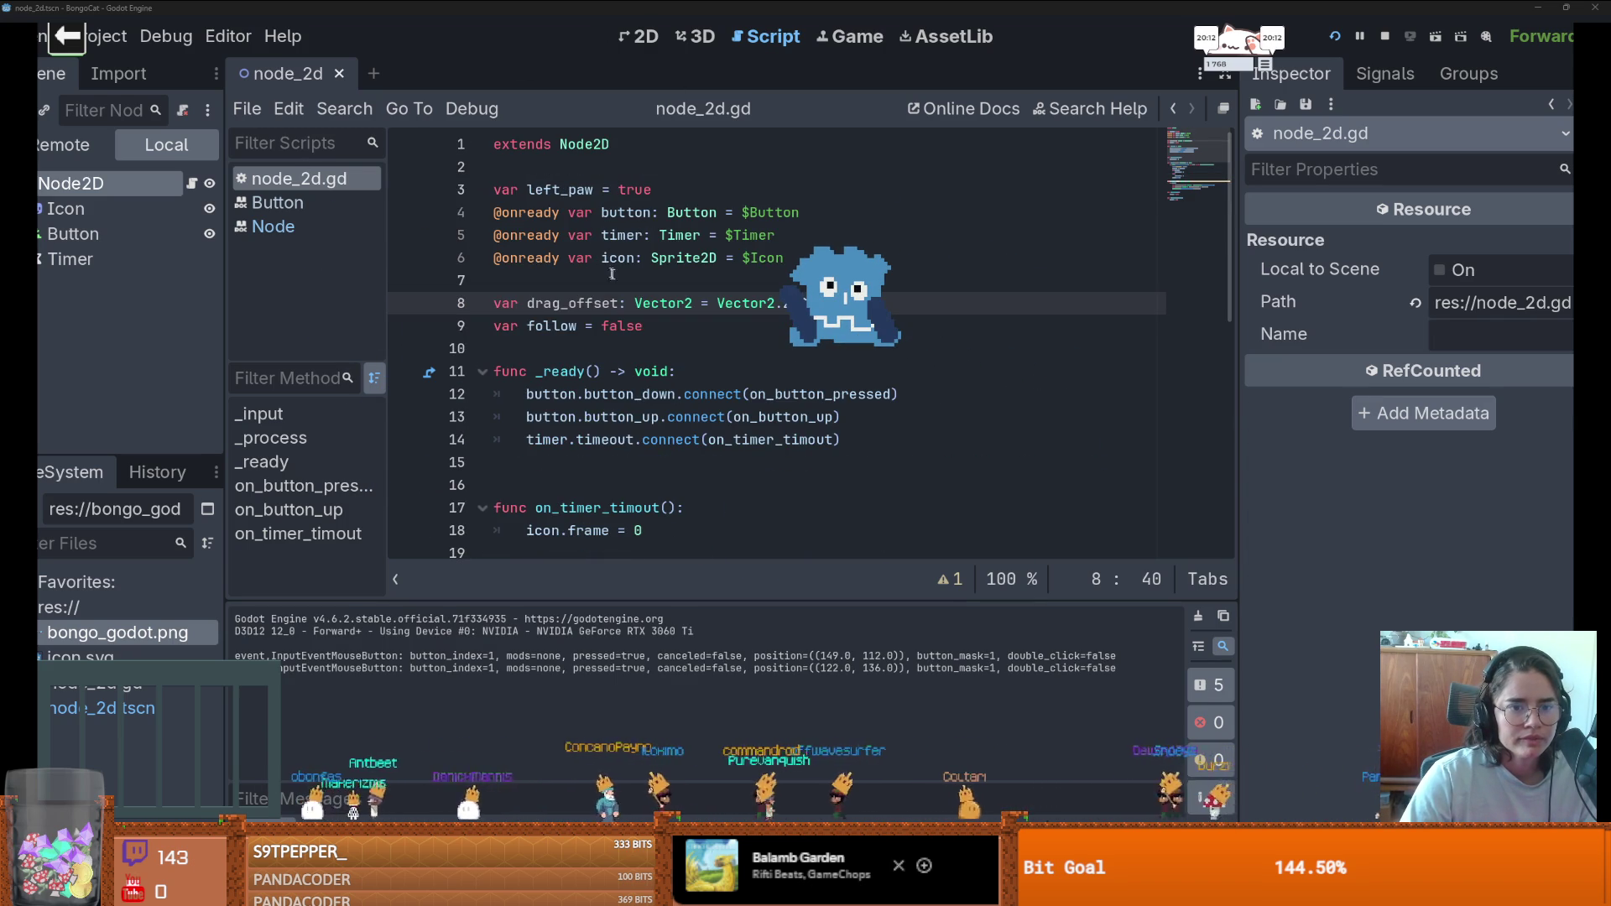
left_click(644, 36)
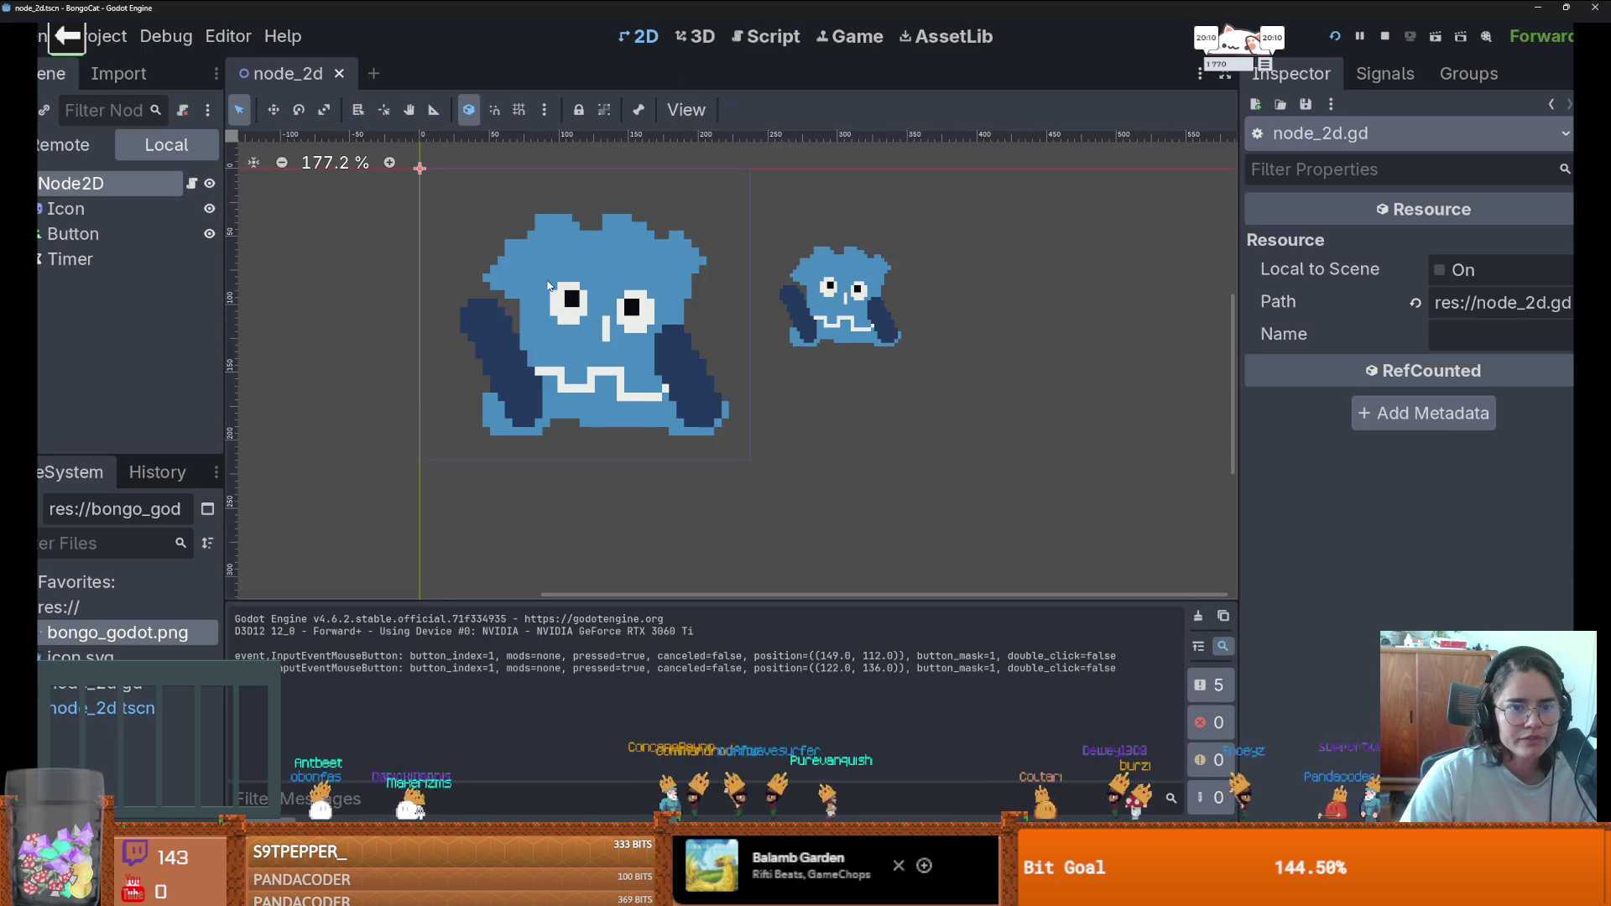
- Inspect the root Node2D and the Icon sprite's Animation (3 horizontal frames) and Transform properties
scroll(548, 285, "down", 2)
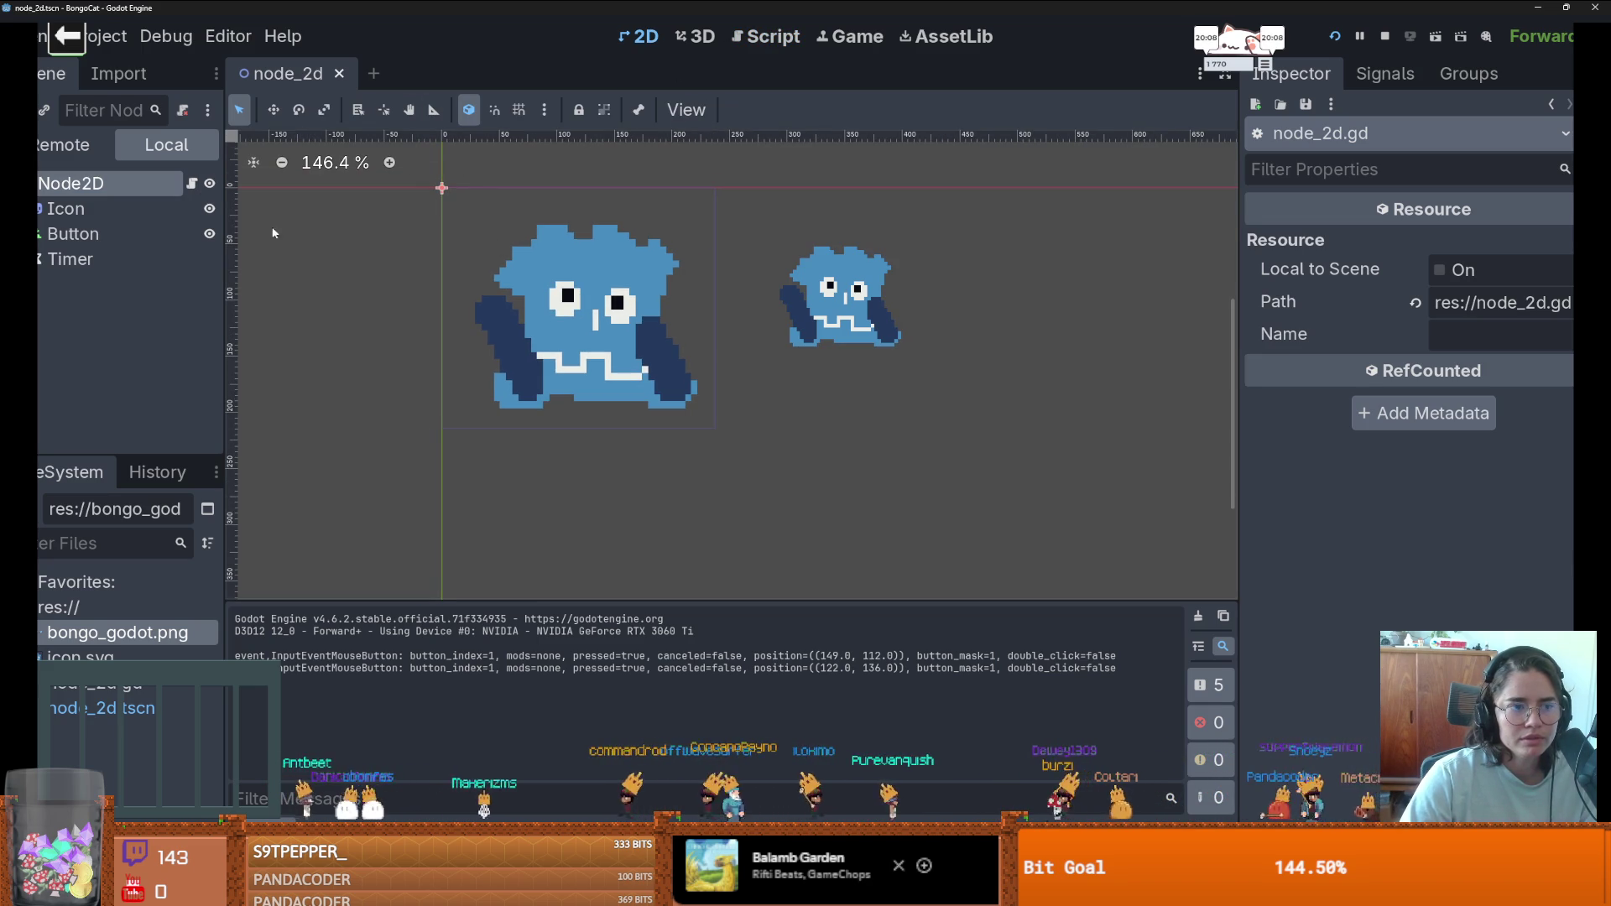
left_click(101, 185)
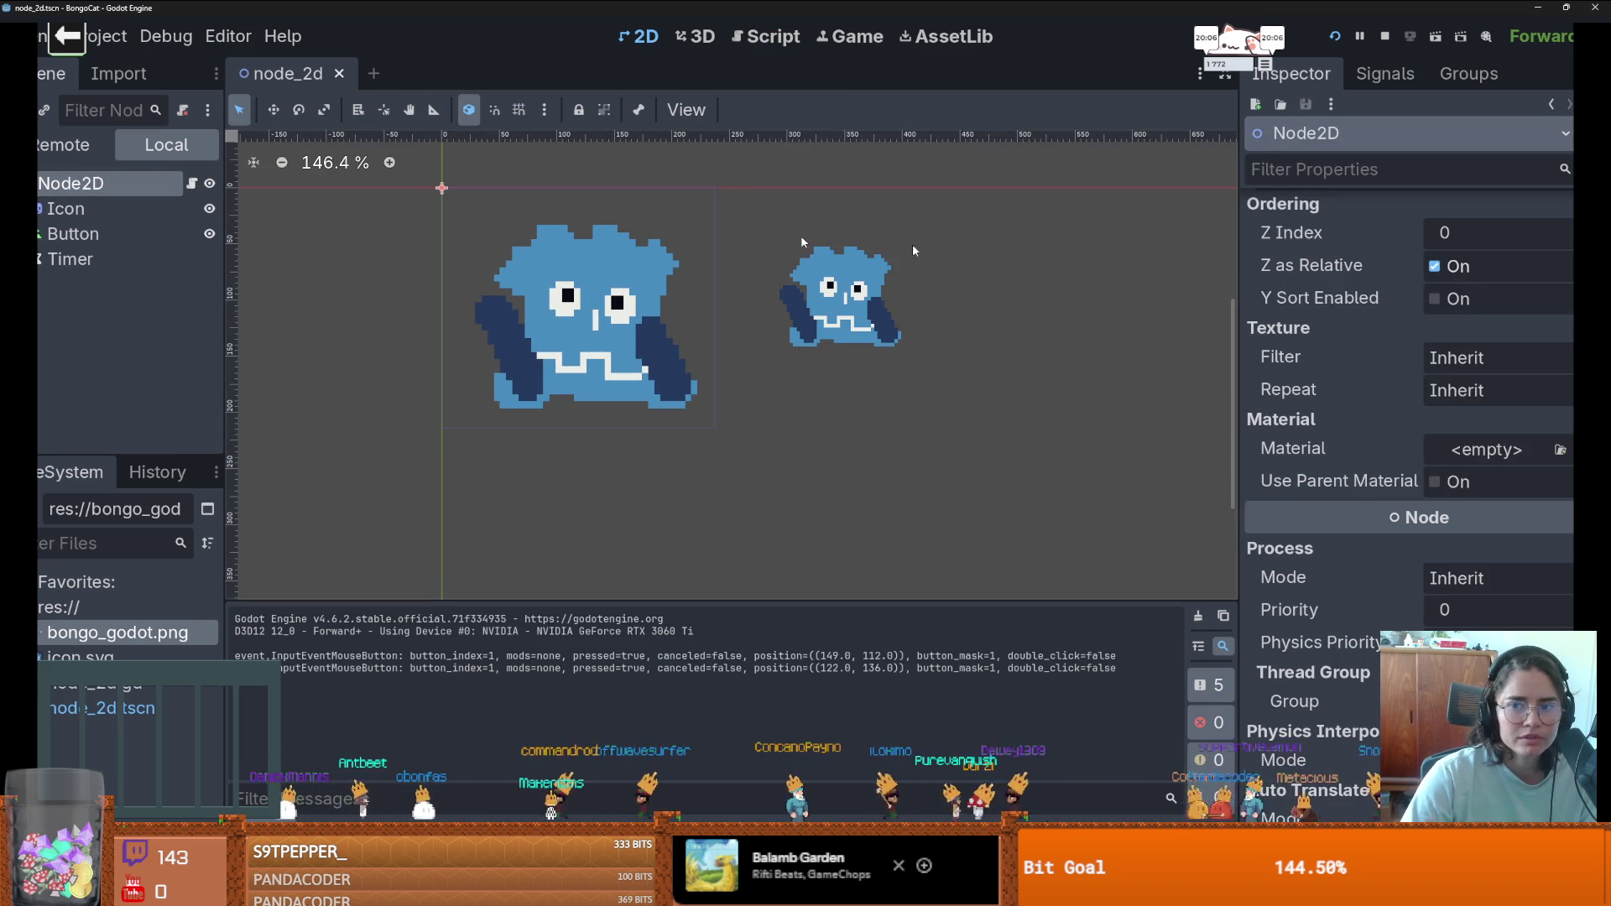
scroll(1208, 495, "up", 10)
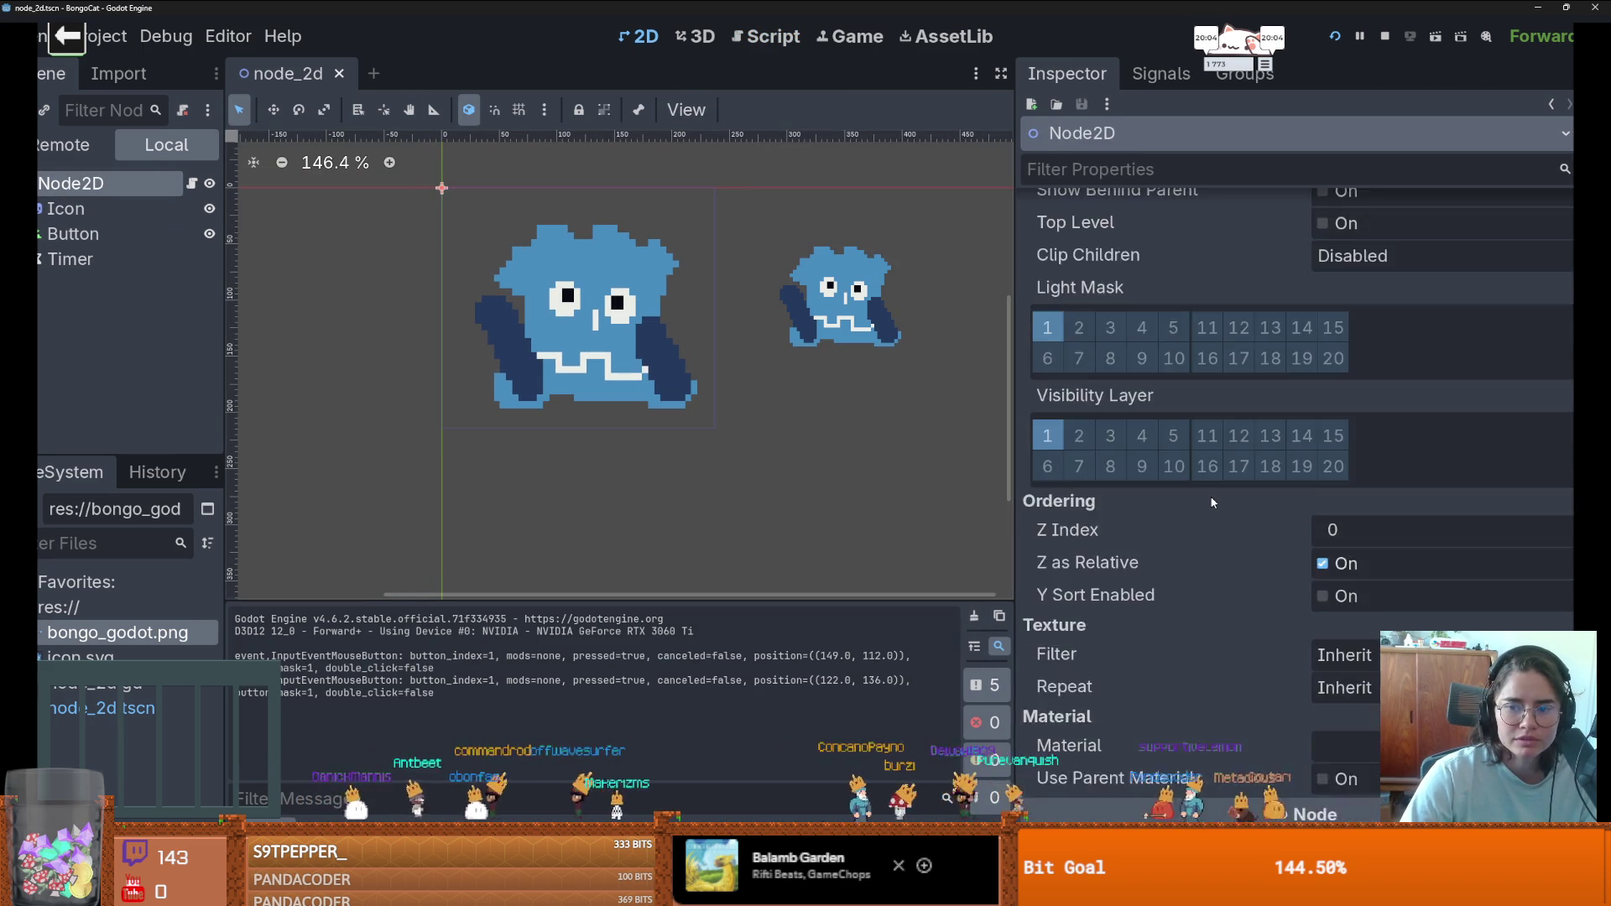
scroll(1189, 485, "down", 15)
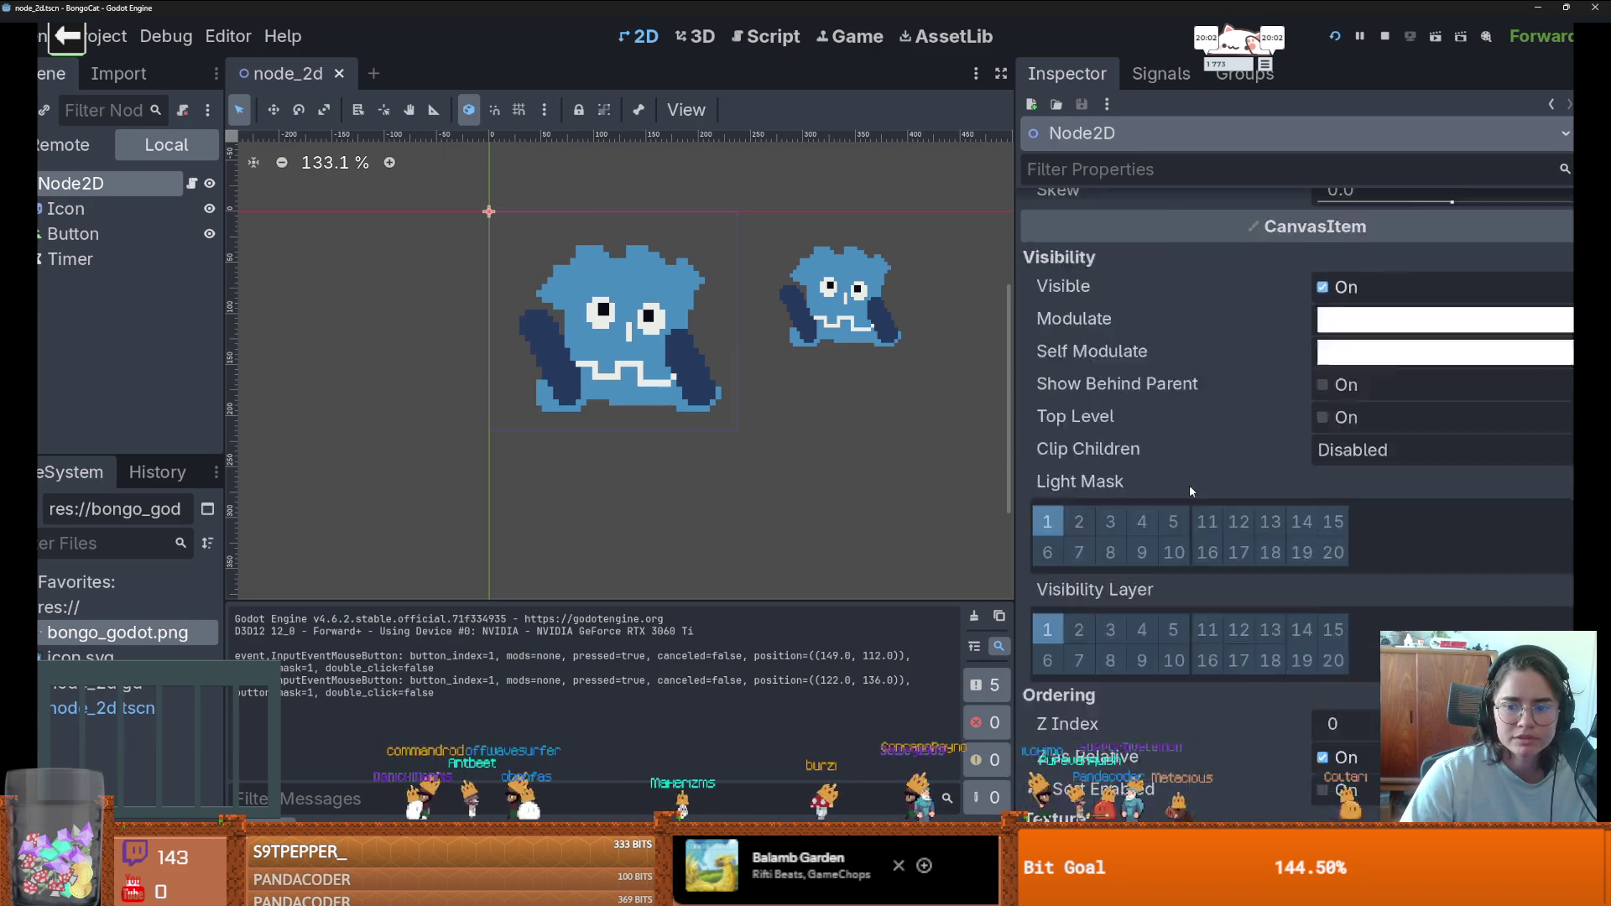
scroll(1154, 484, "up", 5)
left_click(119, 210)
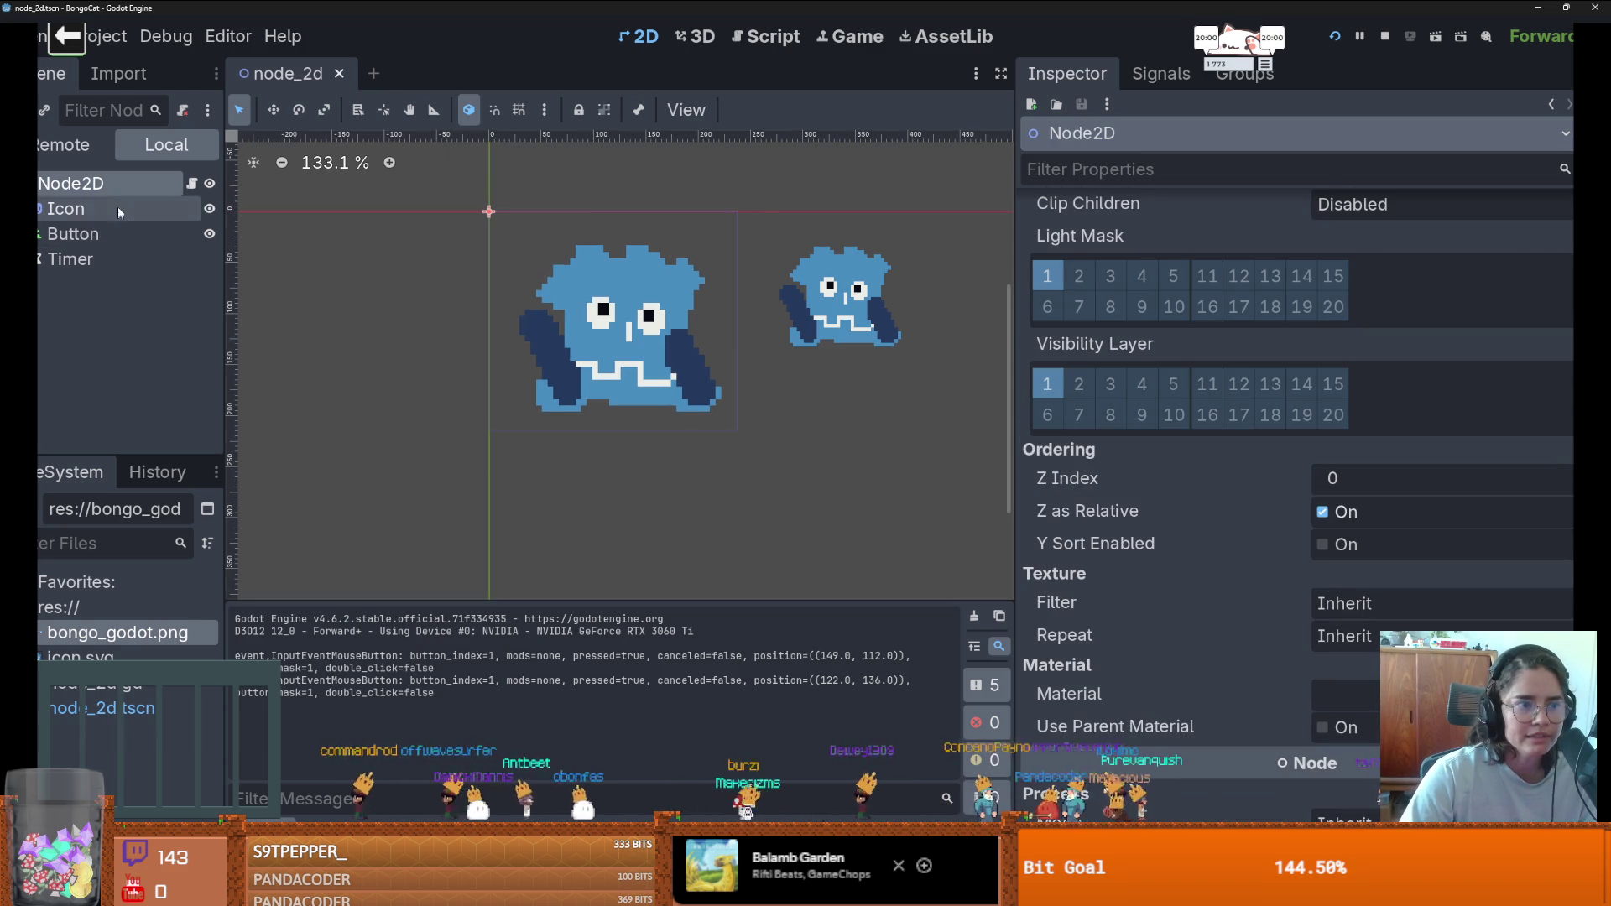
scroll(1308, 485, "down", 2)
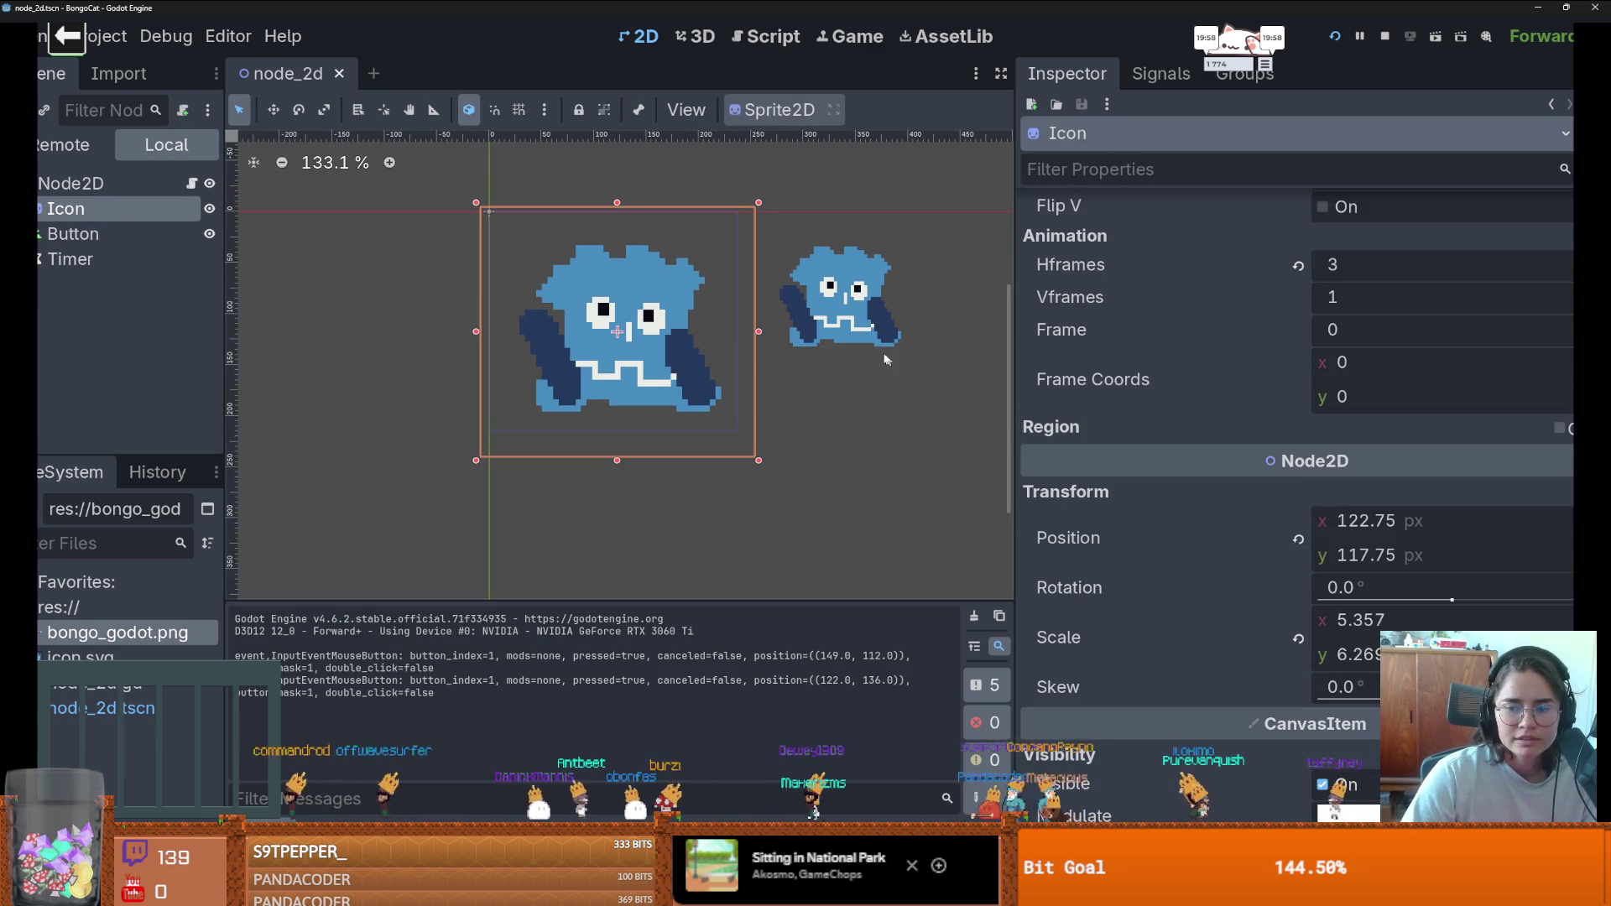
left_click(193, 183)
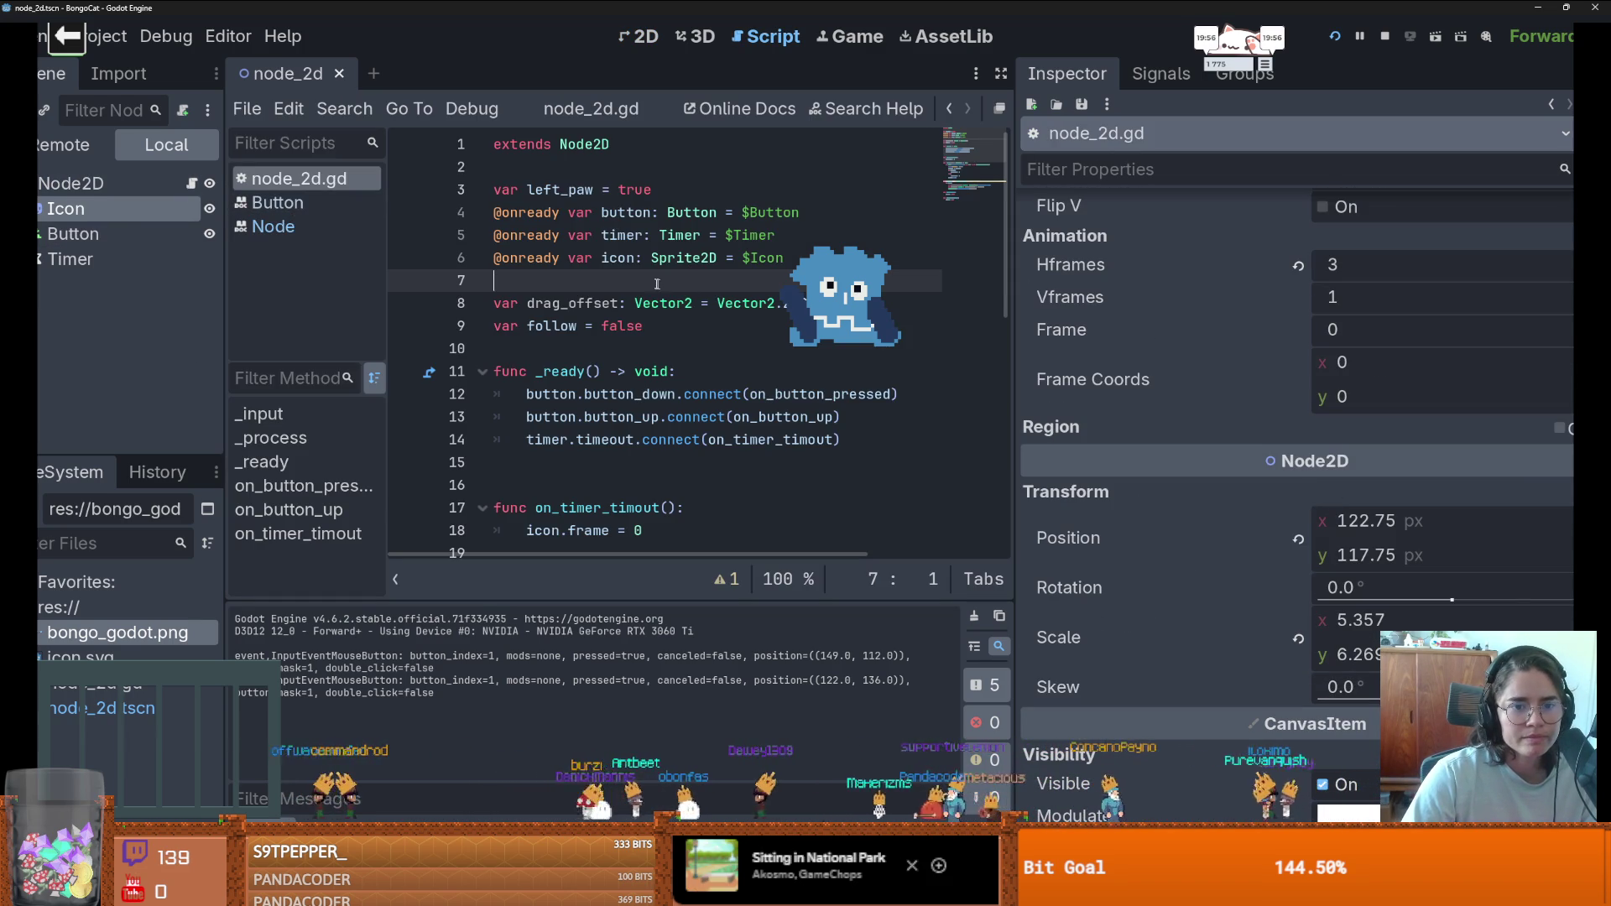
- Swap Vector2.ZERO on line 8 for a Vector2( value, relaunch the game and drag the pet window
left_click(818, 303)
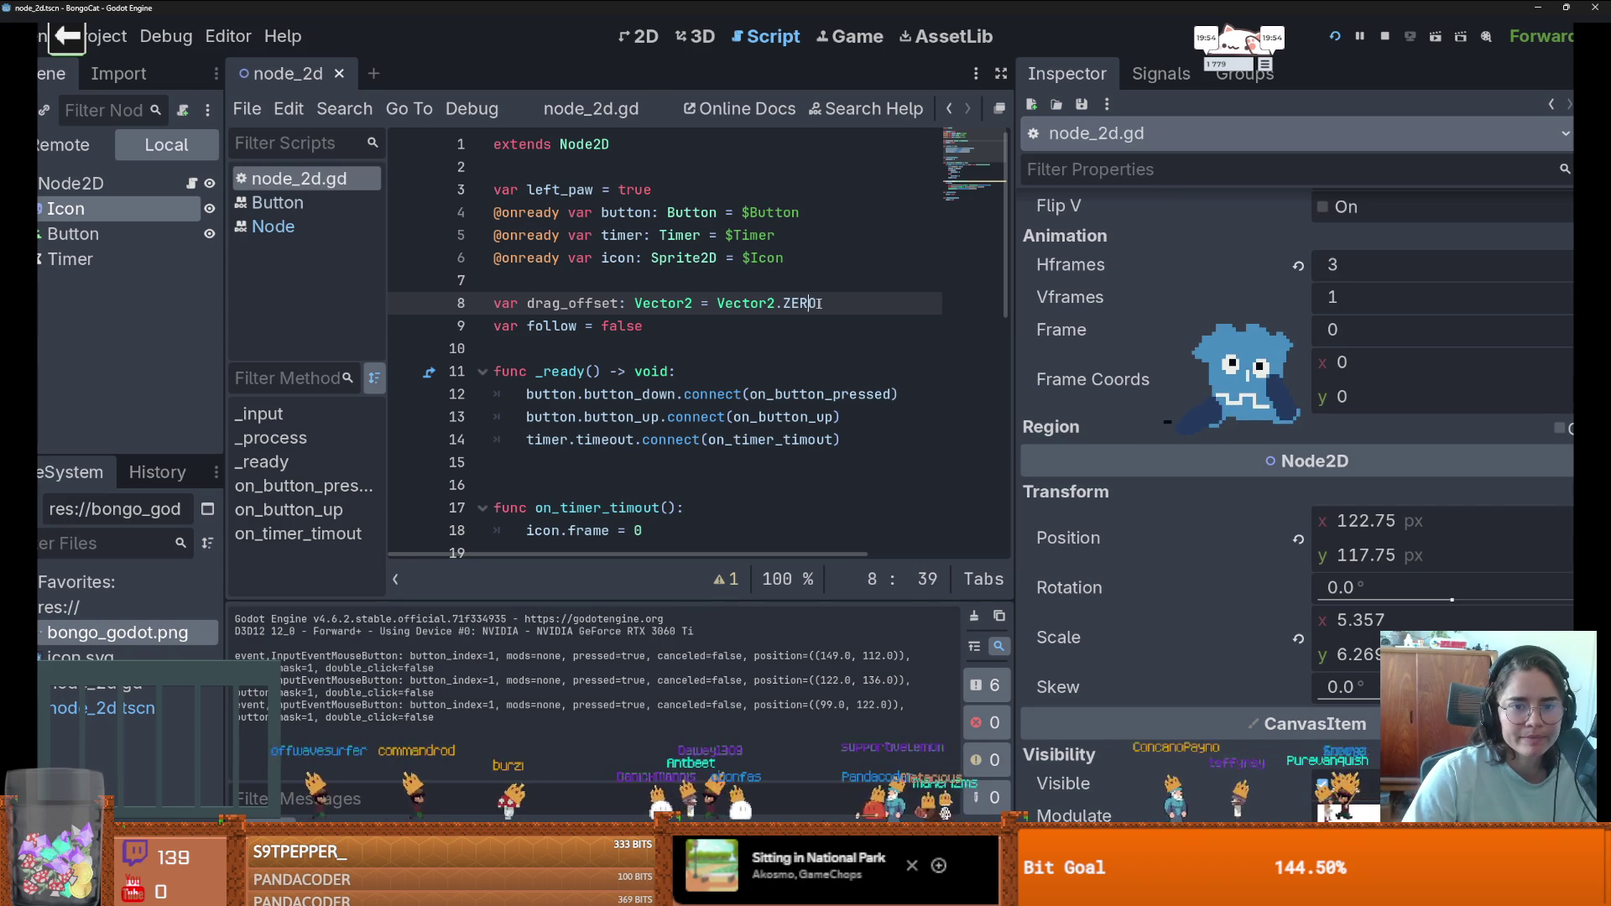
key("BackSpace")
left_click_drag(817, 303, 781, 304)
type("(")
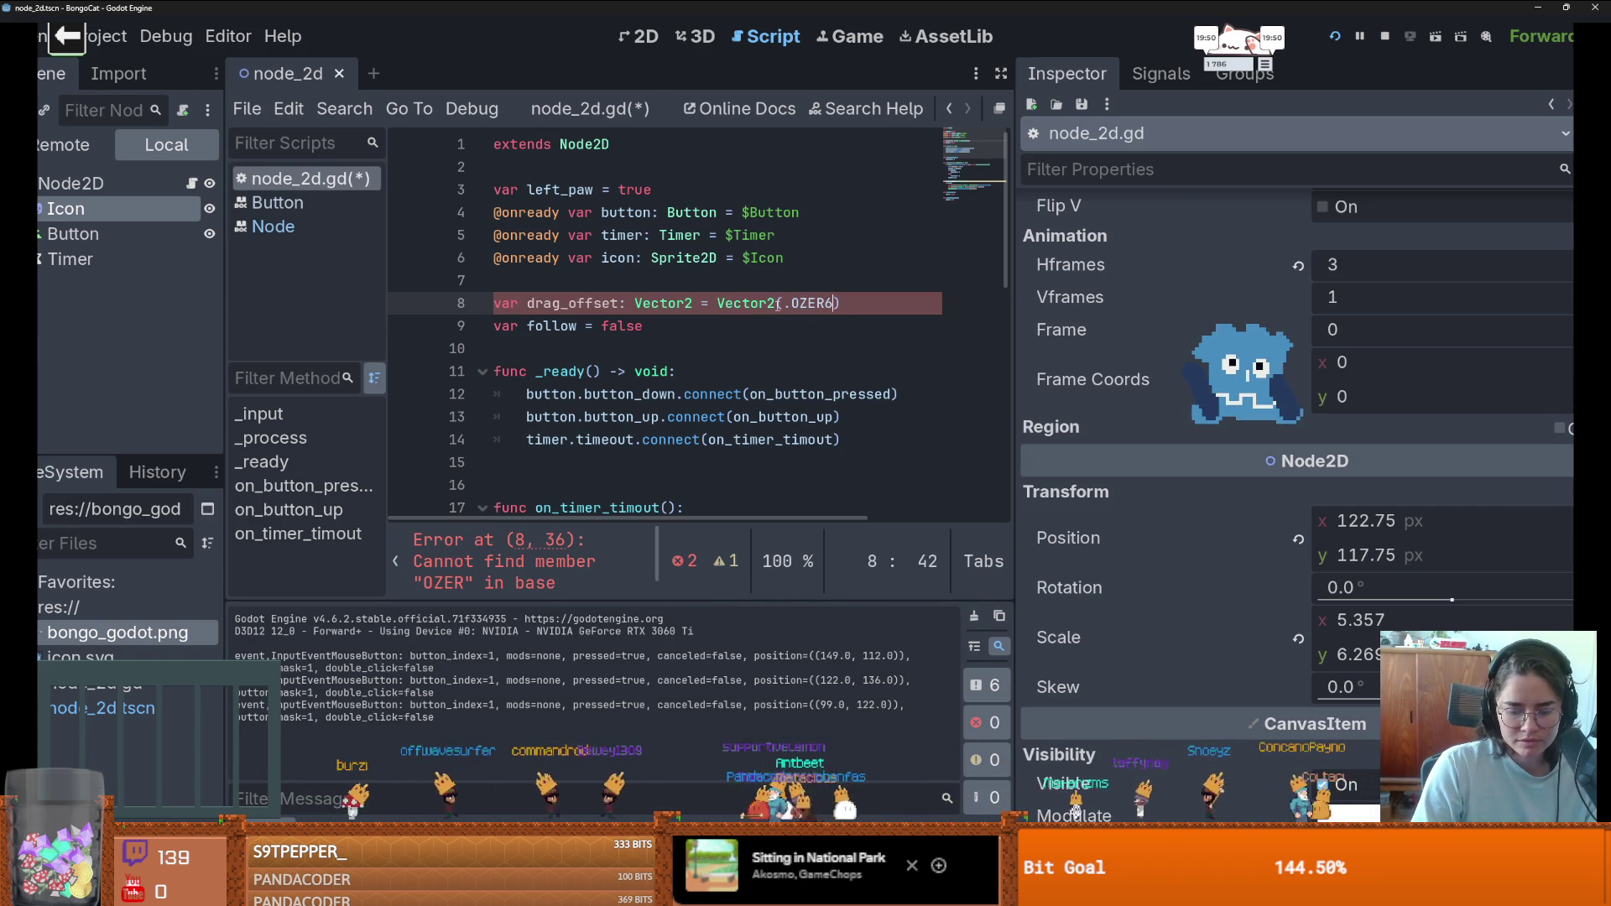
left_click_drag(823, 303, 791, 303)
key("BackSpace")
left_click(1333, 37)
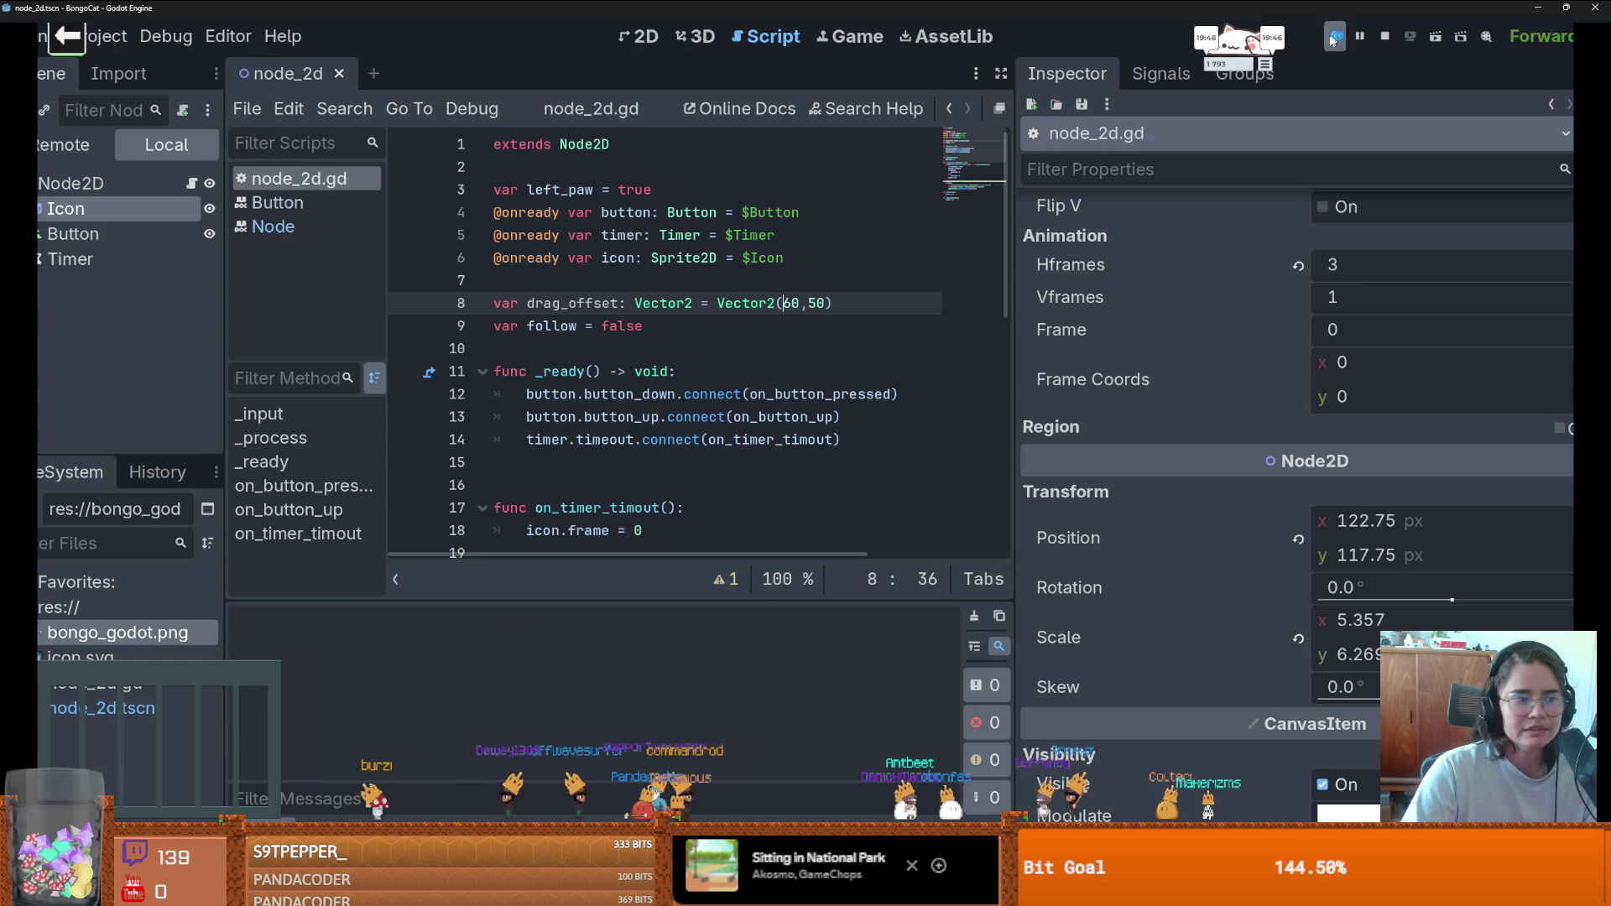
mouse_move(766, 402)
left_mouse_down()
mouse_move(708, 410)
mouse_move(439, 218)
mouse_move(512, 237)
left_mouse_up()
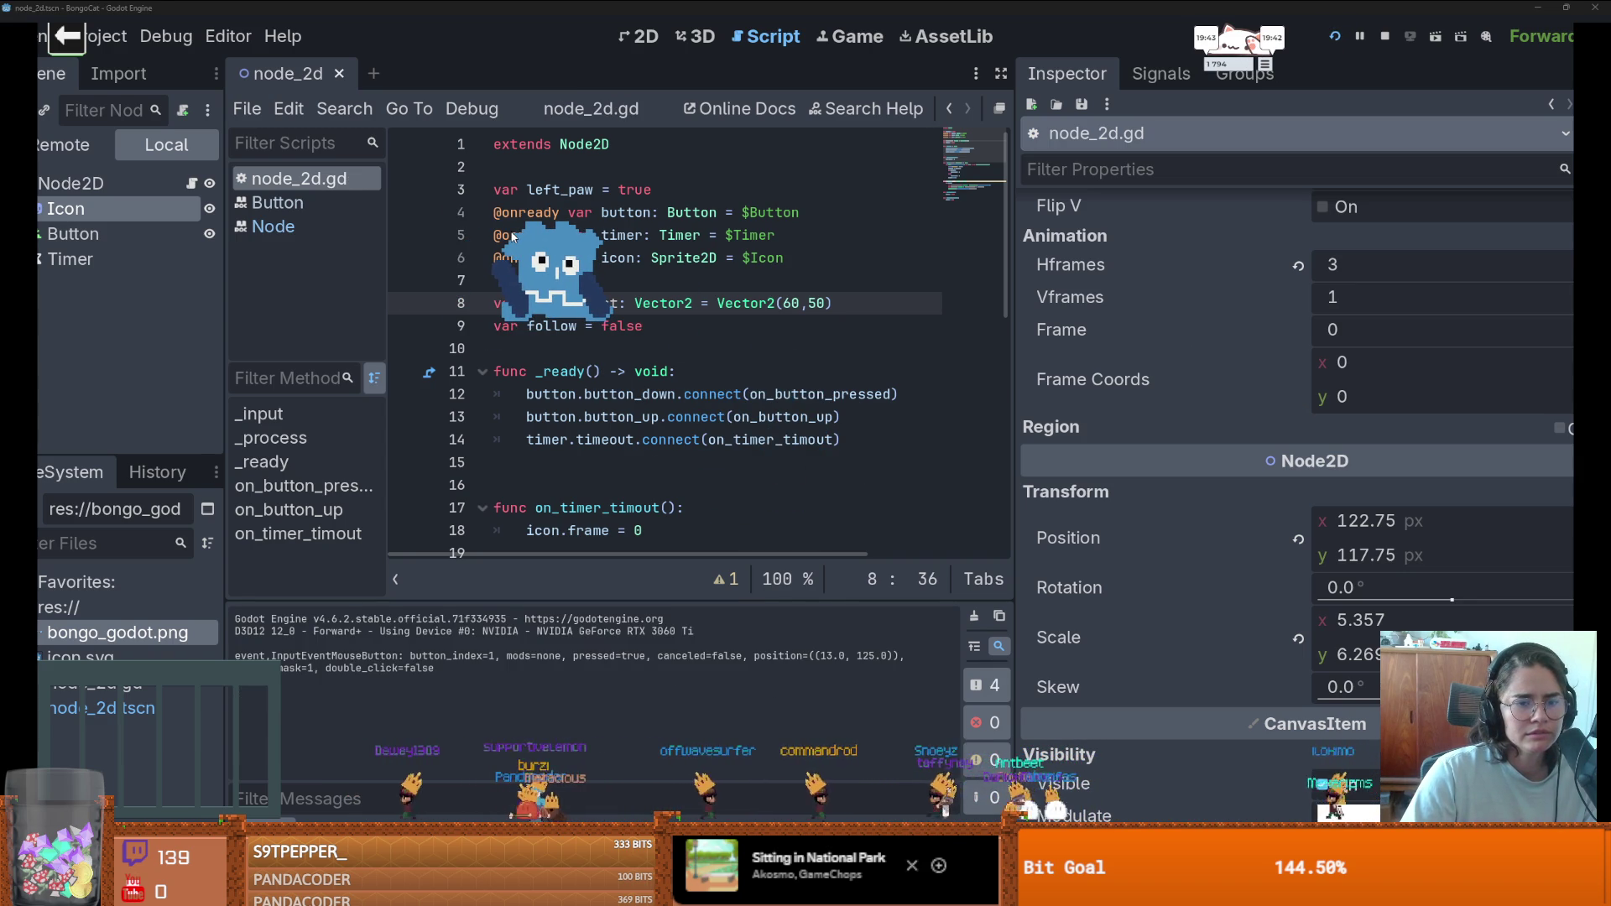
- Set drag_offset to Vector2(120,120), save, rerun, and drag the pet to the top-right
left_click(800, 303)
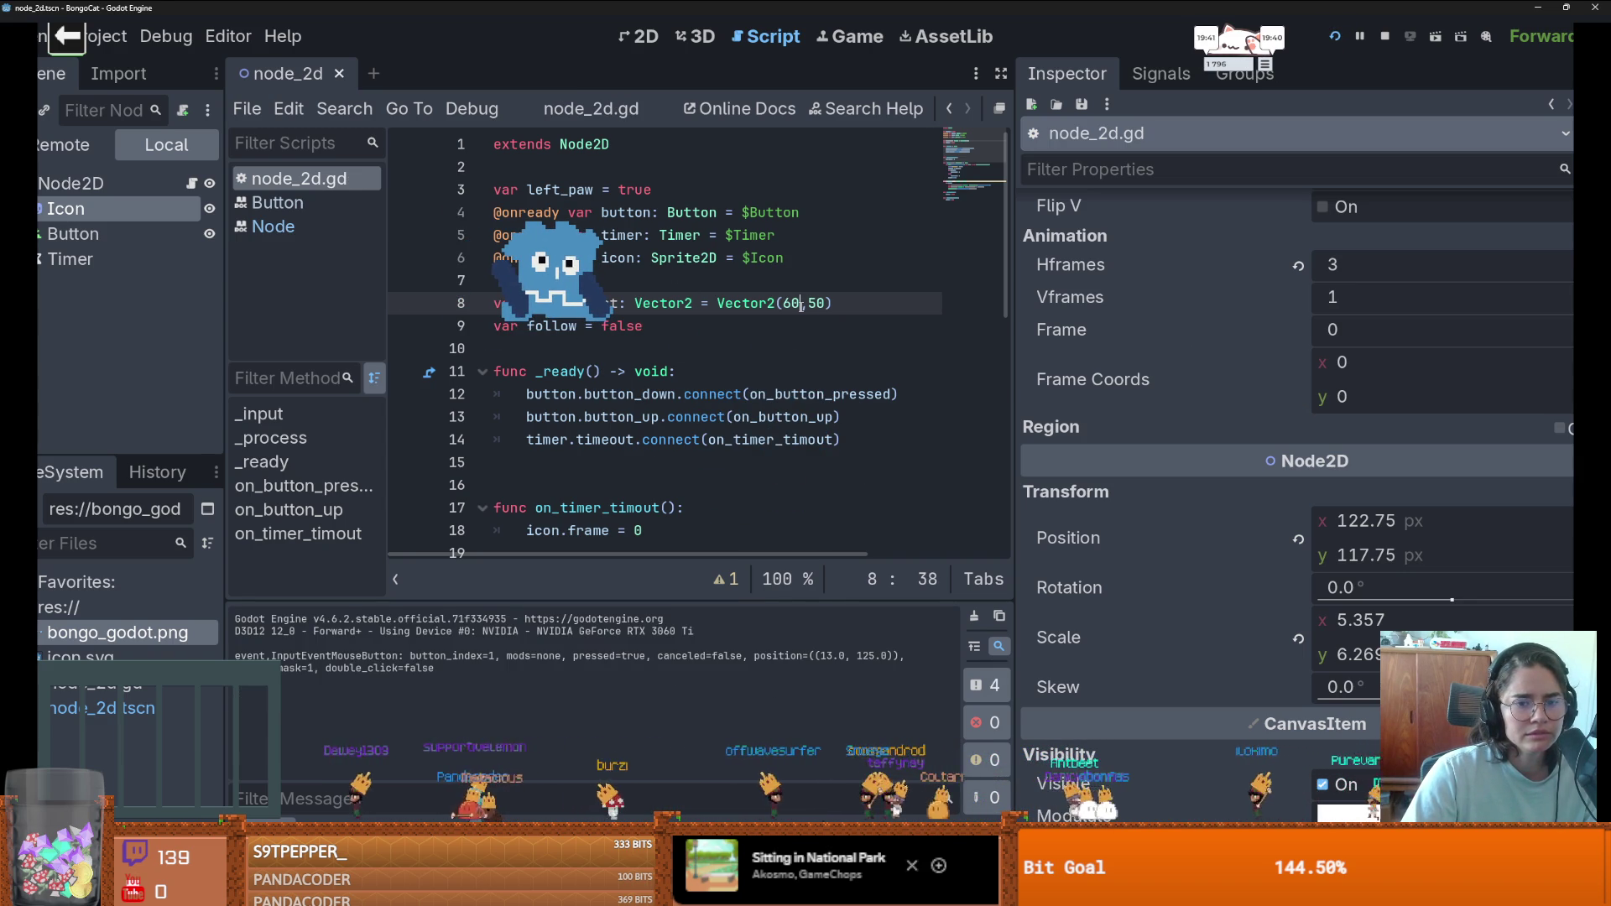
key("Right")
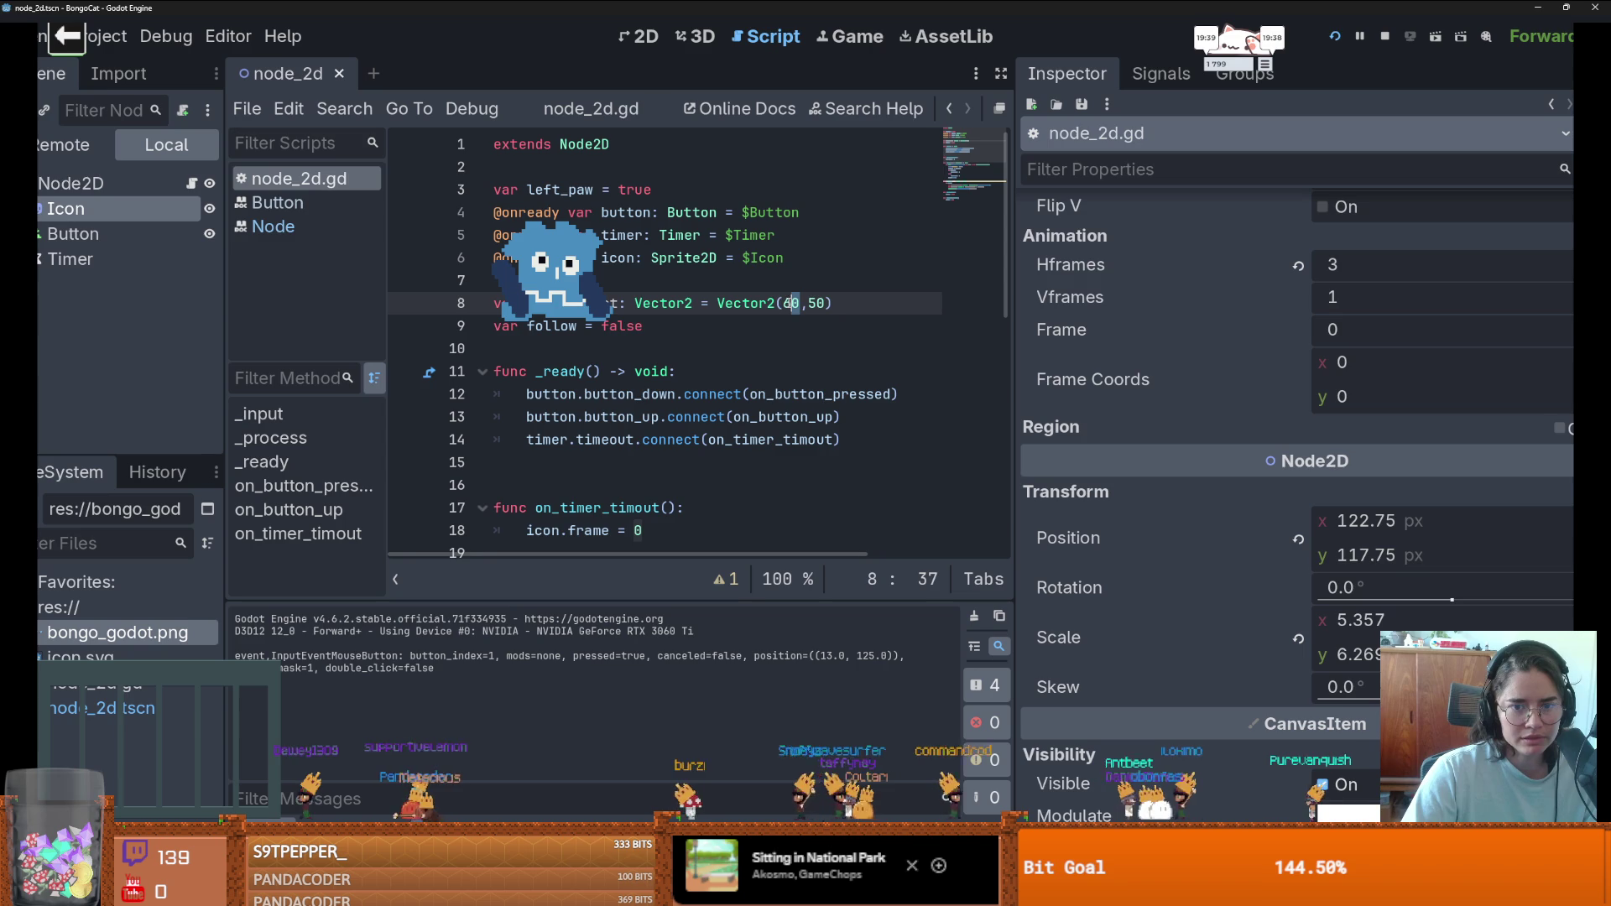
type("120")
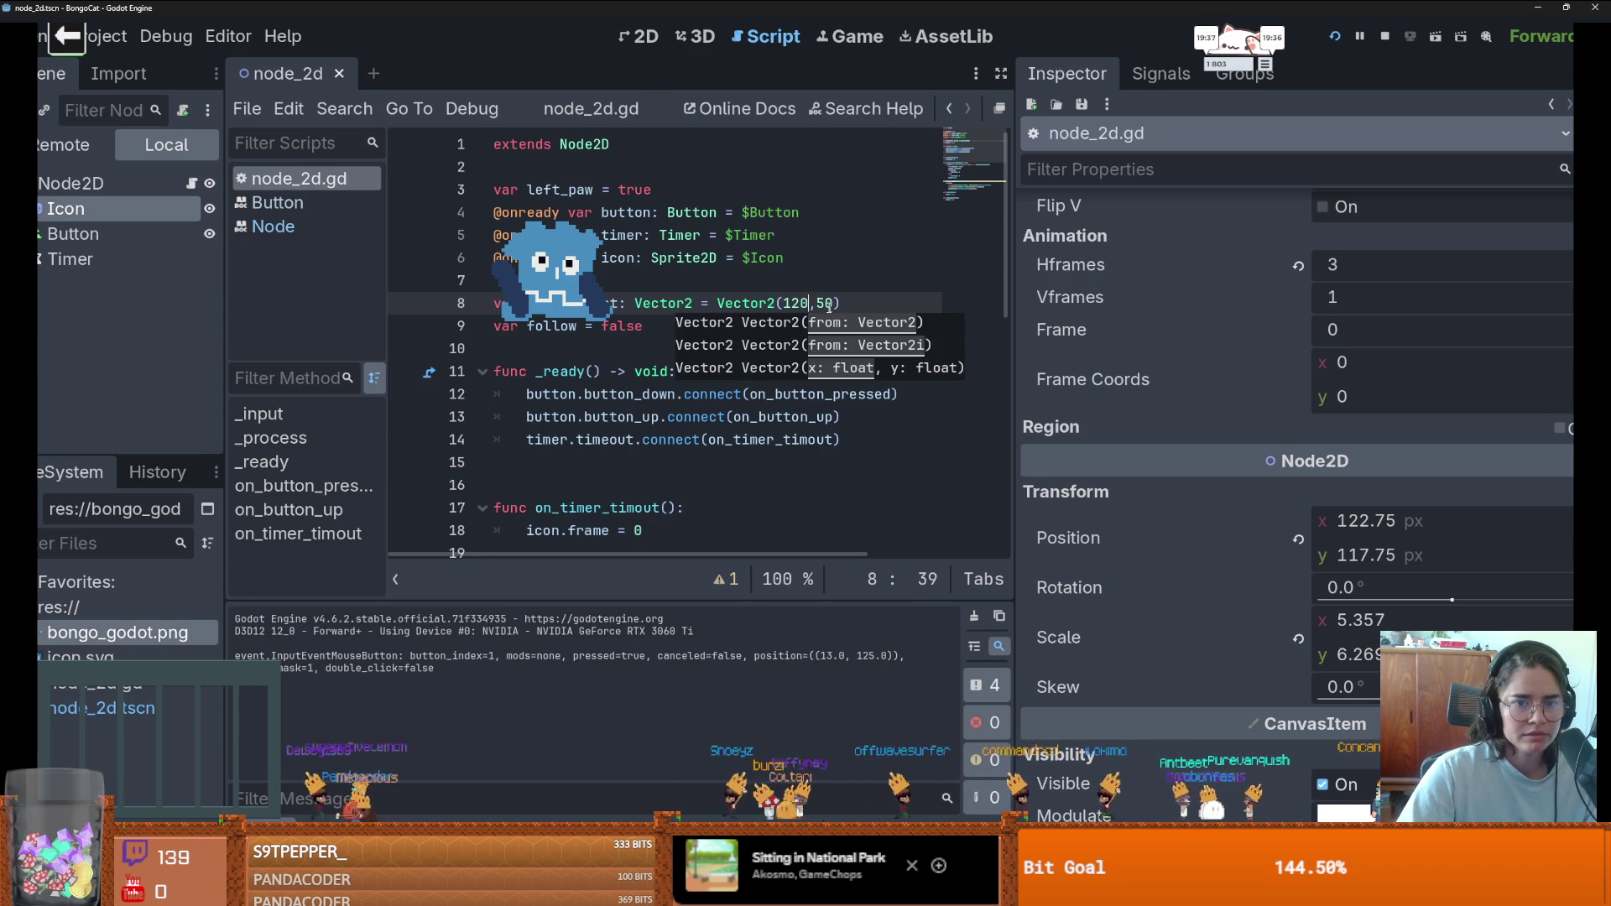
left_click(832, 305)
type("120")
key("ctrl+s")
left_click(1335, 36)
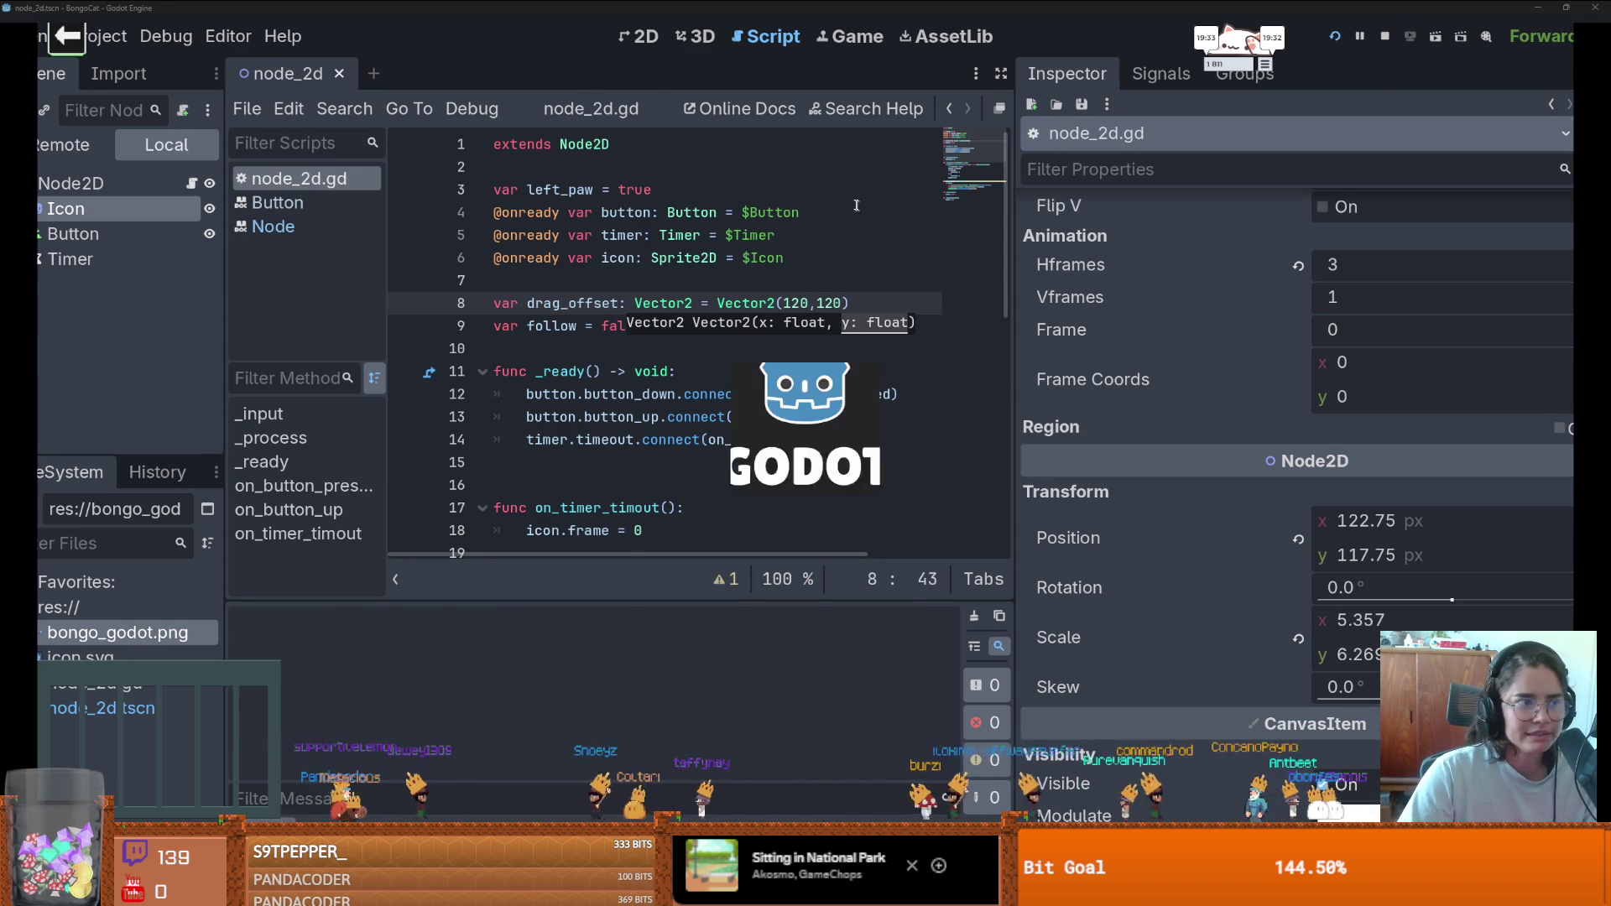
mouse_move(822, 402)
left_mouse_down()
mouse_move(520, 305)
mouse_move(1122, 311)
mouse_move(1381, 96)
mouse_move(1408, 94)
mouse_move(1419, 131)
left_mouse_up()
- Insert a new line below line 10 with stray test text 'thsd' and select it
left_click(827, 336)
left_click(680, 347)
key("Return")
type("thsd")
double_click(576, 368)
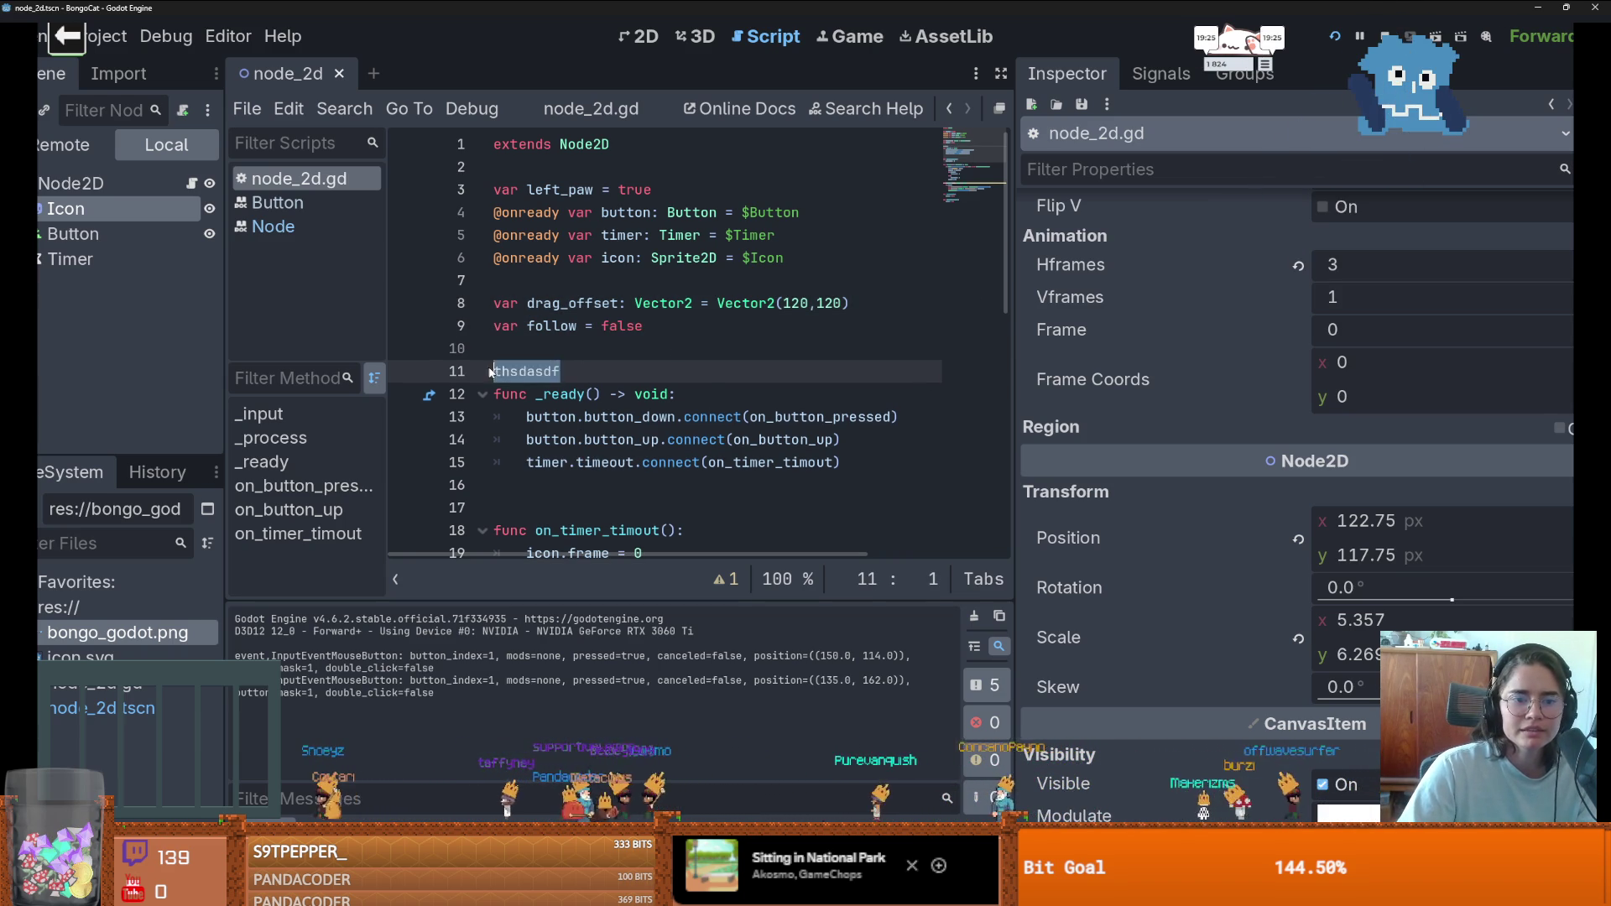
- Delete 'and event is not InputEventMouseMotion' from line 22, run the game and drag the pet
key("BackSpace")
scroll(593, 397, "down", 3)
scroll(592, 396, "down", 2)
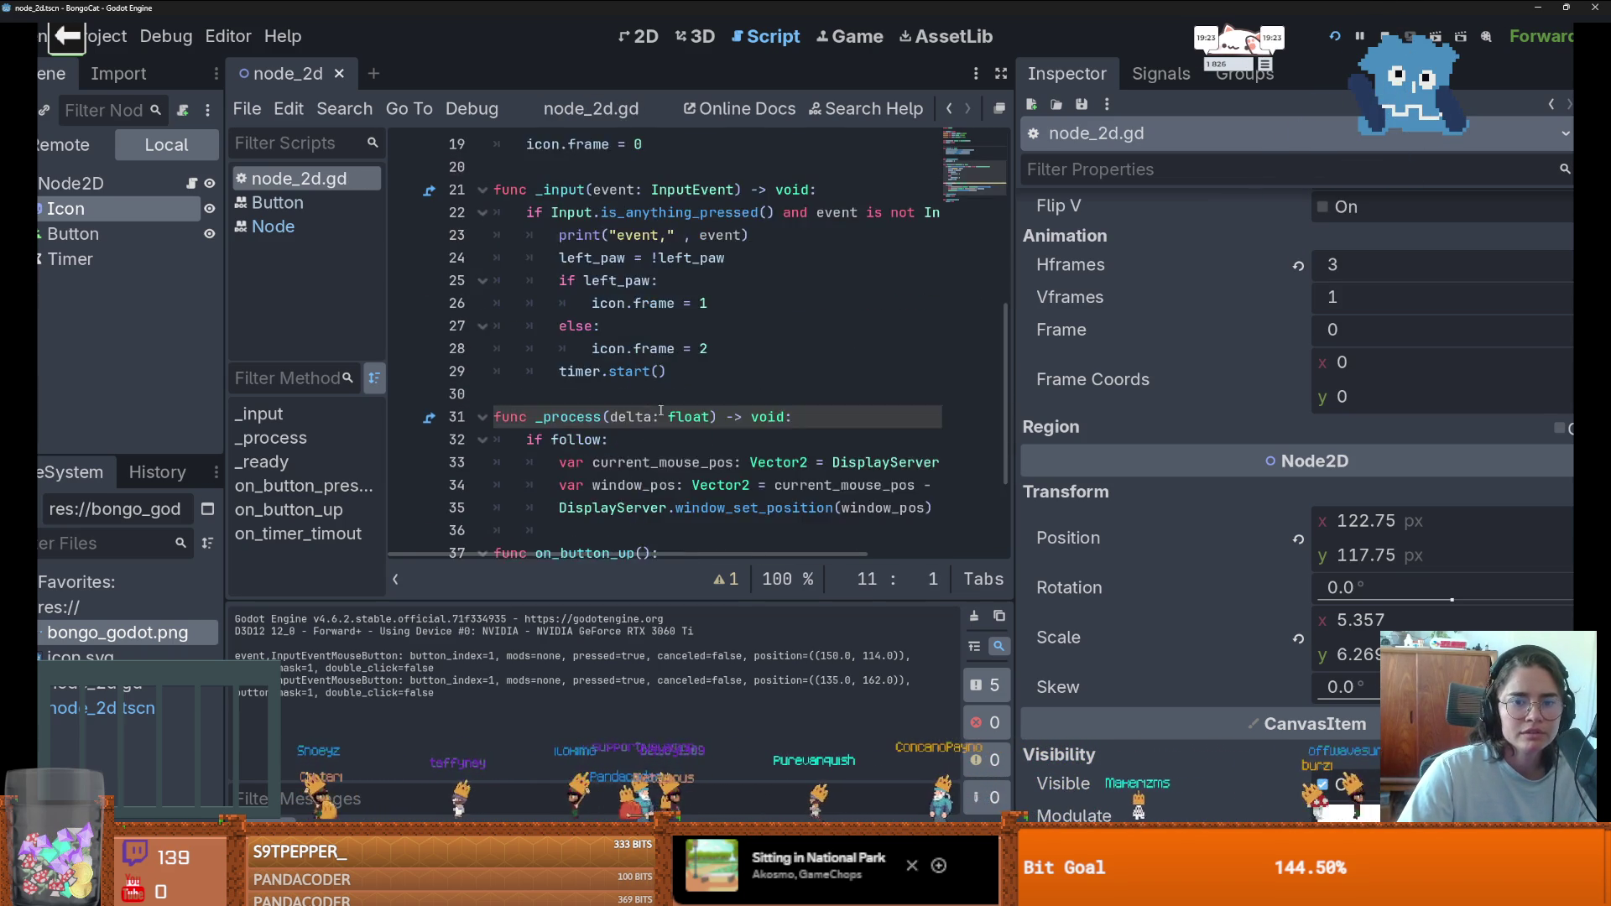
left_click(636, 308)
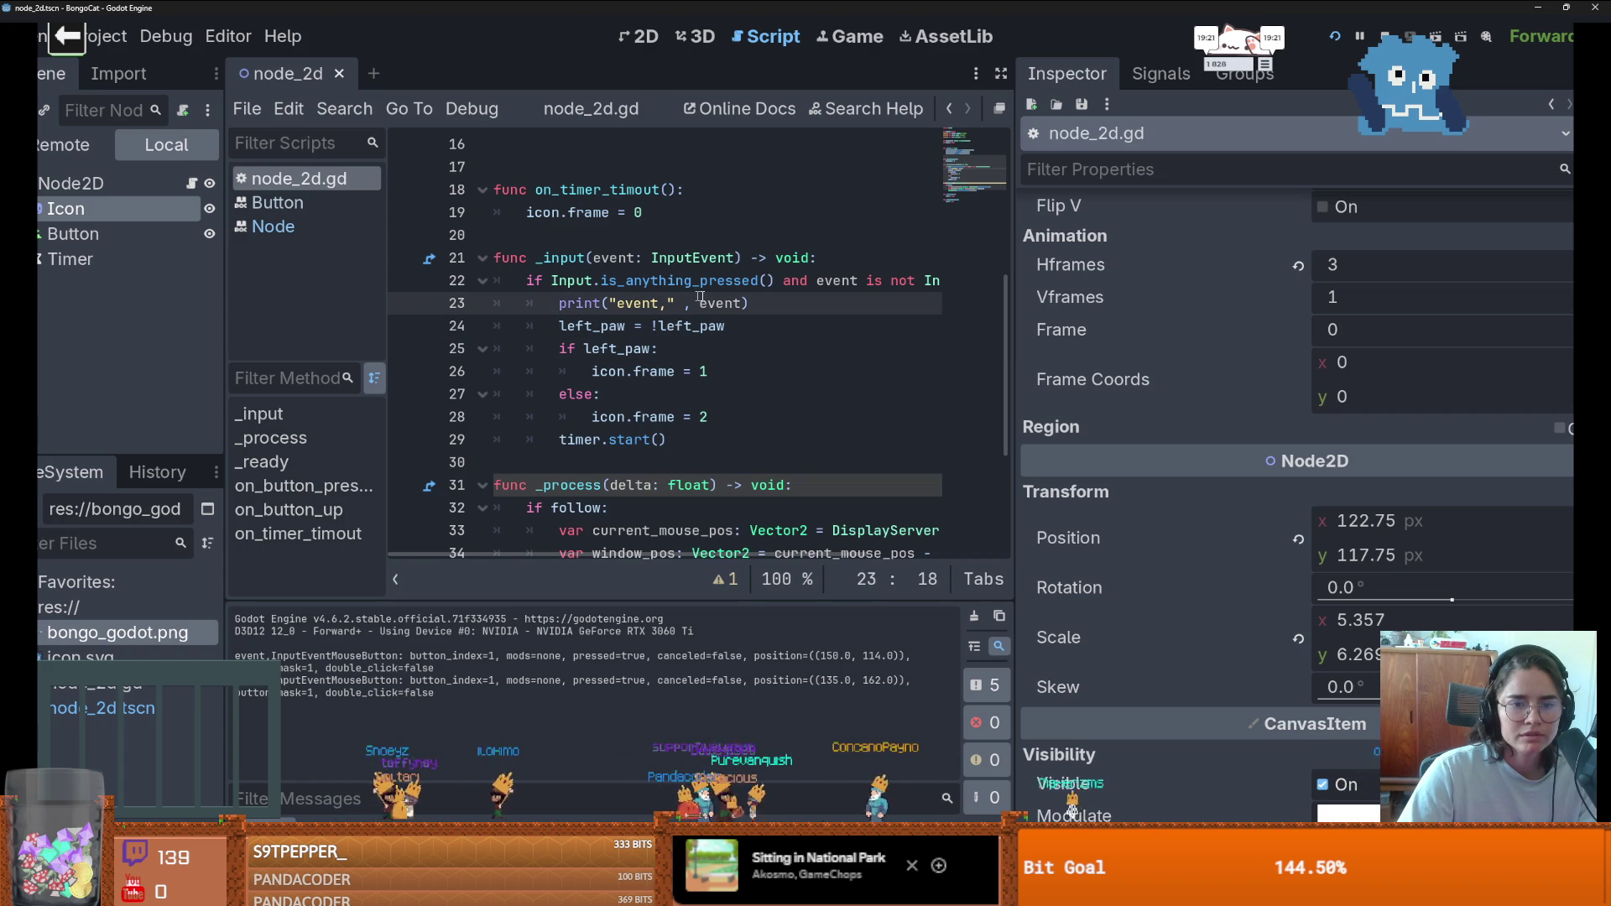
scroll(680, 295, "right", 5)
left_click_drag(929, 280, 610, 281)
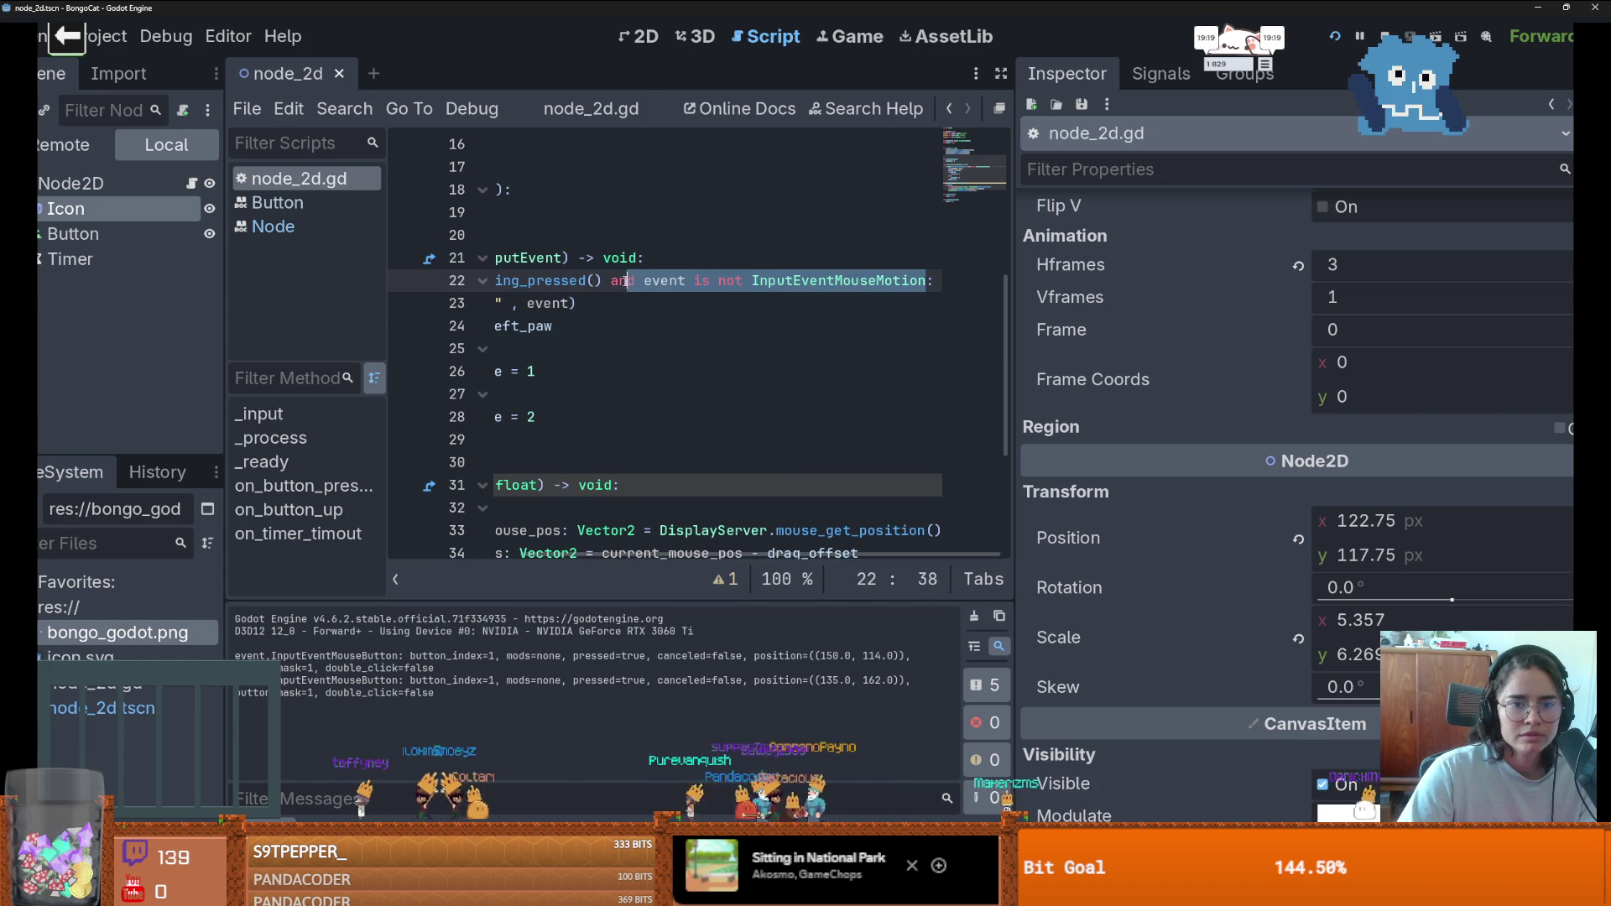
key("BackSpace")
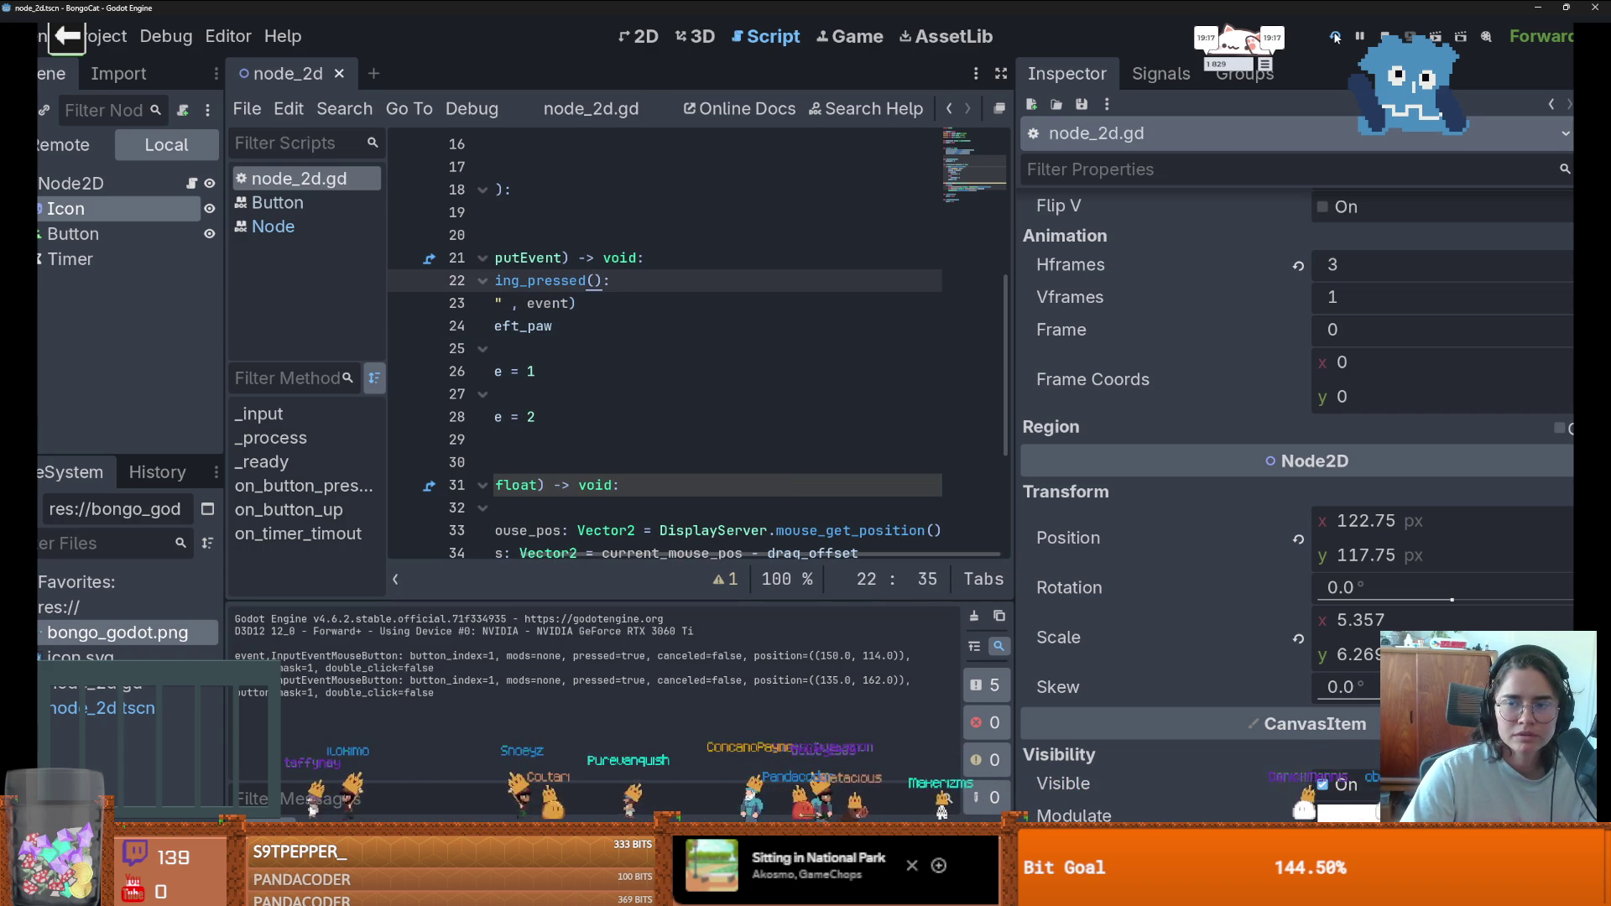
left_click(1335, 38)
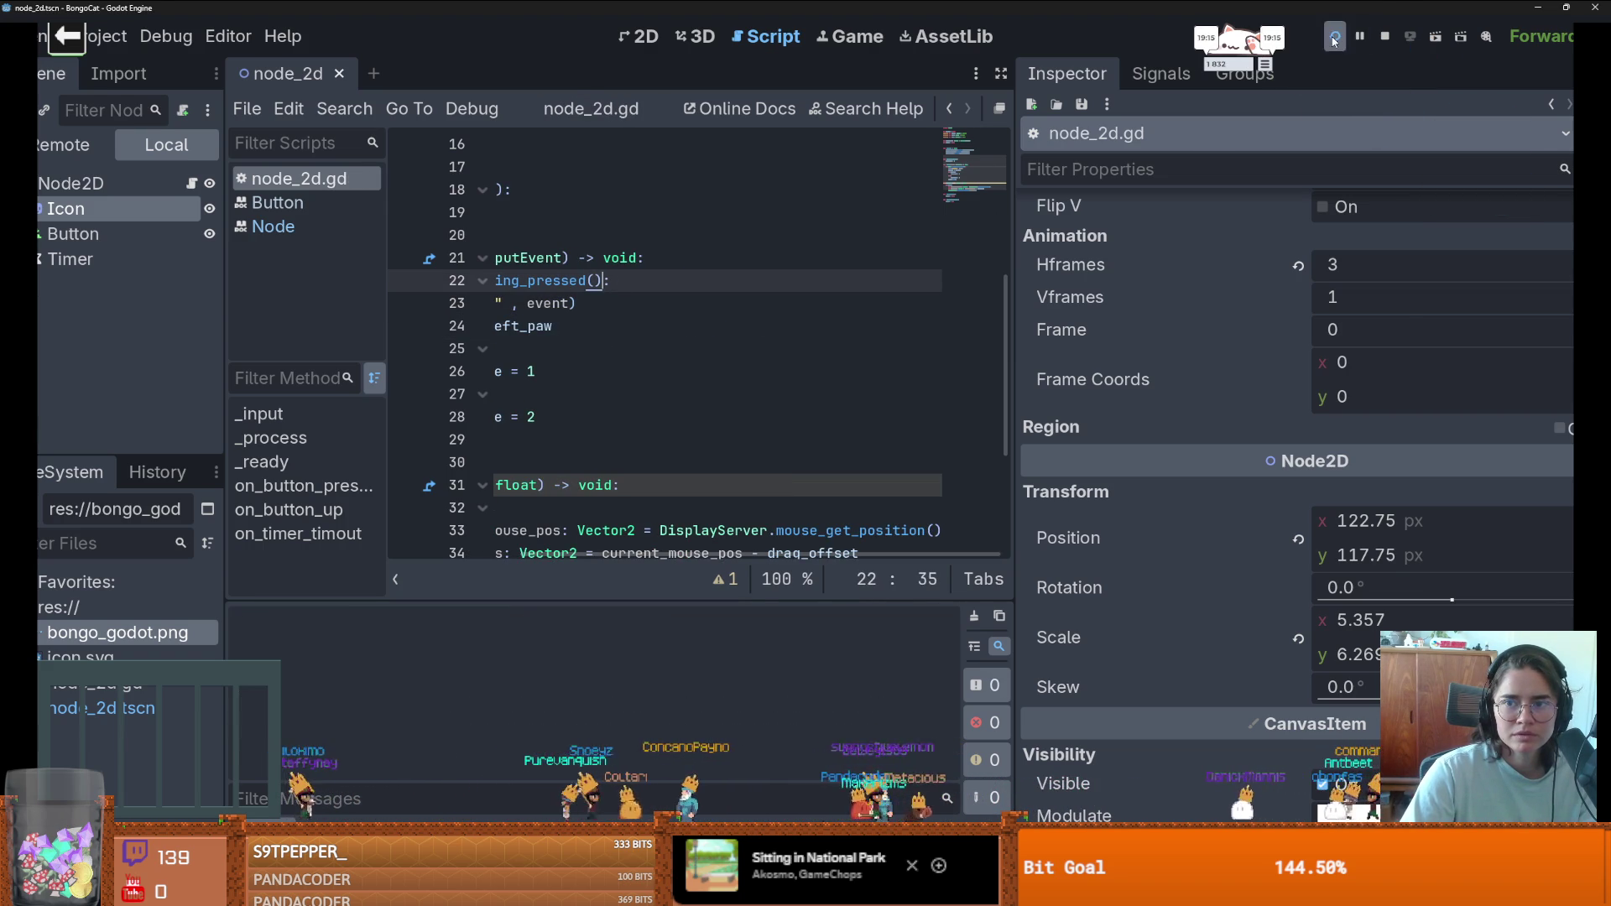
left_click_drag(809, 432, 1177, 224)
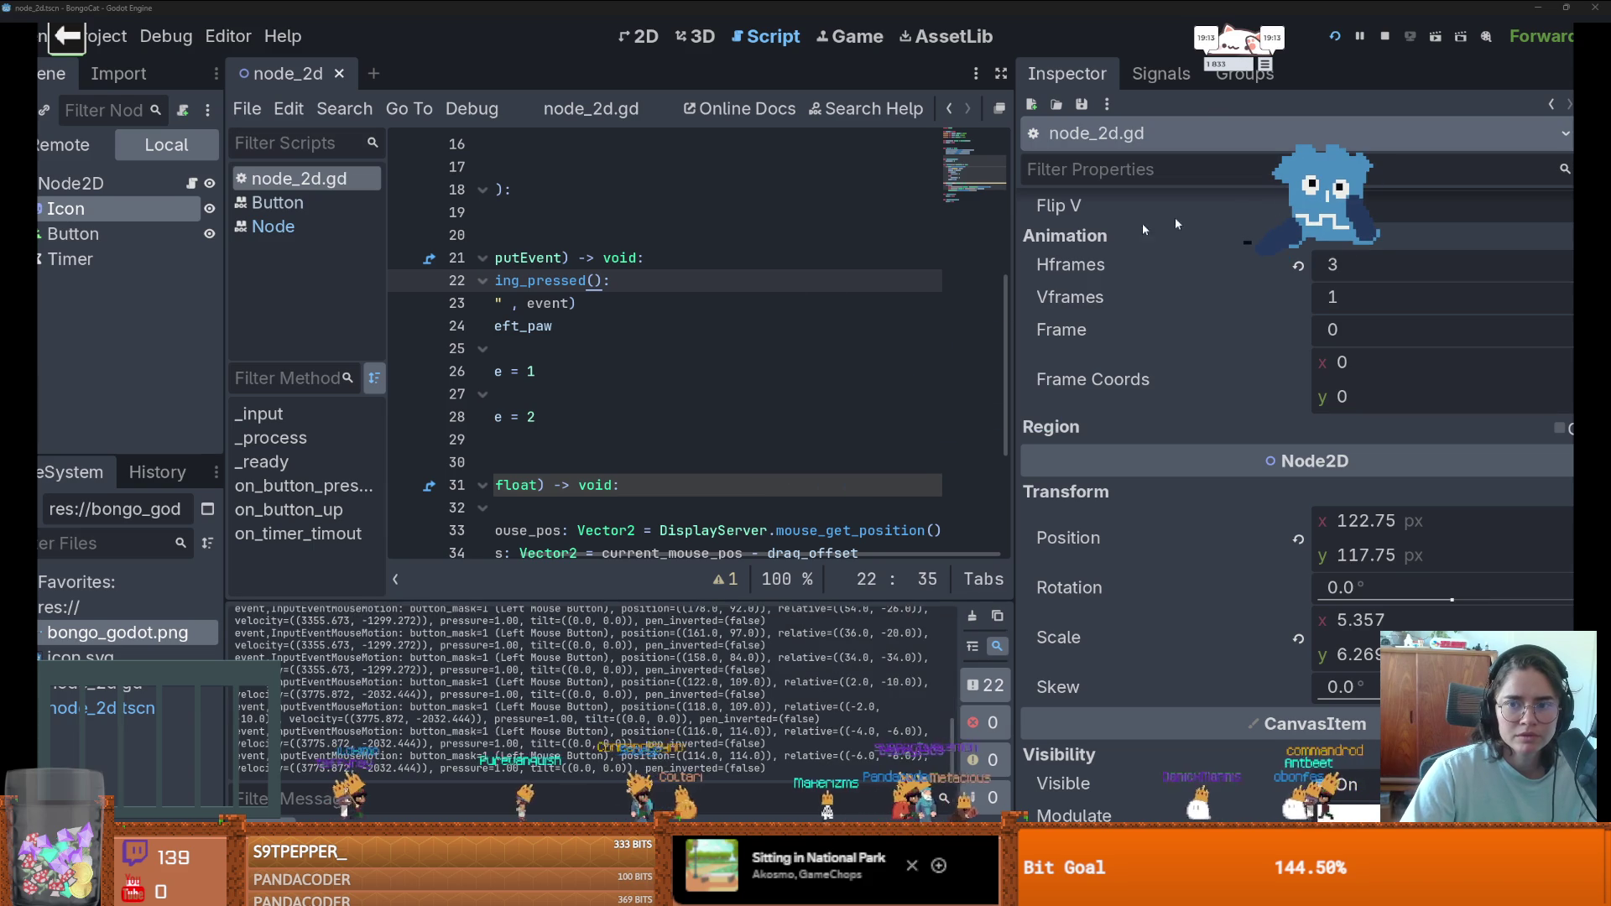
- Clear stray text on line 20 and undo to restore the mouse-motion exclusion
left_click(601, 345)
left_click(543, 238)
type("sdfsdf")
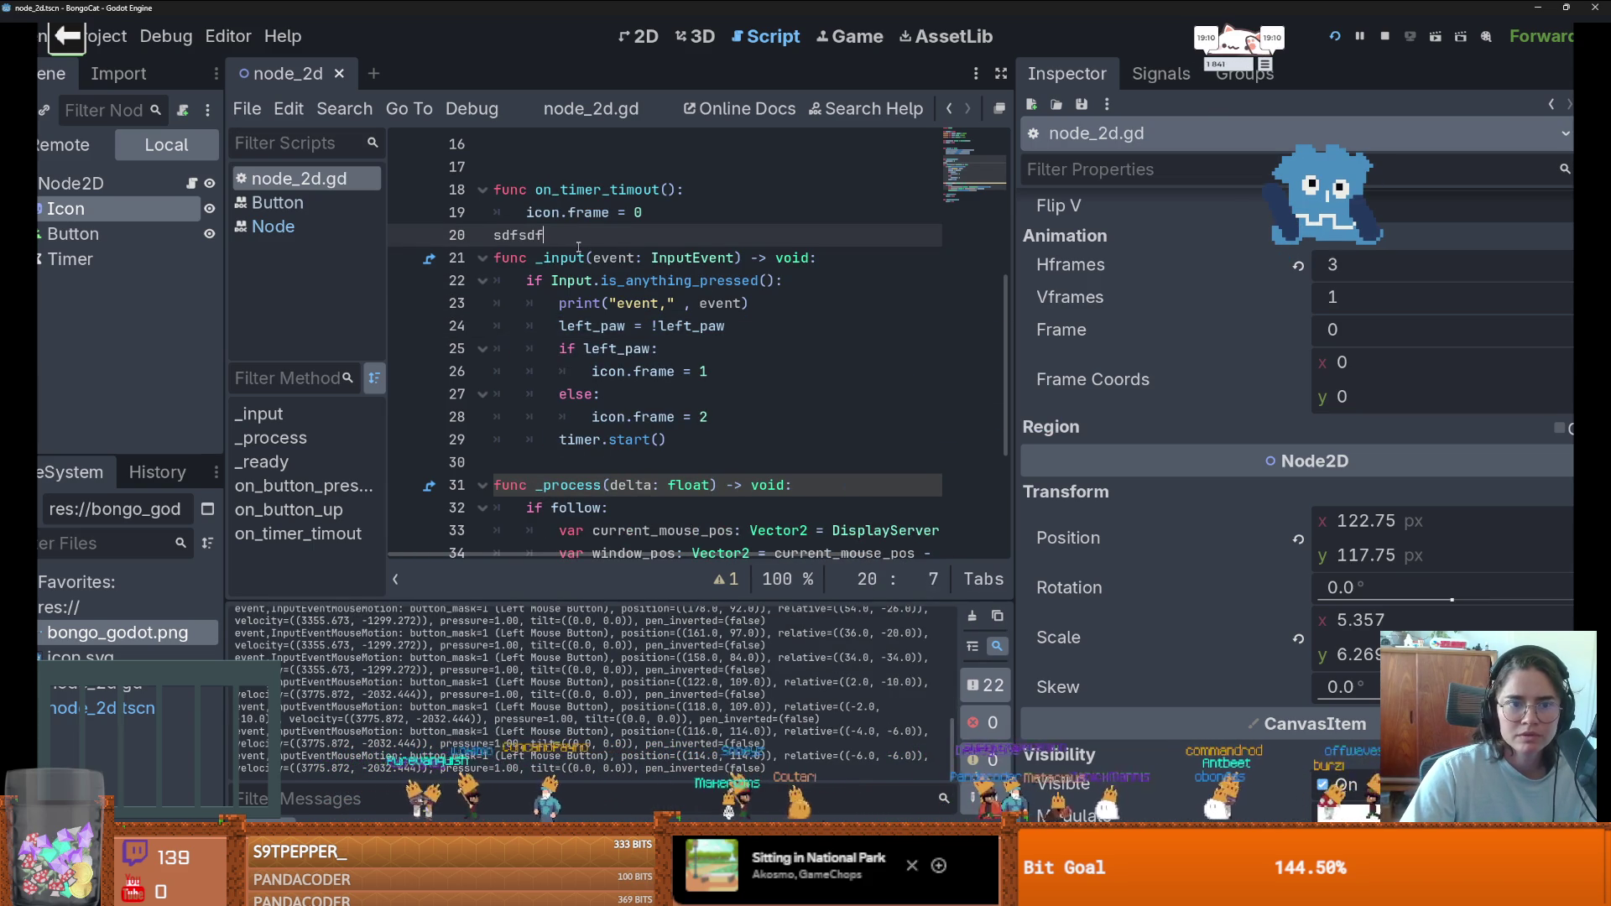
double_click(576, 243)
key("BackSpace")
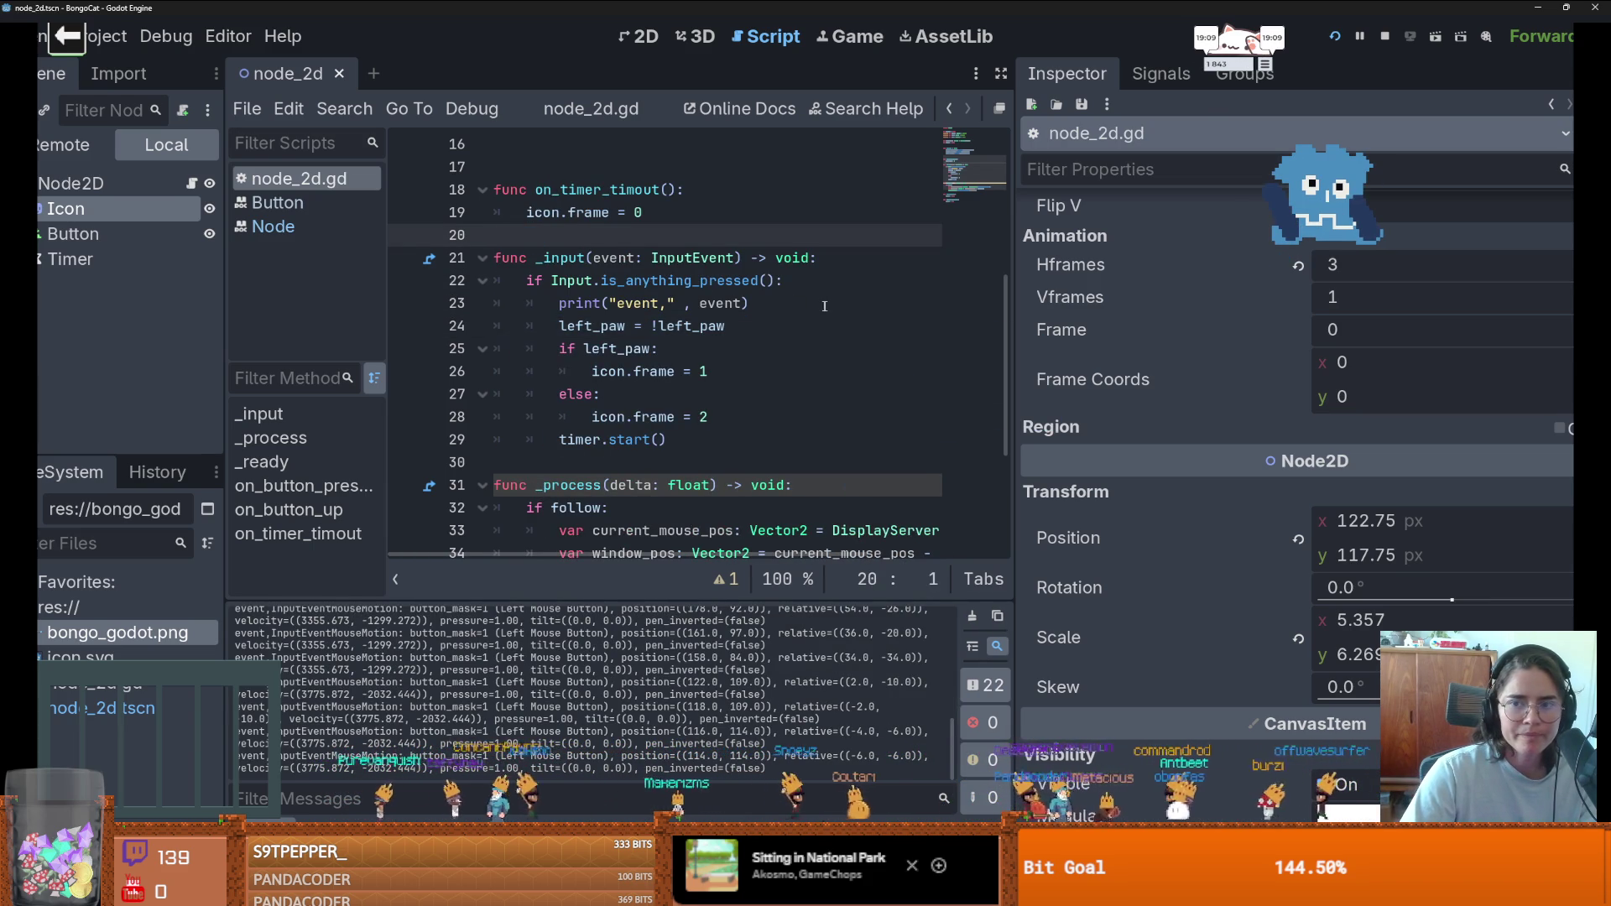
type("sdfsdf")
key("shift+Home")
key("ctrl+z")
key("ctrl+z")
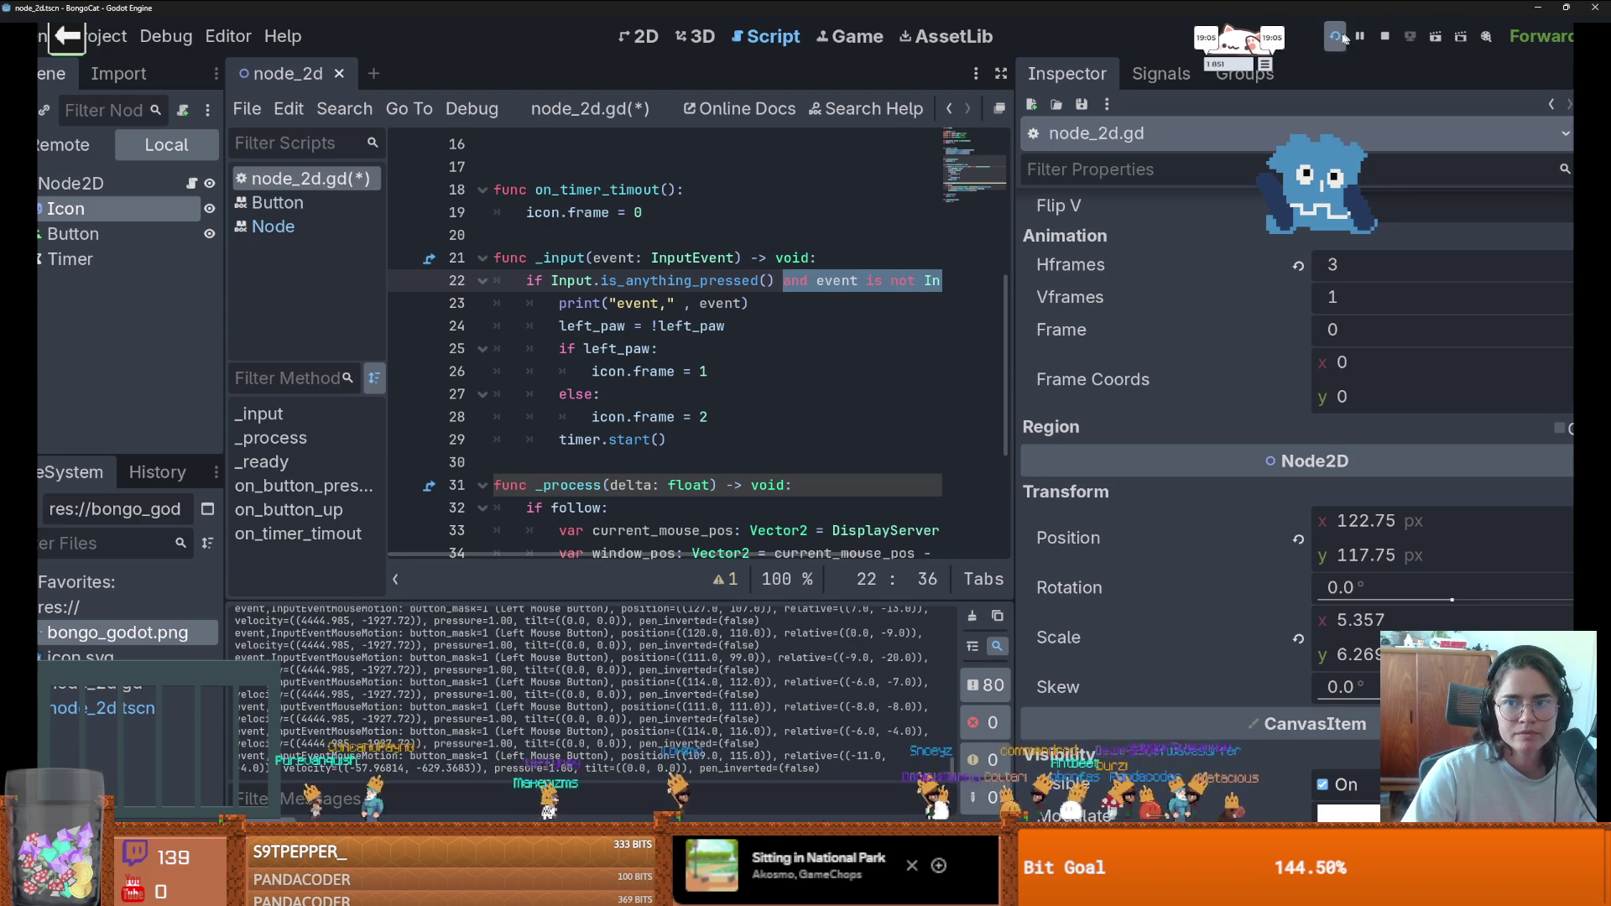
- Rerun the game, move the pet to the top-right, and click the cat to test paw reactions
left_click(1334, 38)
mouse_move(864, 456)
left_mouse_down()
mouse_move(806, 101)
mouse_move(586, 319)
left_mouse_up()
left_click_drag(1348, 208, 1427, 99)
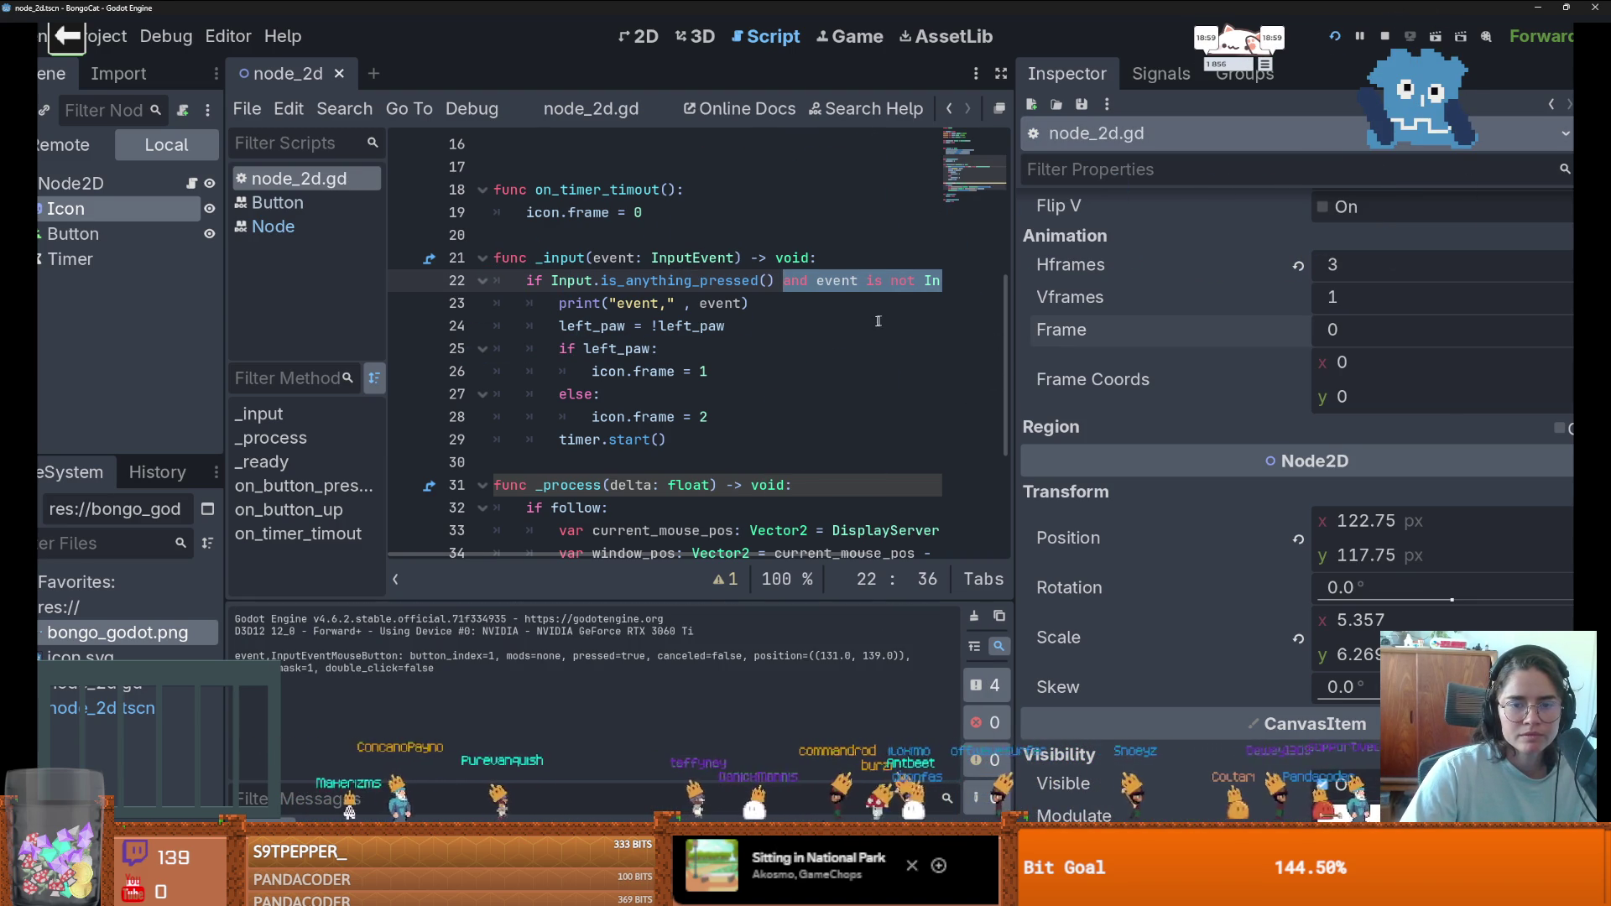
left_click(838, 325)
left_click(1415, 114)
double_click(1412, 108)
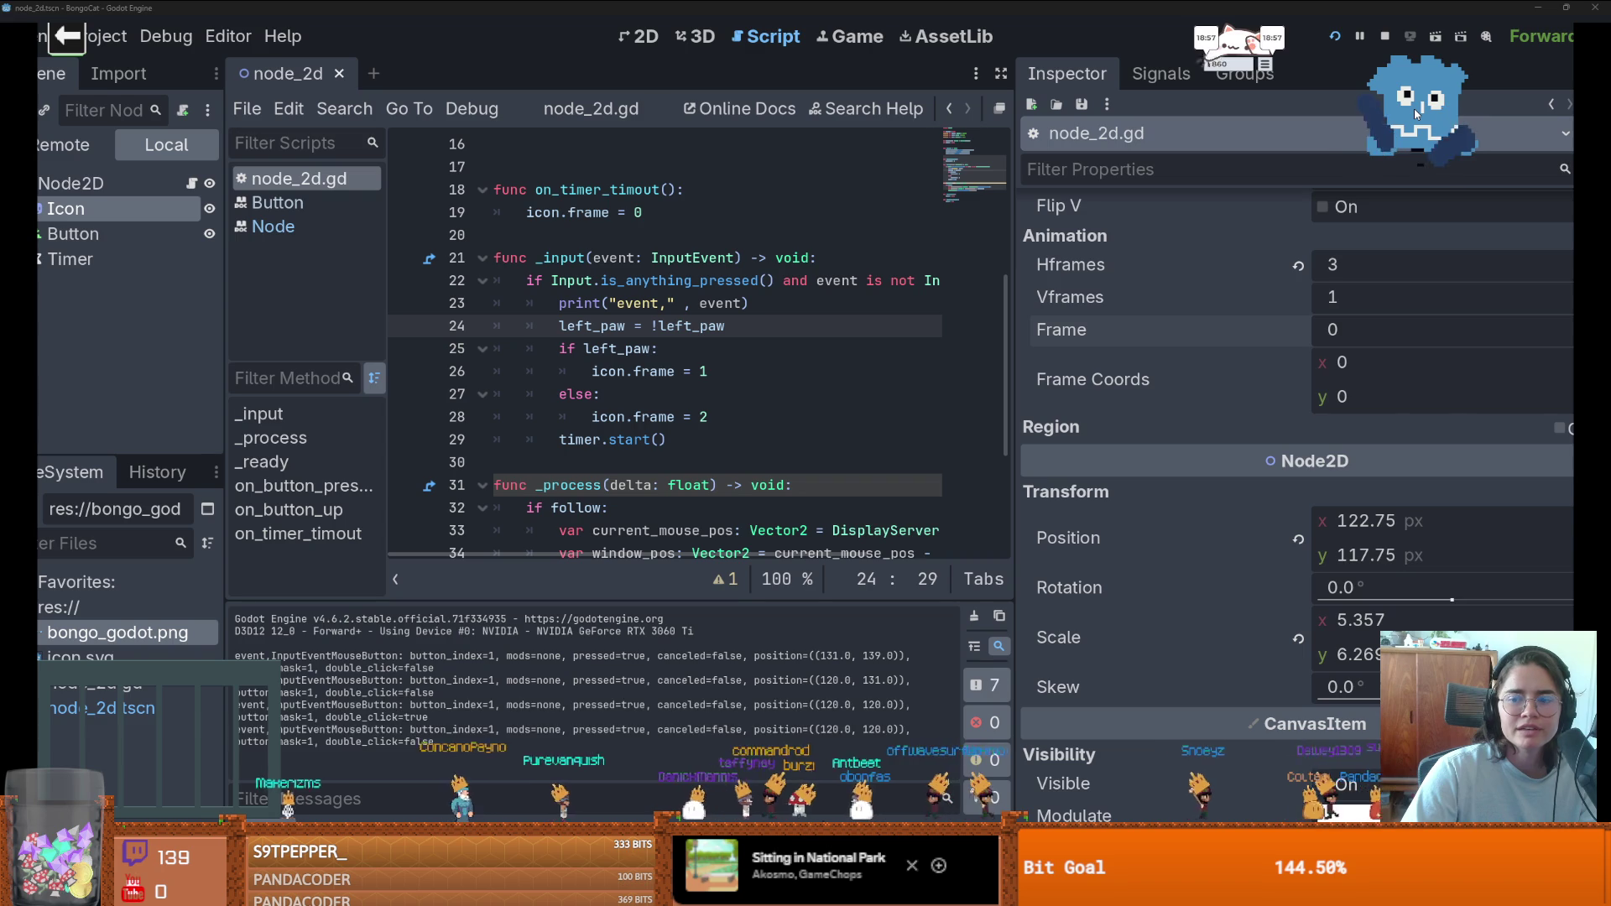
double_click(1413, 108)
double_click(1413, 109)
left_click(1412, 108)
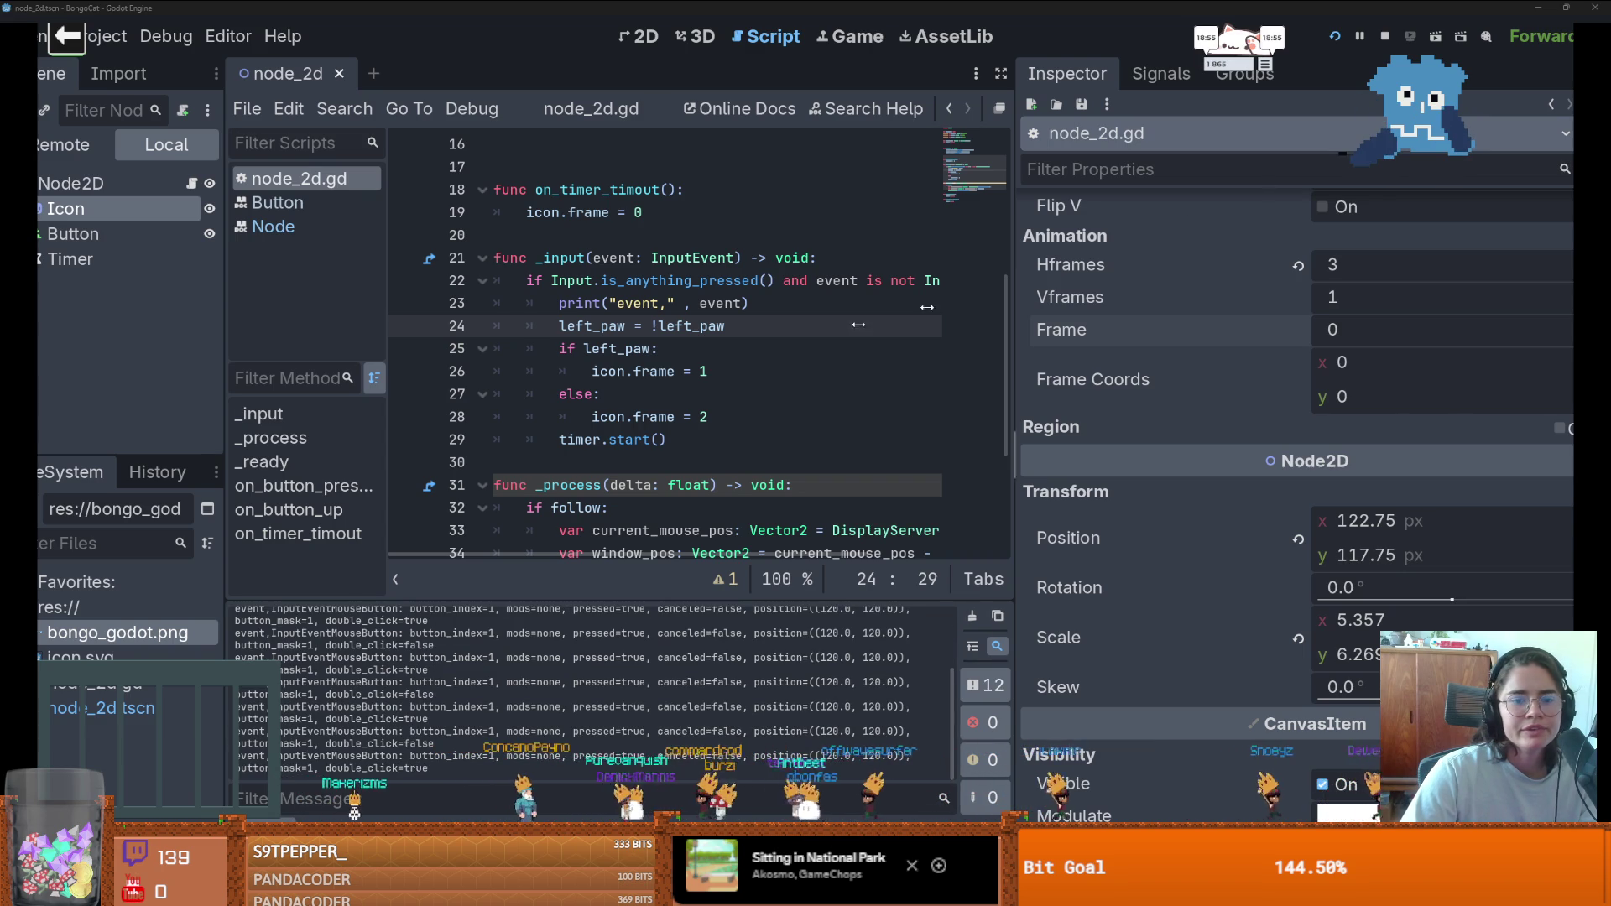
left_click(755, 349)
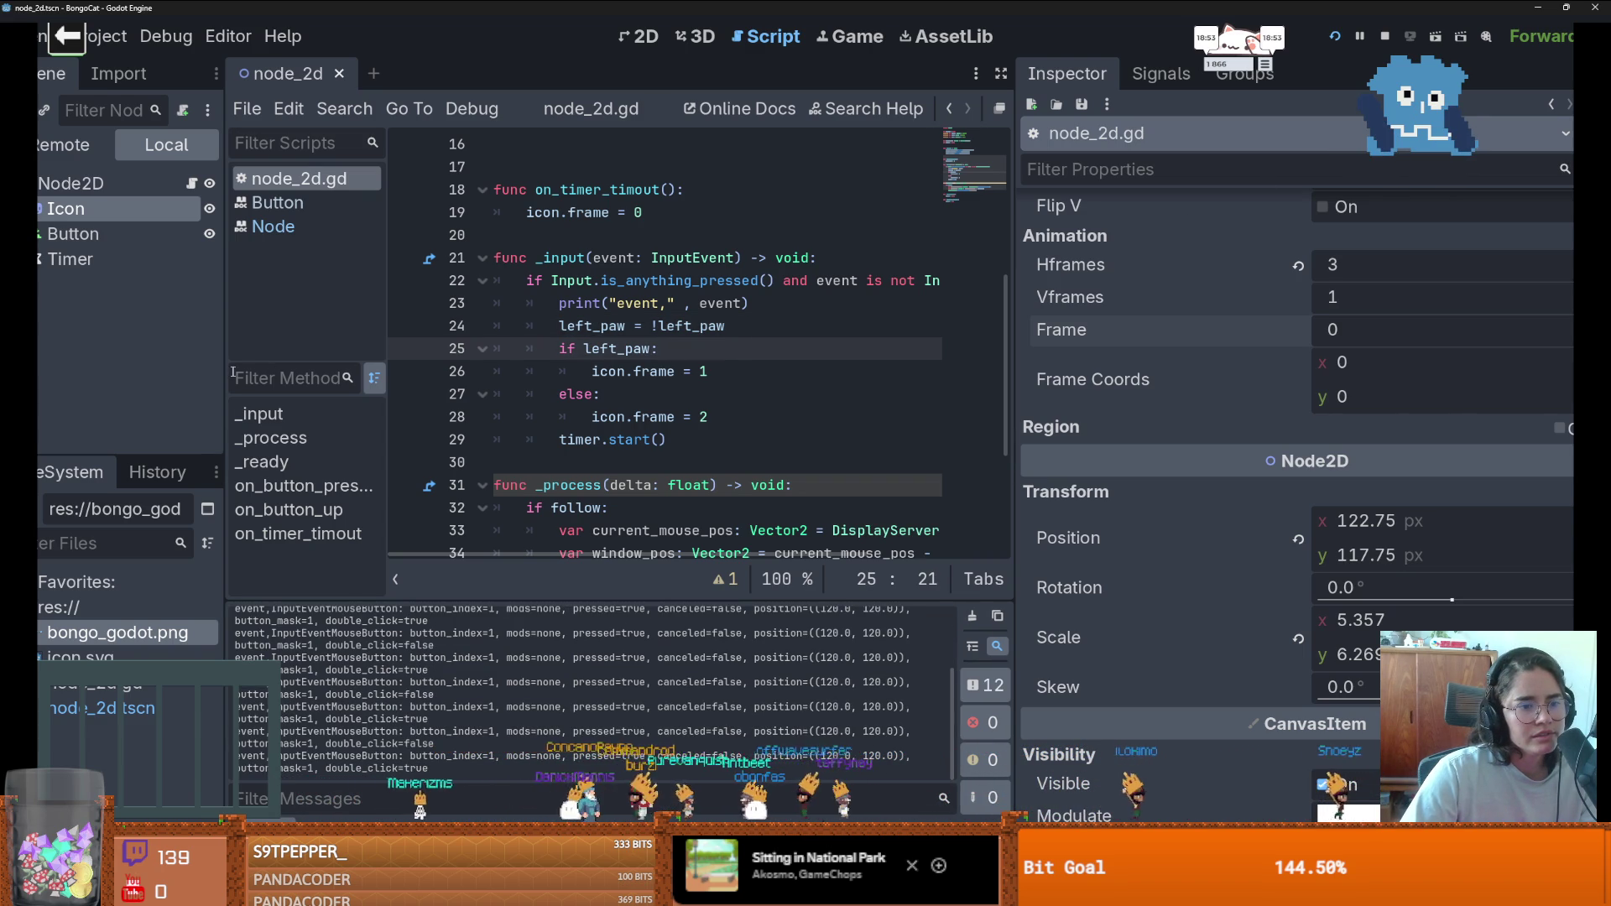
- Widen the code editor and replace Input.is_anything_pressed() on line 22 with 'event is InputEventKey'
left_click_drag(228, 358, 158, 361)
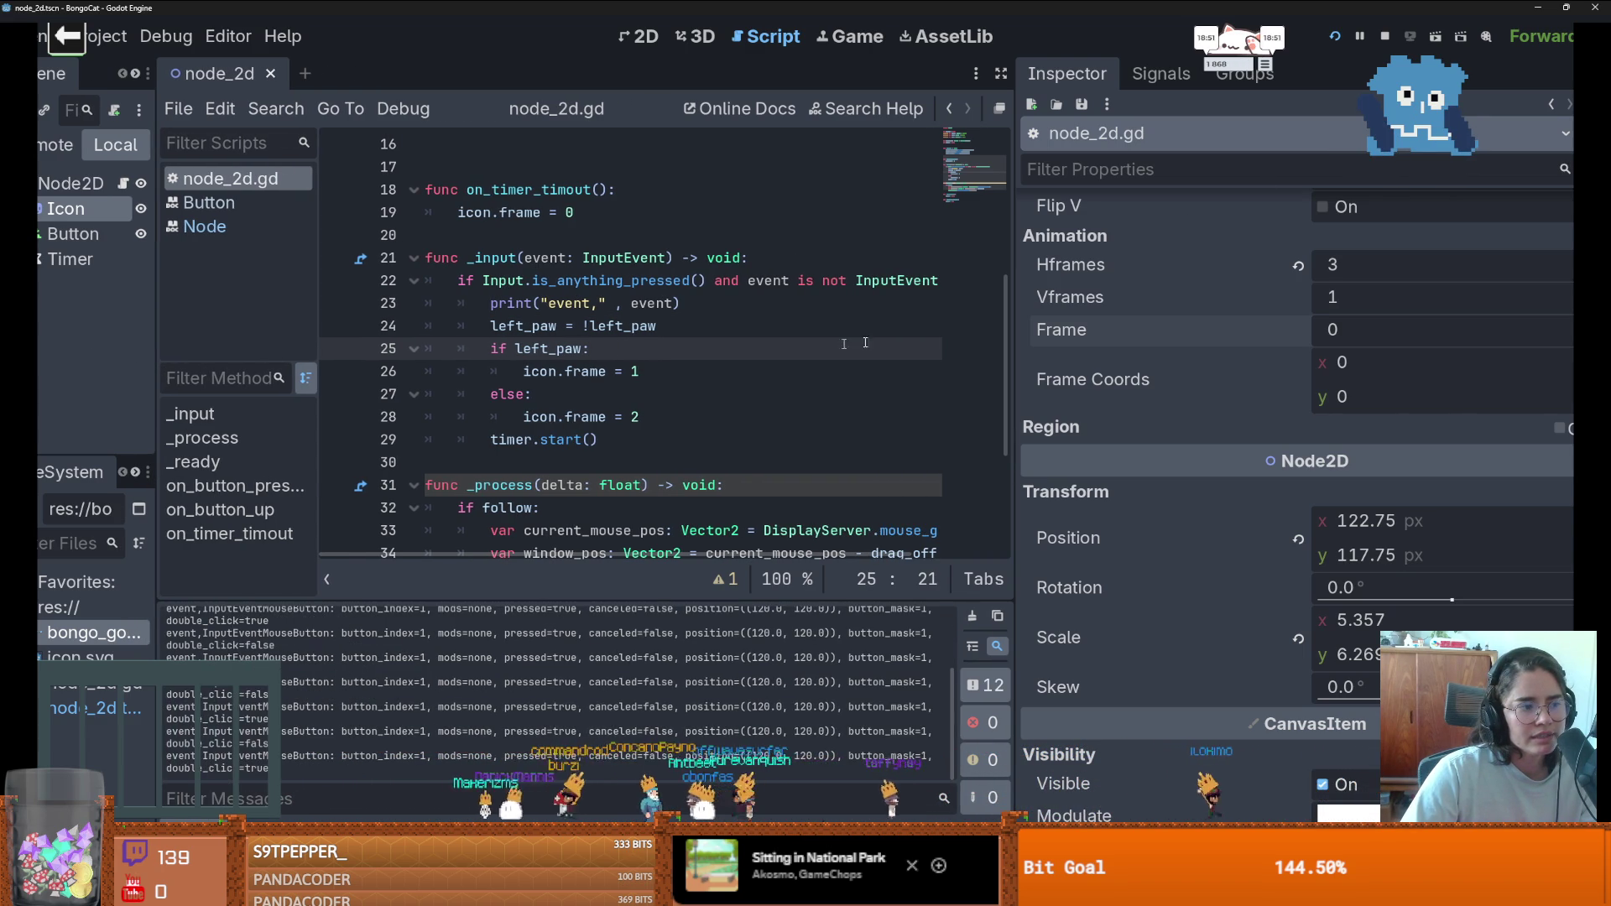
left_click_drag(1014, 453, 1190, 453)
left_click(786, 292)
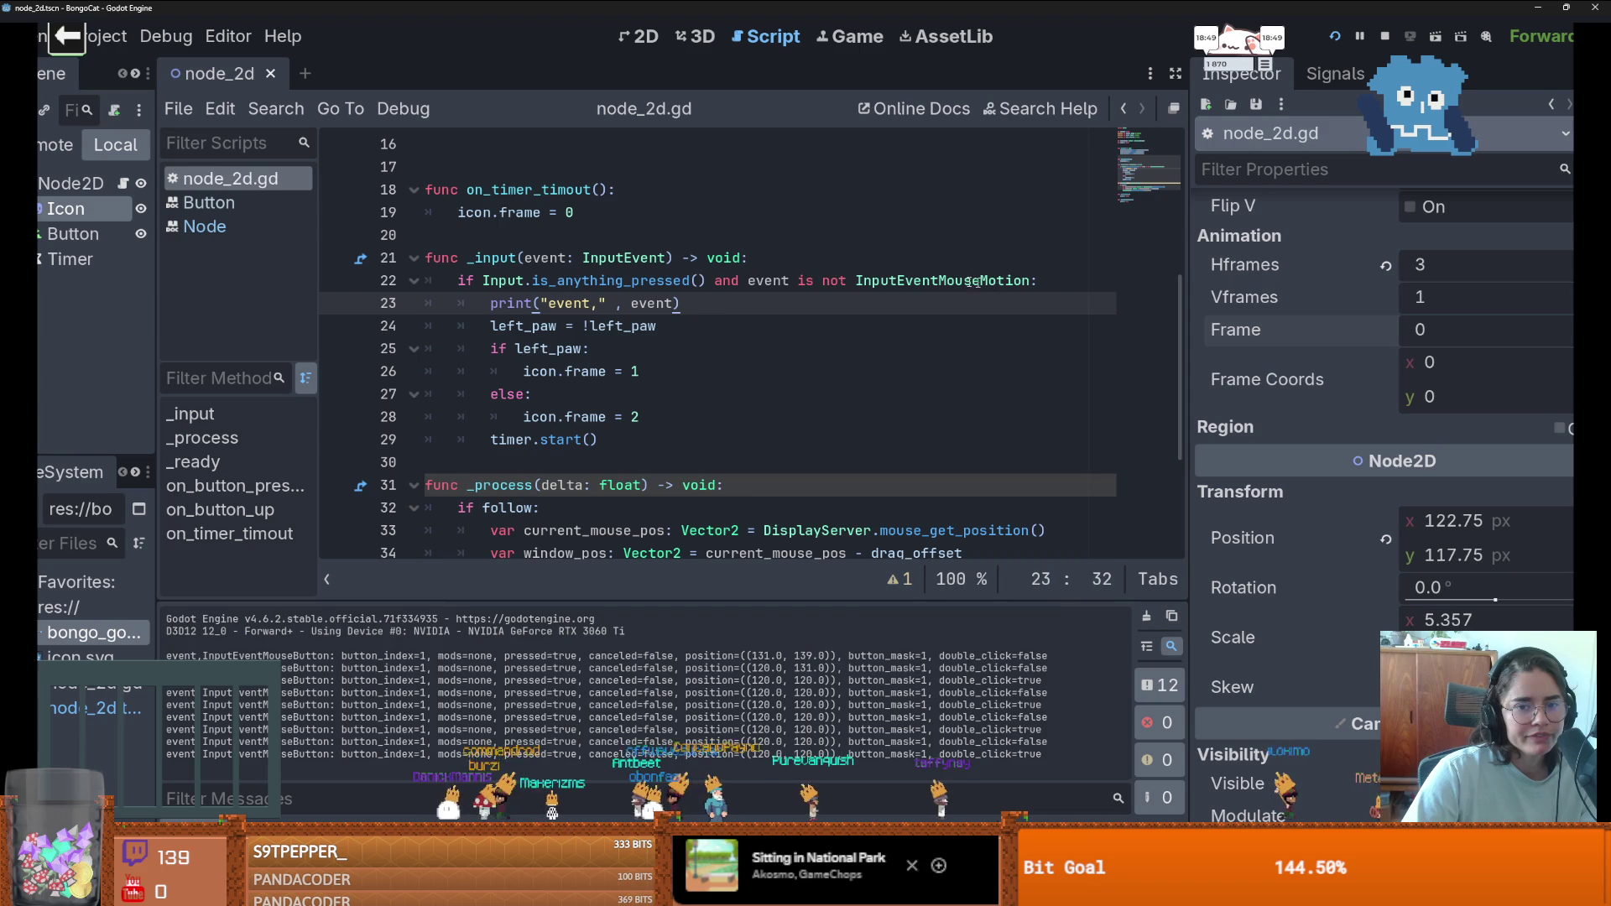
left_click(1045, 281)
left_click_drag(706, 281, 527, 293)
key("BackSpace")
type("event is ")
type("InputEven")
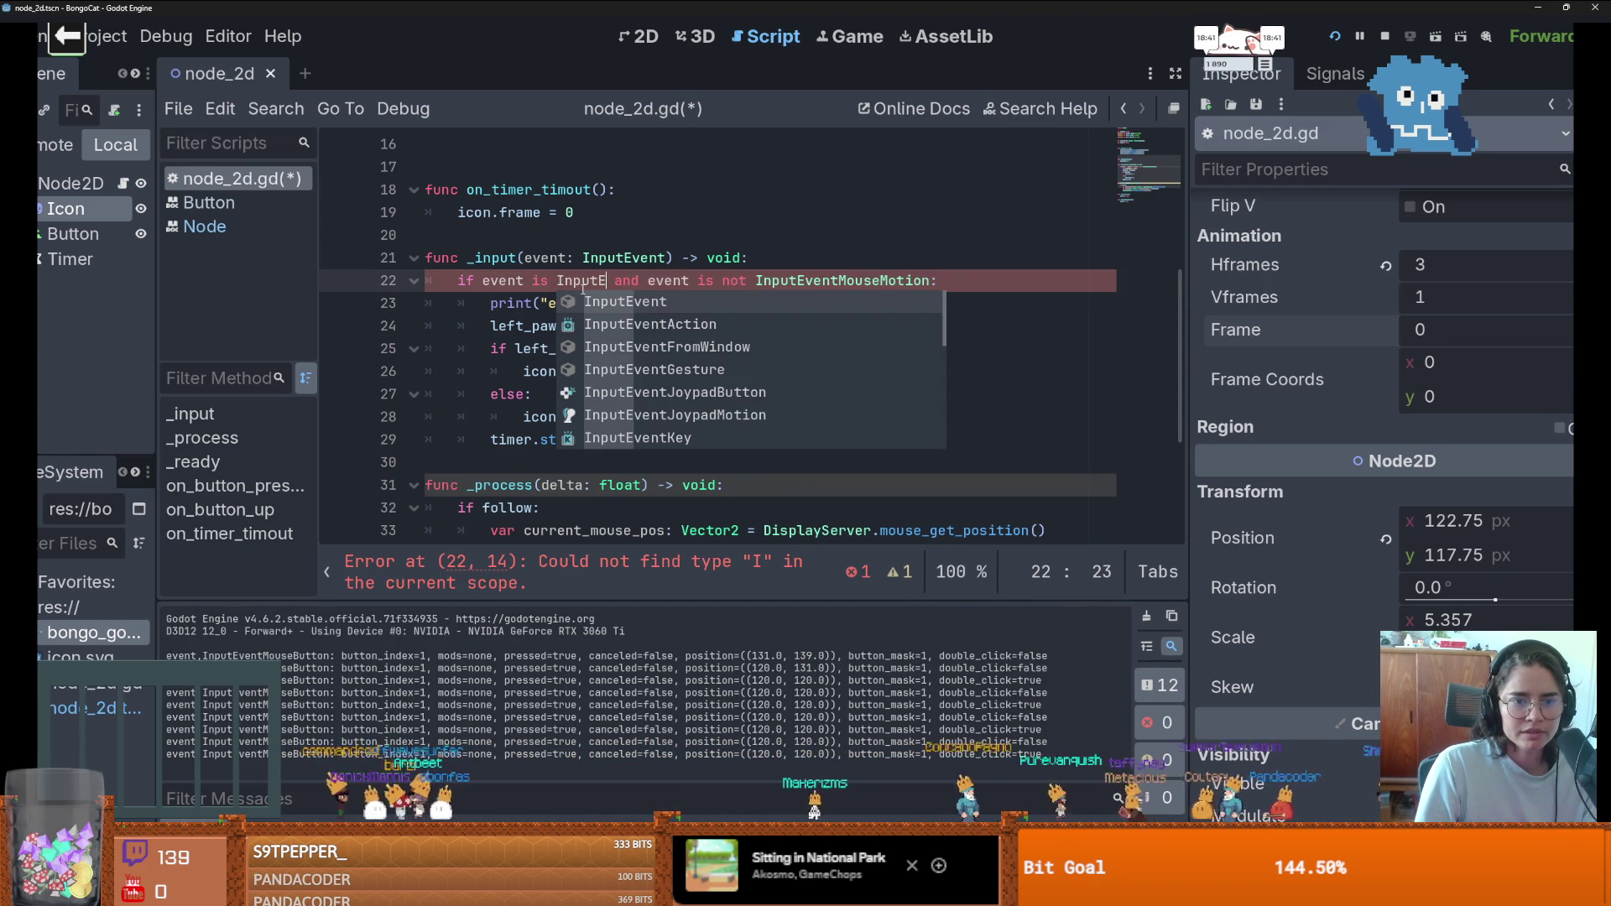
scroll(708, 386, "down", 3)
double_click(713, 391)
- Save the script and restart the game to test the key-only check
key("ctrl+s")
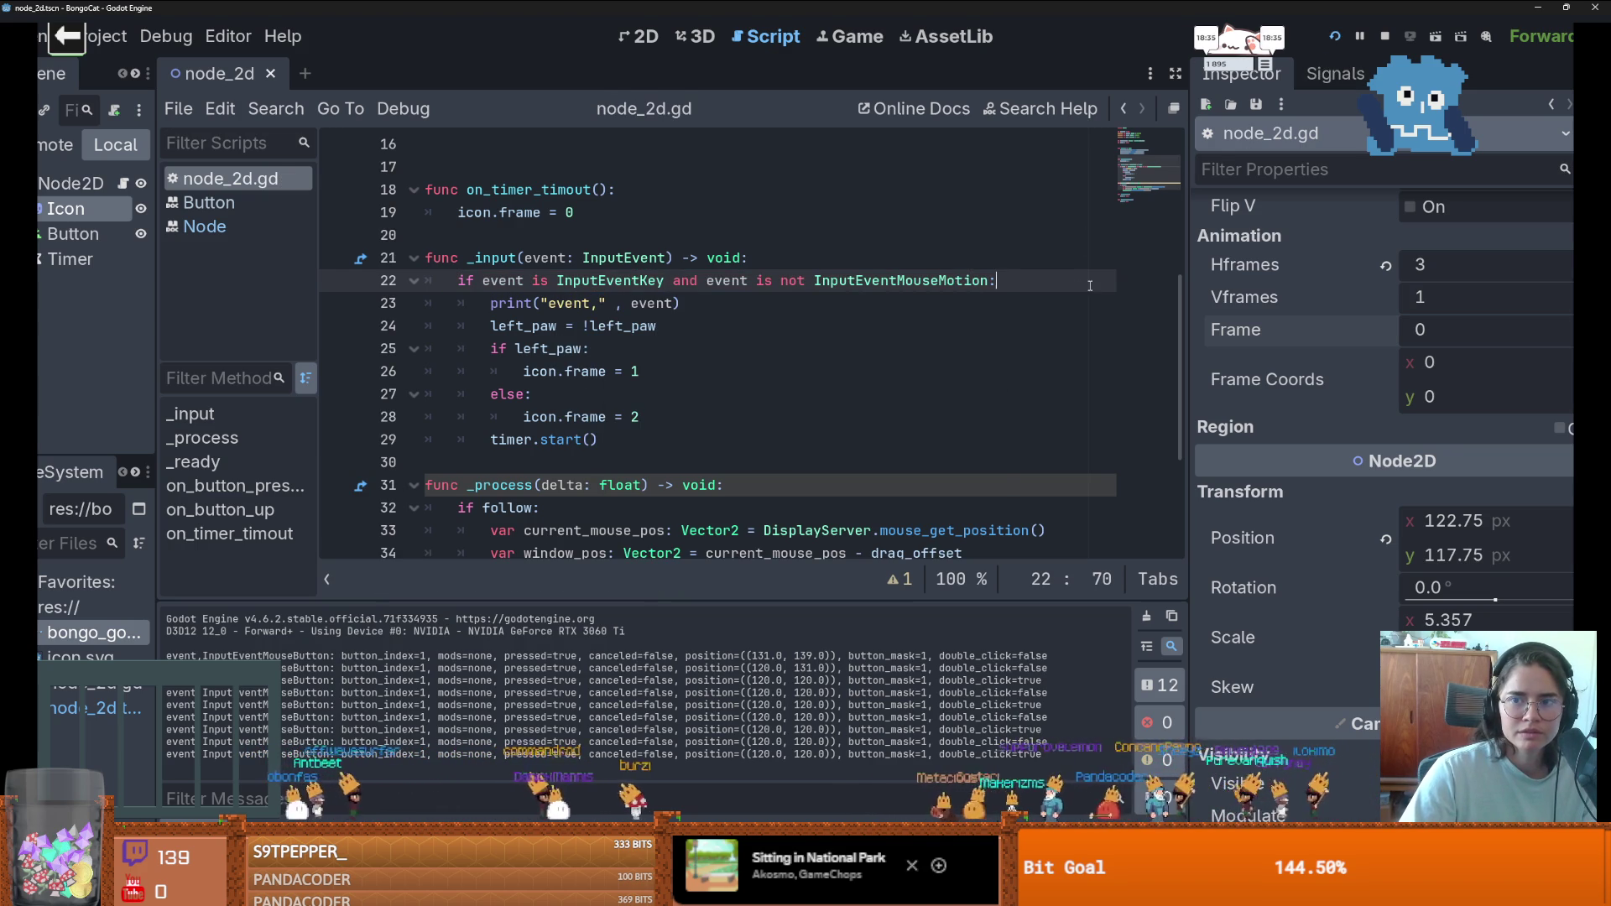
key("End")
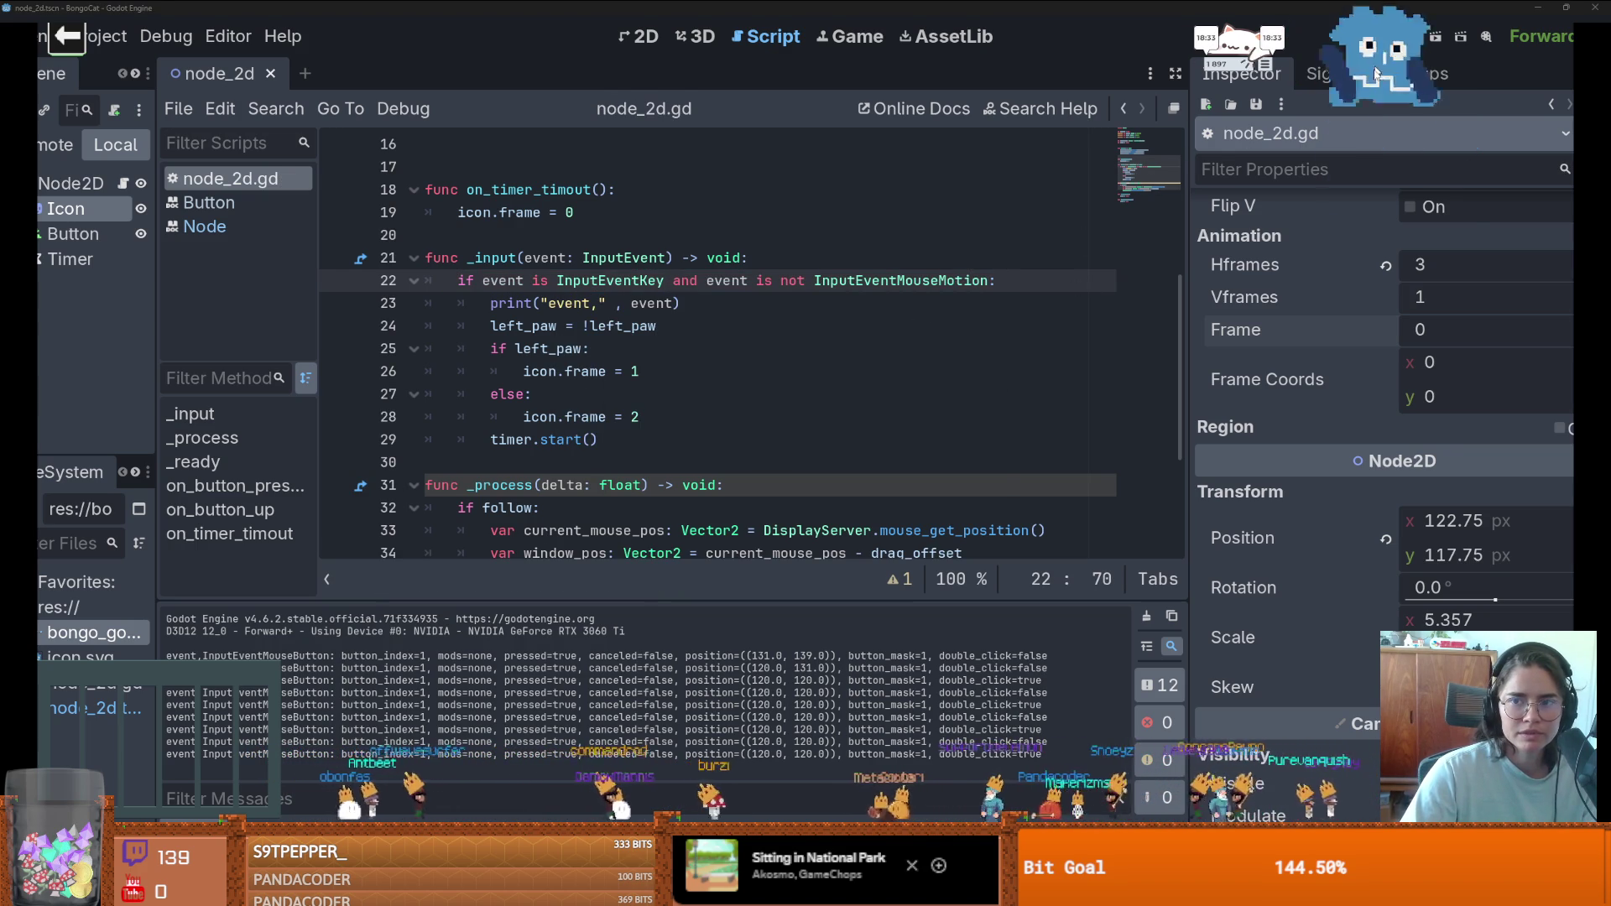
left_click(1334, 36)
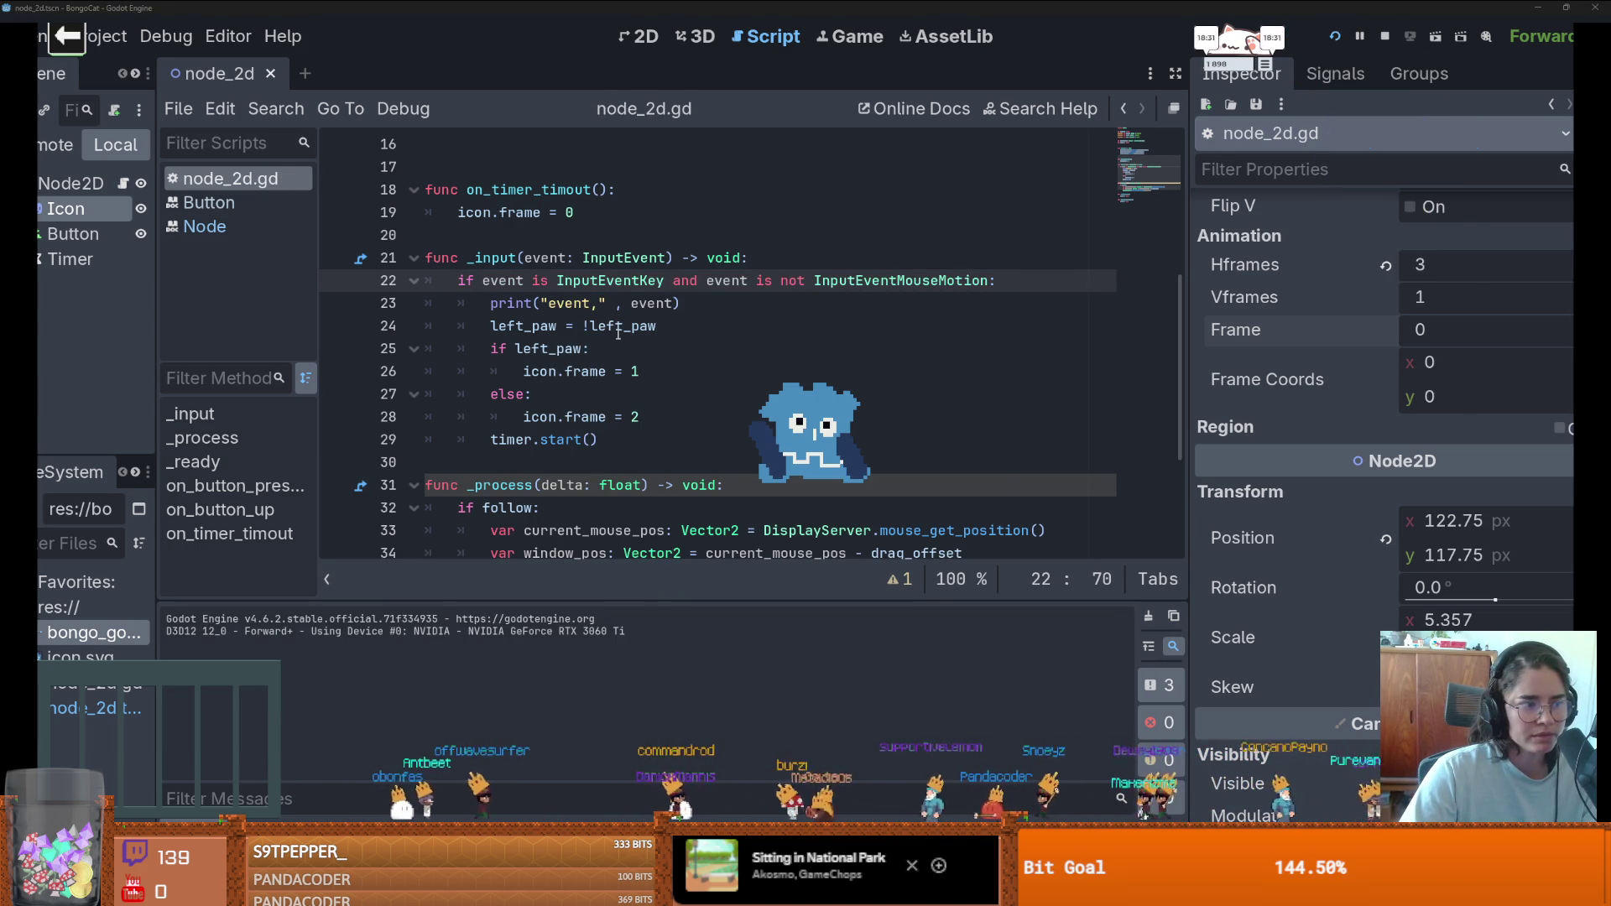
left_click(513, 235)
key("ctrl+s")
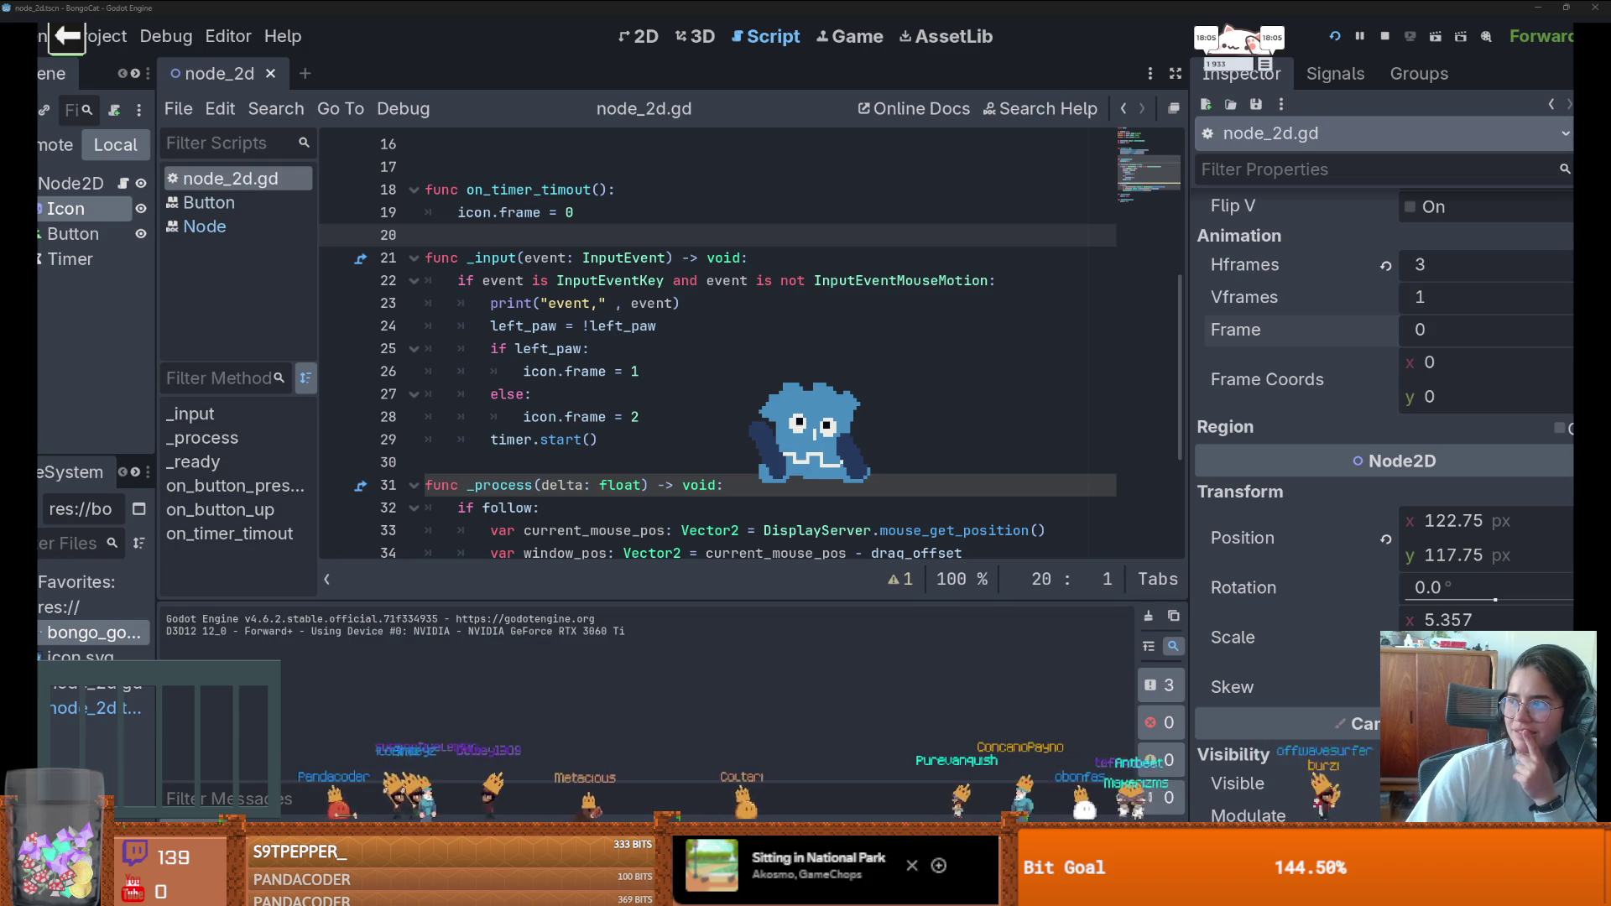
key("alt+Tab")
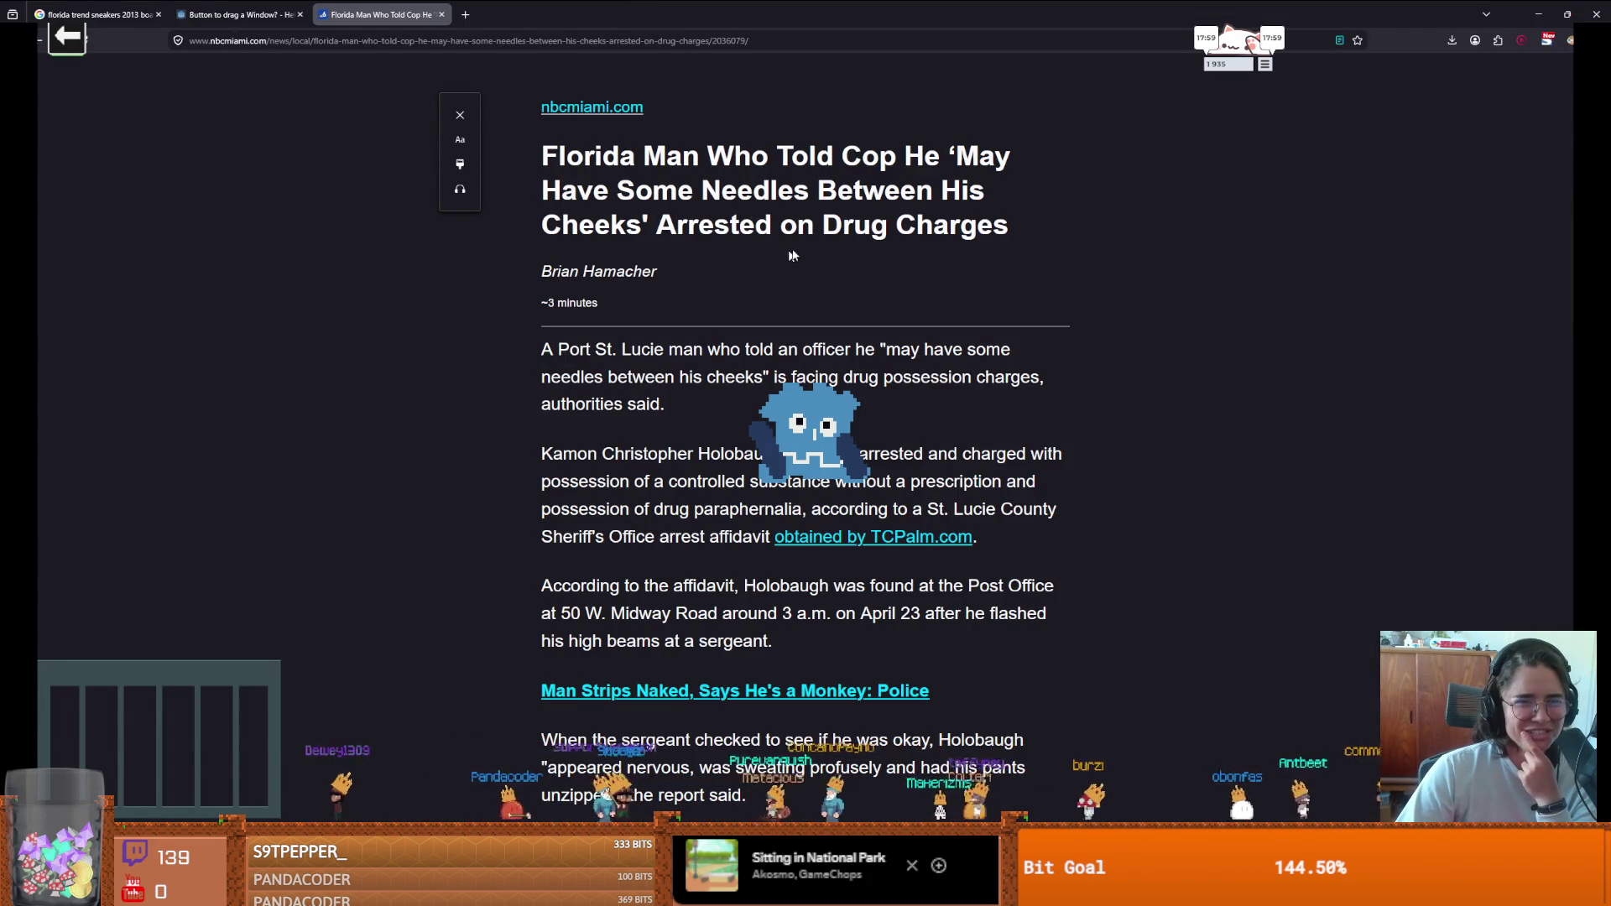
- Move the pet window to the upper right and read the Florida Man article, selecting words
mouse_move(805, 412)
left_mouse_down()
mouse_move(921, 390)
mouse_move(1337, 244)
left_mouse_up()
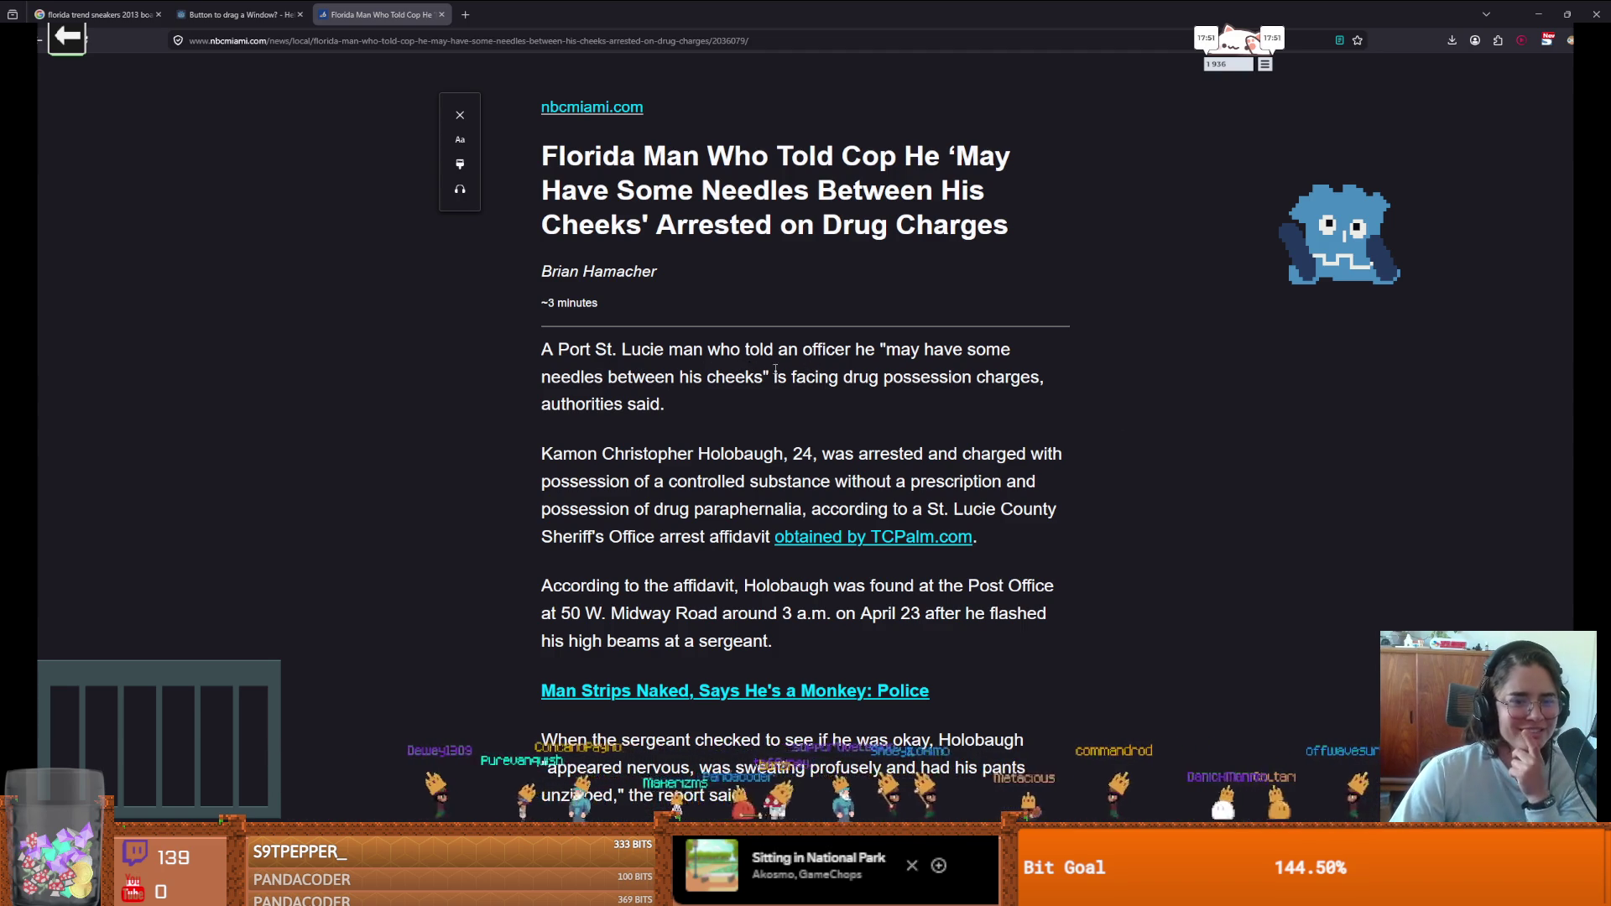
scroll(587, 453, "down", 1)
left_click_drag(552, 391, 719, 394)
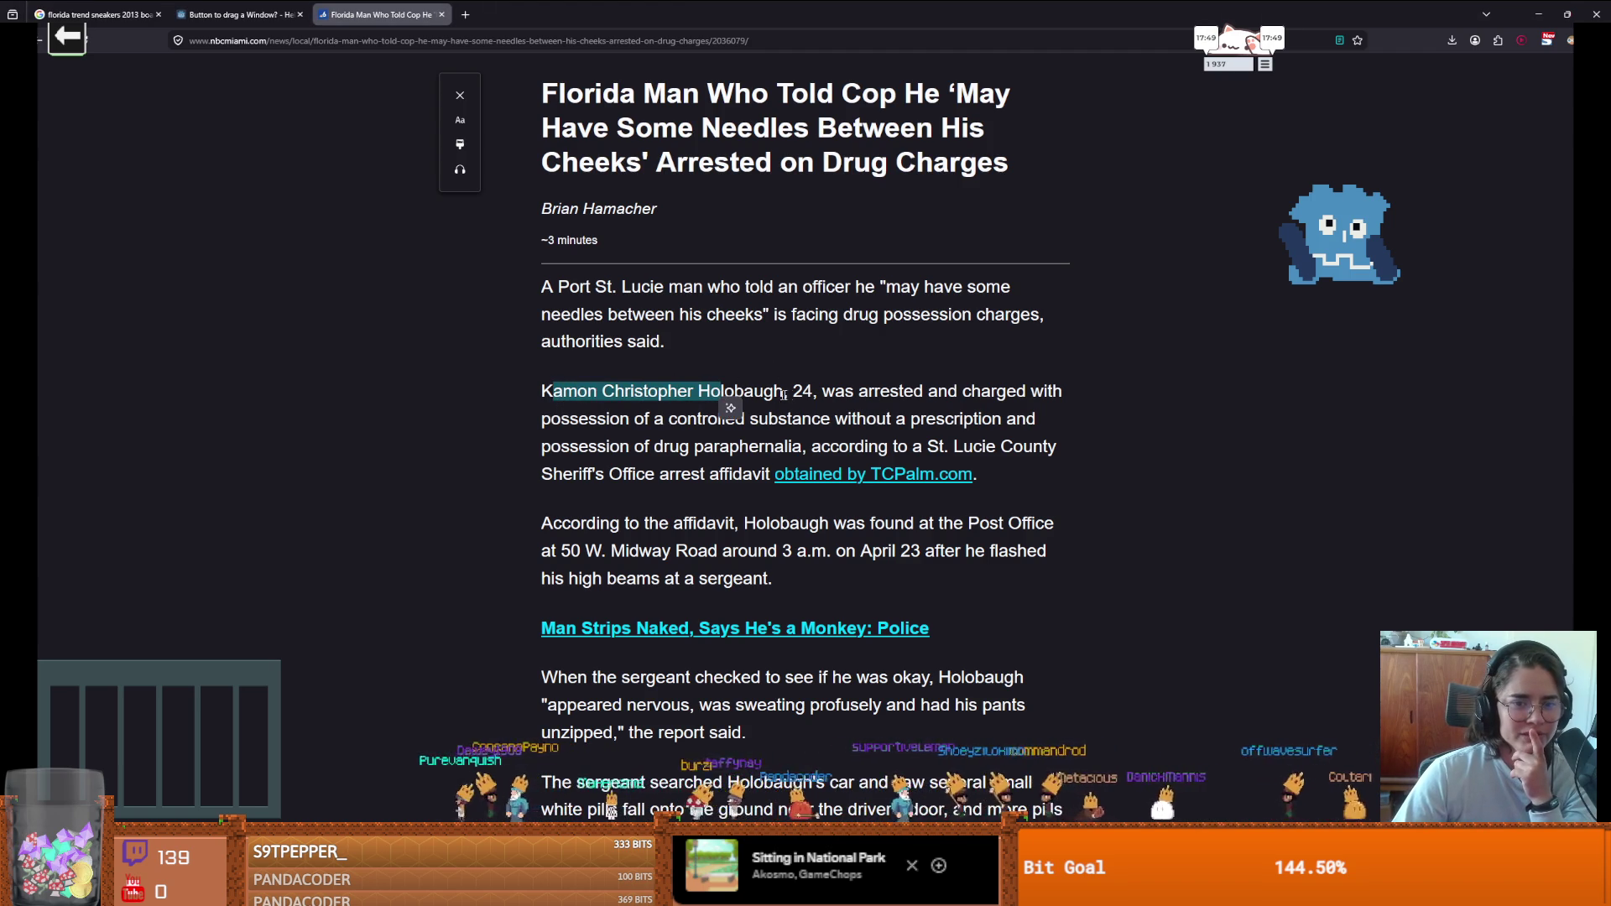
left_click(725, 399)
scroll(818, 414, "down", 1)
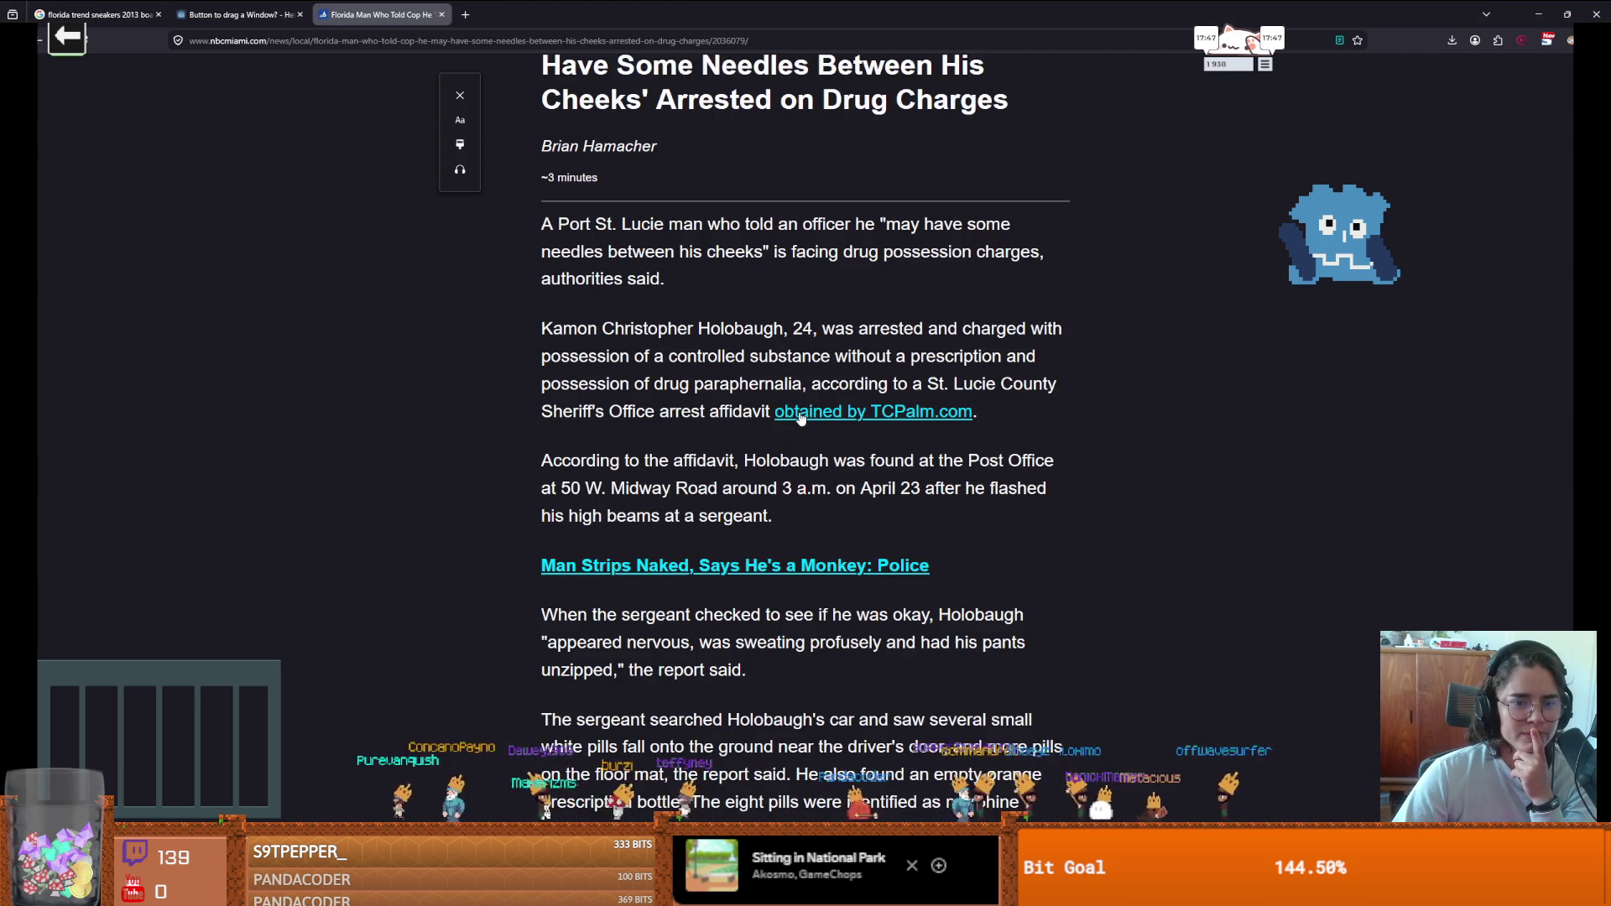
double_click(667, 383)
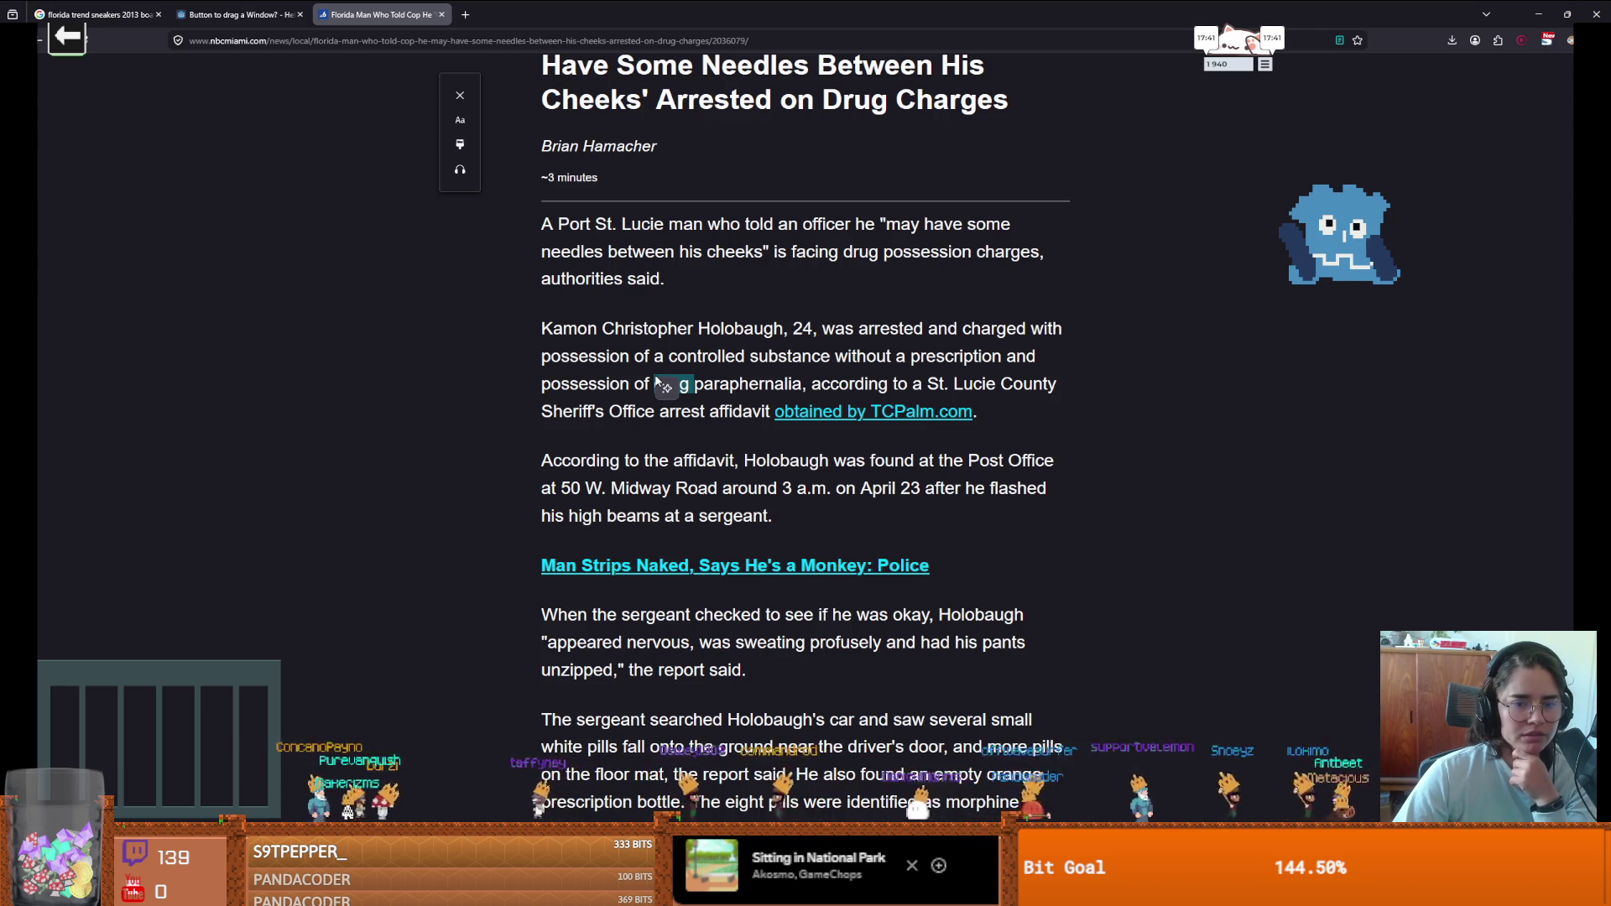
double_click(877, 487)
scroll(703, 475, "down", 2)
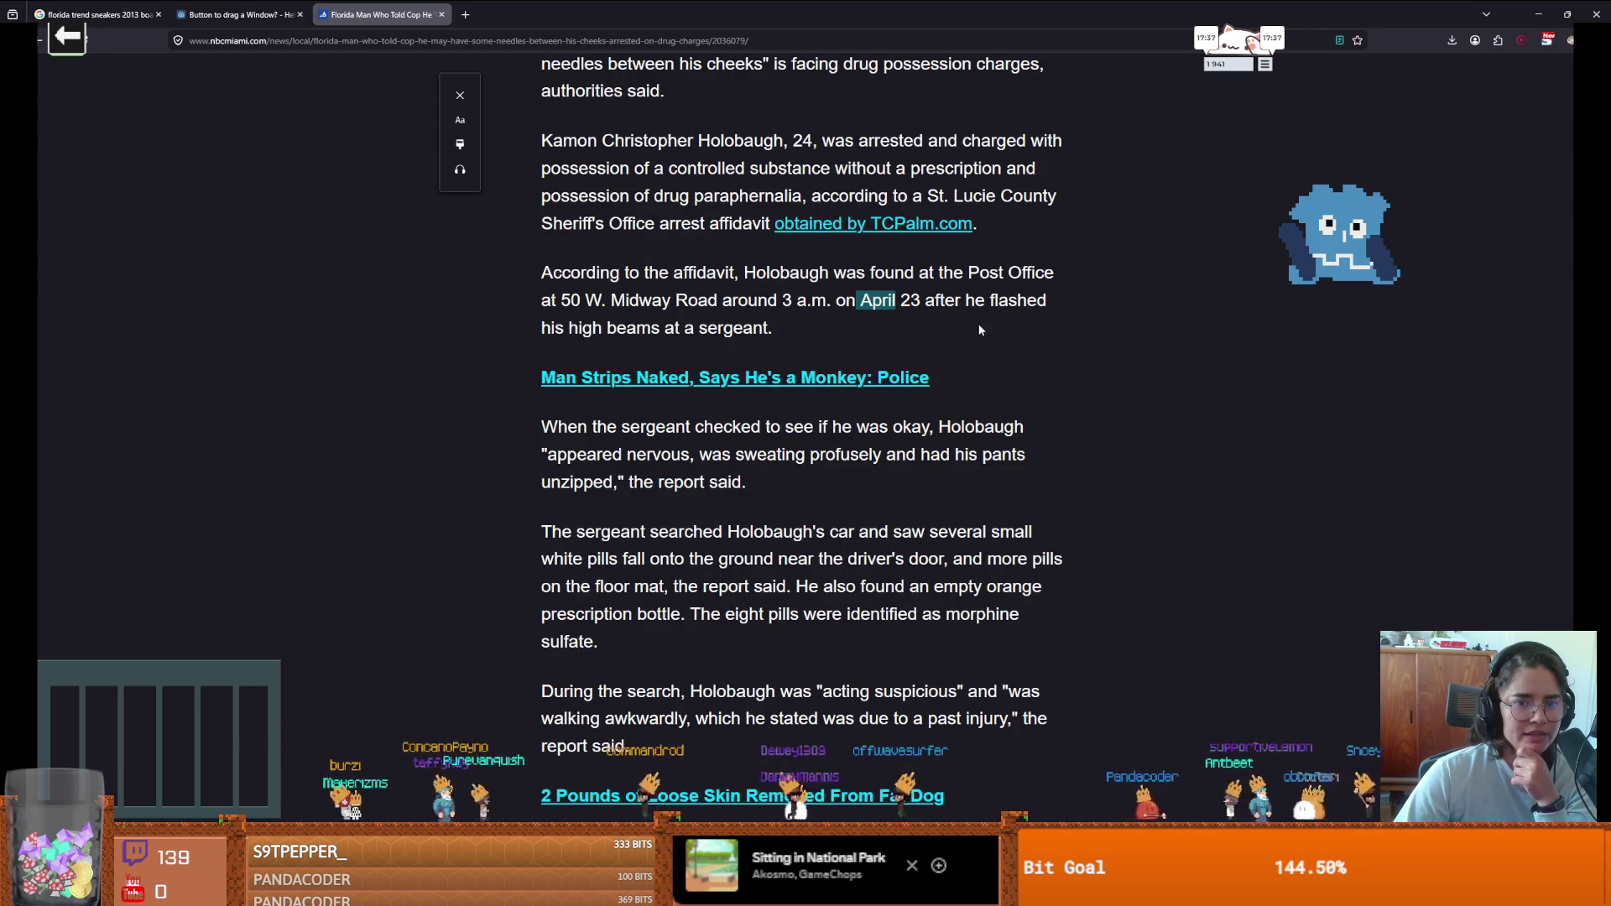
scroll(643, 405, "down", 1)
mouse_move(713, 359)
left_mouse_down()
mouse_move(1025, 391)
mouse_move(976, 391)
left_mouse_up()
left_click(618, 396)
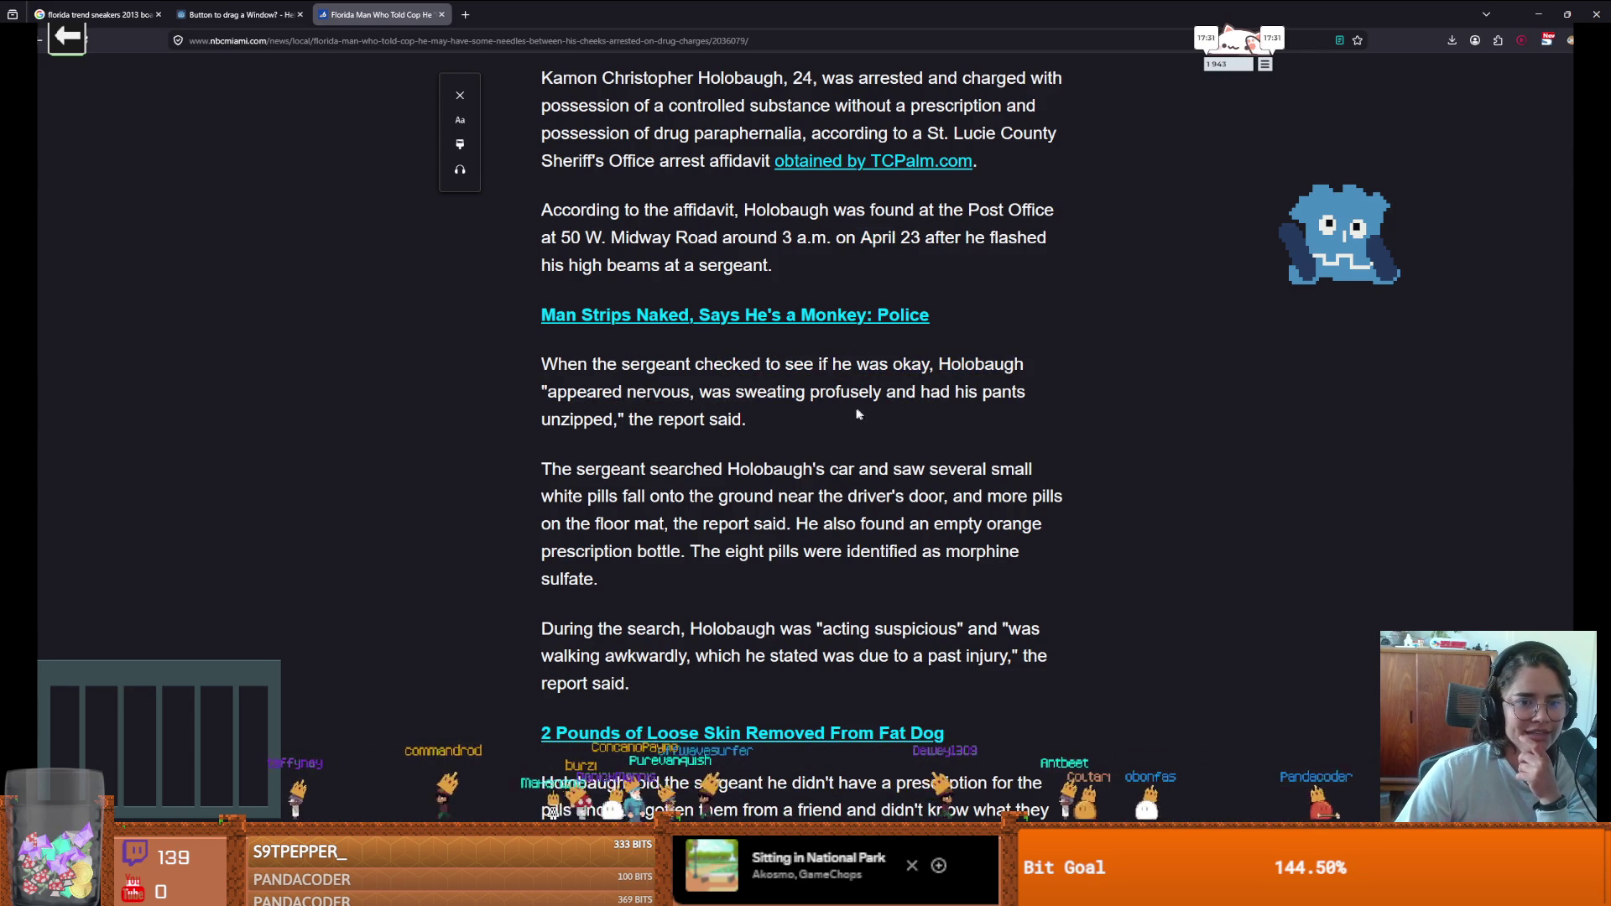
- Scroll through the rest of the nbcmiami.com article and return to Godot with Alt+Tab
scroll(719, 468, "down", 1)
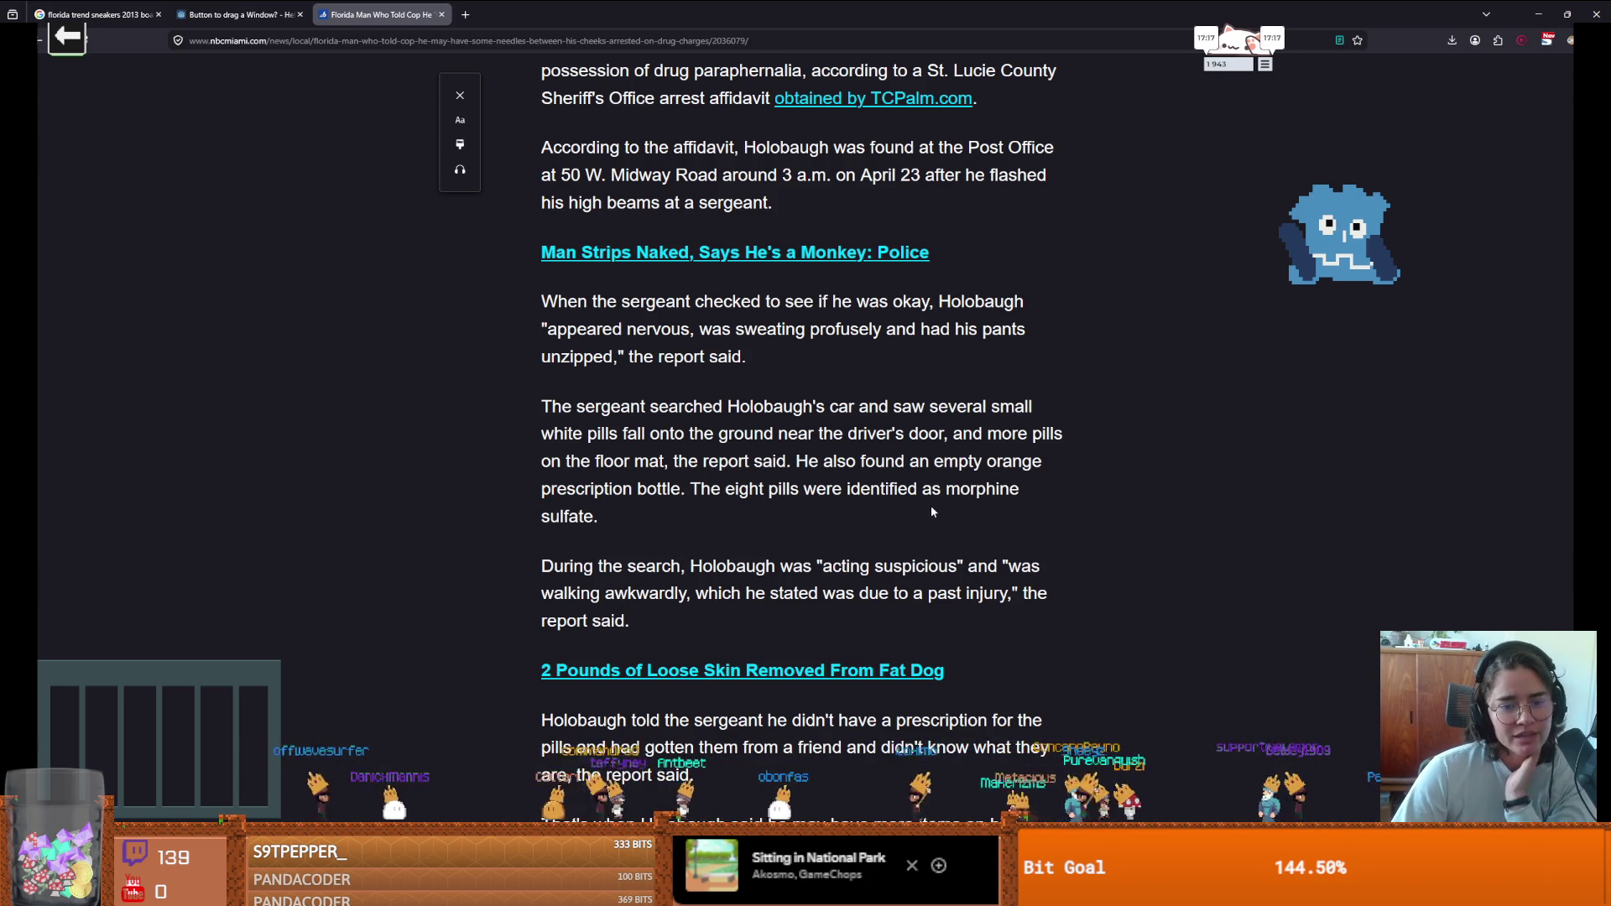
scroll(928, 502, "down", 1)
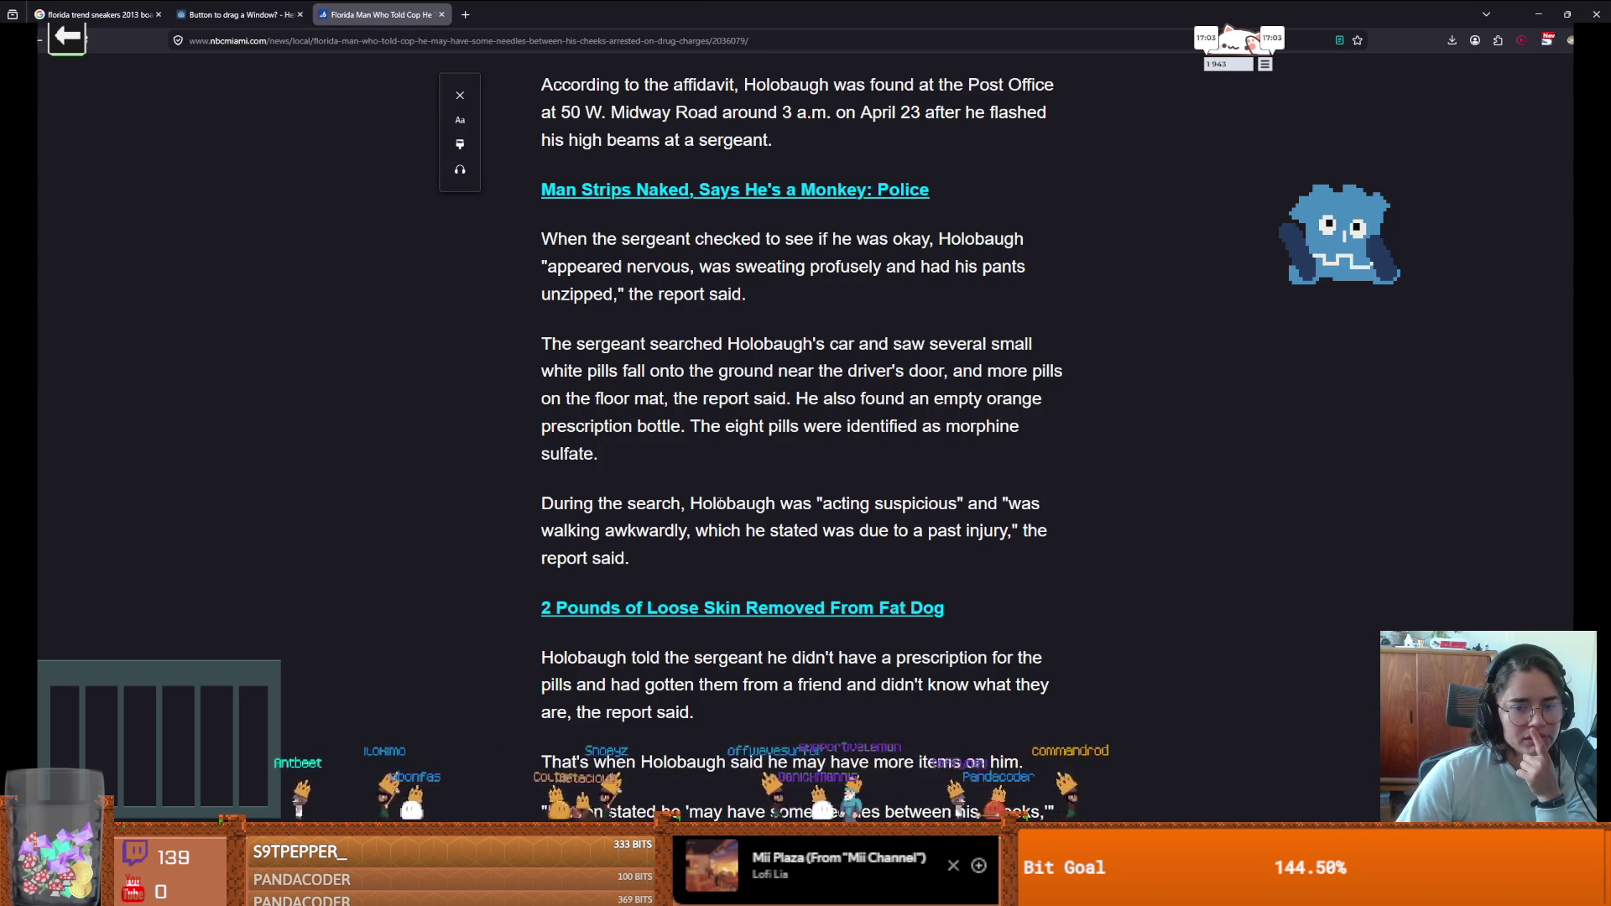
scroll(720, 505, "down", 3)
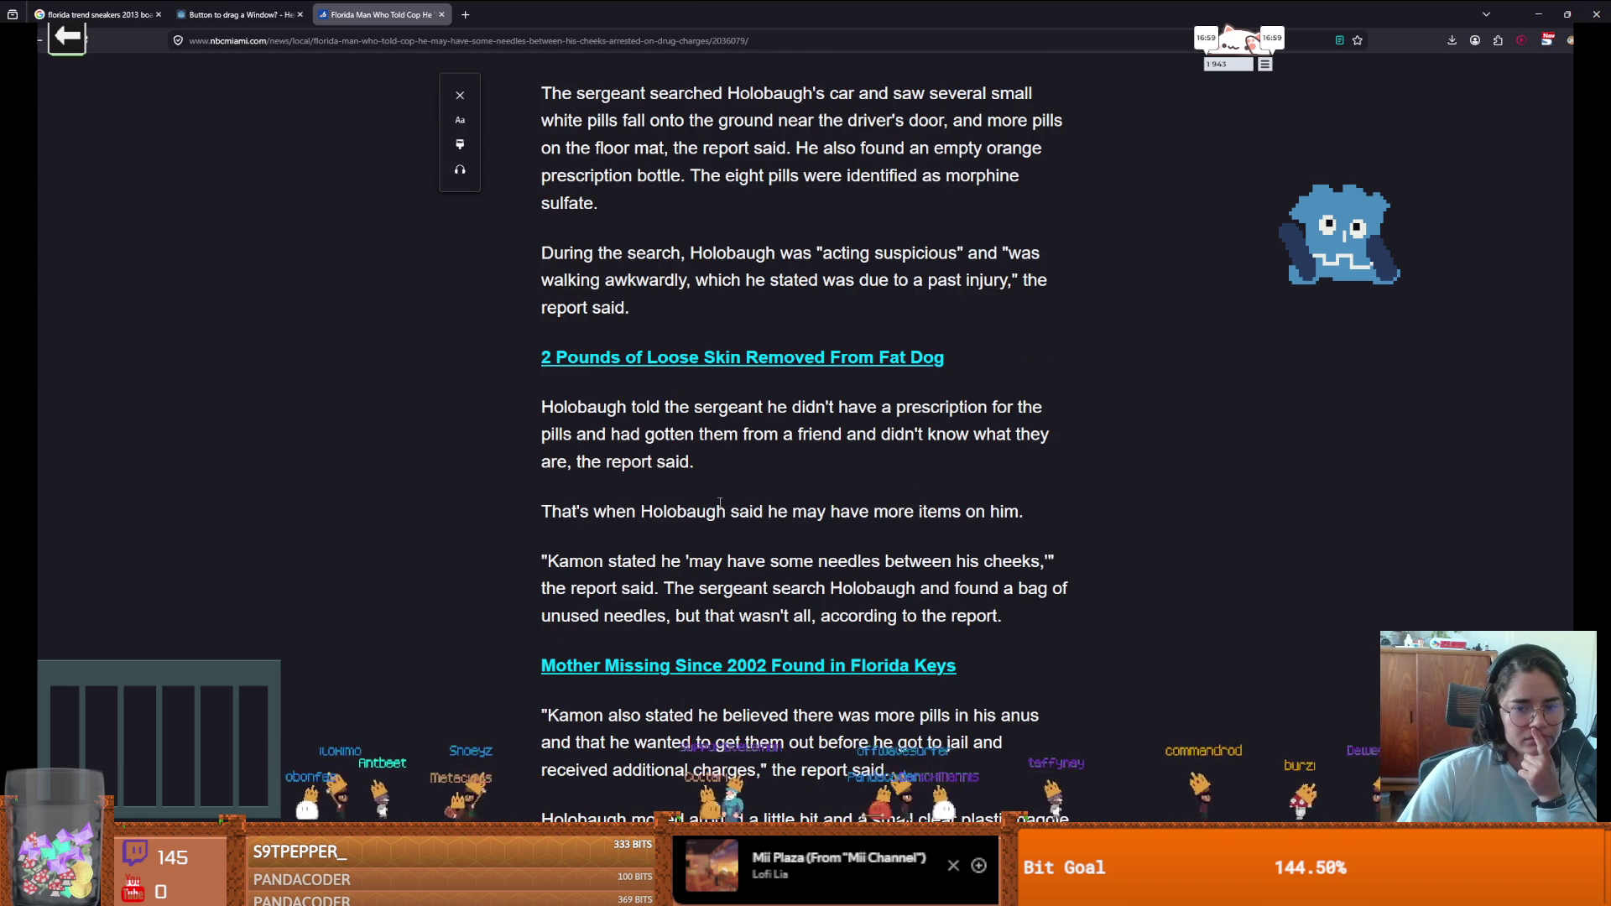
scroll(720, 503, "down", 2)
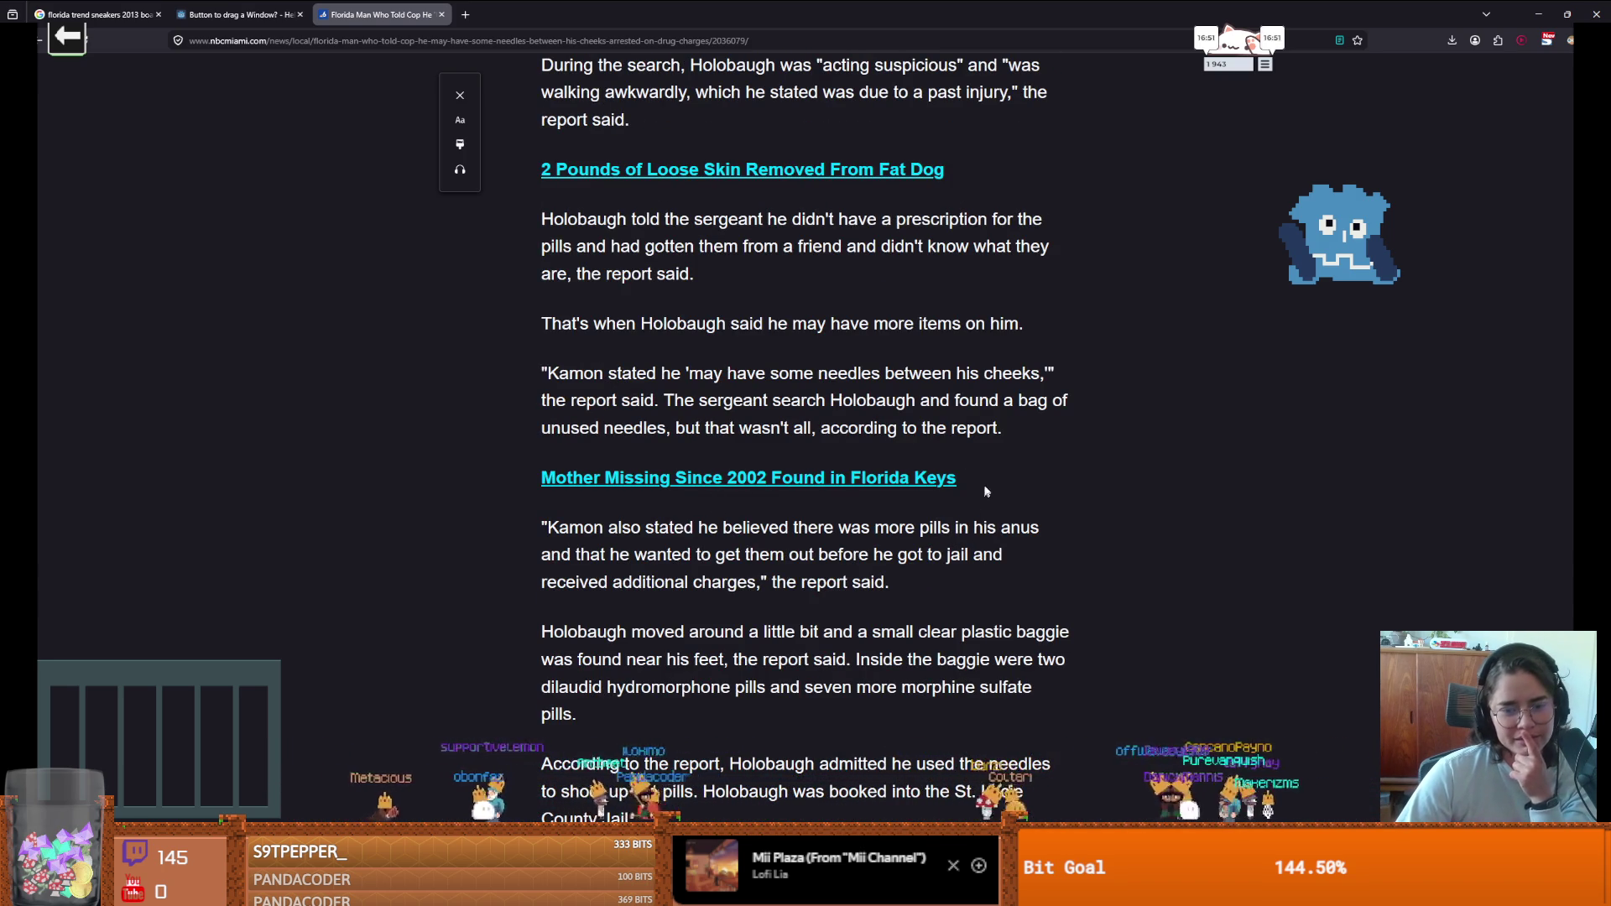
scroll(986, 491, "down", 1)
scroll(997, 470, "down", 1)
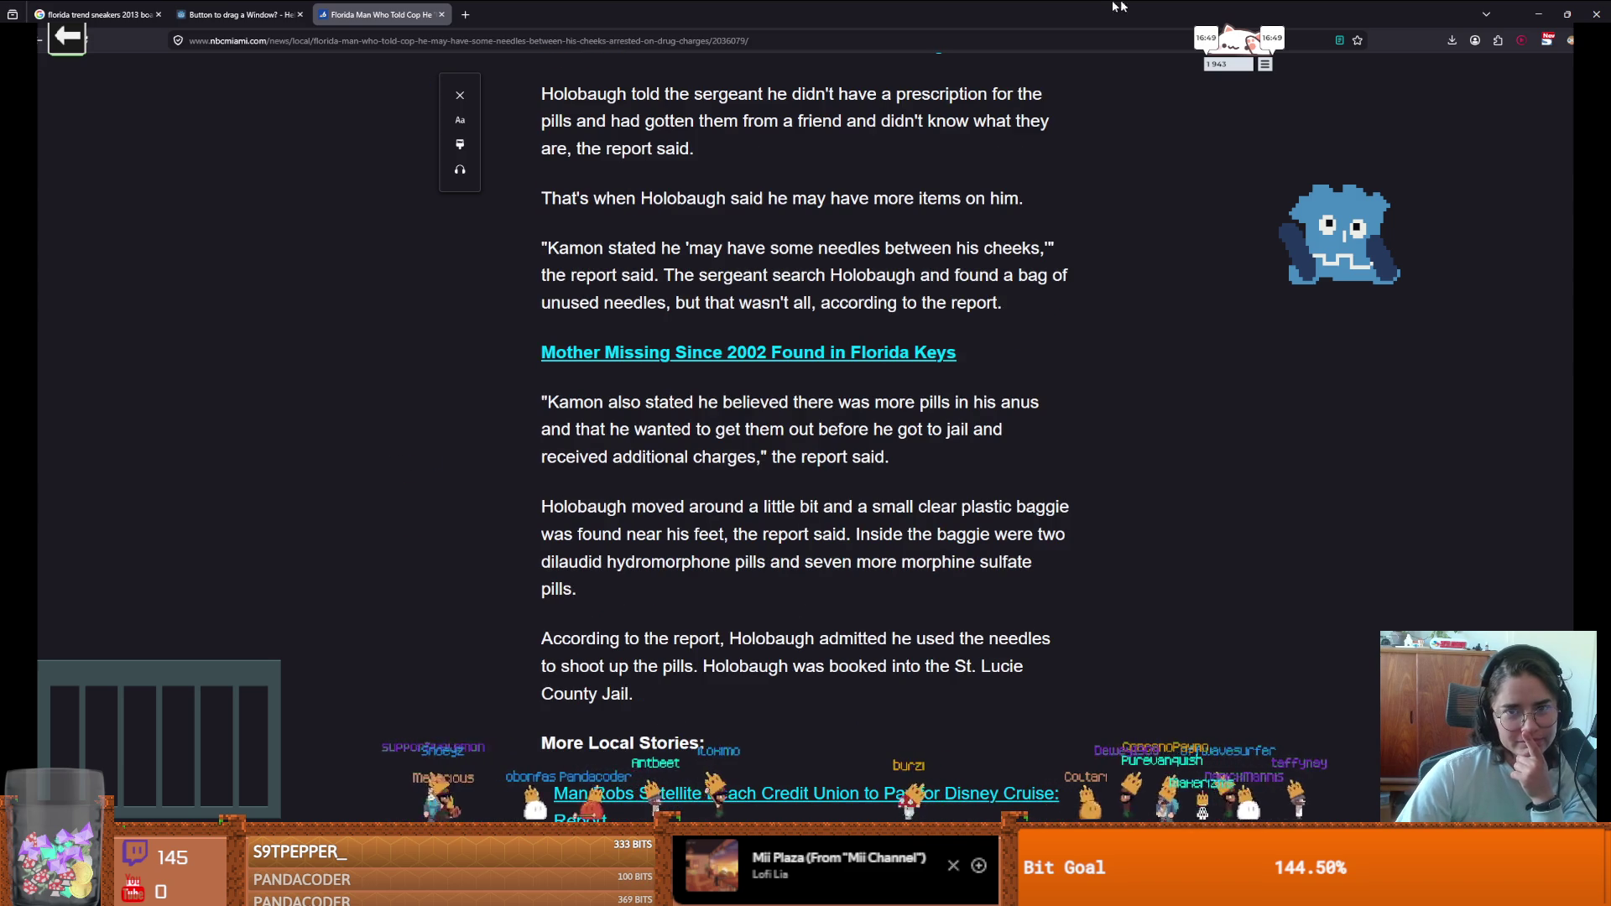
key("alt+Tab")
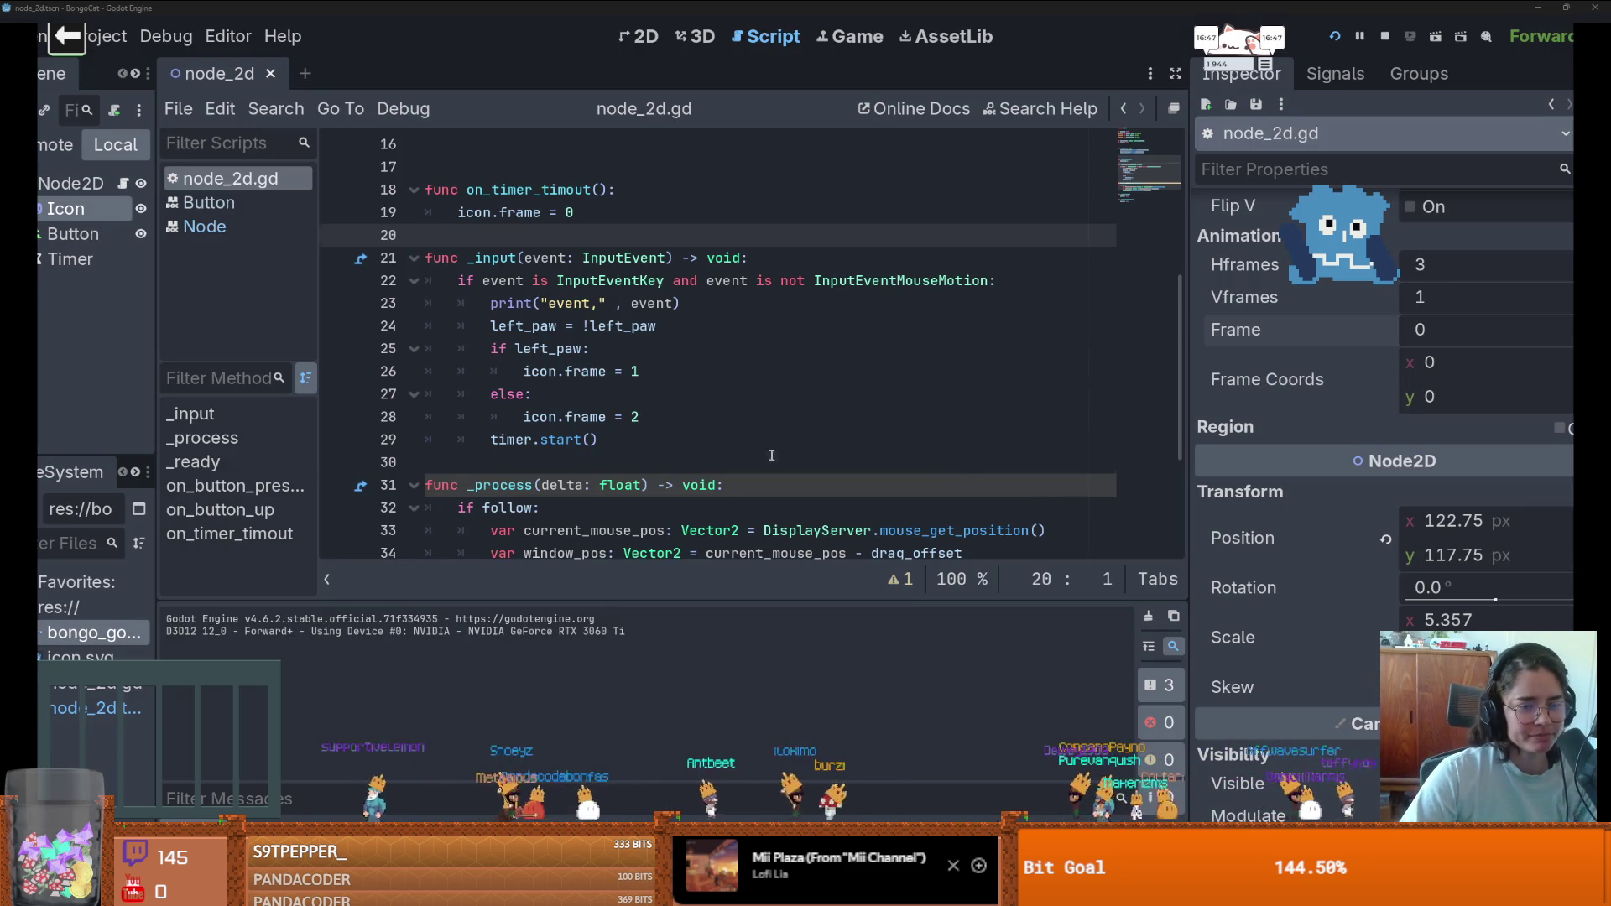
- Wrap 'event is InputEventKey' on line 22 in parentheses
left_click(783, 455)
scroll(713, 403, "down", 2)
scroll(647, 345, "up", 3)
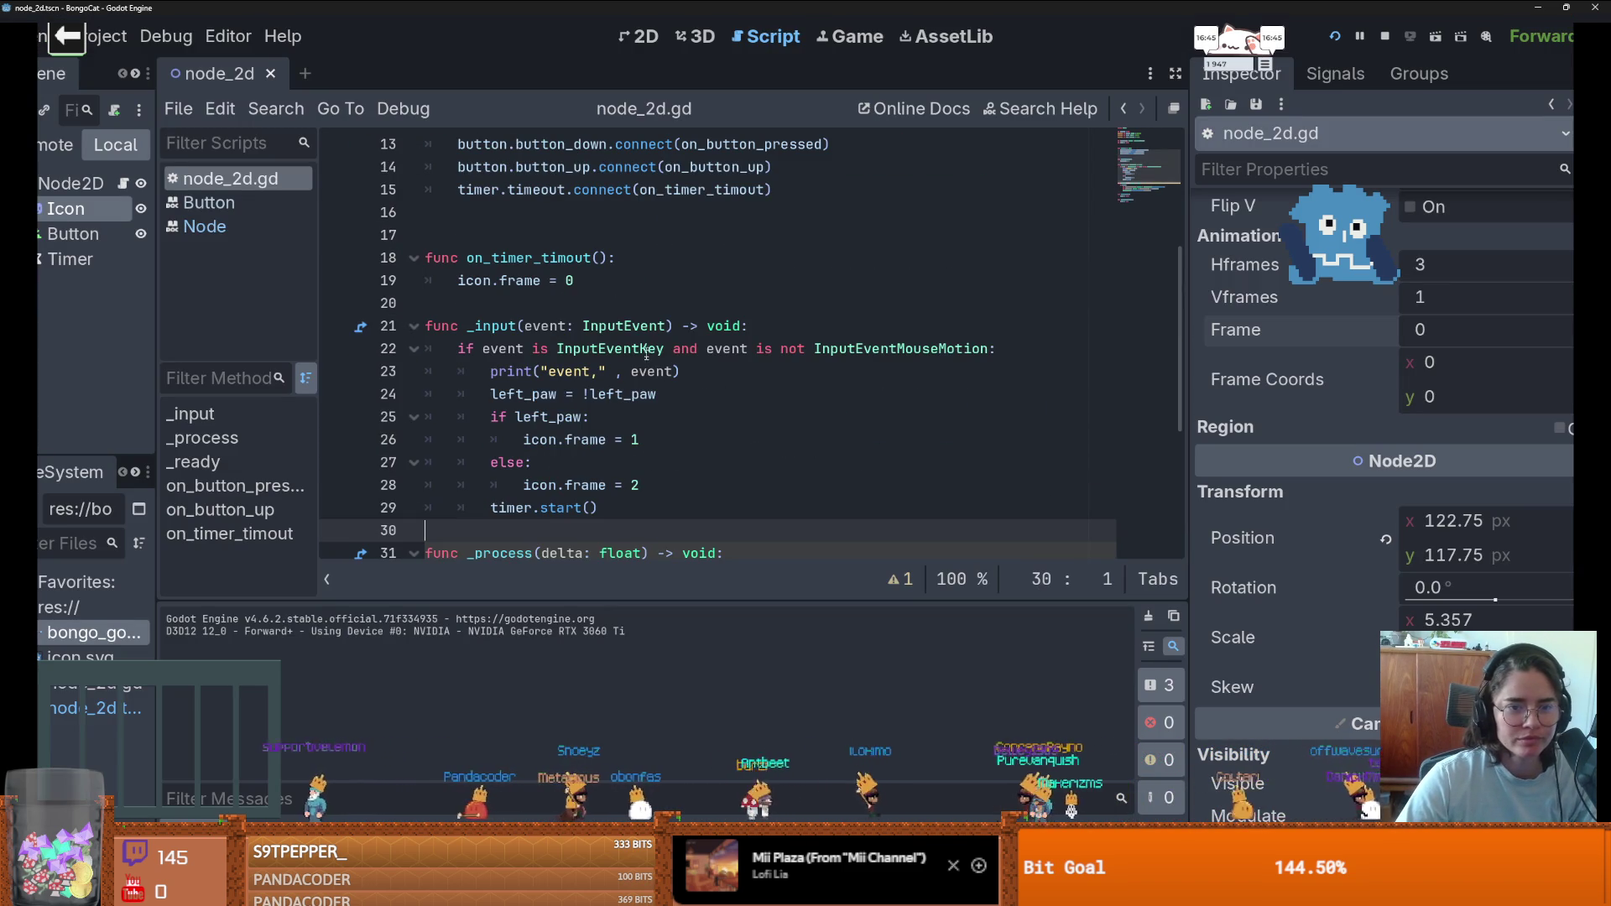
left_click(659, 371)
mouse_move(664, 350)
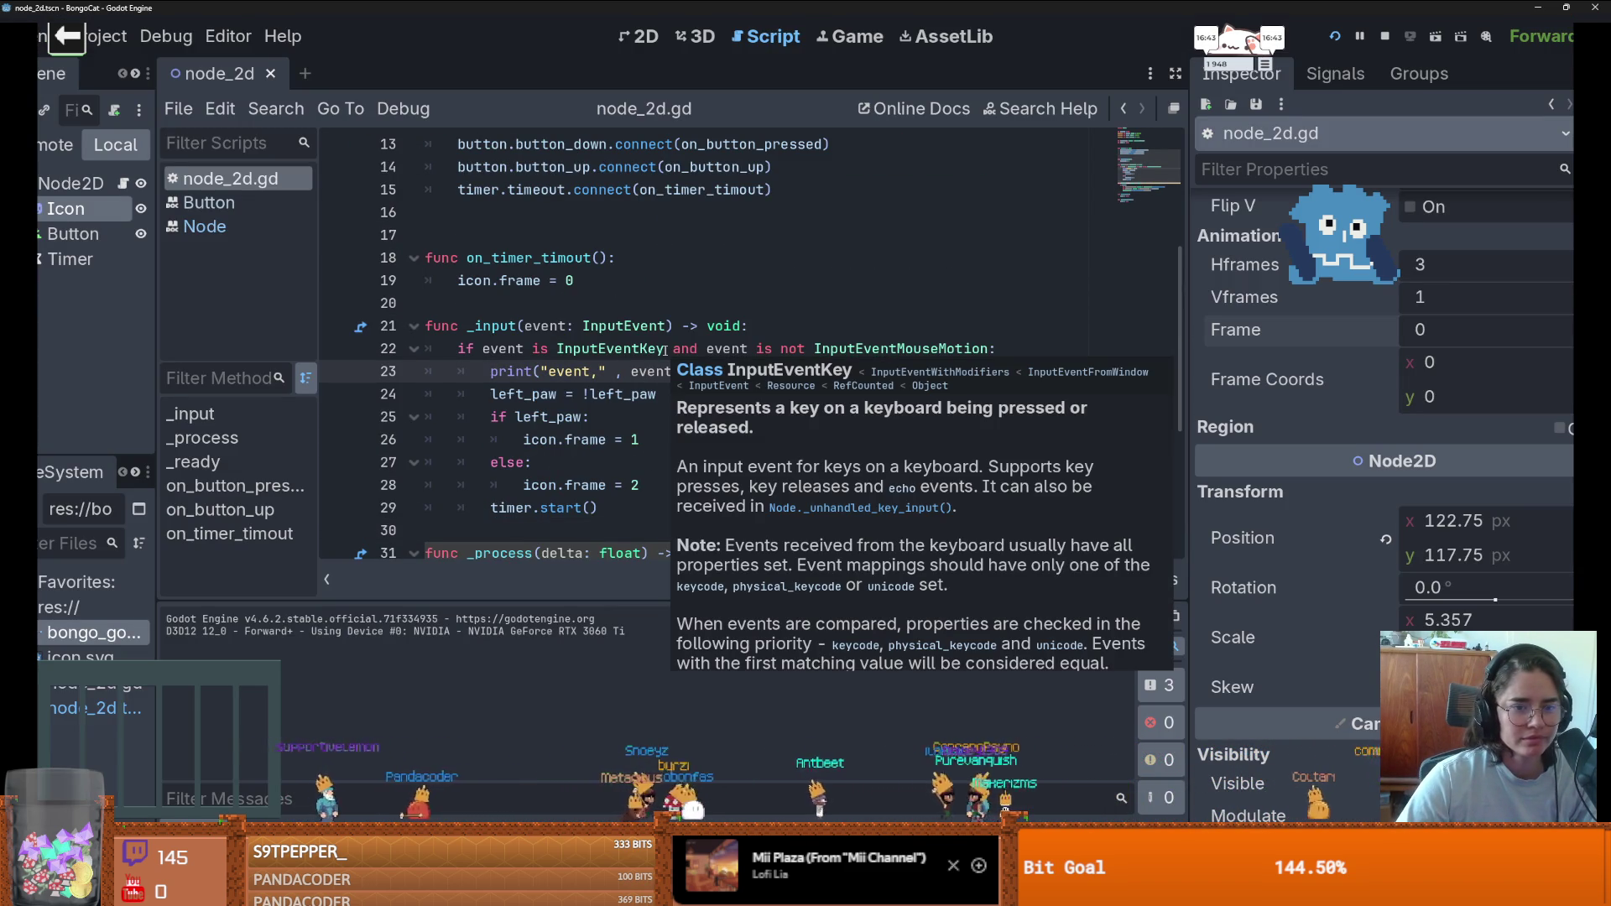
left_click_drag(664, 350, 483, 357)
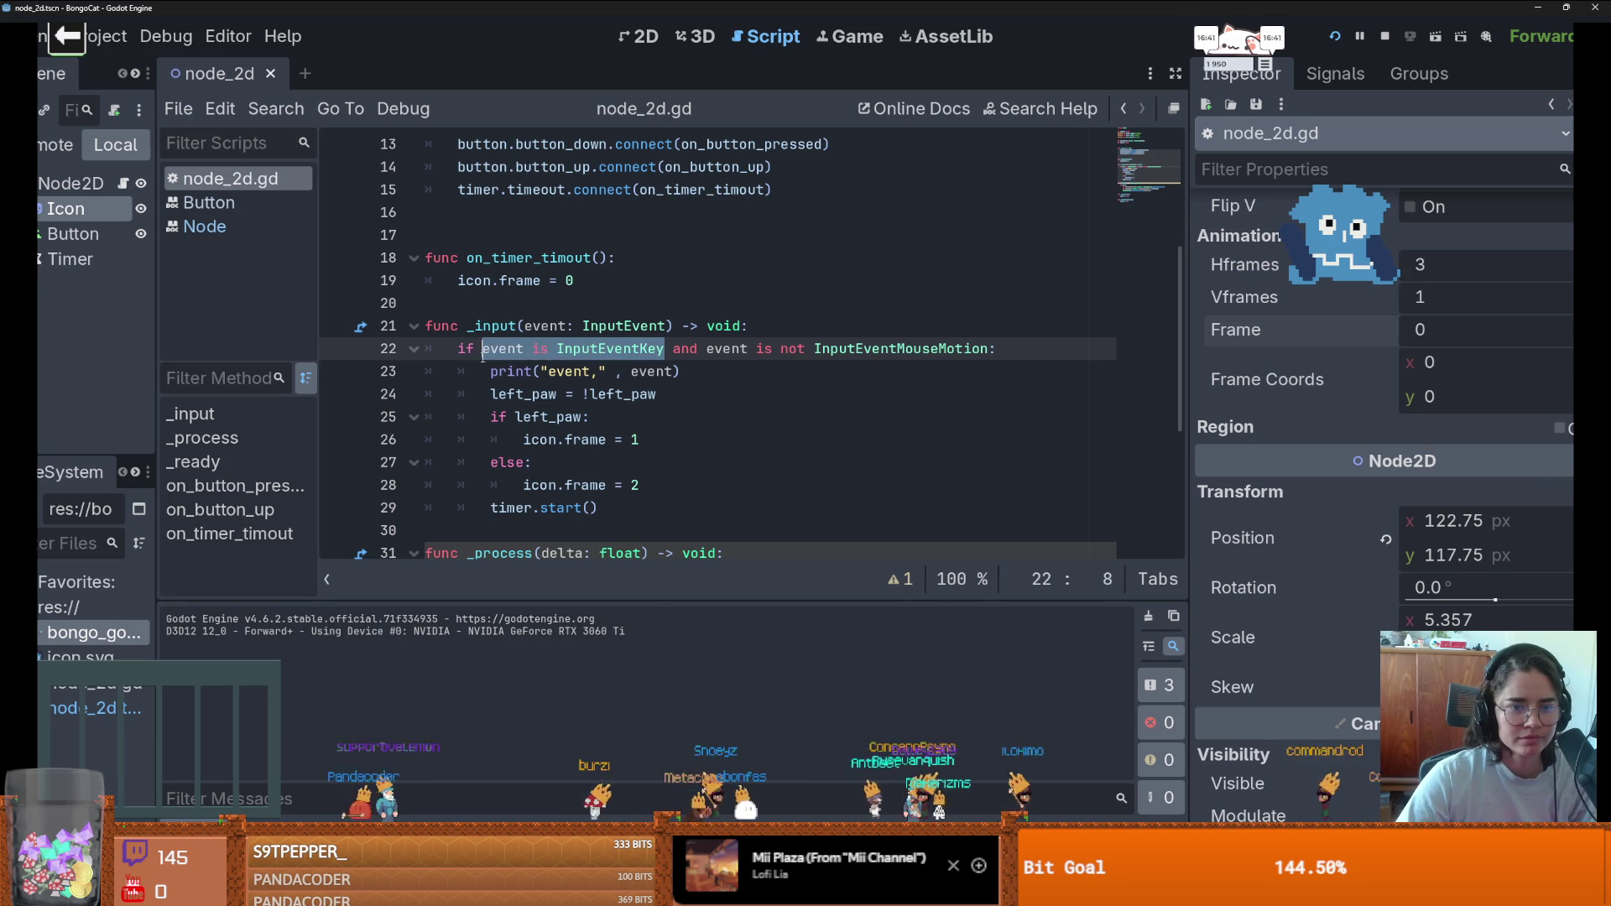
type("(")
left_click(618, 348)
- Paste the key check after timer.start() as a new if block printing "asdfasdf", and save
mouse_move(679, 348)
left_mouse_down()
mouse_move(459, 349)
mouse_move(681, 349)
left_mouse_up()
key("ctrl+c")
left_click(458, 349)
scroll(634, 440, "down", 1)
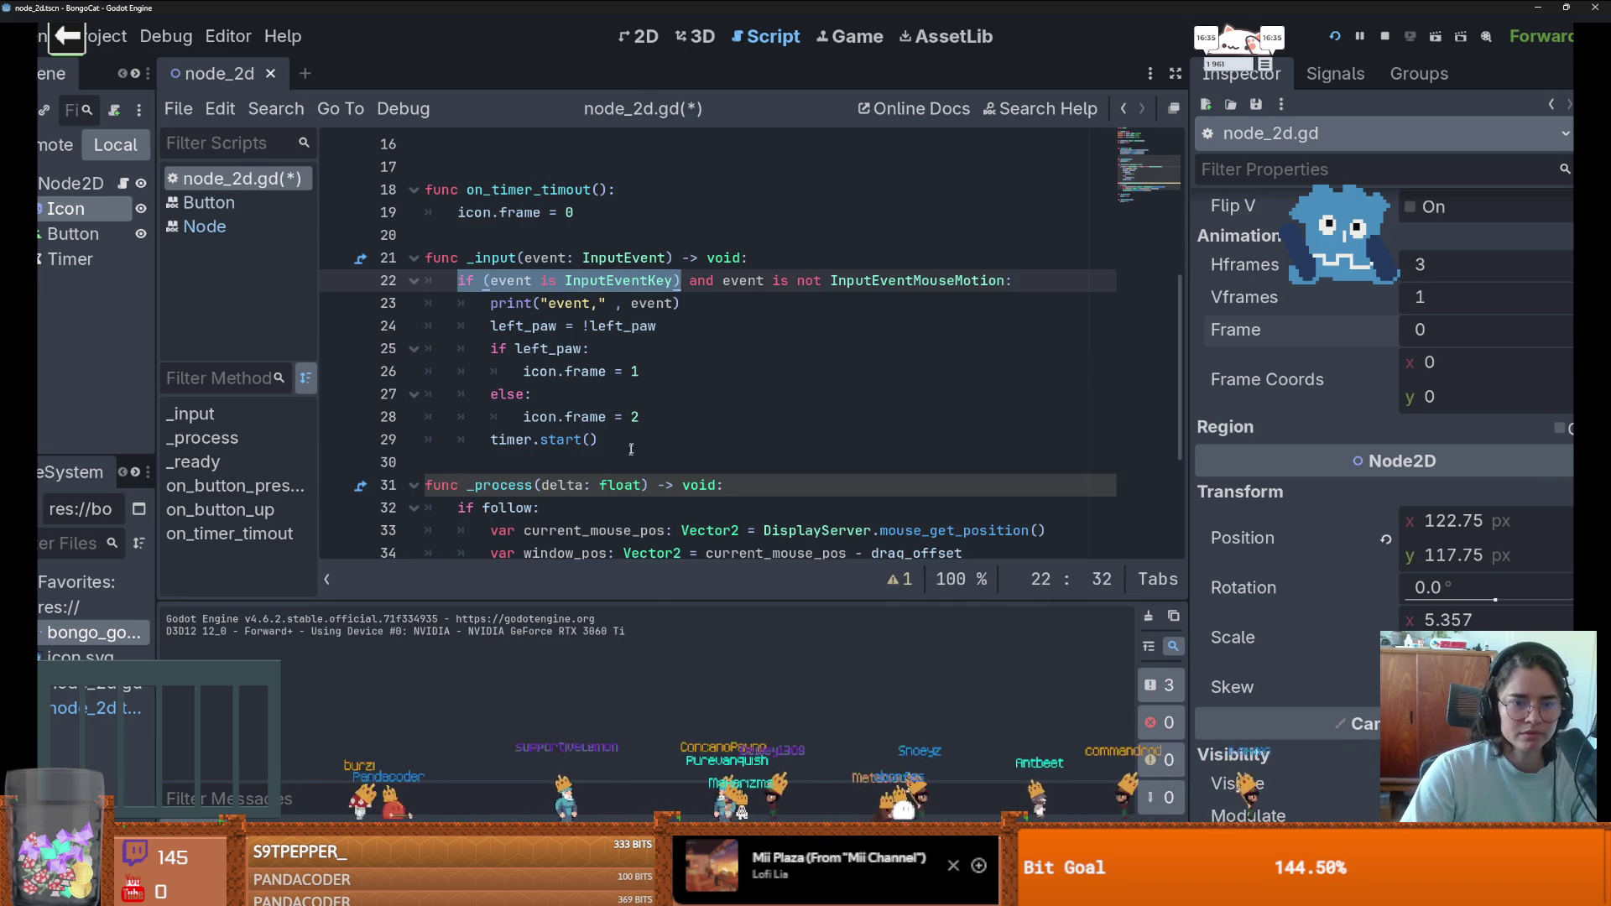
left_click(633, 441)
key("Return")
key("ctrl+v")
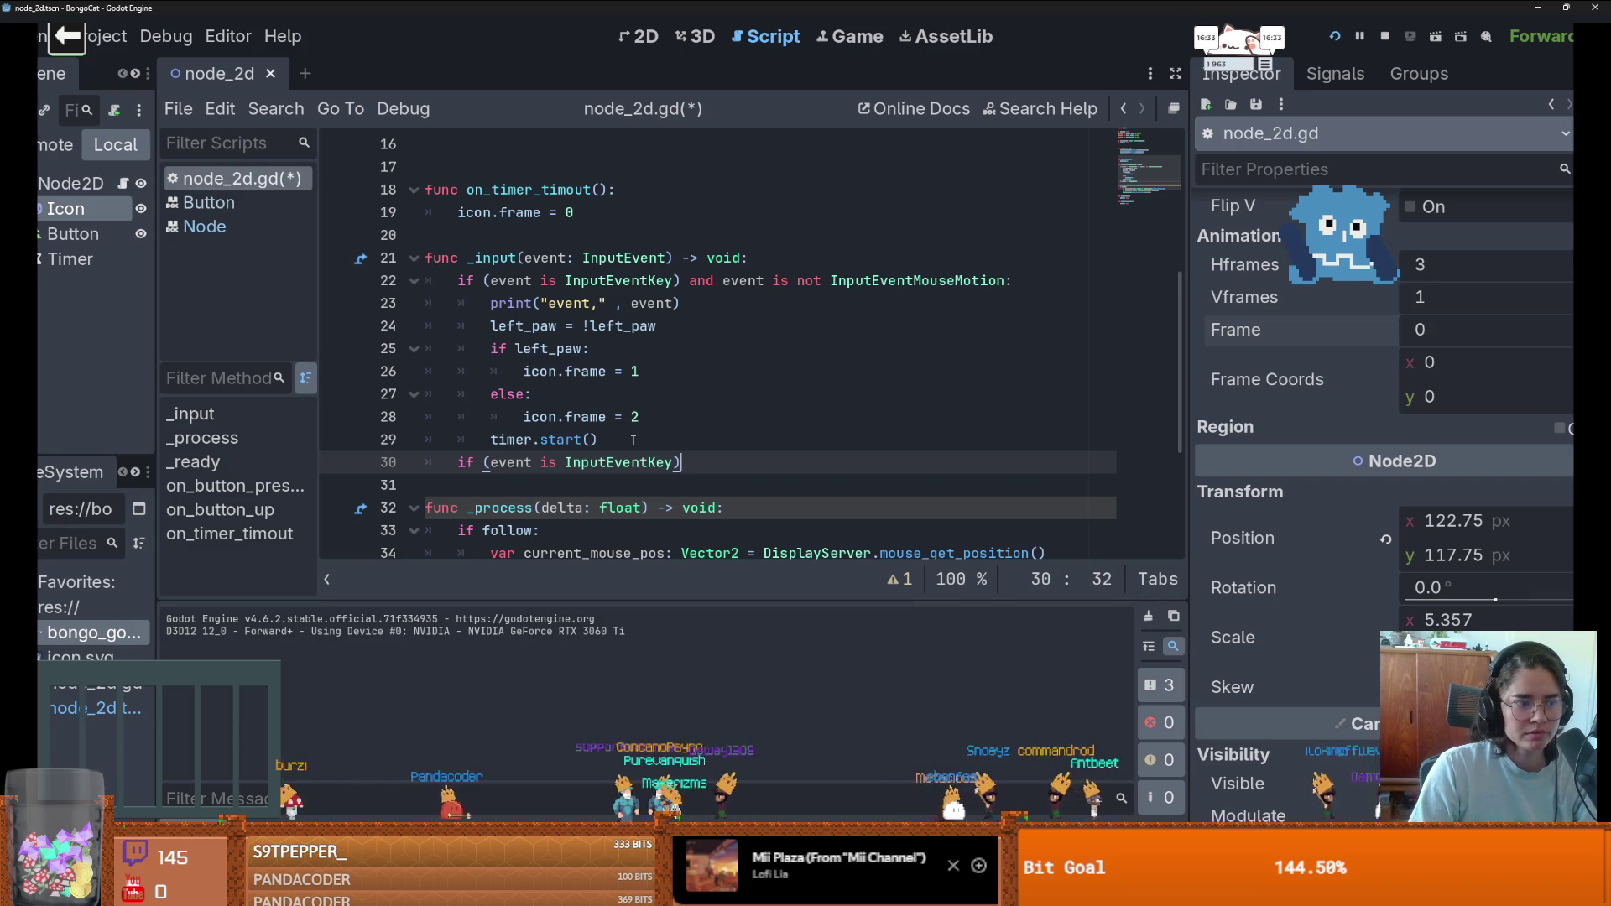
type(":")
key("Return")
type("print(\"asdfasdf")
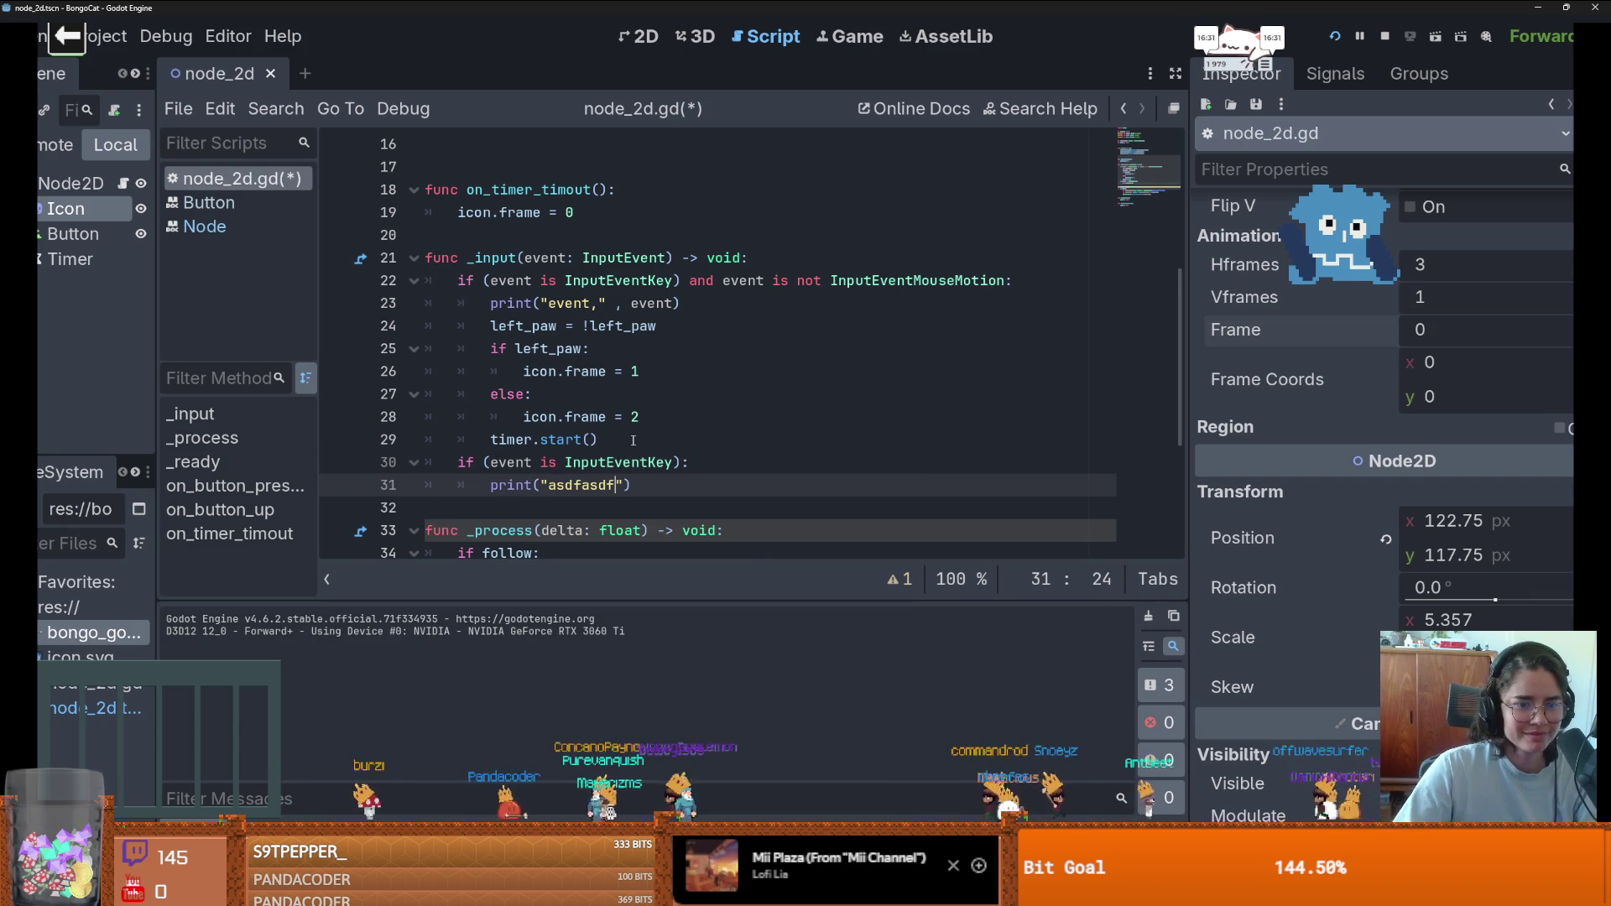
key("ctrl+s")
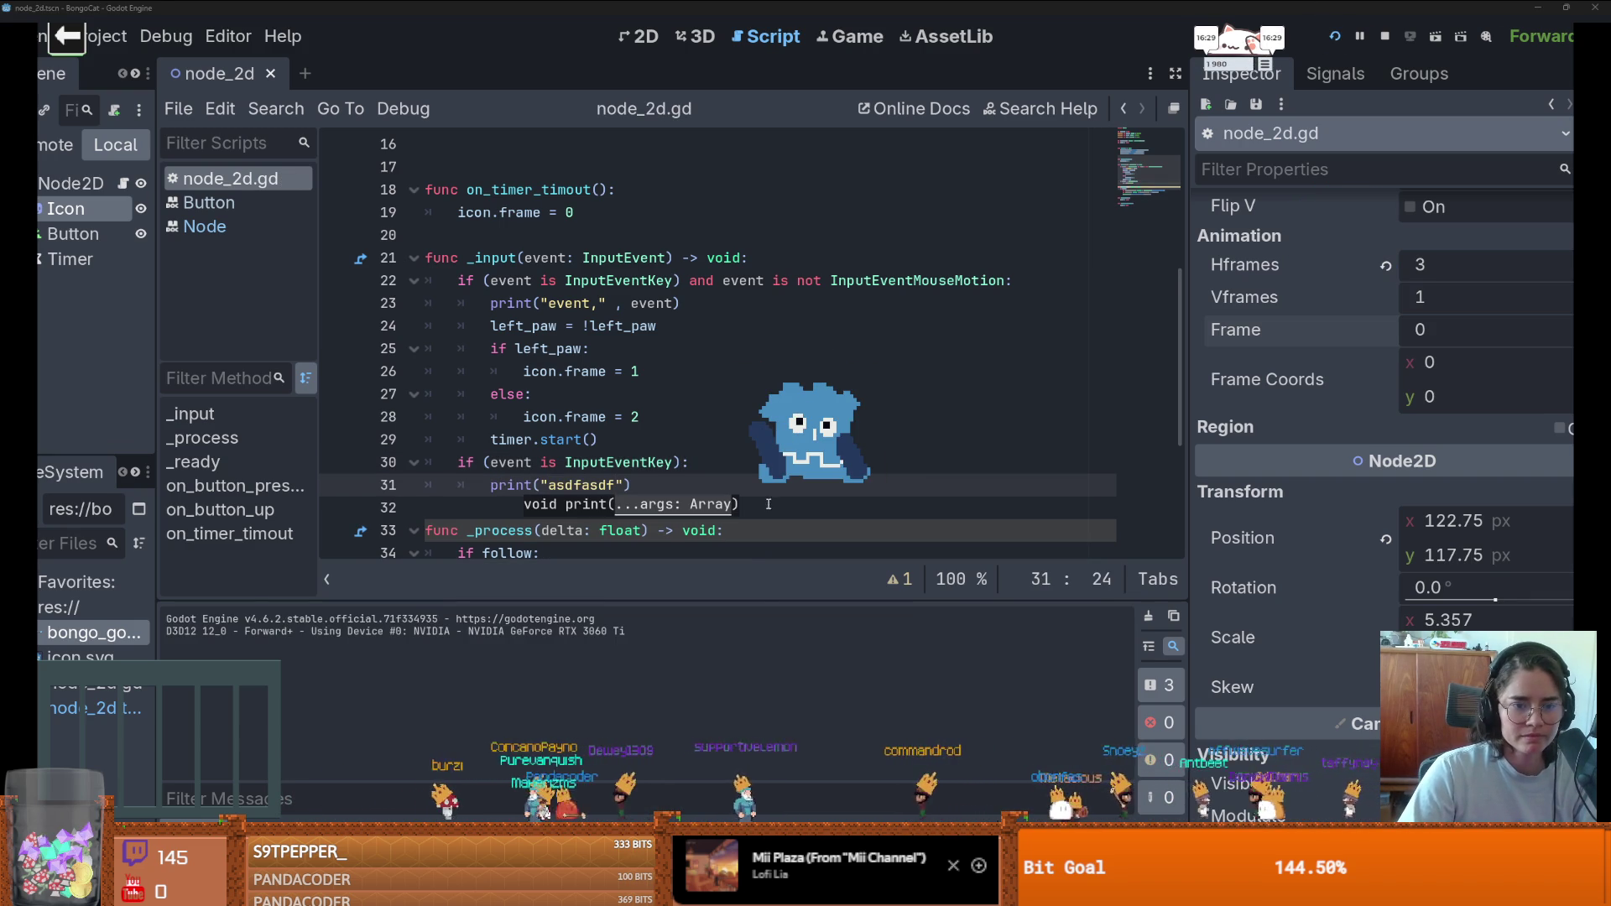
- Press the A, S and D keys repeatedly to test the cat's paw reaction and logging
key("s")
key("d")
key("s")
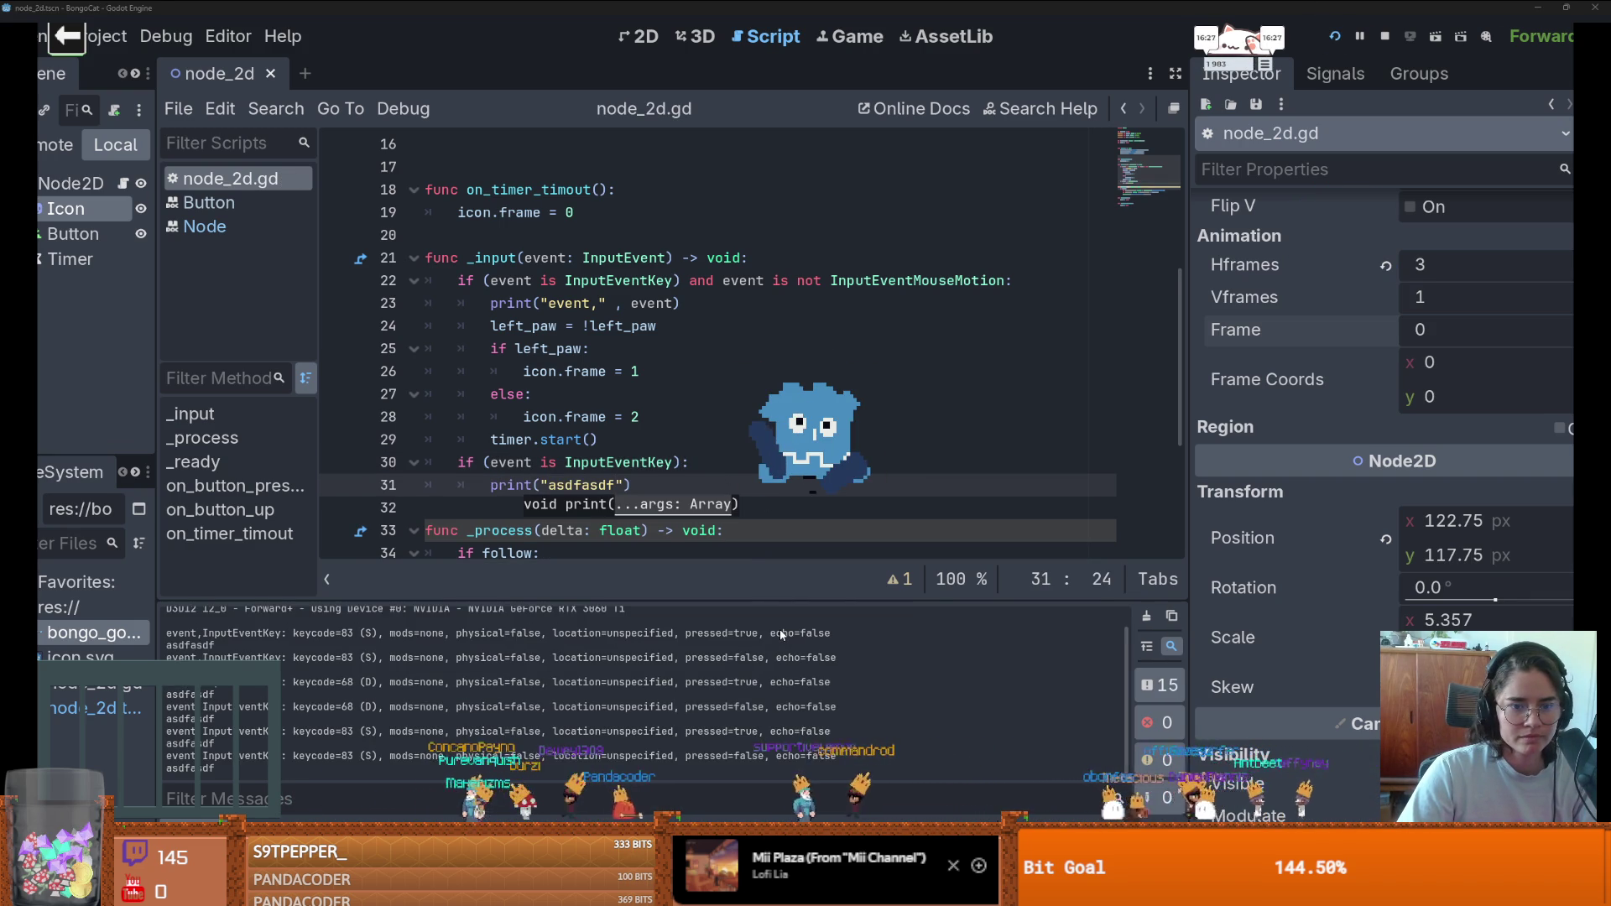
key("a")
key("s")
key("s")
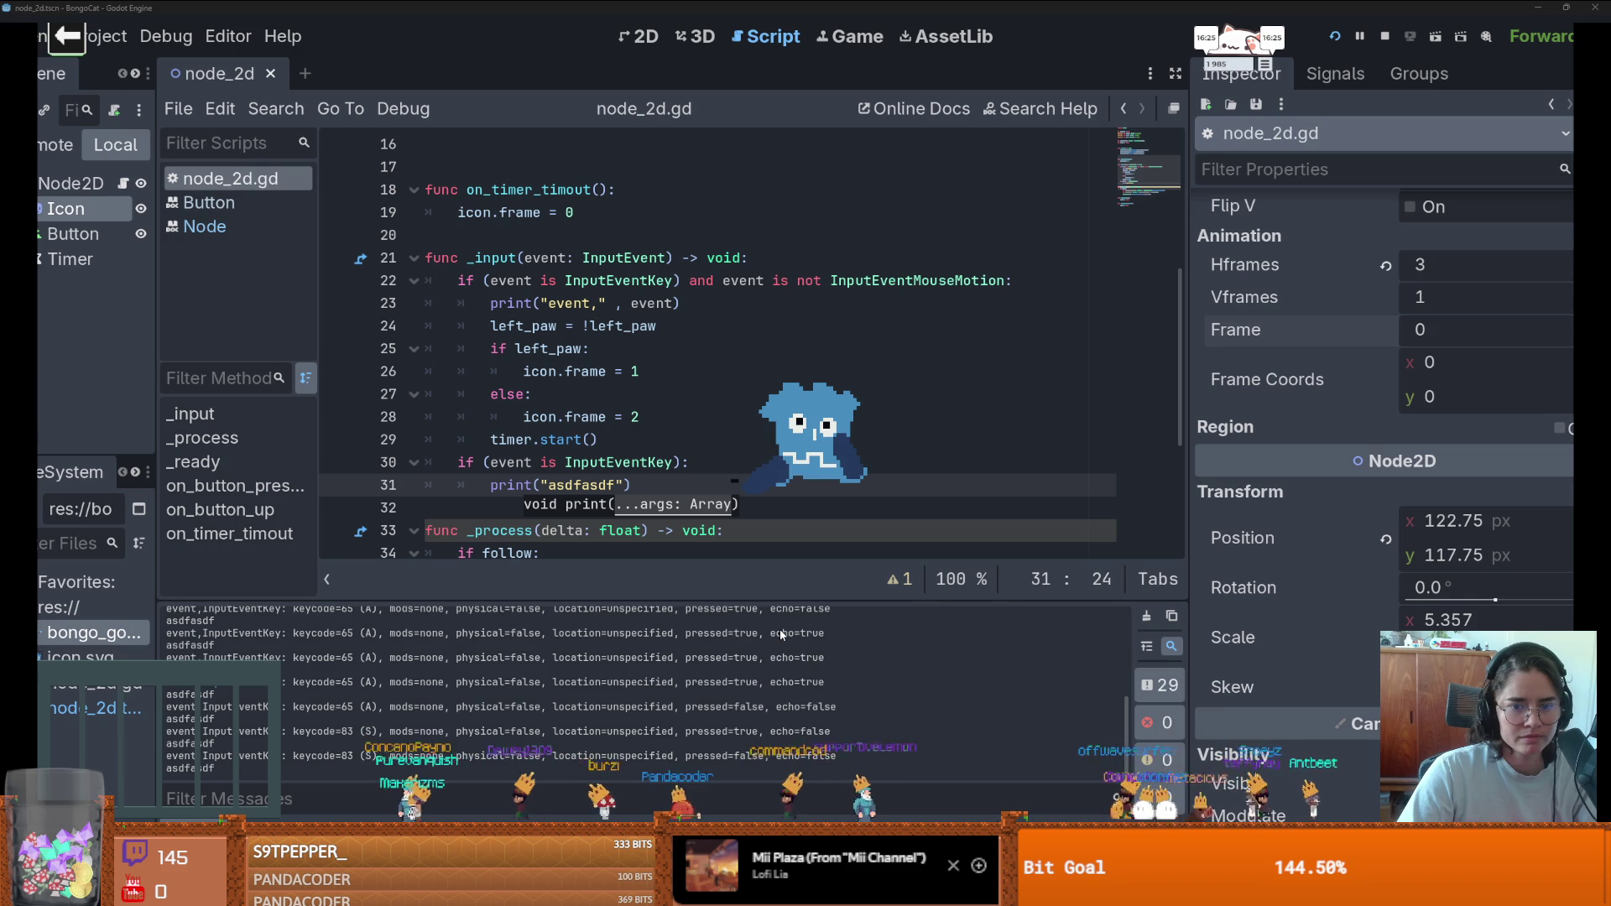
key("s")
key("d")
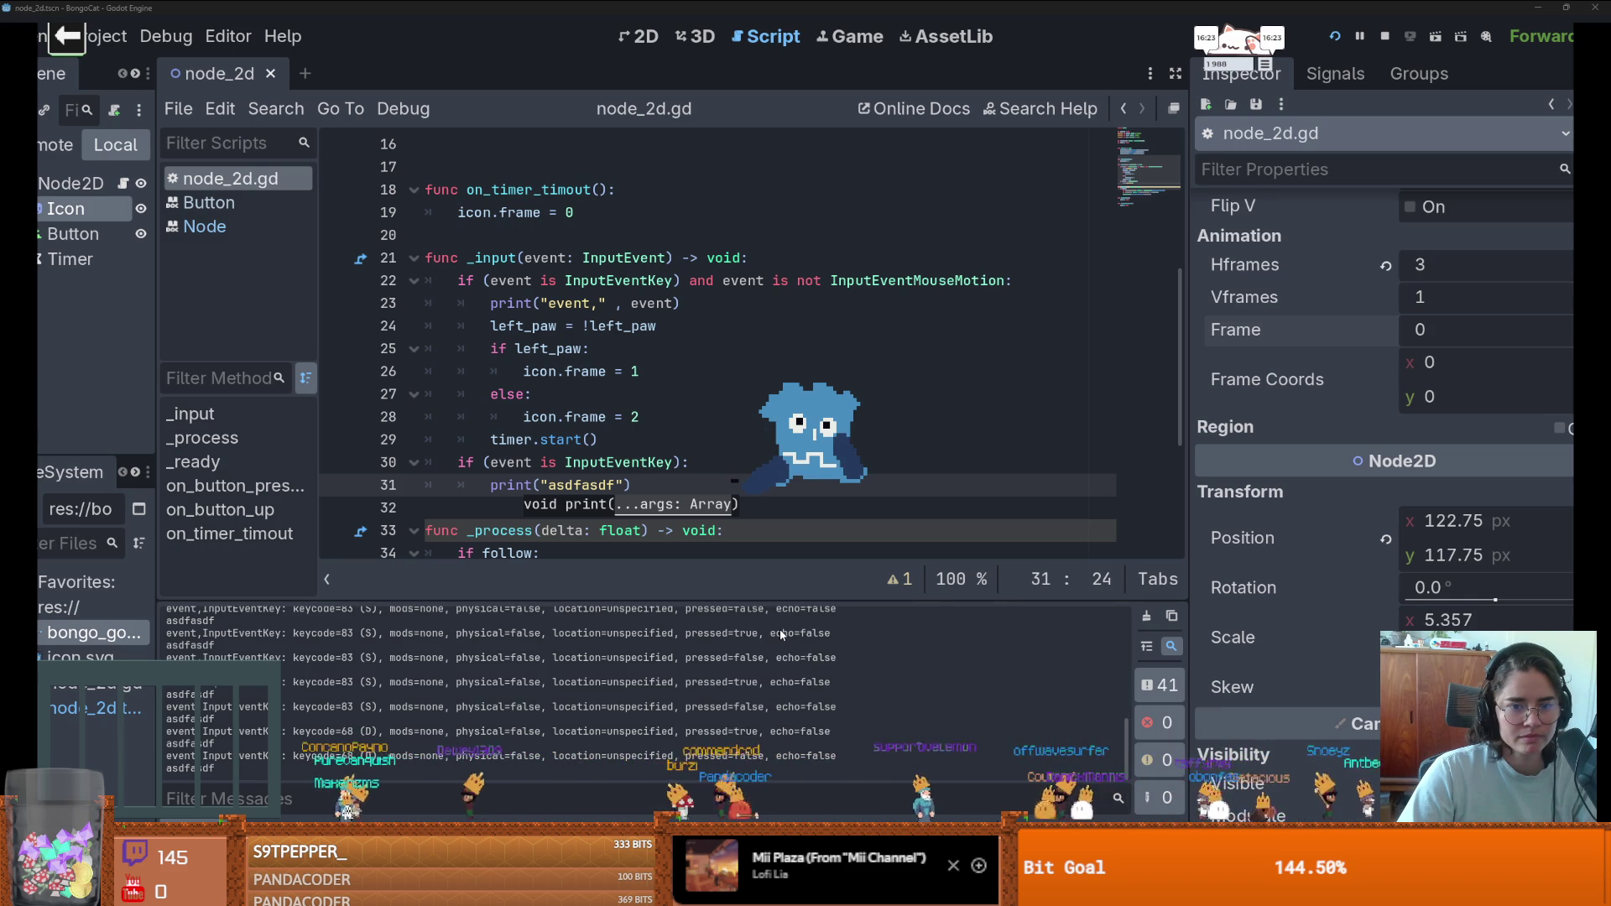
key("d")
key("d")
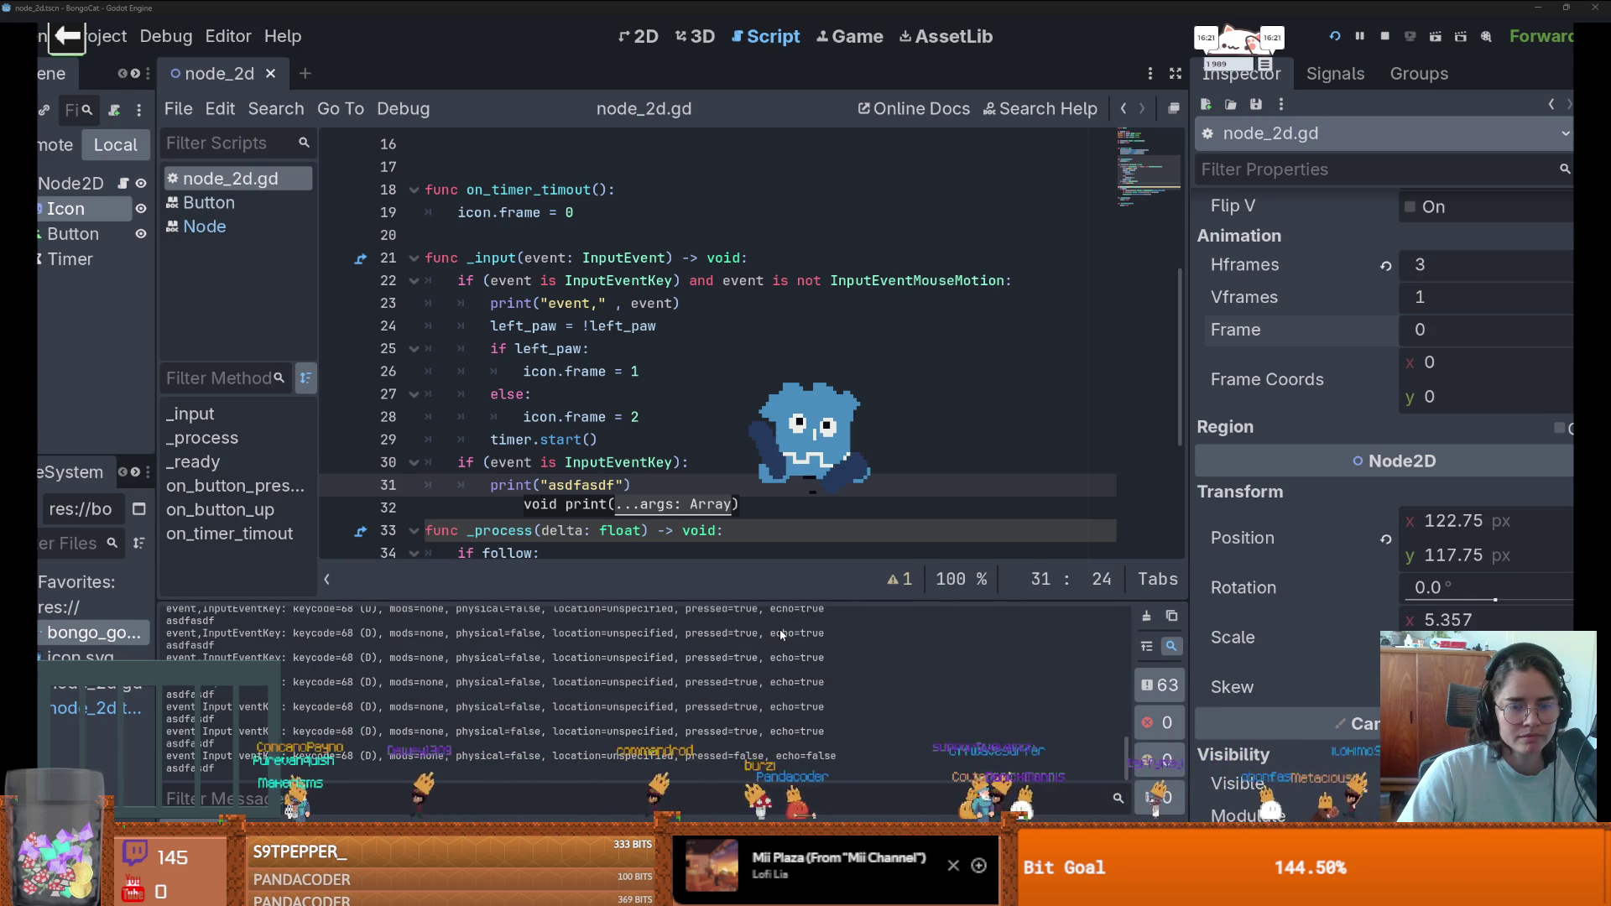
key("d")
key("a")
key("s")
key("d")
key("a")
key("s")
key("d")
- Remove stray text from line 32 and open Project Settings at Display > Window
scroll(732, 377, "down", 3)
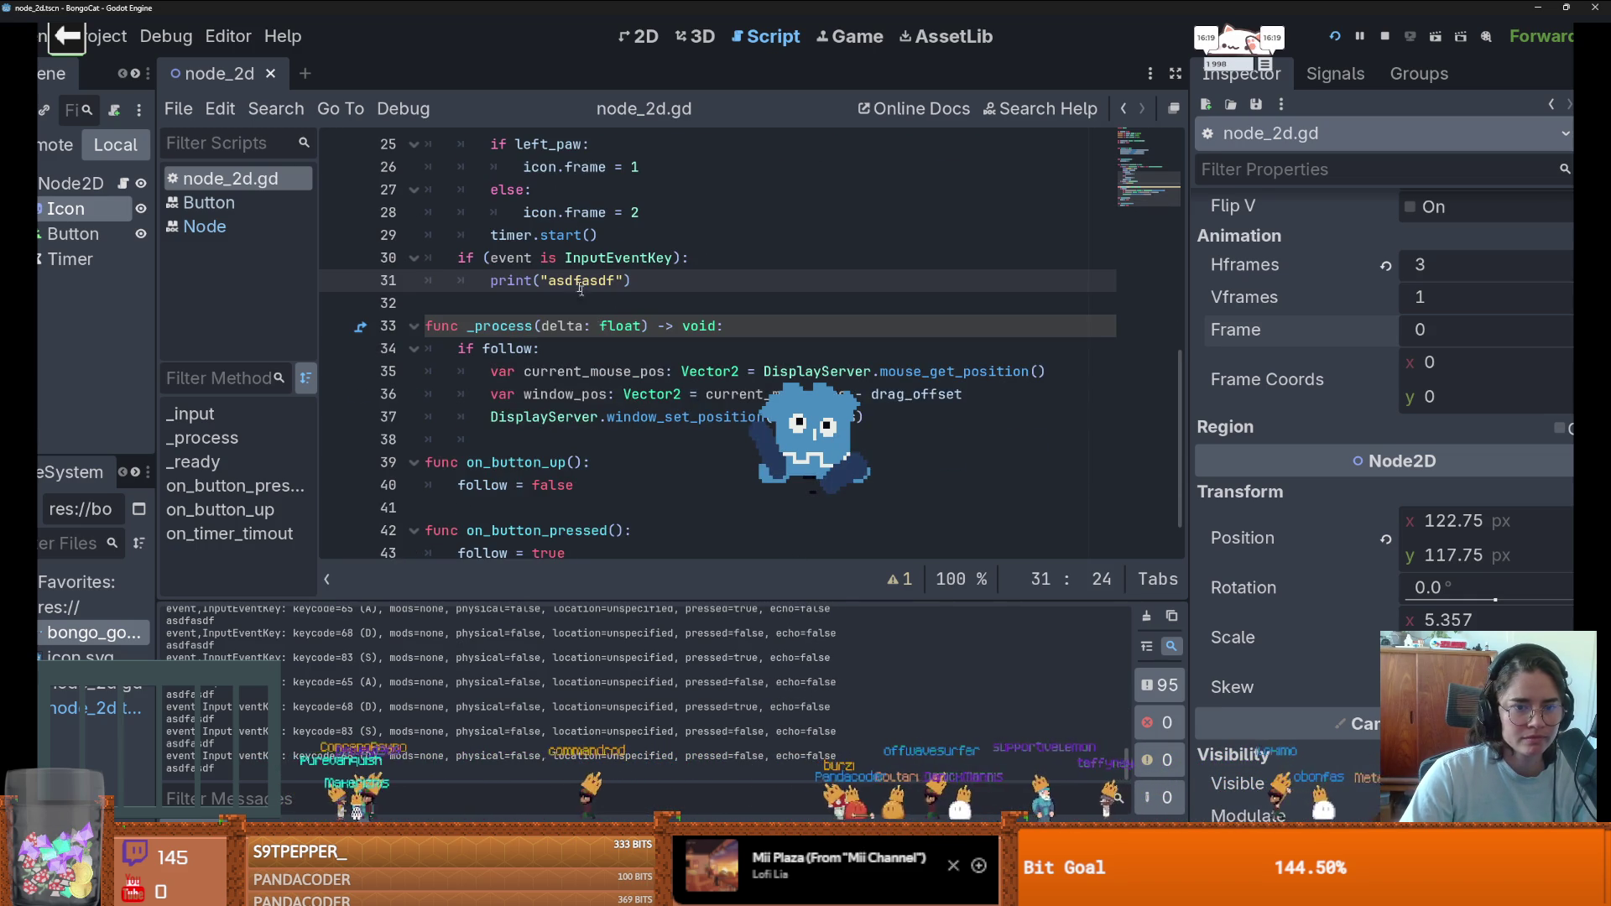
left_click(732, 285)
left_click(560, 303)
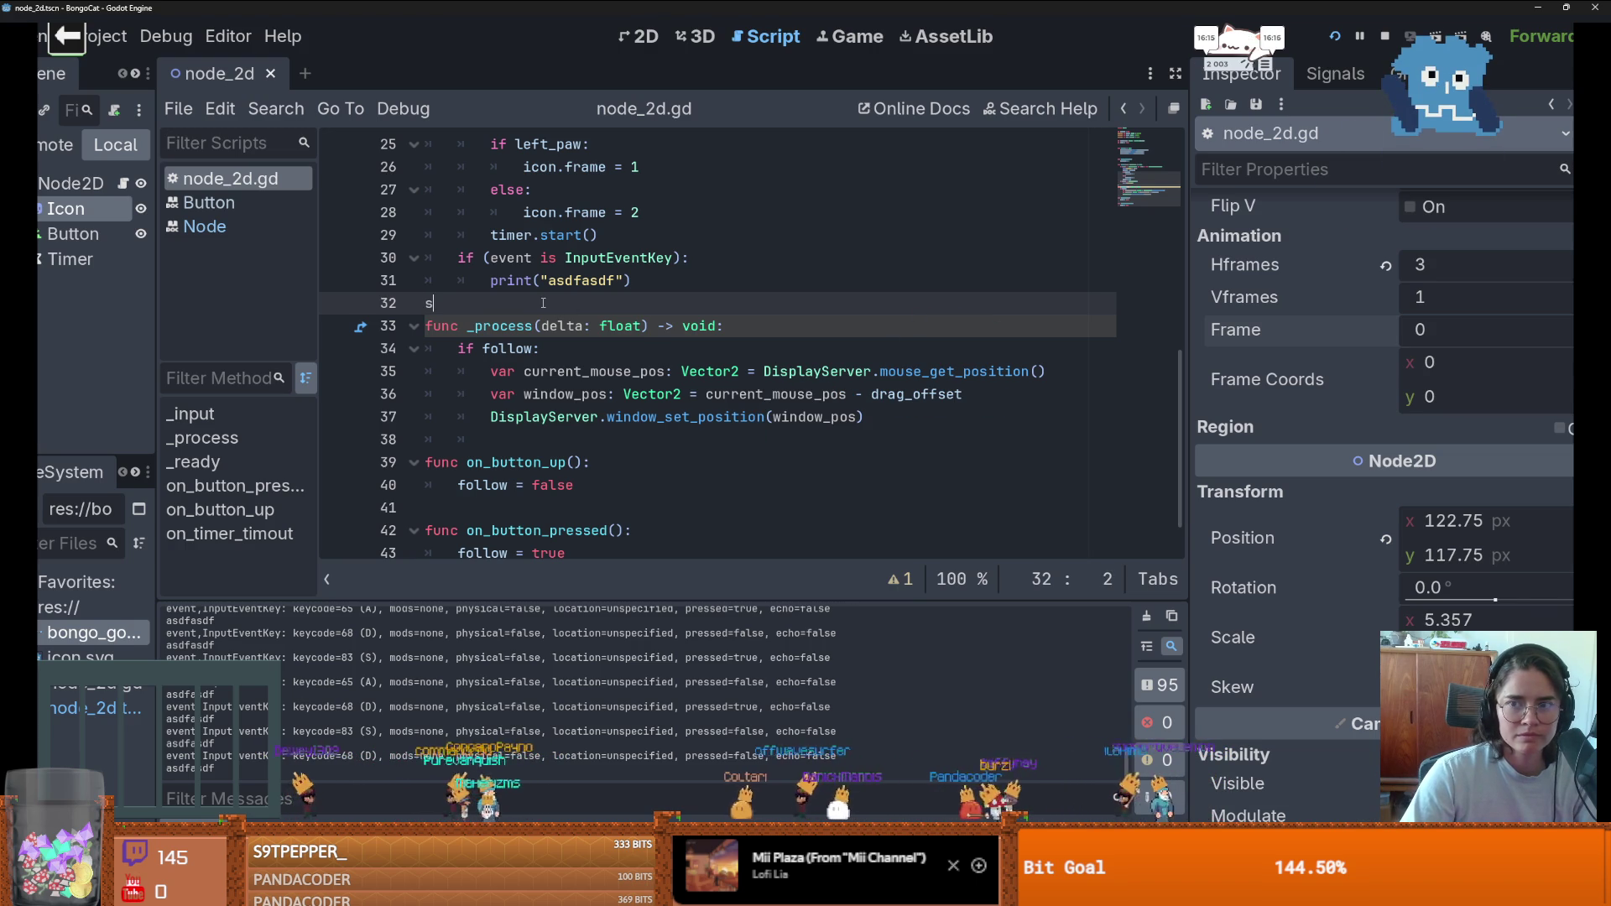
type("sdsasd")
key("BackSpace")
key("BackSpace")
key("BackSpace")
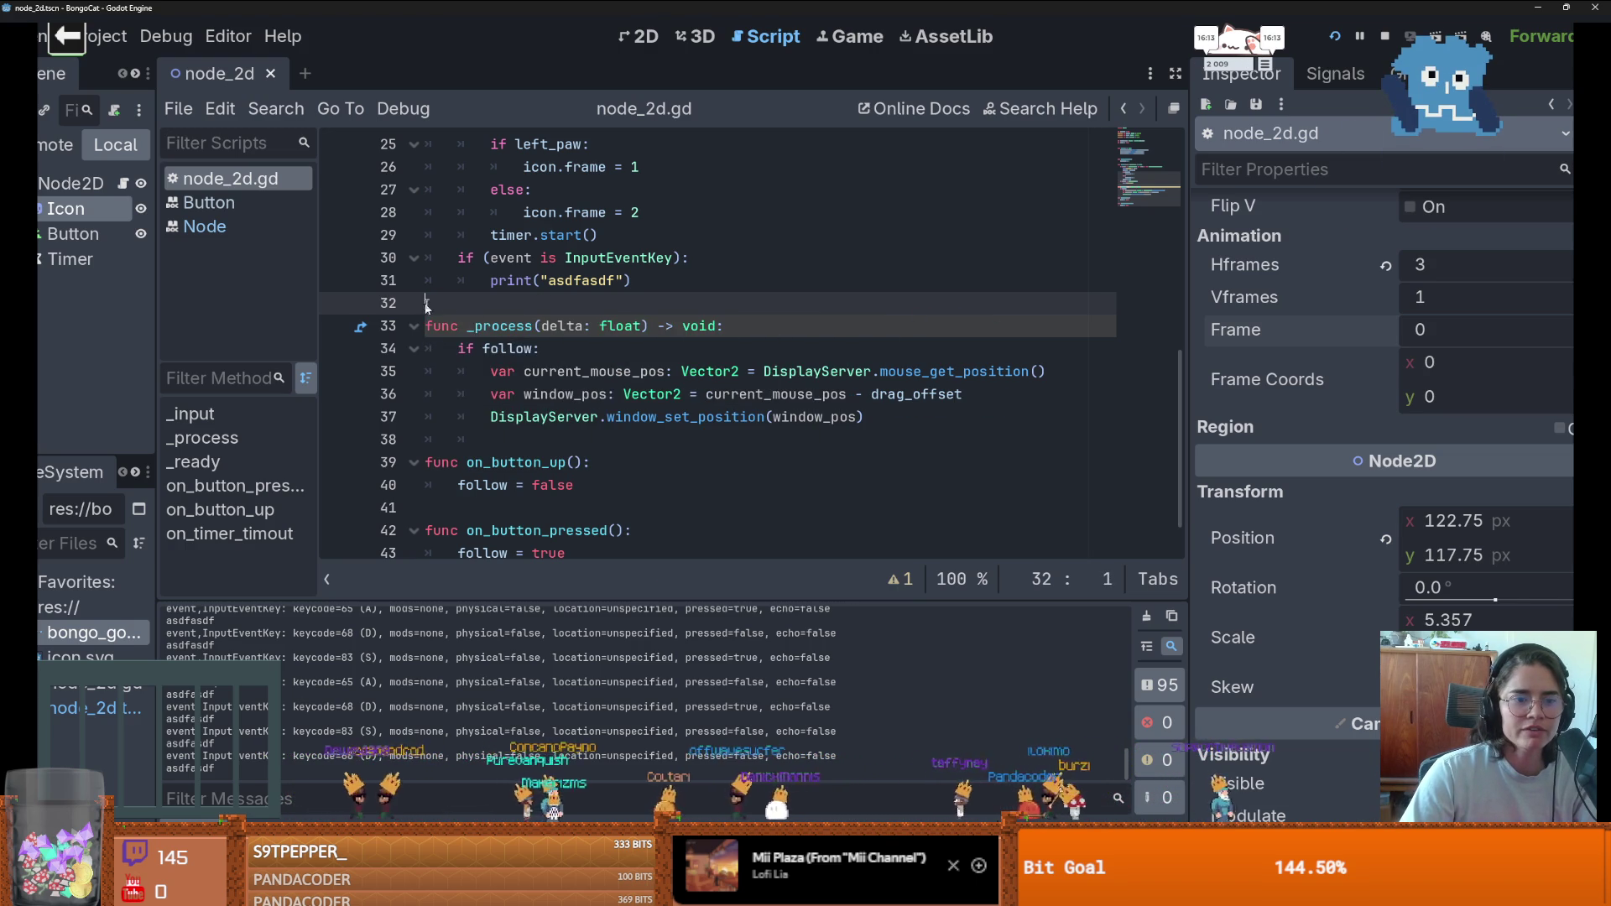
left_click(87, 42)
left_click(151, 69)
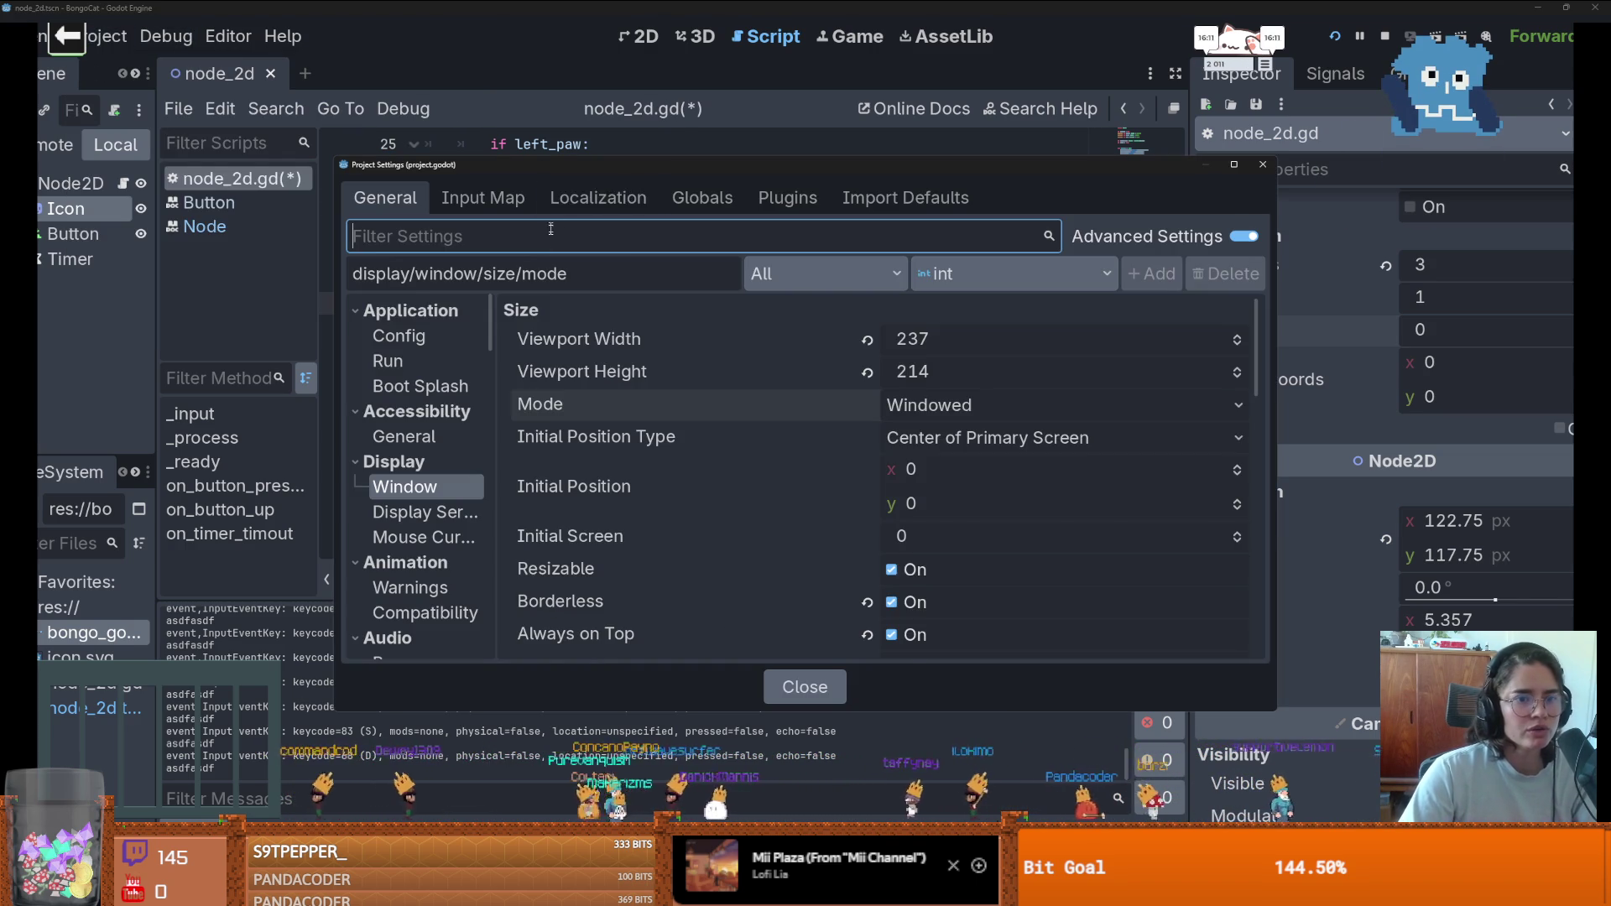
scroll(667, 466, "down", 4)
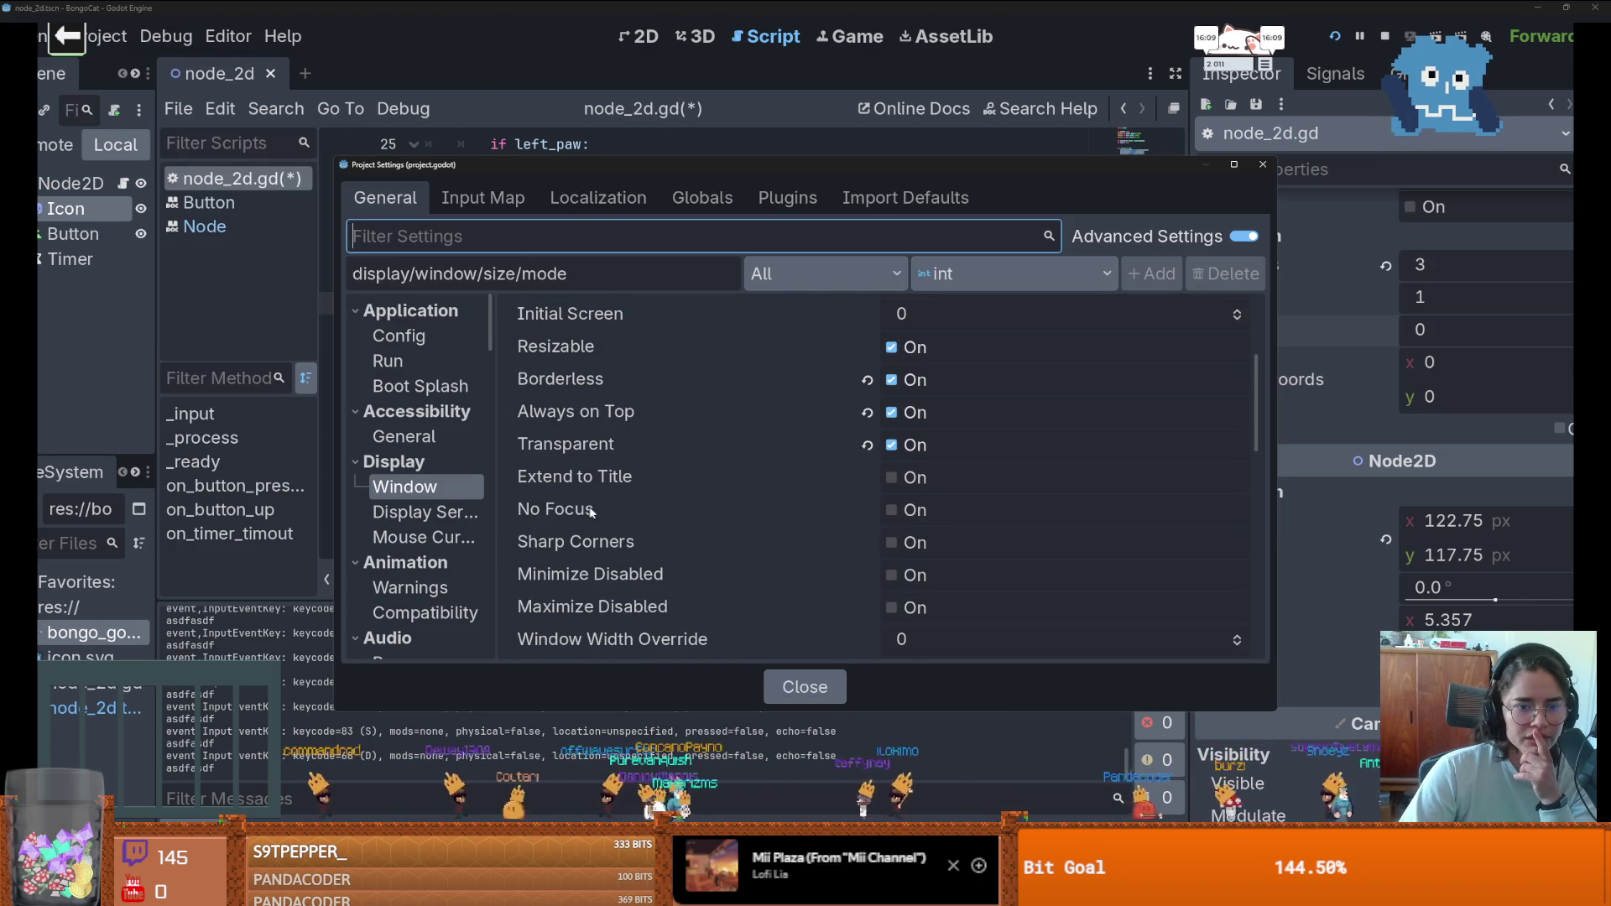
scroll(834, 504, "up", 1)
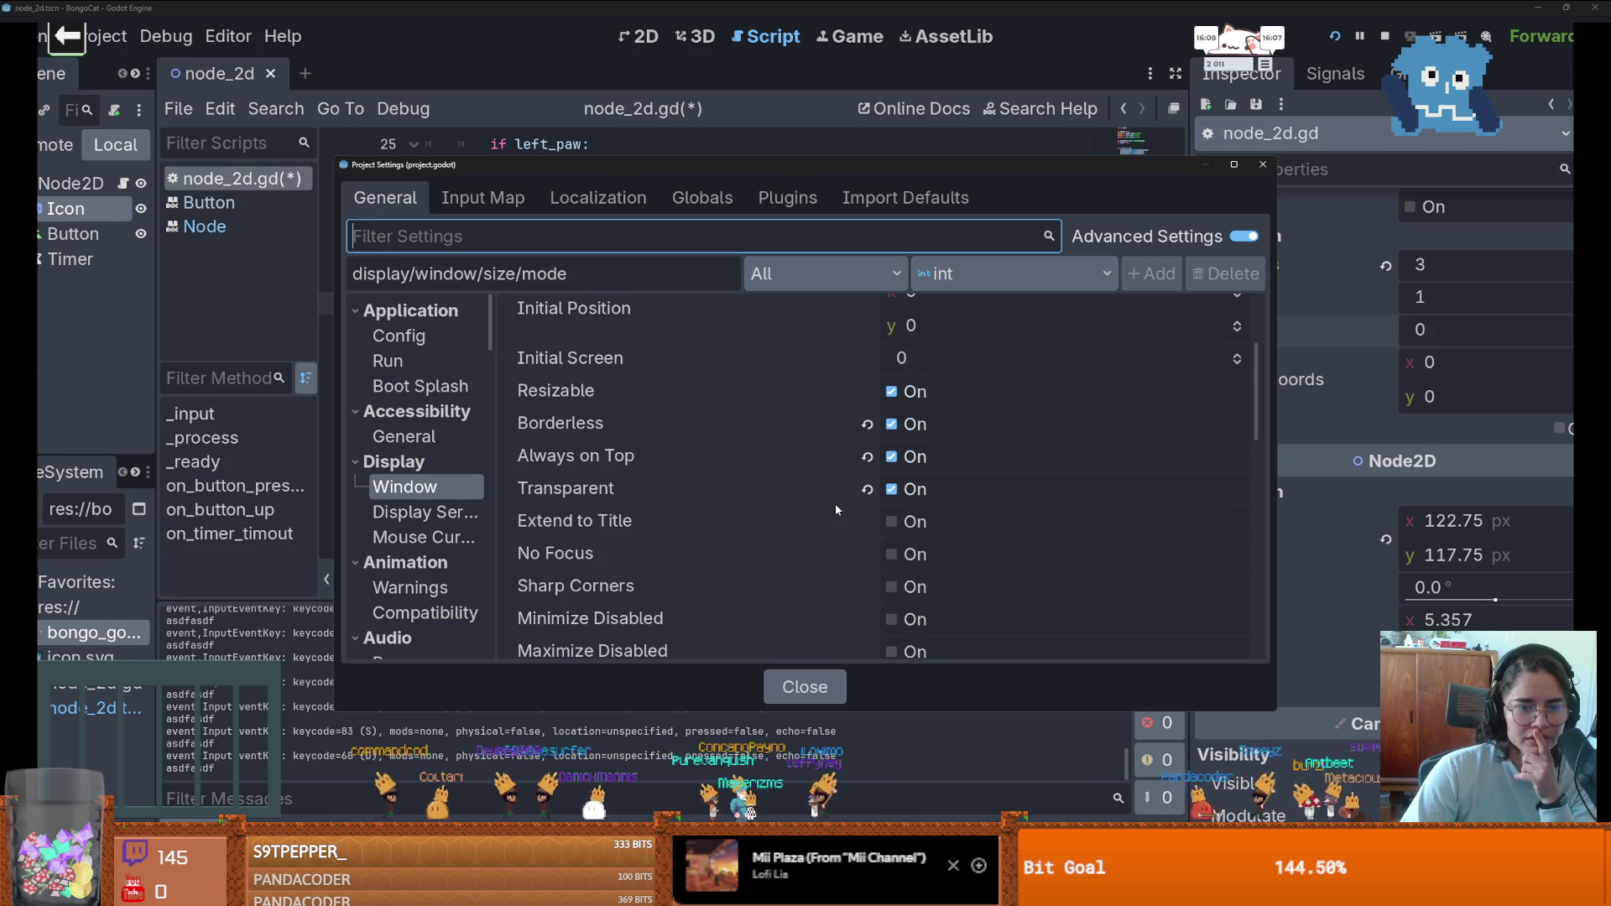
scroll(834, 503, "up", 1)
scroll(837, 500, "up", 3)
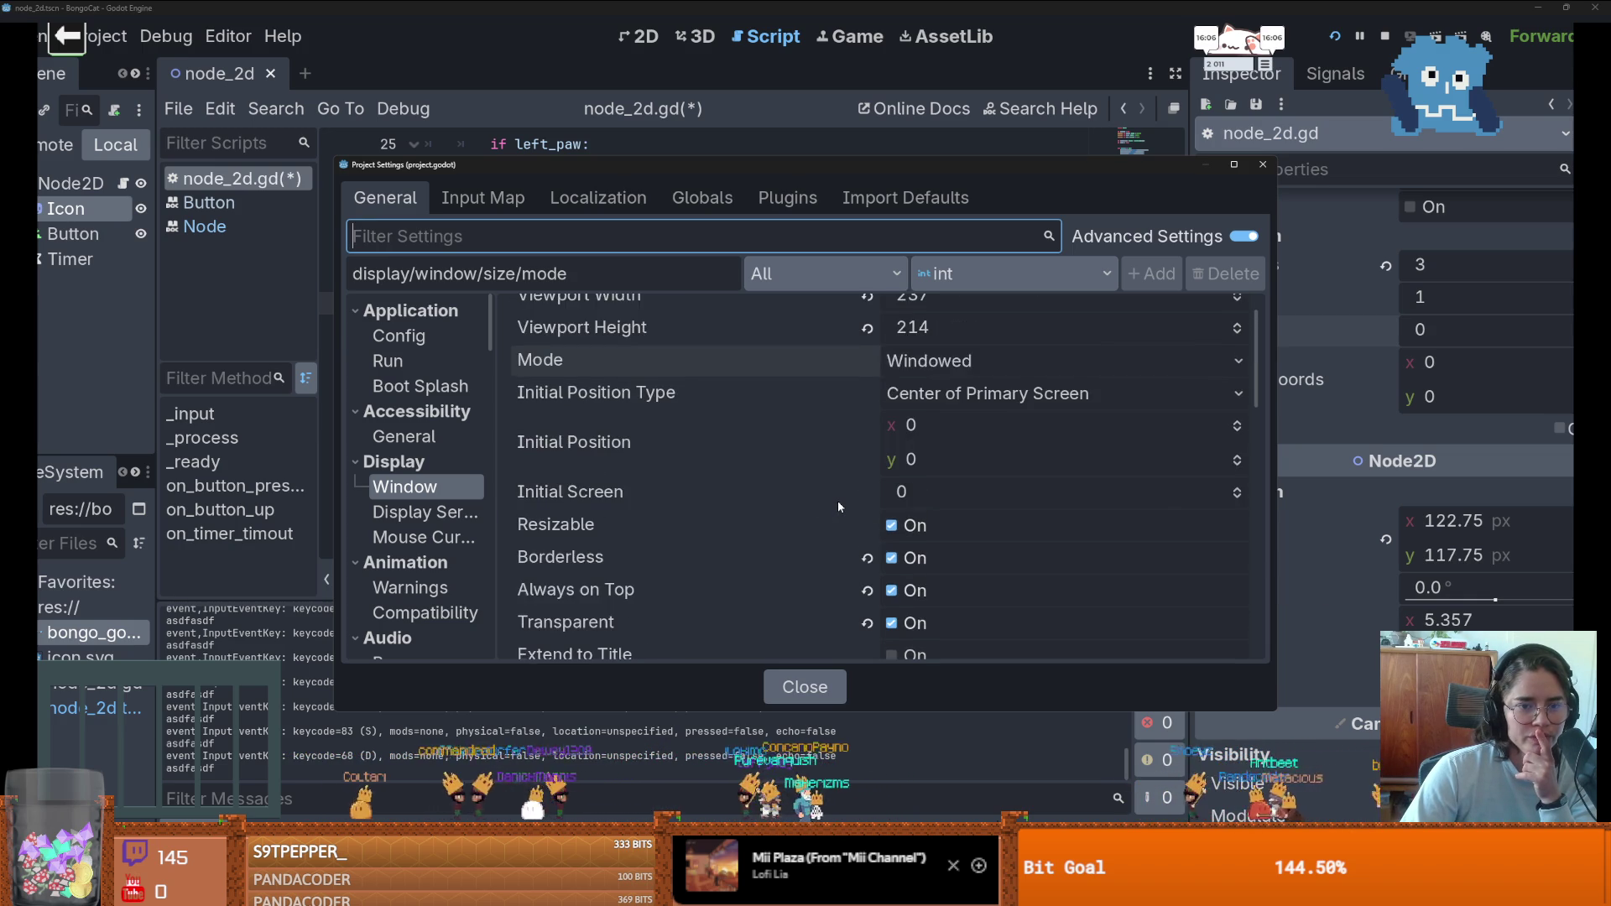
scroll(837, 500, "up", 1)
scroll(842, 500, "down", 1)
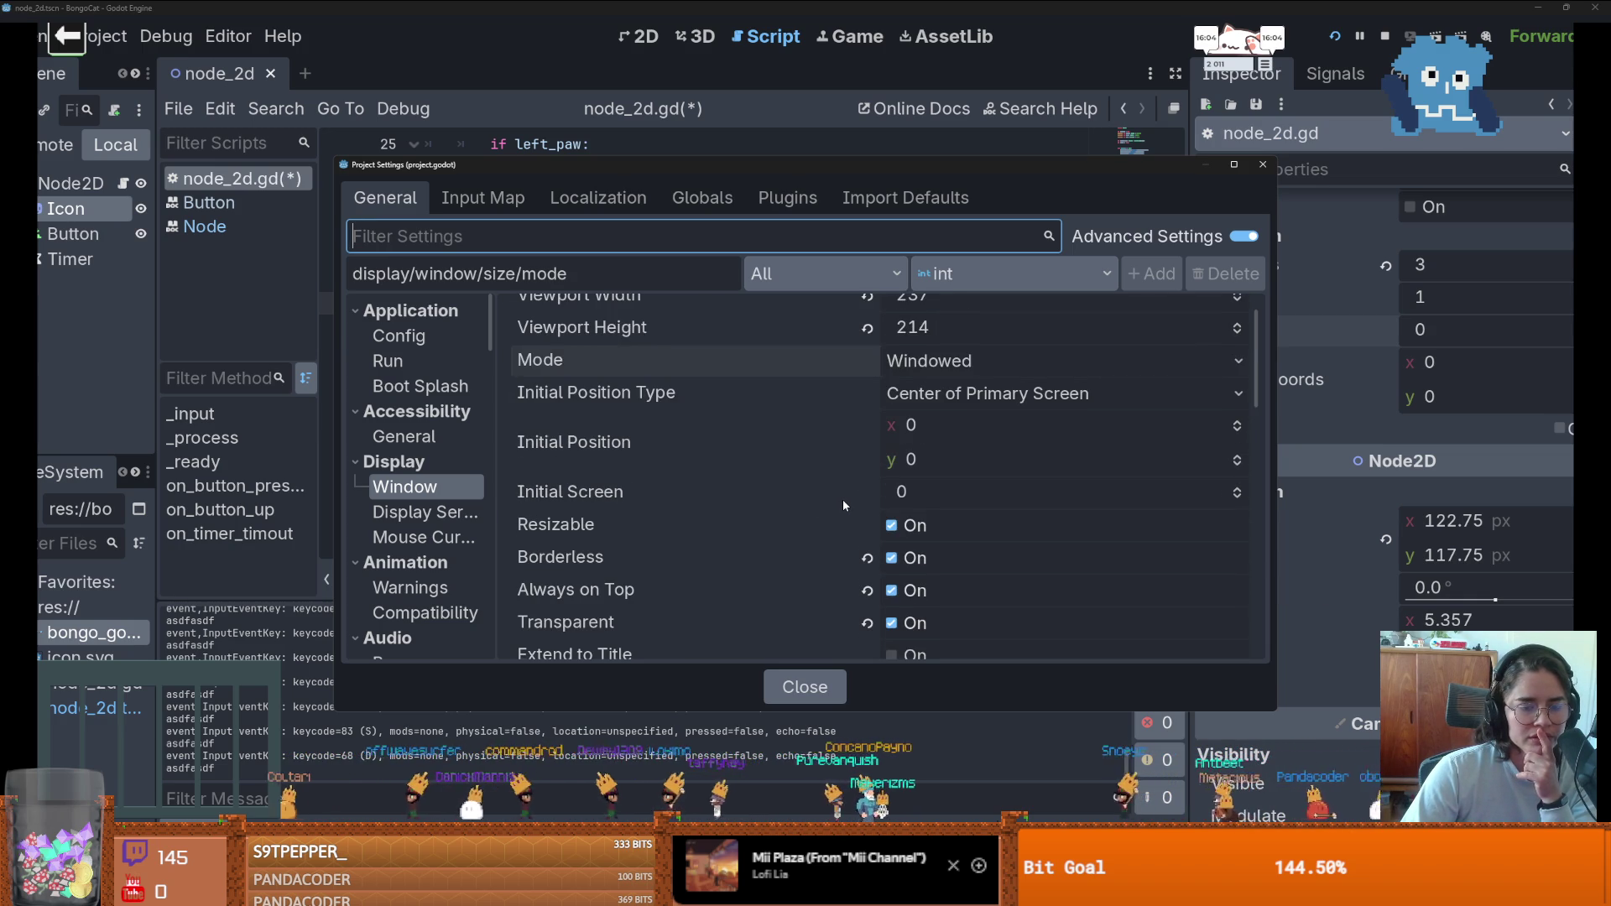
scroll(843, 500, "down", 2)
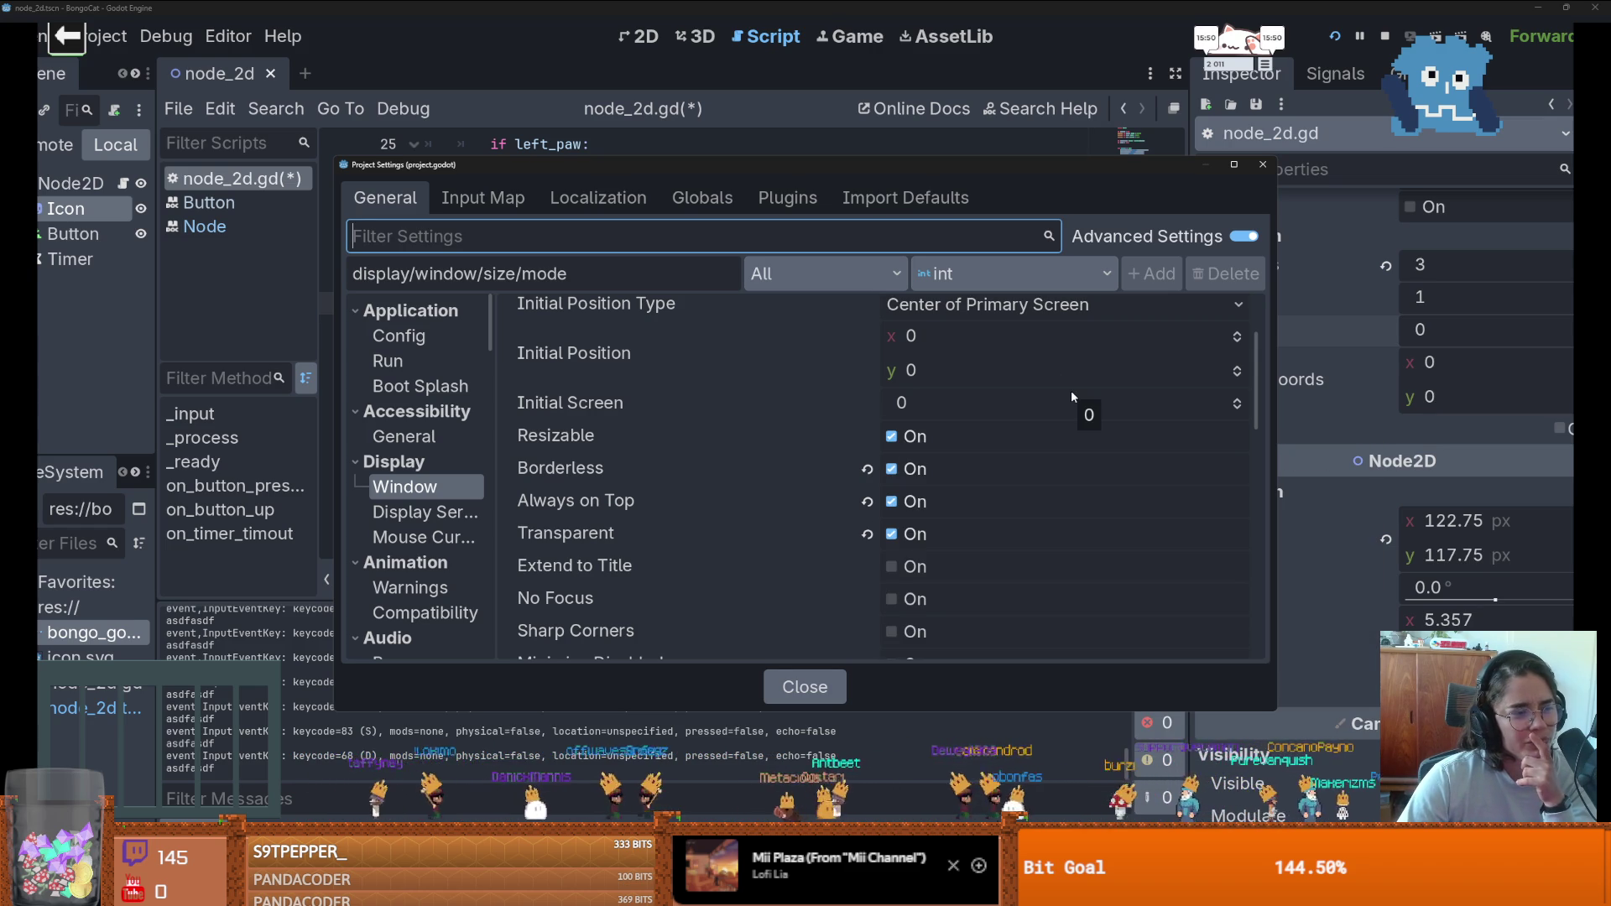
scroll(1051, 416, "down", 1)
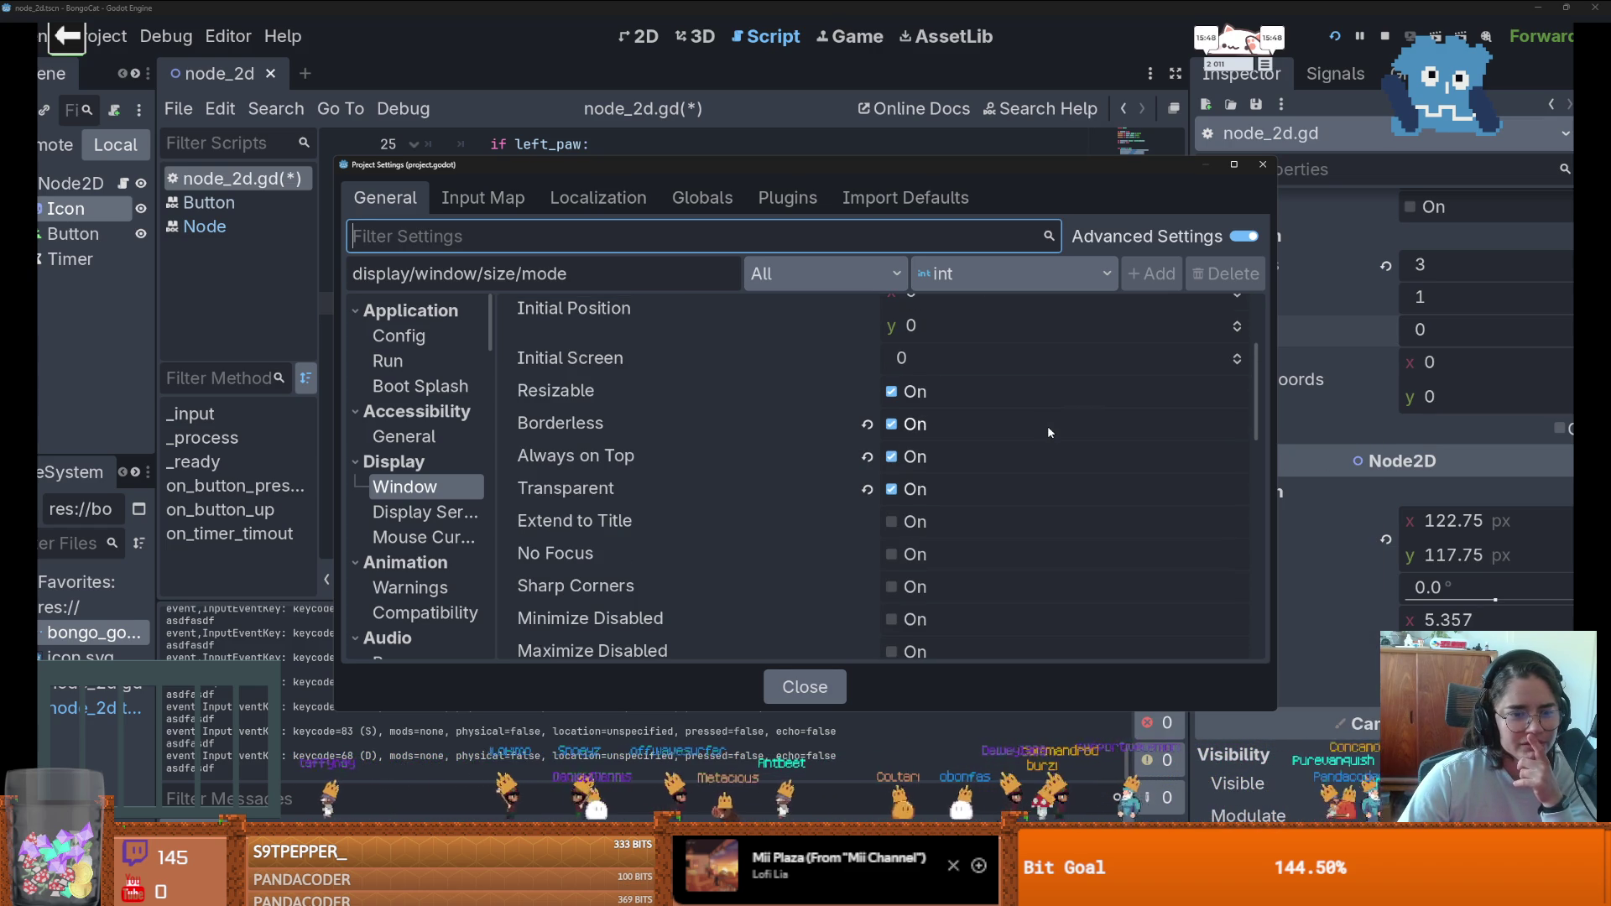
scroll(1047, 425, "down", 1)
scroll(1047, 425, "down", 1)
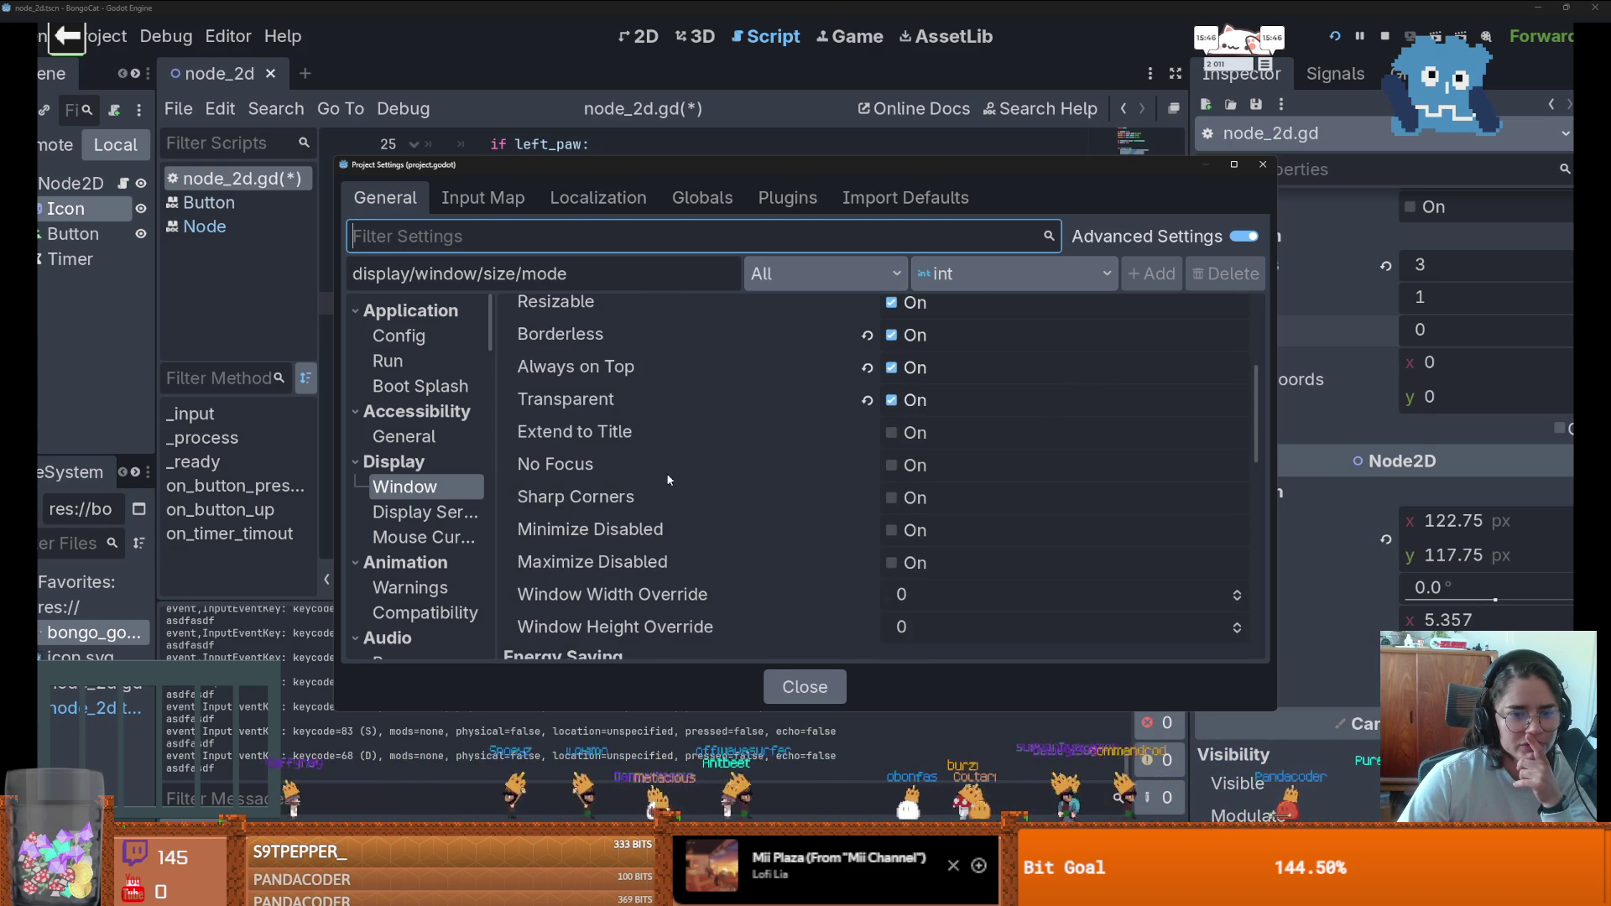
mouse_move(667, 470)
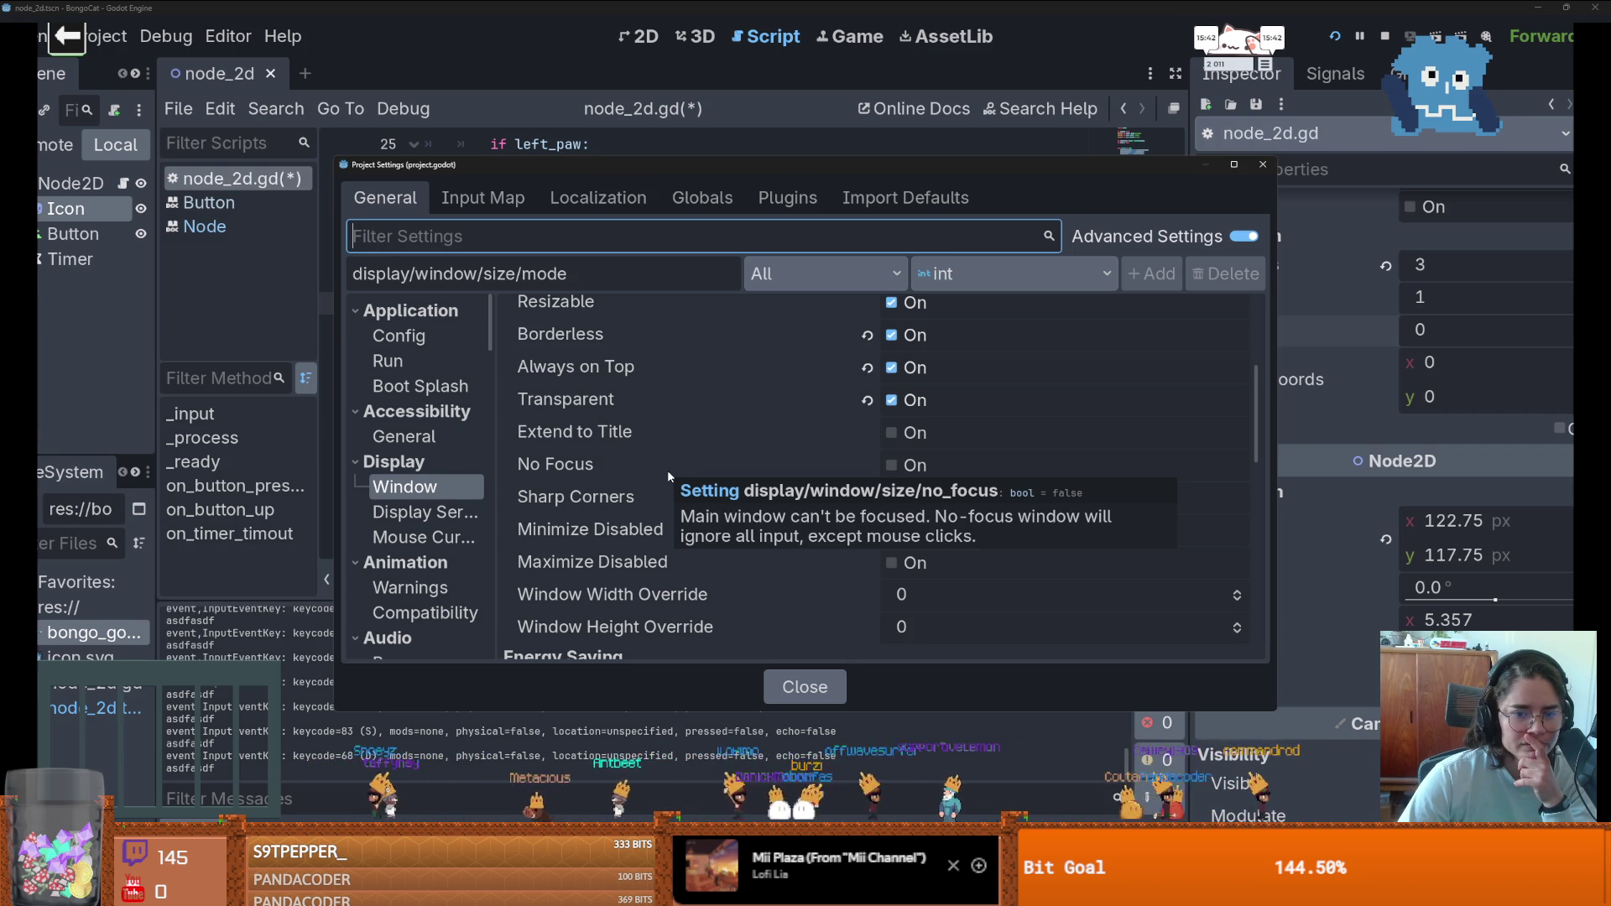
scroll(667, 469, "down", 2)
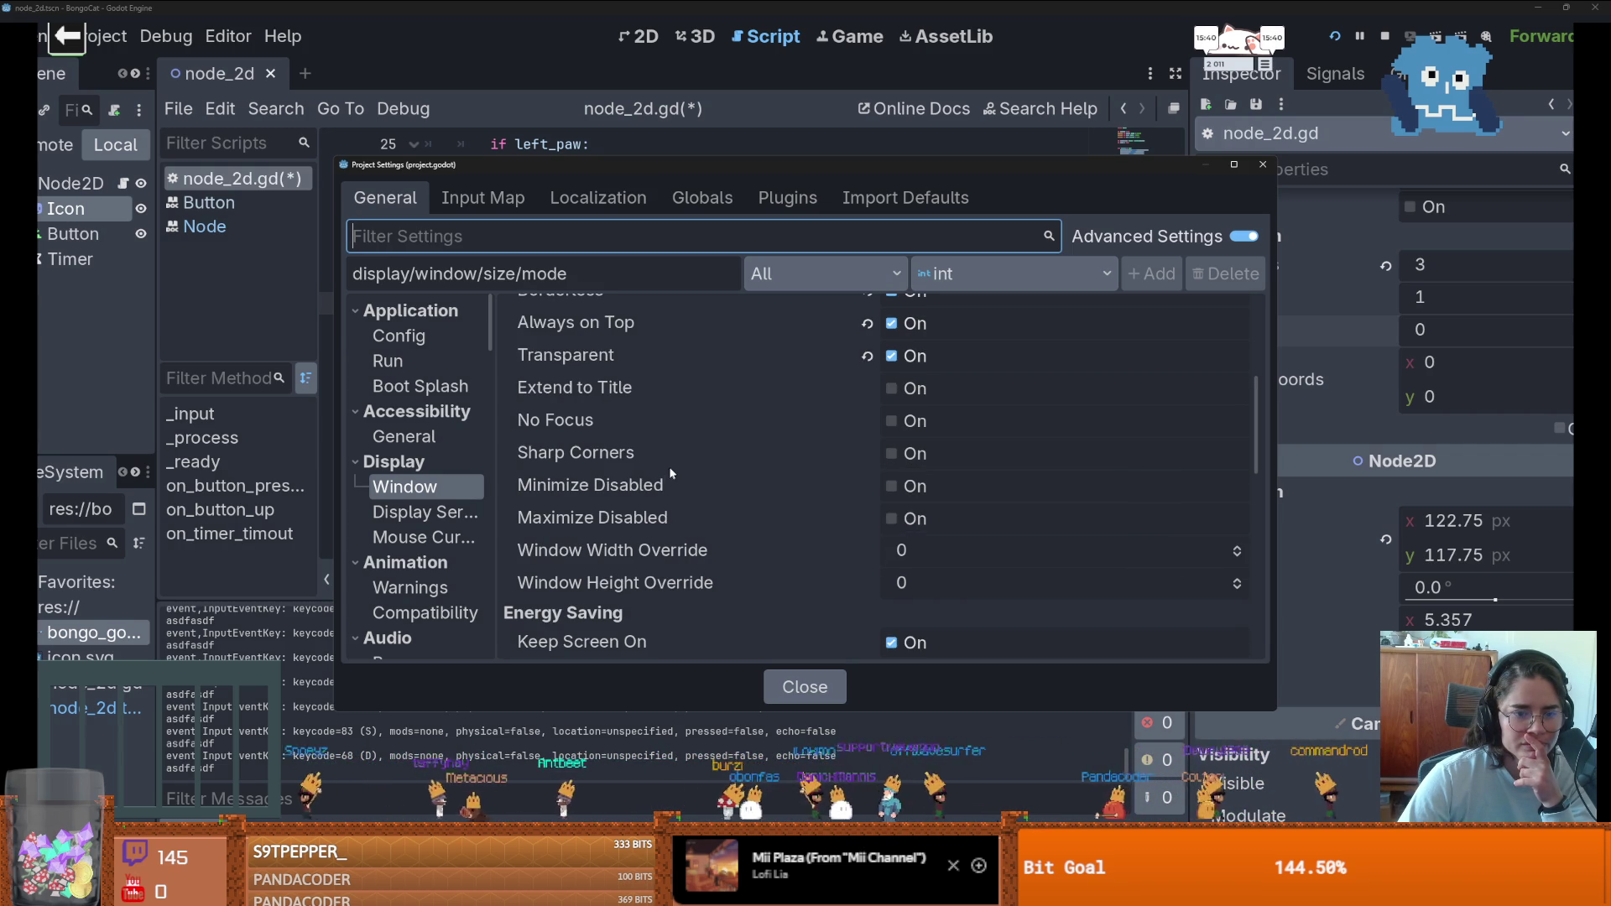
scroll(672, 461, "down", 1)
scroll(672, 464, "down", 2)
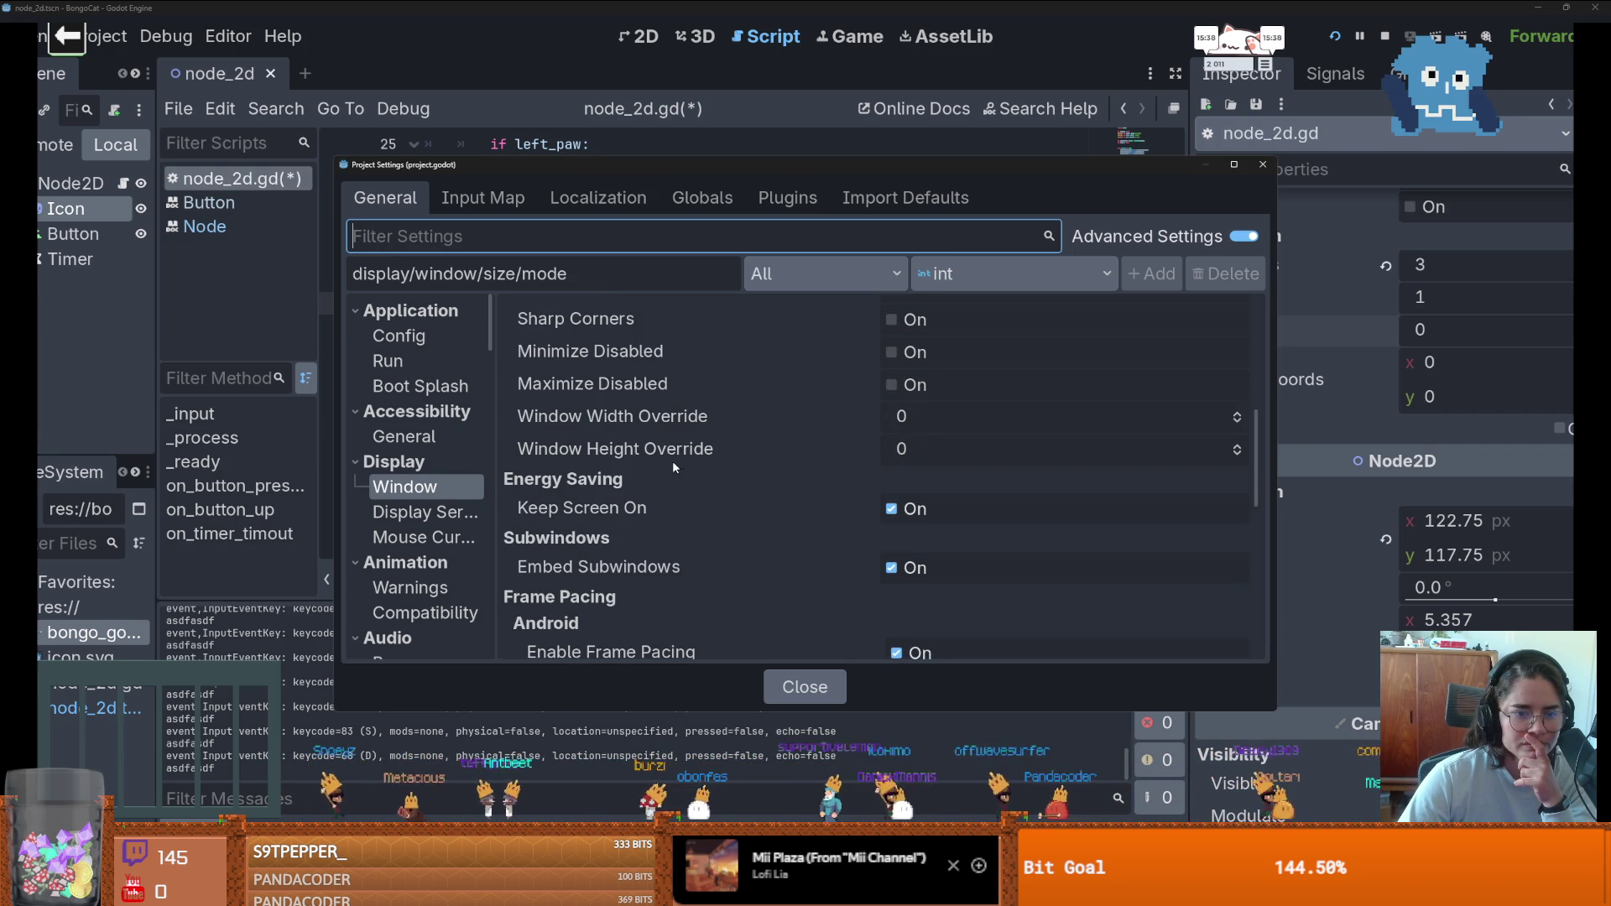
scroll(672, 465, "down", 1)
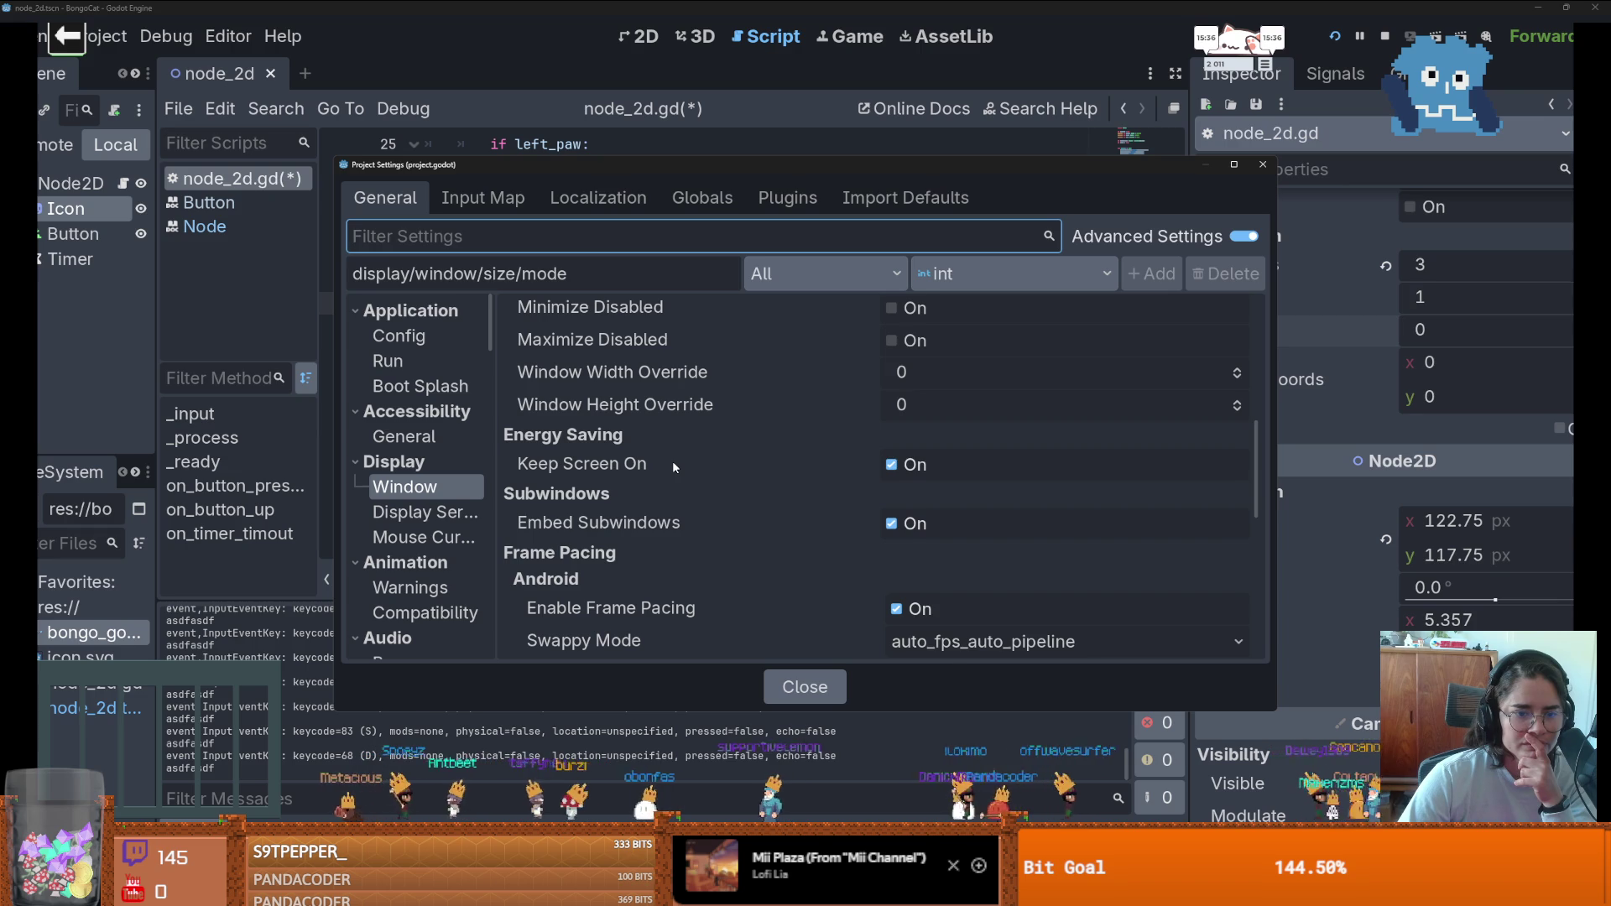
scroll(673, 463, "down", 4)
scroll(673, 464, "down", 8)
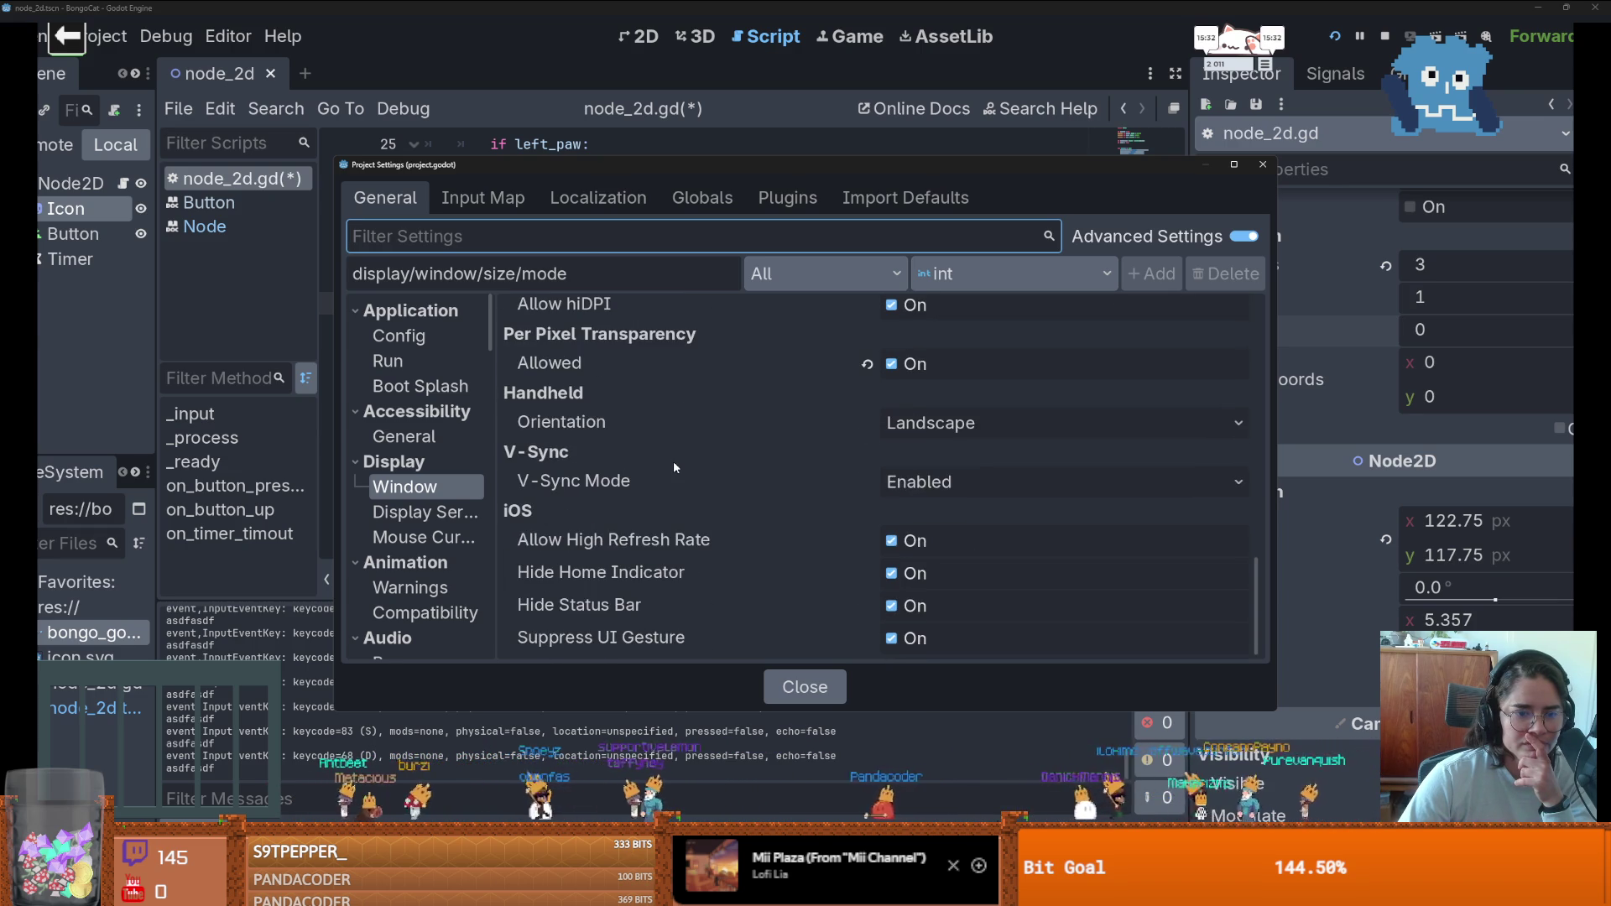
scroll(673, 462, "up", 12)
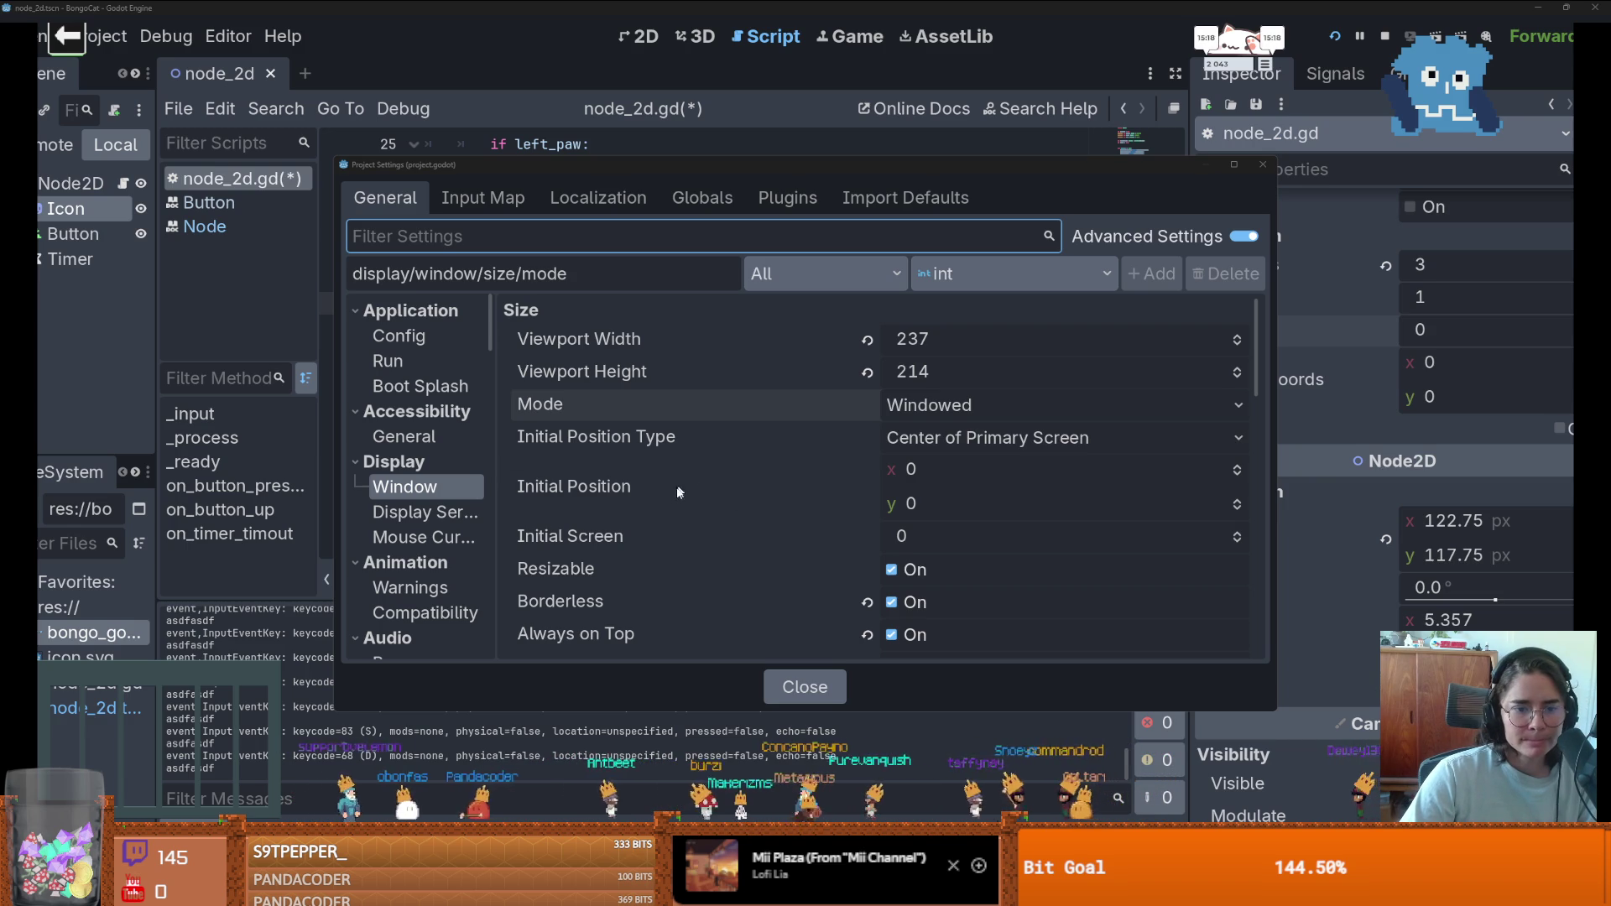
scroll(661, 506, "down", 1)
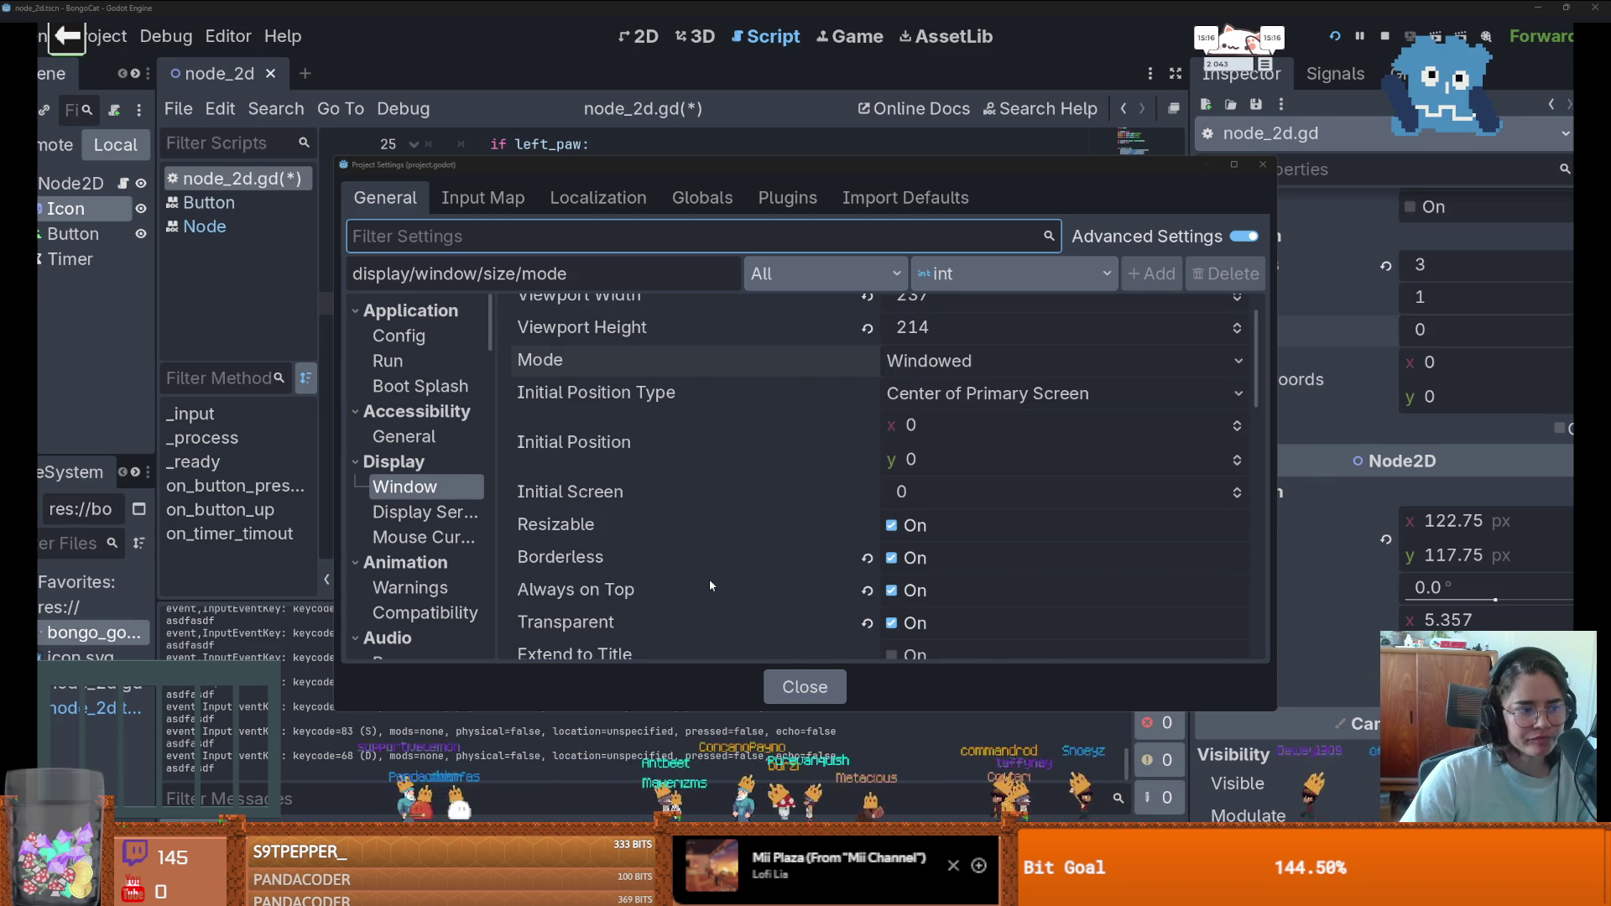
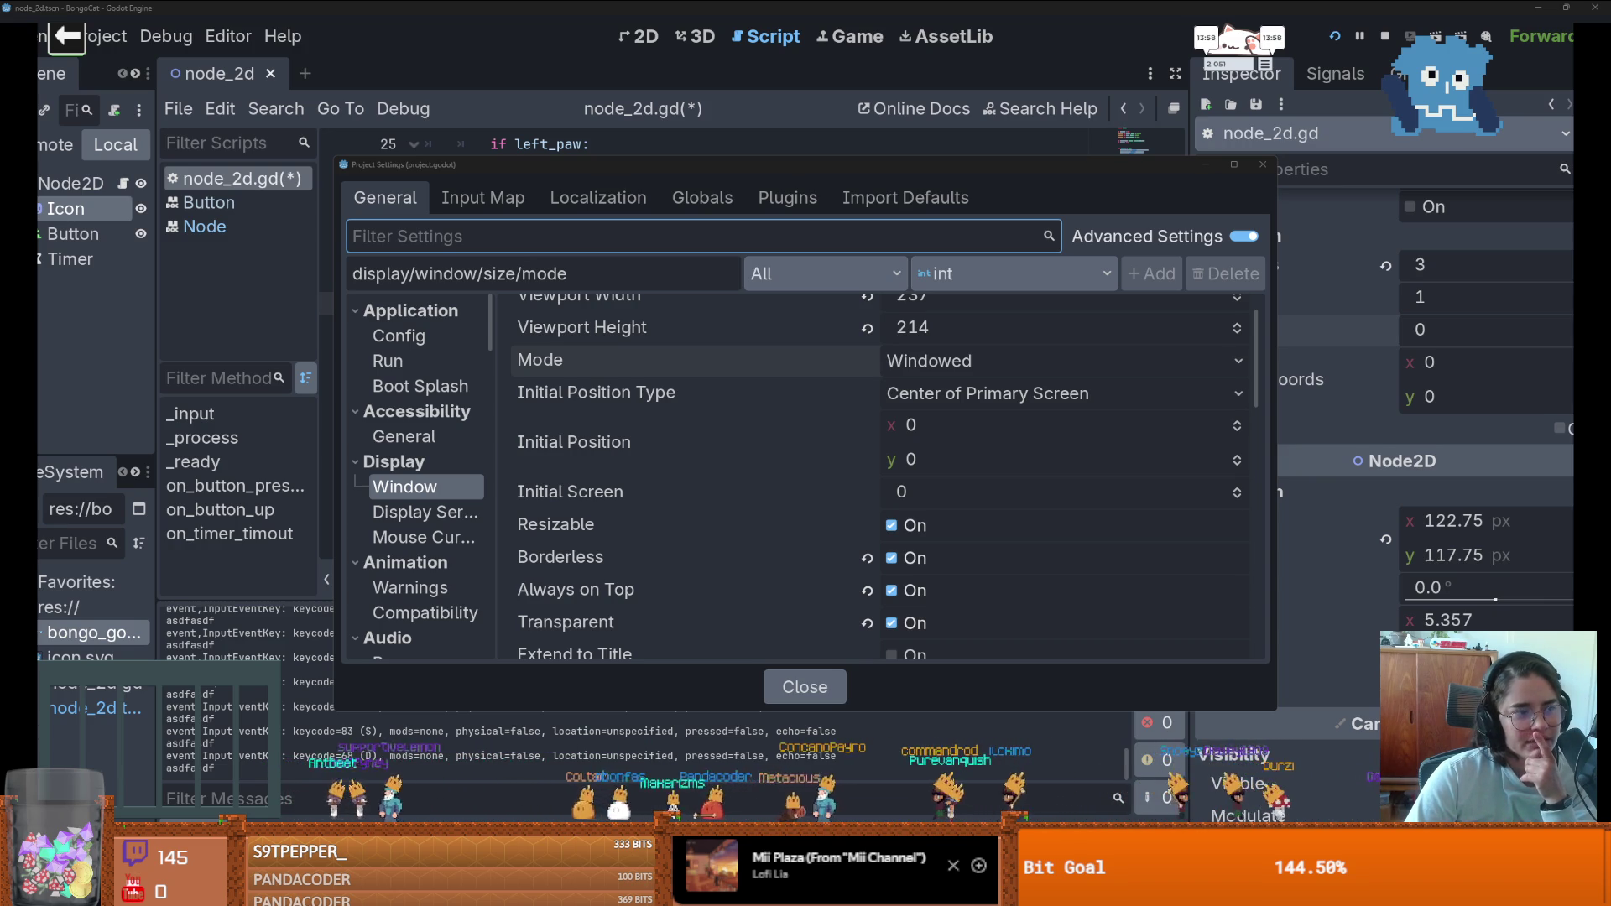
- Read the exclusive property description in the Window class documentation
key("alt+Tab")
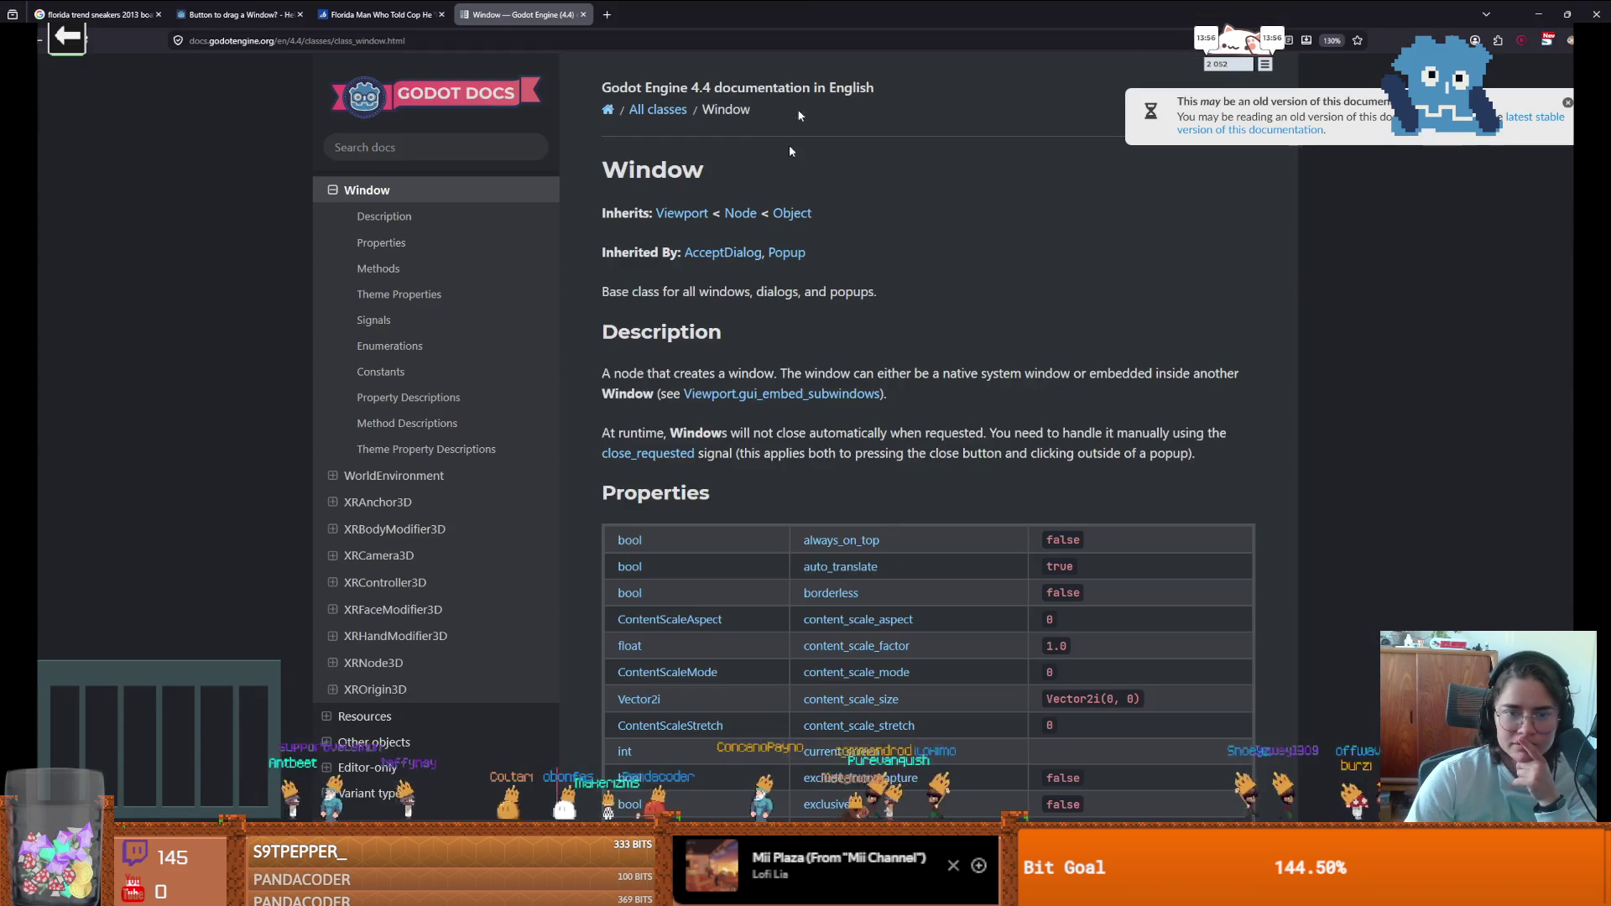
scroll(735, 426, "down", 3)
scroll(735, 426, "down", 6)
scroll(734, 428, "up", 3)
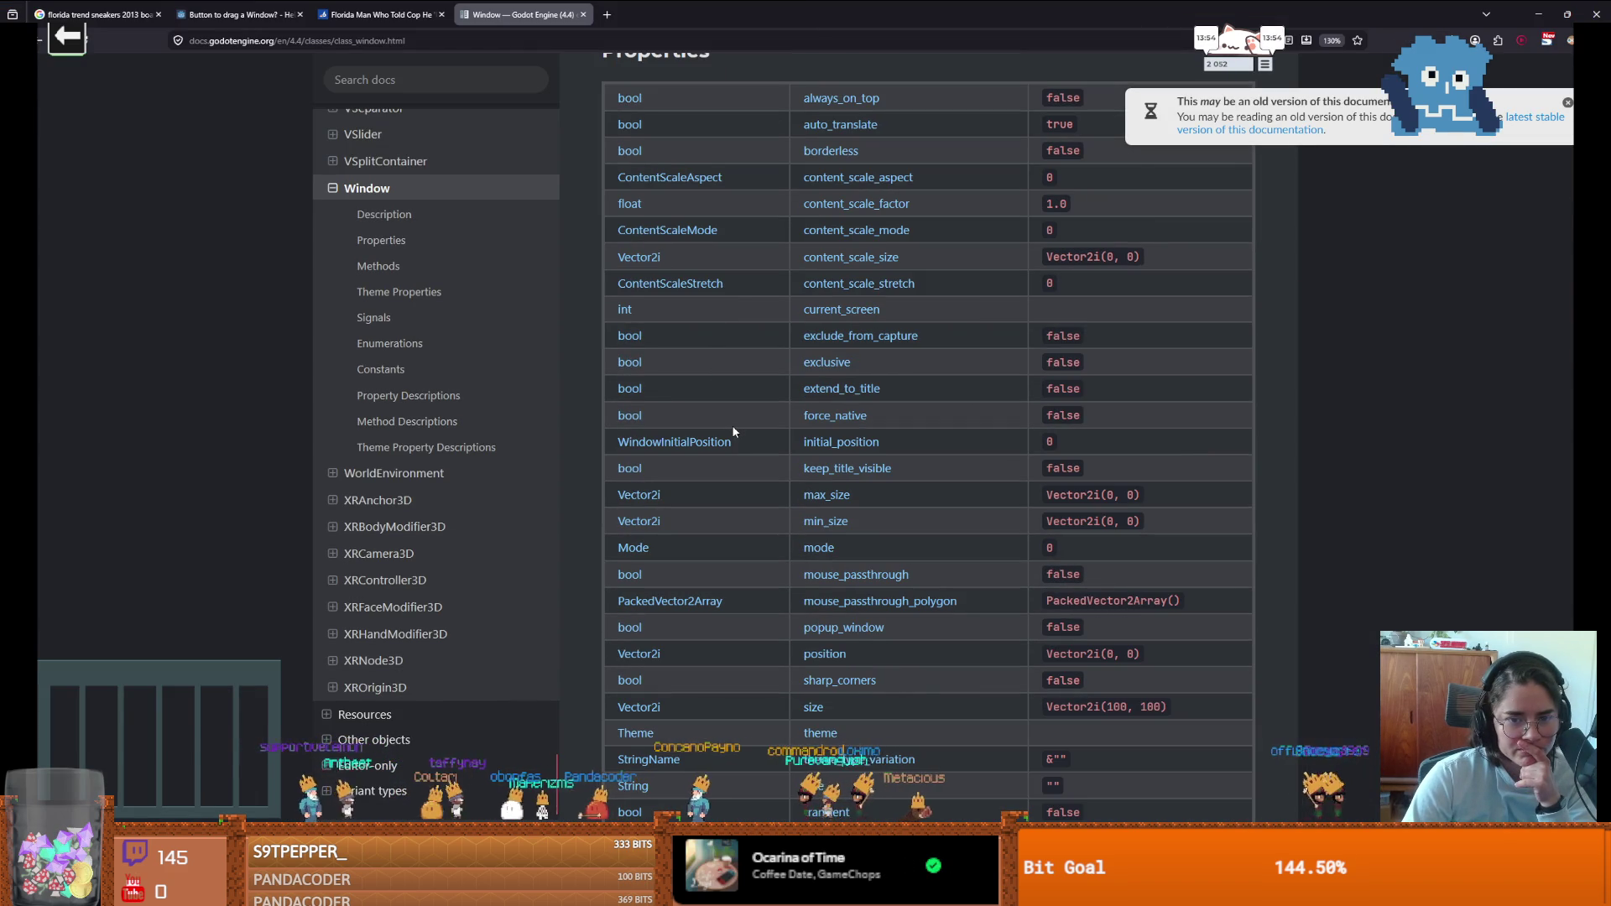
left_click(847, 369)
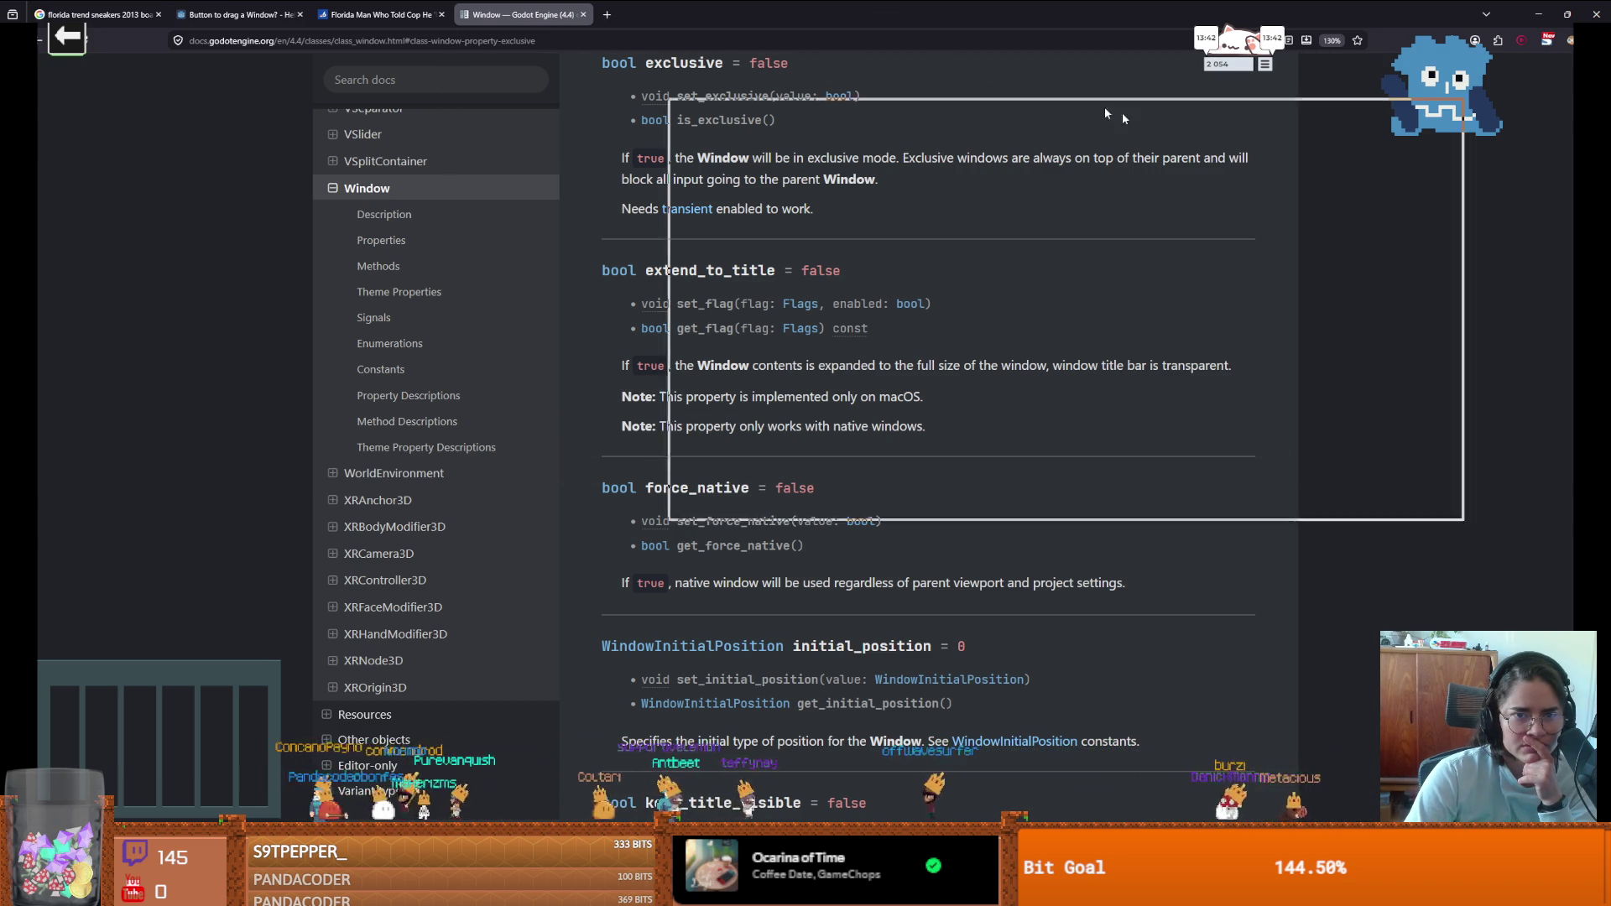
- Back in Godot's Project Settings, select the Extend to Title setting and close the dialog
key("alt+Tab")
scroll(681, 410, "up", 1)
scroll(681, 409, "down", 5)
scroll(681, 414, "down", 1)
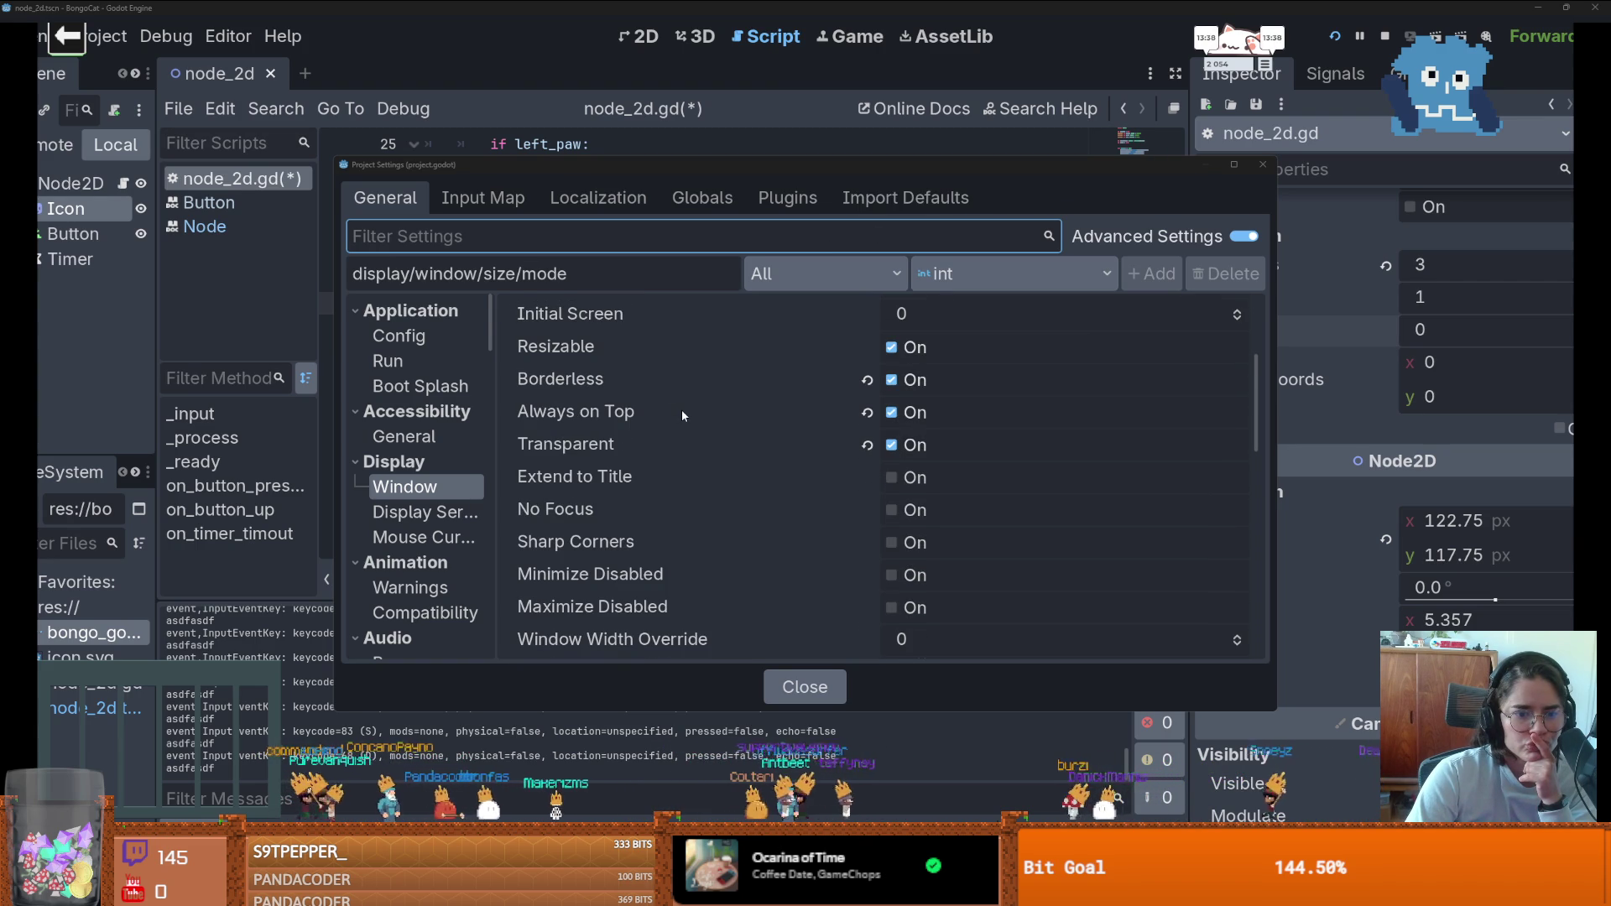
mouse_move(601, 483)
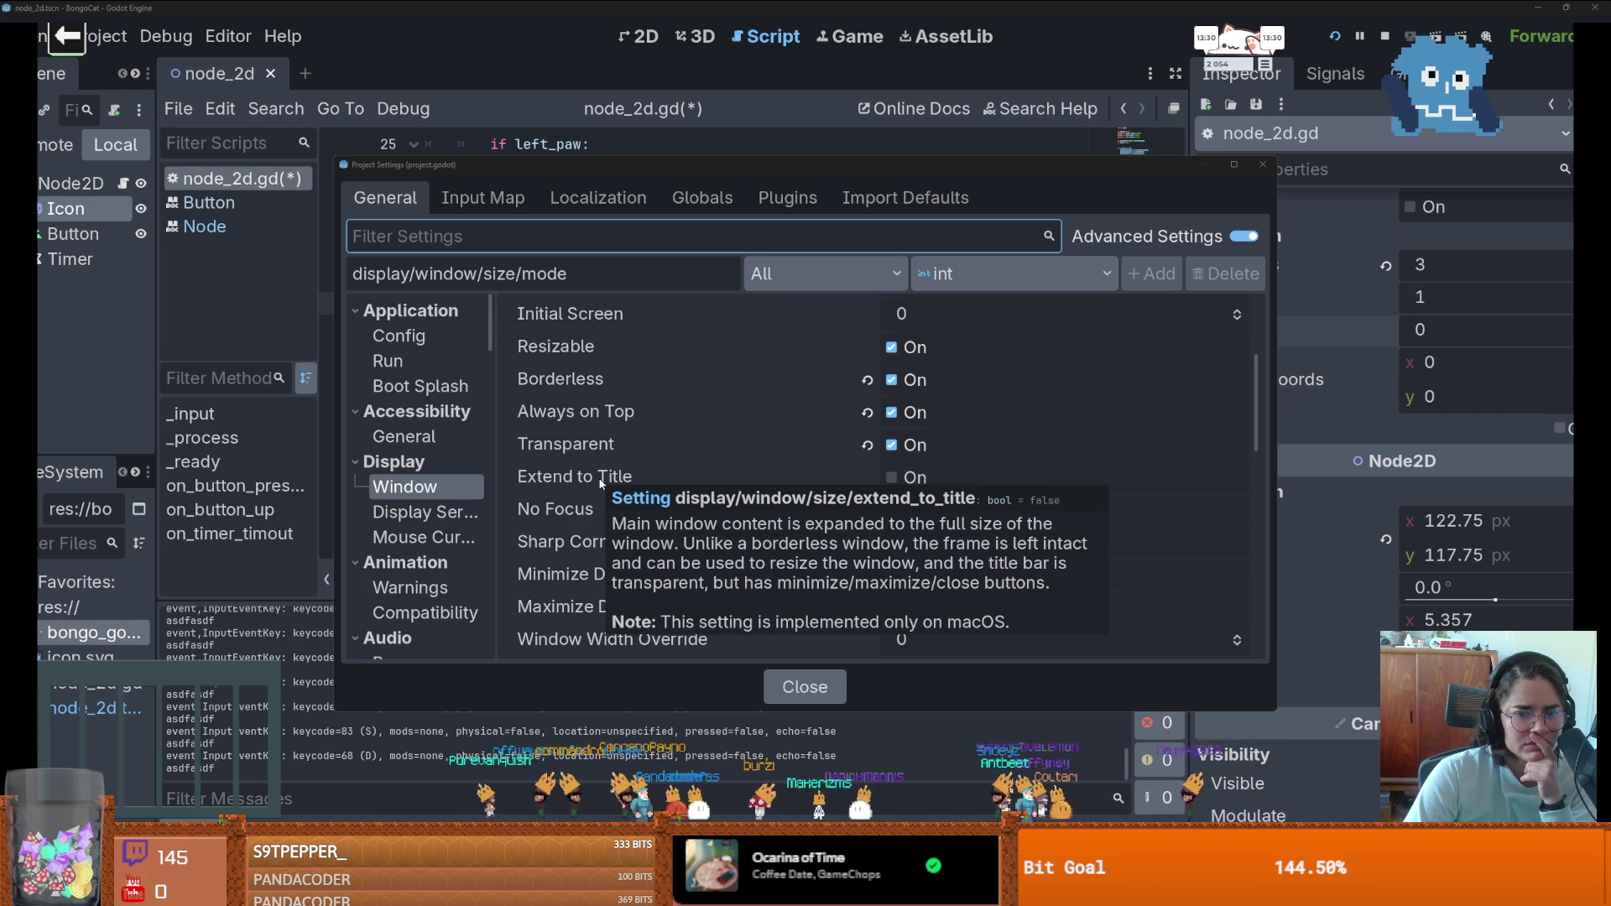
left_click(822, 484)
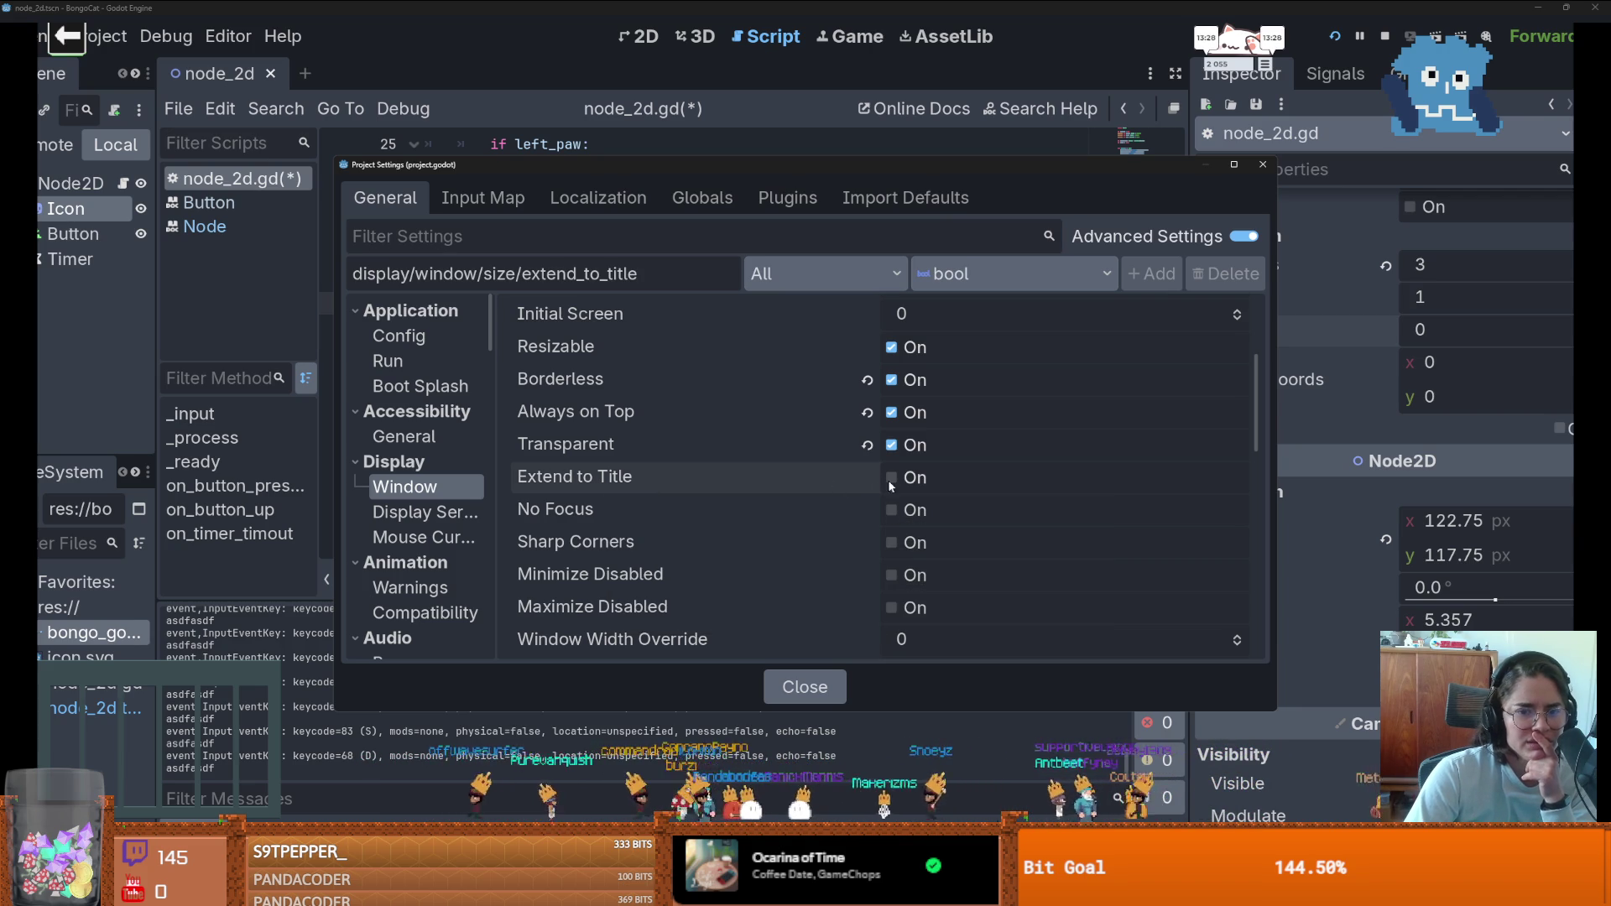
left_click(1263, 164)
- Run the project, drag the pet window to the upper right, then remove a stray 'd' from line 32
left_click(1336, 38)
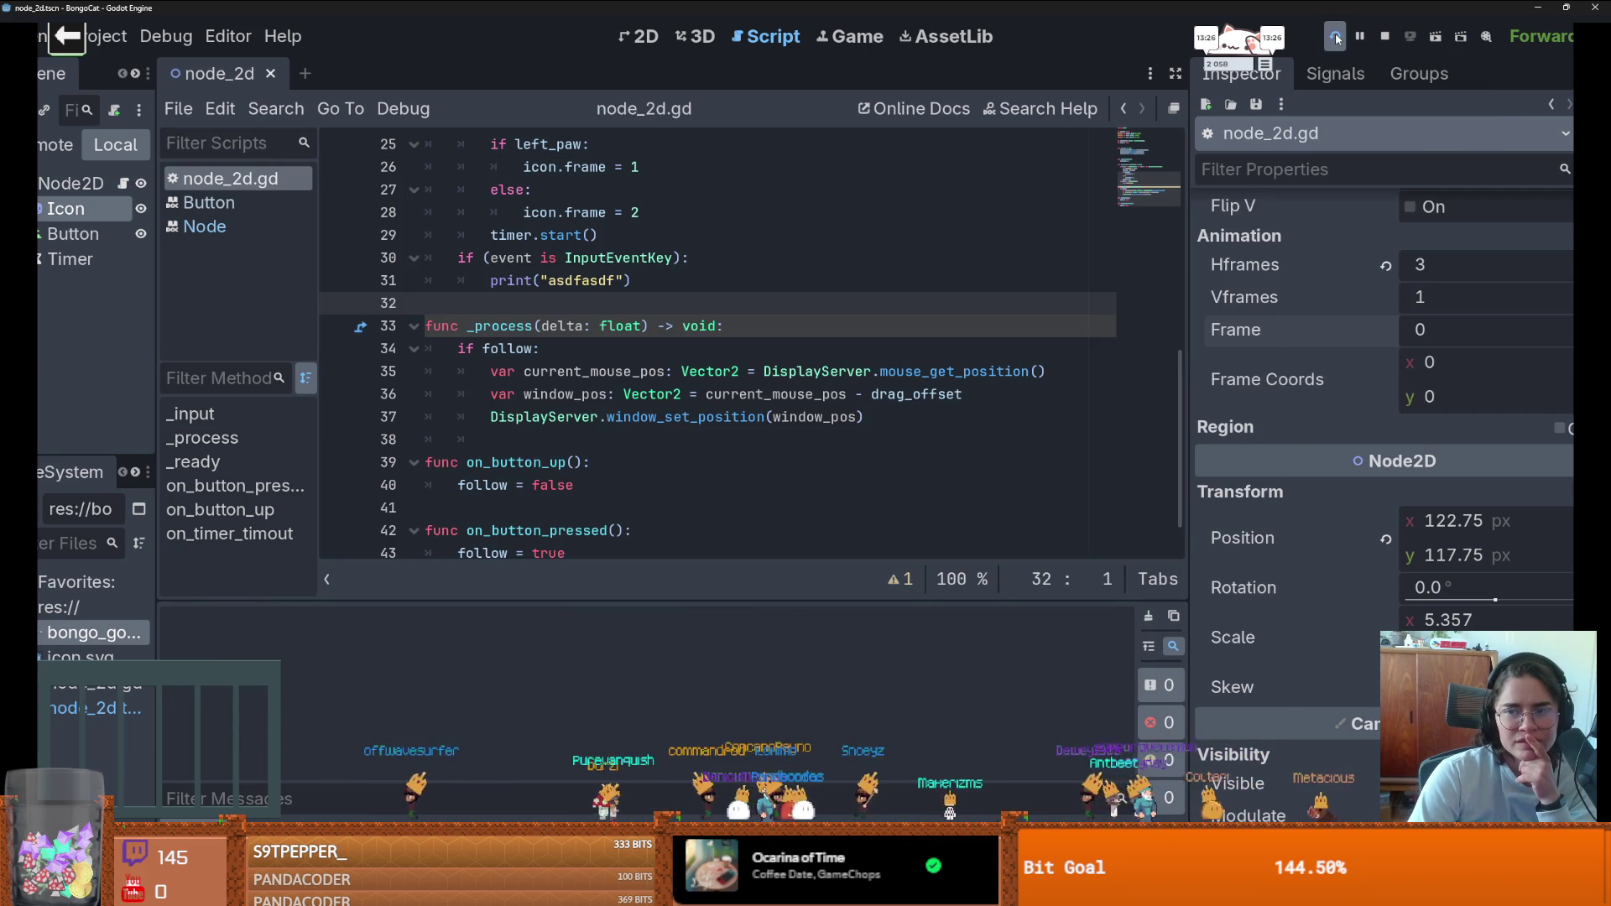
mouse_move(863, 401)
left_mouse_down()
mouse_move(1028, 390)
mouse_move(1365, 154)
left_mouse_up()
left_click(872, 302)
type("d")
key("BackSpace")
- Reopen Project Settings and turn off Extend to Title
left_click(107, 36)
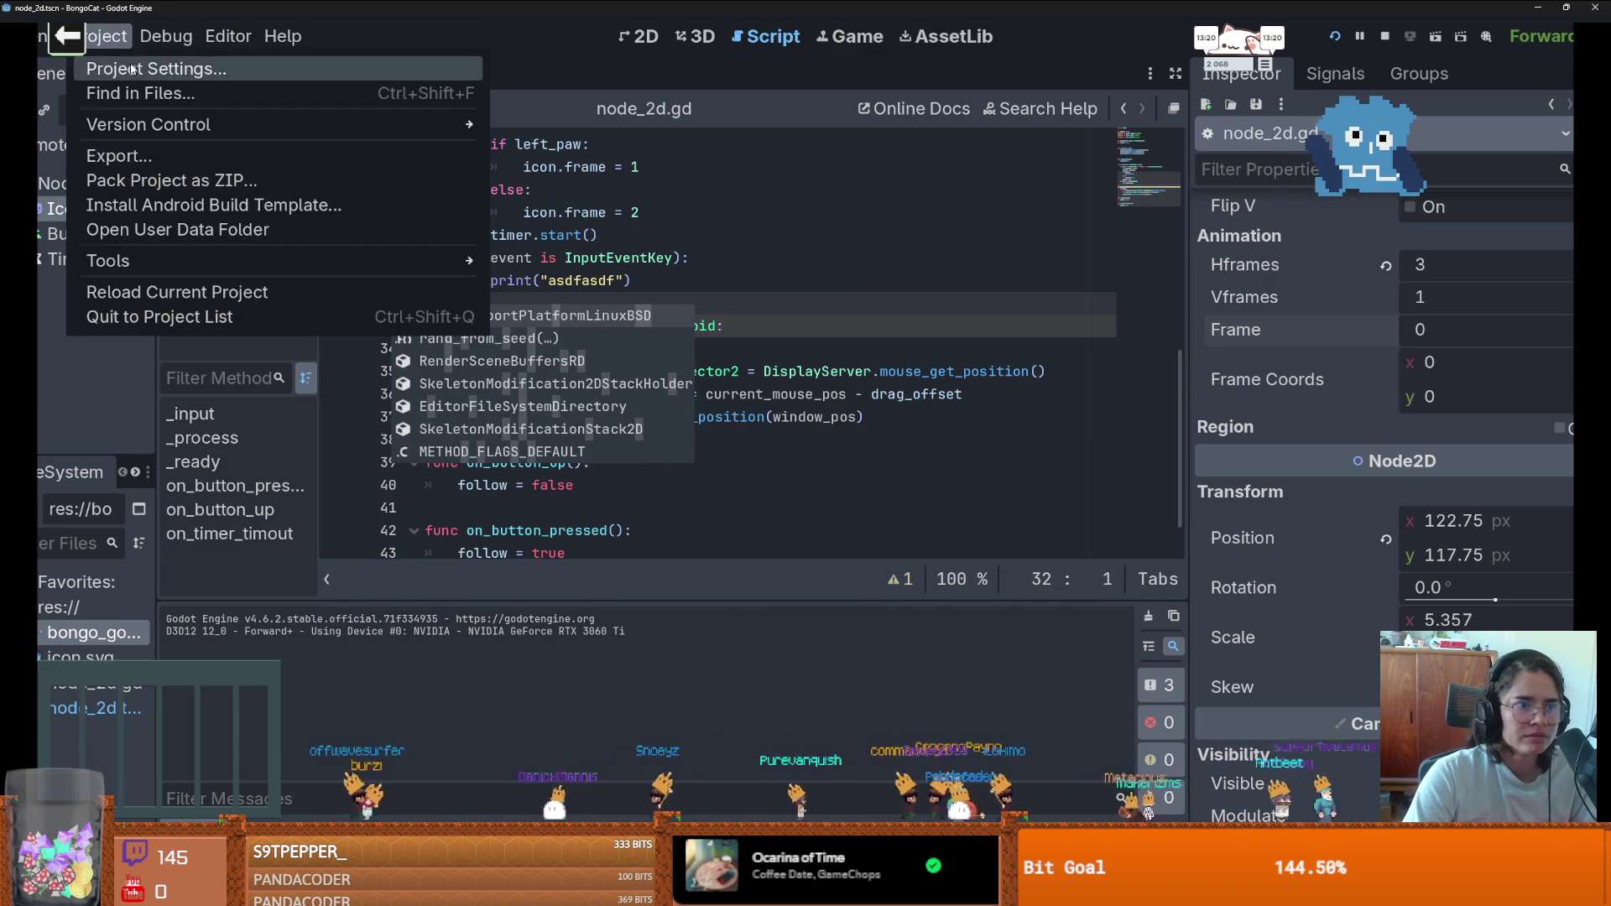
left_click(132, 68)
scroll(862, 465, "down", 3)
left_click(911, 620)
- Set the window Mode to Fullscreen and close Project Settings
scroll(793, 575, "down", 3)
scroll(707, 550, "down", 2)
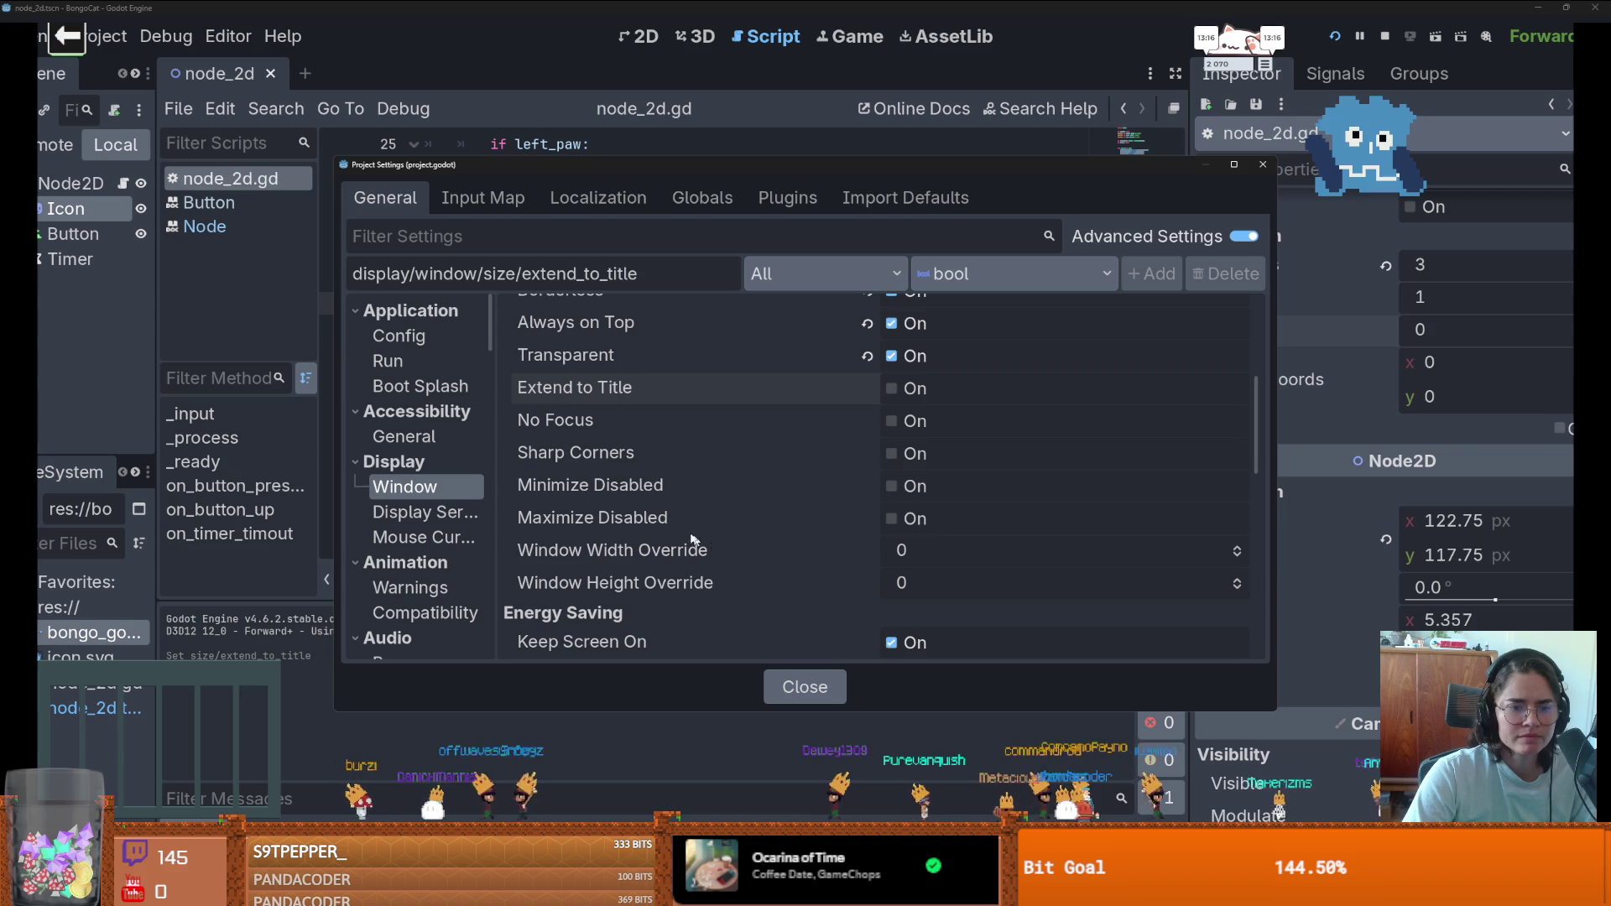
scroll(733, 511, "down", 5)
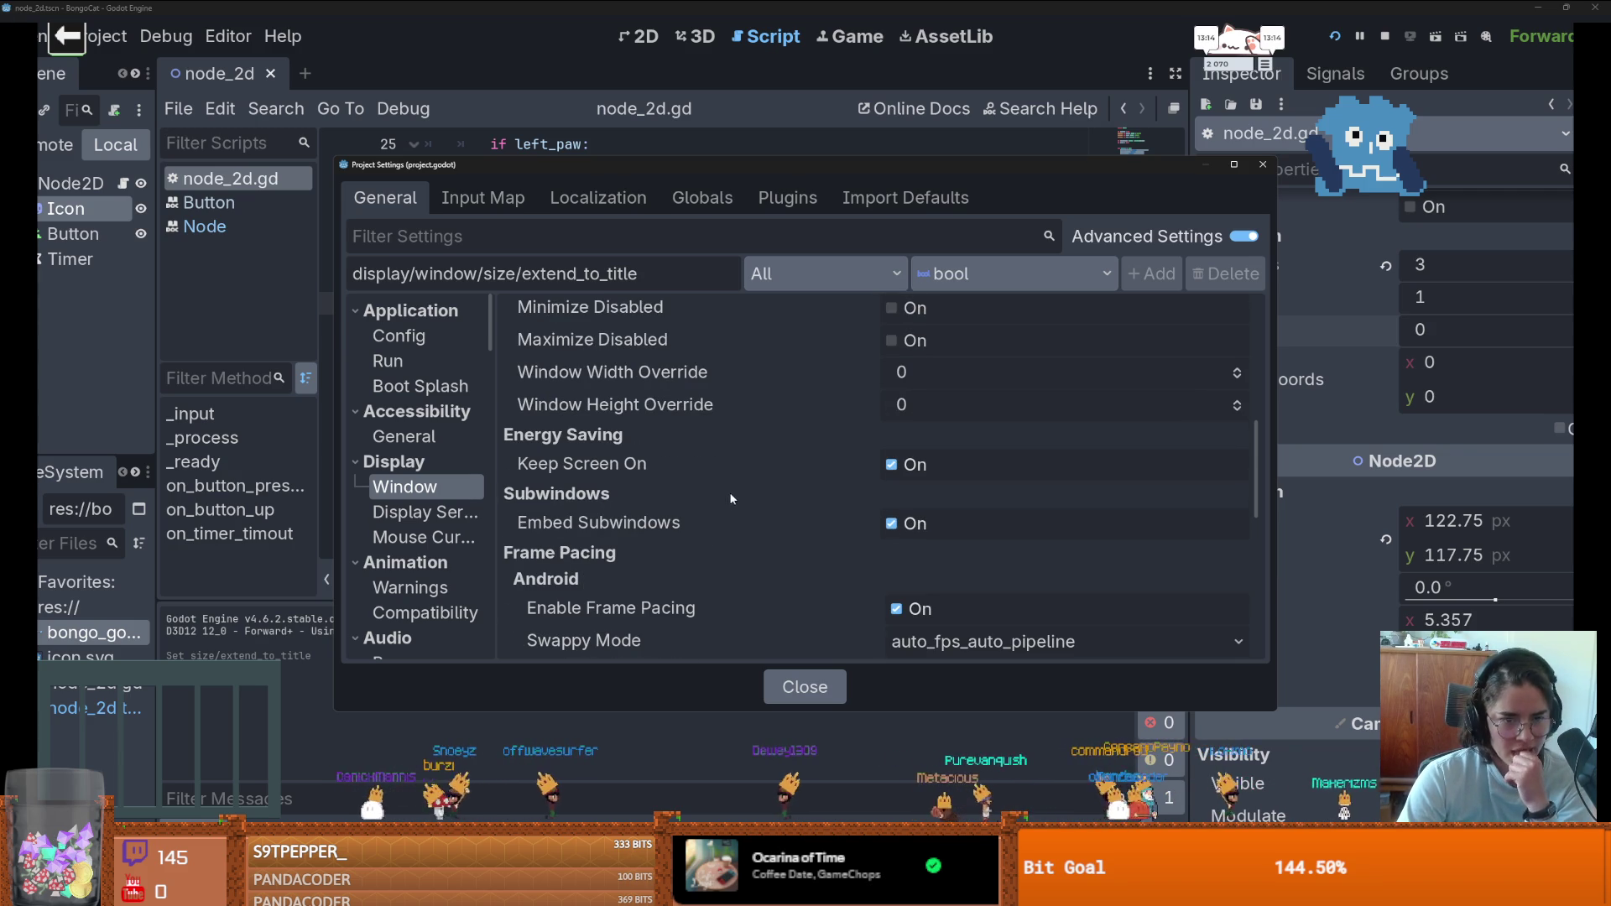
scroll(726, 478, "down", 3)
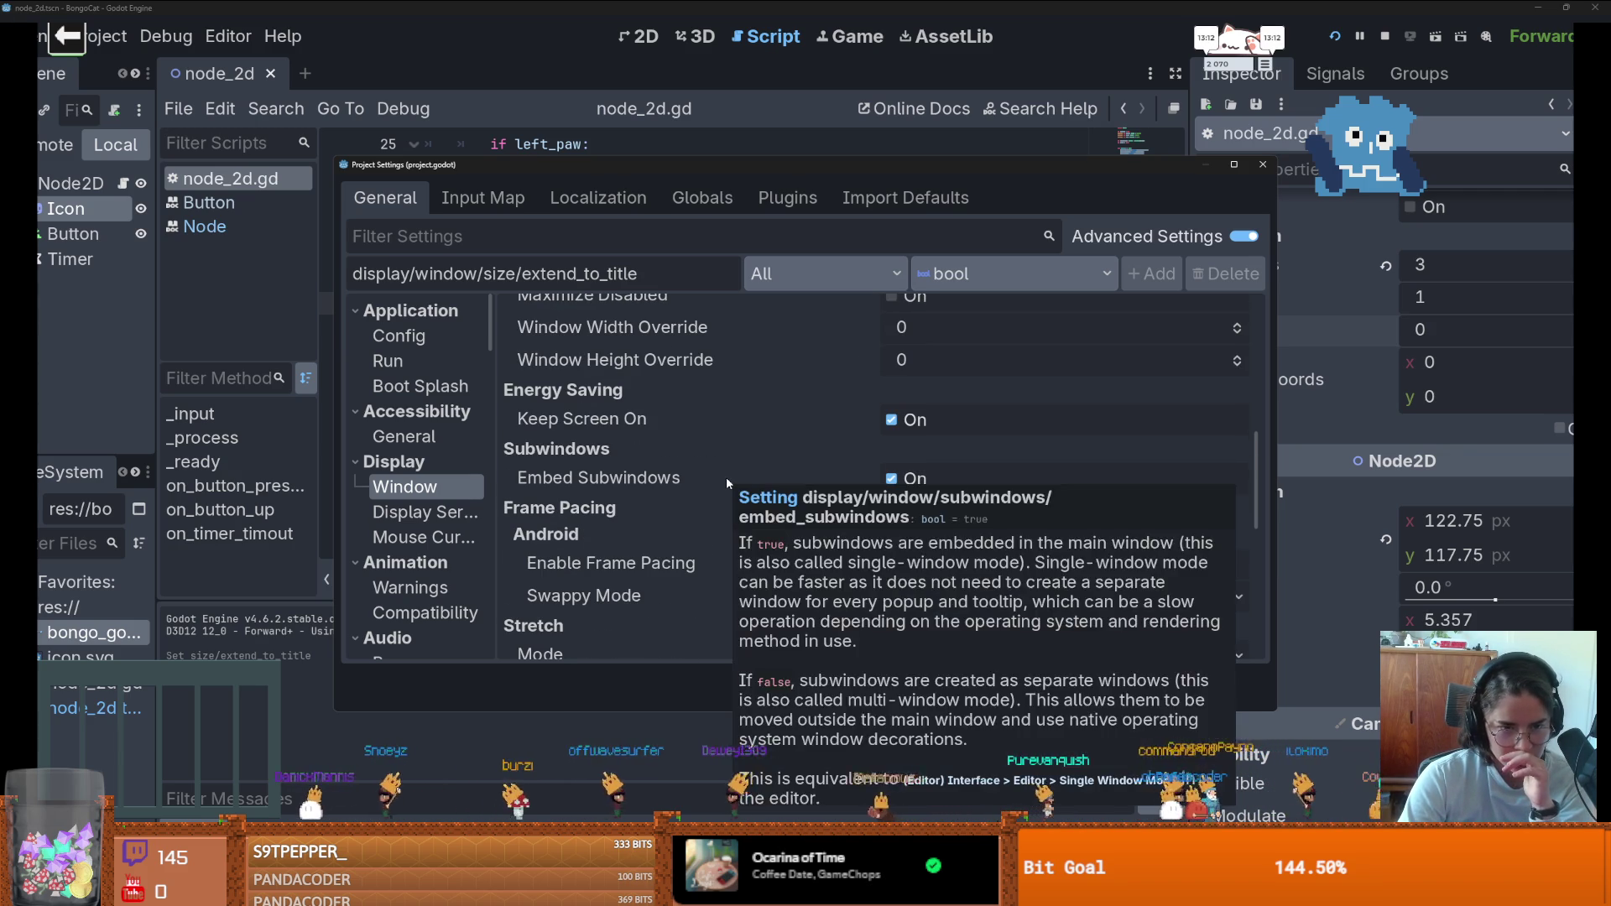
scroll(726, 483, "down", 5)
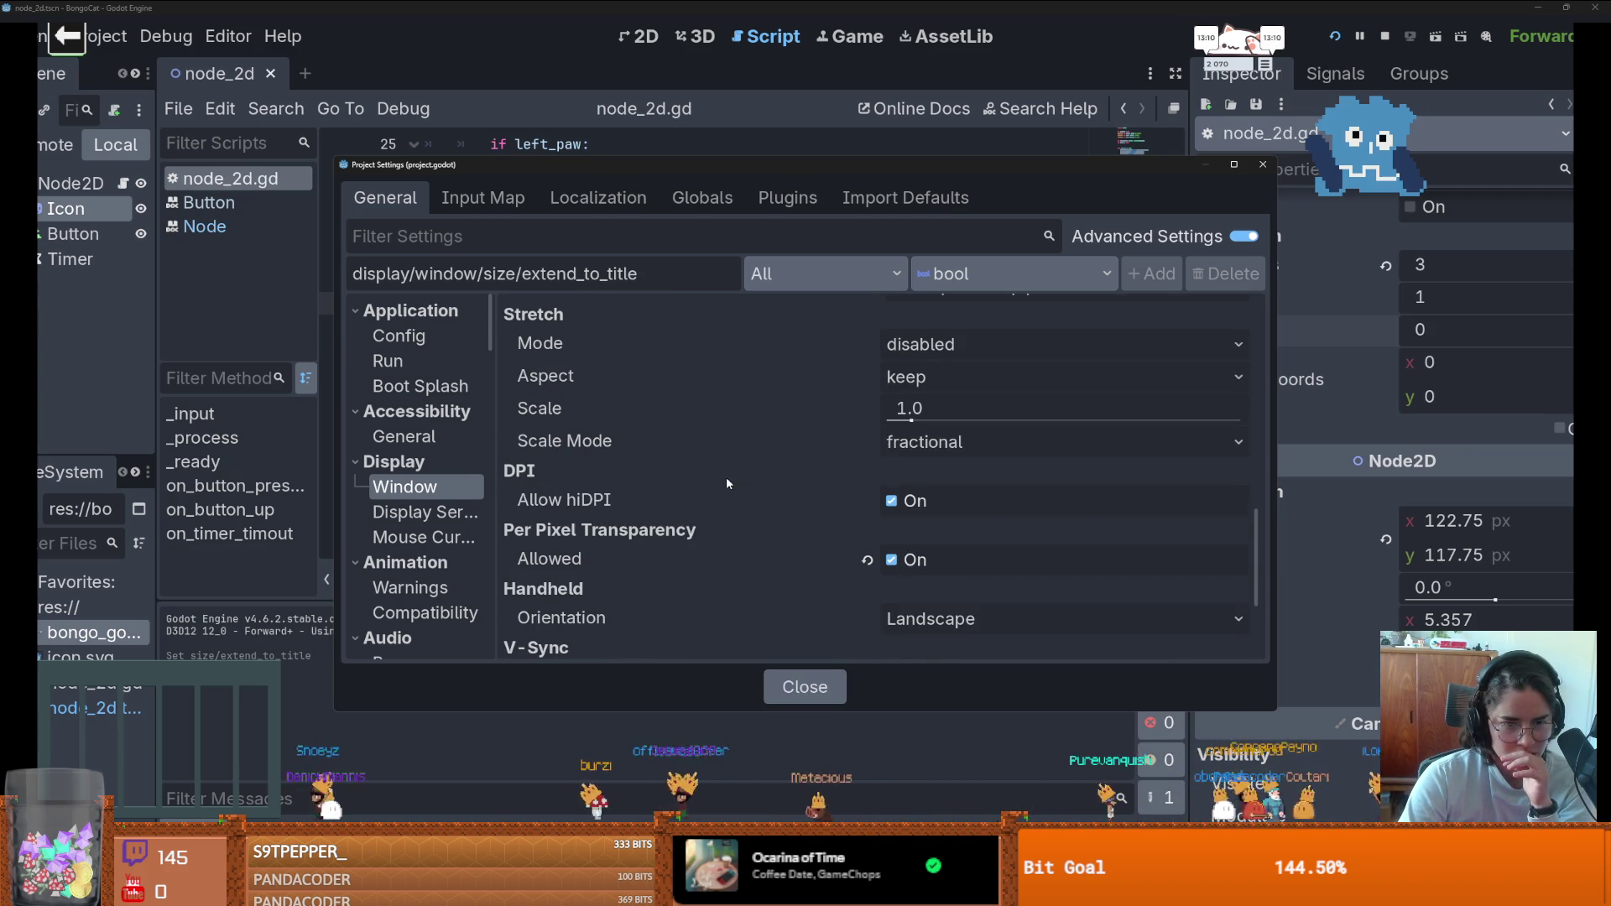
mouse_move(718, 500)
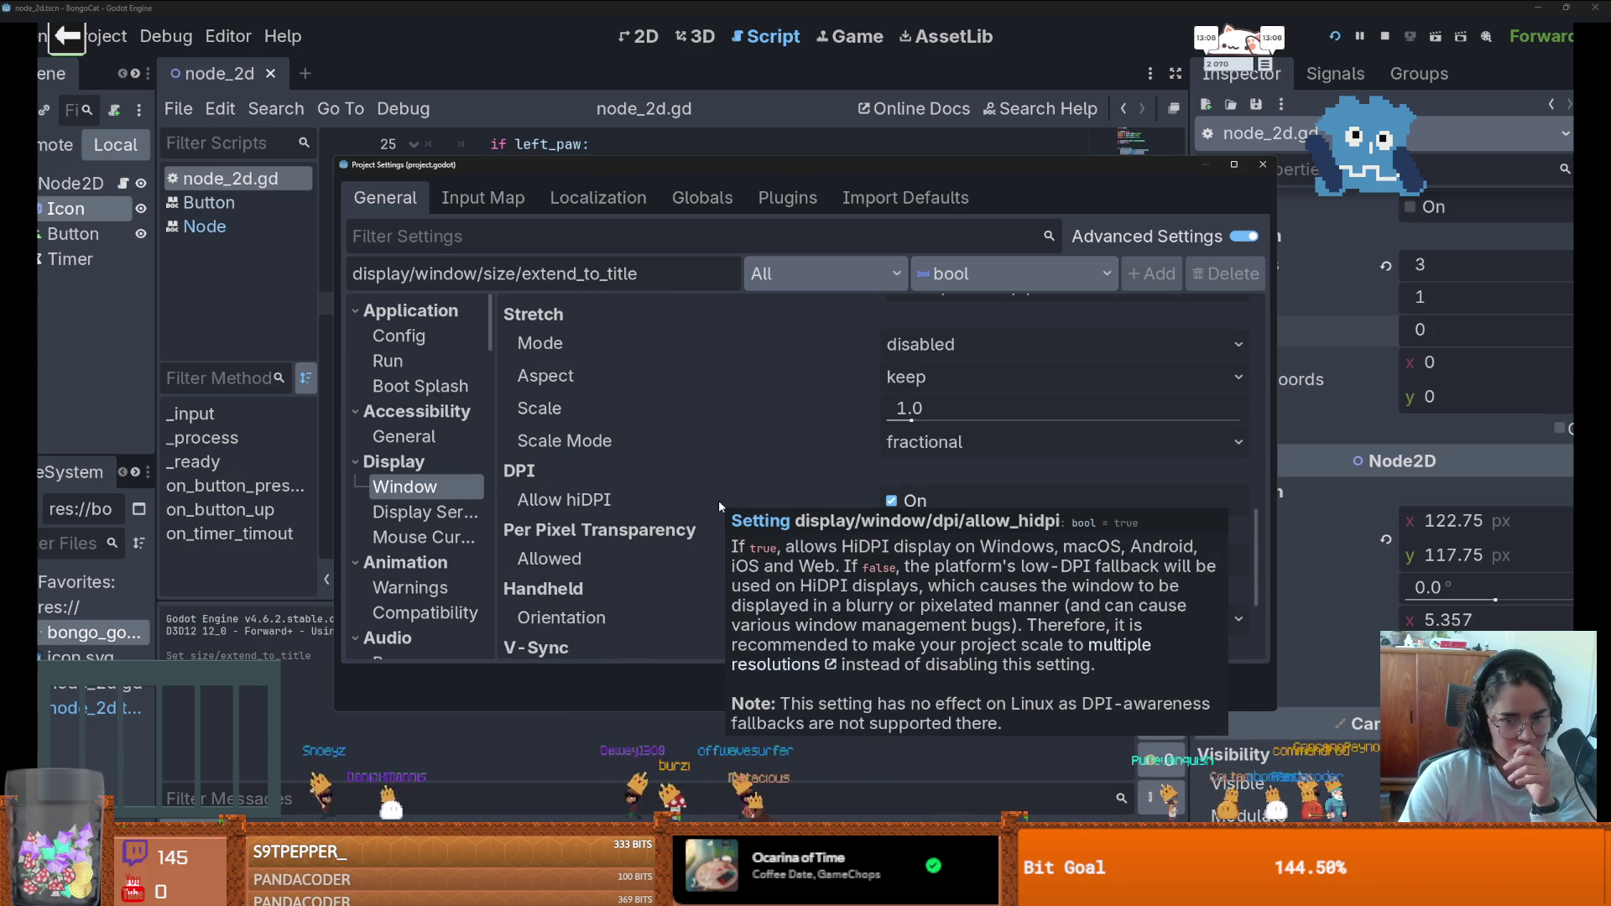
scroll(719, 500, "down", 4)
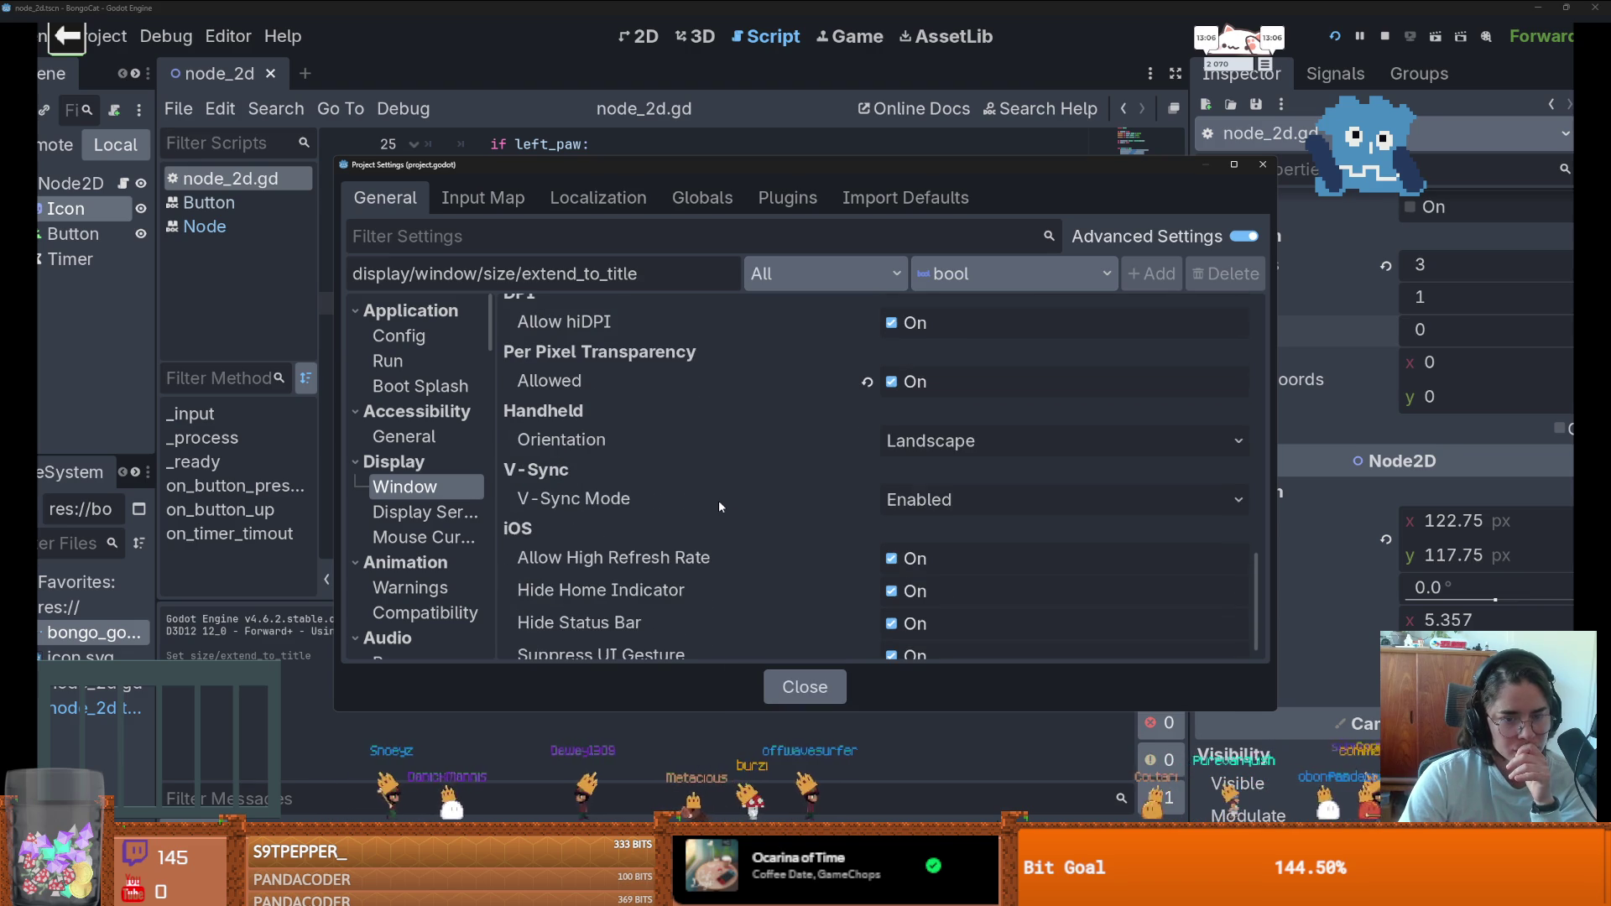
scroll(718, 500, "down", 1)
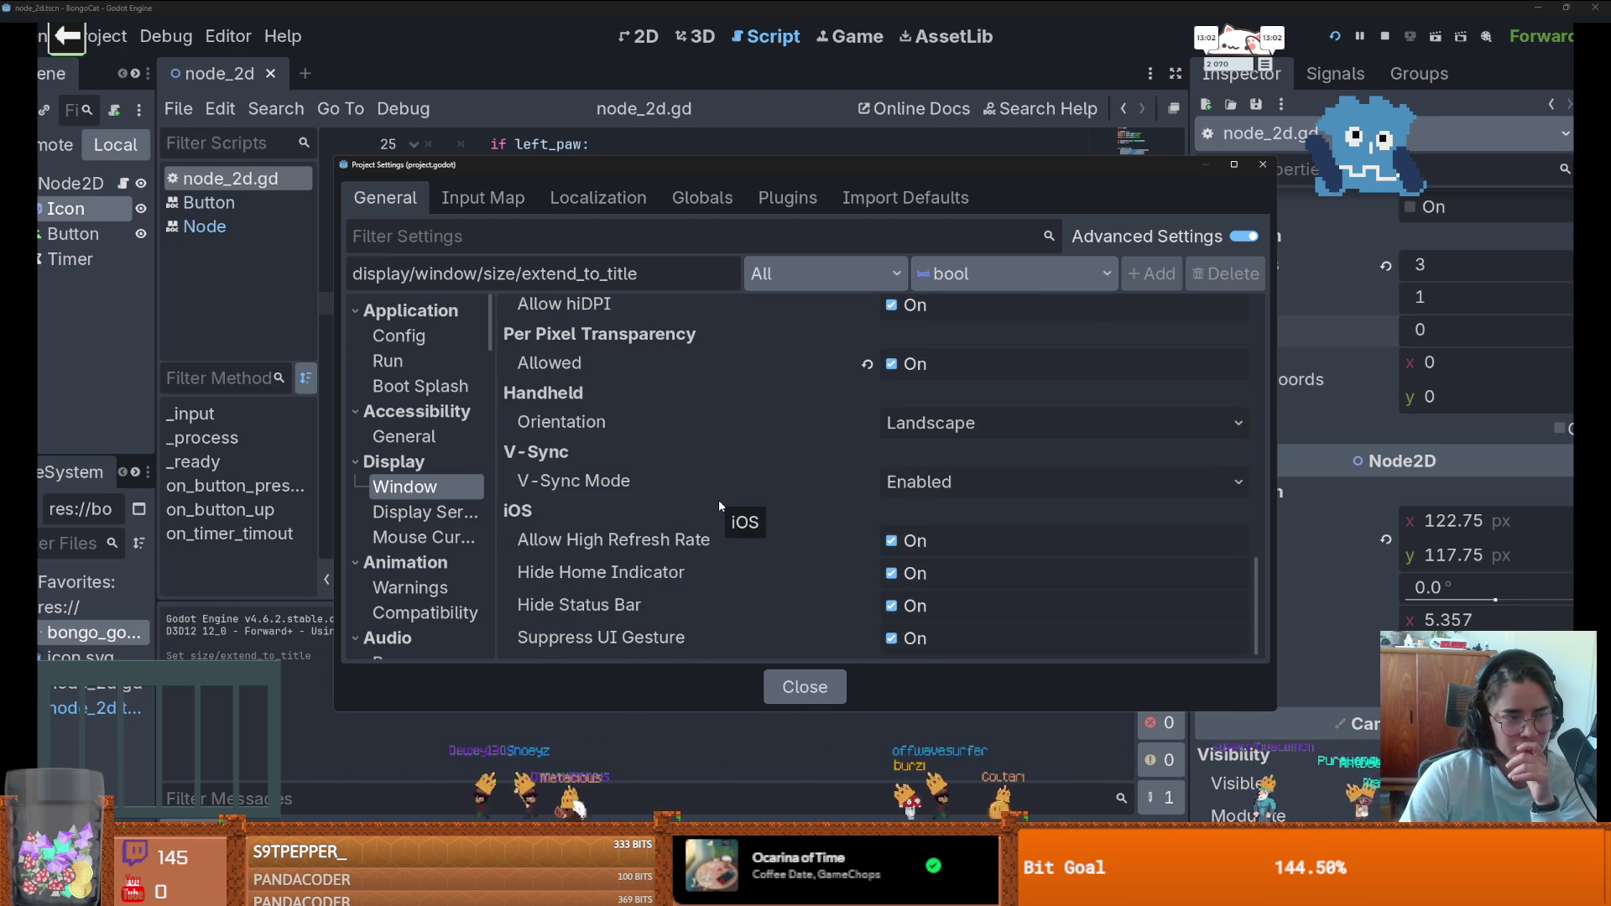
scroll(718, 501, "up", 5)
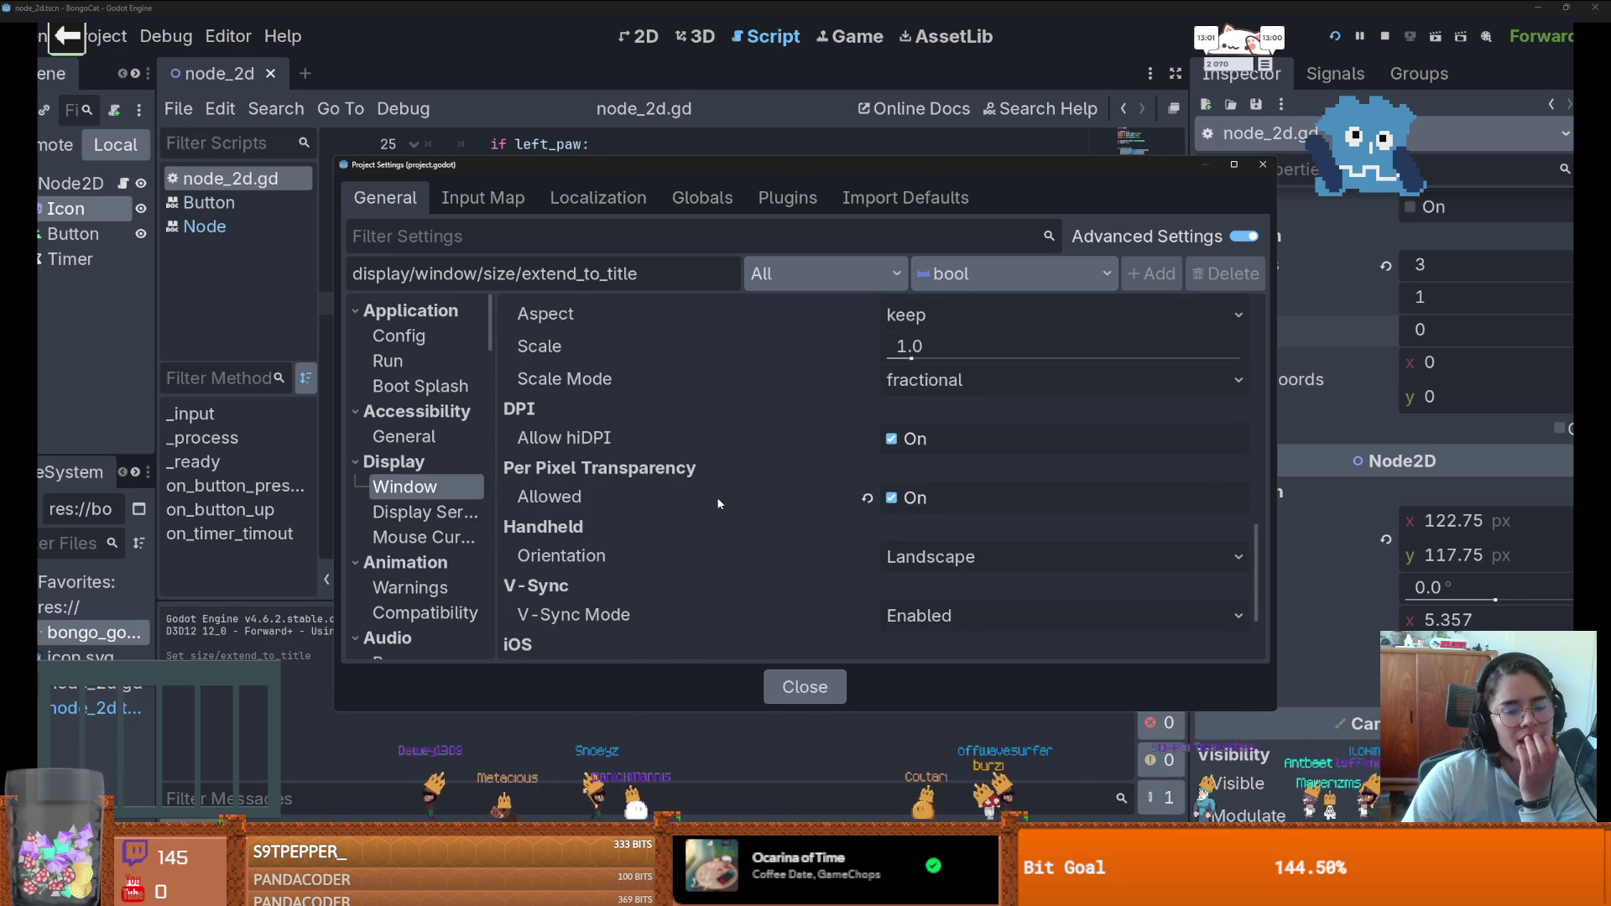
scroll(716, 499, "up", 15)
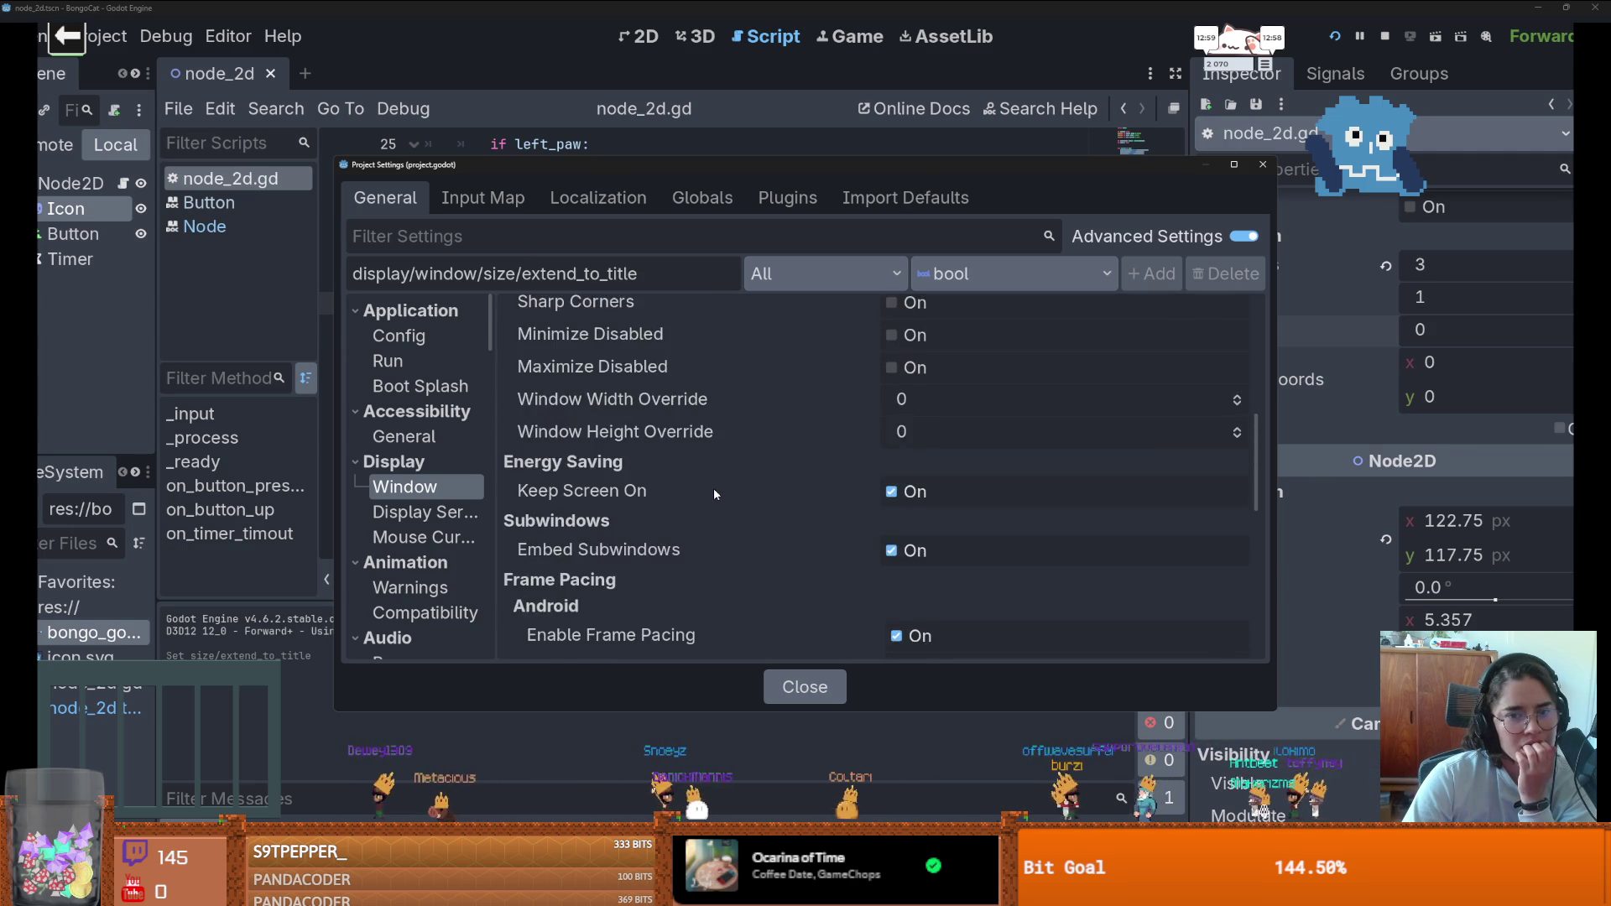
left_click(1061, 404)
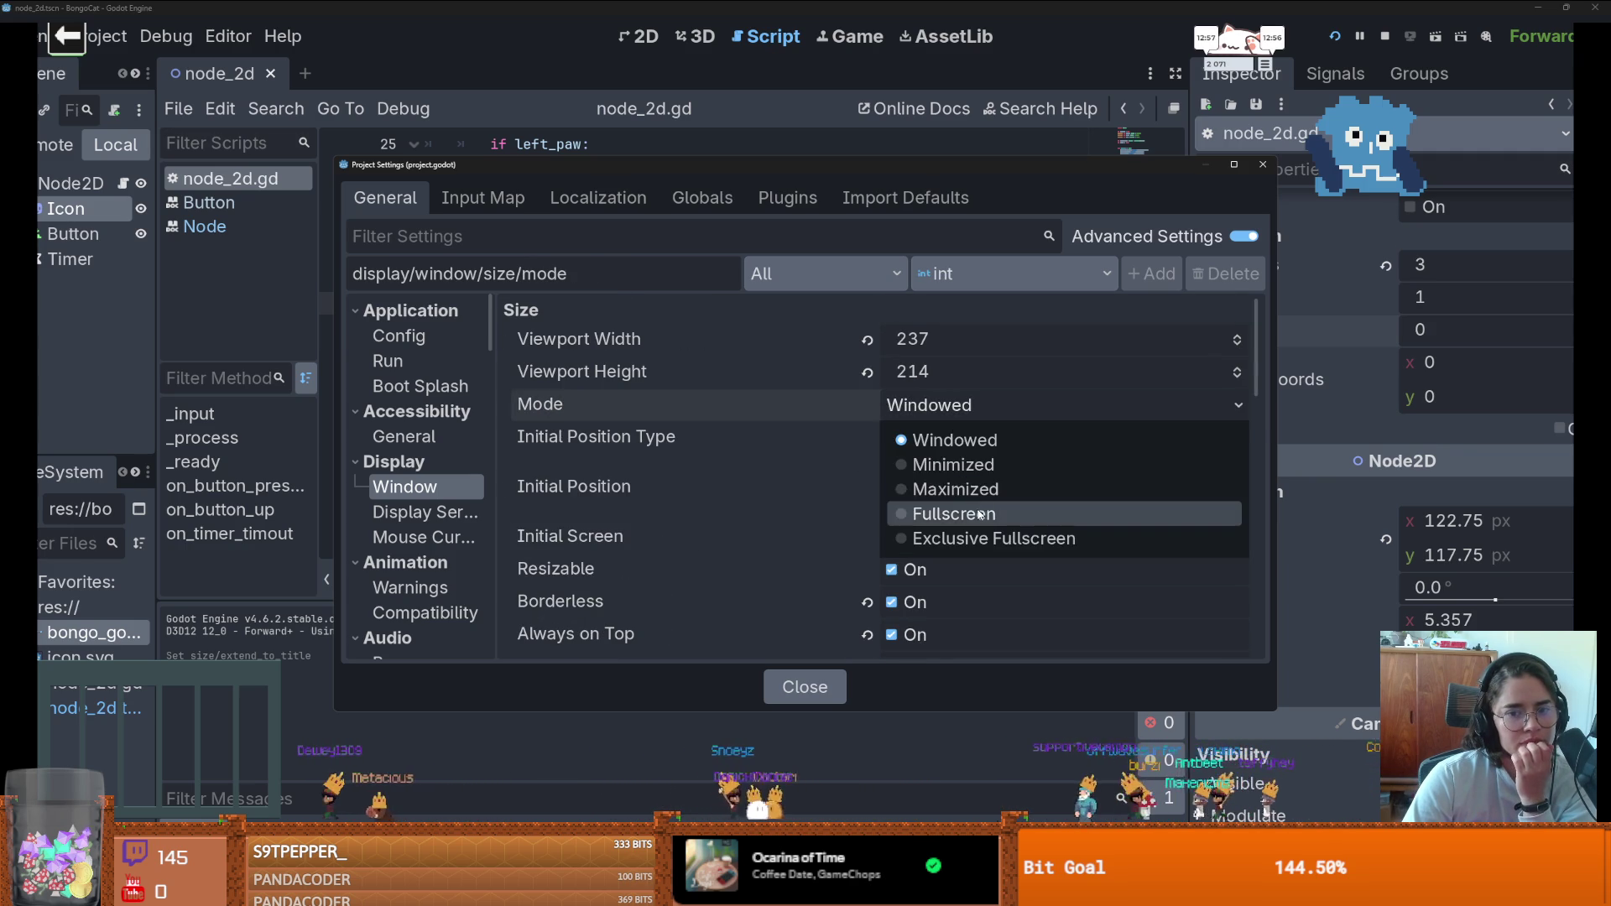
left_click(931, 514)
left_click(1263, 164)
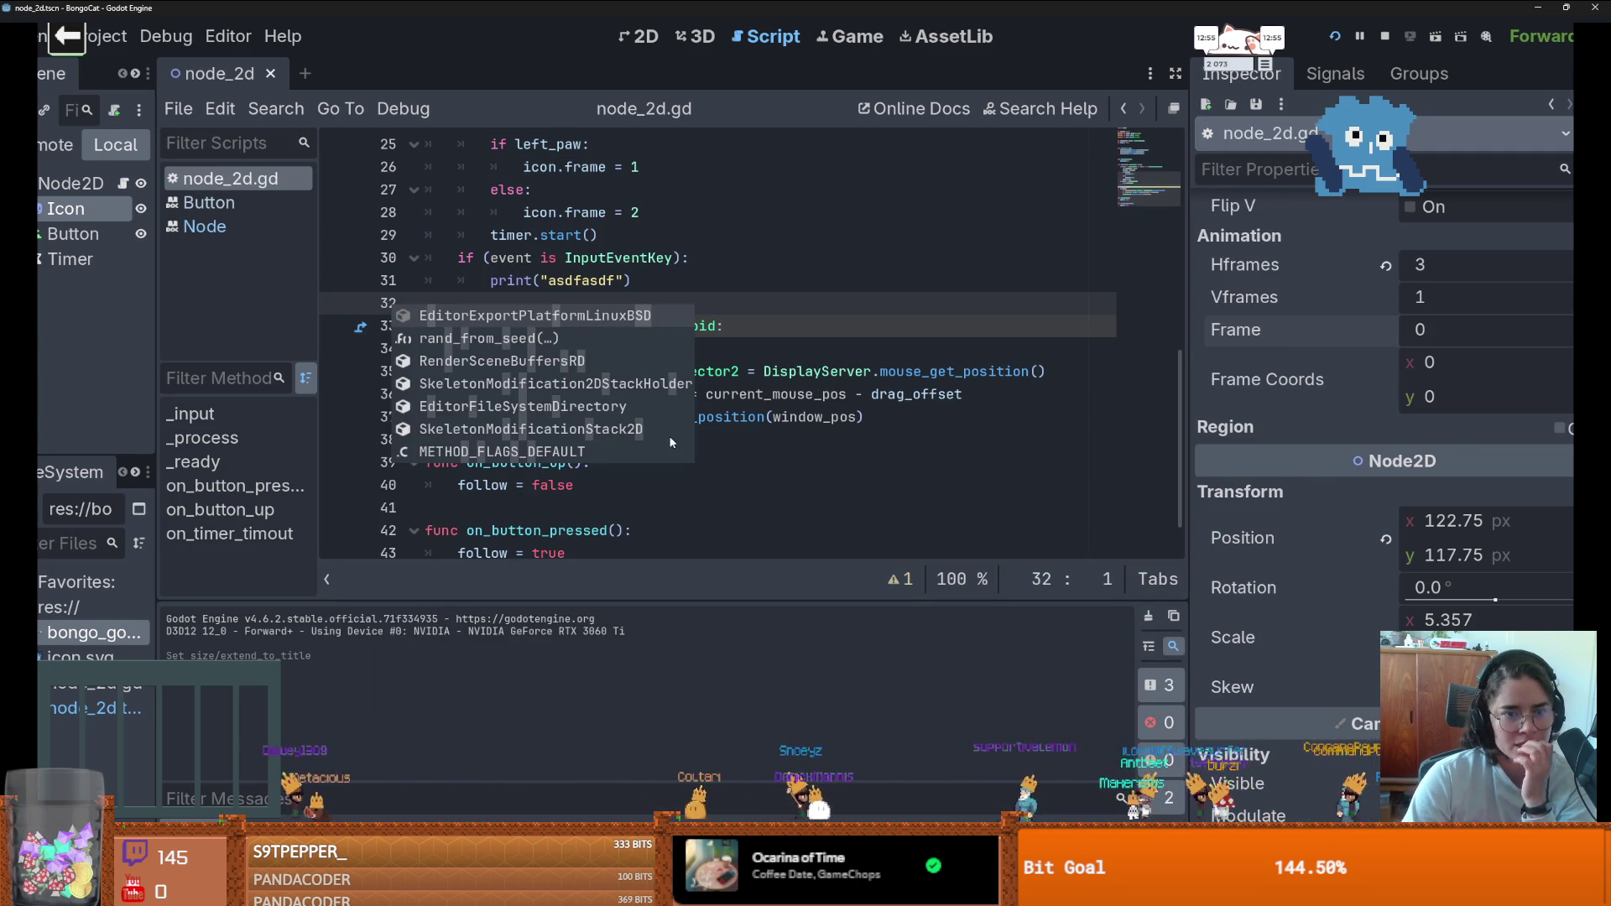
- Comment out the three window-moving lines in _process and insert an empty line above them
left_click(755, 326)
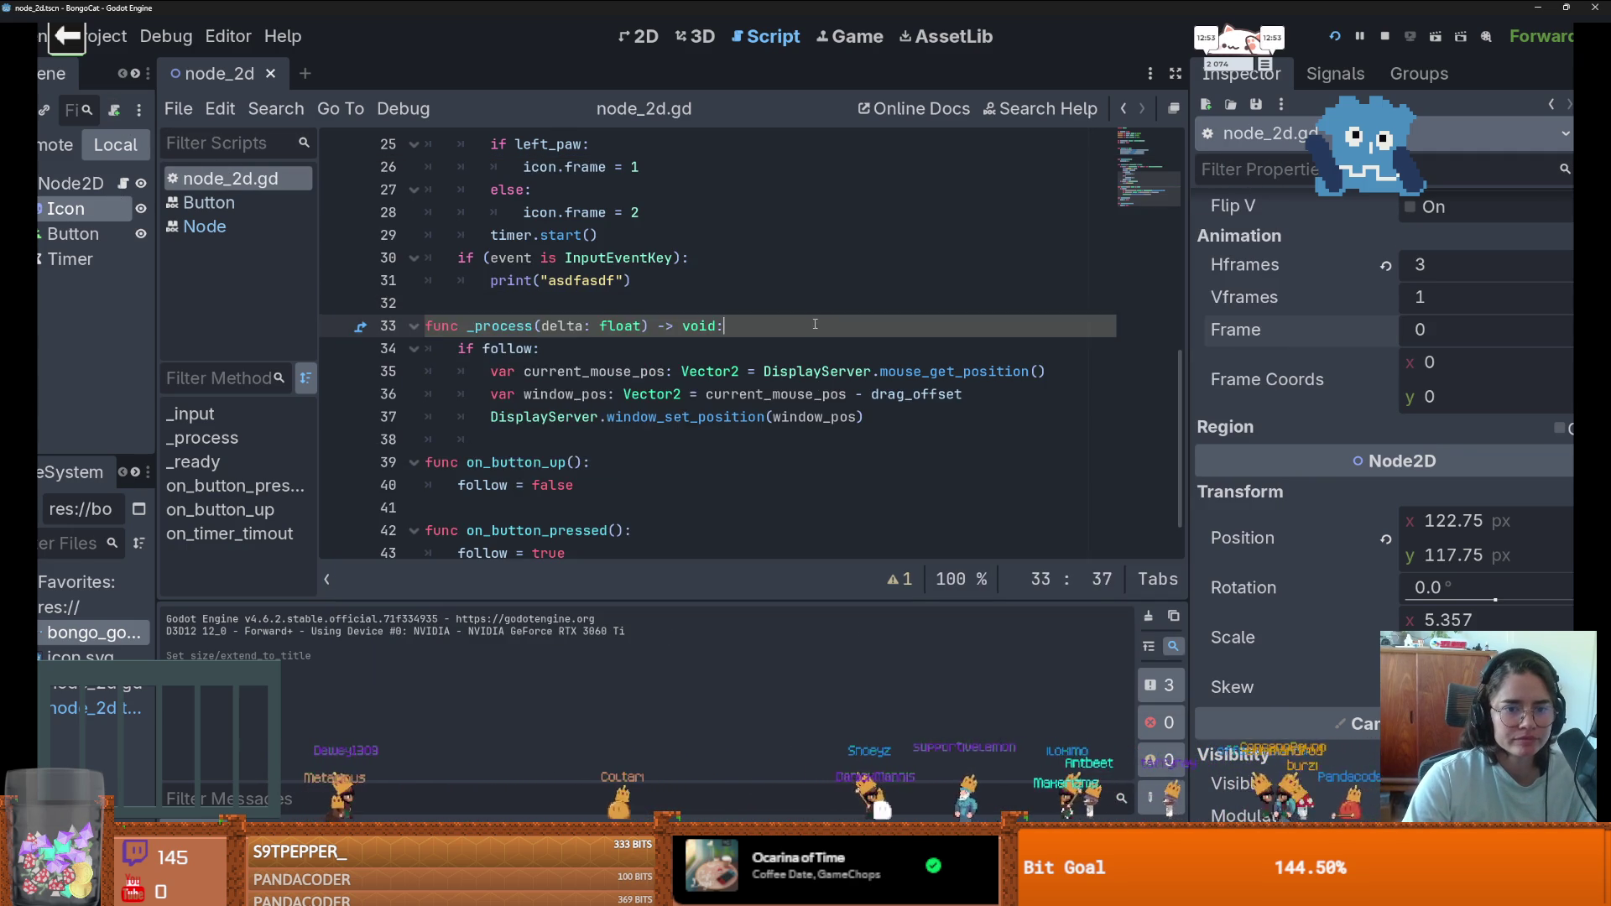
scroll(762, 415, "down", 1)
mouse_move(873, 371)
left_mouse_down()
mouse_move(520, 370)
mouse_move(503, 325)
left_mouse_up()
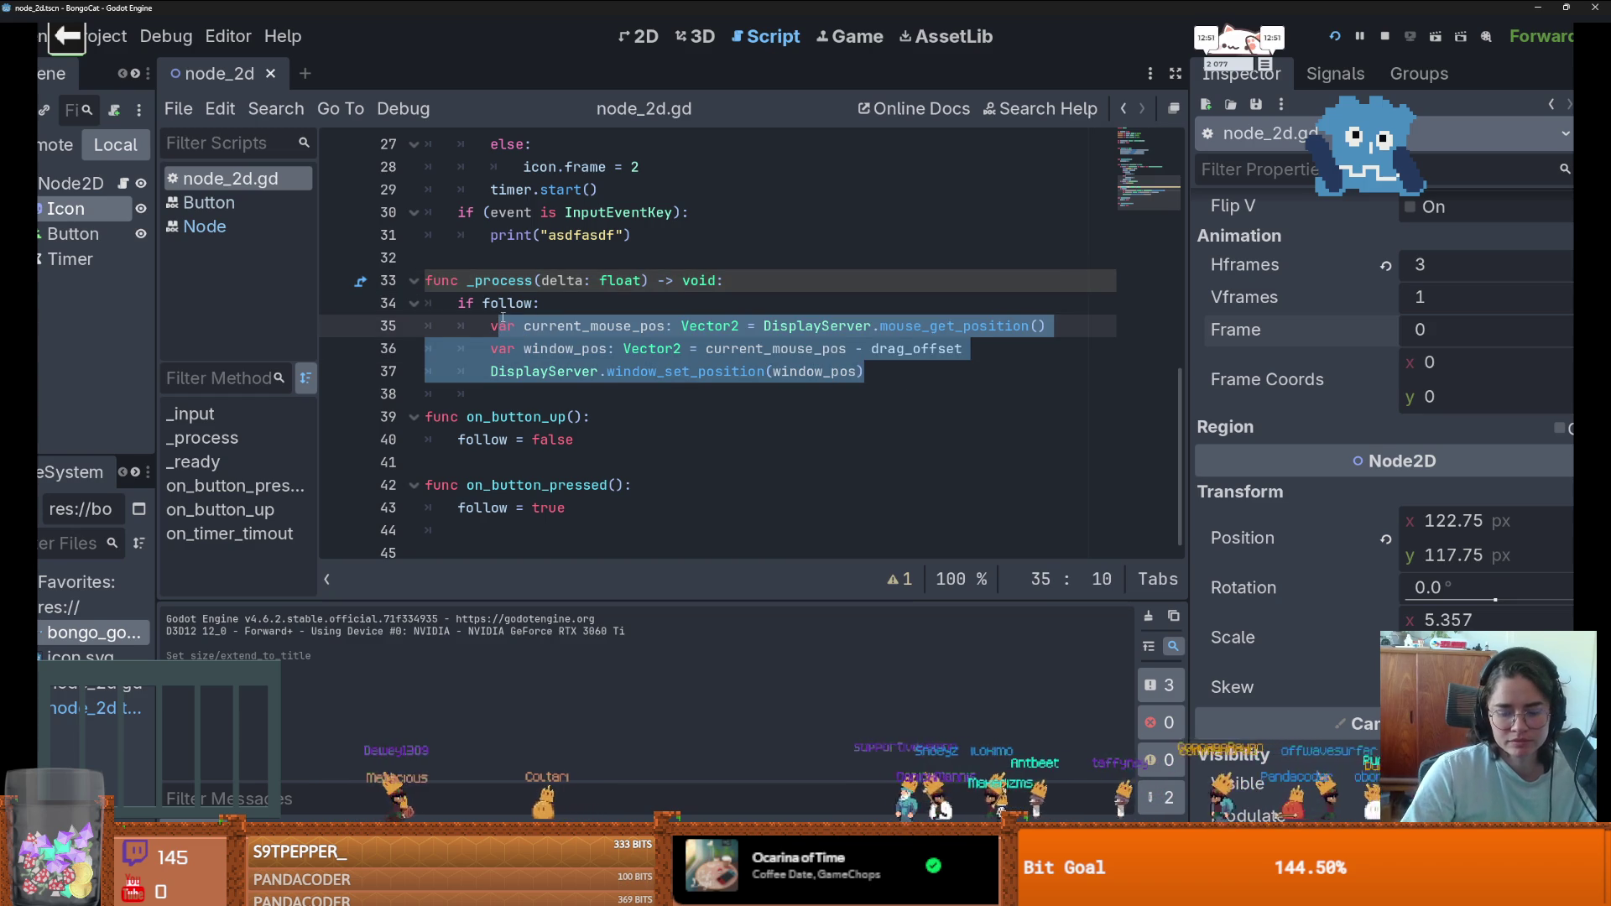
key("ctrl+k")
key("ctrl+shift+Return")
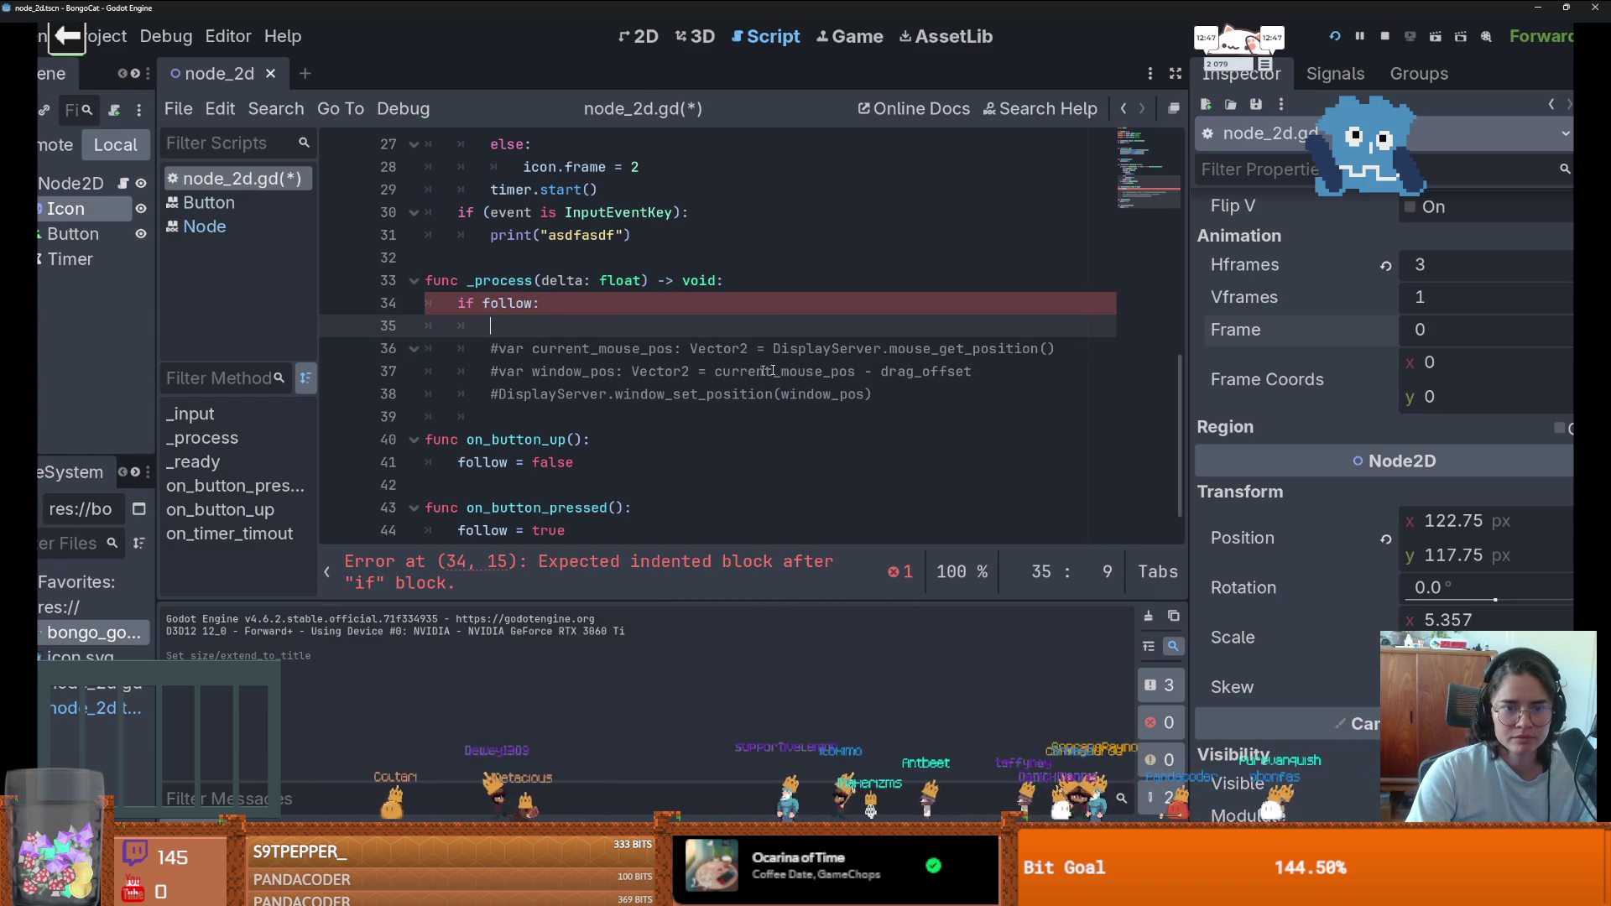
- Copy the window_pos line below the commented block, uncommented and with reduced indentation
triple_click(999, 372)
key("ctrl+c")
left_click(623, 417)
key("ctrl+v")
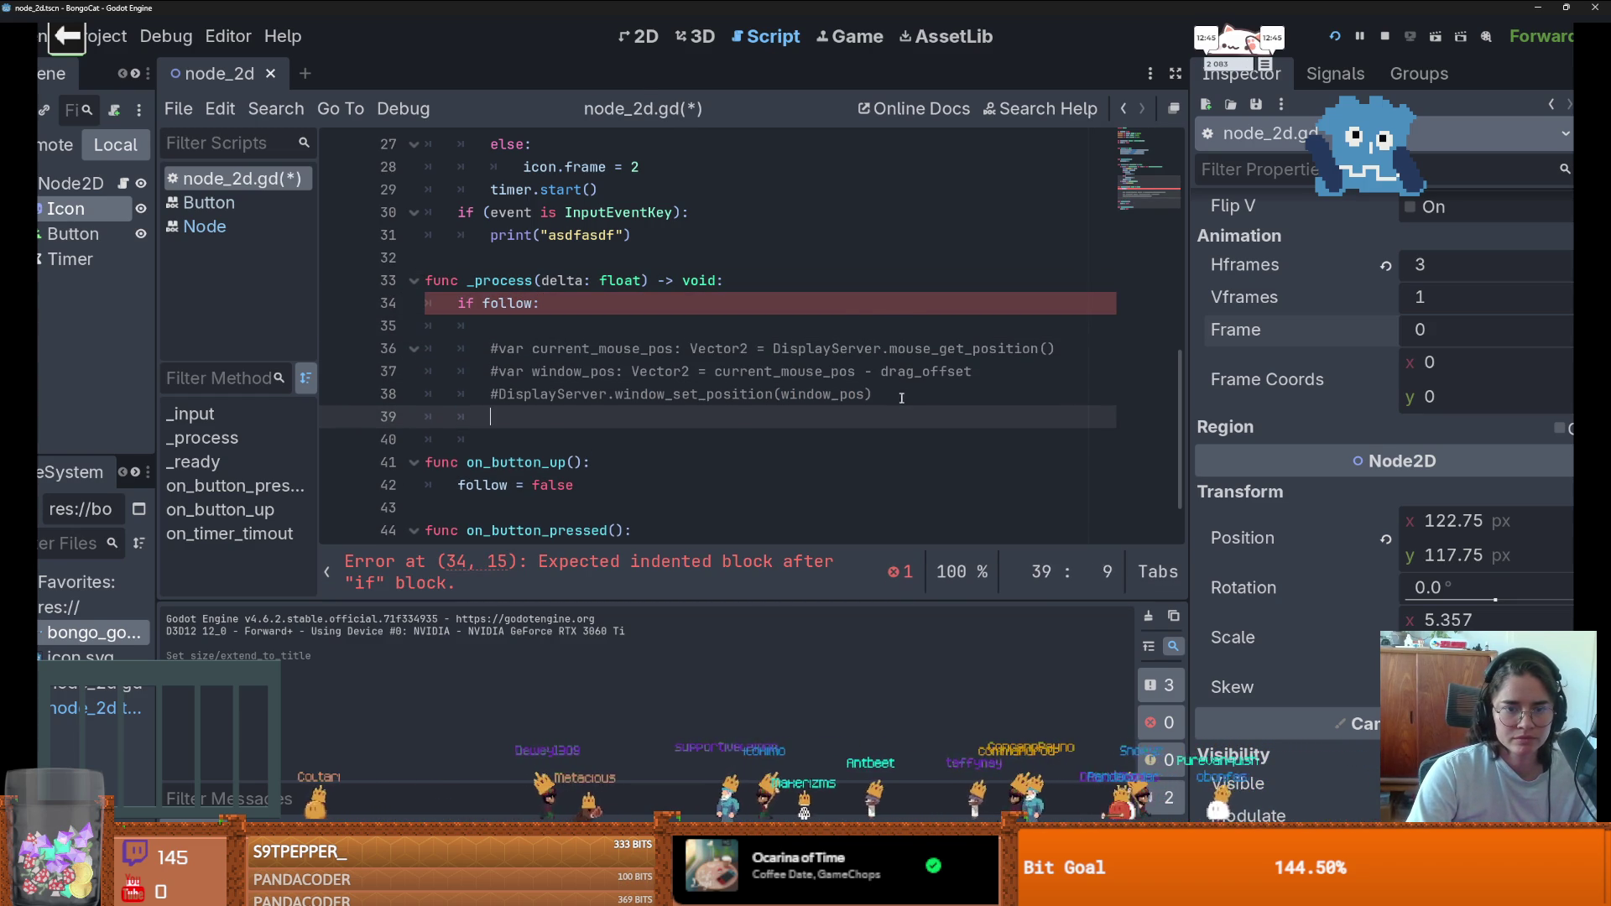
key("ctrl+k")
key("shift+Tab")
- Uncomment the current_mouse_pos declaration on line 36 to clear the error
double_click(774, 417)
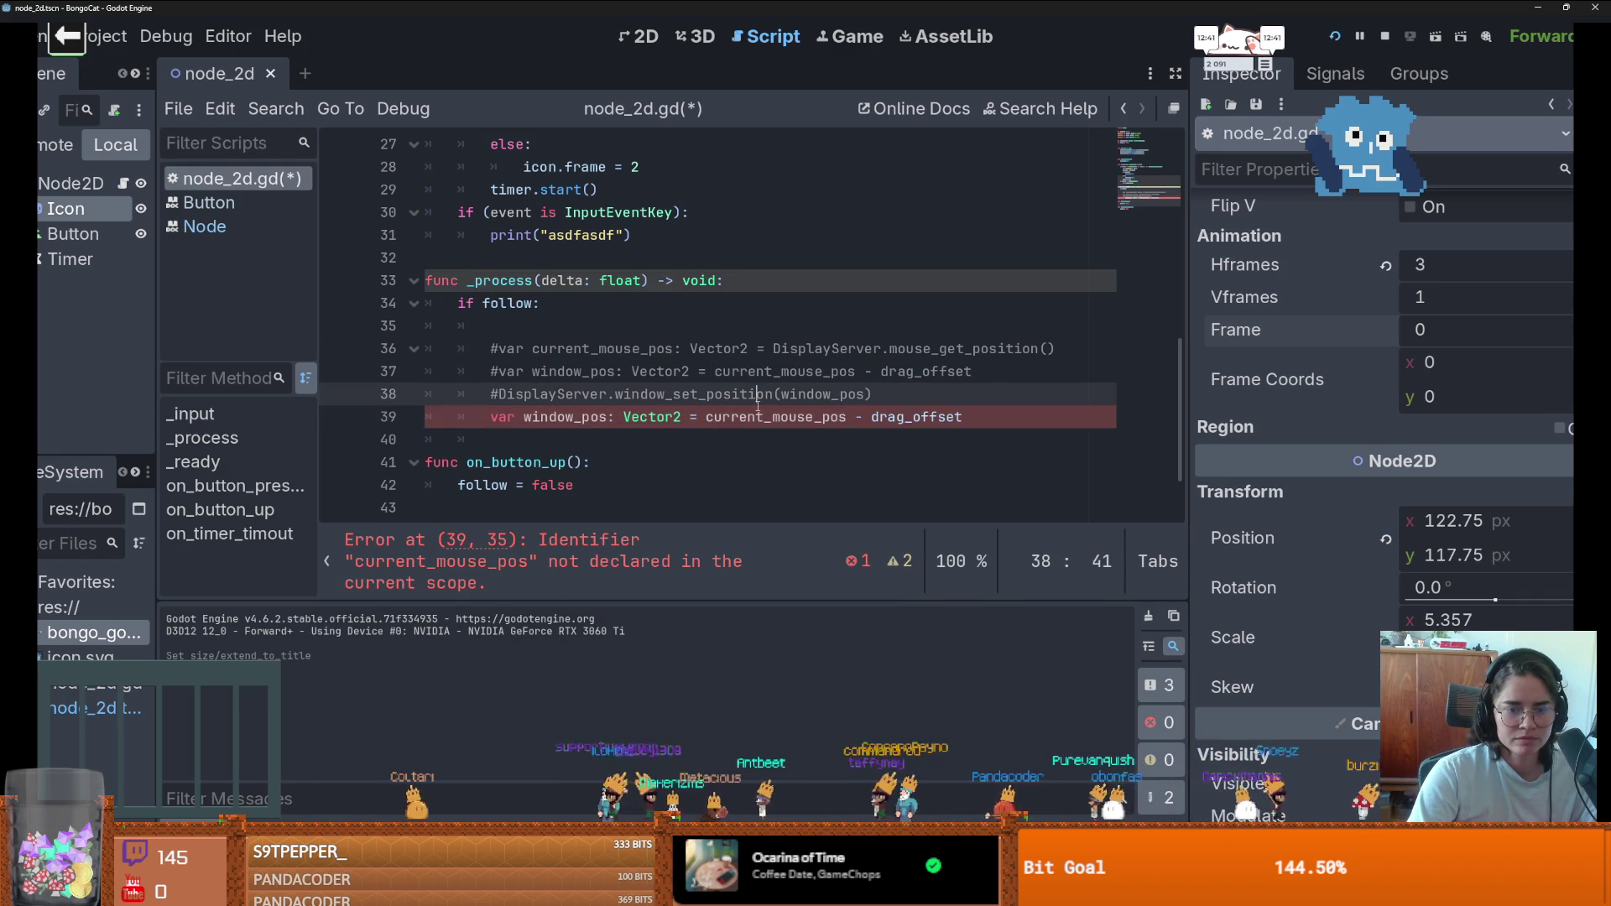
double_click(823, 372)
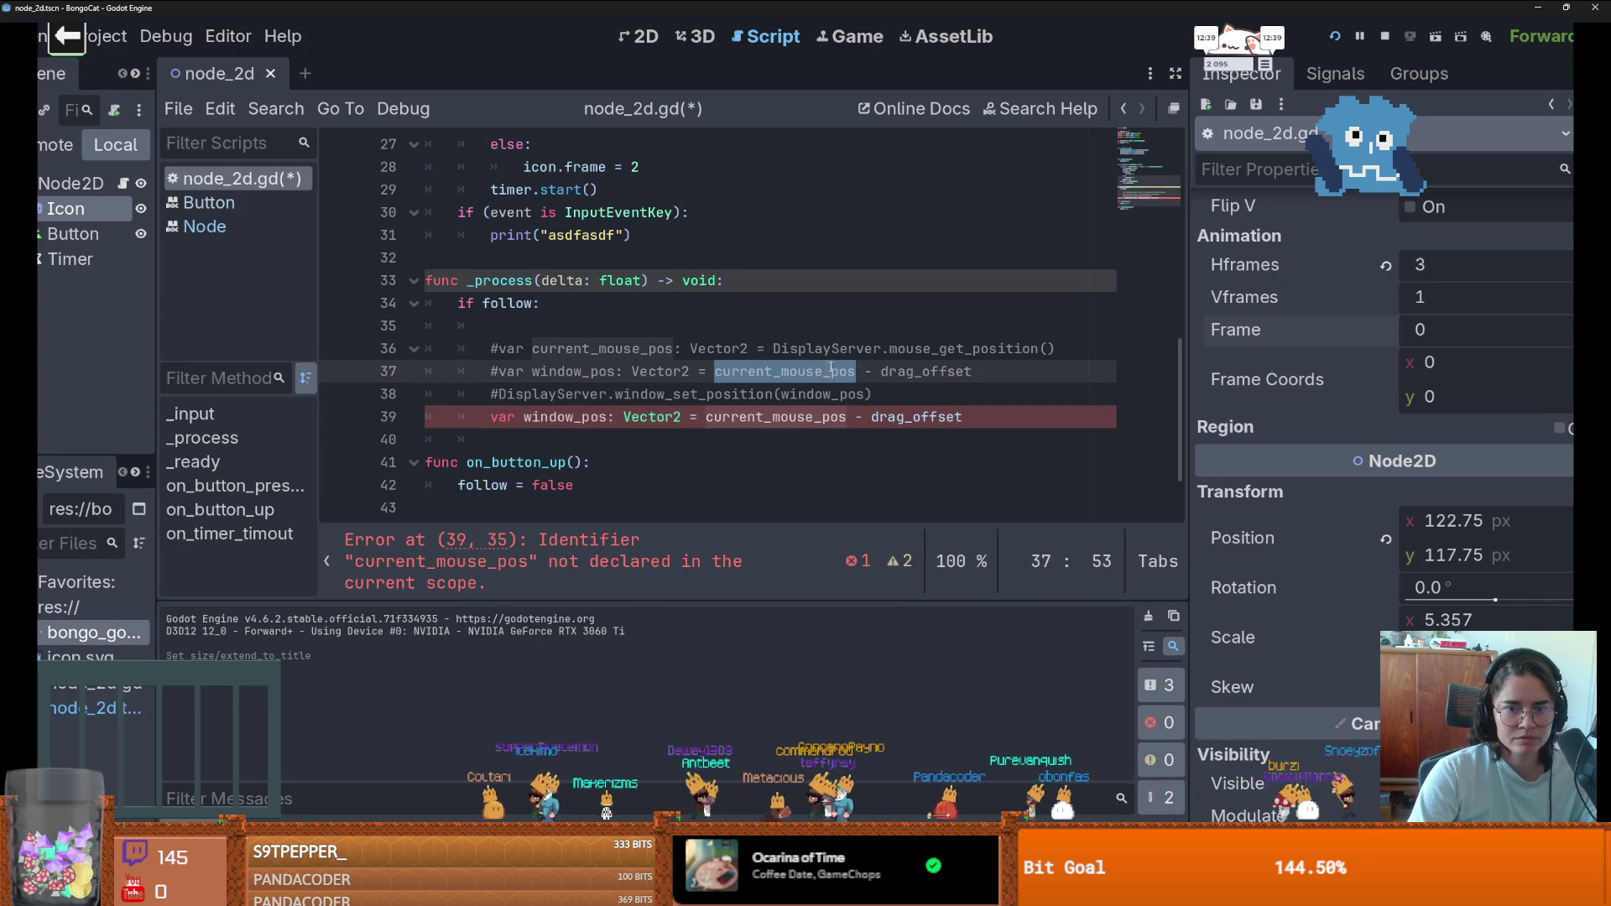
left_click_drag(1055, 348, 501, 349)
left_click(501, 349)
key("BackSpace")
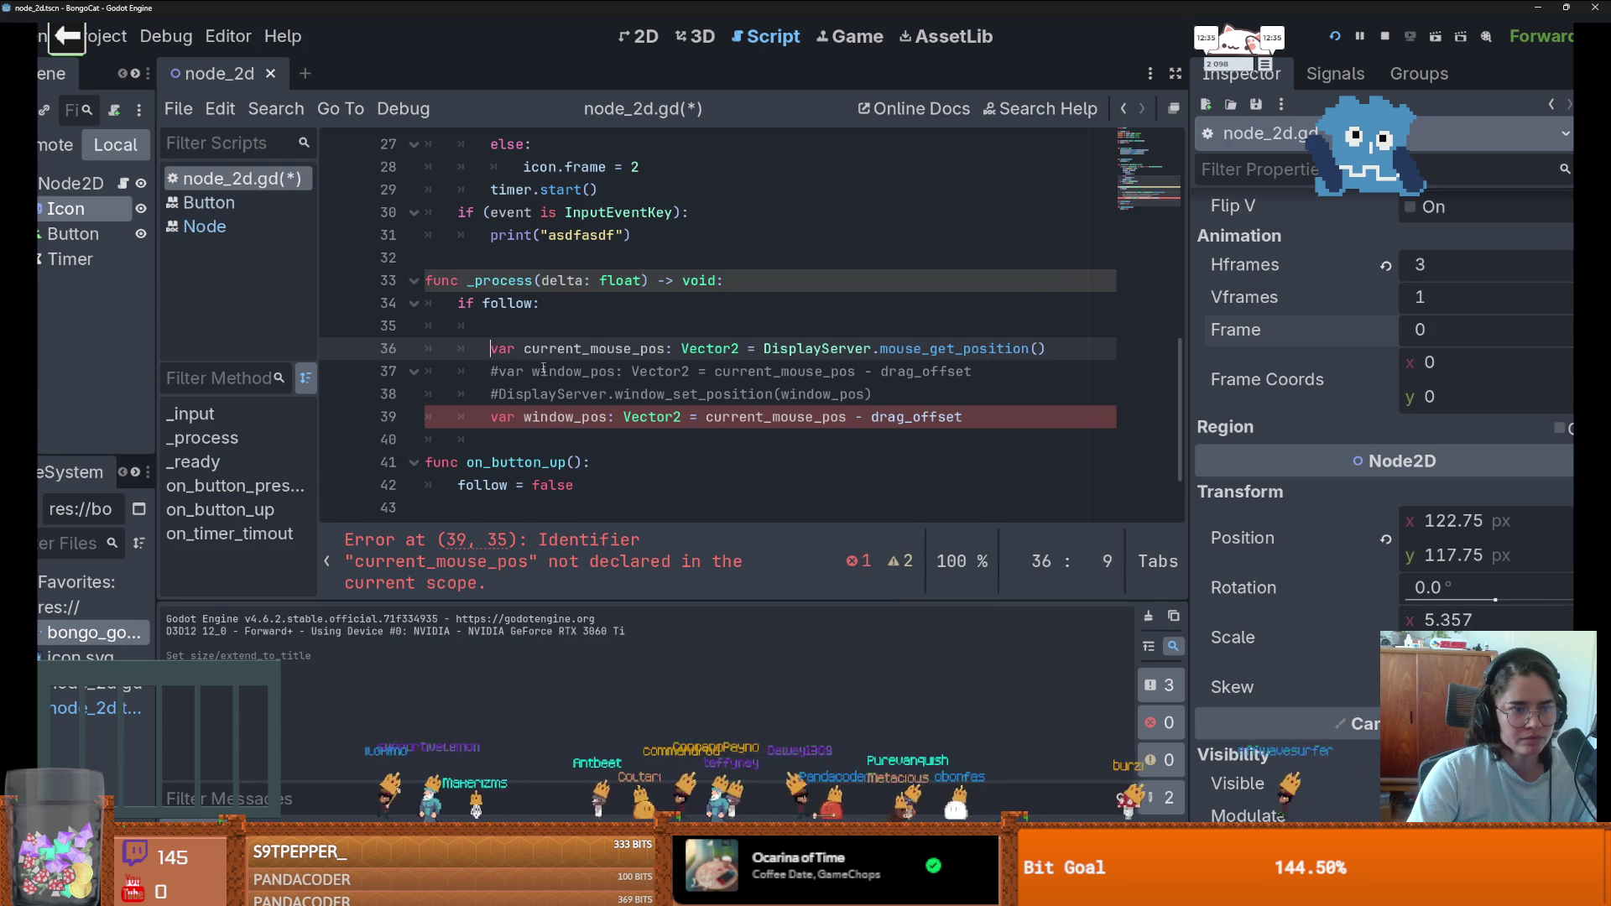
- Paste the window_pos line onto a new line 40, undo it, and begin a node search
left_click(884, 401)
left_click(977, 419)
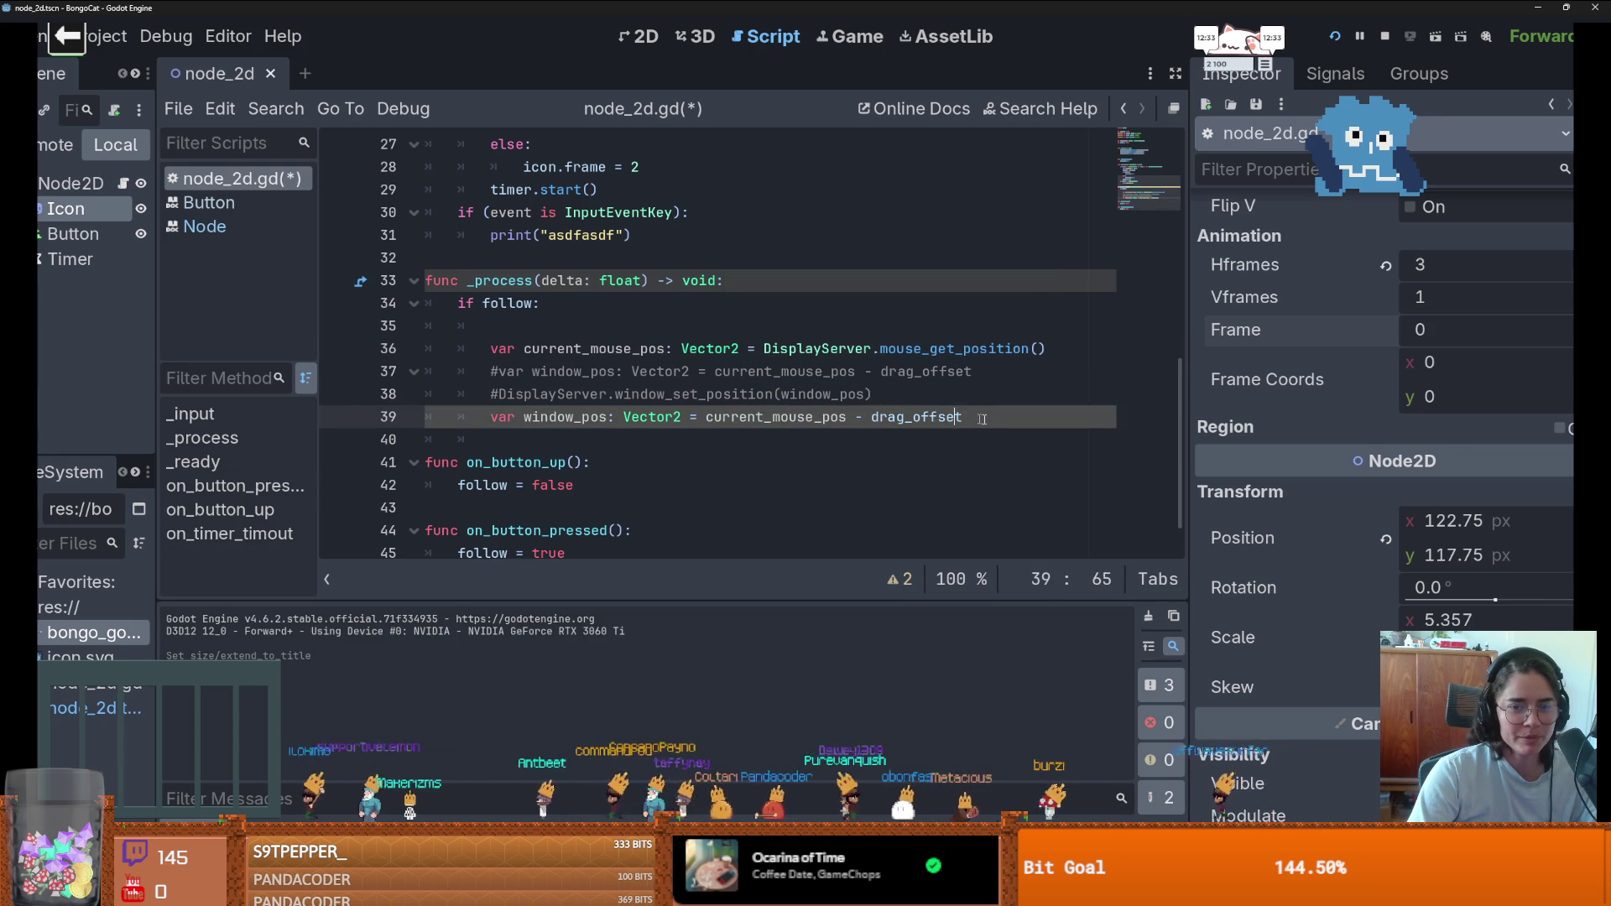
key("Return")
key("ctrl+v")
key("ctrl+z")
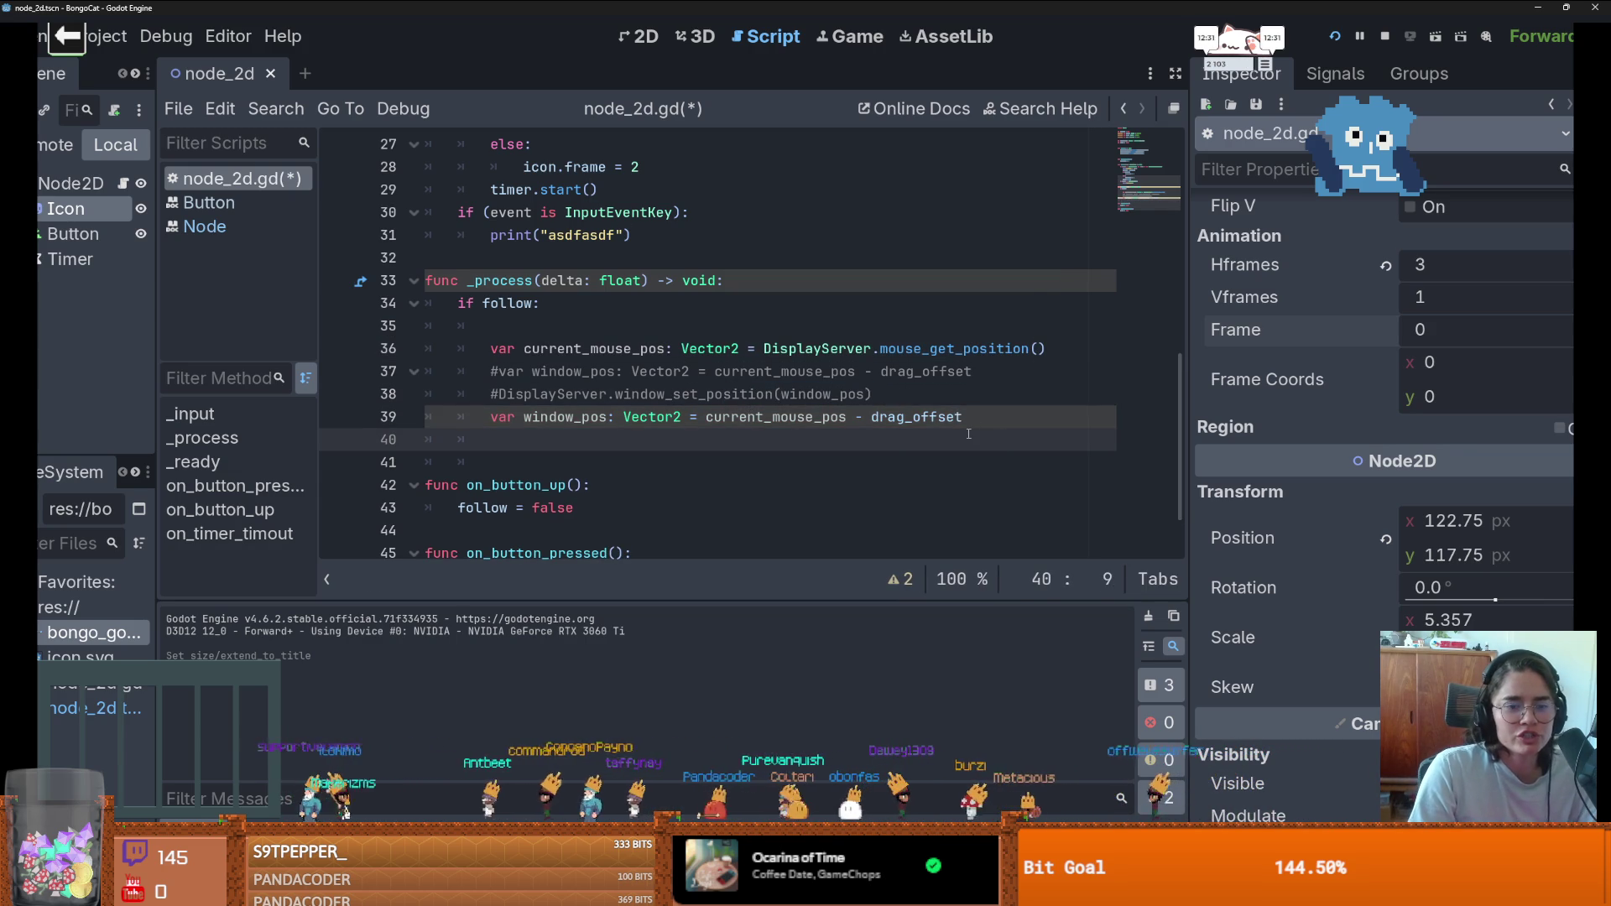
type("ic")
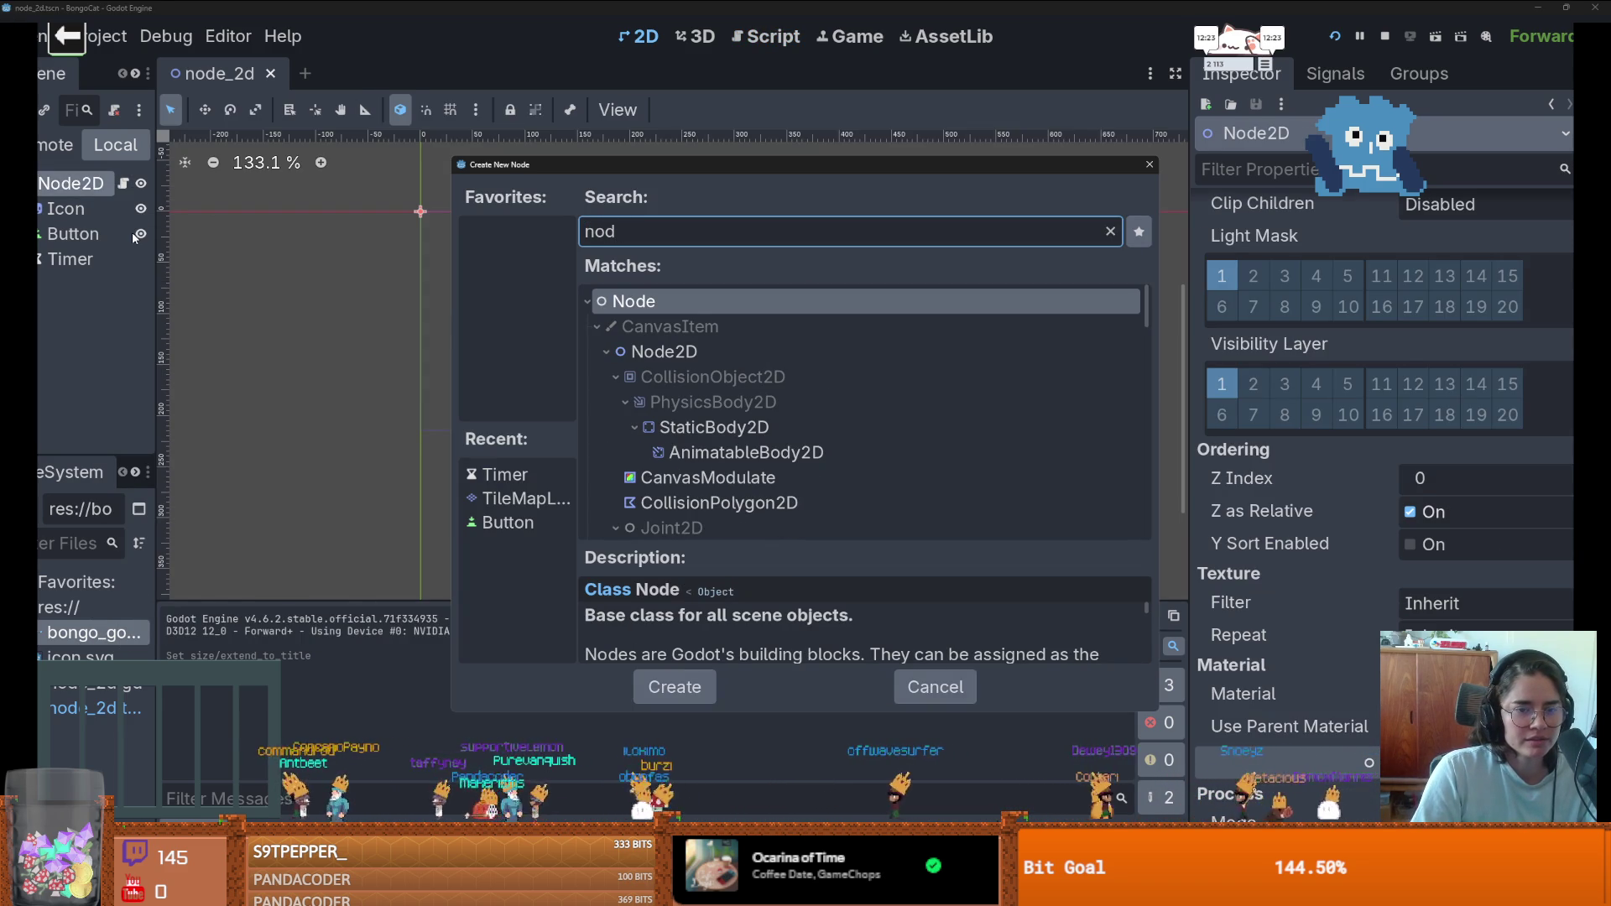
- Add a child Node2D and reparent Icon, Button and Timer under it
key("Down")
key("Down")
key("Return")
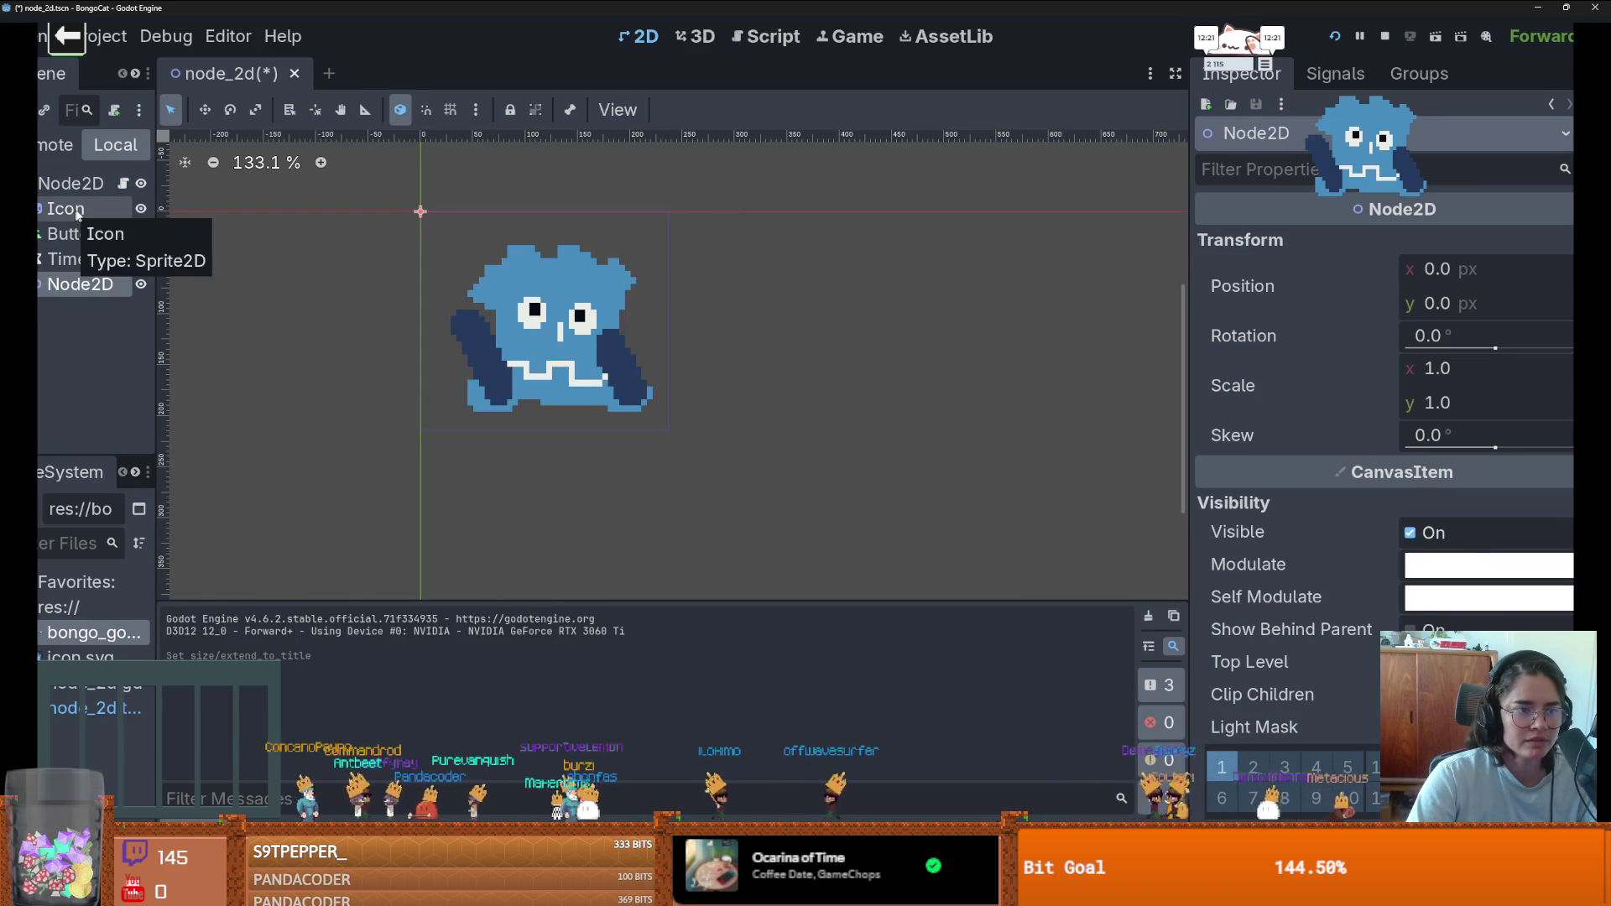
left_click(74, 215)
left_click(76, 258, "shift")
left_click_drag(76, 259, 80, 283)
- Add an onready node_2d reference to the new Node2D in node_2d.gd
left_click(123, 184)
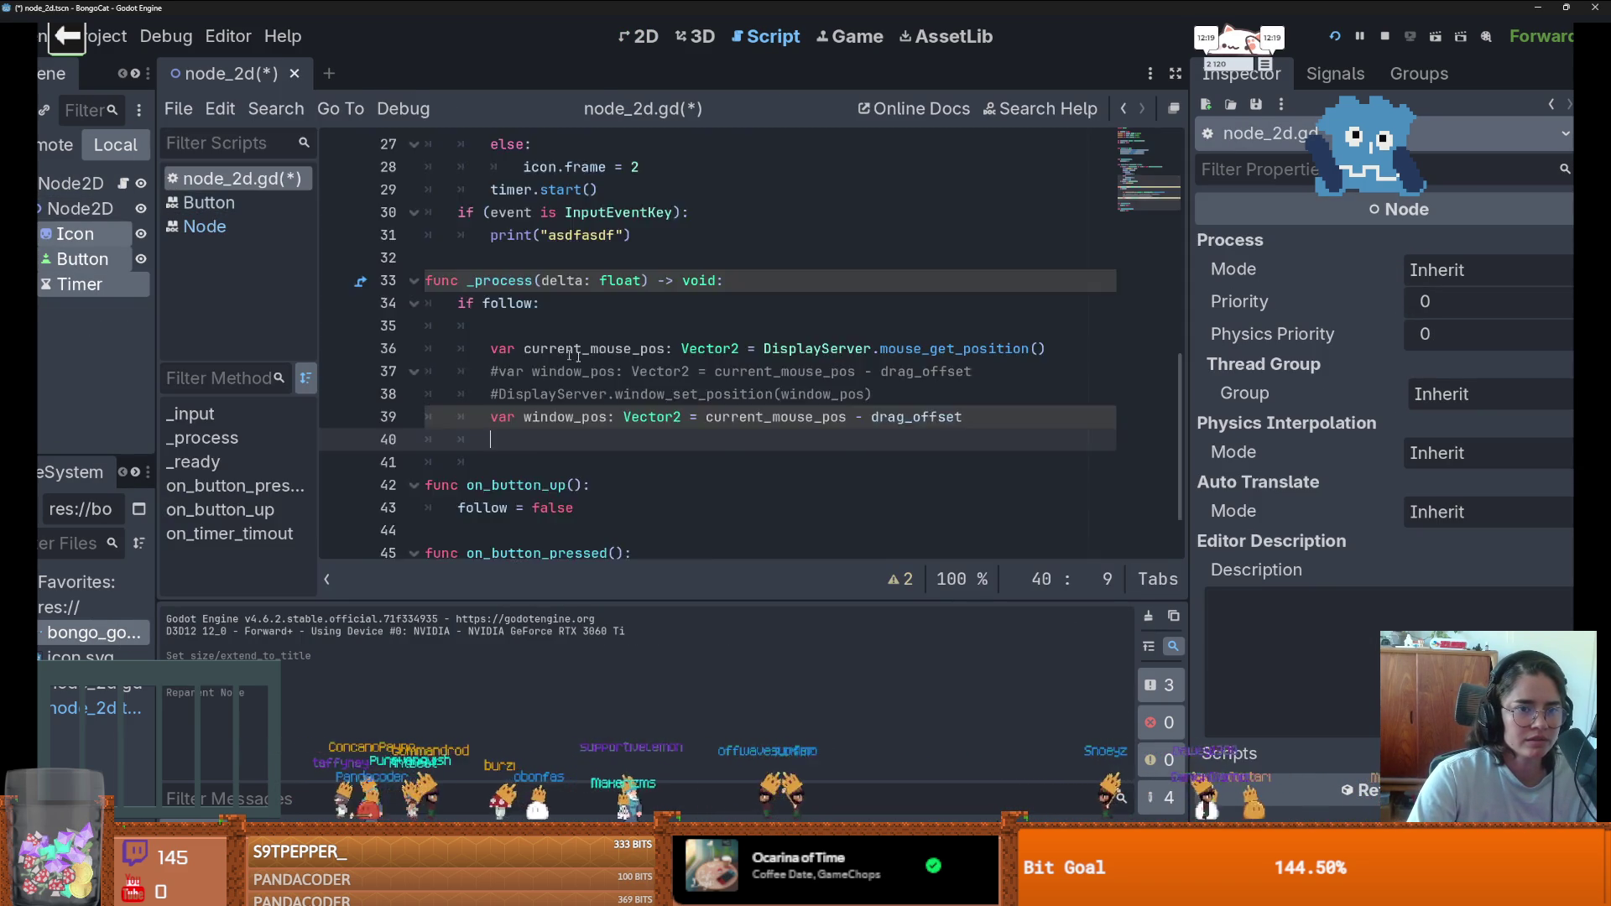
left_click(79, 208)
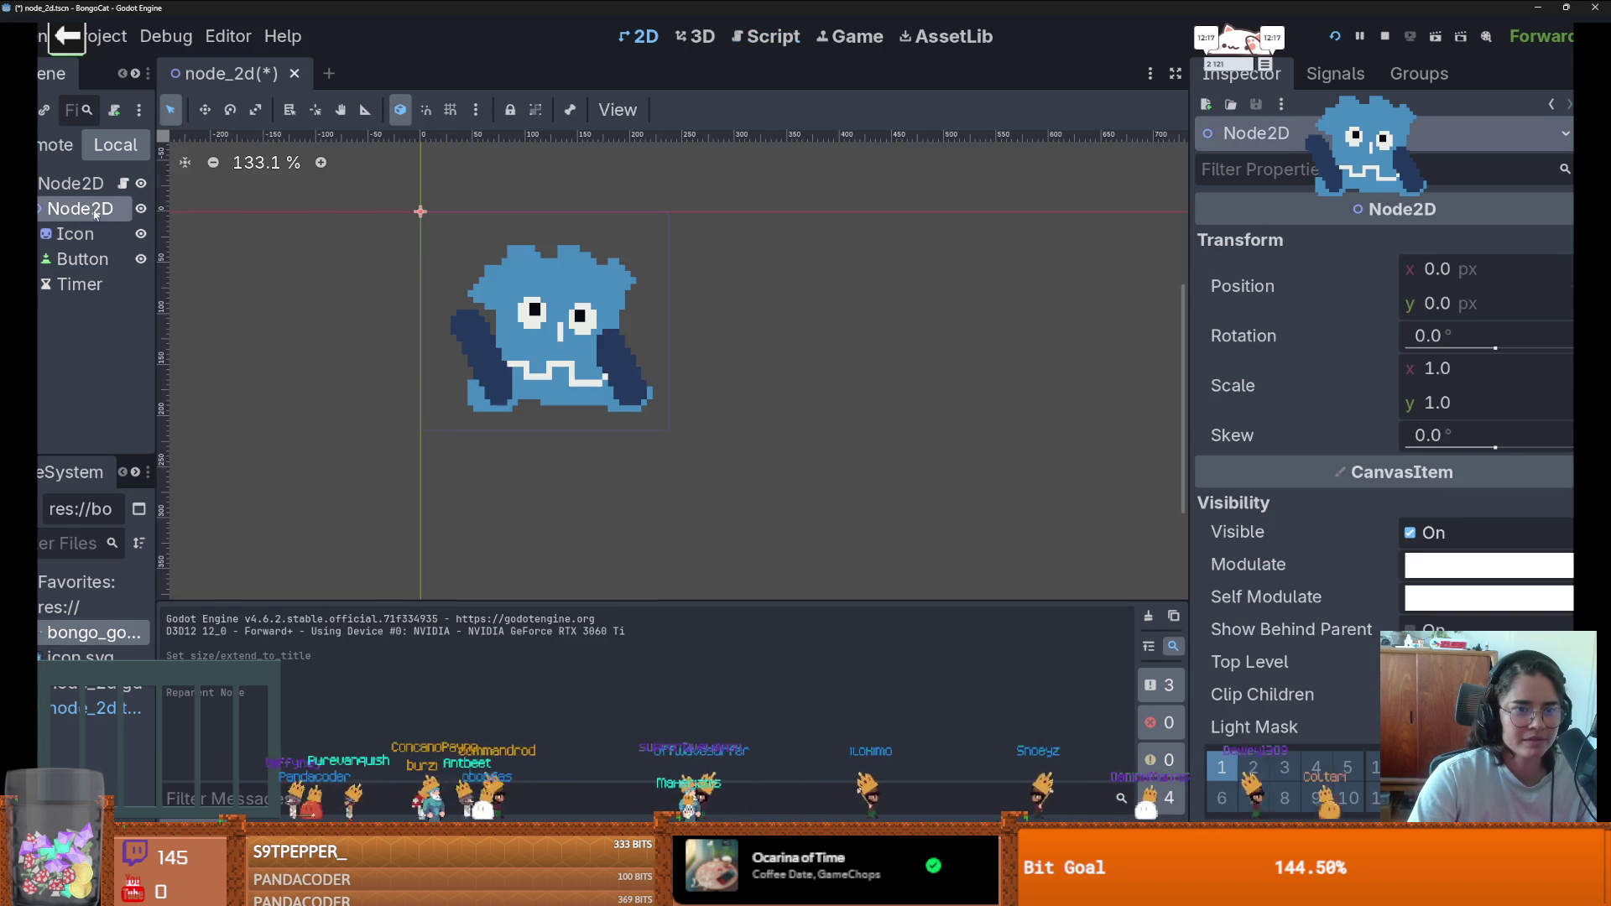
left_click_drag(80, 208, 482, 286)
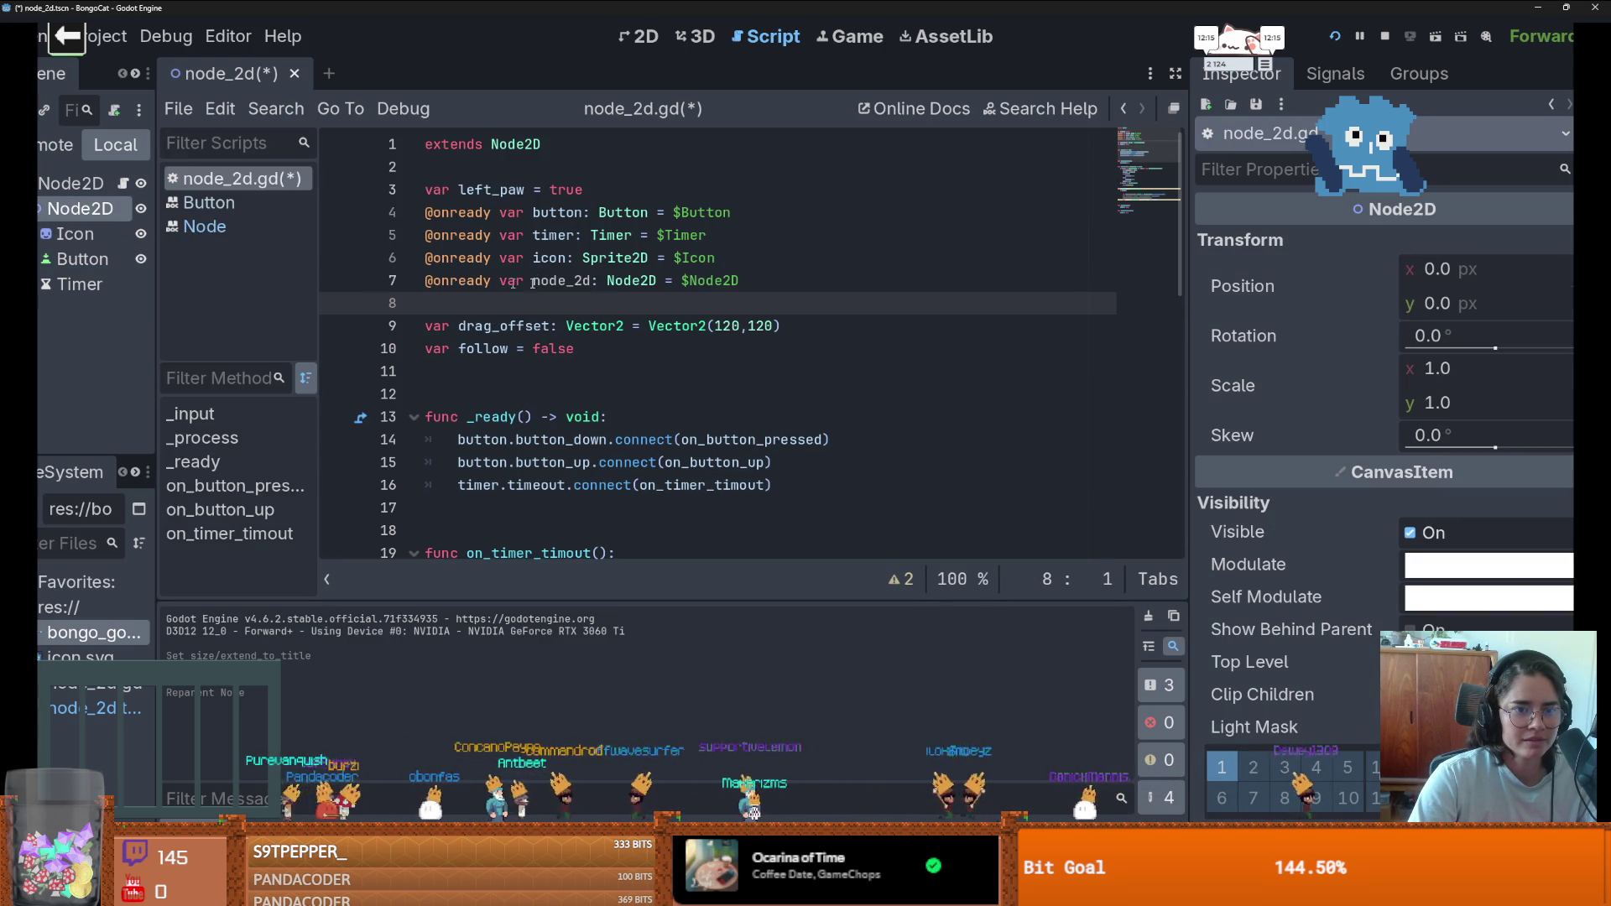
key("Up")
key("Return")
key("Up")
- Change the $Icon and $Button paths to $Node2D/Icon and $Node2D/Button
double_click(693, 257)
key("BackSpace")
mouse_move(80, 284)
left_mouse_down()
mouse_move(67, 208)
mouse_move(164, 272)
mouse_move(717, 260)
left_mouse_up()
double_click(734, 215)
key("BackSpace")
key("BackSpace")
left_click_drag(82, 283, 708, 215)
double_click(552, 302)
key("ctrl+c")
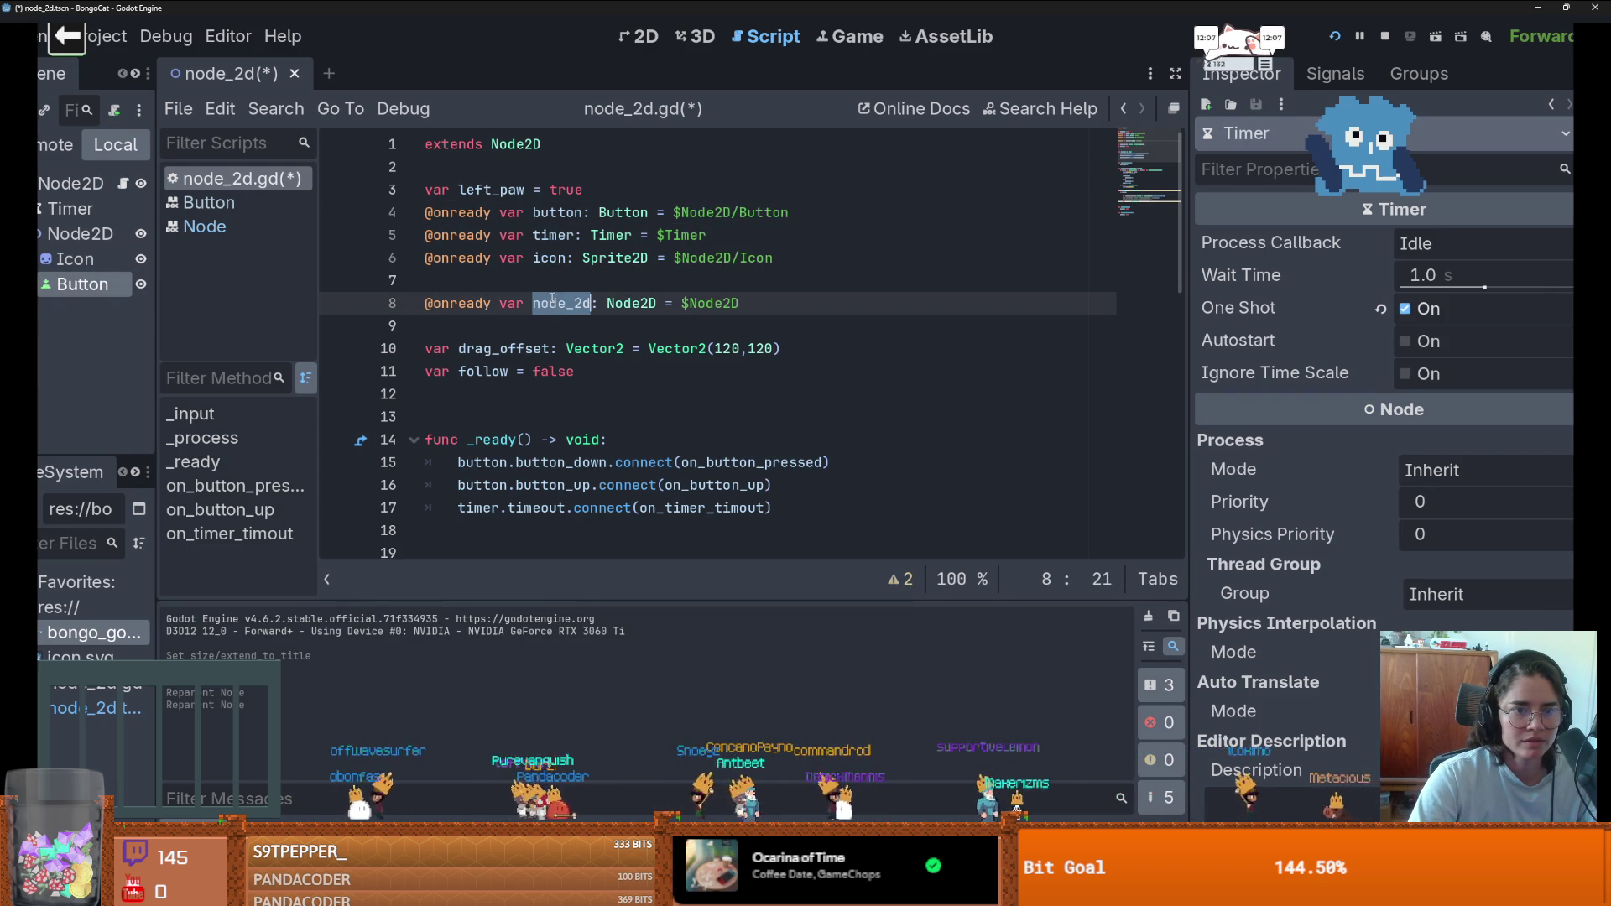
scroll(647, 359, "down", 10)
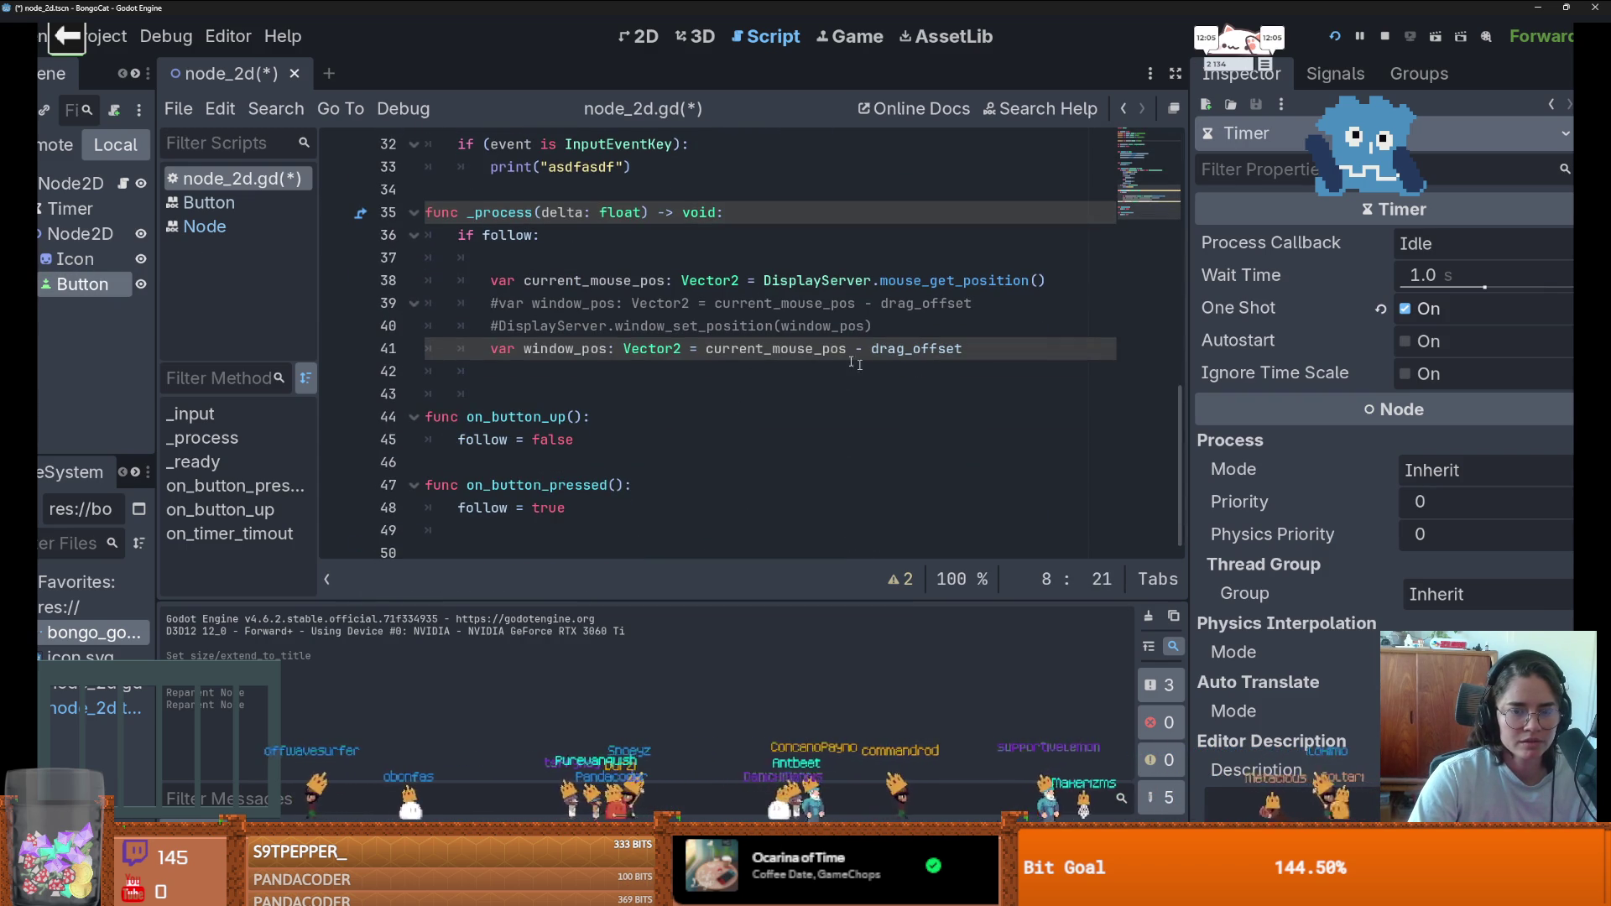
- Add 'node_2d.global_position = window_pos' on line 42 and run the project to test
left_click(726, 373)
key("ctrl+v")
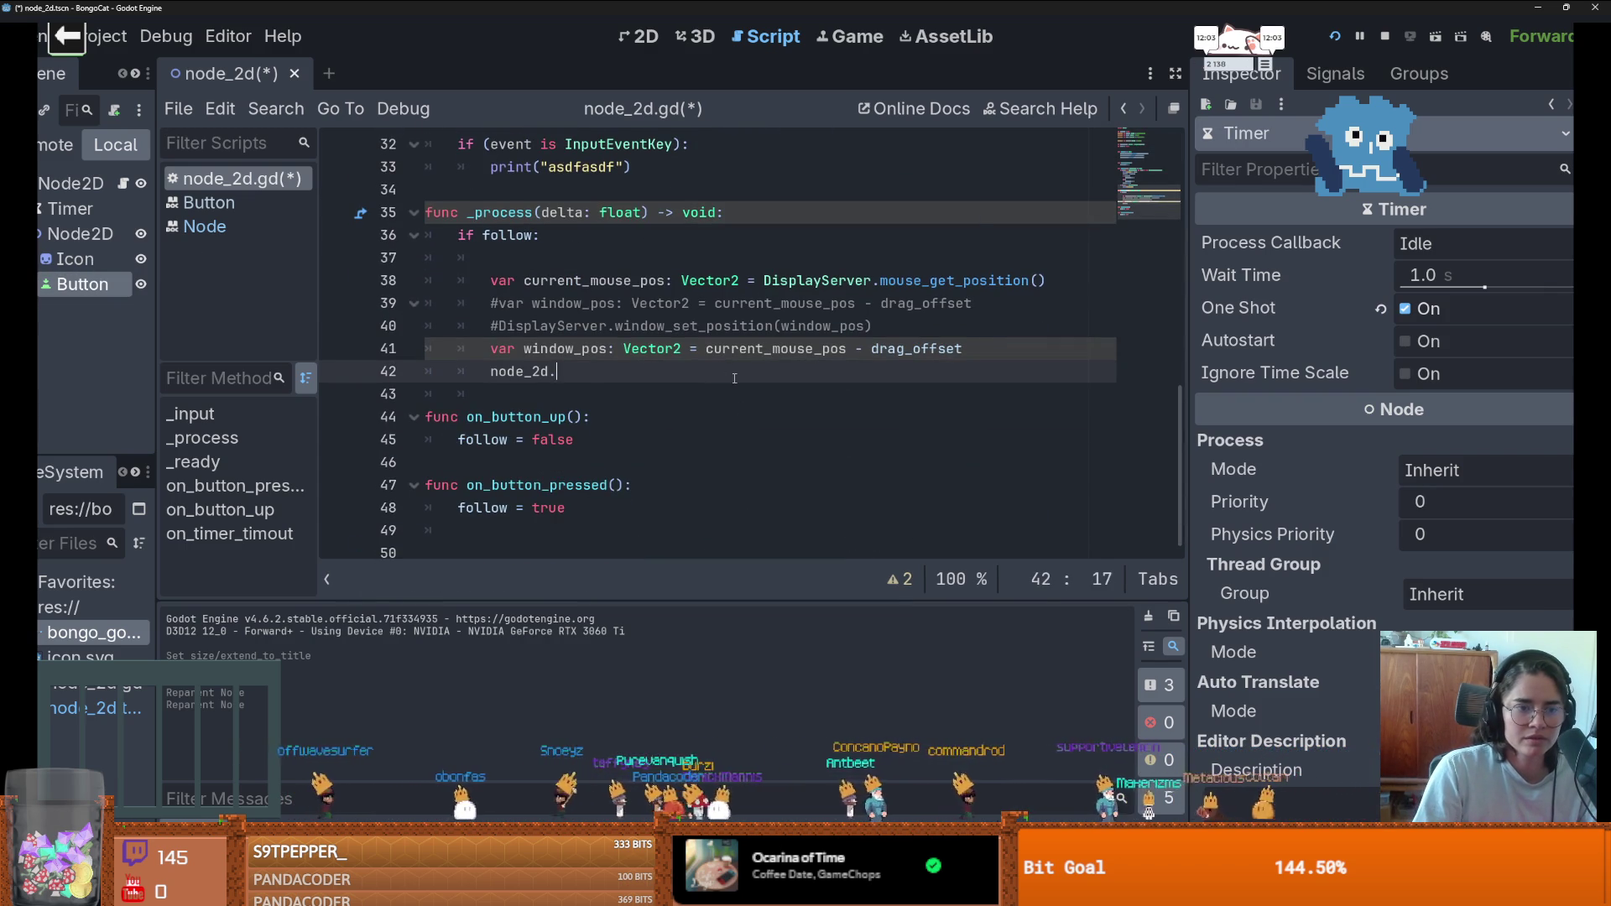
type("global_position = ")
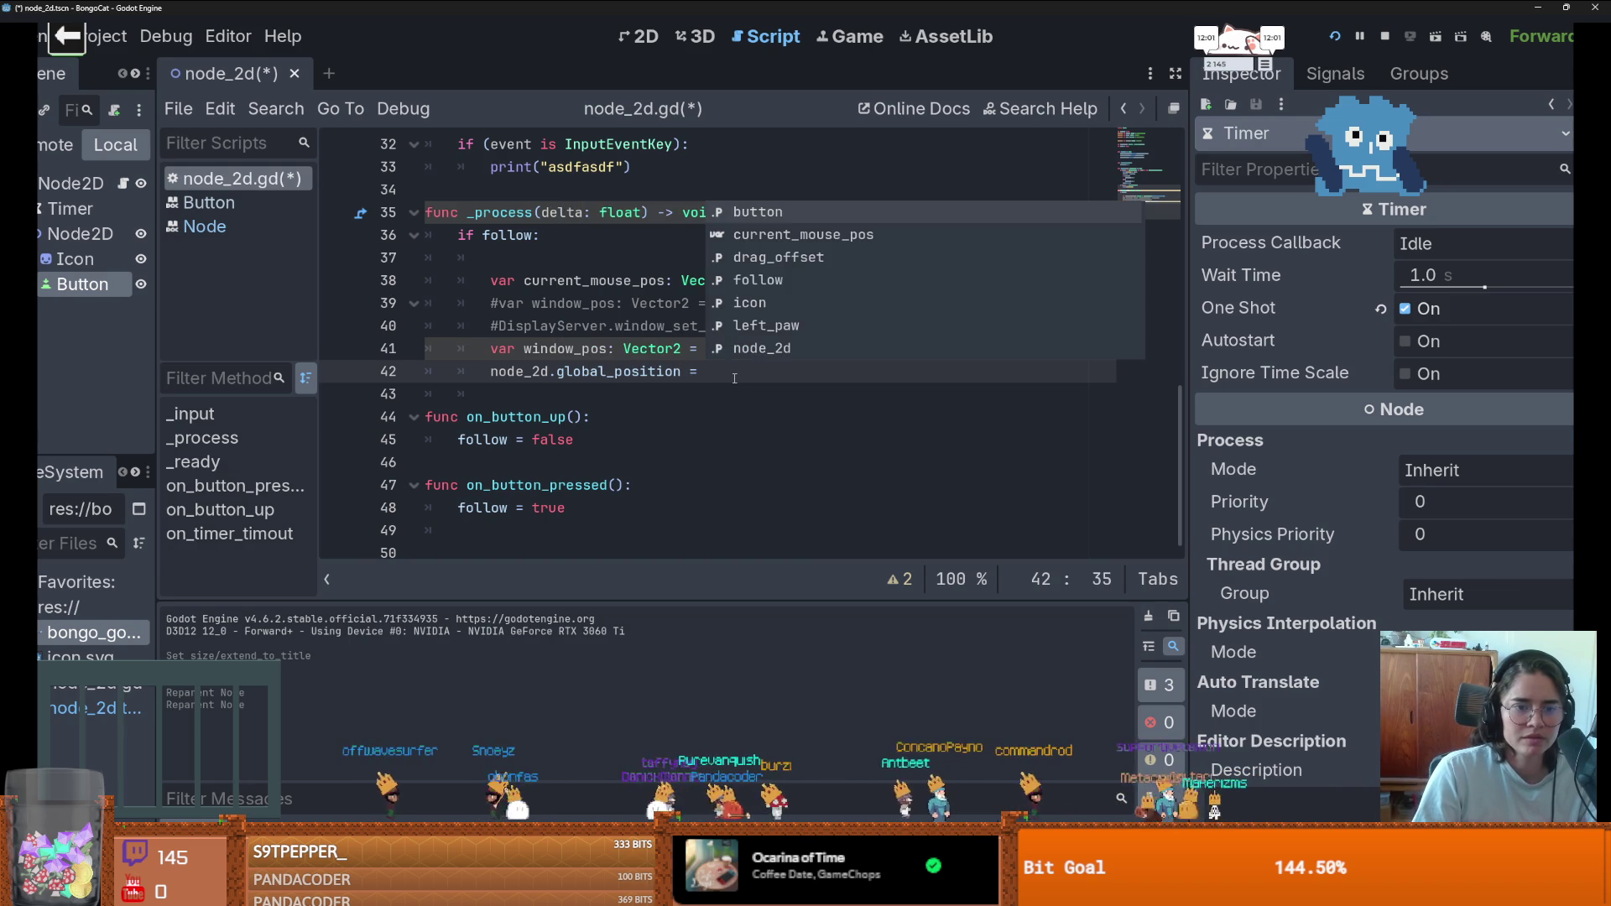
type("window_pos")
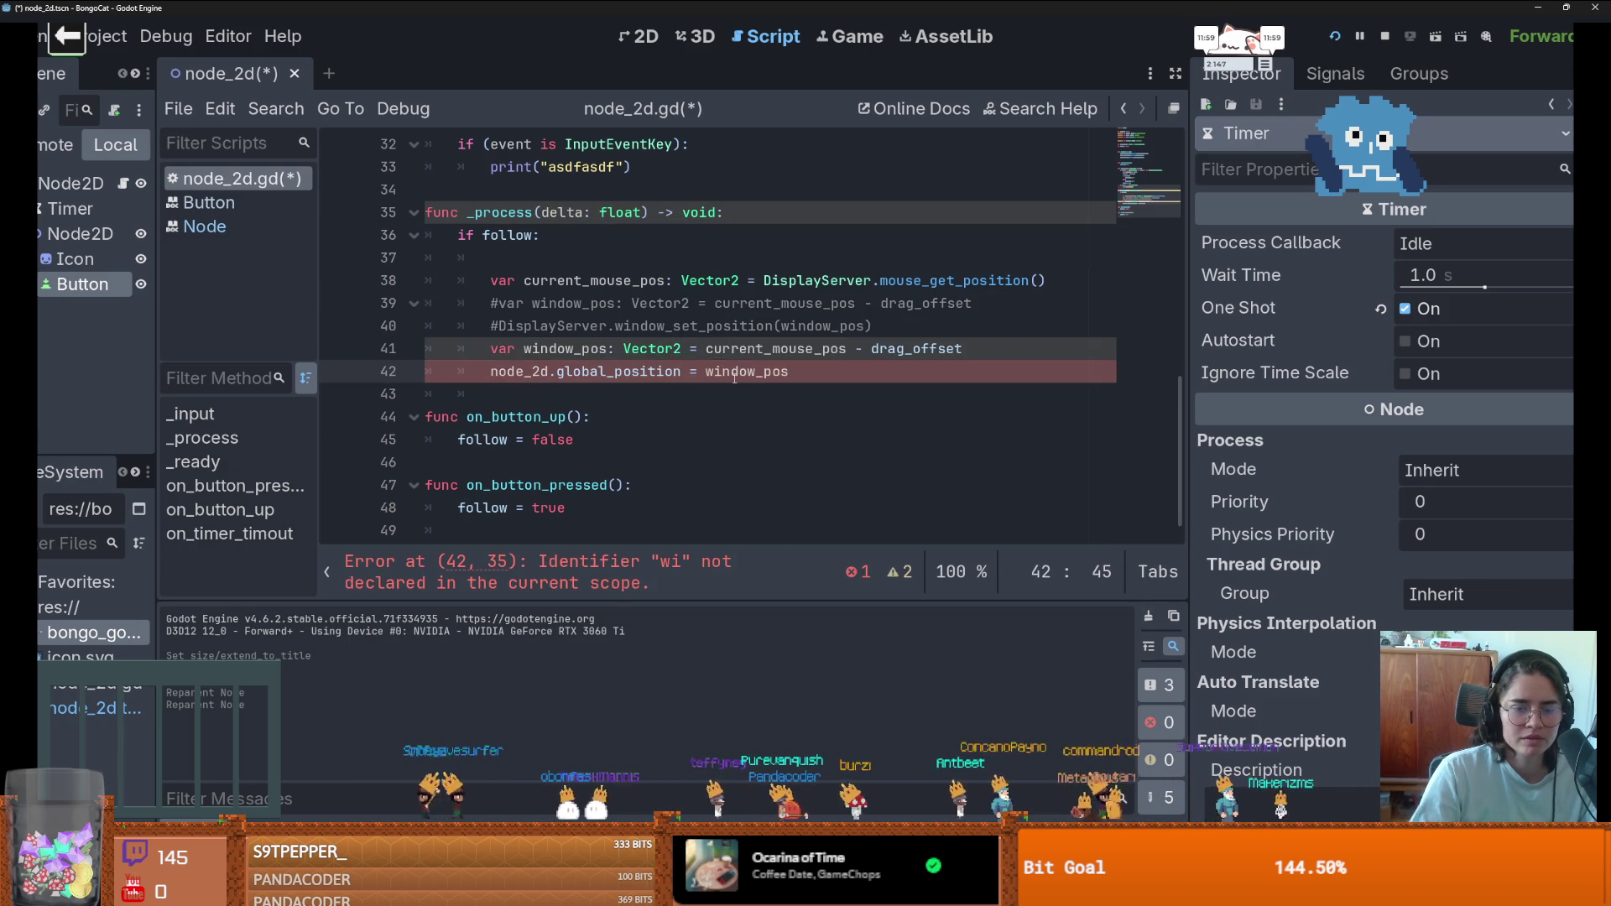
left_click(1338, 42)
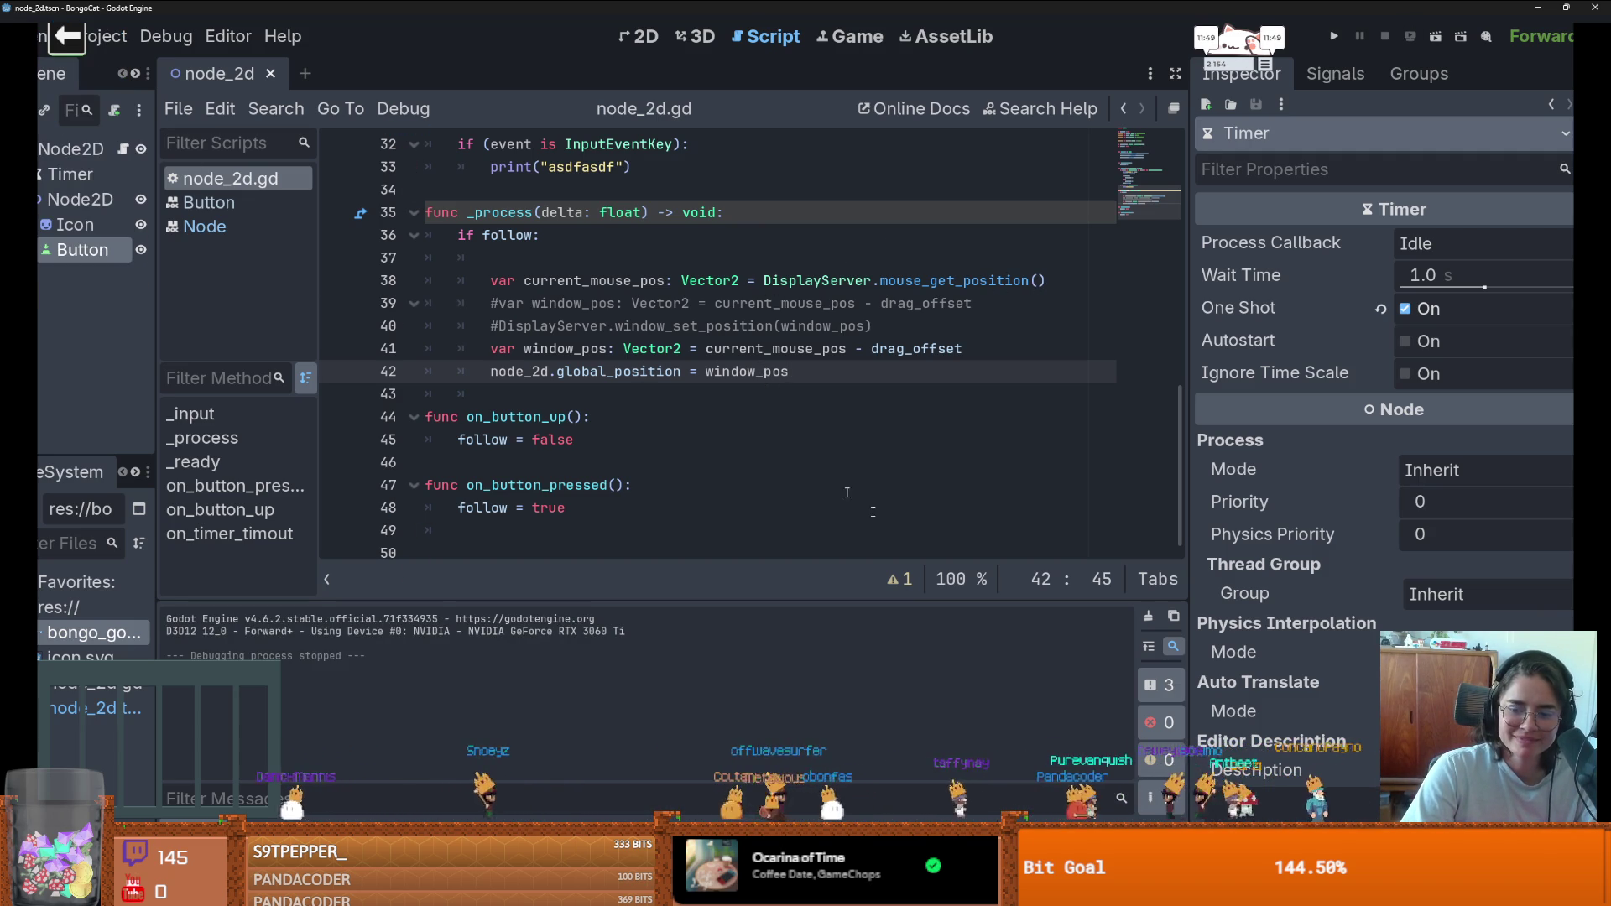
left_click(814, 303)
- Replace DisplayServer.mouse_get_position() with get_global_mouse_position(), rerun, and drag the pet window
left_click_drag(764, 280, 1096, 285)
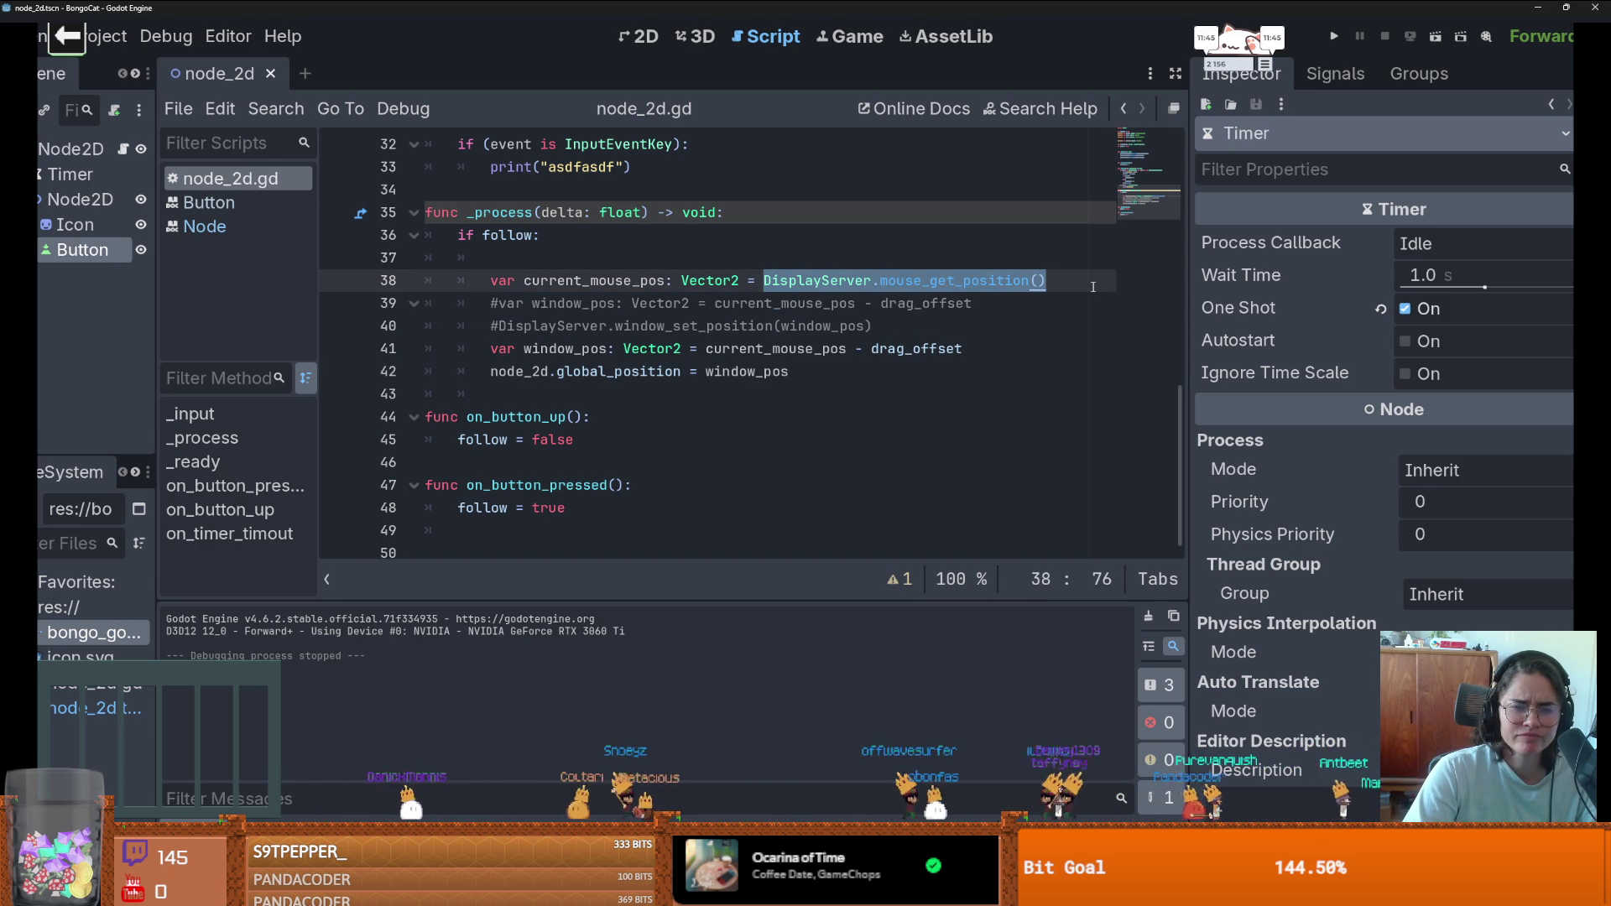
type("get_g")
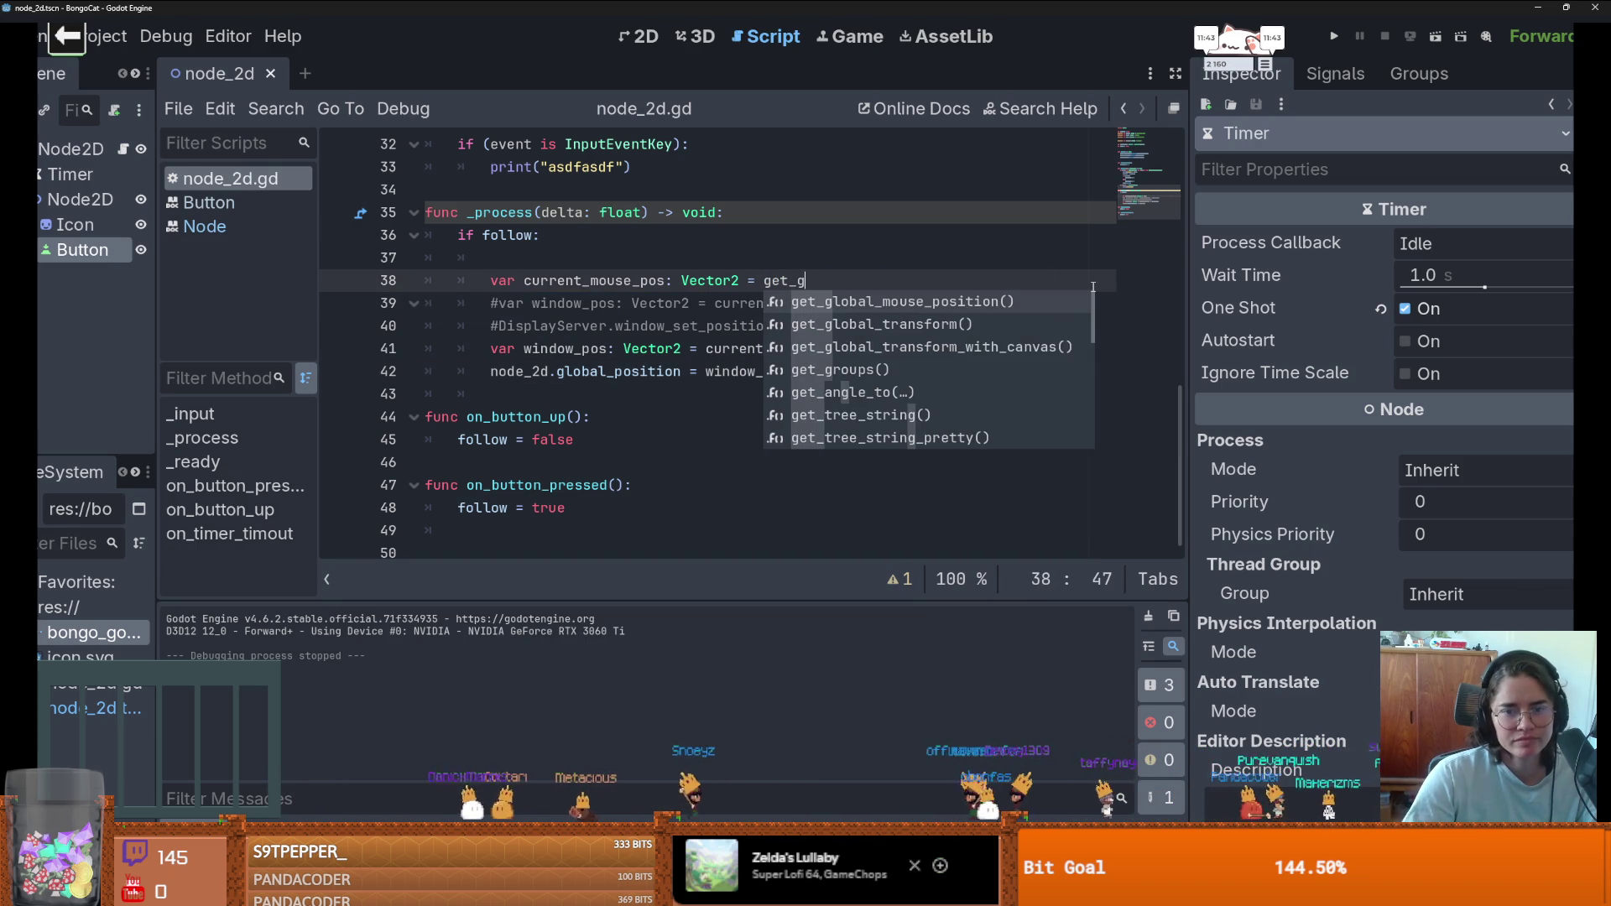
key("Return")
left_click(1334, 36)
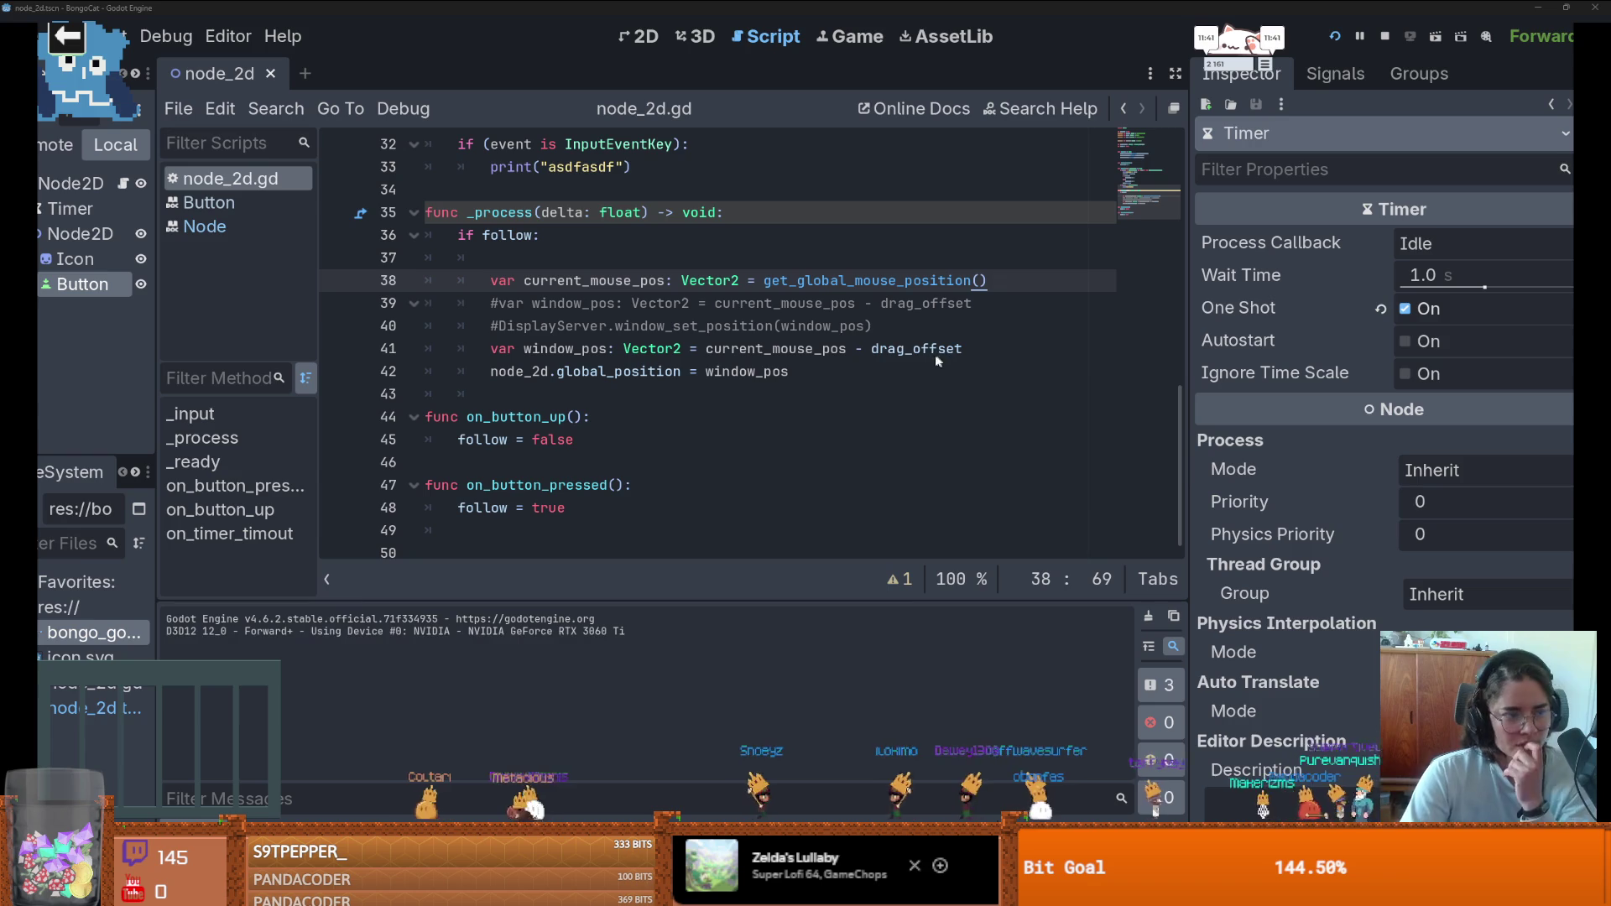
mouse_move(88, 71)
left_mouse_down()
mouse_move(440, 362)
mouse_move(999, 374)
mouse_move(951, 280)
left_mouse_up()
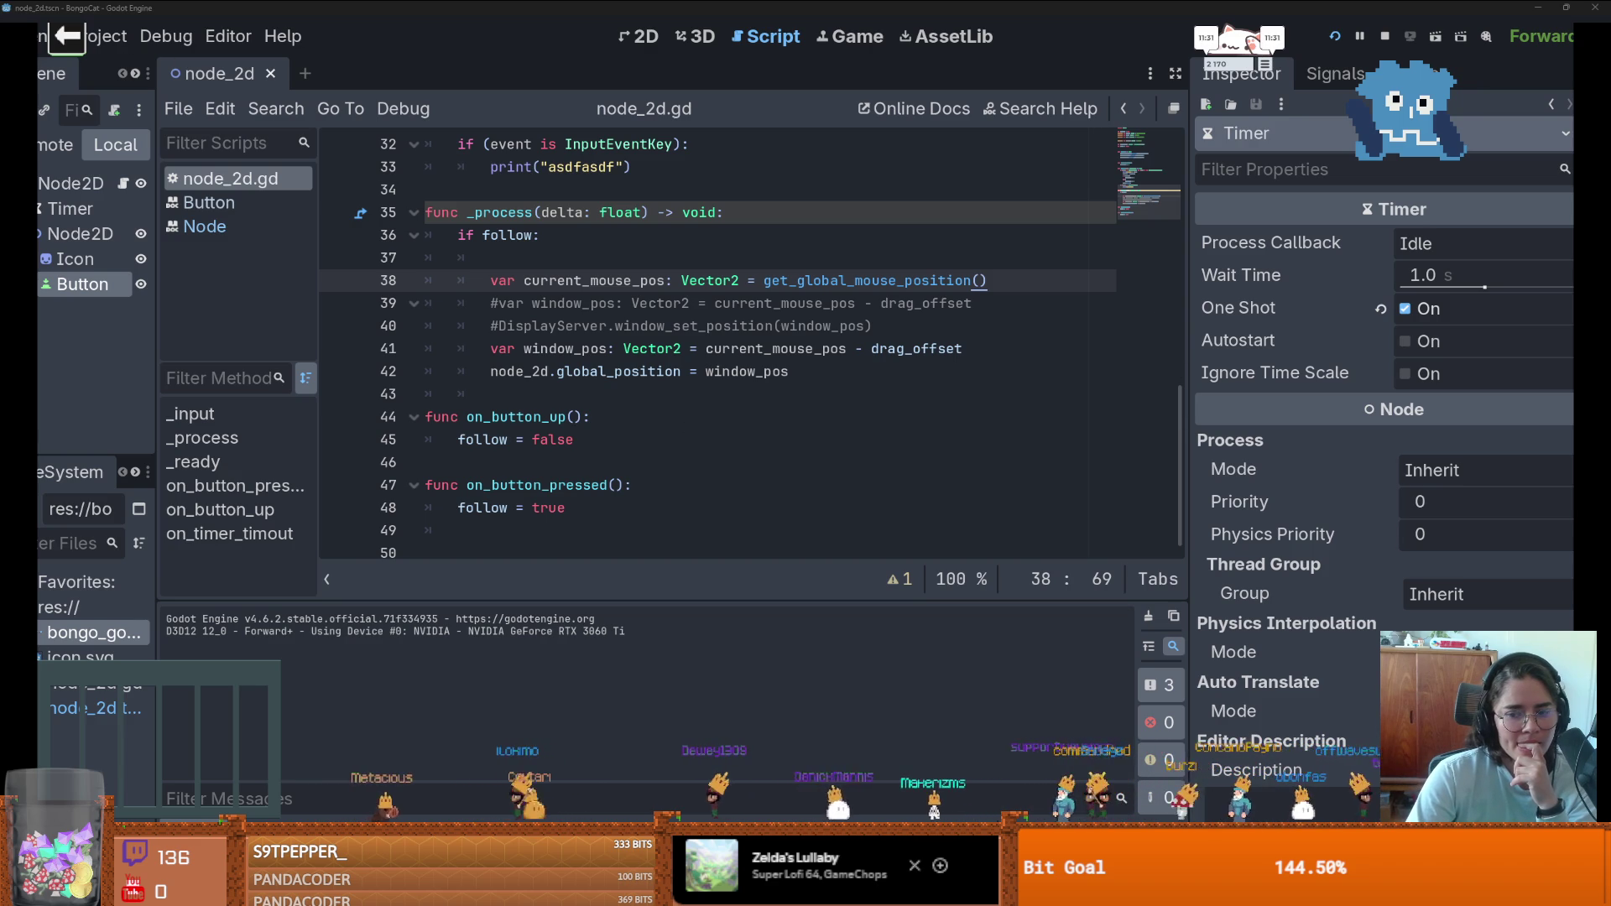
- Stop the game with F8 and review Display > Window: Fullscreen, Borderless, Always on Top, Transparent
key("F8")
left_click(84, 35)
left_click(126, 65)
scroll(810, 387, "down", 3)
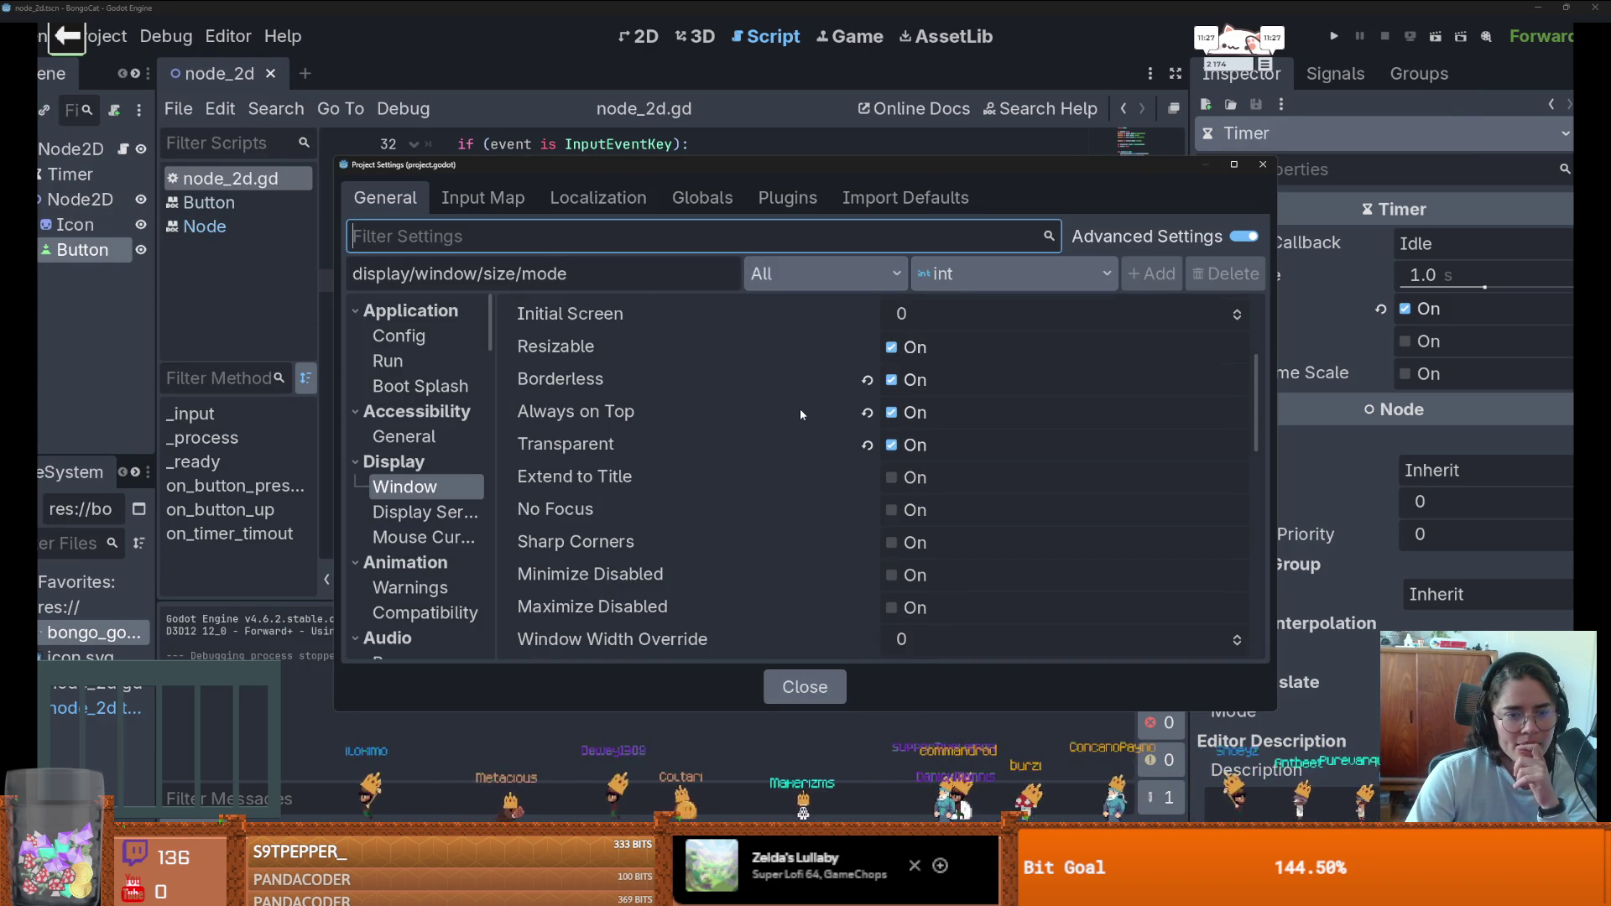
scroll(820, 426, "up", 1)
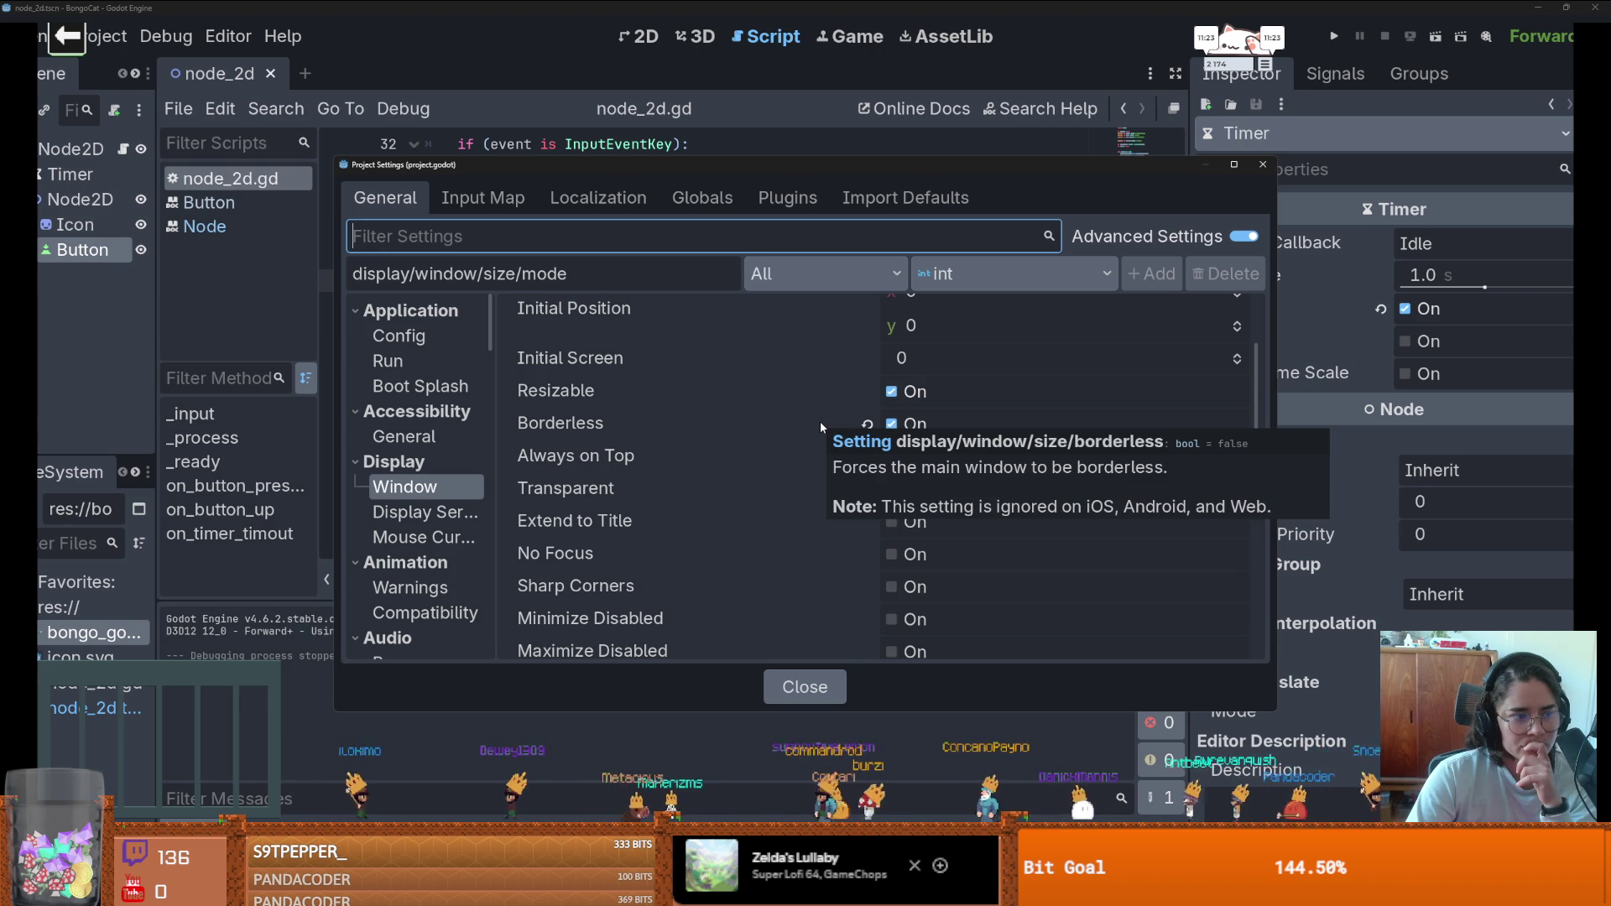
scroll(821, 426, "down", 2)
scroll(820, 426, "up", 1)
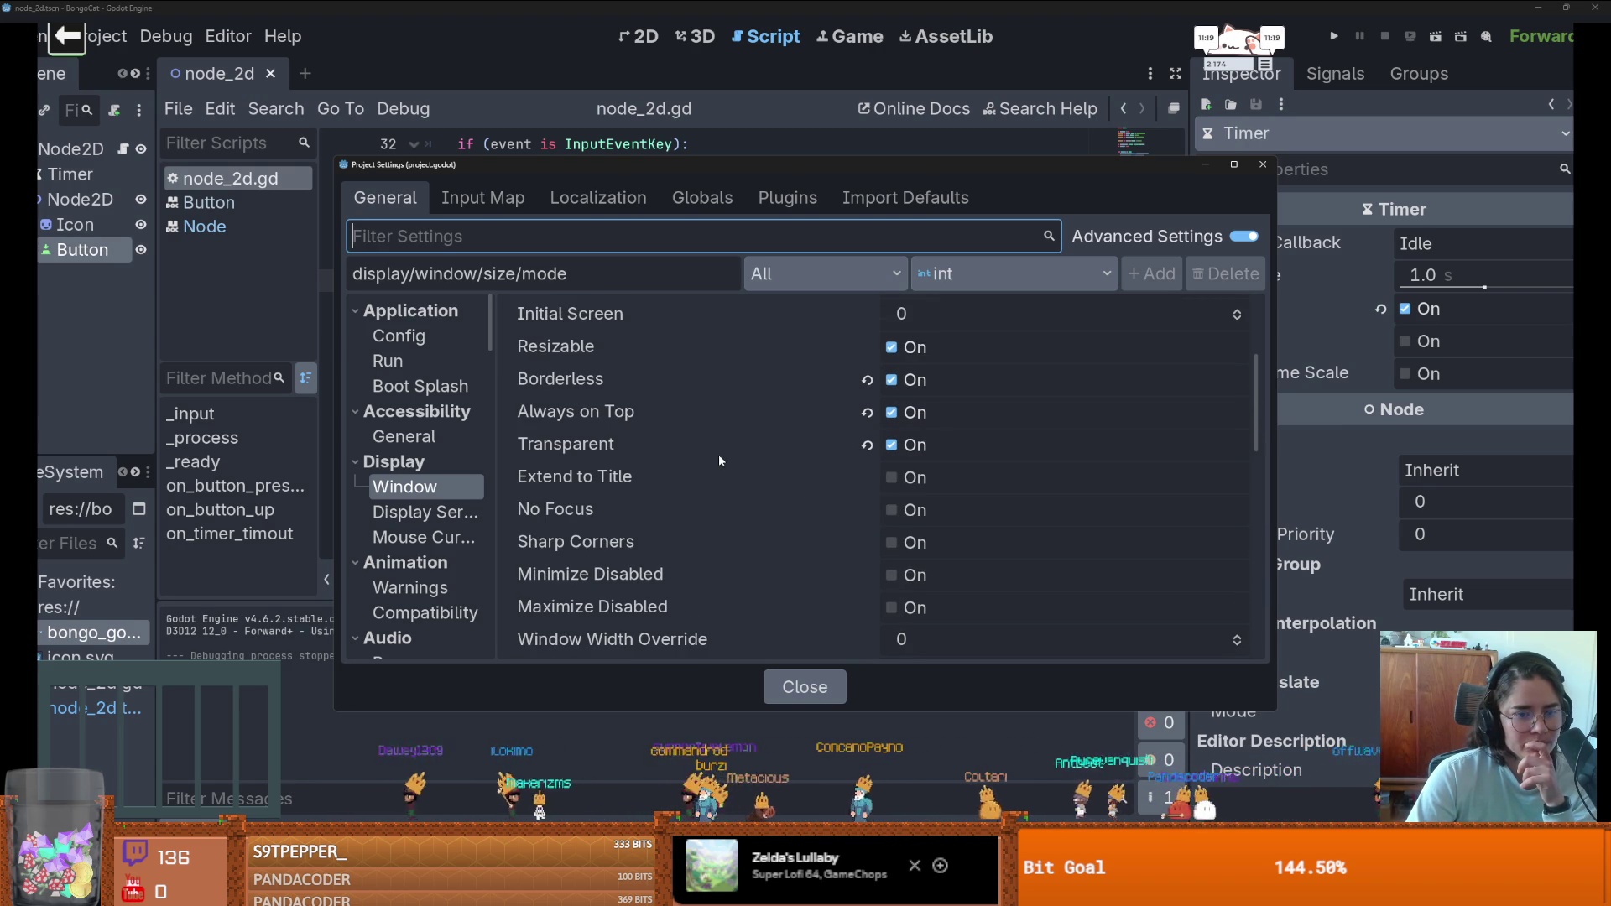
scroll(780, 518, "up", 4)
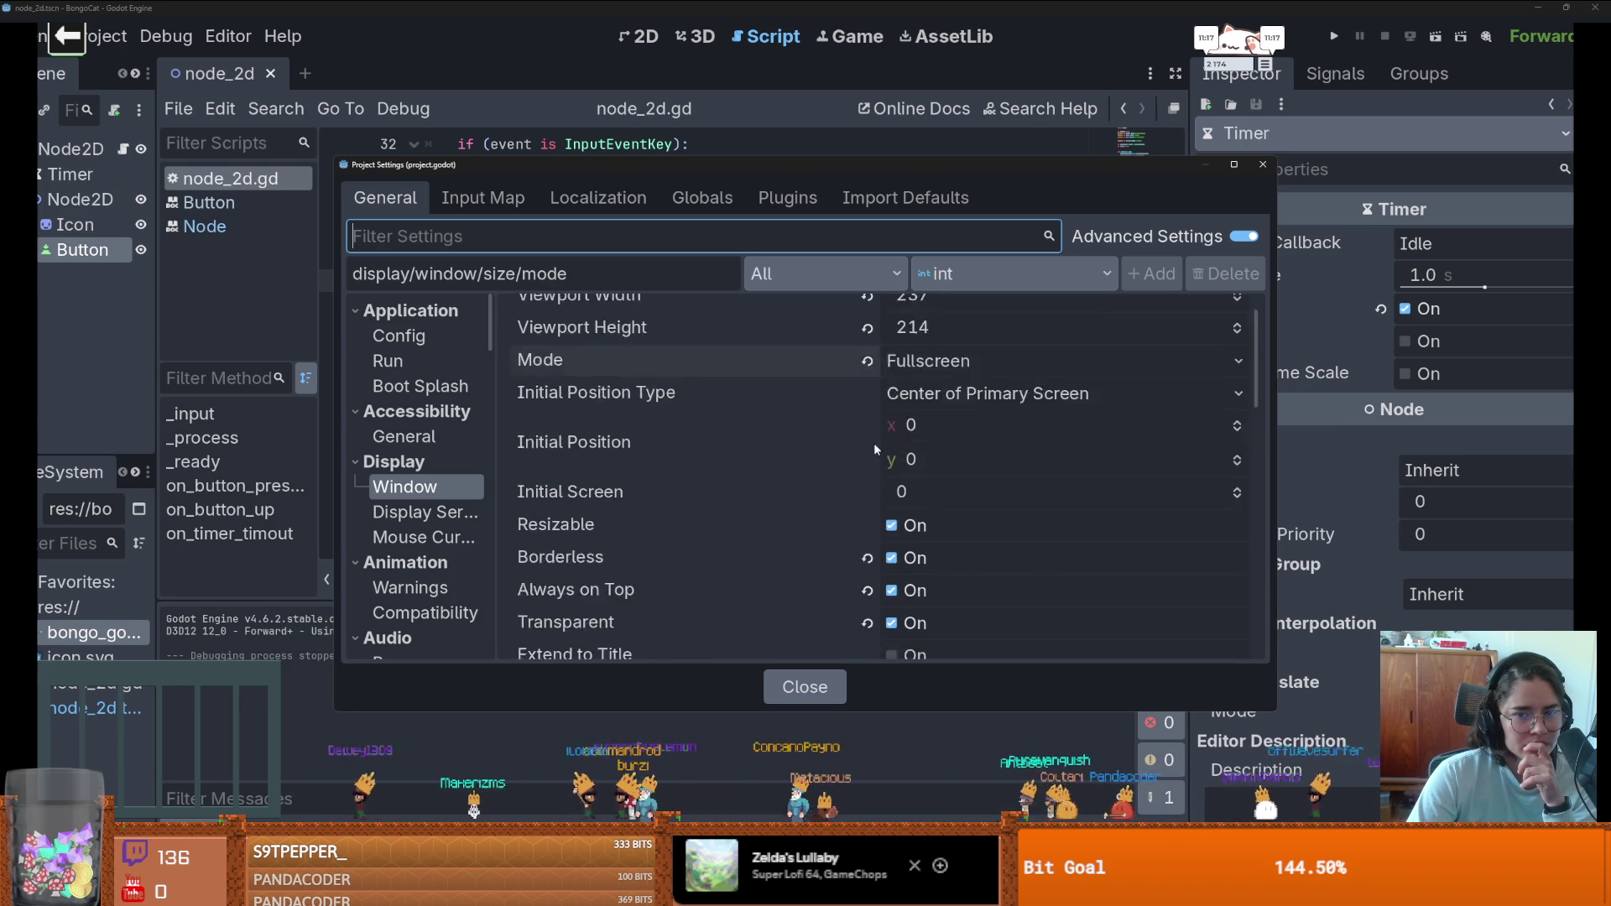
scroll(801, 470, "down", 1)
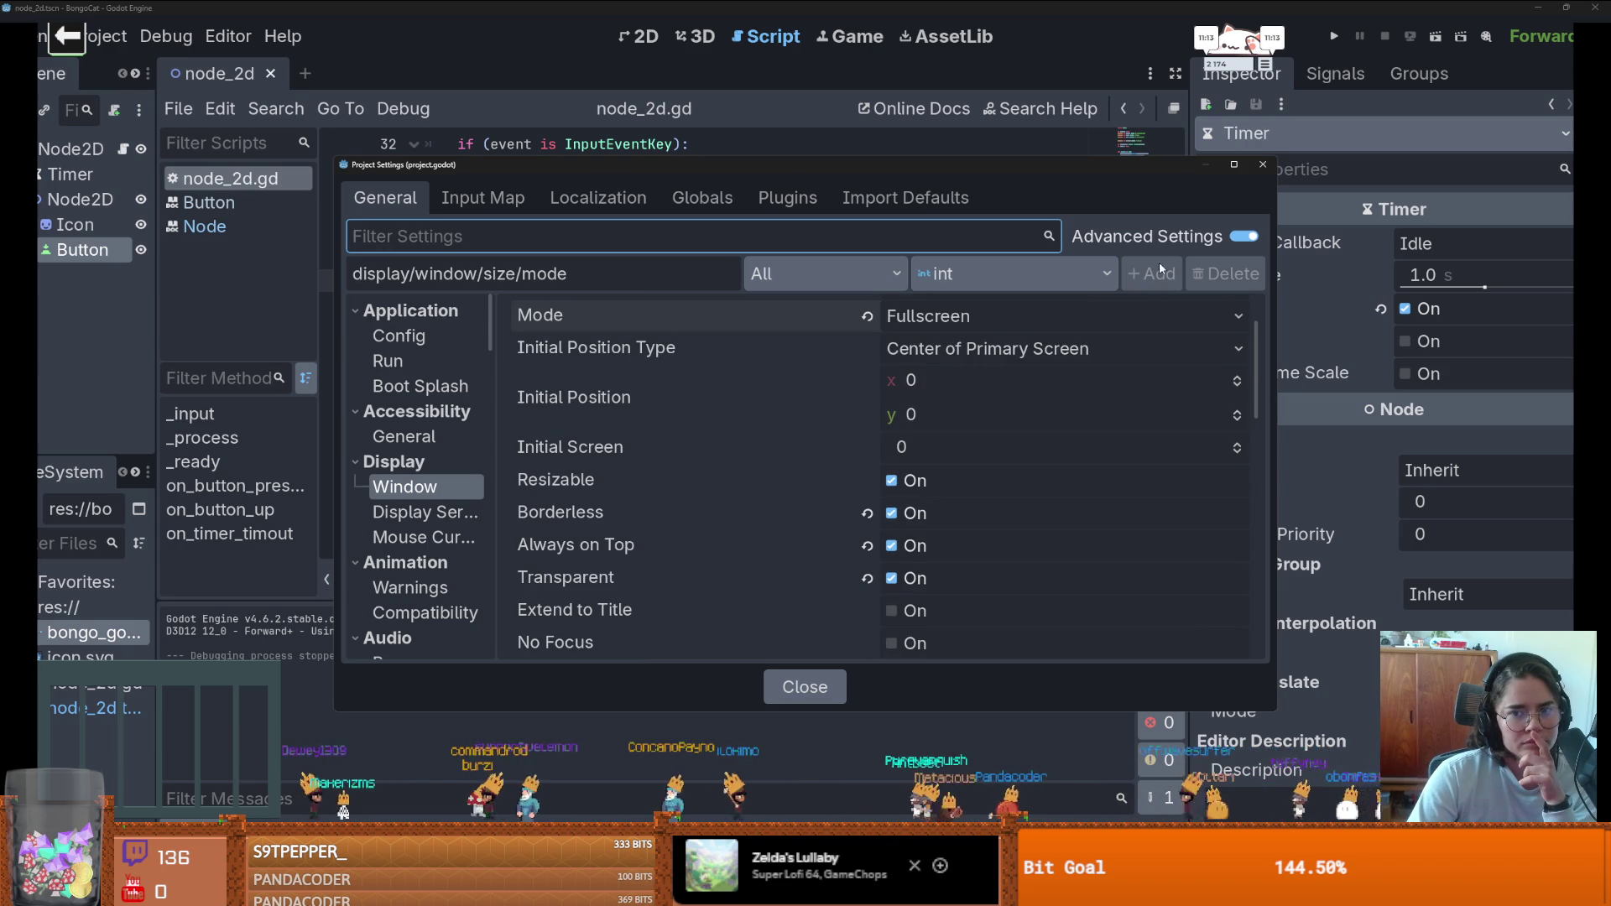
- Close Project Settings and dismiss the child Node2D's context menu
left_click(1262, 164)
right_click(88, 208)
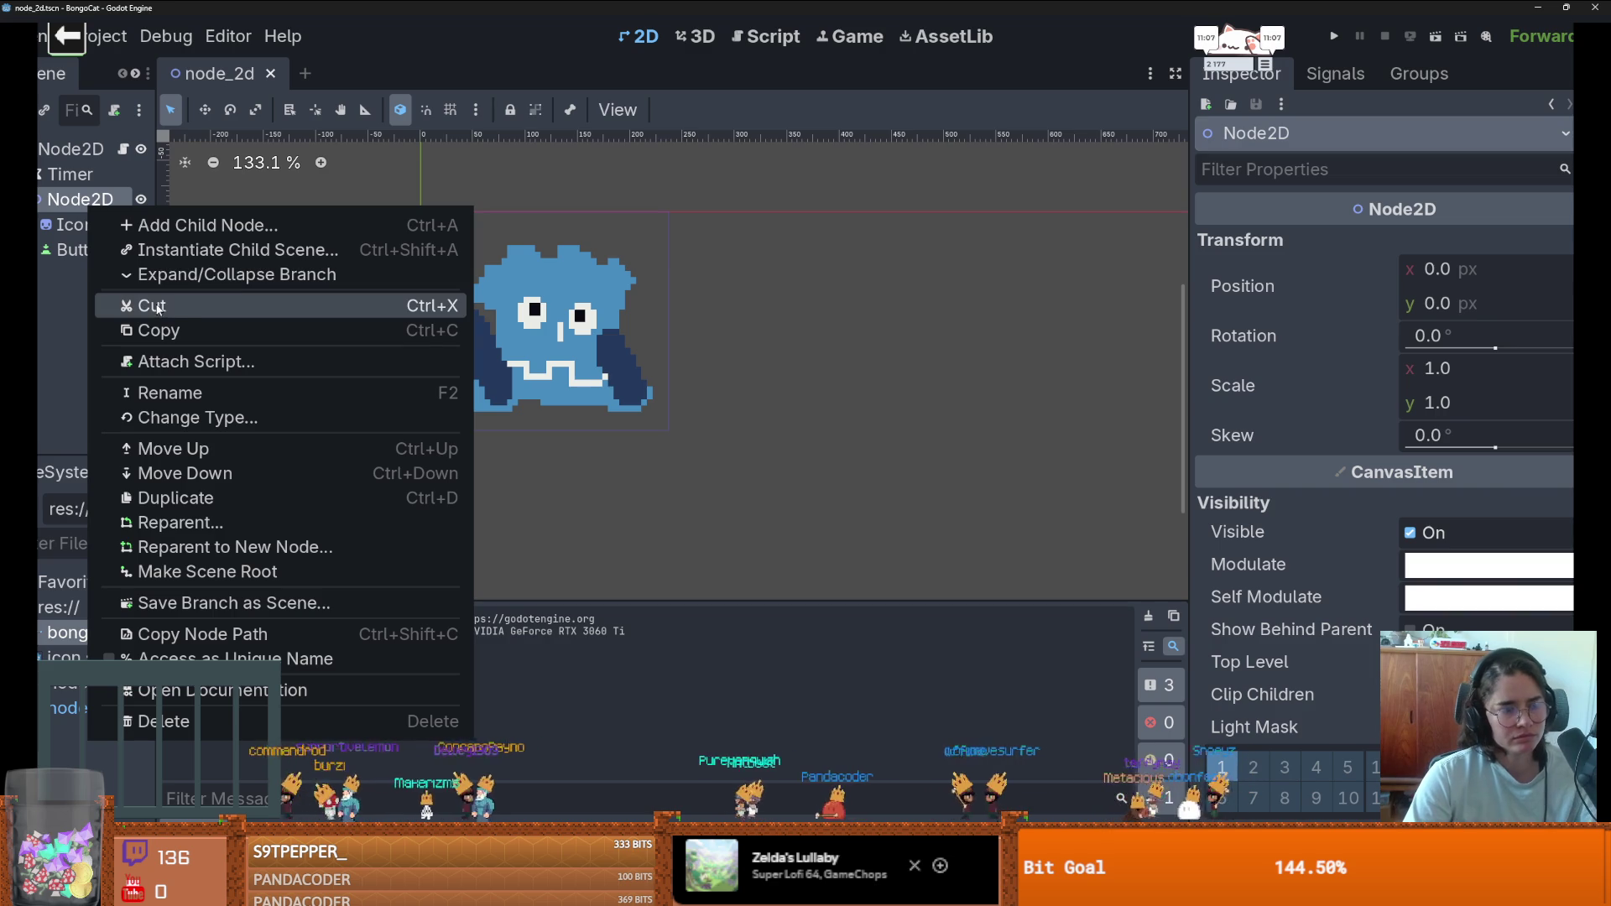
left_click(71, 138)
- Search 'canvas' to change the root Node2D's type, then cancel, leaving it a Node2D
right_click(71, 139)
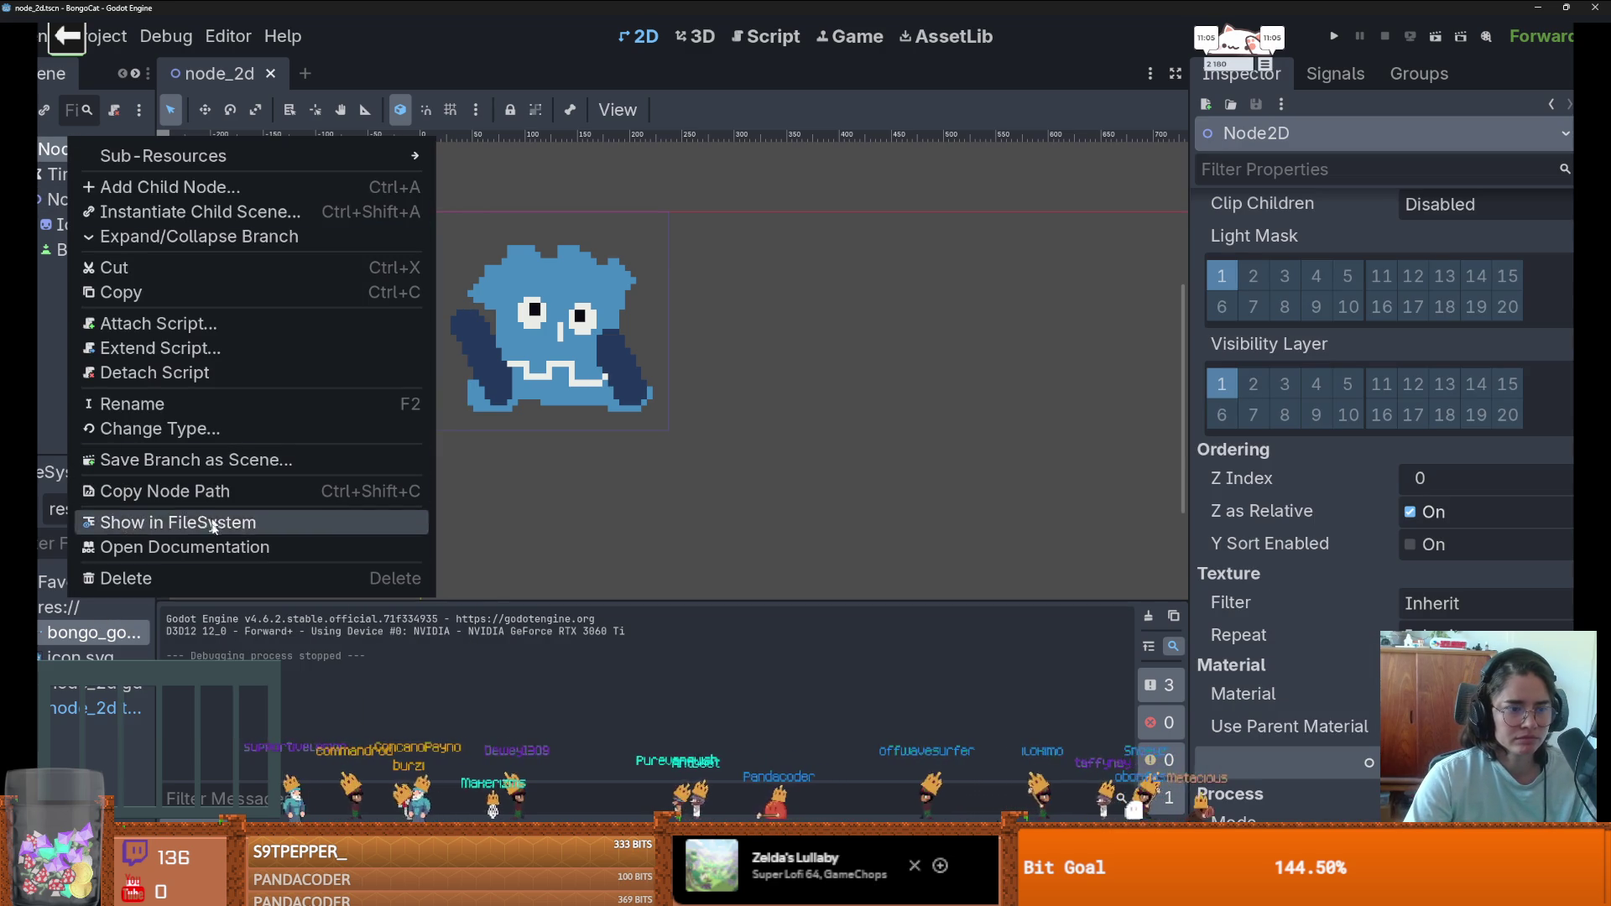
left_click(168, 427)
type("can")
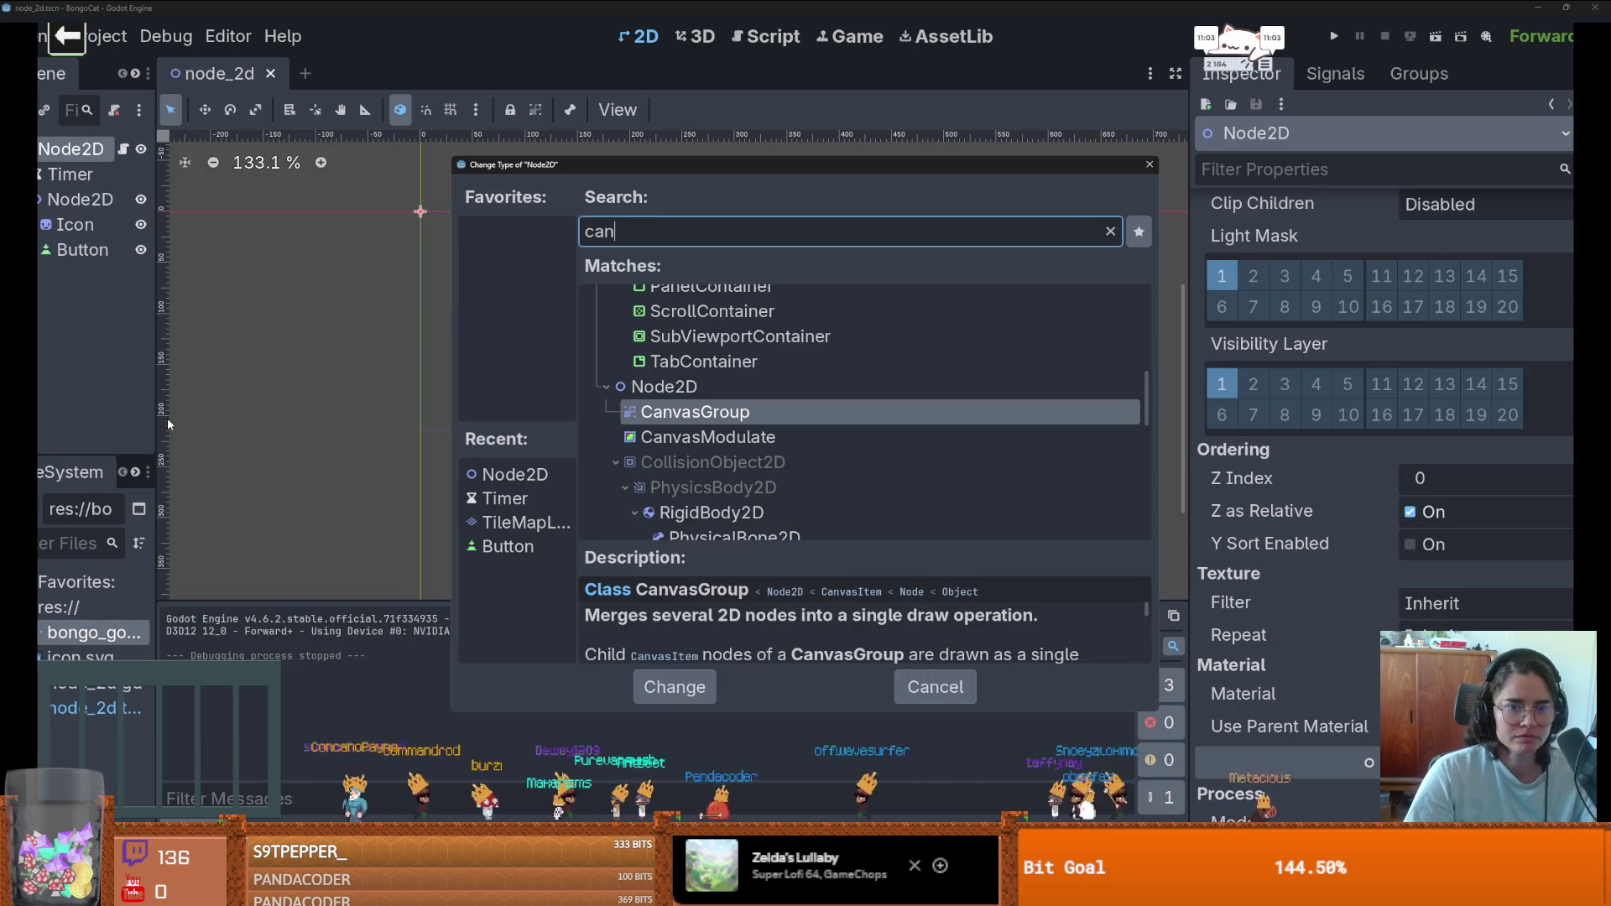
type("vas")
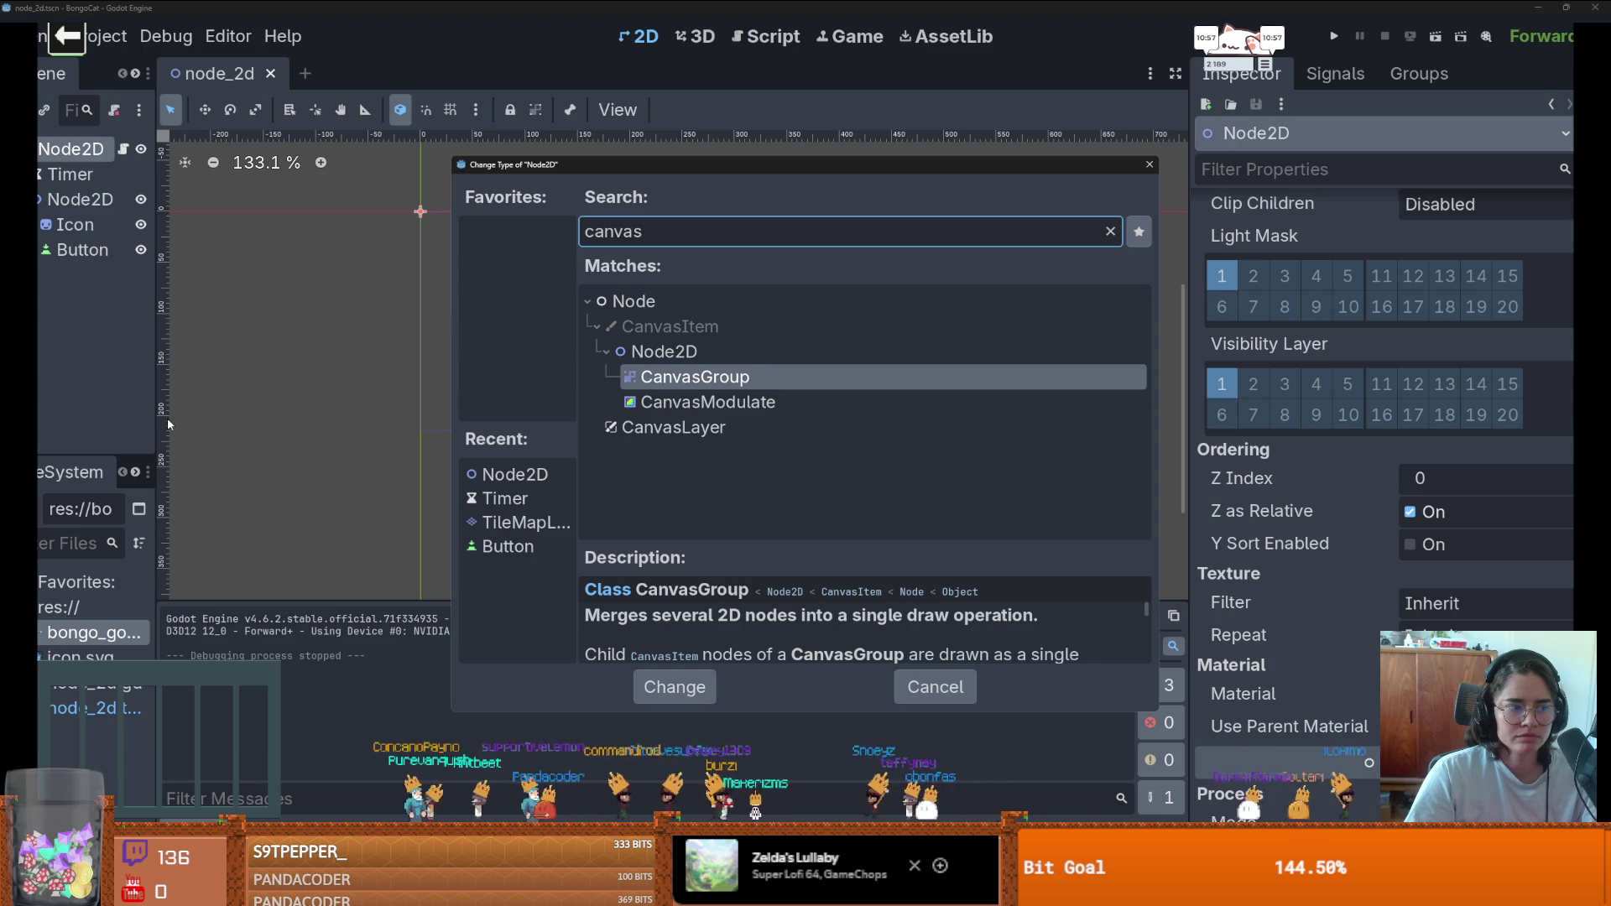
key("Escape")
left_click(87, 42)
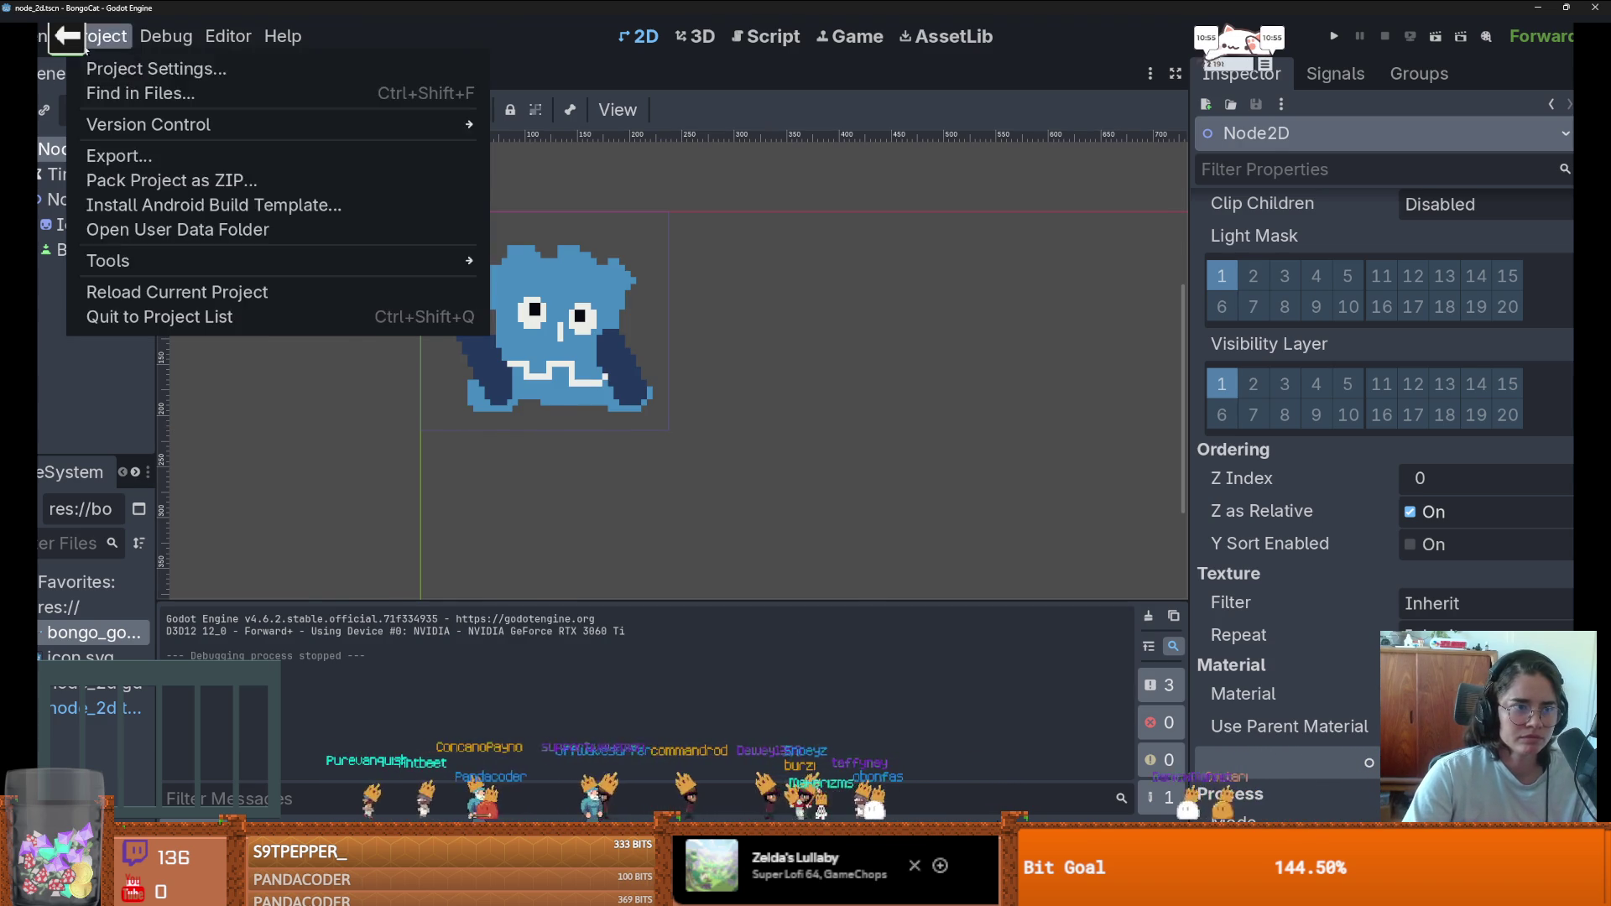
- Review the Display > Window settings in Project Settings, then close it
left_click(118, 69)
scroll(642, 520, "down", 1)
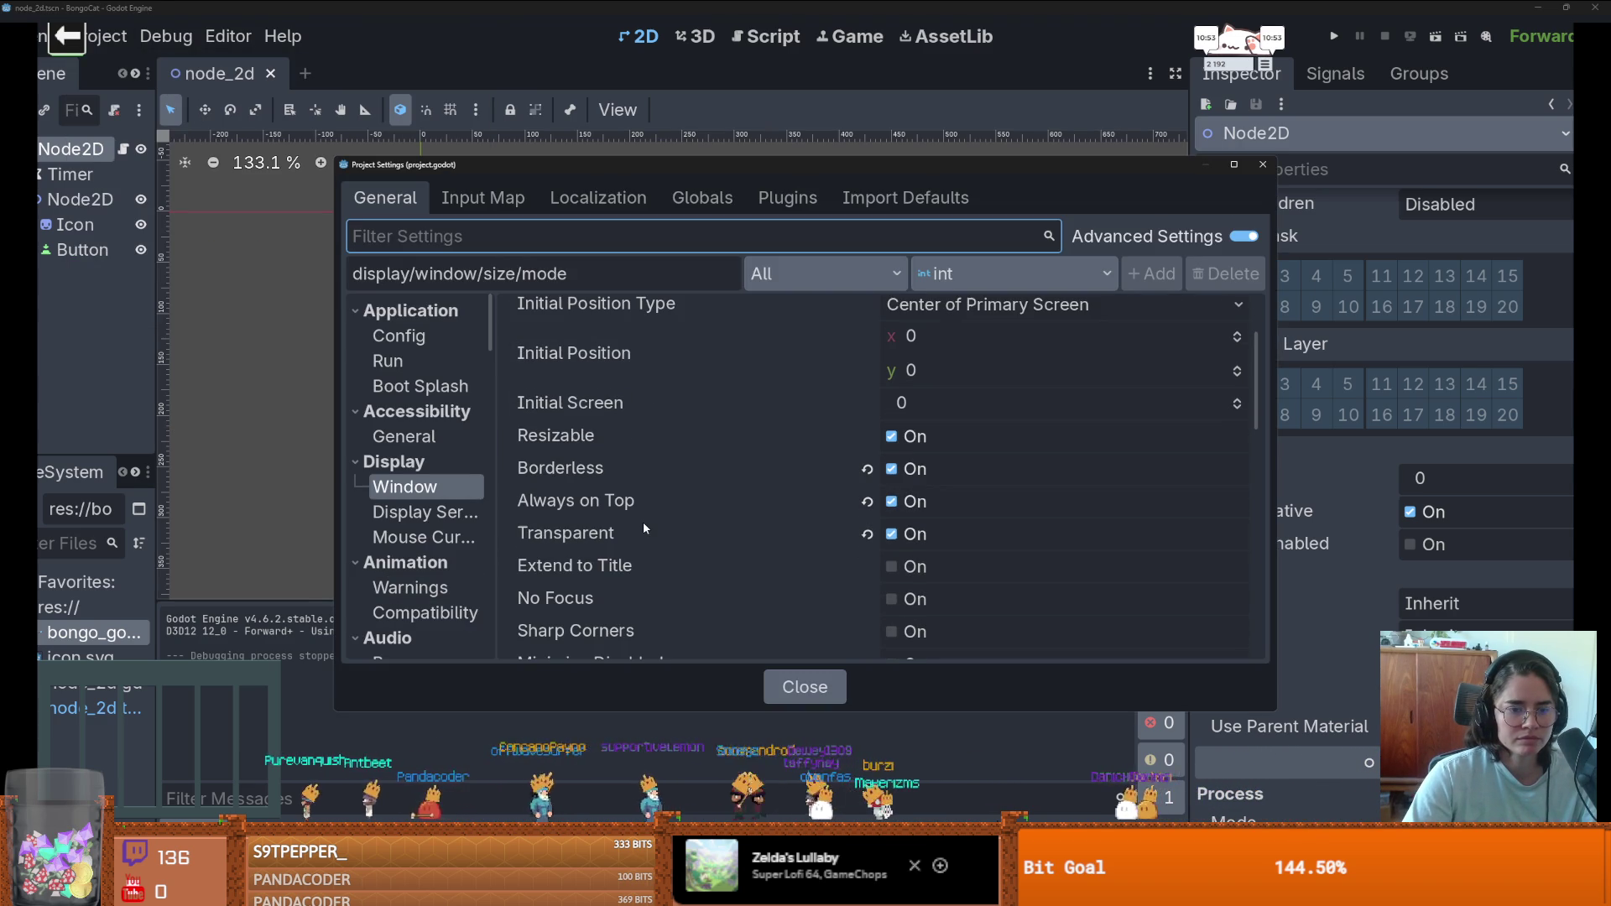
scroll(681, 536, "up", 3)
scroll(681, 543, "down", 1)
scroll(682, 542, "up", 2)
scroll(681, 543, "down", 2)
scroll(684, 543, "up", 1)
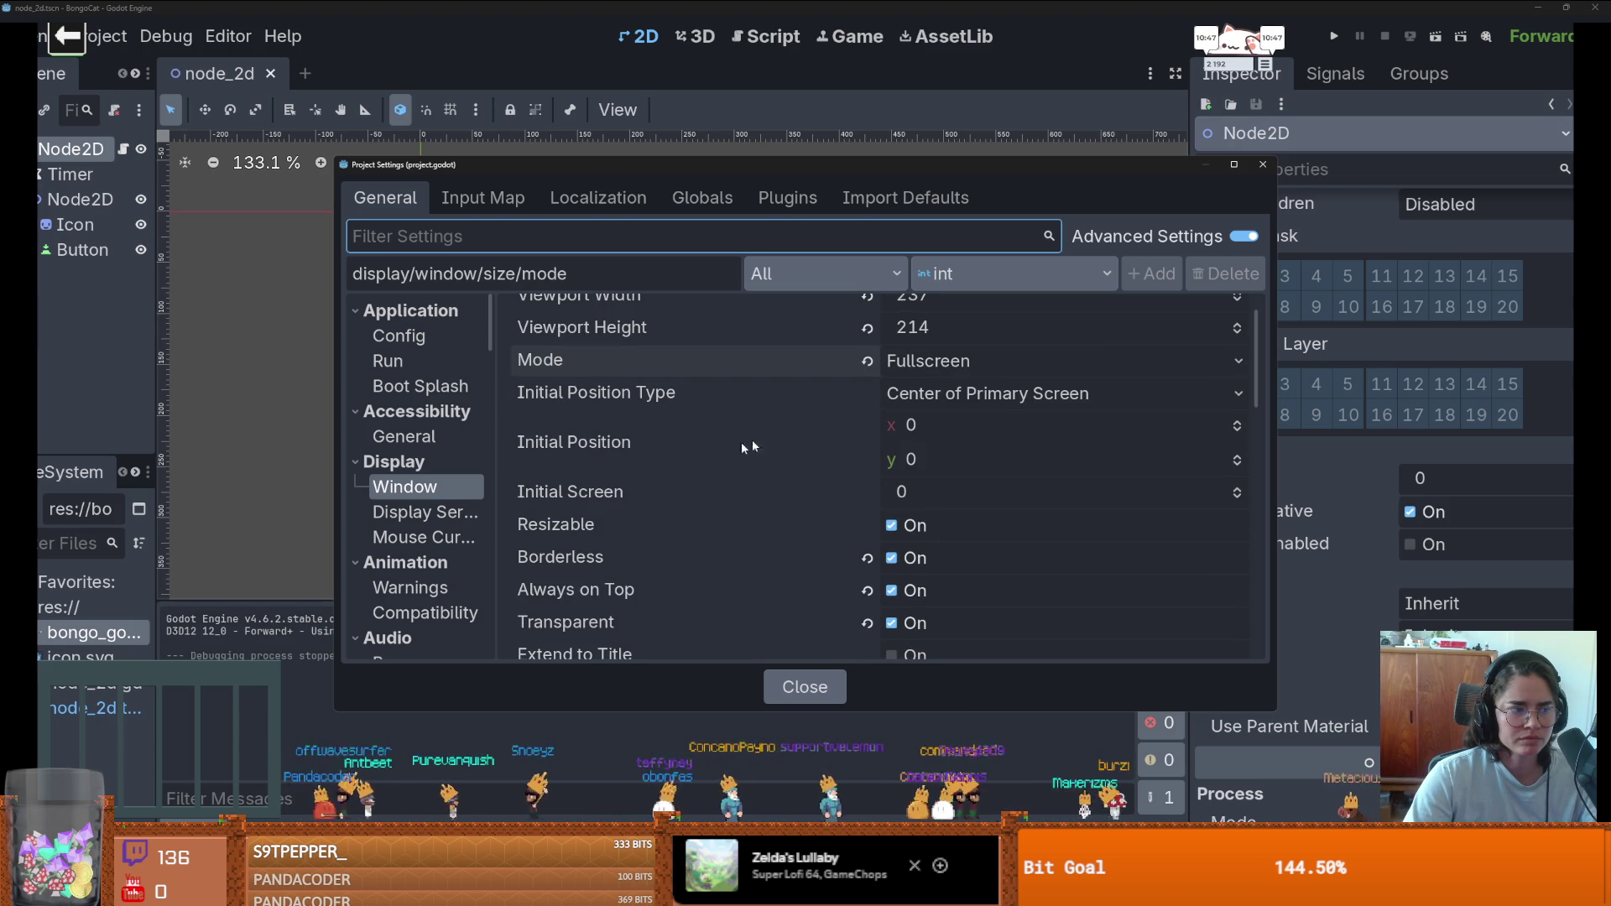
left_click(1262, 165)
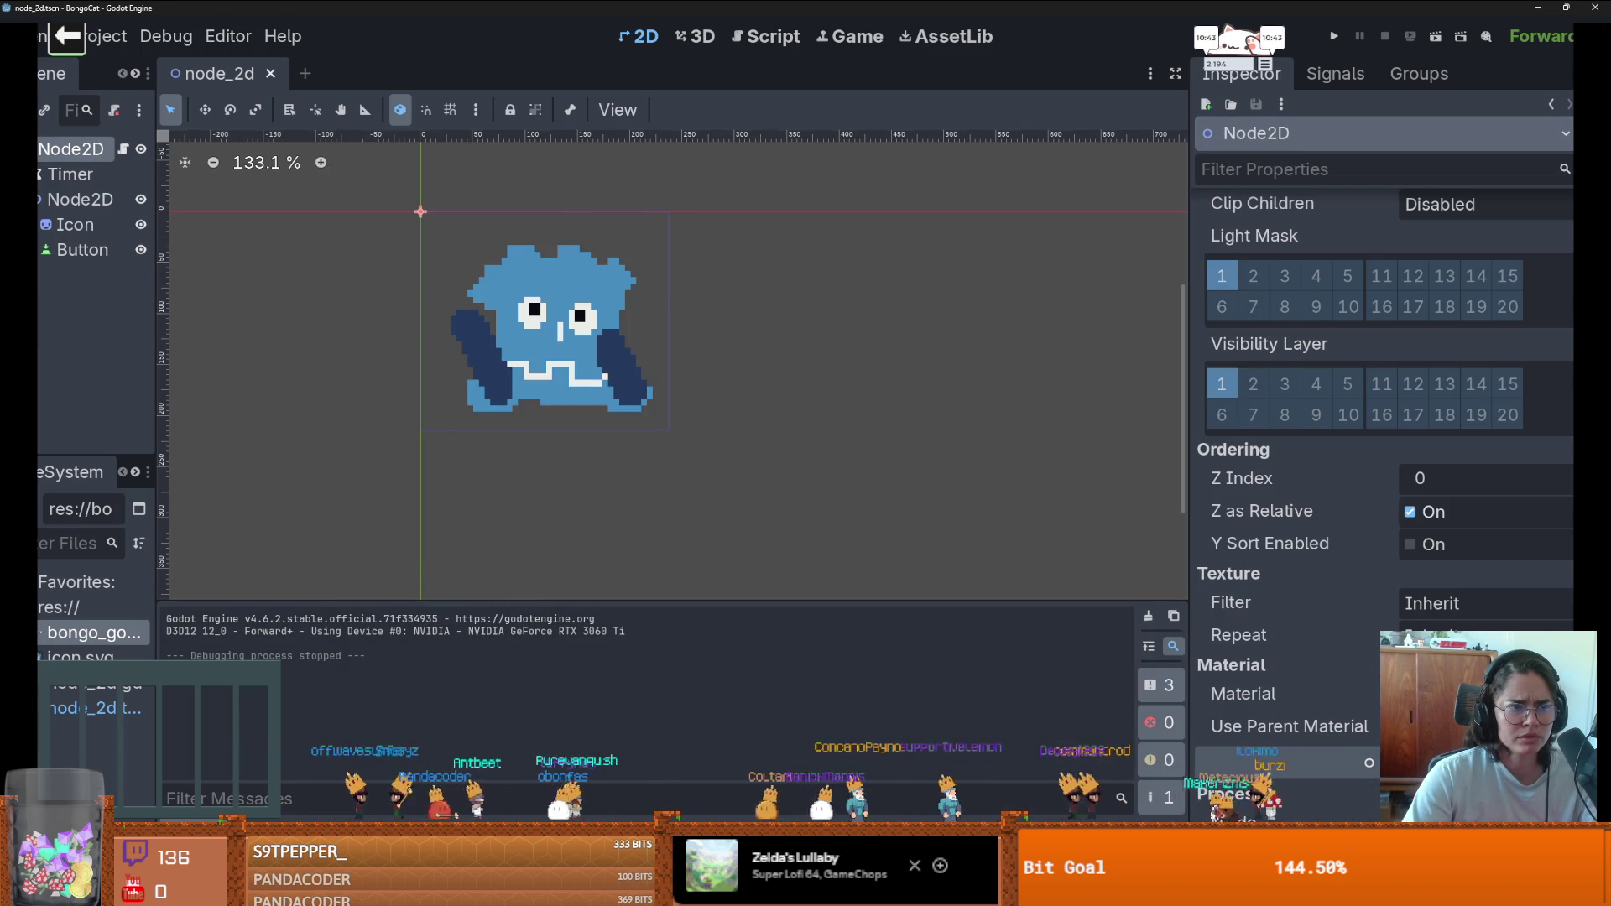
- Start adding a node with Ctrl+A and search for the Window type
key("ctrl+a")
type("w8h")
key("BackSpace")
key("BackSpace")
key("BackSpace")
- Create the Window node, then undo and redo adding it
type("indo")
key("Return")
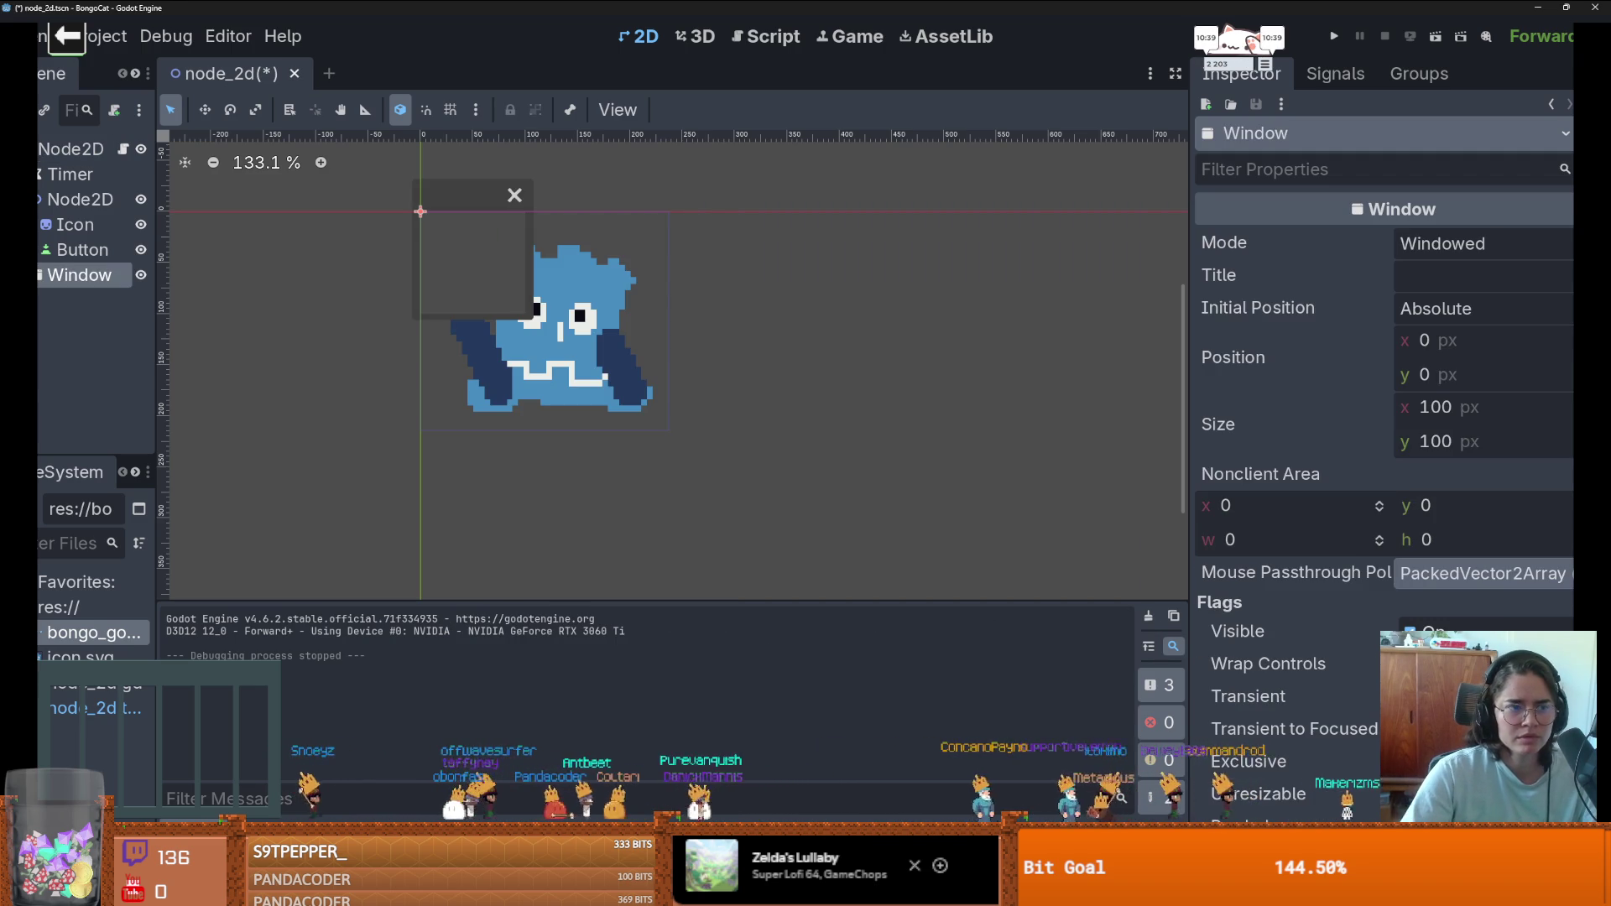
left_click(468, 194)
key("ctrl+z")
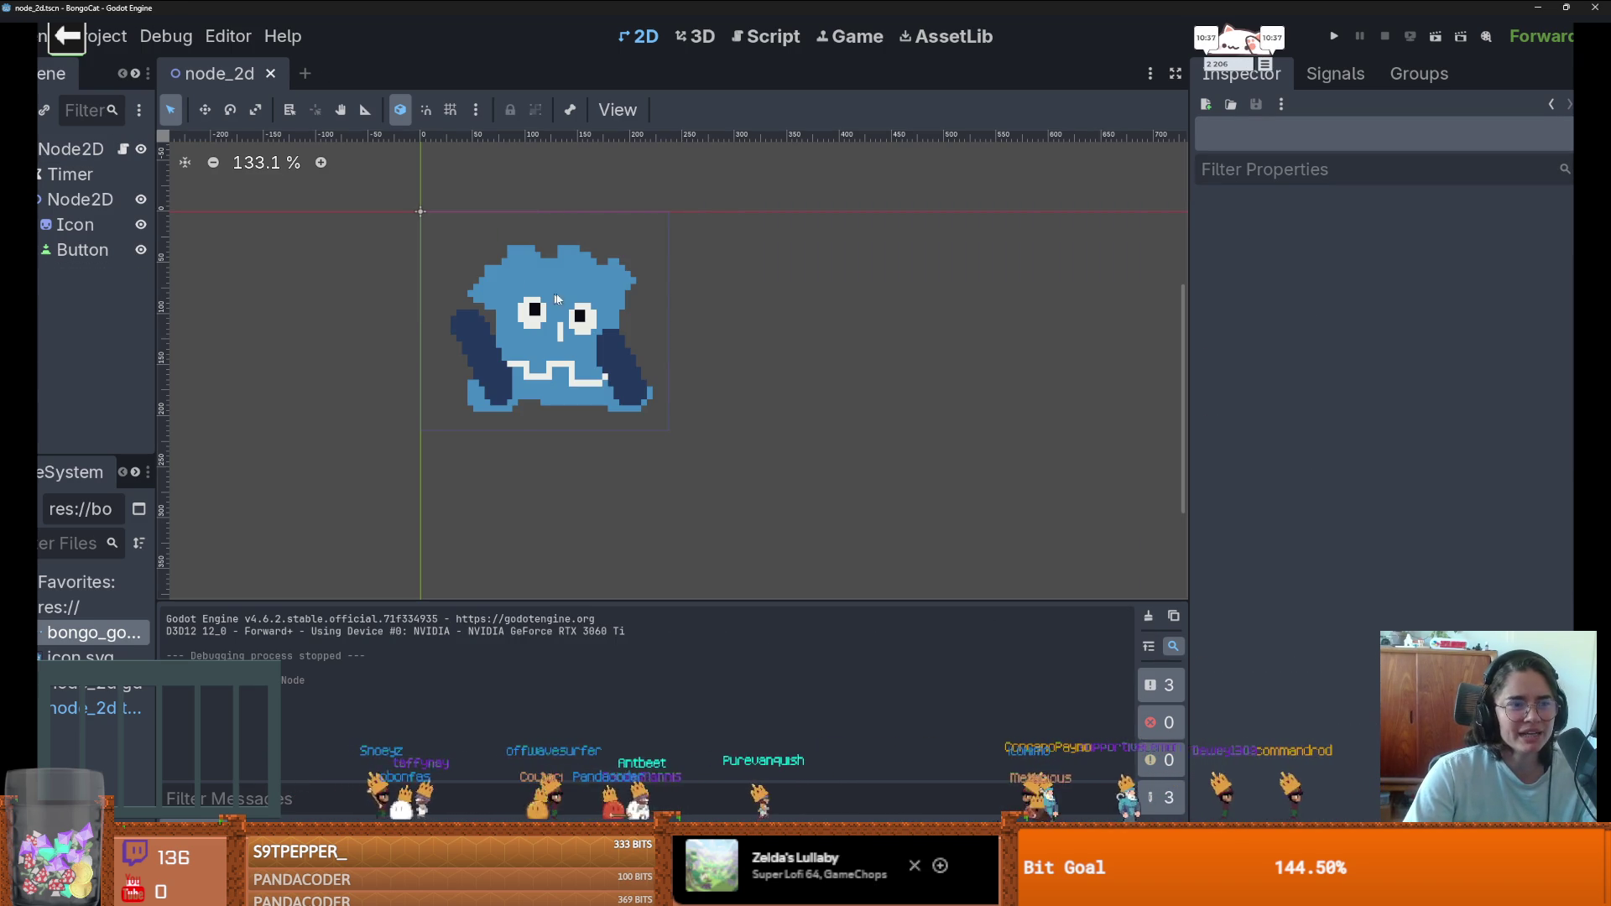
key("ctrl+shift+z")
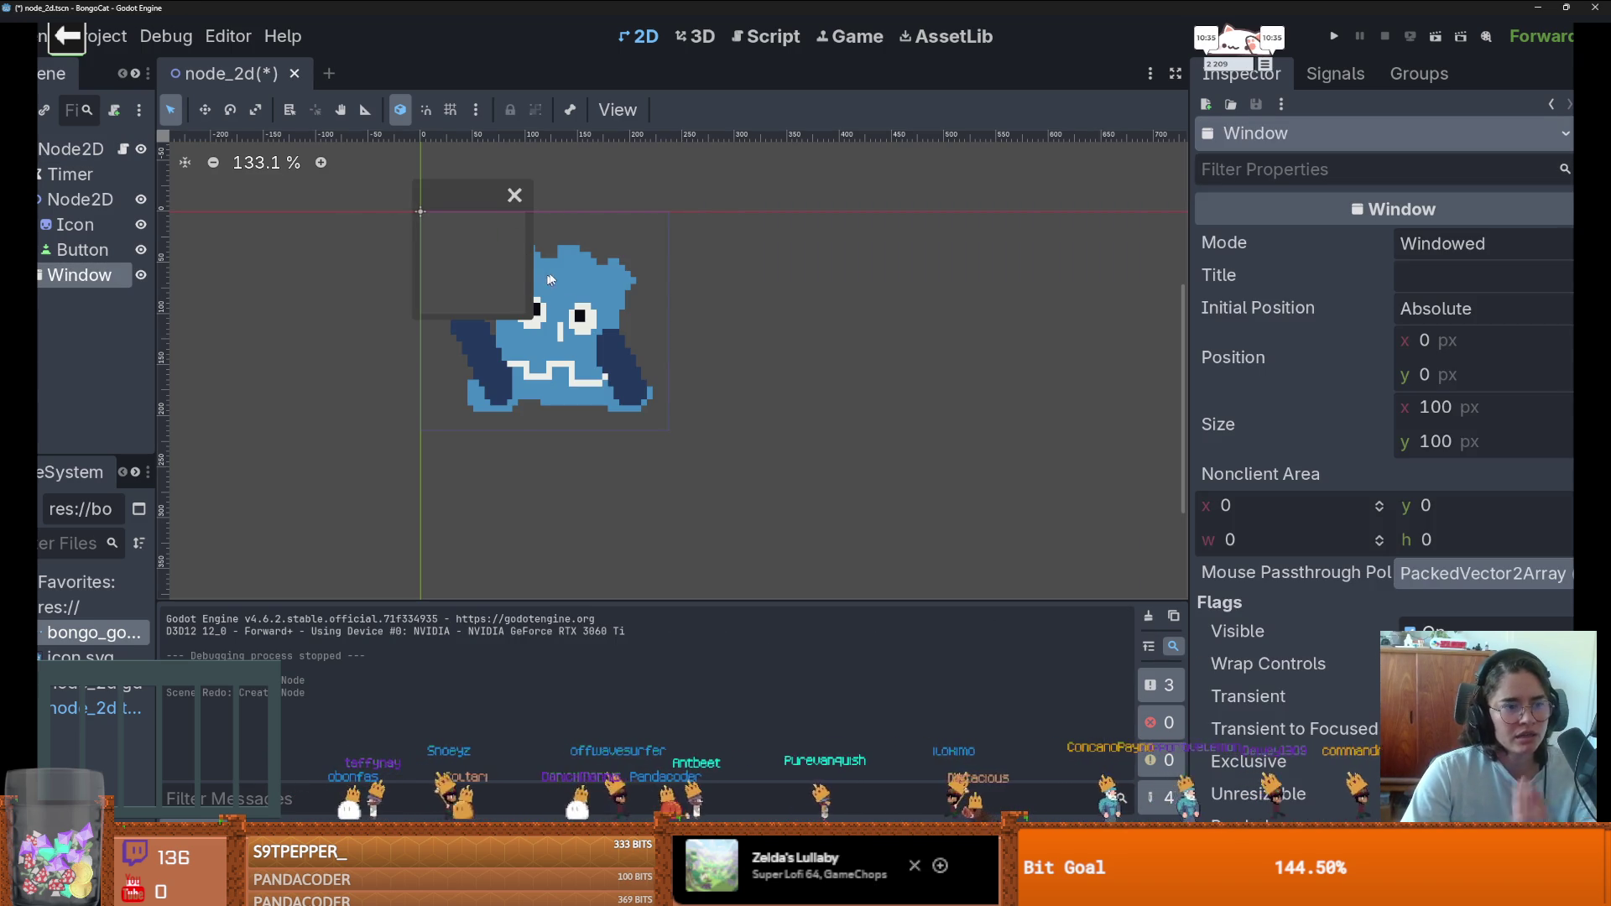
- Drag the Button on the canvas to position (76, 14)
scroll(1376, 465, "down", 3)
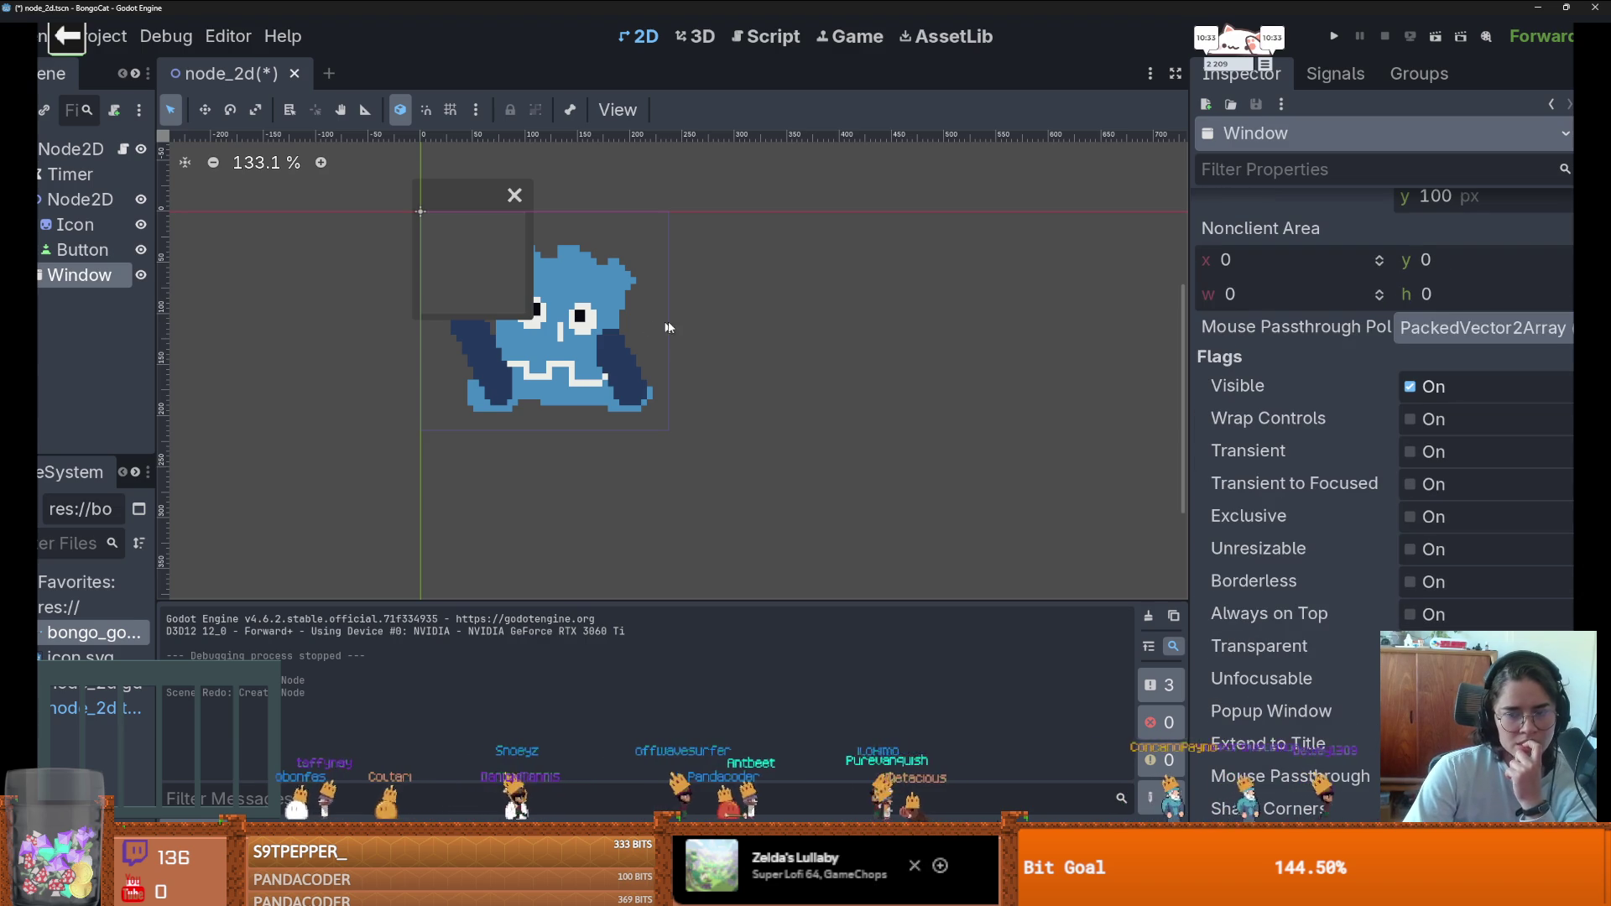
scroll(675, 334, "down", 8)
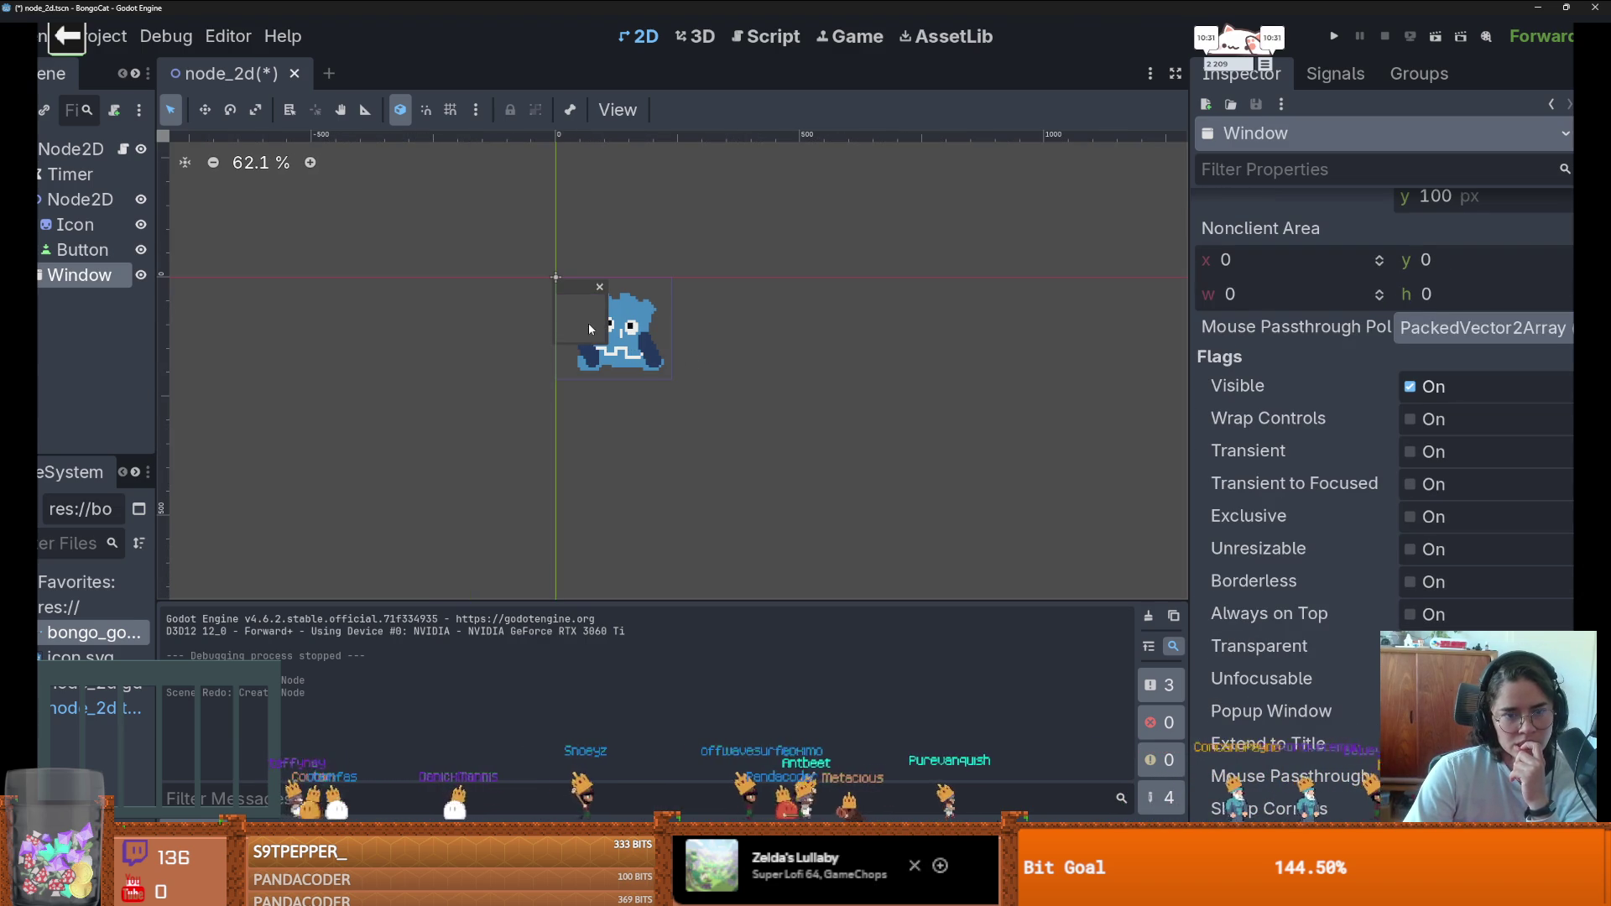
scroll(1359, 504, "up", 2)
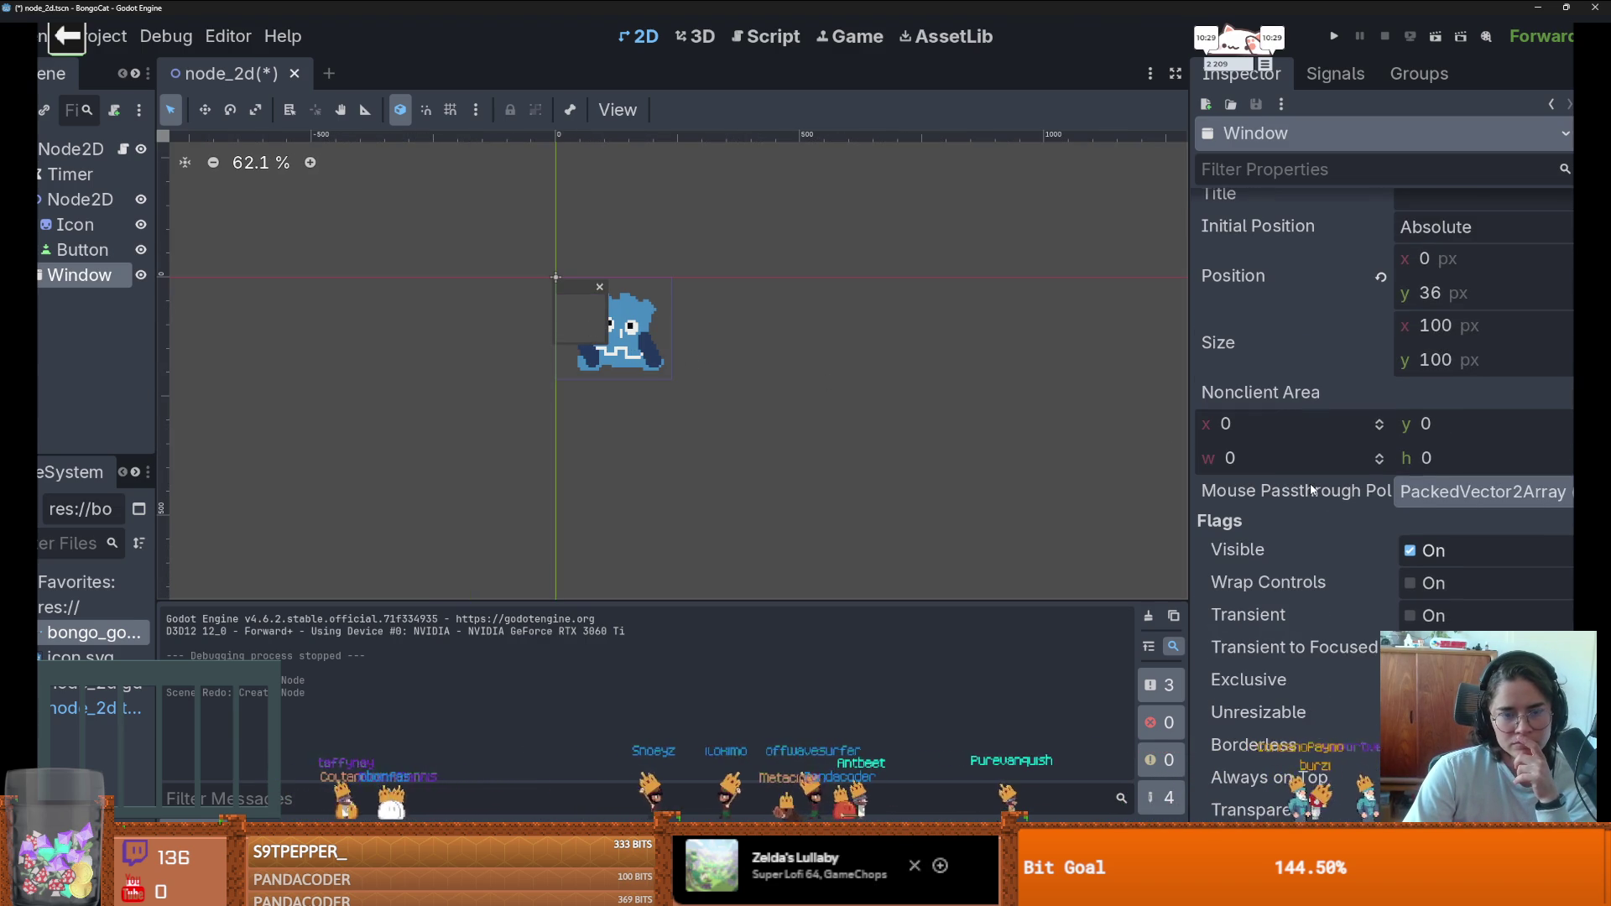
scroll(667, 344, "up", 5)
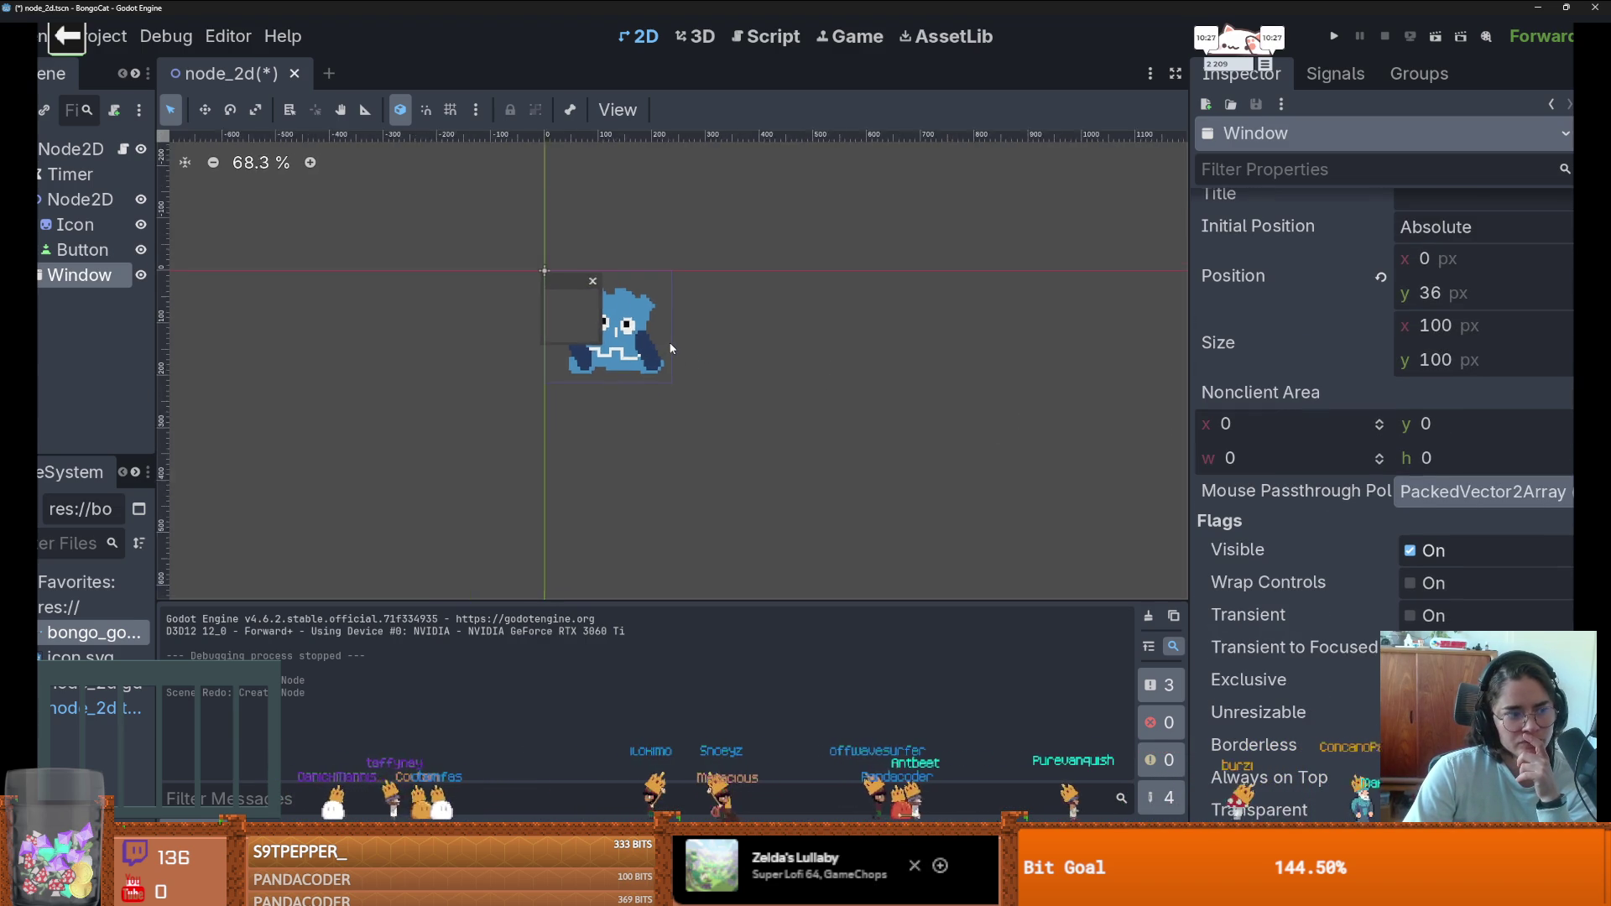
scroll(1222, 463, "down", 4)
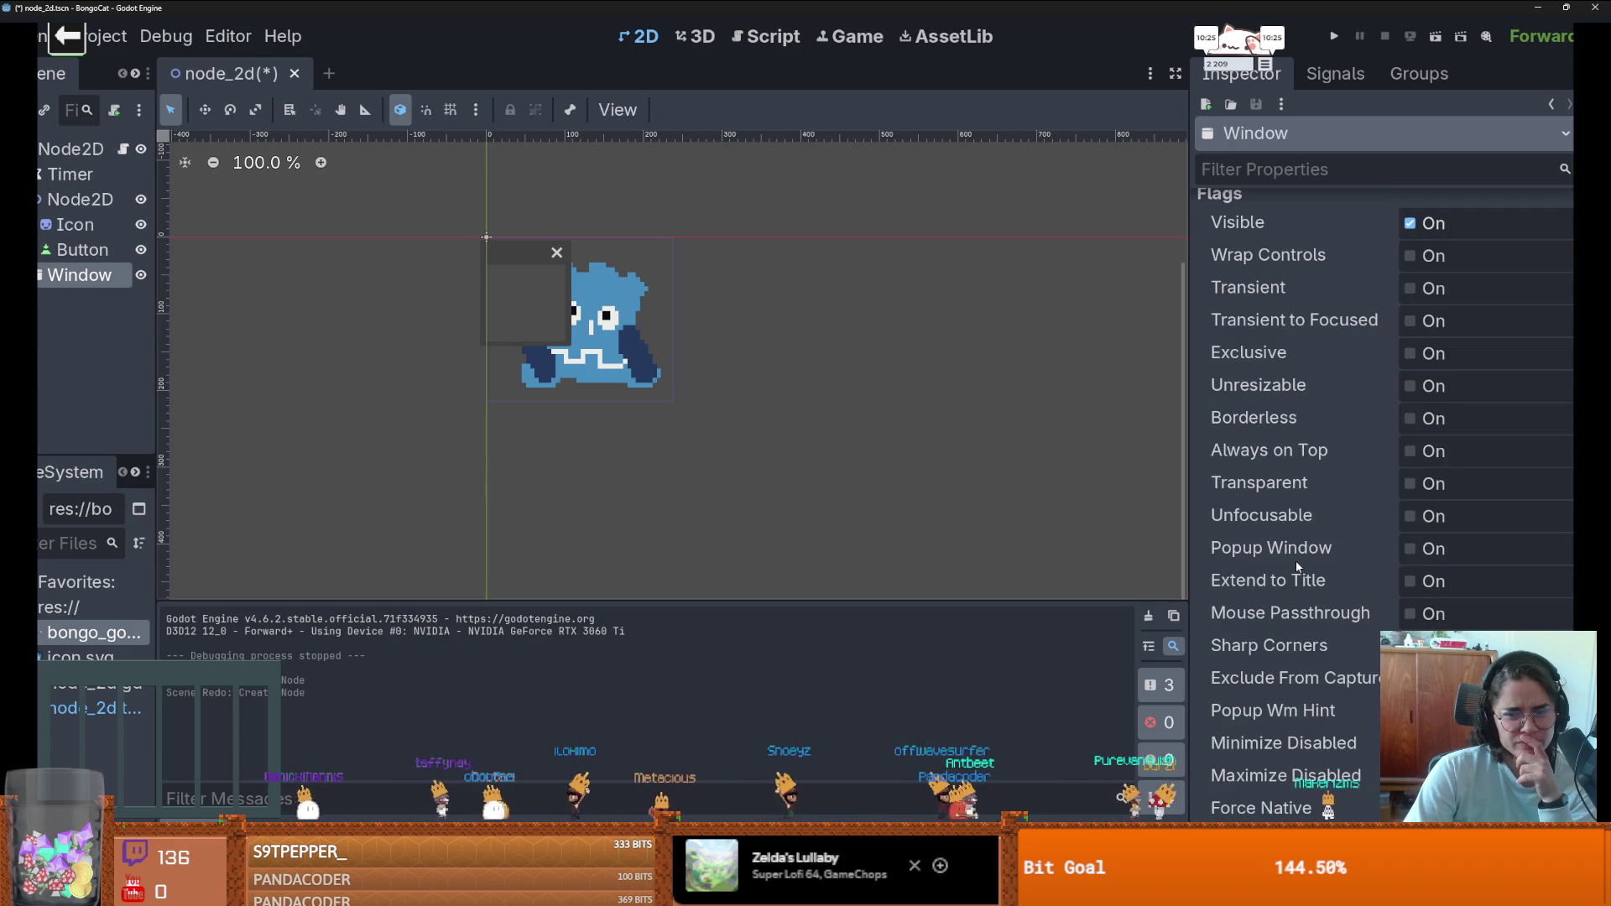
mouse_move(1298, 567)
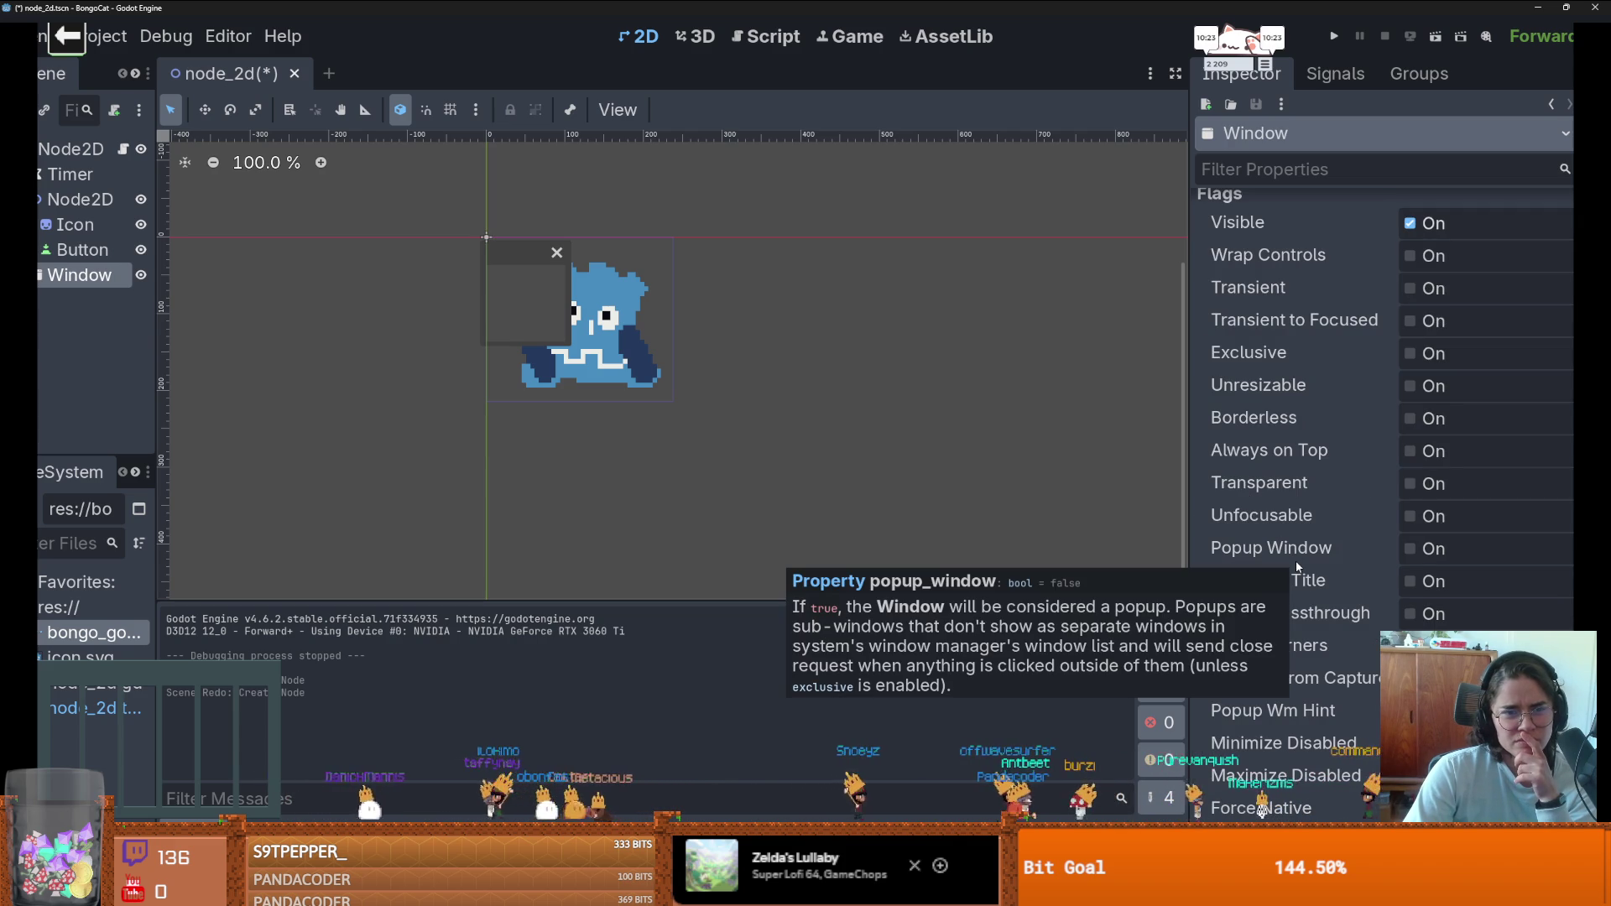
mouse_move(547, 258)
left_mouse_down()
mouse_move(654, 254)
mouse_move(556, 252)
mouse_move(643, 307)
mouse_move(607, 296)
left_mouse_up()
left_click(79, 275)
- Delete the Window node from the scene and confirm
right_click(99, 277)
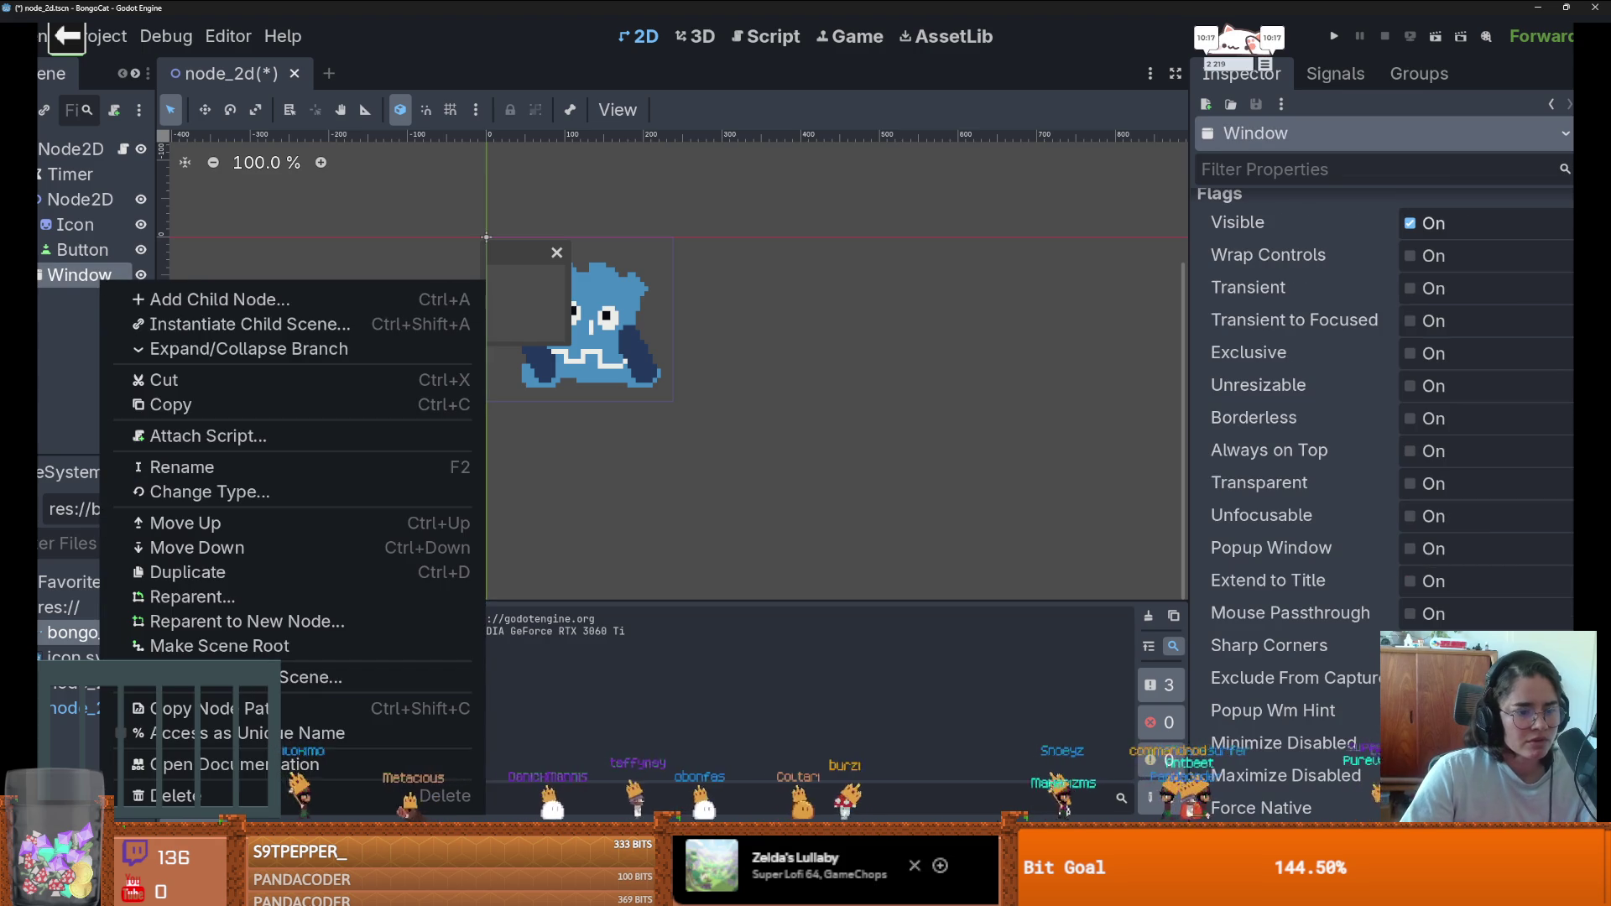
left_click(252, 796)
left_click(794, 454)
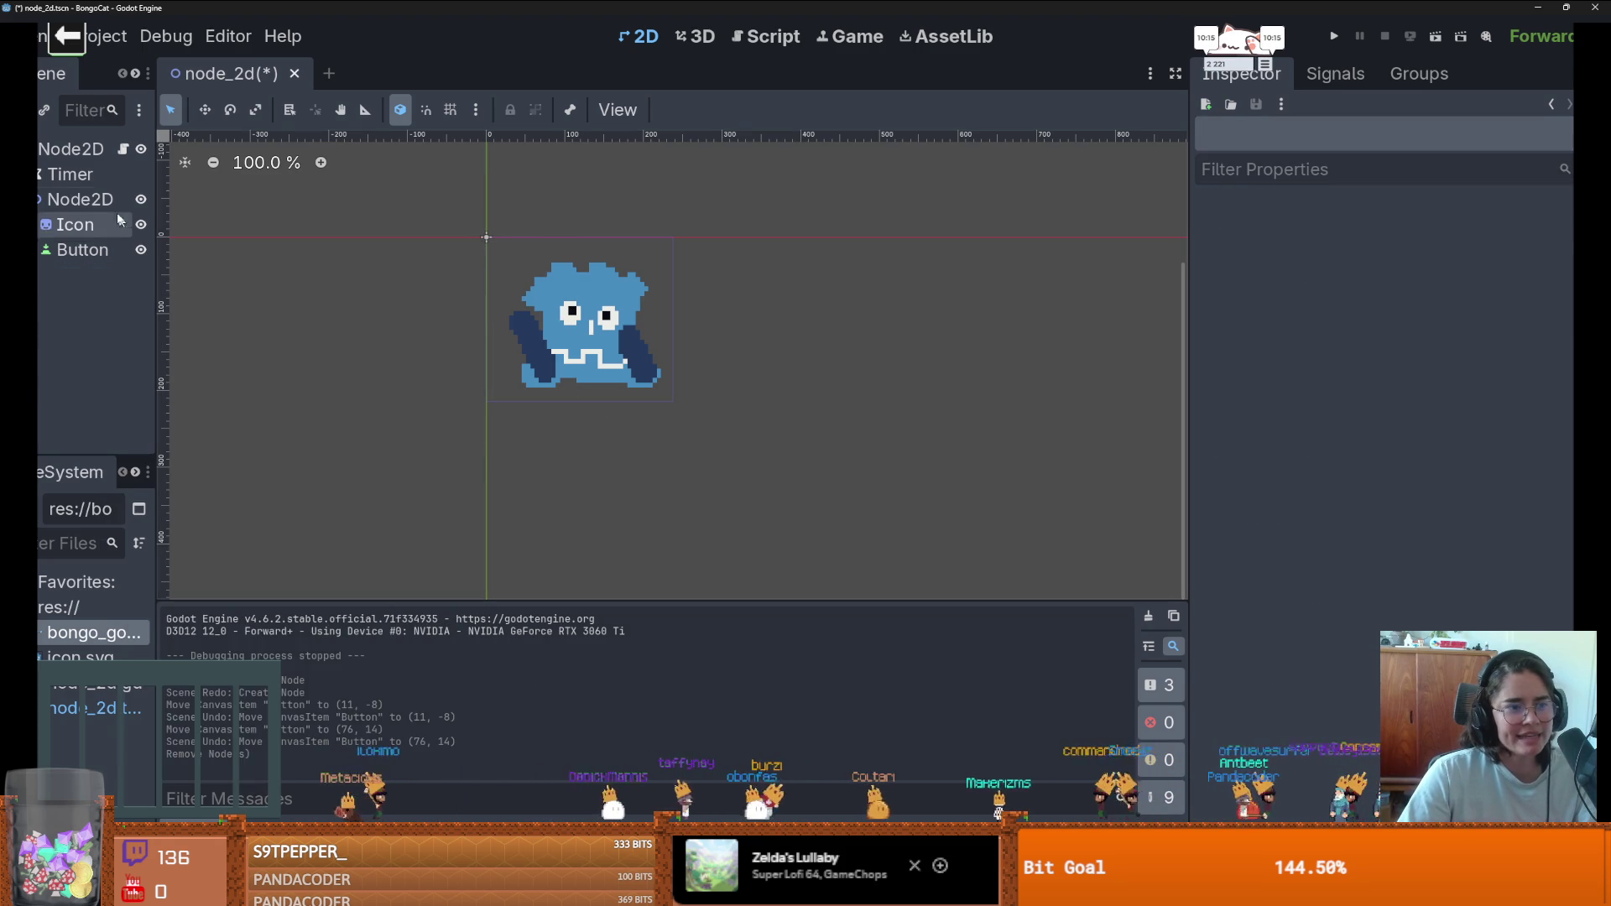
- Change the root Node2D's type to Control
left_click(84, 149)
right_click(84, 150)
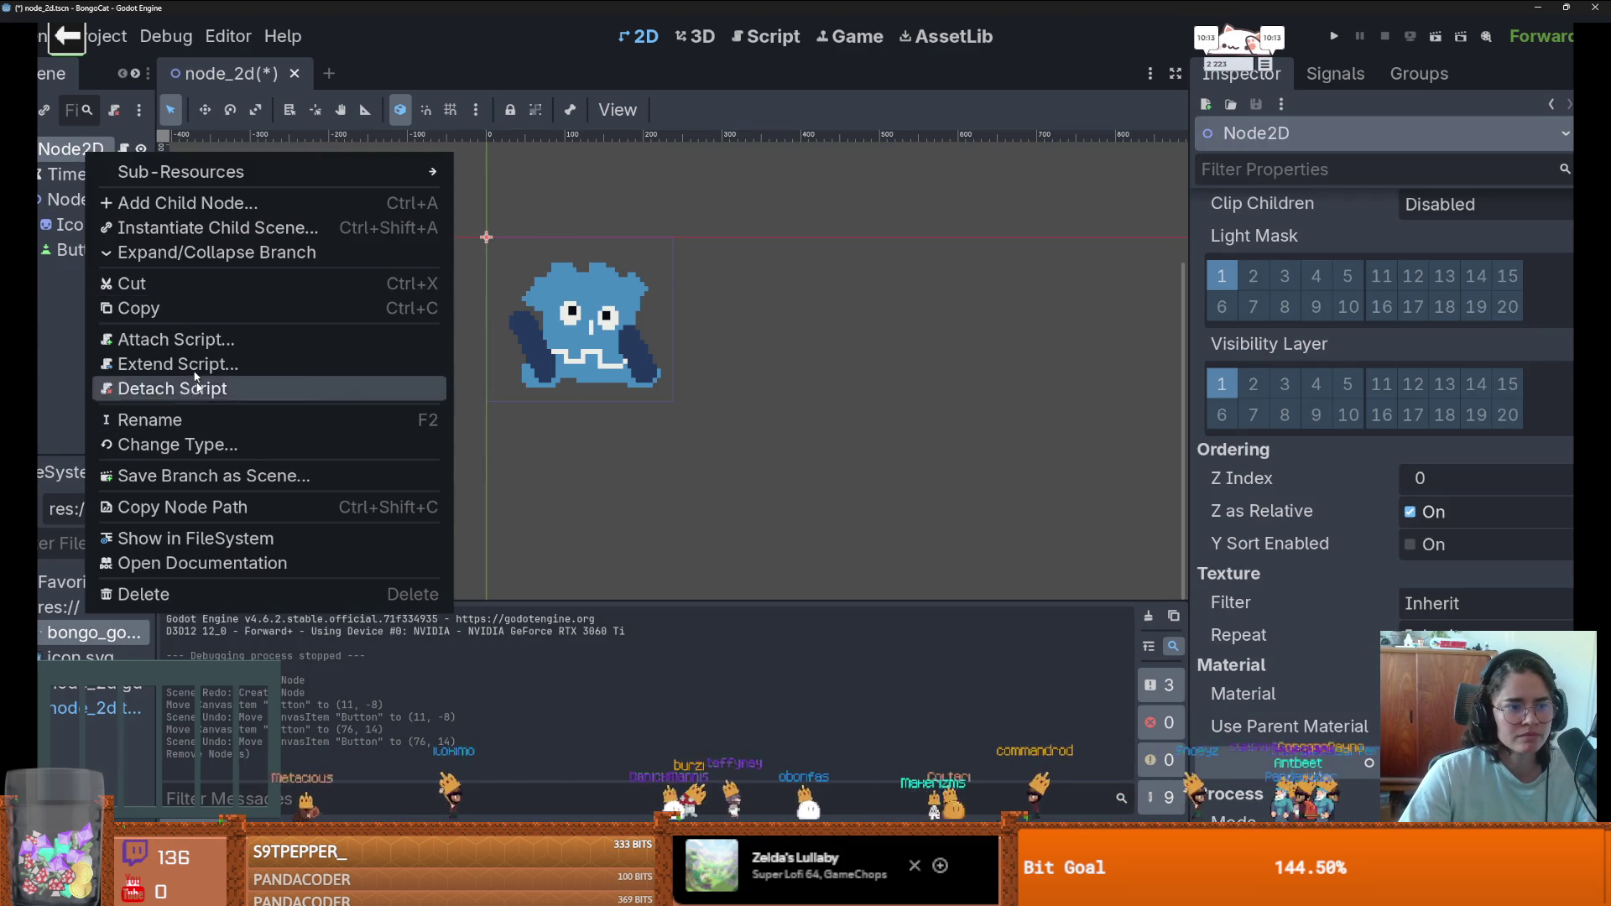
left_click(188, 442)
type("cont")
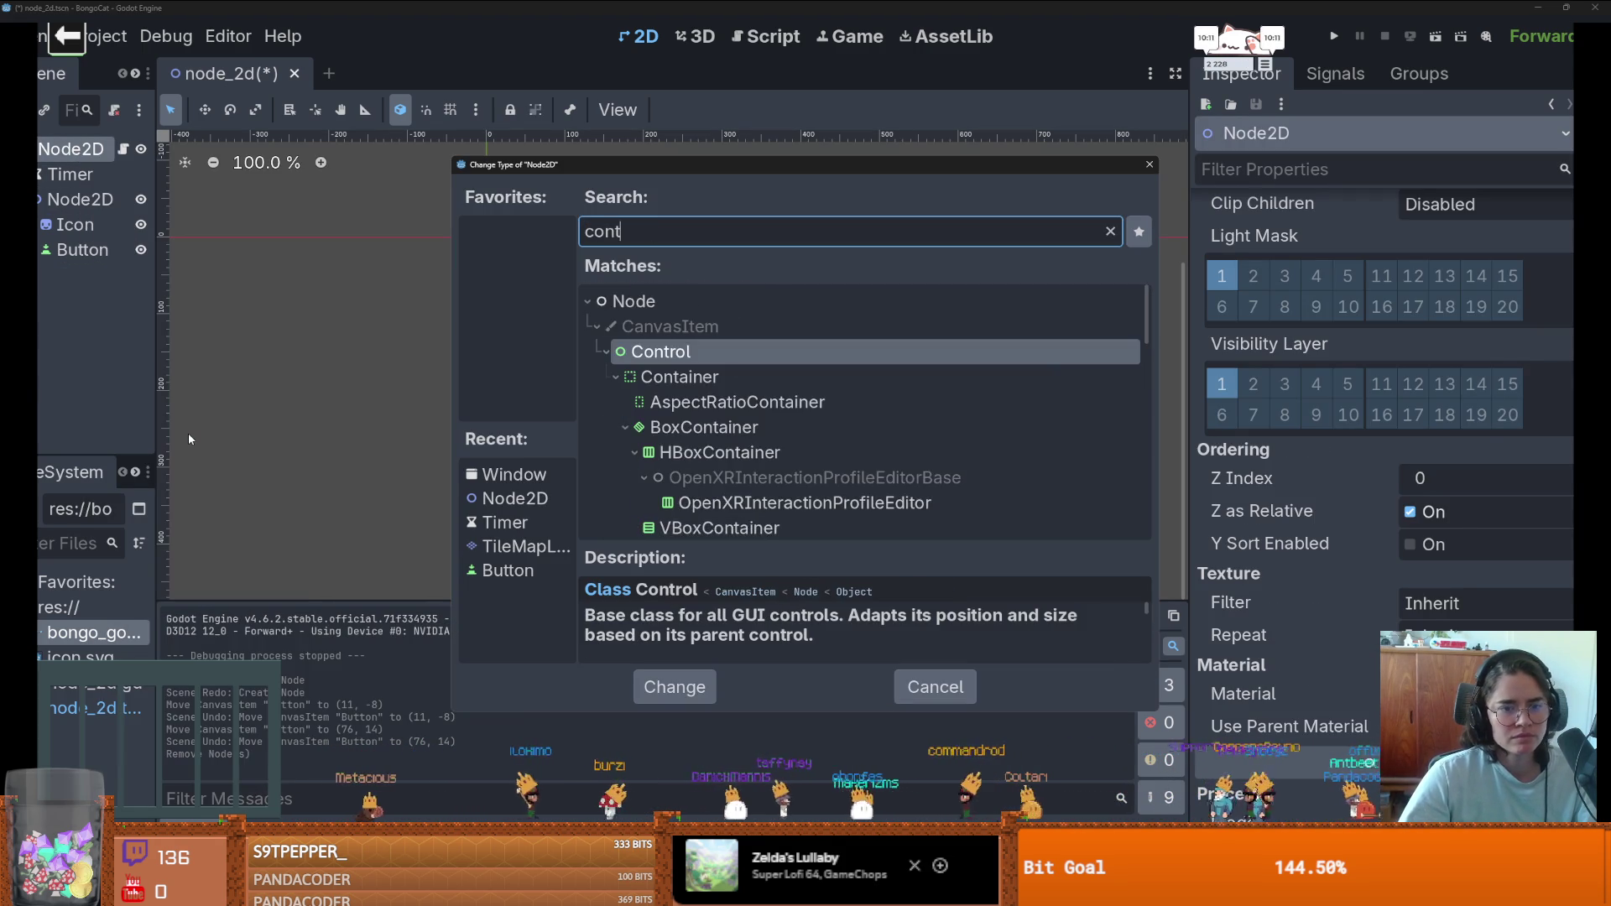
key("Return")
- Set the new Control's Mouse Filter to Ignore in the Inspector
scroll(1391, 514, "down", 15)
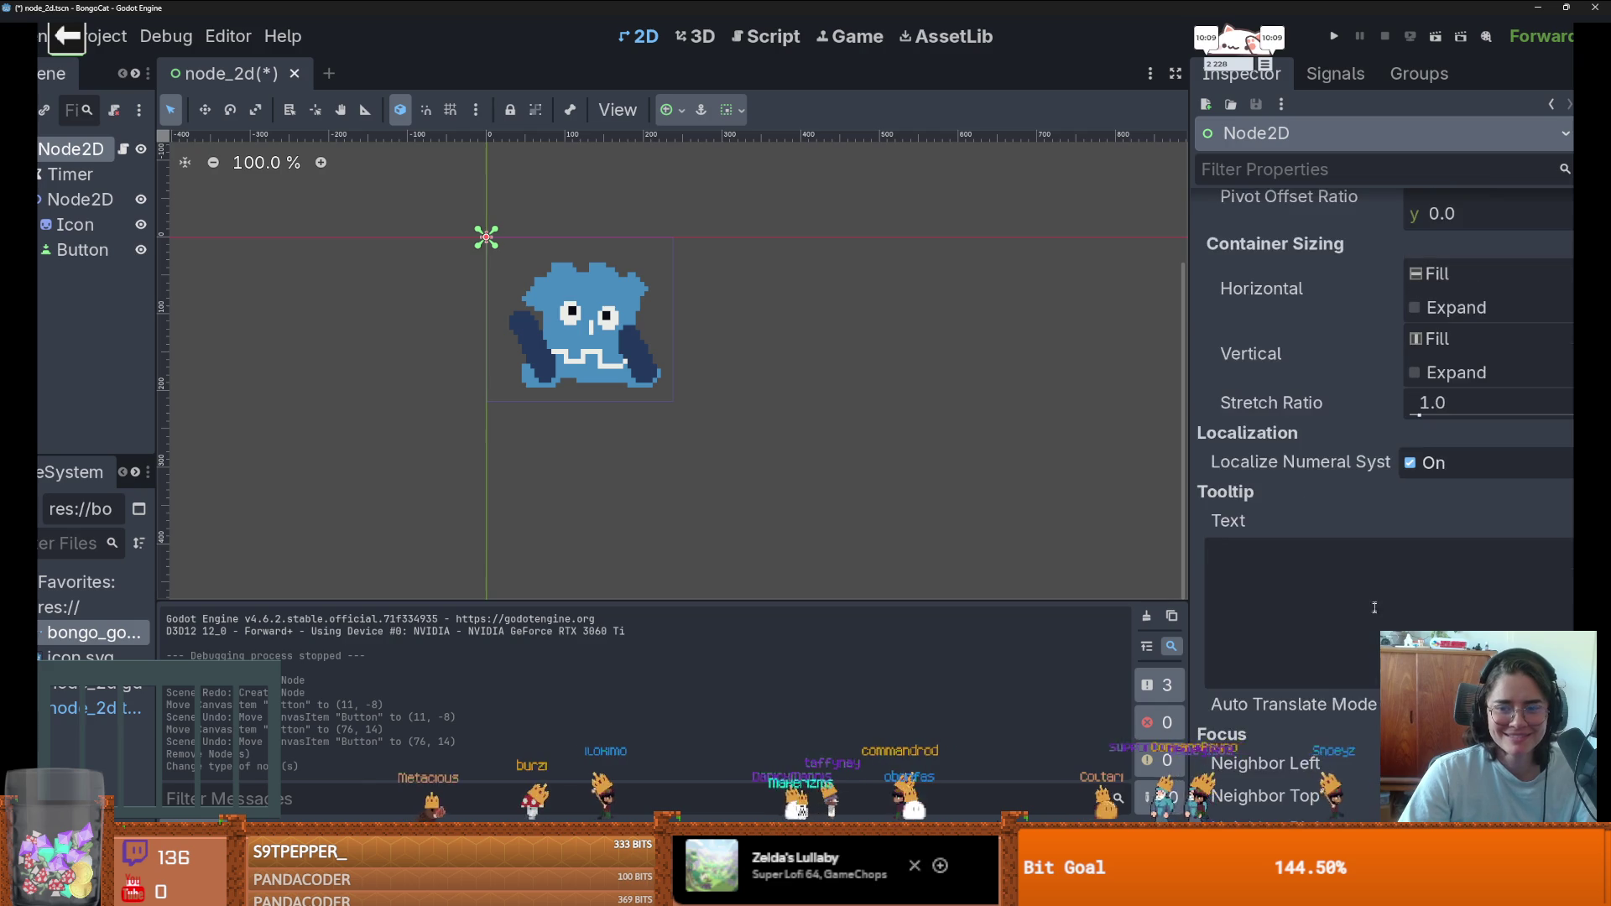
left_click(1438, 410)
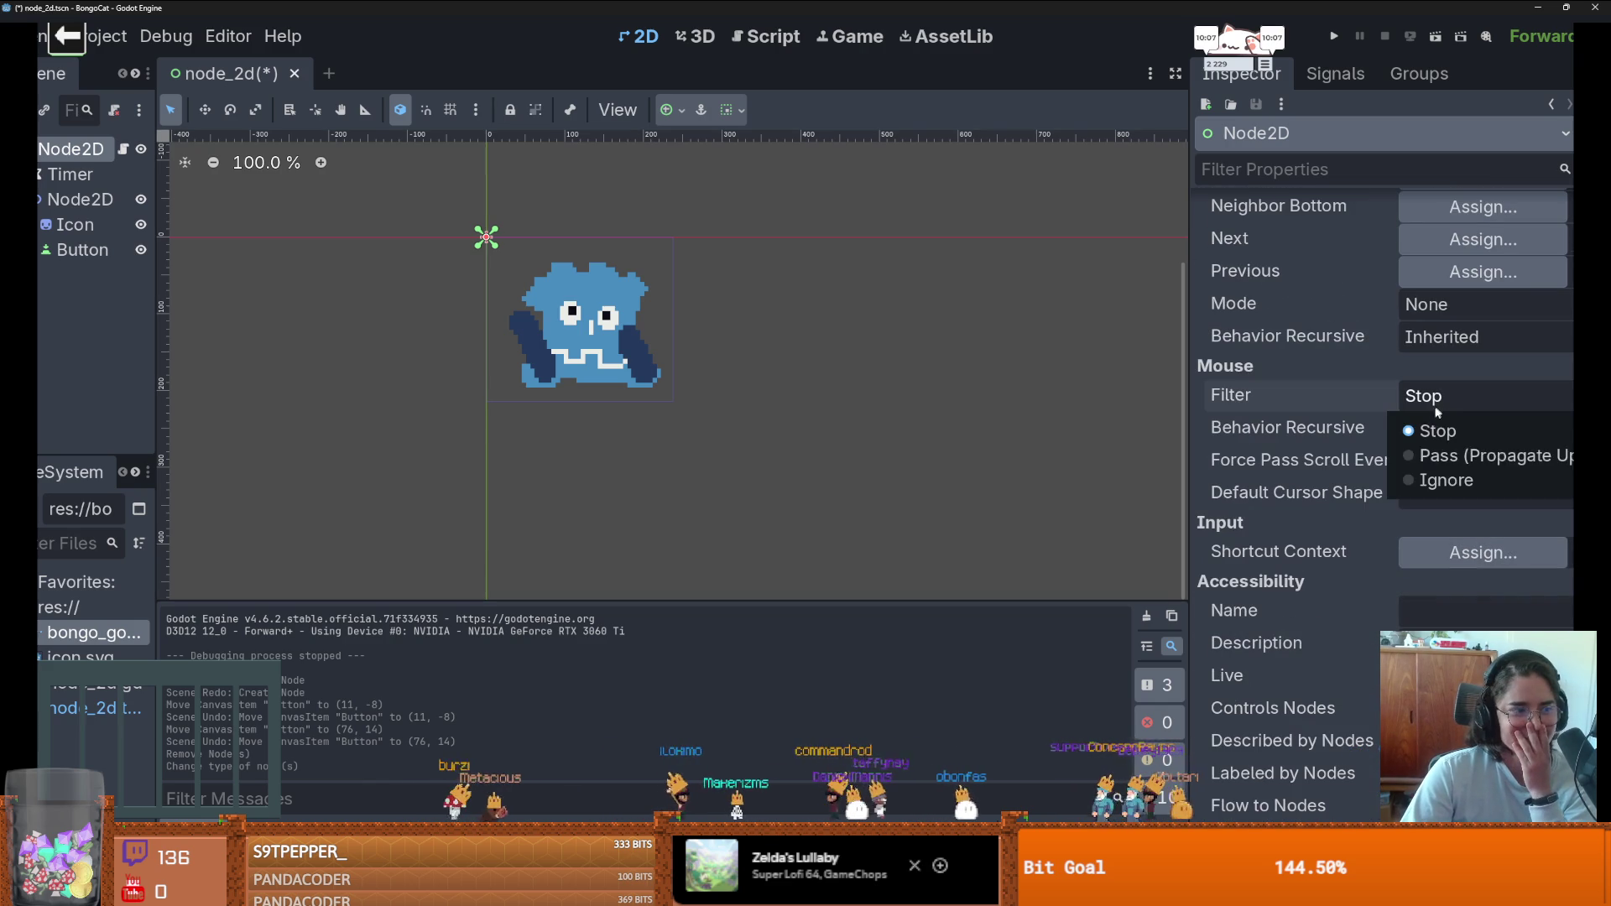
left_click(1430, 478)
scroll(457, 359, "up", 3)
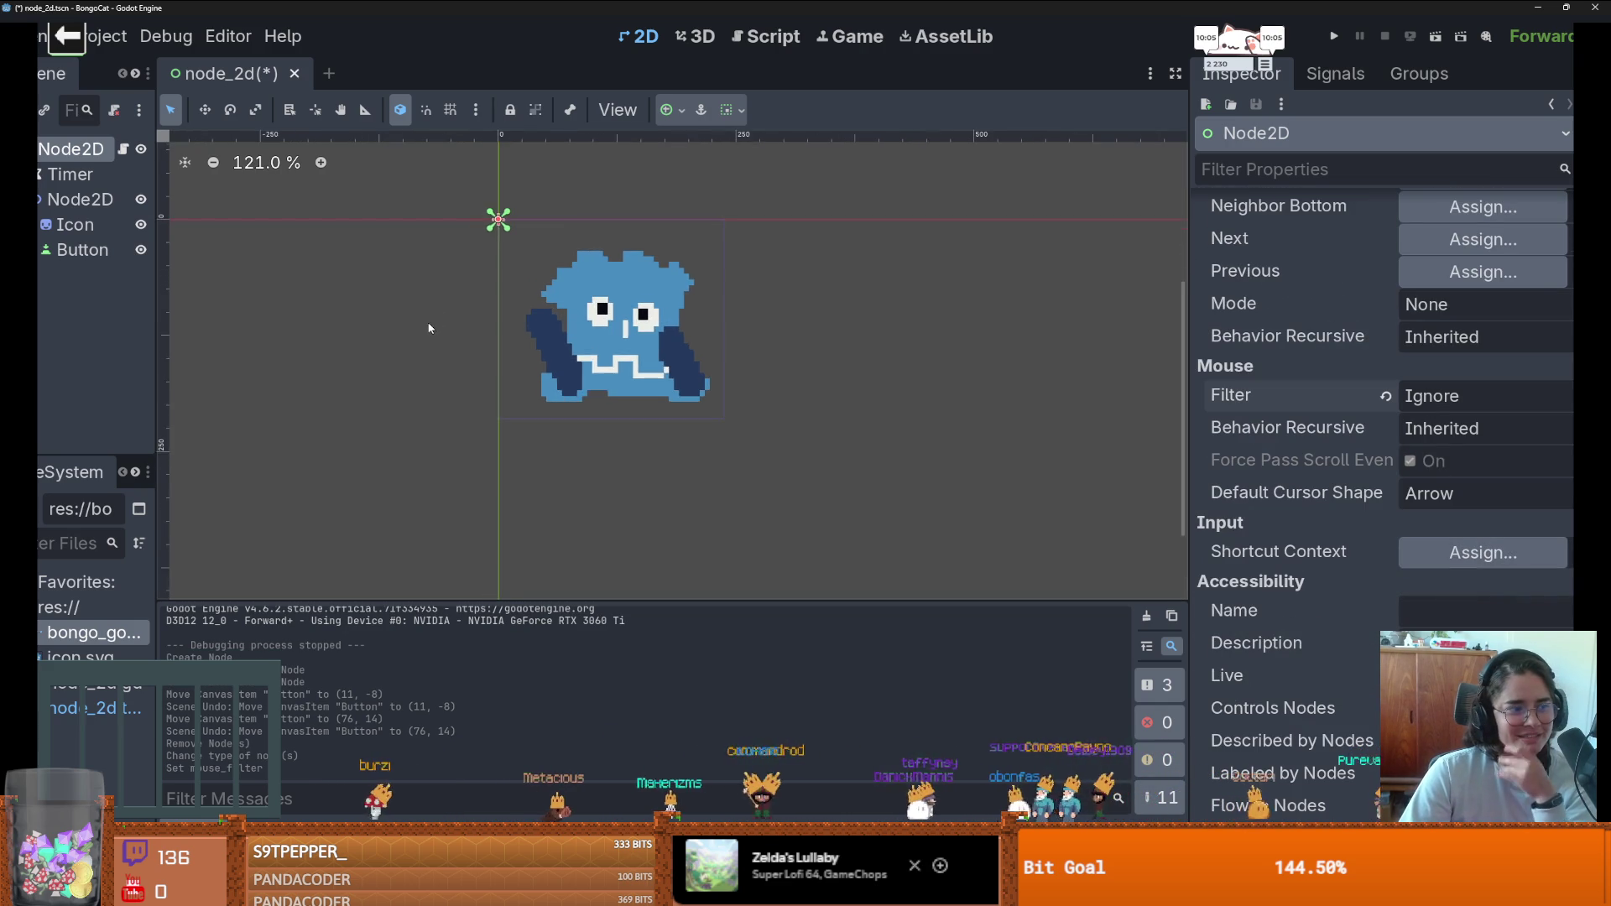
scroll(467, 359, "up", 3)
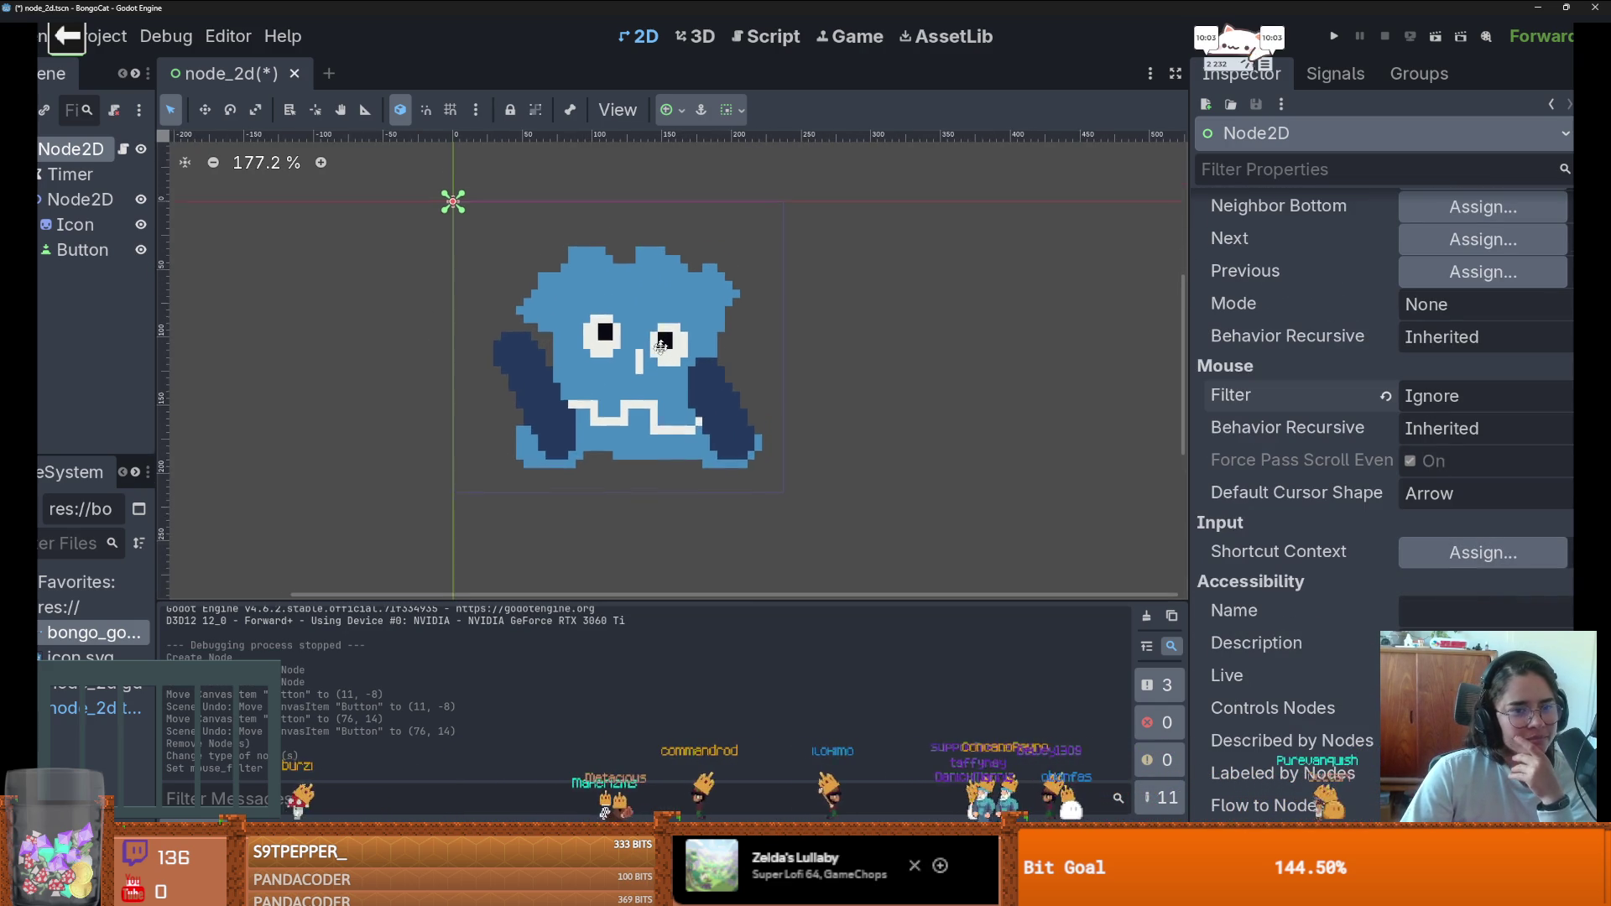
scroll(471, 281, "down", 6)
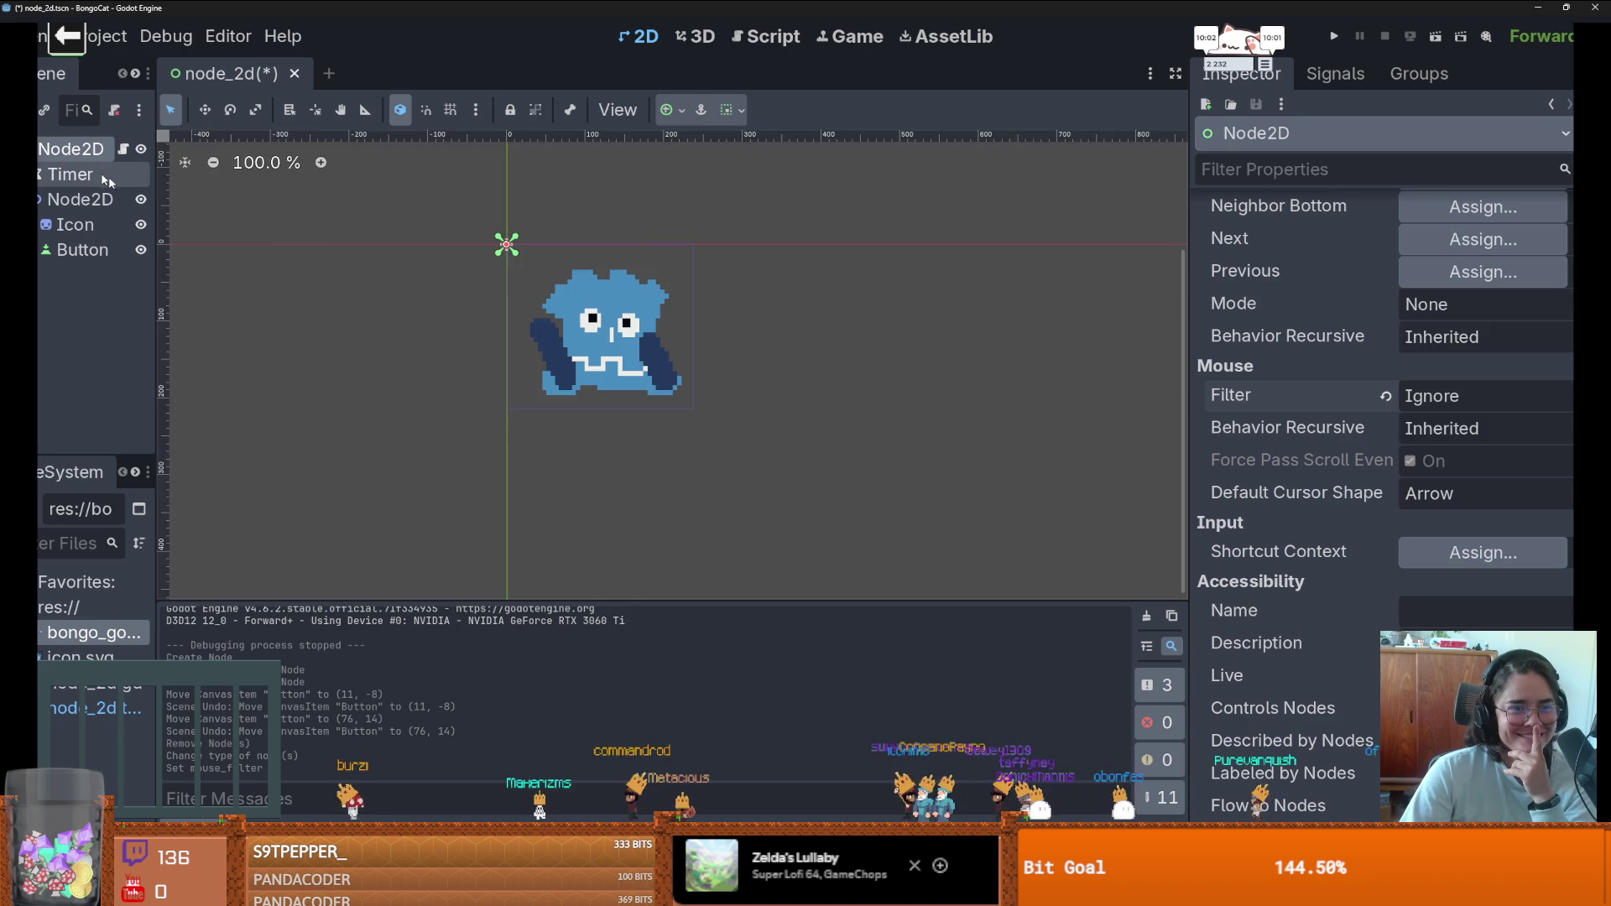
scroll(695, 341, "down", 15)
scroll(735, 377, "up", 10)
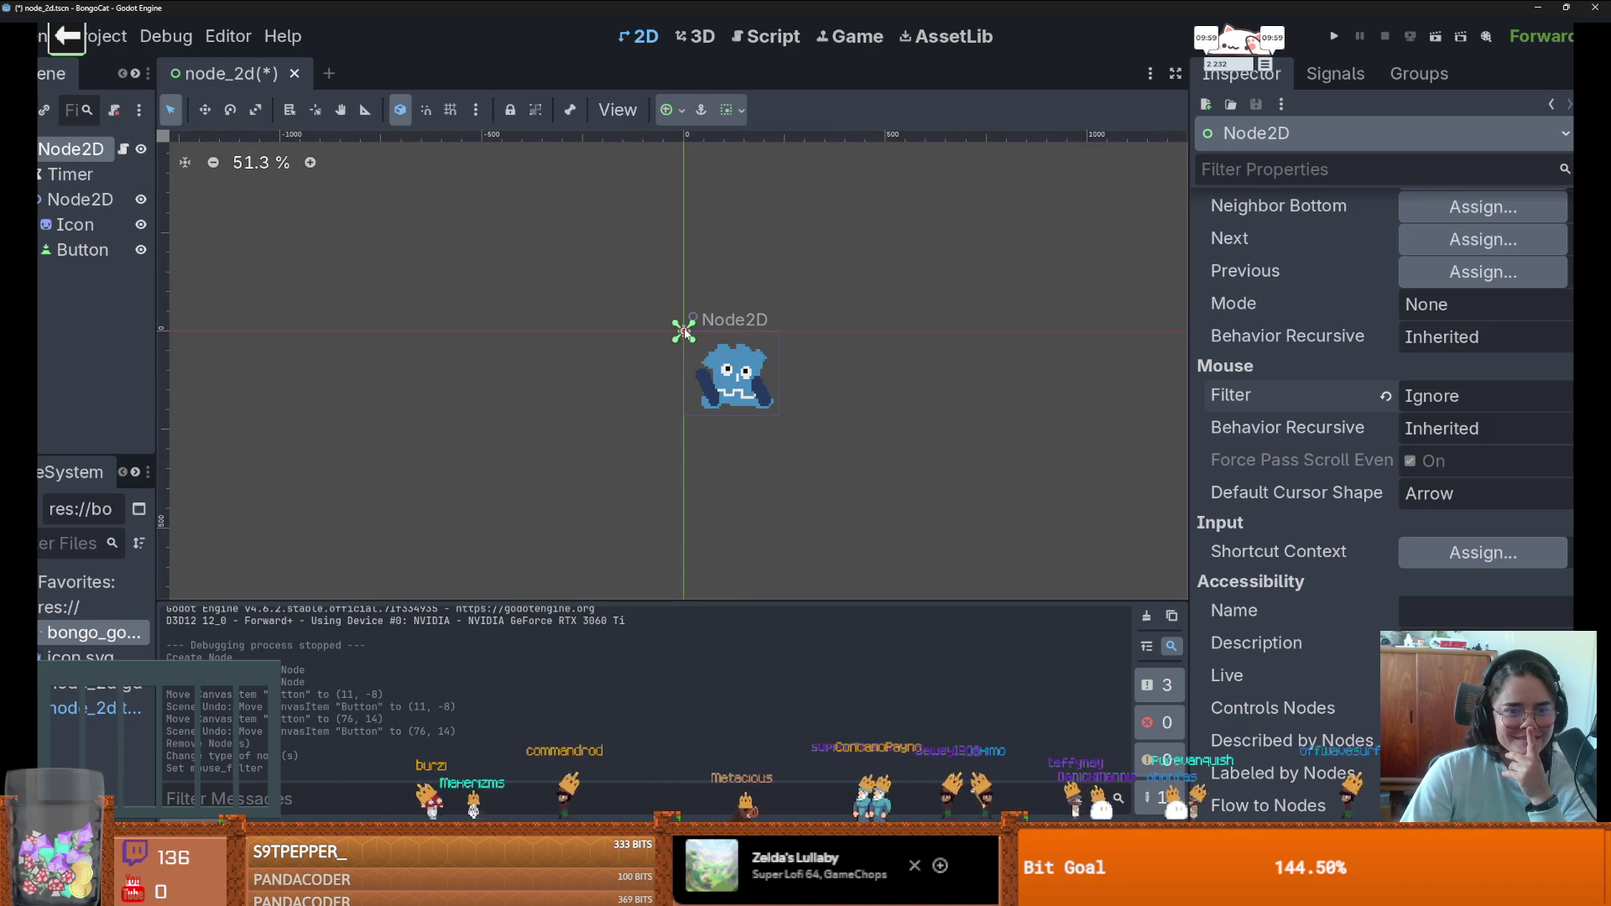
scroll(703, 359, "up", 3)
scroll(1291, 530, "up", 5)
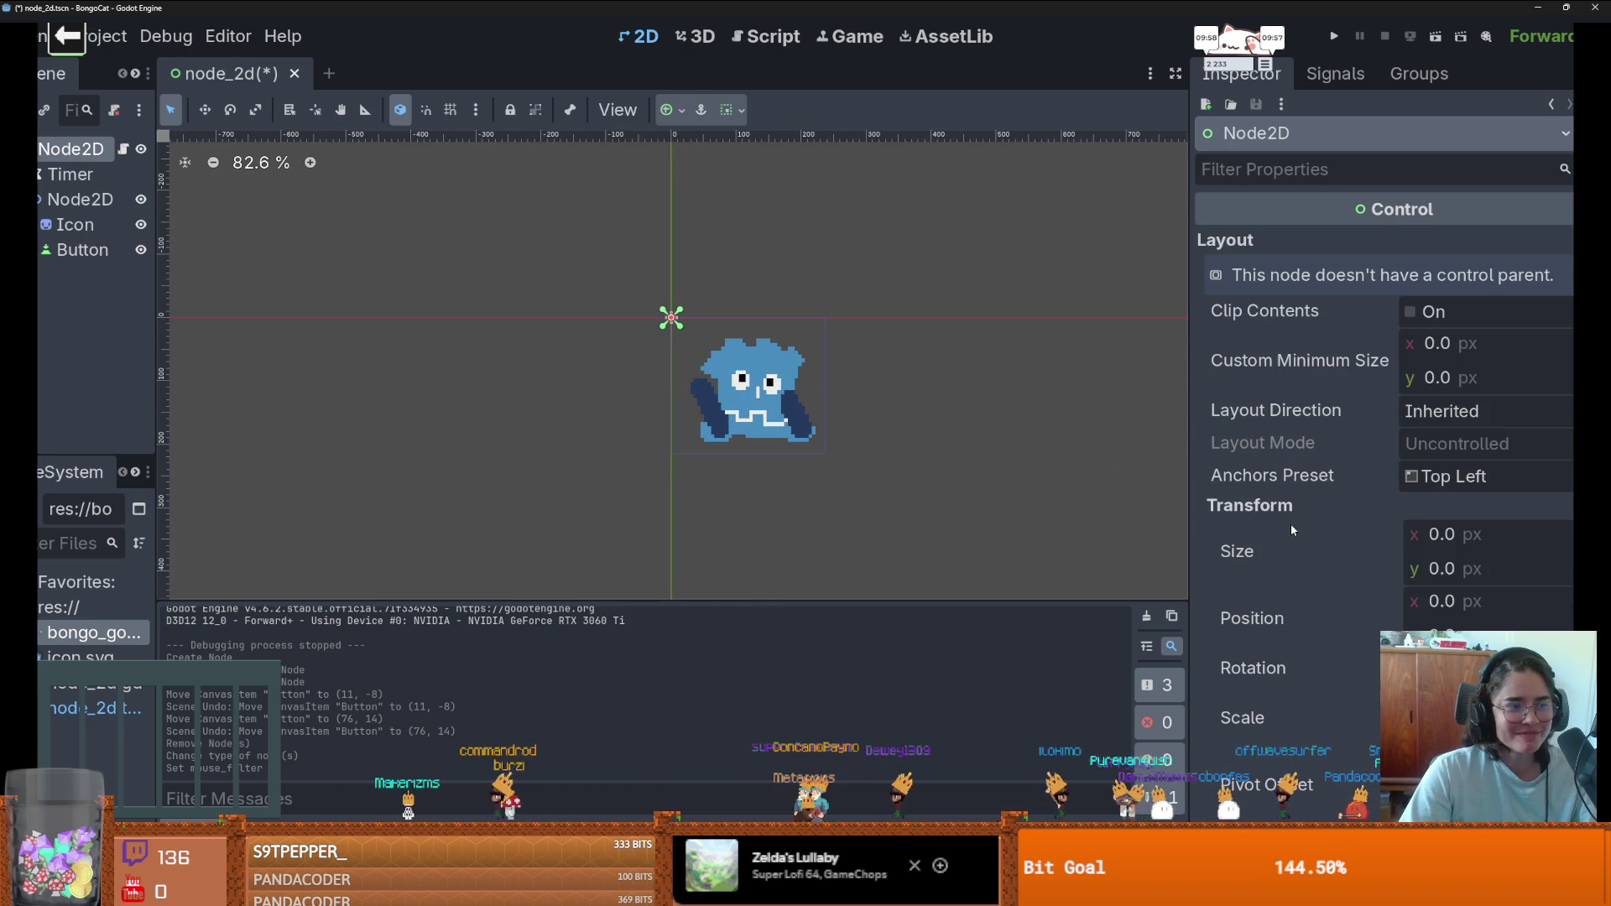
- Give the control a 130 px minimum width, resize it to 240×209 px, and save the scene
left_click(1475, 342)
type("130")
key("Return")
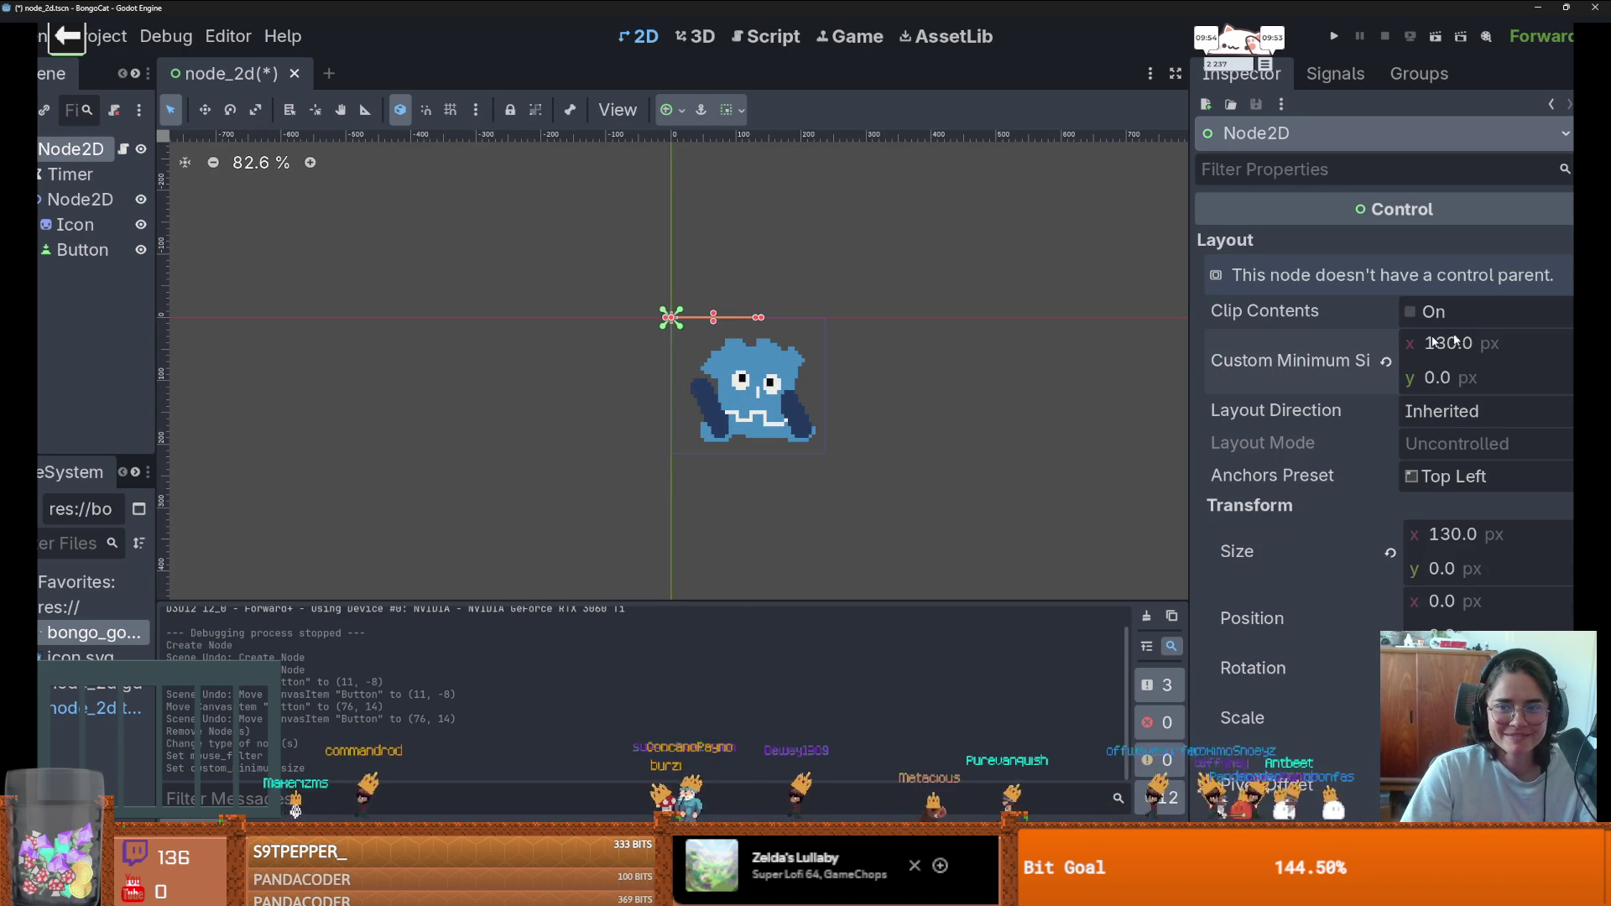
mouse_move(713, 322)
left_mouse_down()
mouse_move(719, 474)
mouse_move(738, 462)
left_mouse_up()
scroll(738, 457, "up", 1)
scroll(741, 457, "up", 3)
left_click_drag(763, 352, 872, 369)
key("ctrl+s")
- Confirm the Mouse Filter stays on Ignore, then run the game to test dragging
scroll(881, 386, "down", 5)
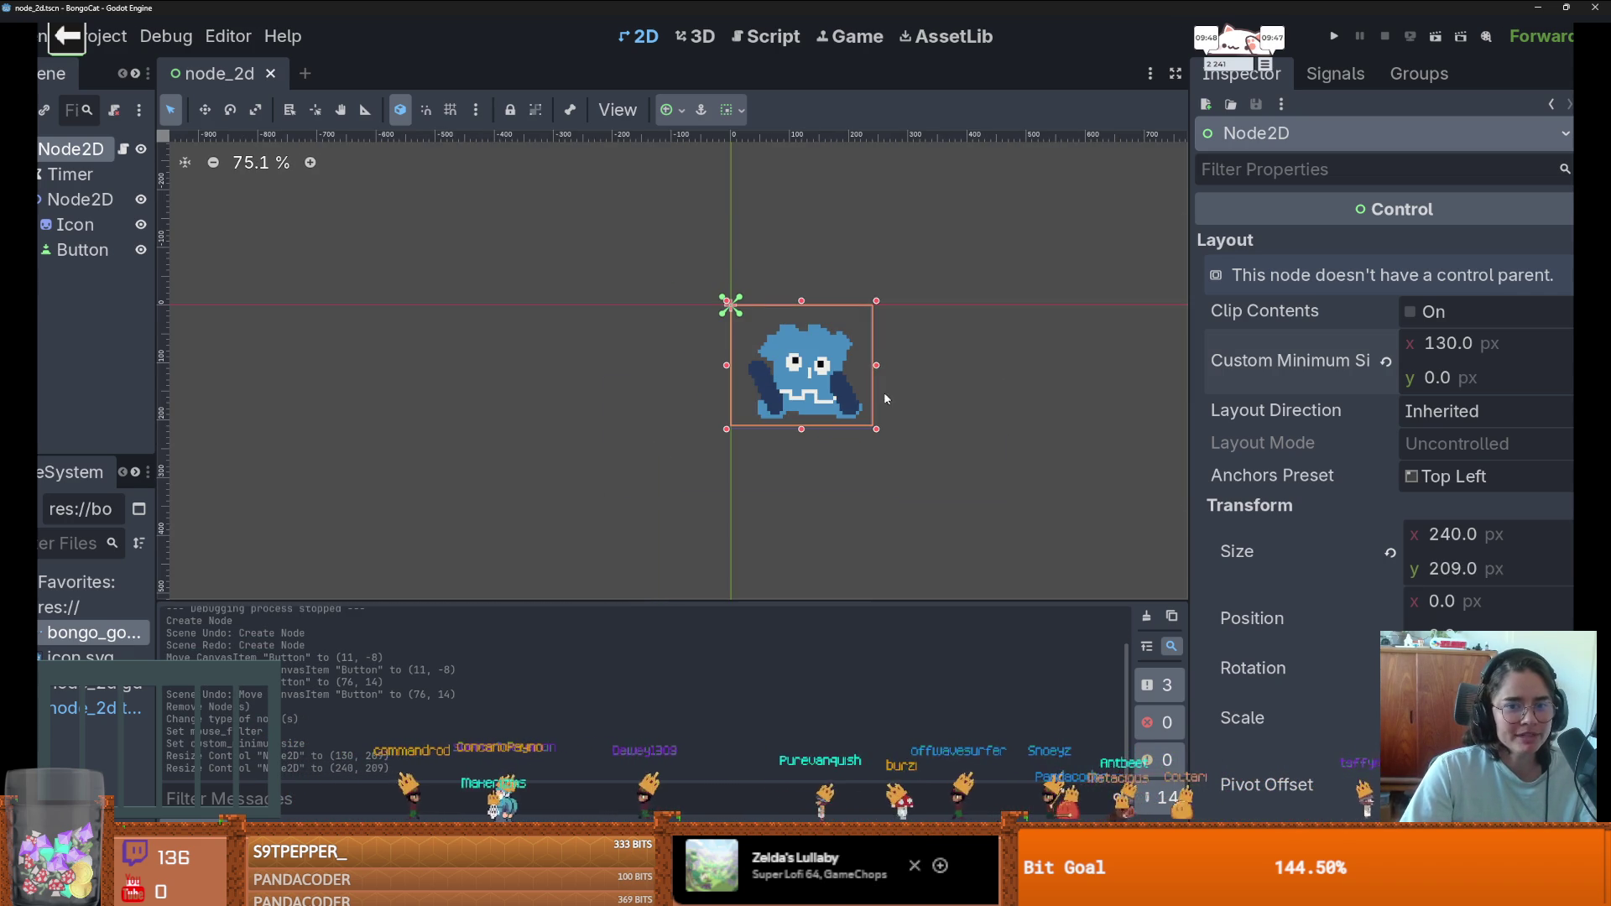
scroll(1284, 612, "down", 5)
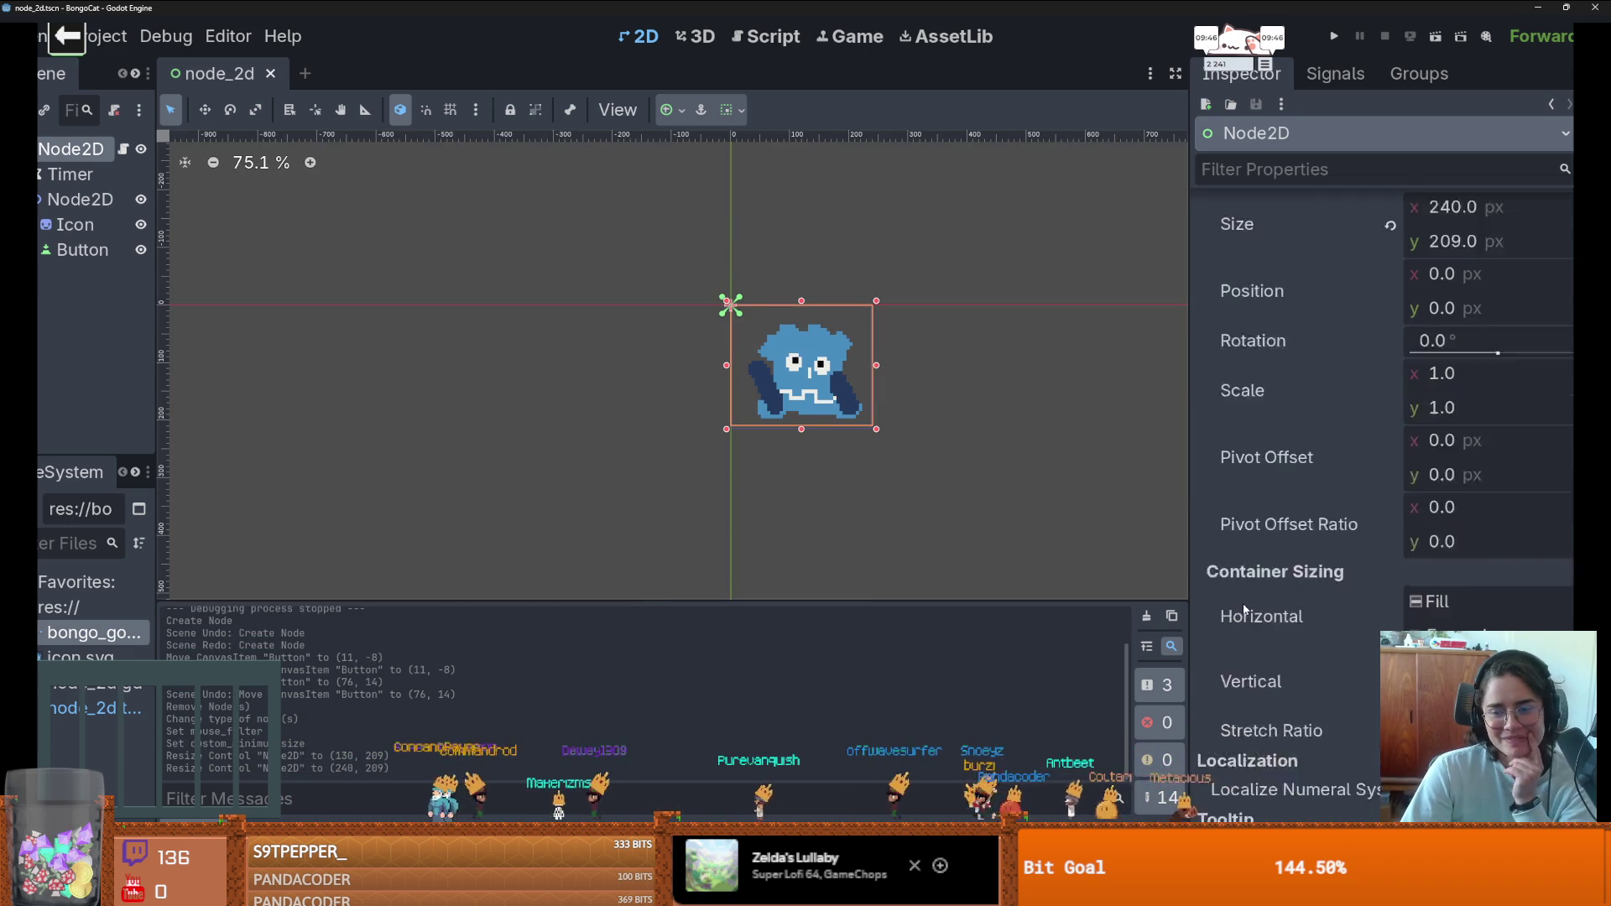
scroll(1288, 611, "up", 3)
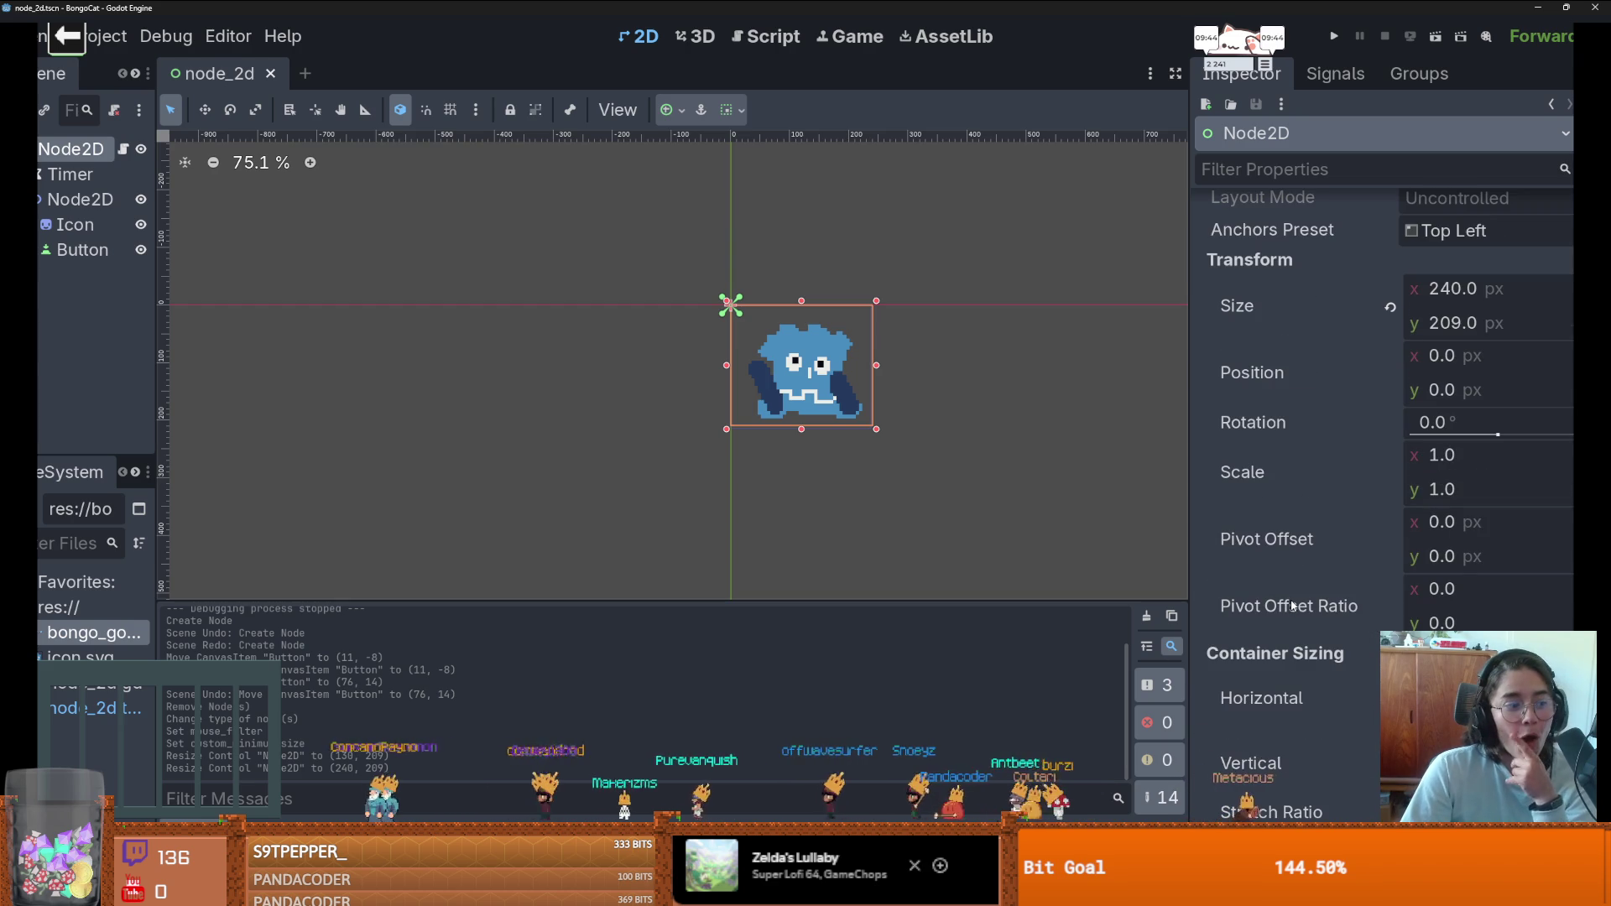
mouse_move(1292, 605)
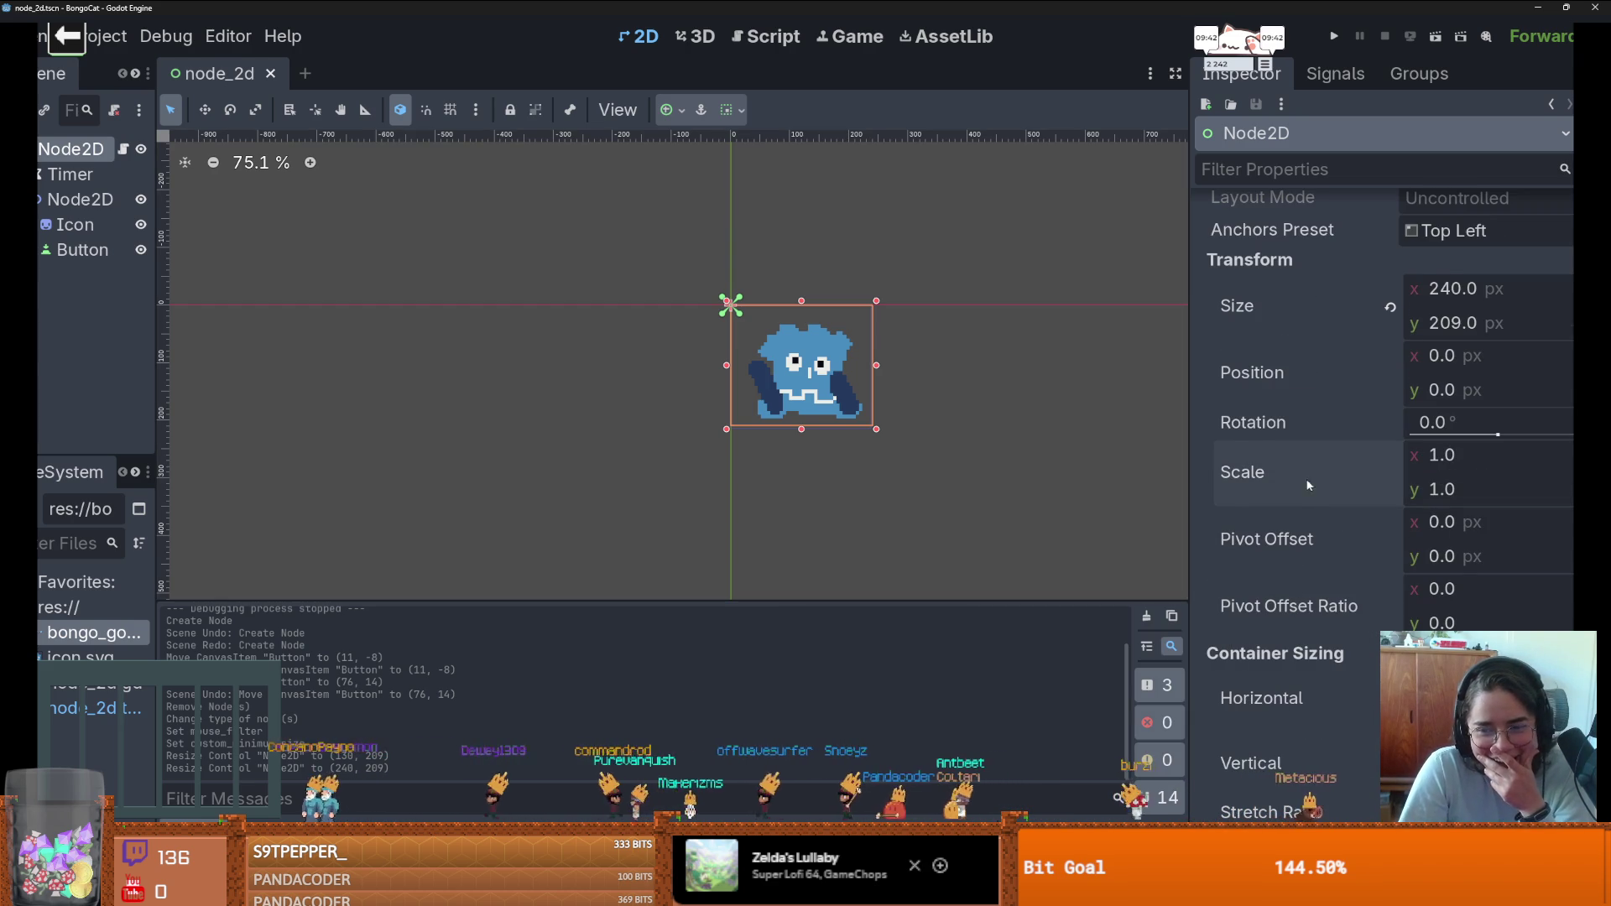
scroll(1338, 574, "down", 5)
scroll(1337, 574, "down", 4)
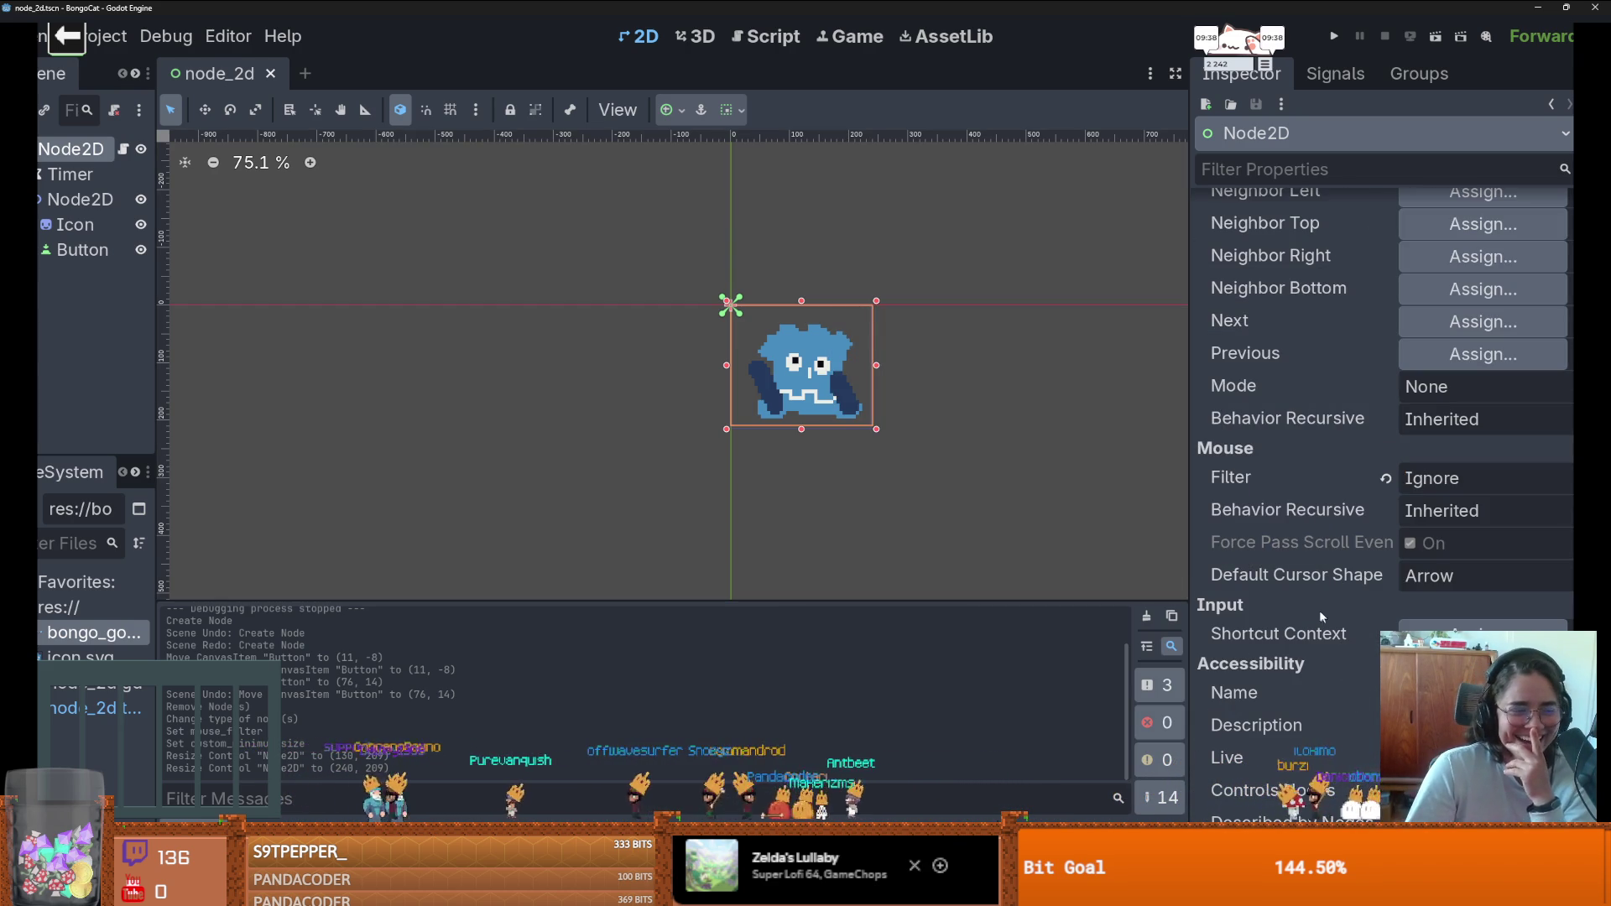
scroll(1321, 599, "down", 9)
scroll(1334, 579, "up", 6)
scroll(1337, 546, "up", 3)
left_click(1426, 485)
left_click(1436, 561)
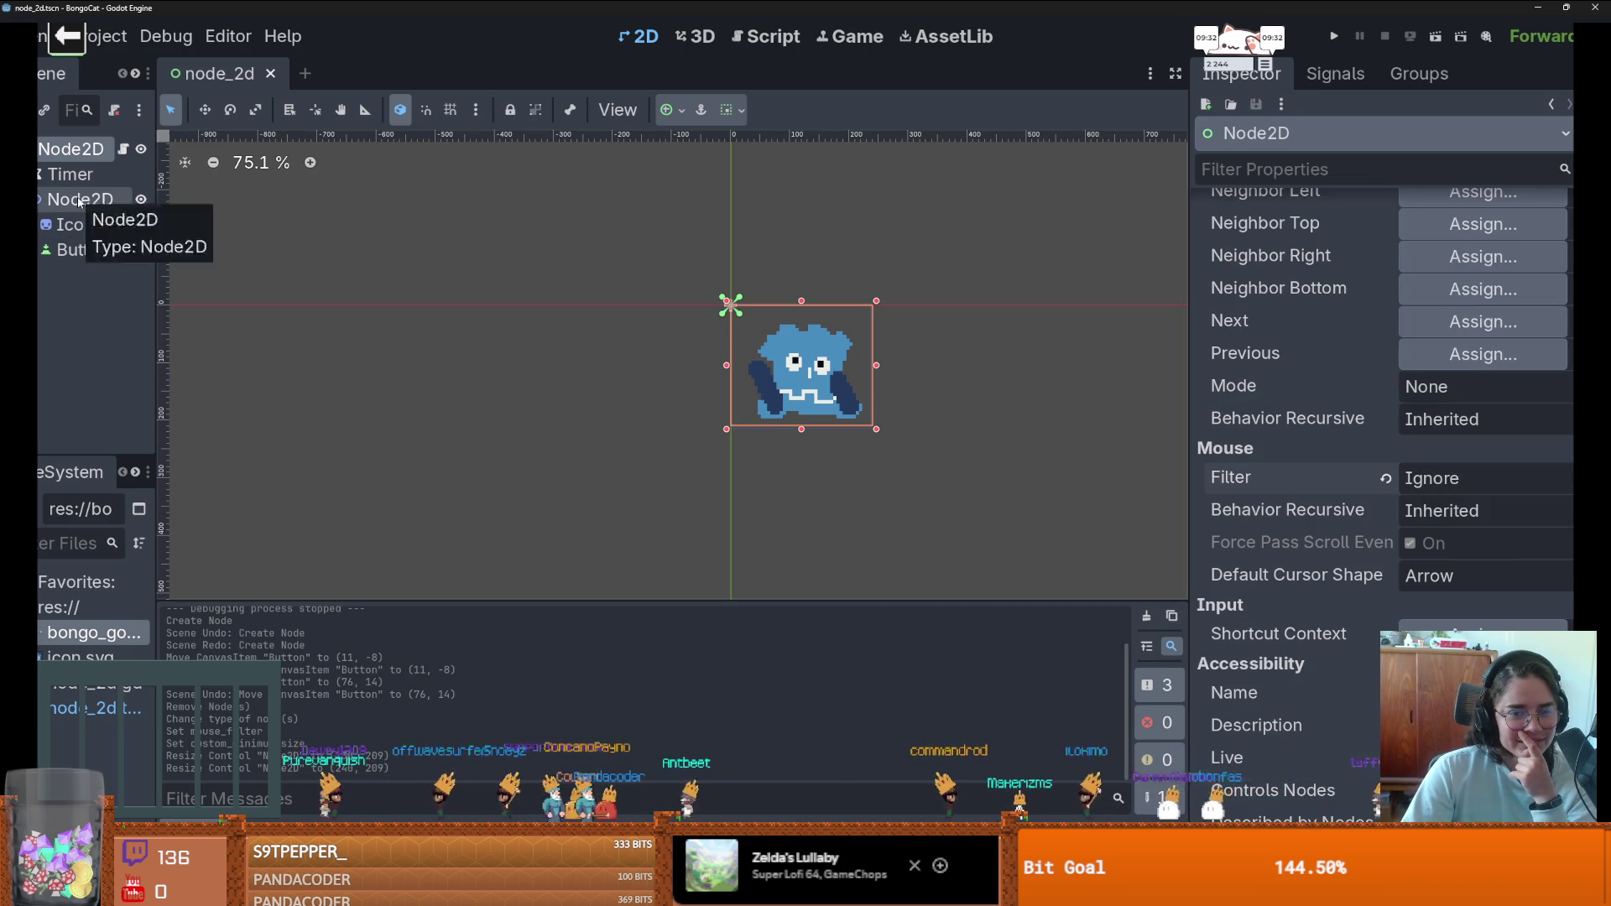
left_click(79, 201)
left_click(1336, 37)
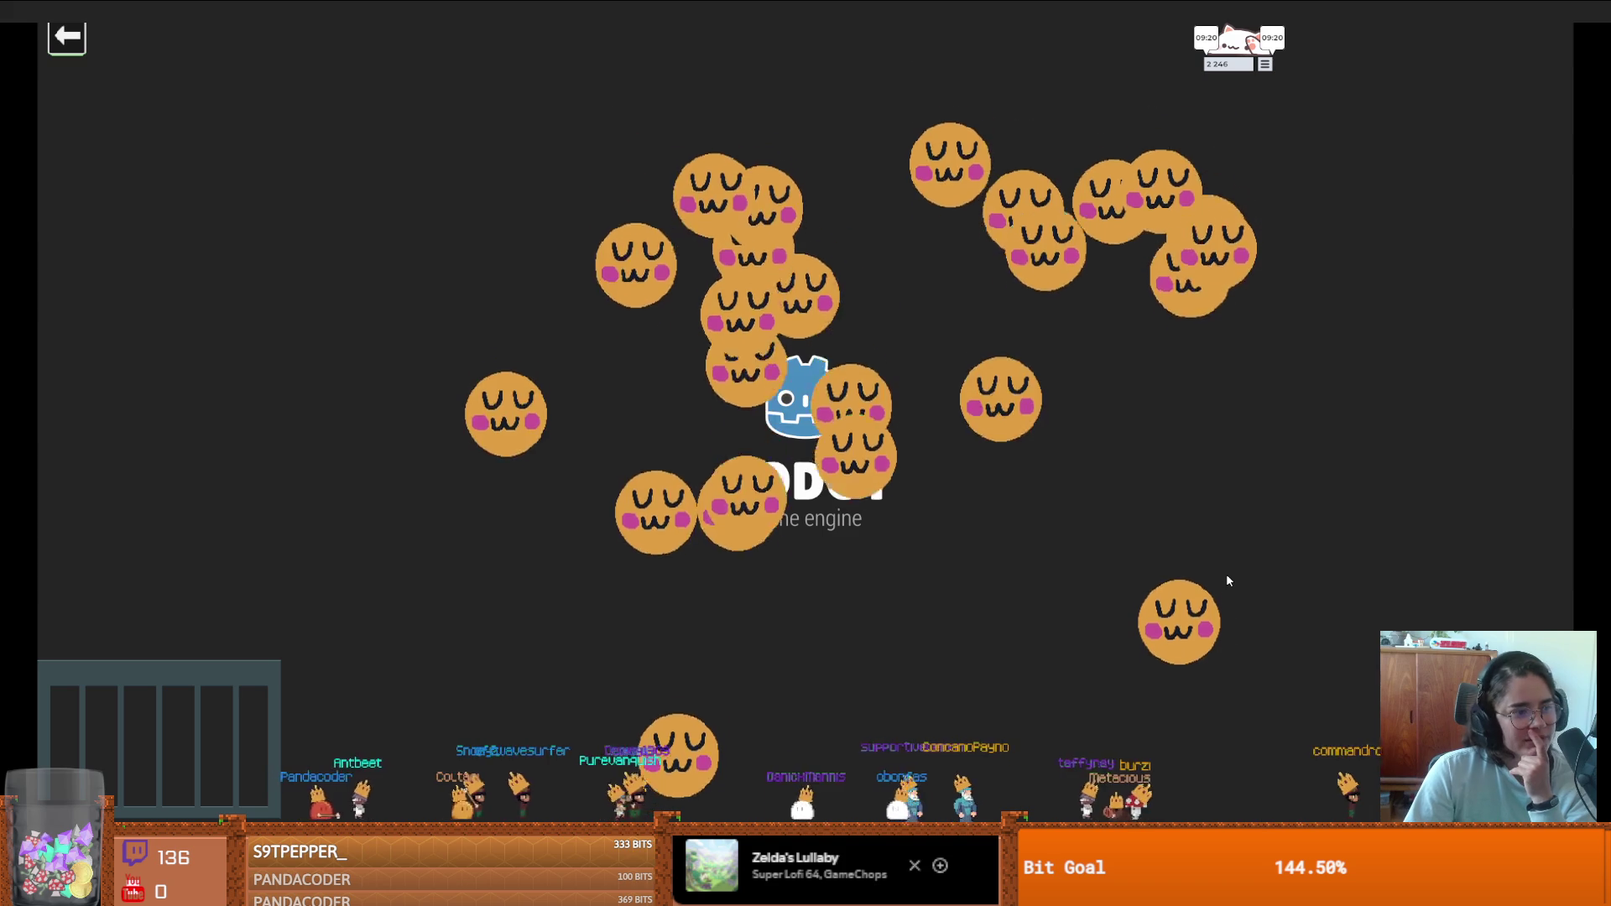
- Switch back to the Godot editor window through Task View
key("super+Tab")
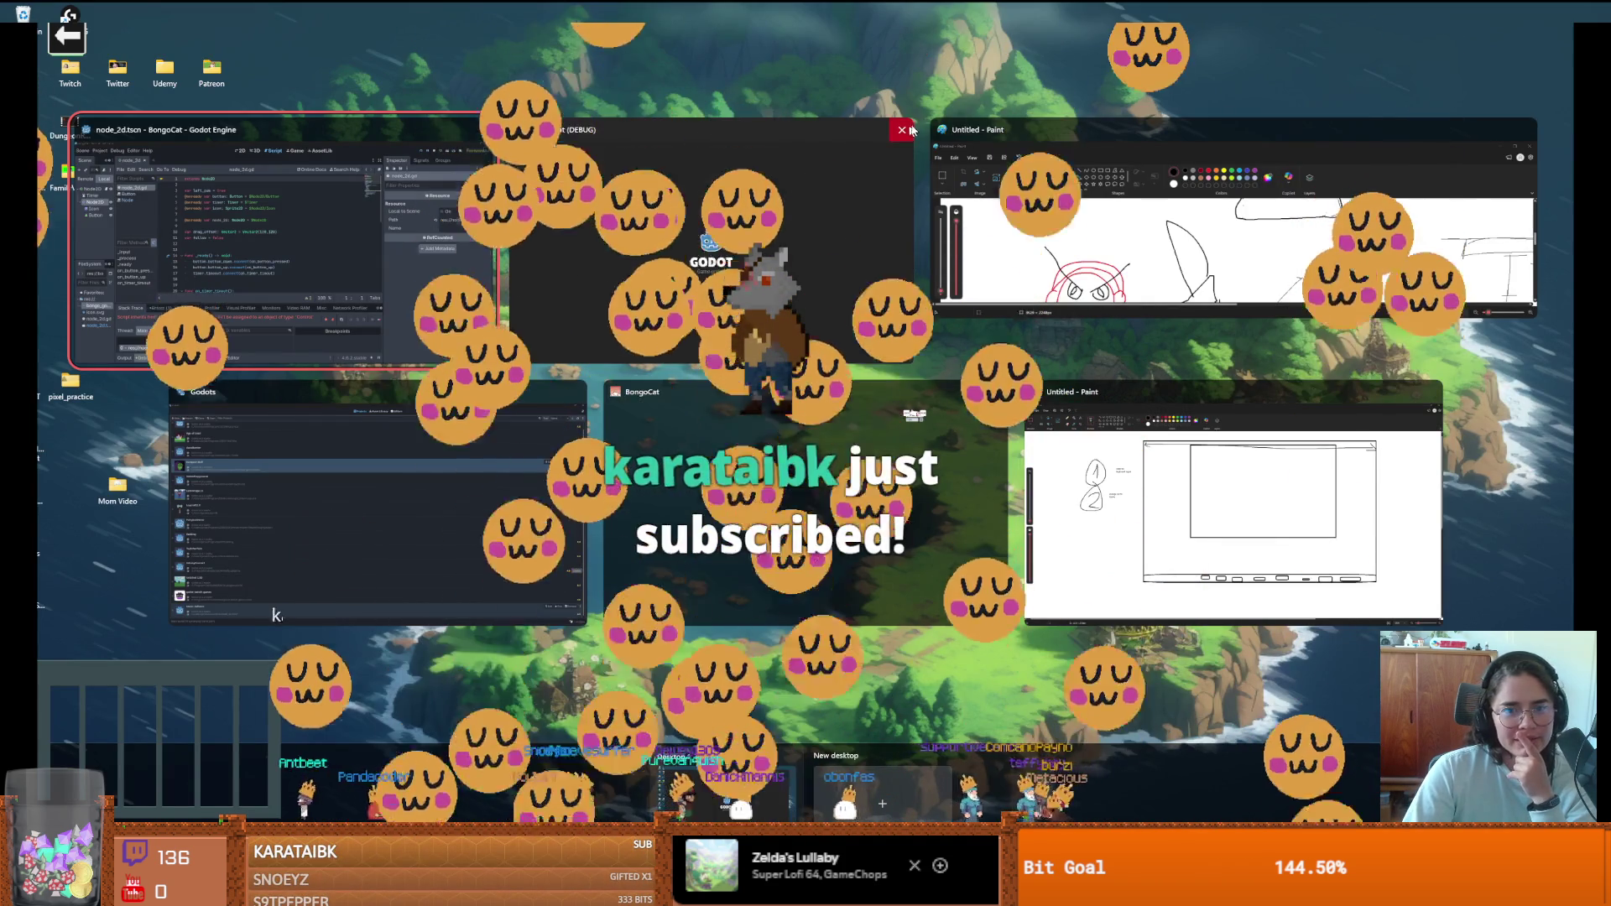
left_click(578, 277)
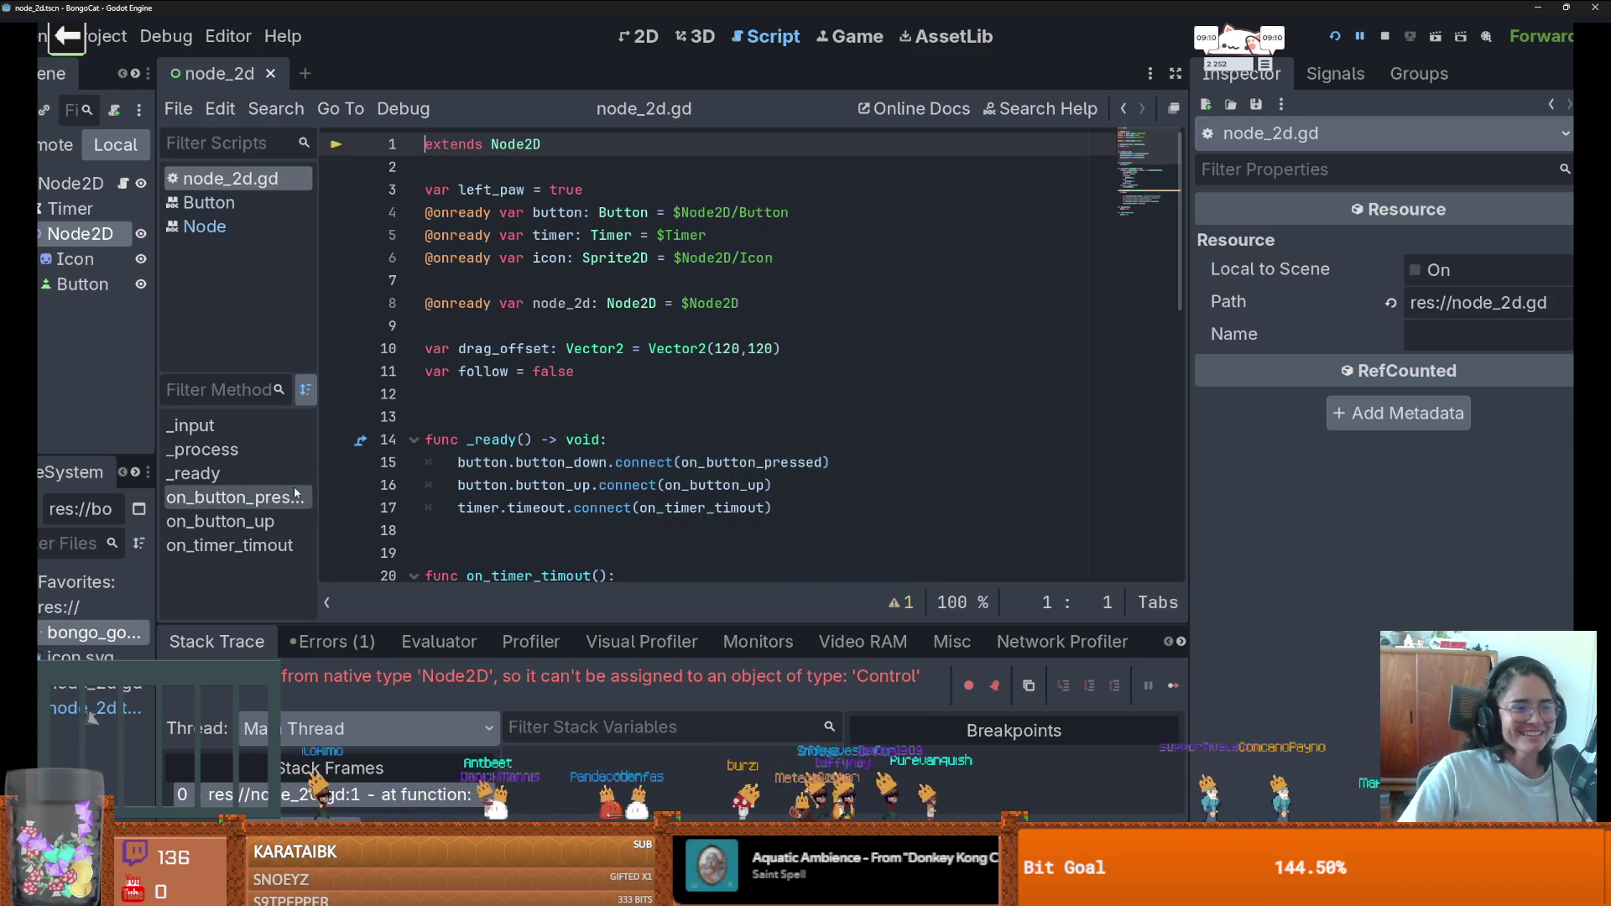
- Replace Node2D with Control after 'extends' on line 1 of node_2d.gd
left_click_drag(157, 462, 222, 462)
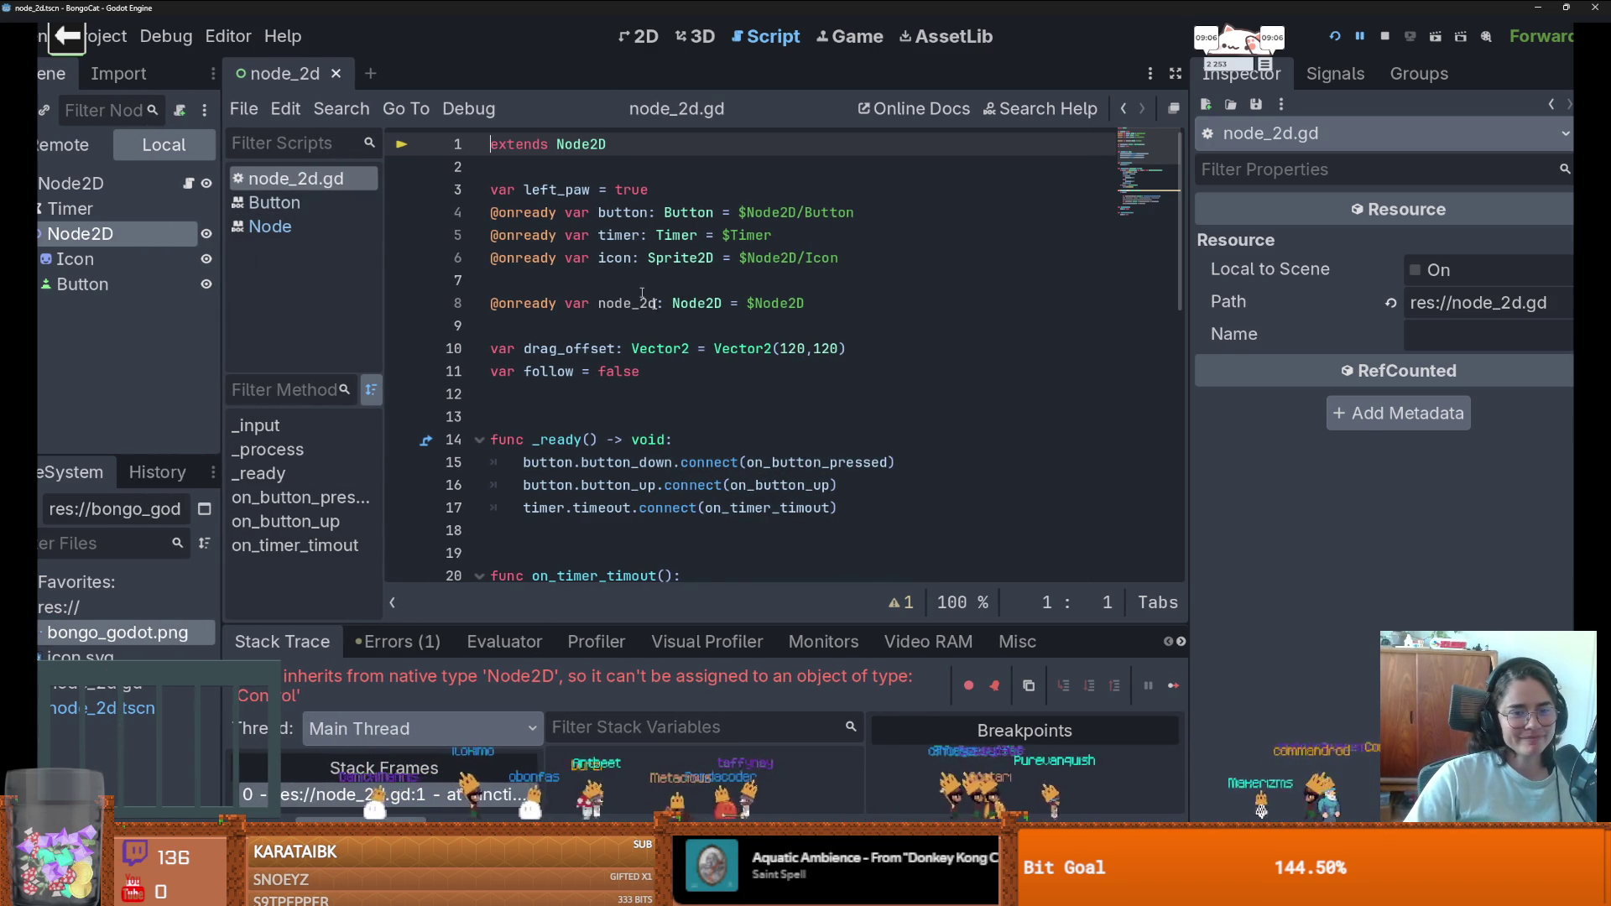
scroll(753, 394, "down", 5)
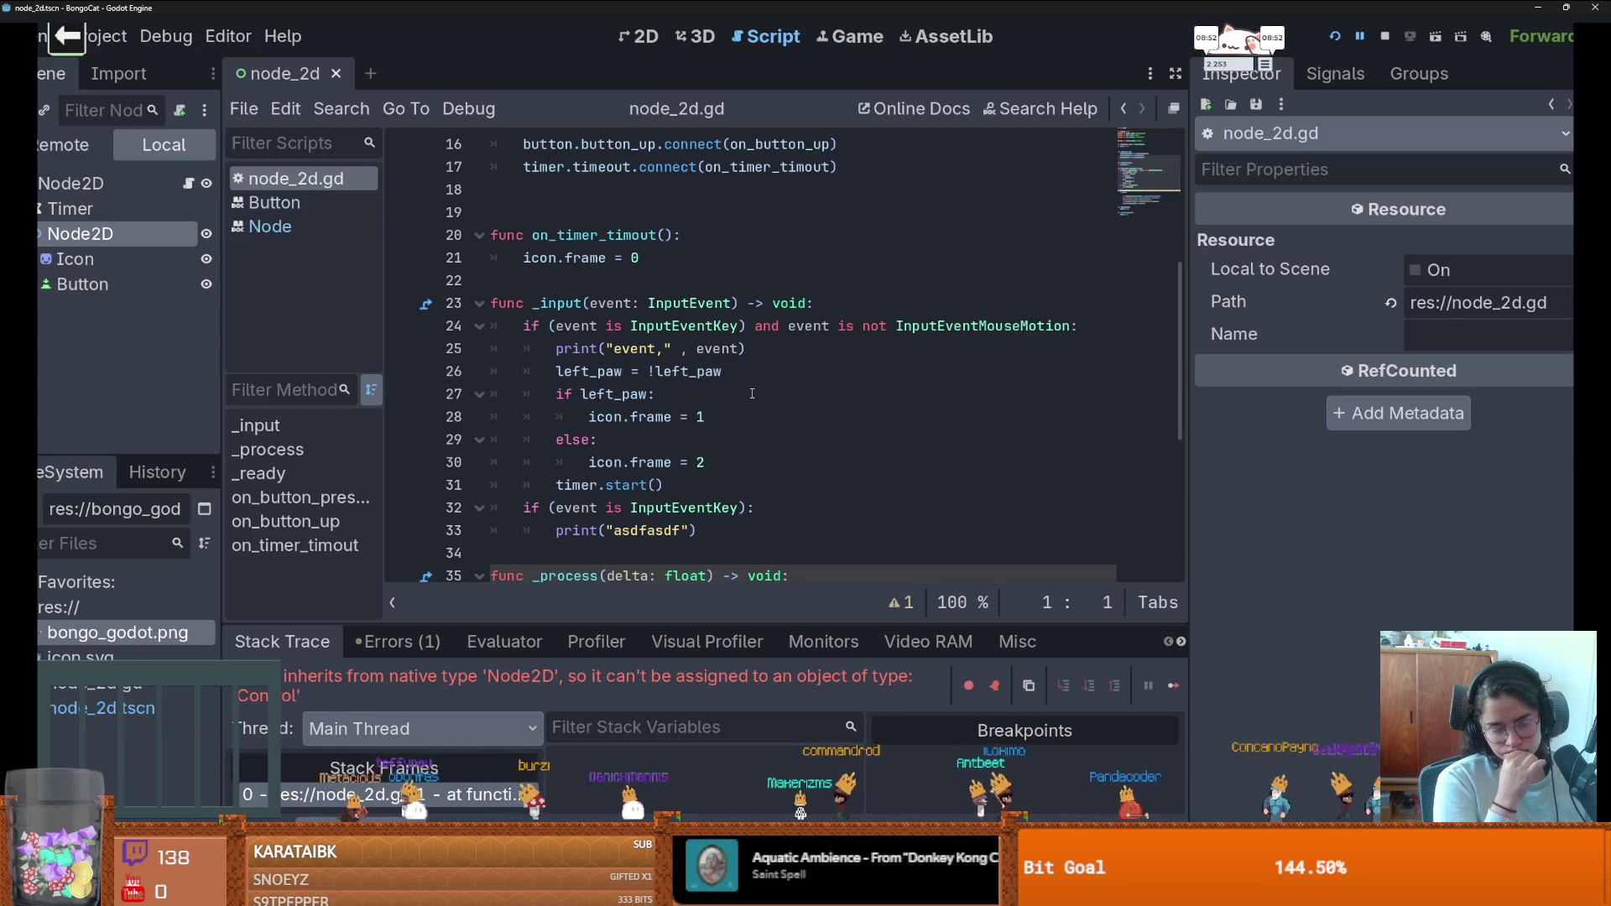
left_click(470, 792)
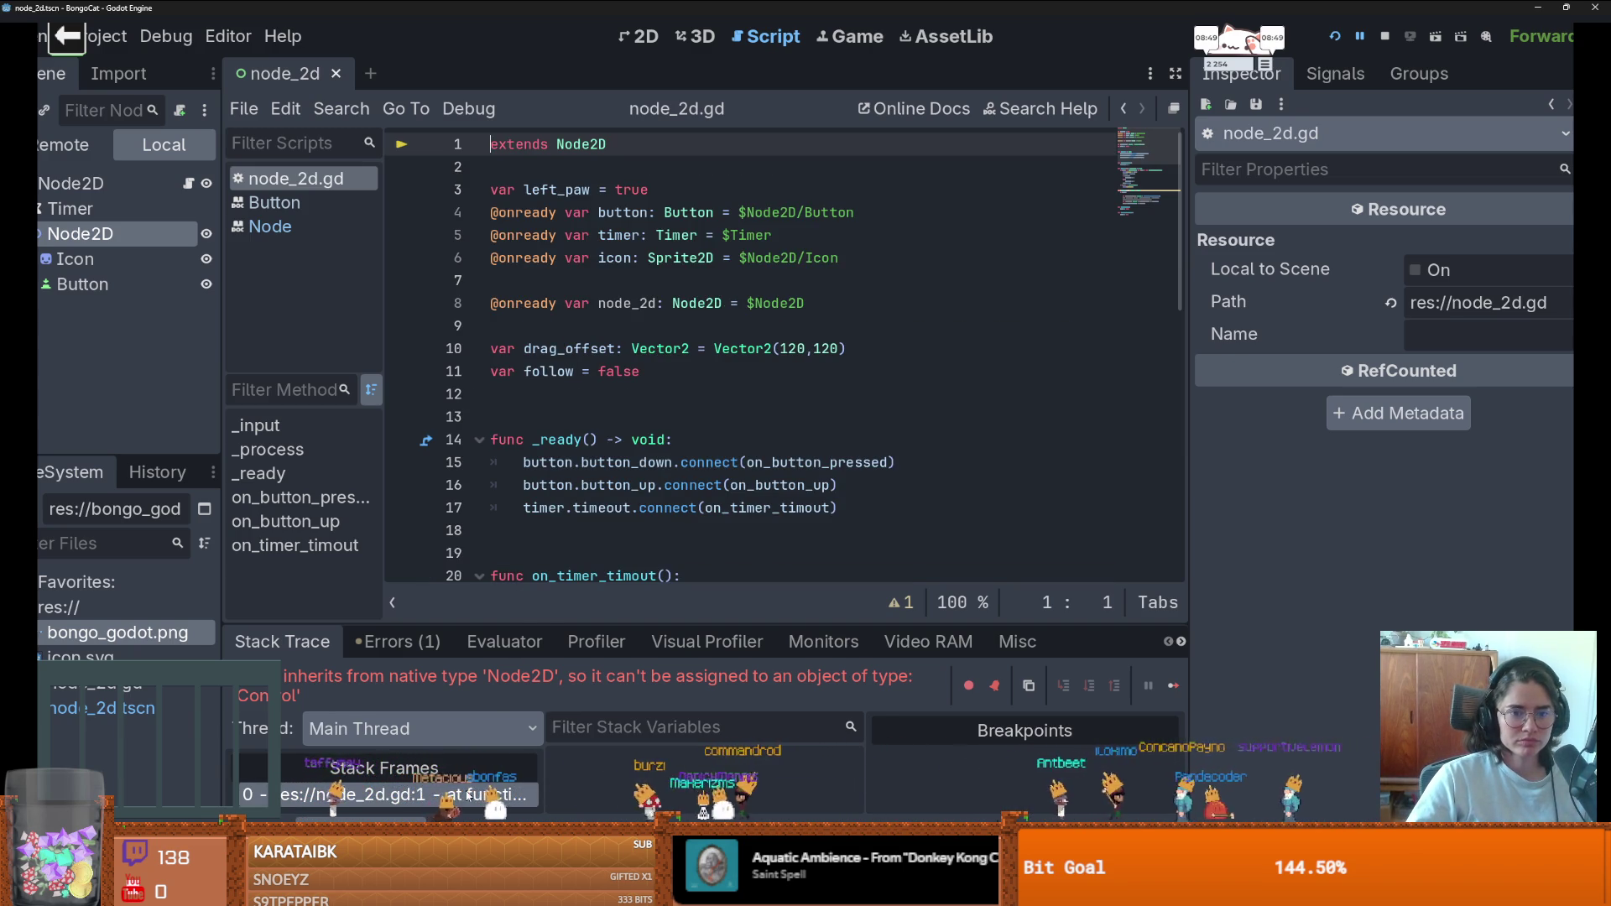
double_click(592, 144)
type("Co")
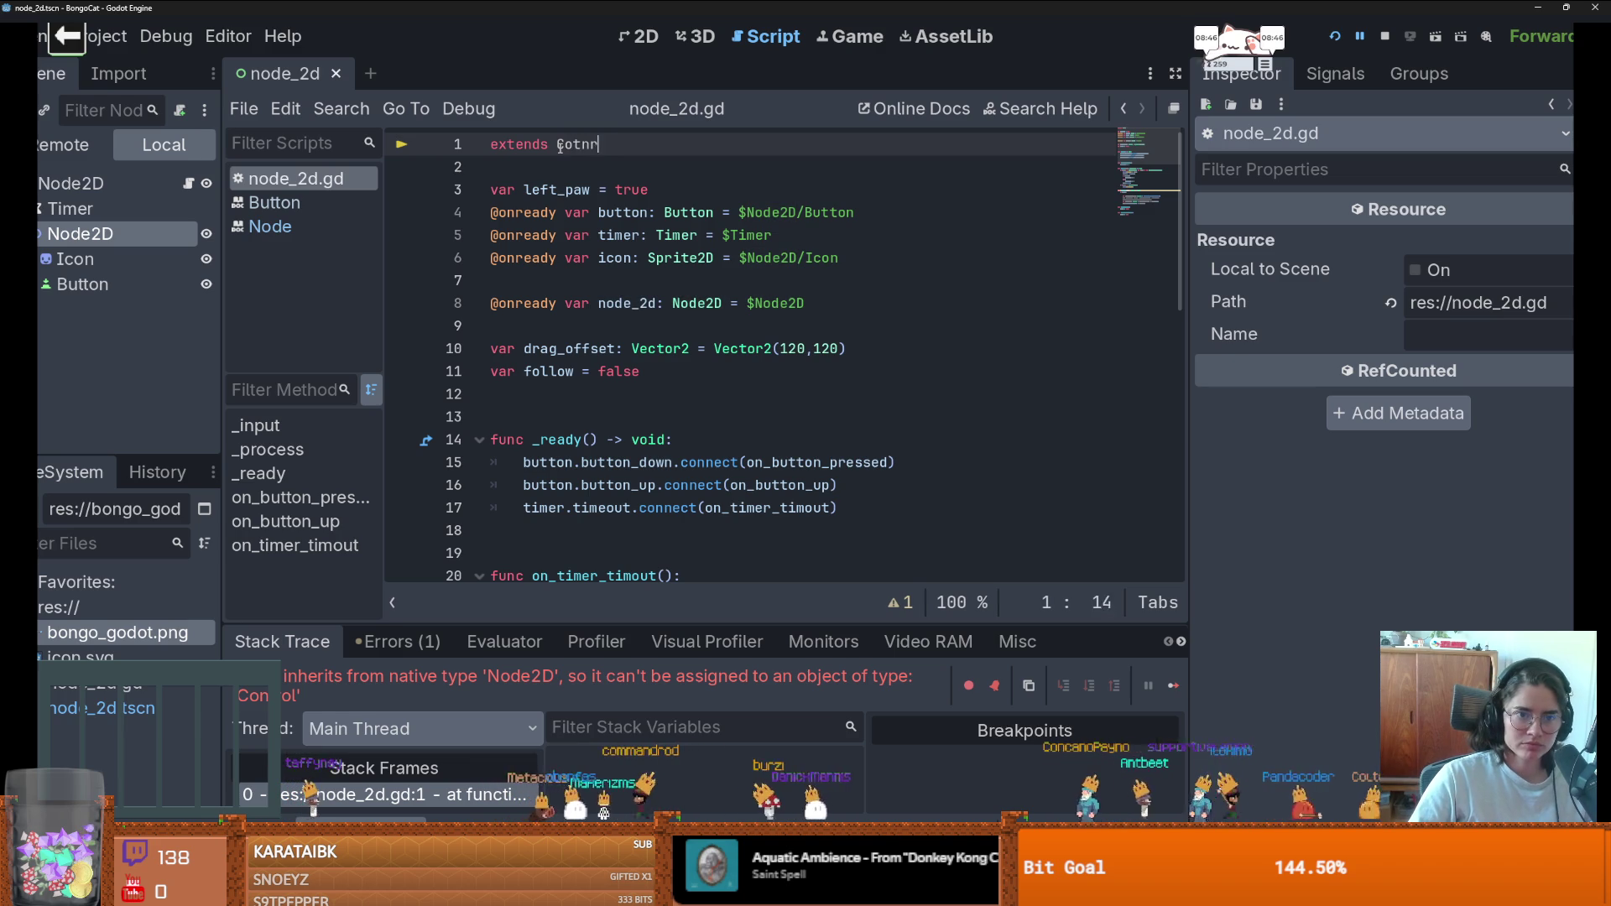
type("ntrol")
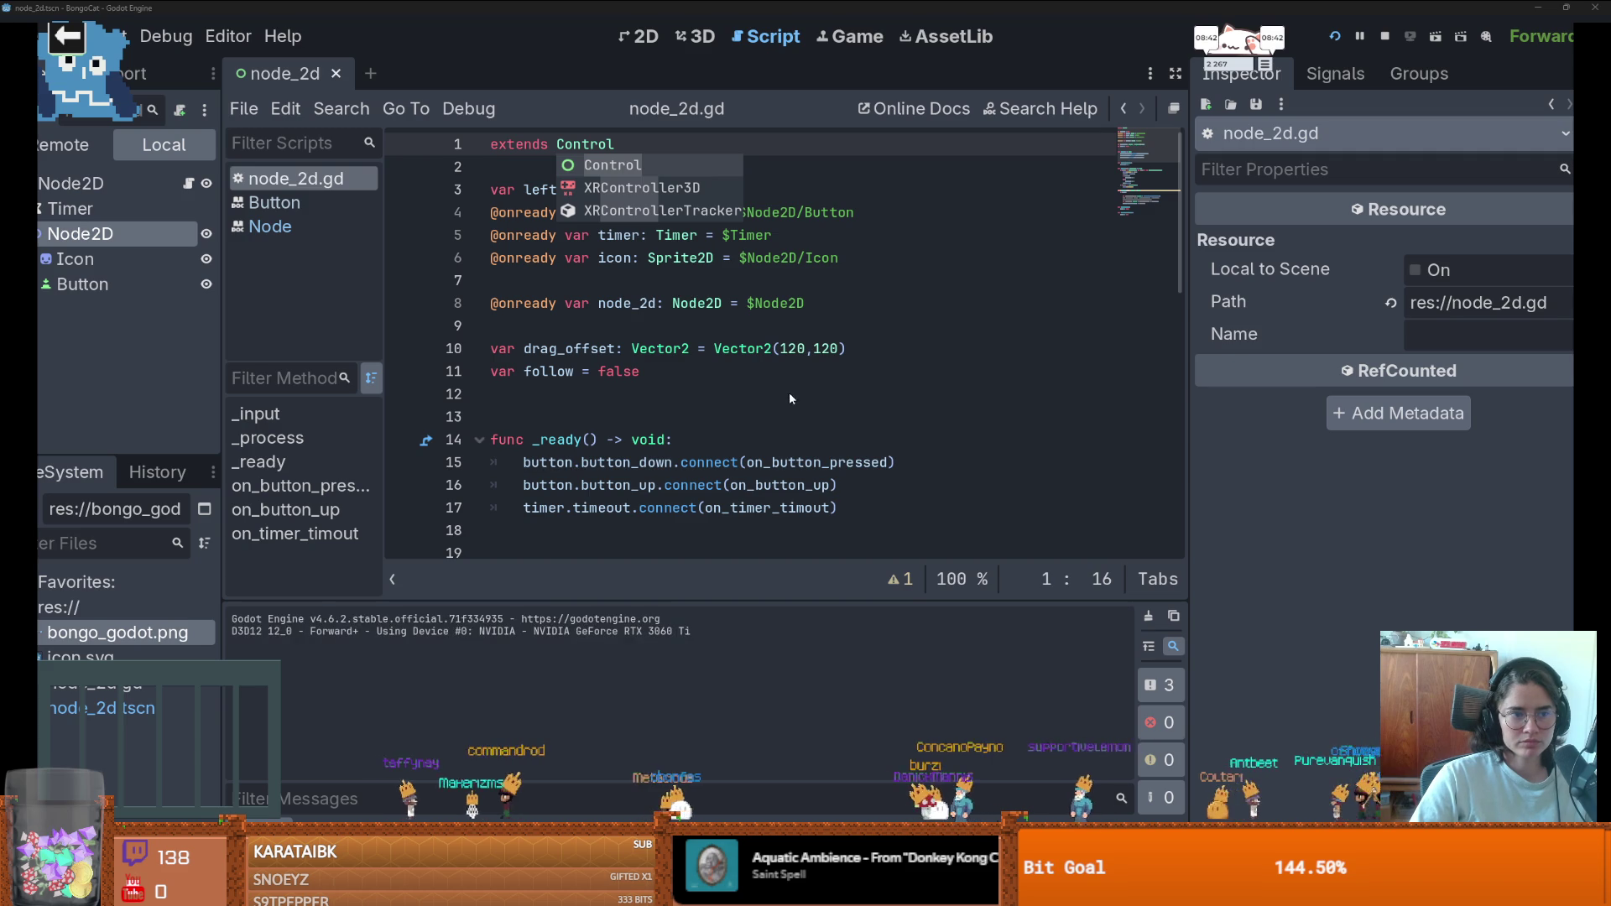
- Drag the running pet window across the screen and back, then press test keys a, s, d, f
mouse_move(252, 180)
left_mouse_down()
mouse_move(1212, 470)
mouse_move(1360, 317)
left_mouse_up()
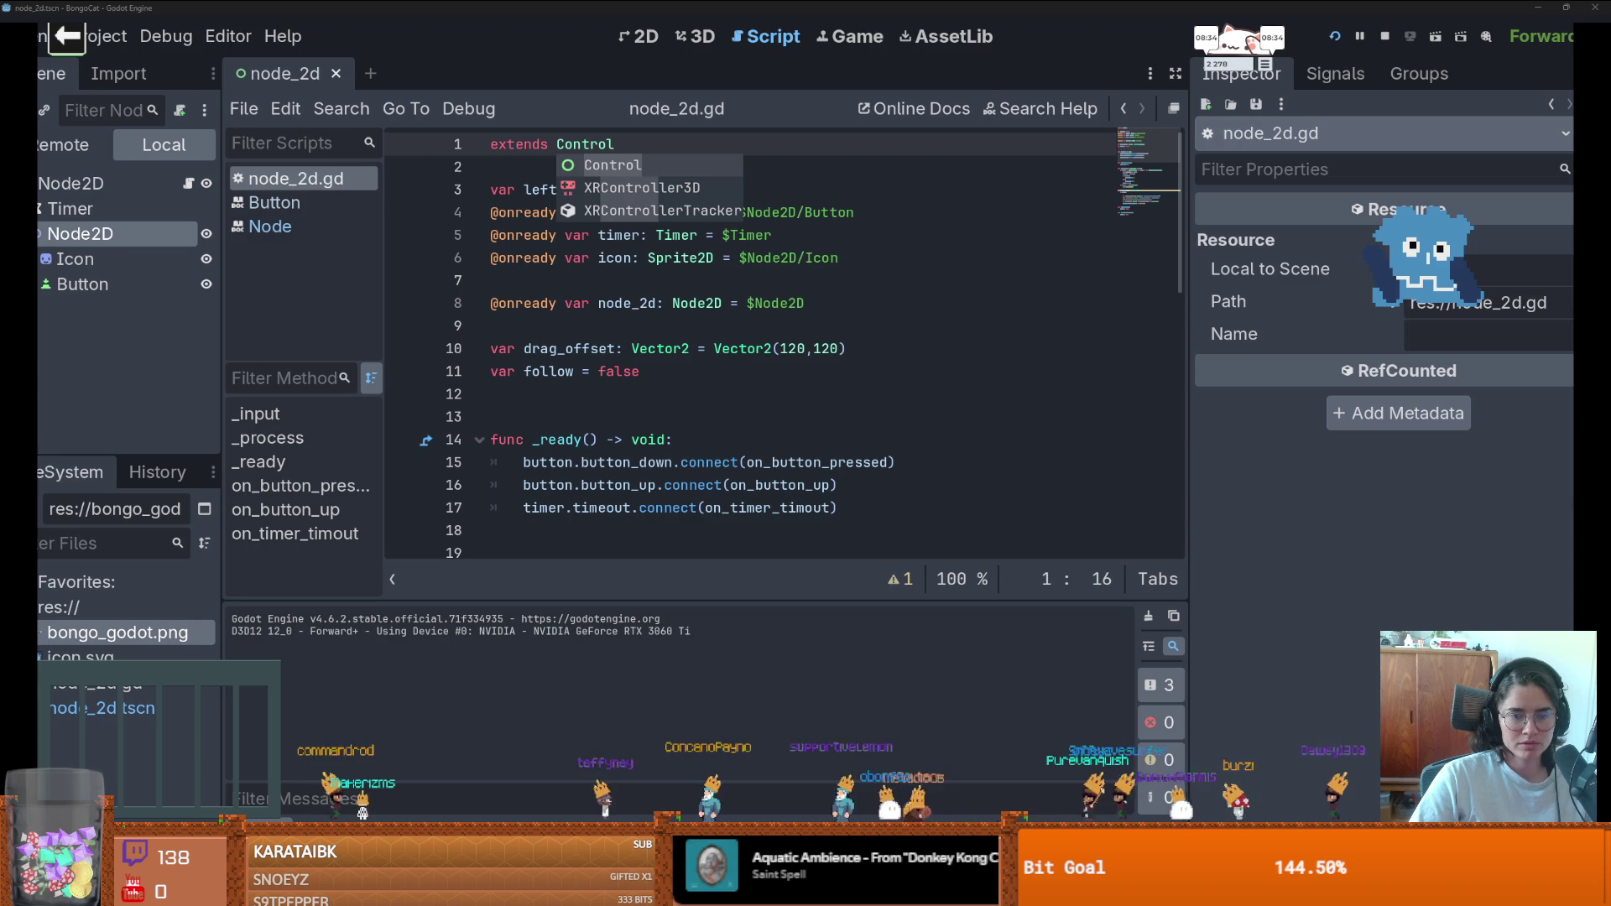
mouse_move(1414, 264)
left_mouse_down()
mouse_move(894, 579)
mouse_move(406, 400)
mouse_move(411, 379)
mouse_move(1292, 134)
mouse_move(1090, 218)
mouse_move(260, 126)
mouse_move(210, 134)
left_mouse_up()
key("a")
key("s")
key("d")
key("f")
key("a")
key("s")
key("d")
key("f")
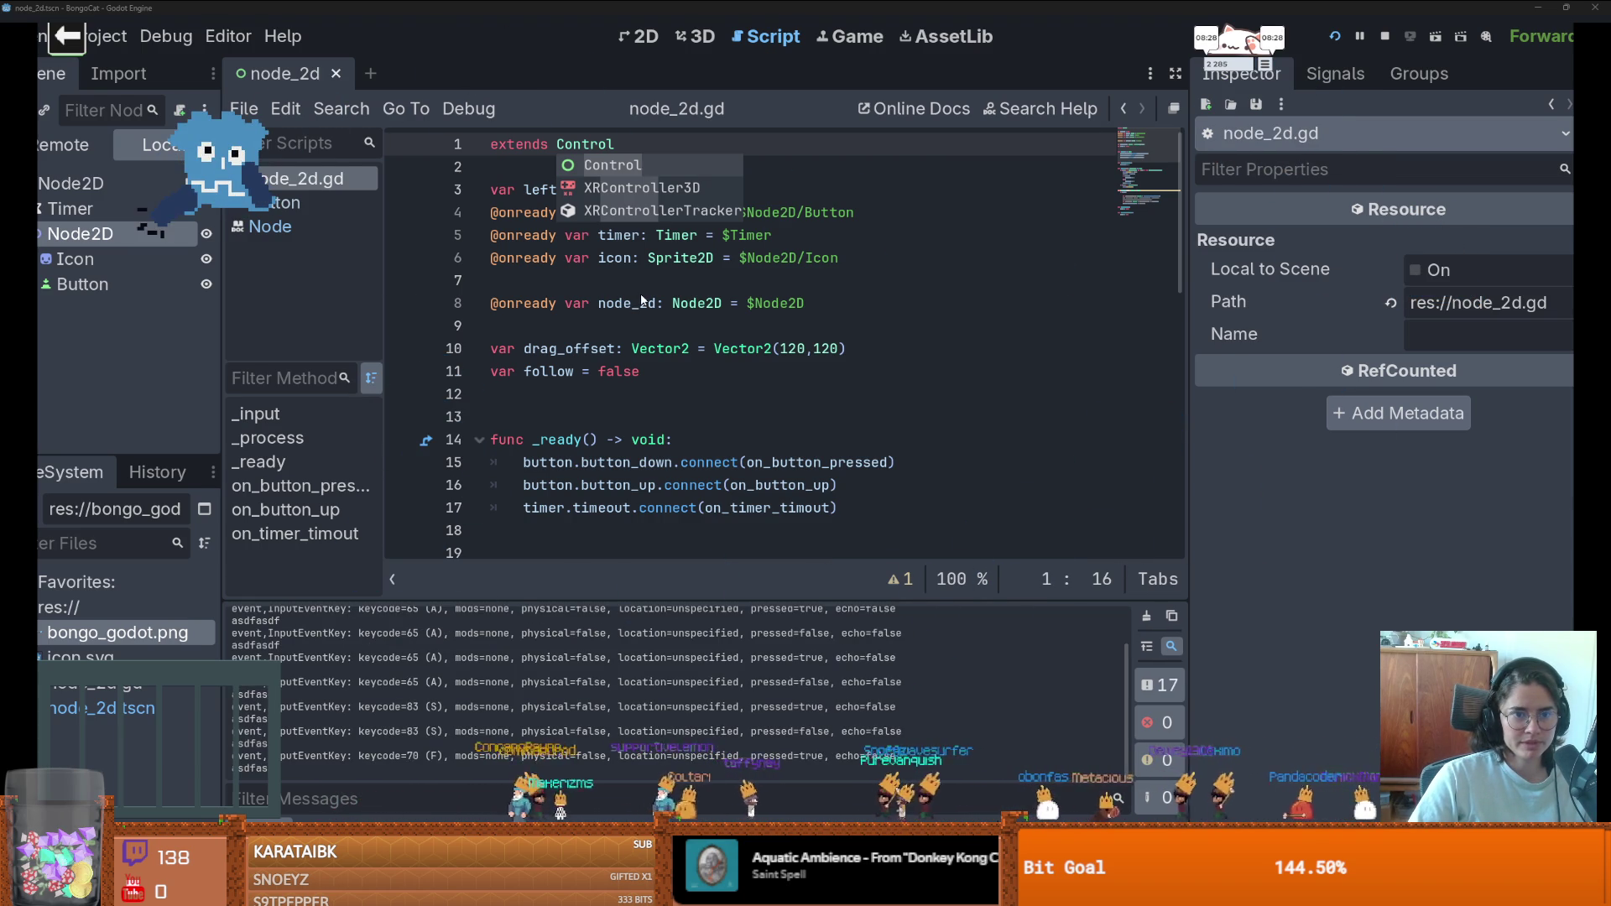
key("a")
key("s")
key("d")
key("f")
key("a")
key("s")
key("d")
key("f")
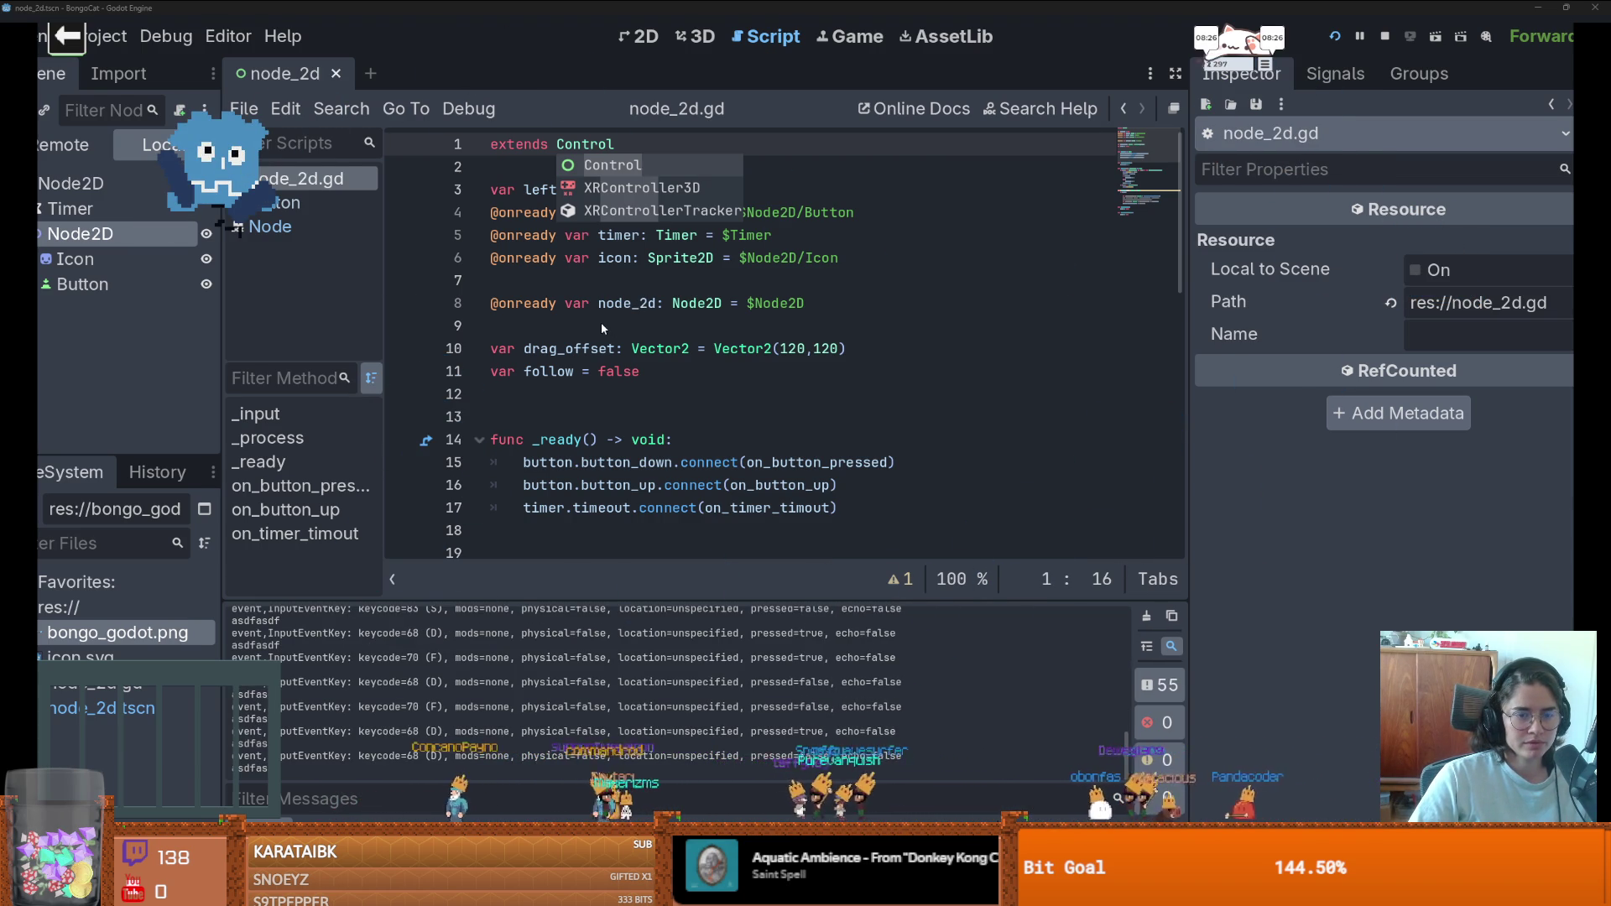
key("a")
key("s")
key("d")
key("f")
key("a")
key("s")
key("d")
key("f")
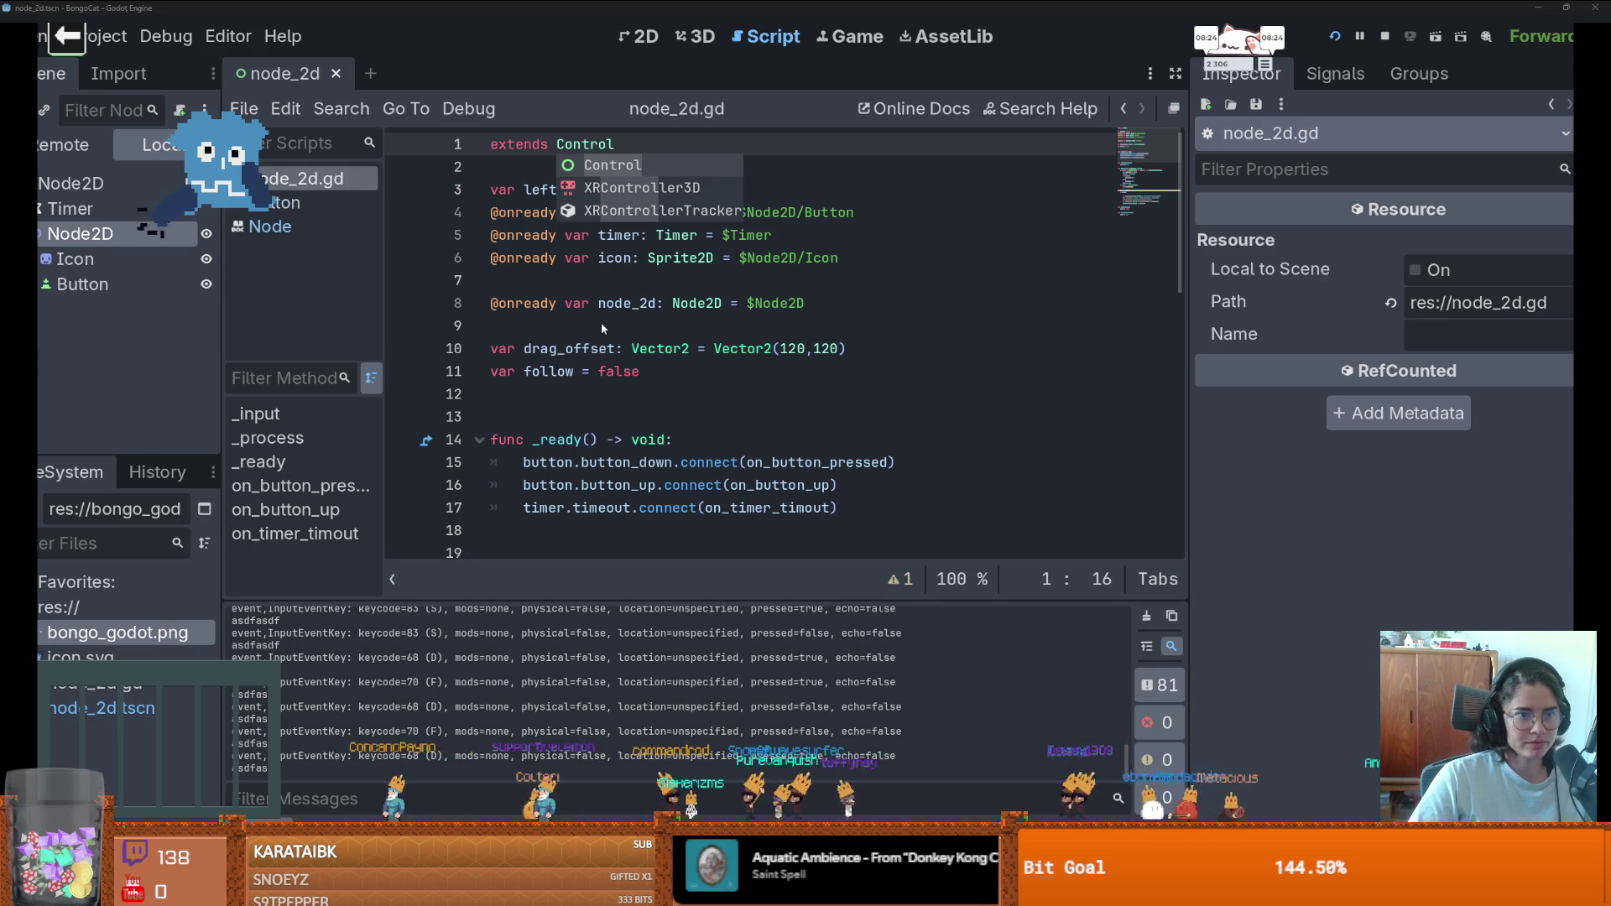
- Press more keys (c, j, k, l, n, v, period) to confirm the output logs them
key("s")
key("d")
key("c")
key("j")
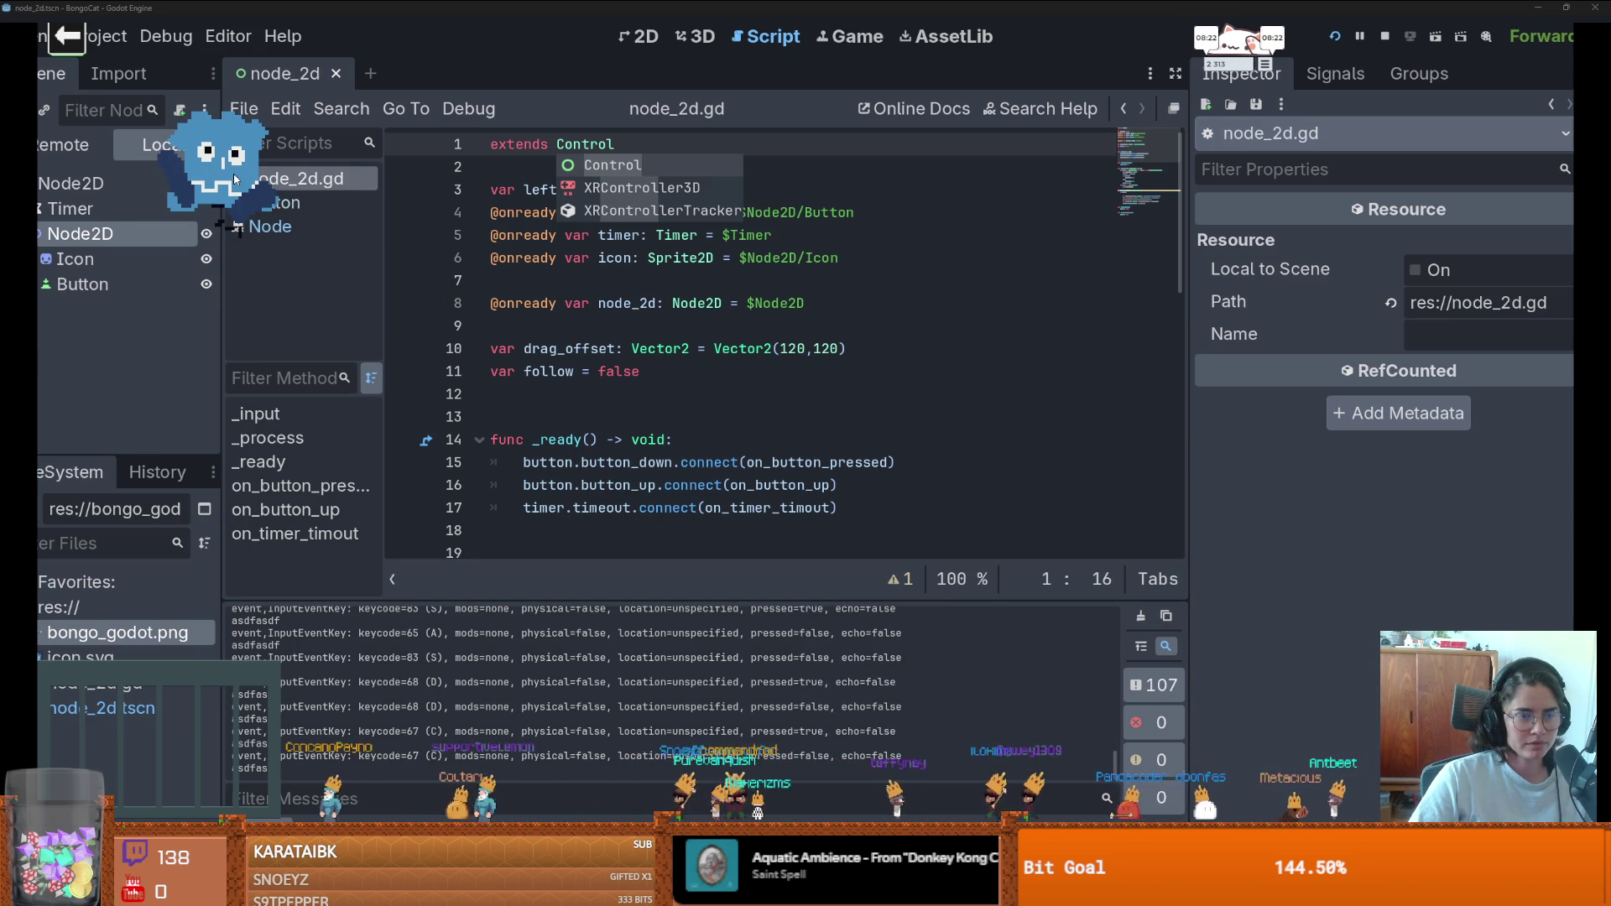
key("j")
key("k")
key("l")
key("a")
key("s")
key("d")
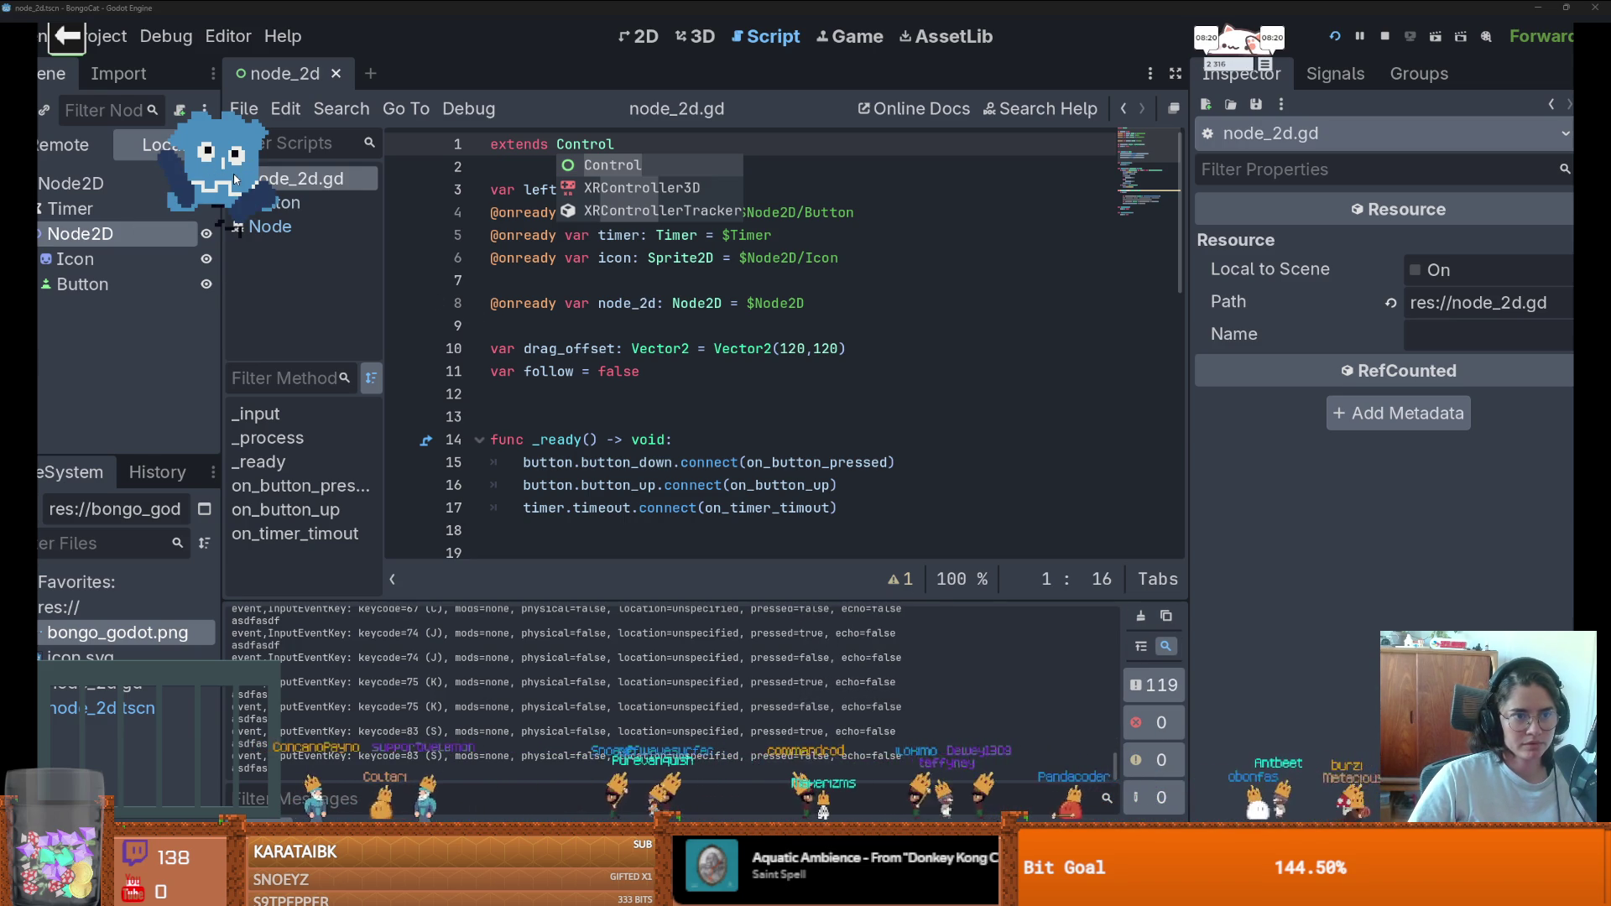
key("j")
key("n")
key("v")
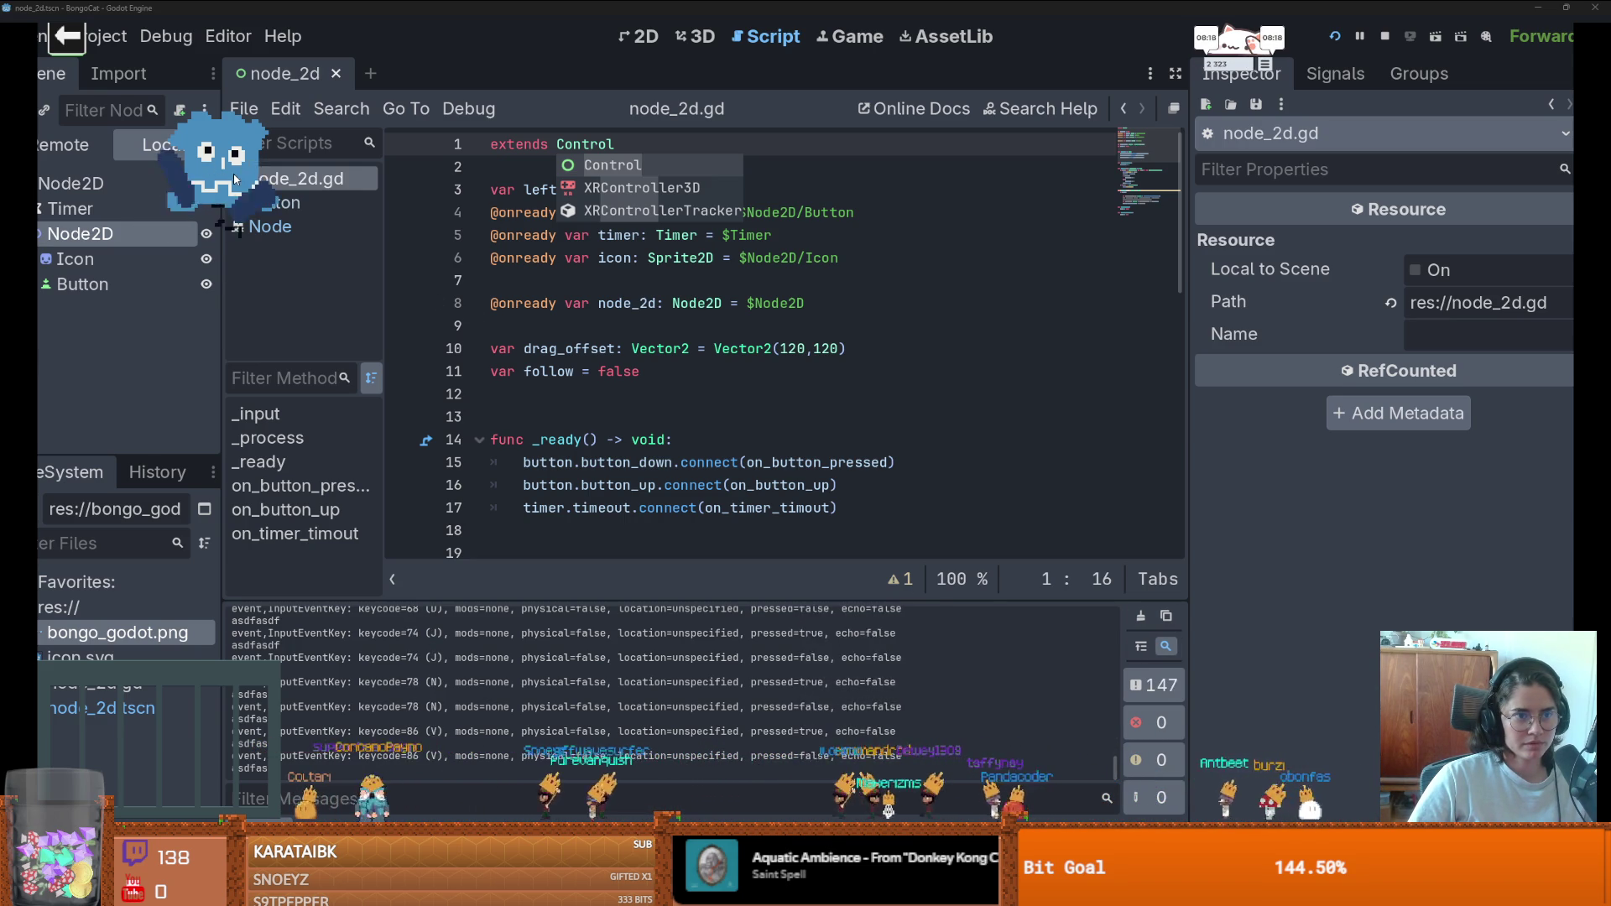
key("a")
key("period")
key("s")
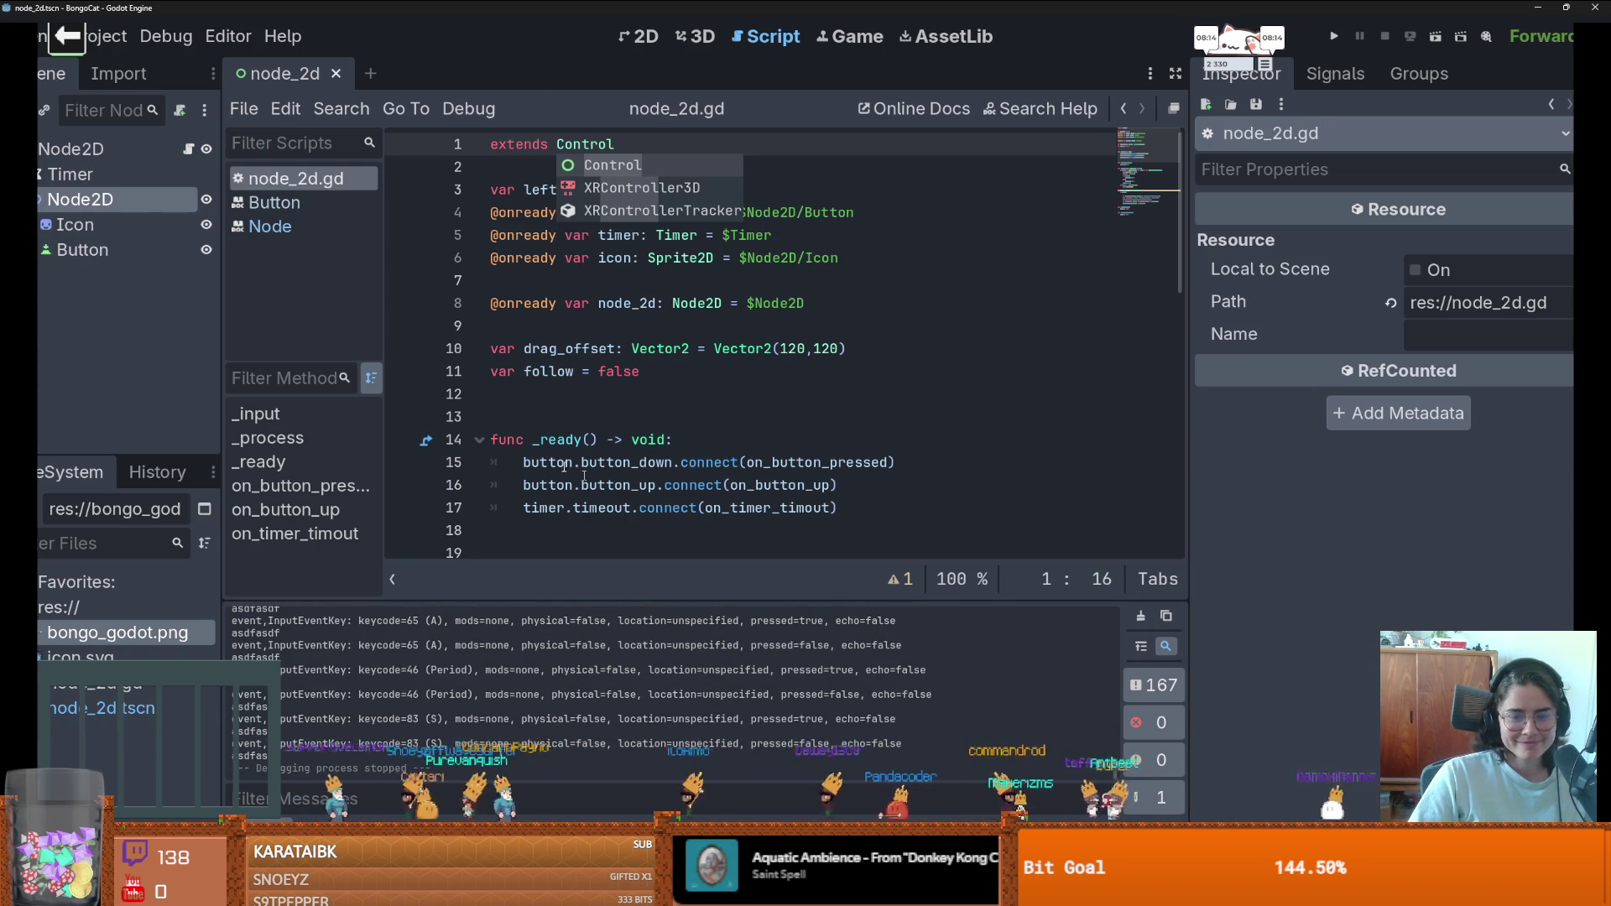
- Select the event print line in the script and show the root node's properties
scroll(717, 369, "down", 5)
left_click_drag(746, 348, 490, 348)
left_click(166, 154)
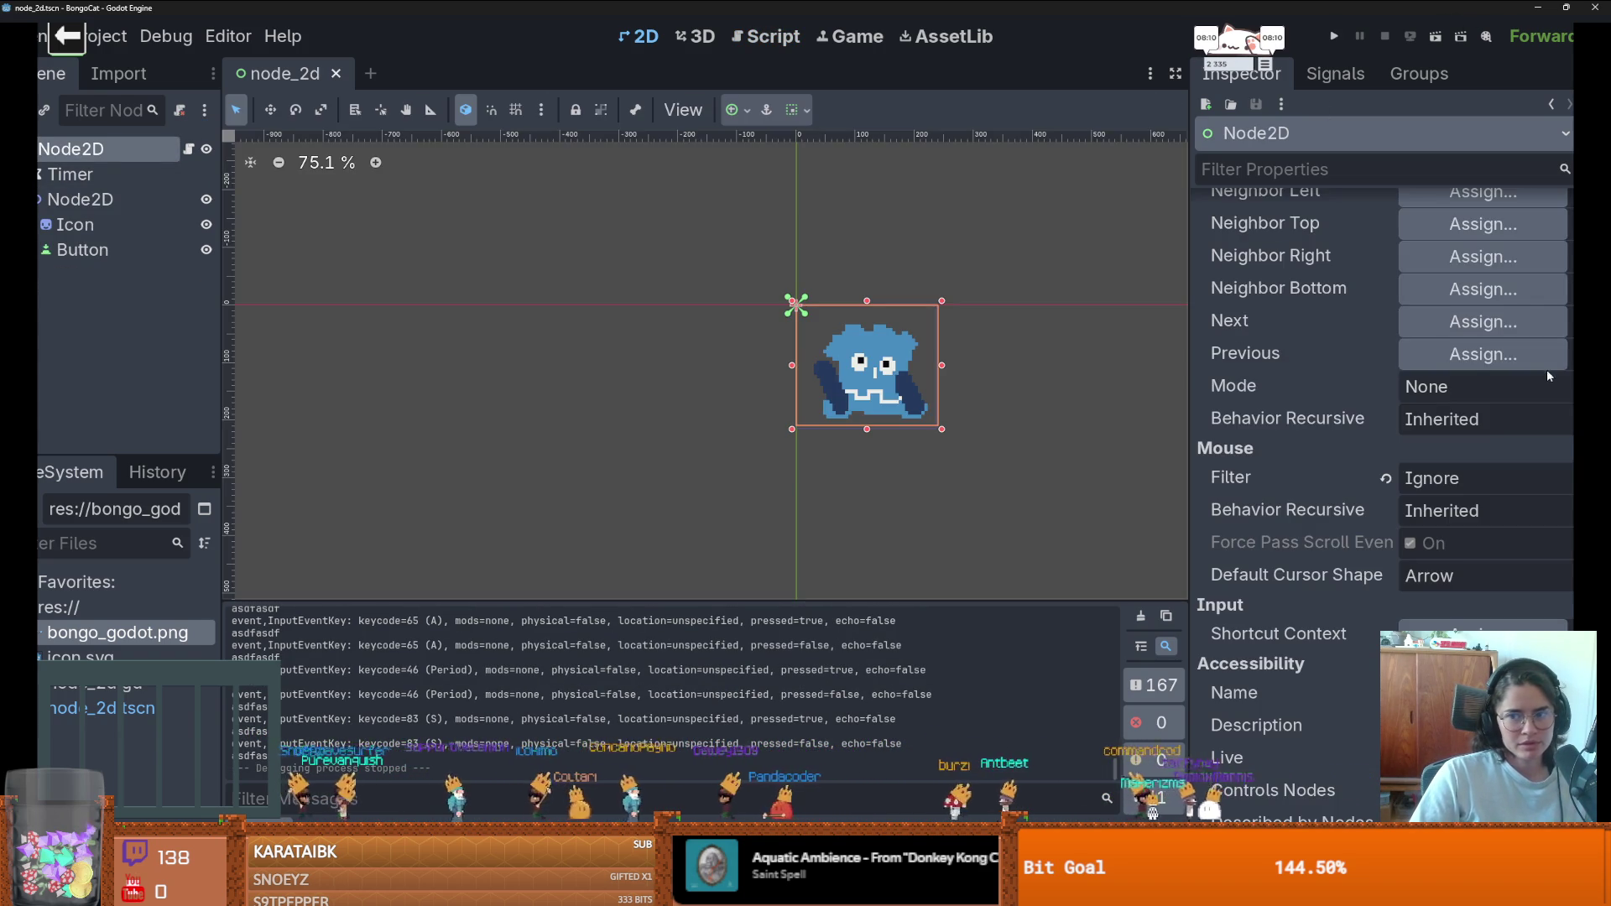
scroll(1396, 494, "up", 5)
scroll(1396, 501, "up", 10)
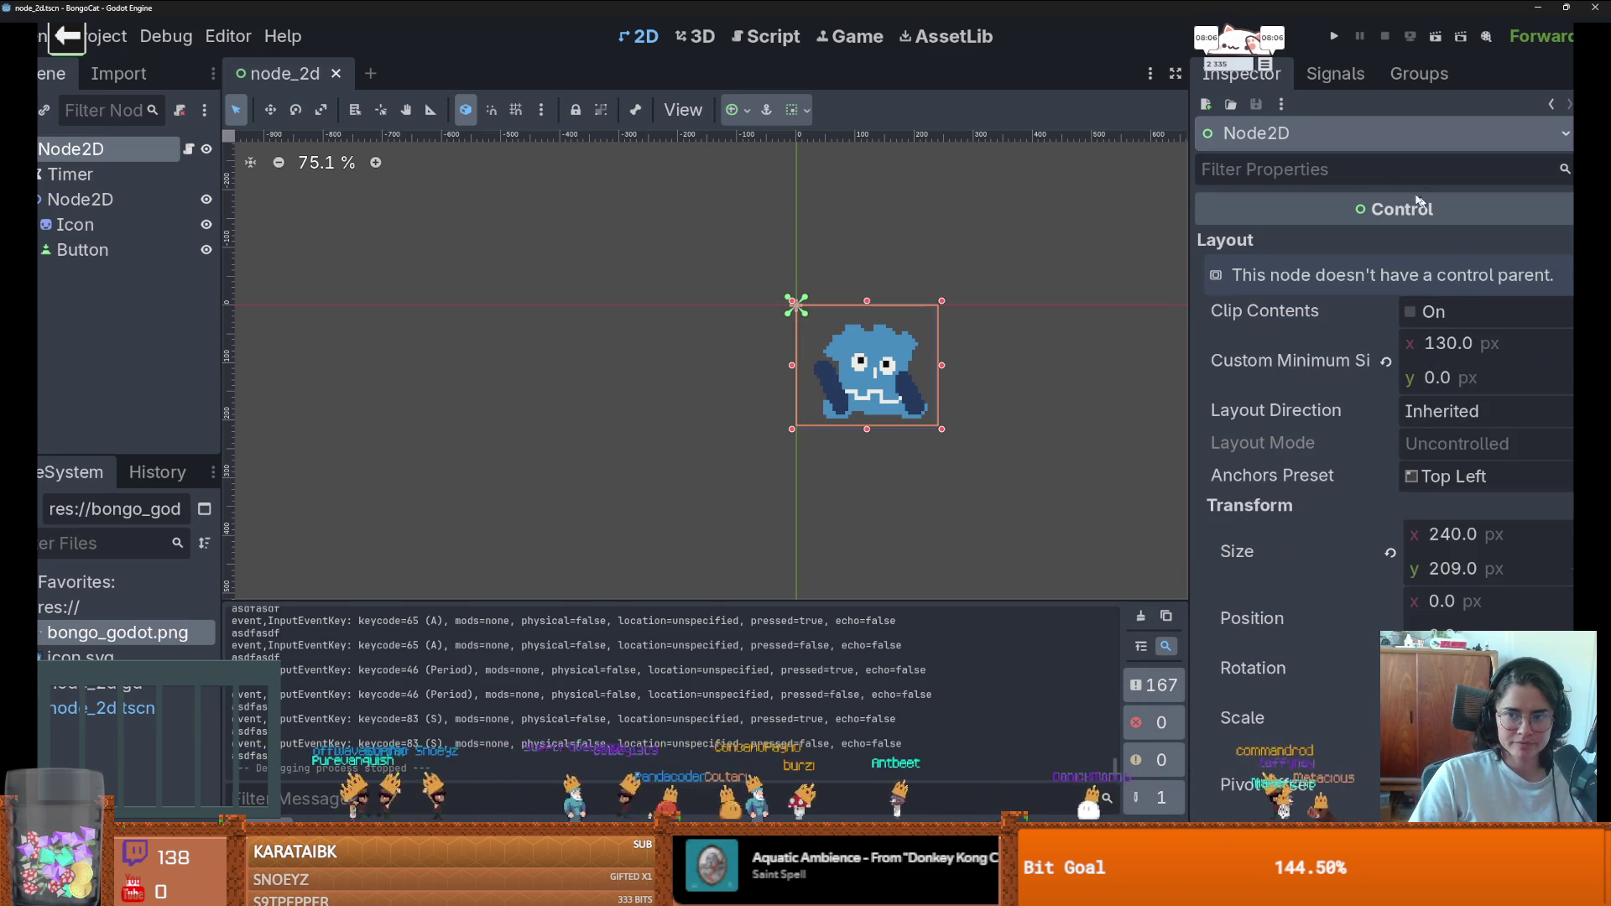
- Filter the Inspector by 'mouse' to review Mouse Filter and Behavior Recursive, leaving Inherited
type("p")
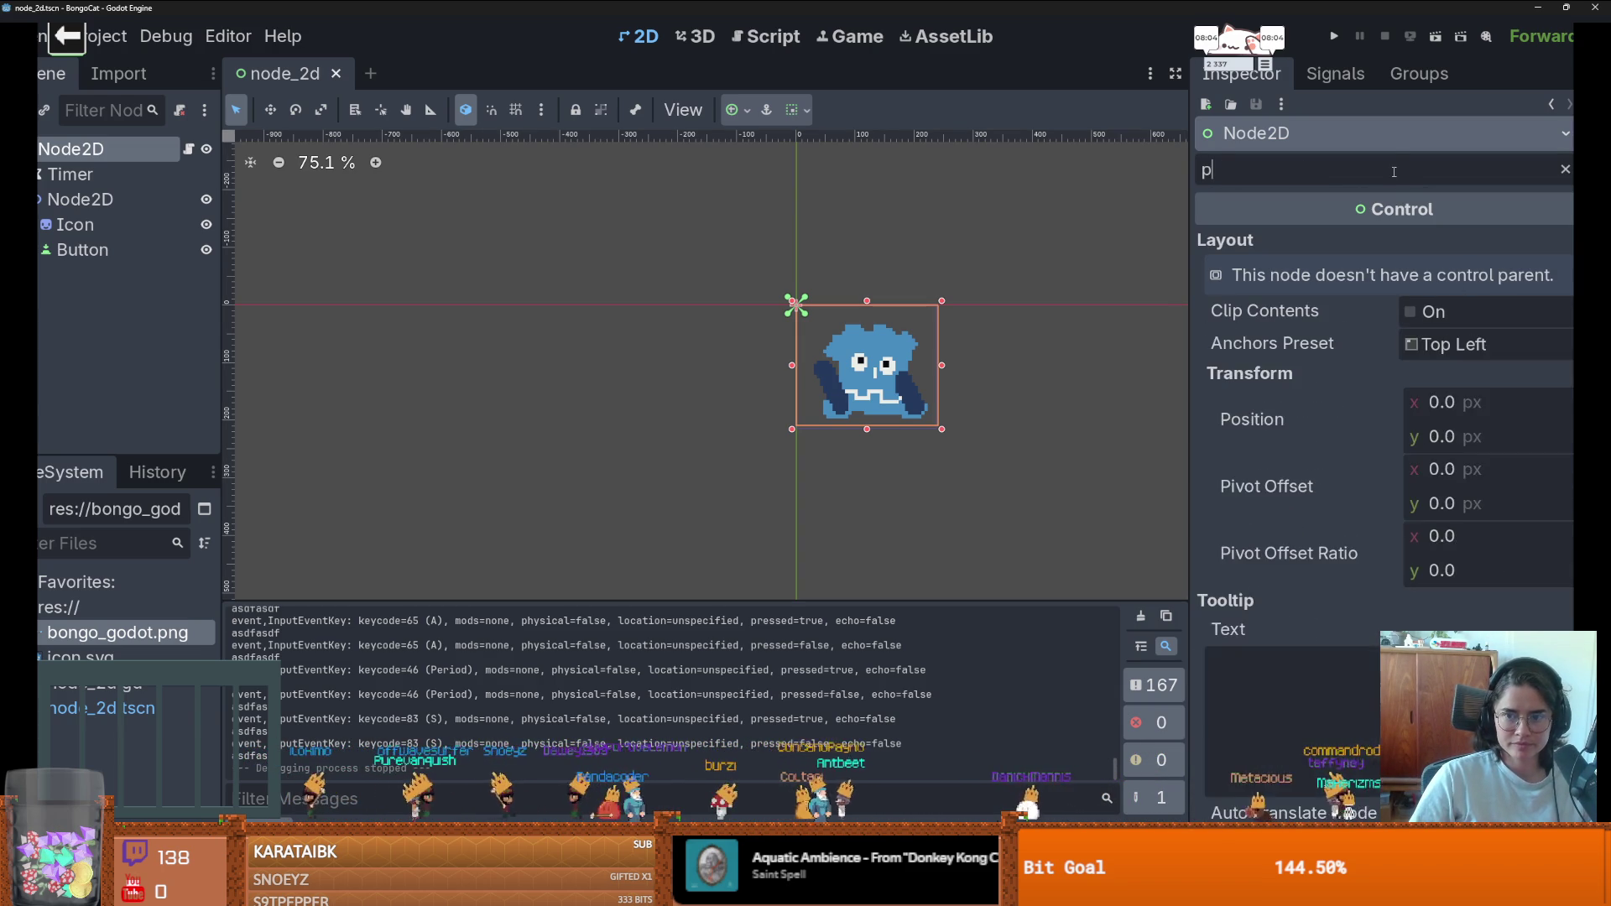
type("as")
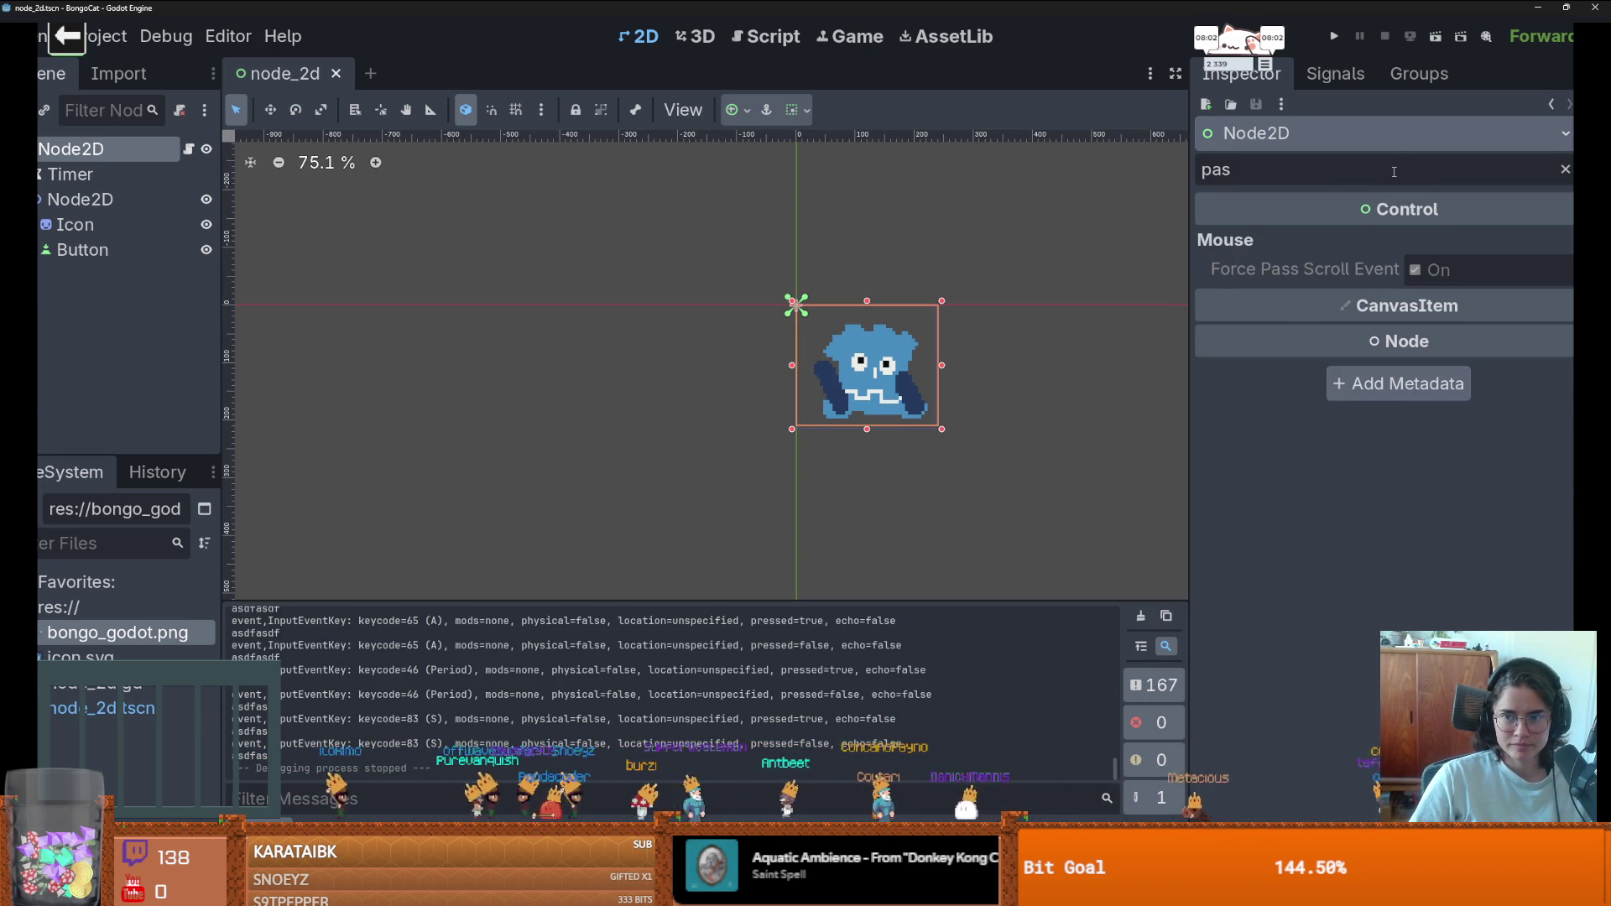
key("BackSpace")
key("BackSpace")
key("BackSpace")
type("mouse")
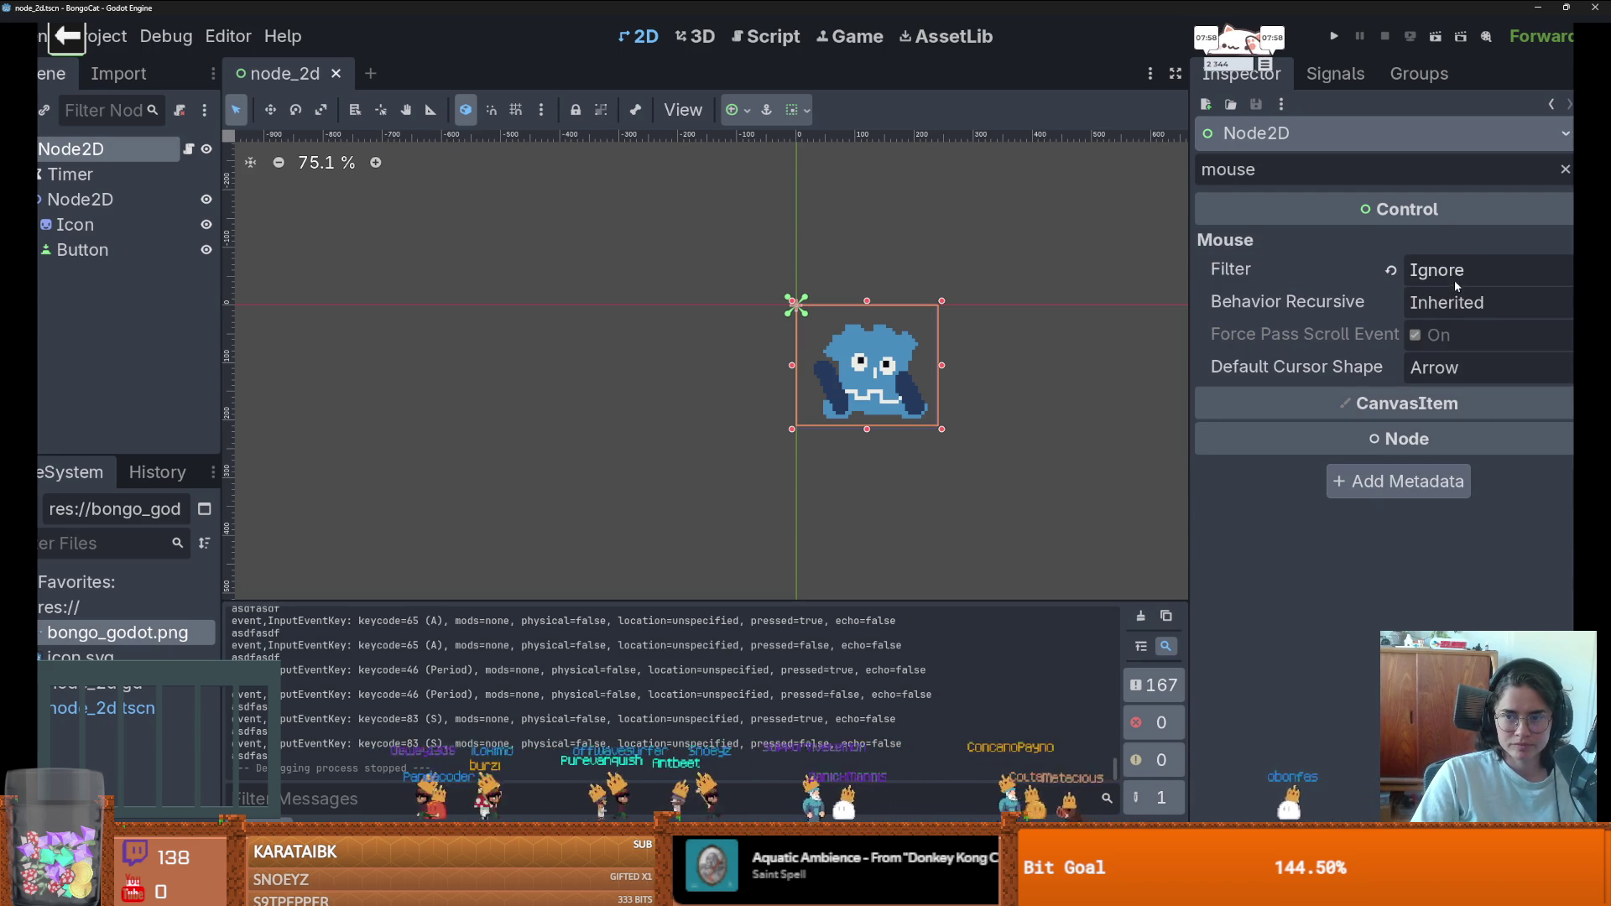
left_click(1448, 303)
left_click(1449, 311)
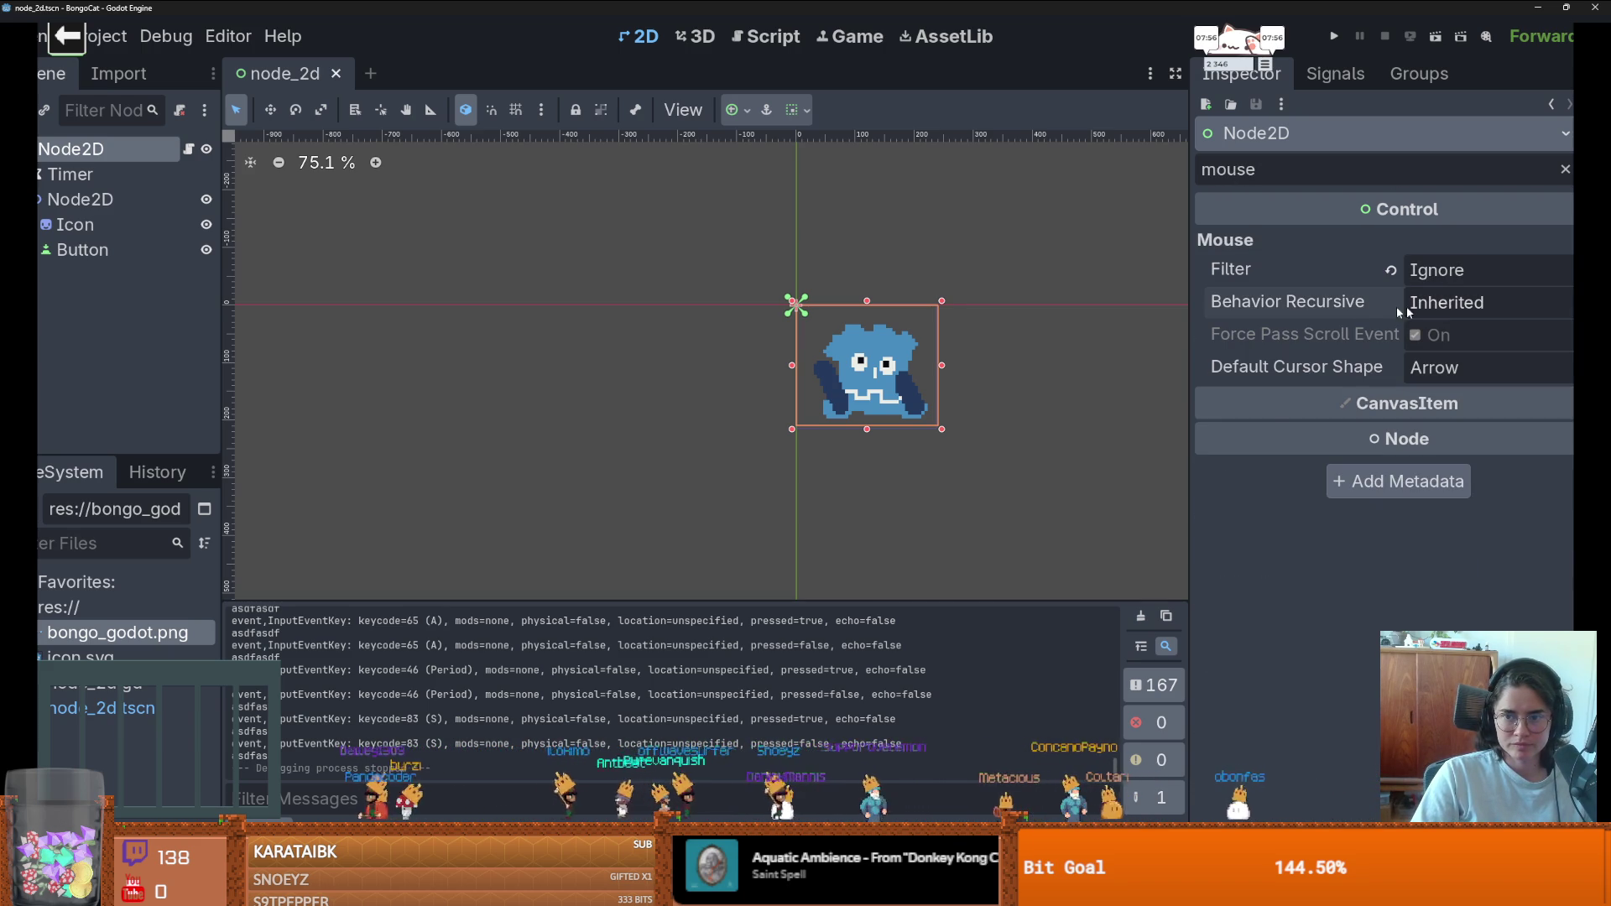
mouse_move(1358, 307)
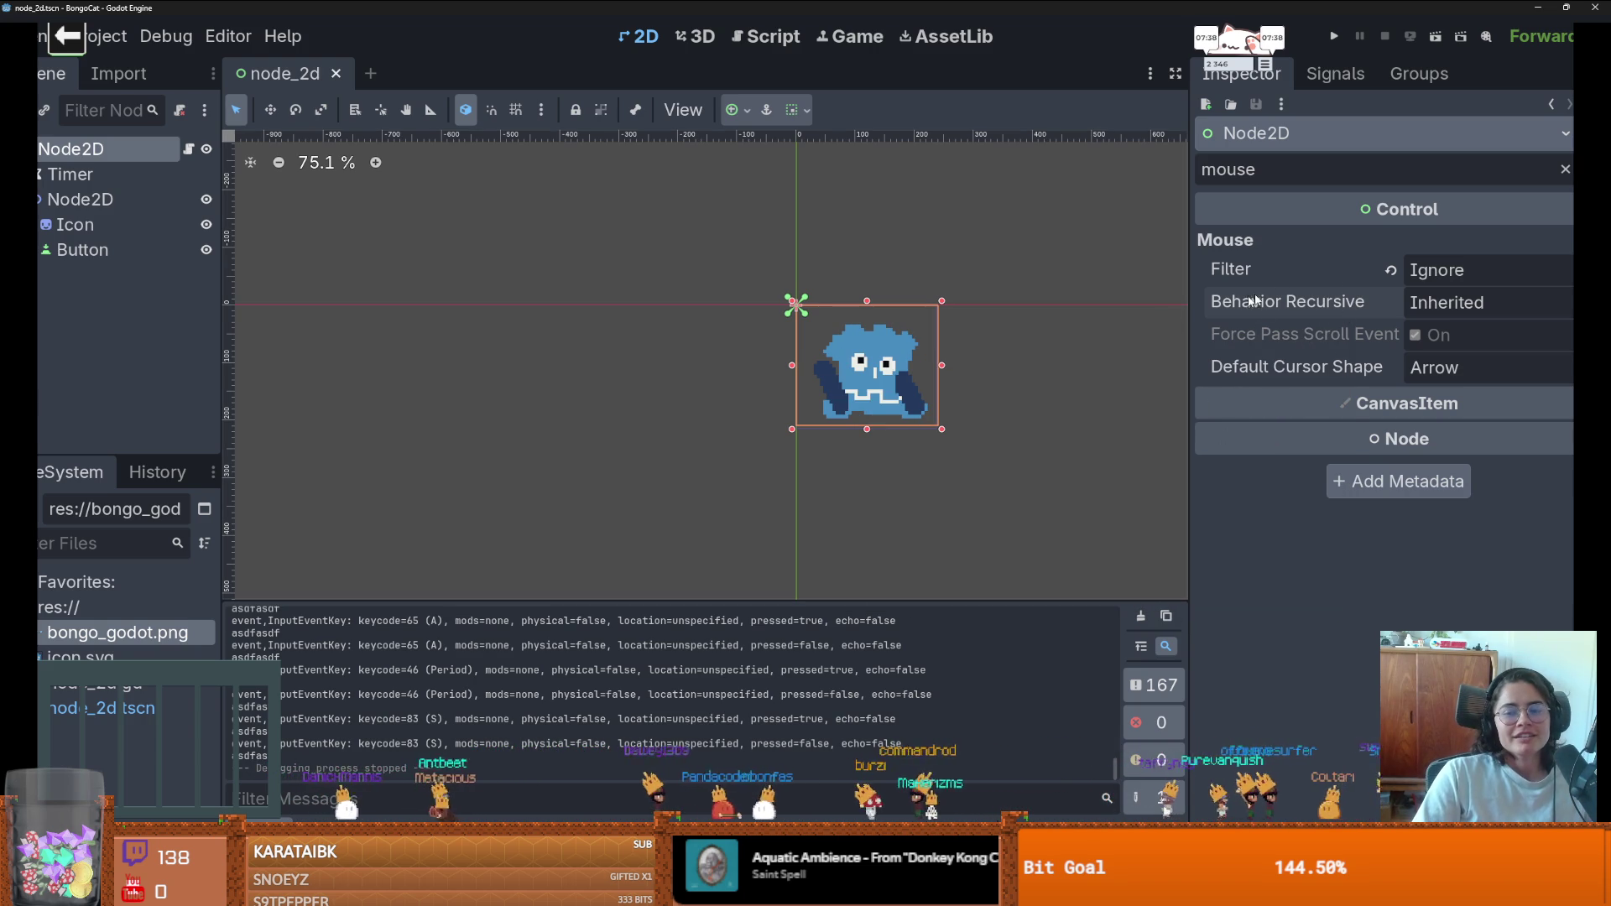
scroll(835, 406, "down", 1)
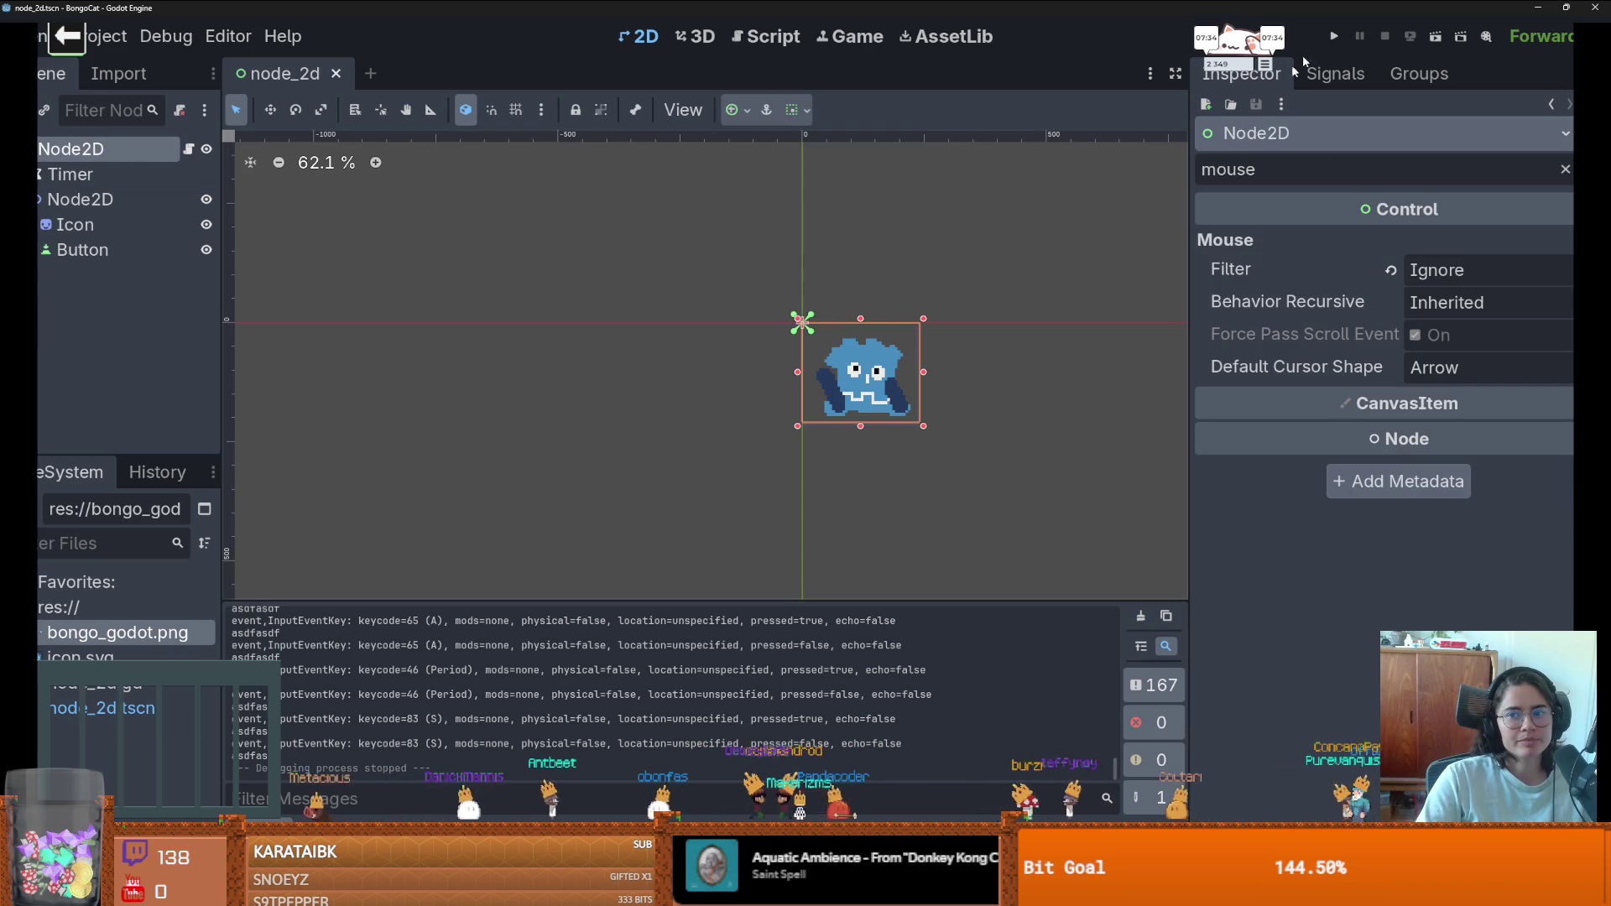
key("ctrl+a")
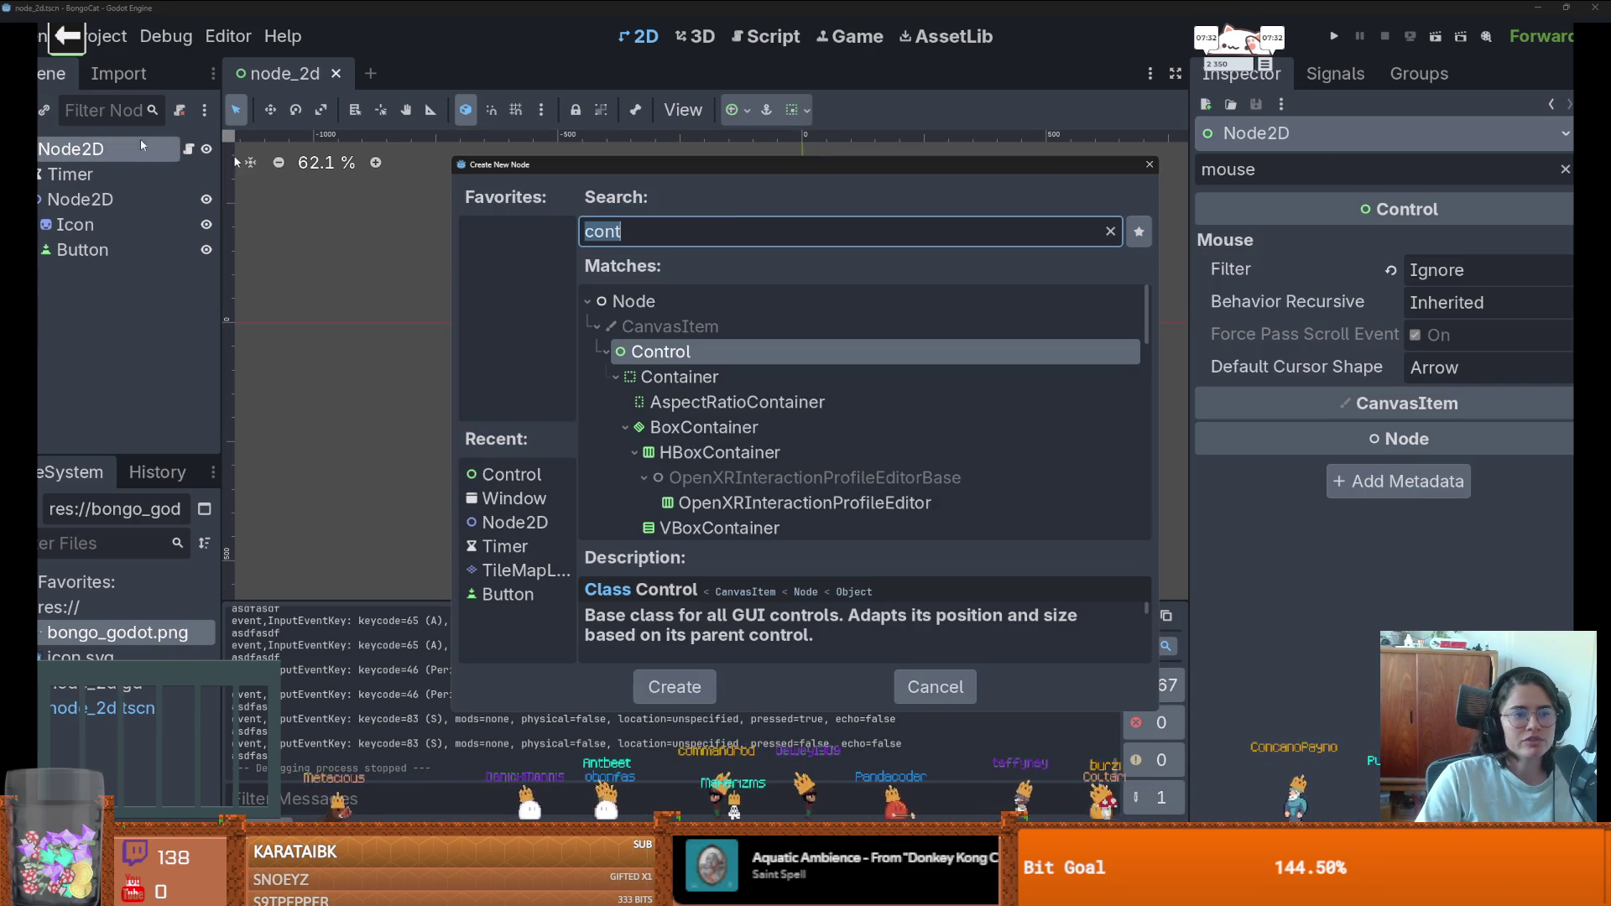
- Add a SubViewportContainer and a SubViewport to the root and nest one under the other
type("view")
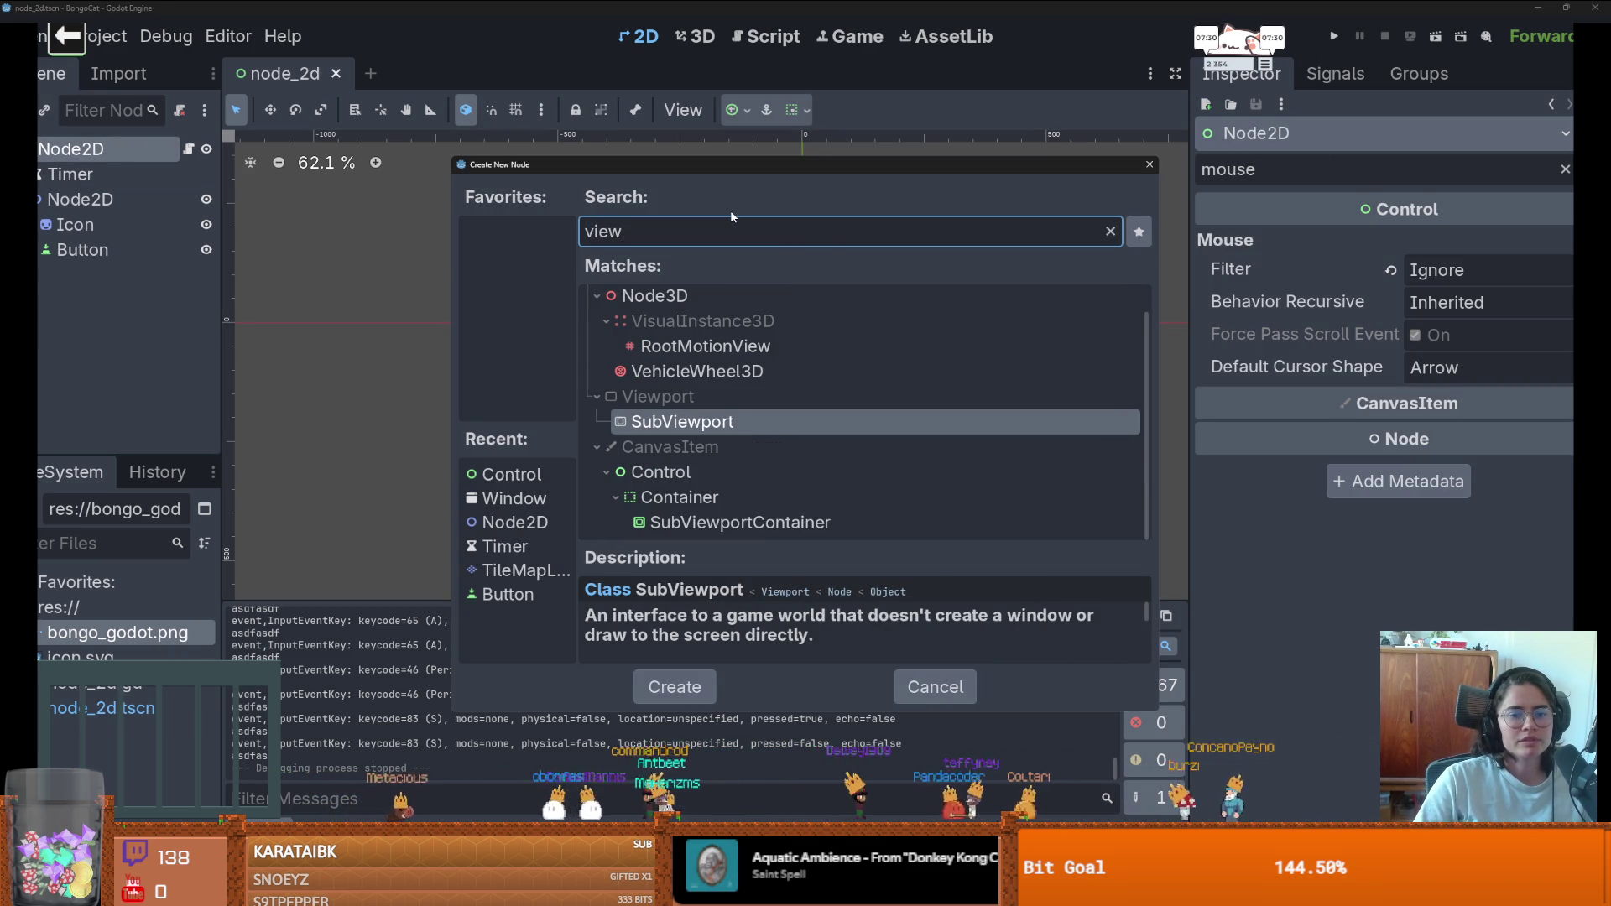
key("Down")
key("Down")
key("Down")
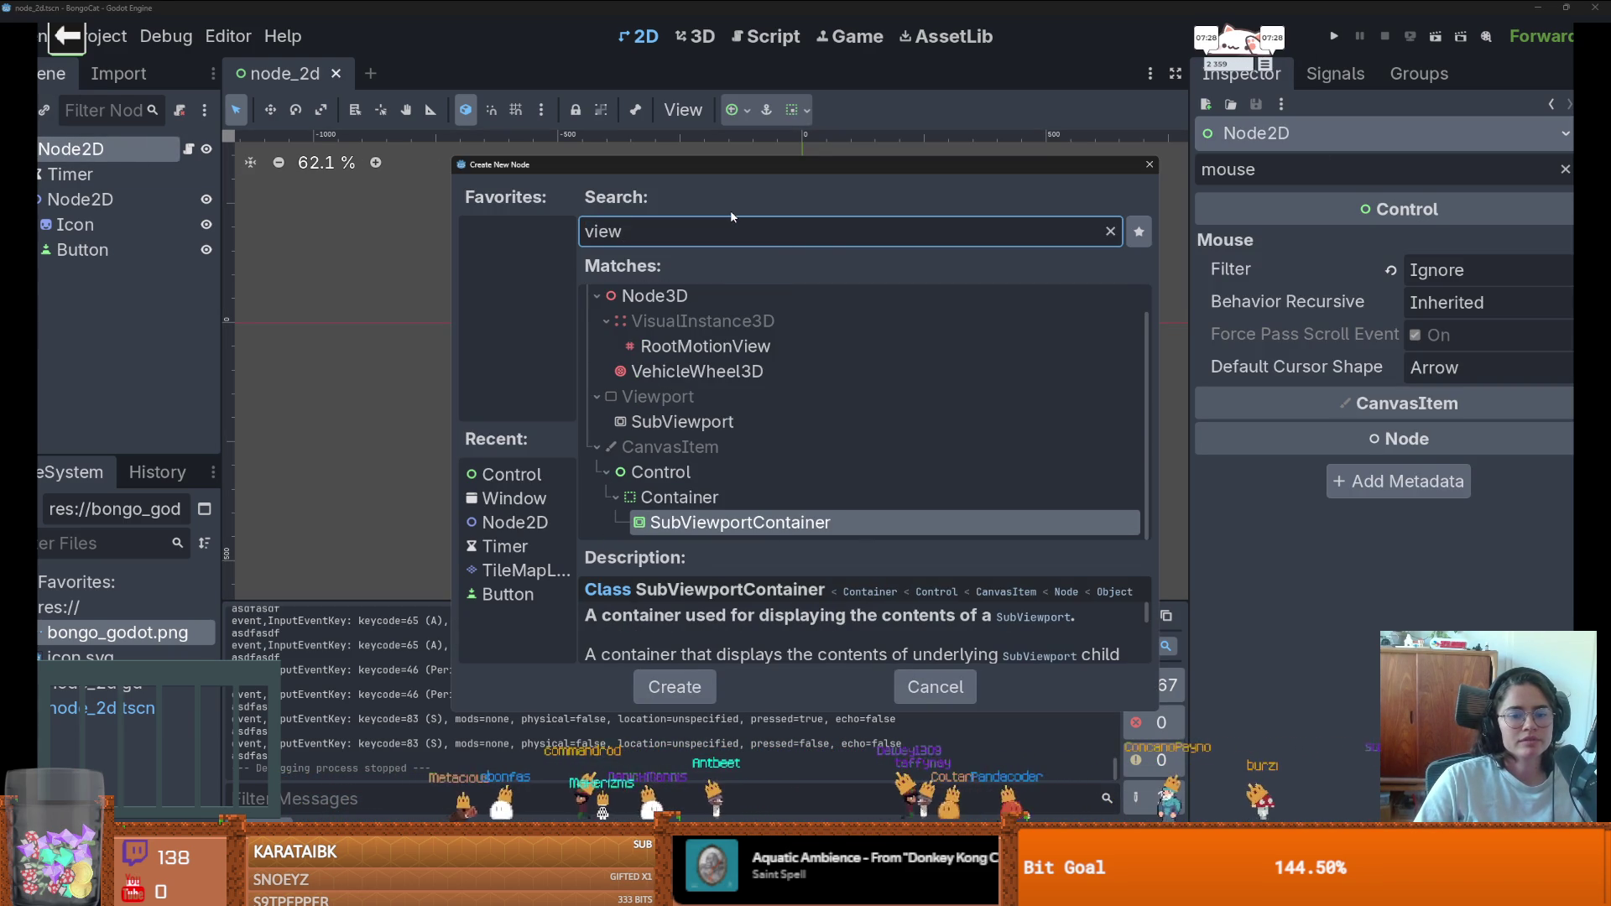
key("Return")
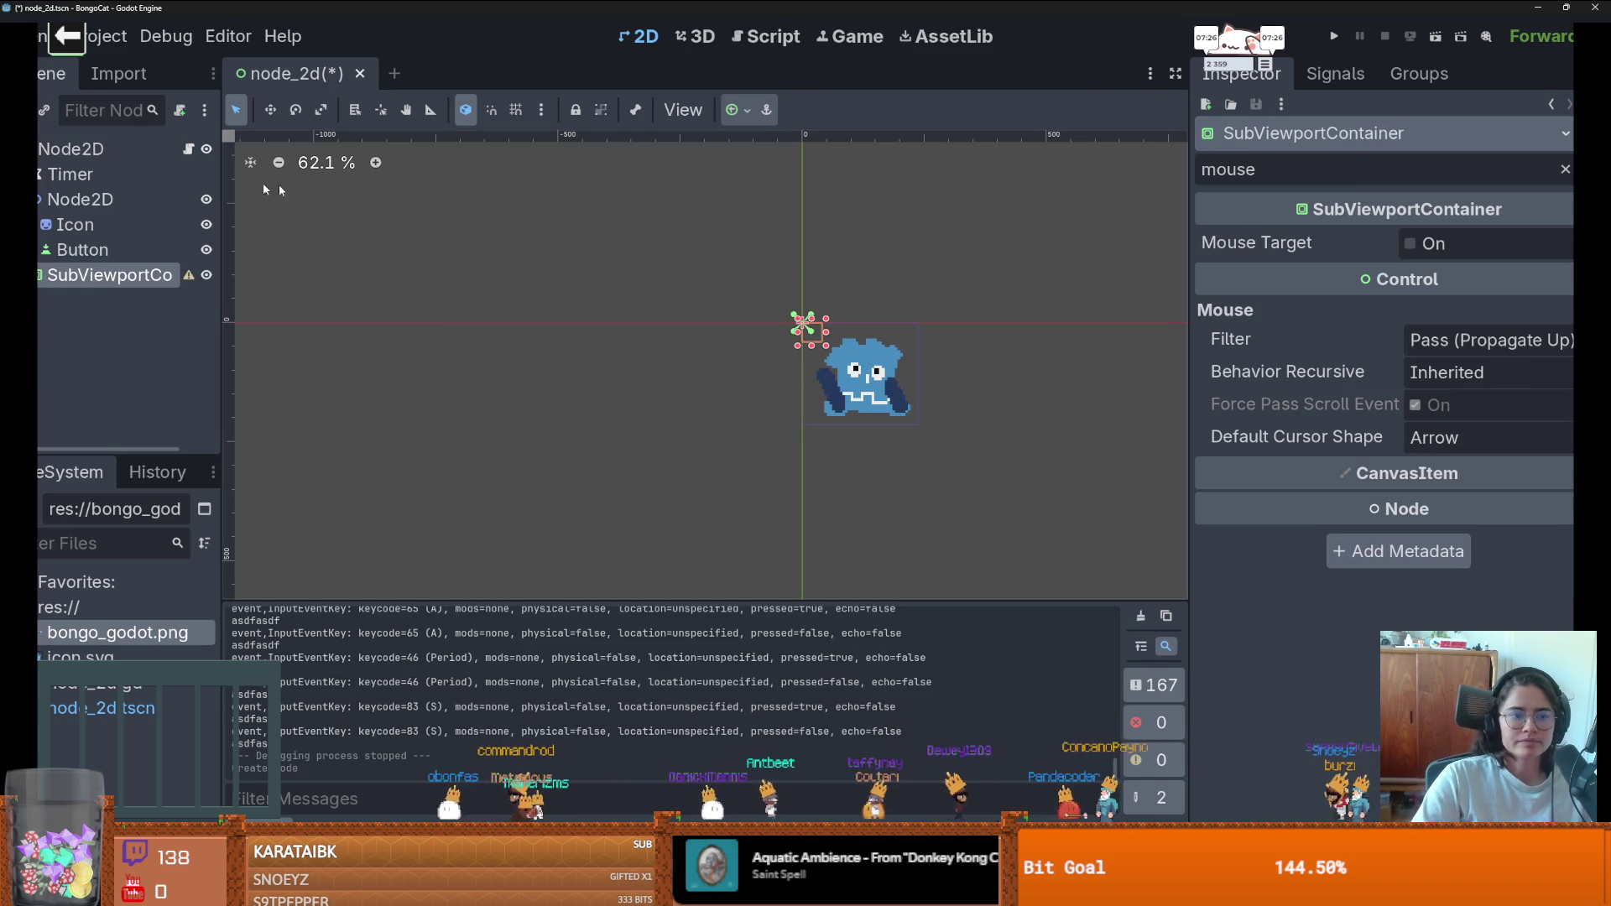
right_click(105, 147)
left_click(165, 193)
type("vi")
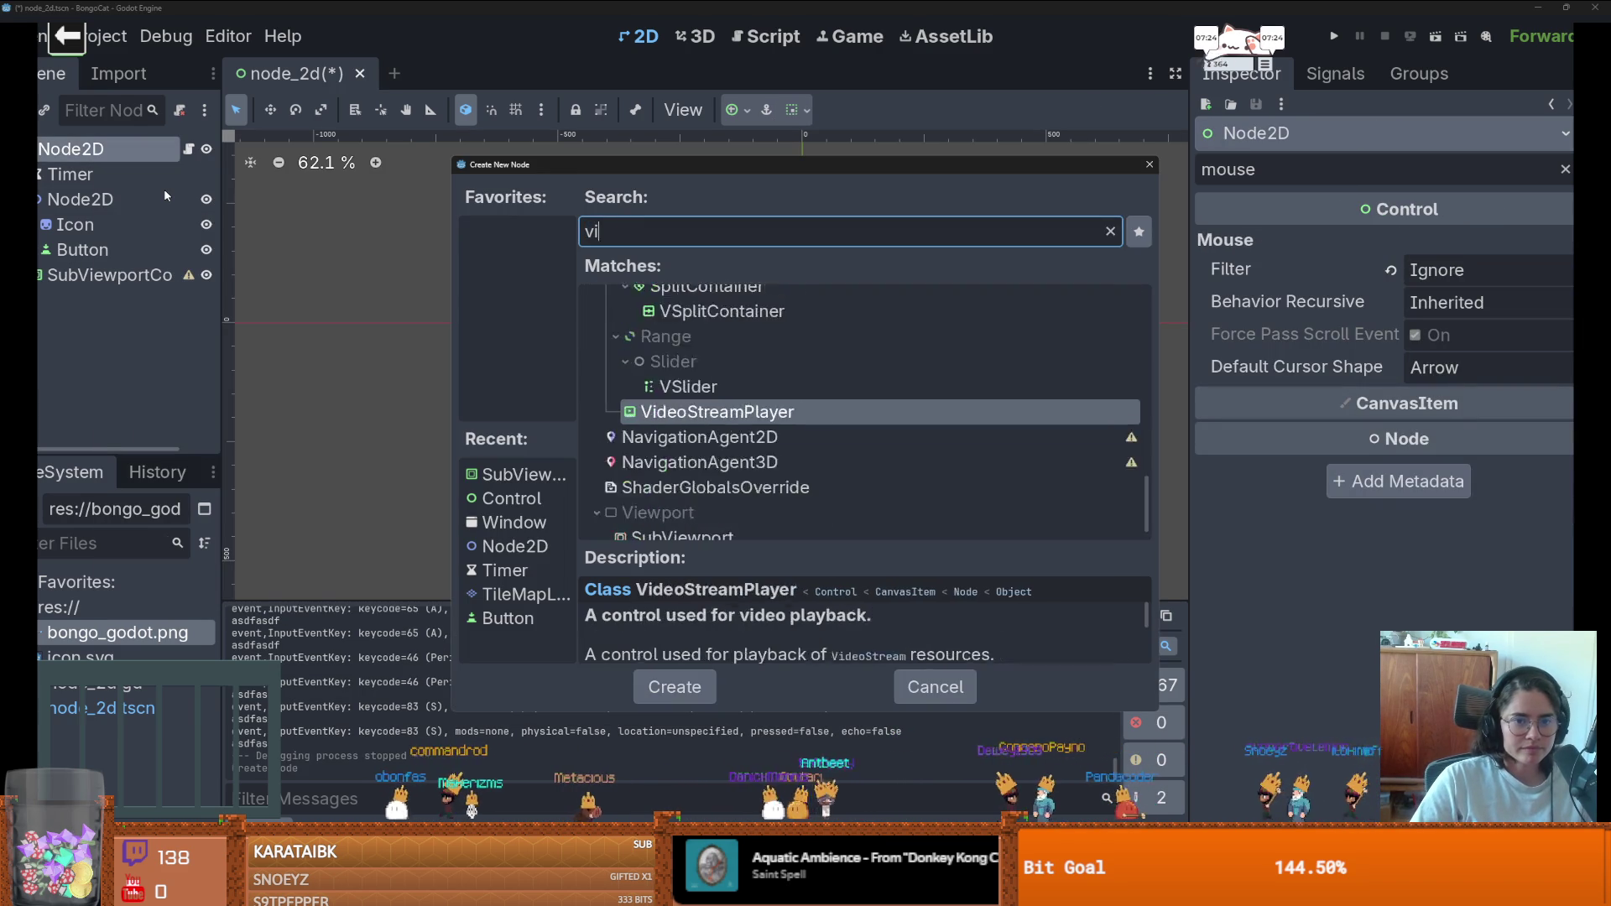
type("ew")
key("Up")
key("Up")
key("Up")
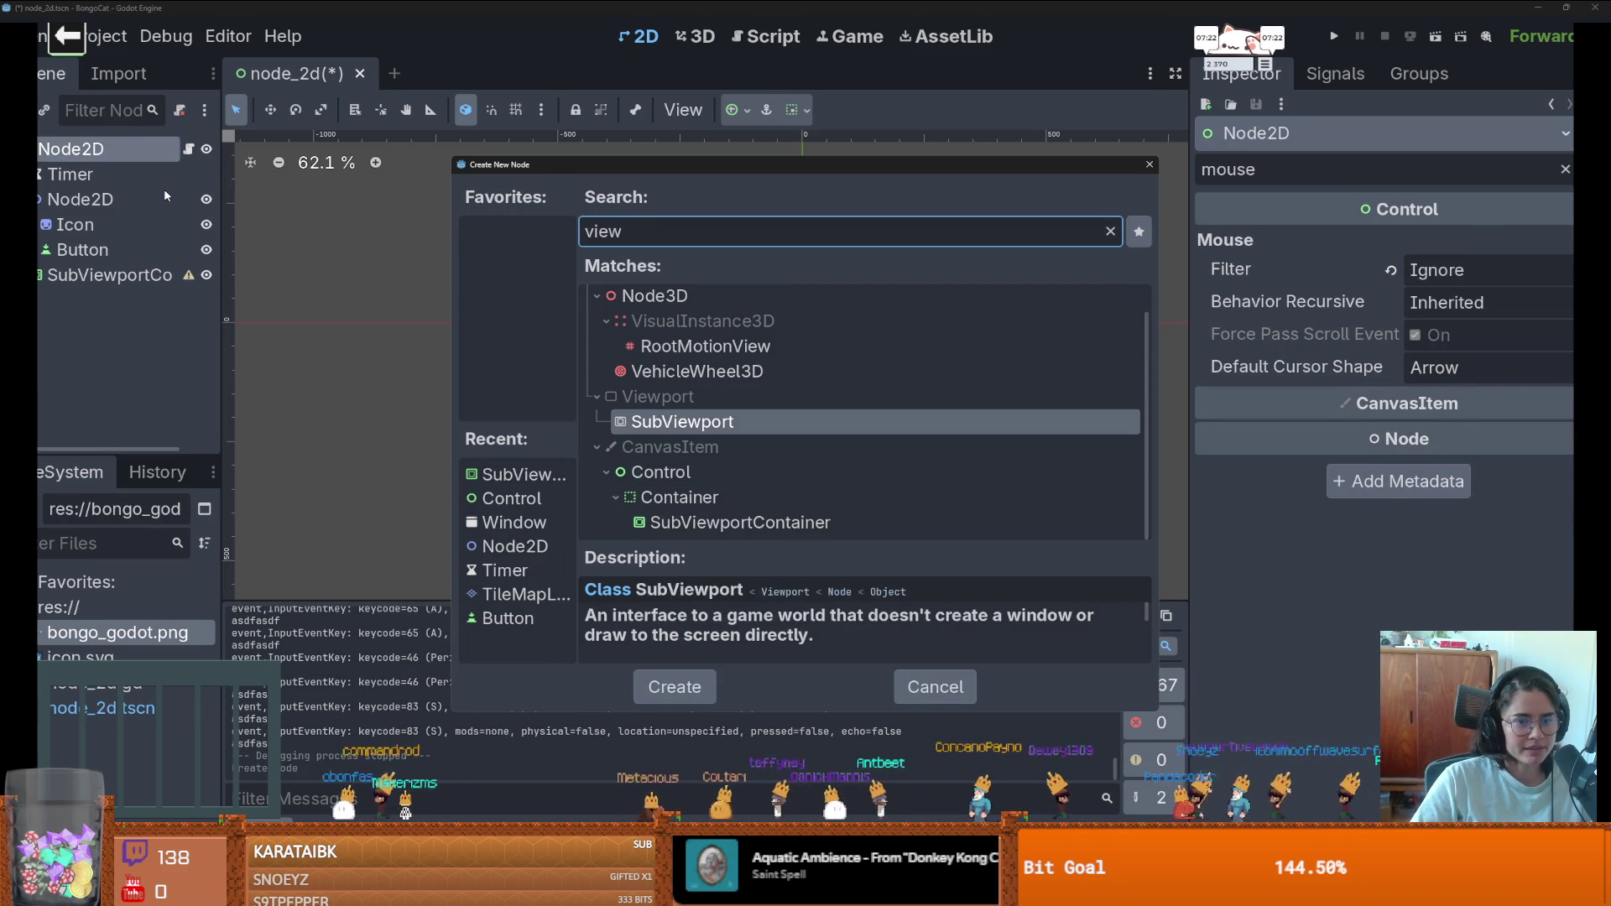
key("Return")
left_click_drag(190, 290, 87, 299)
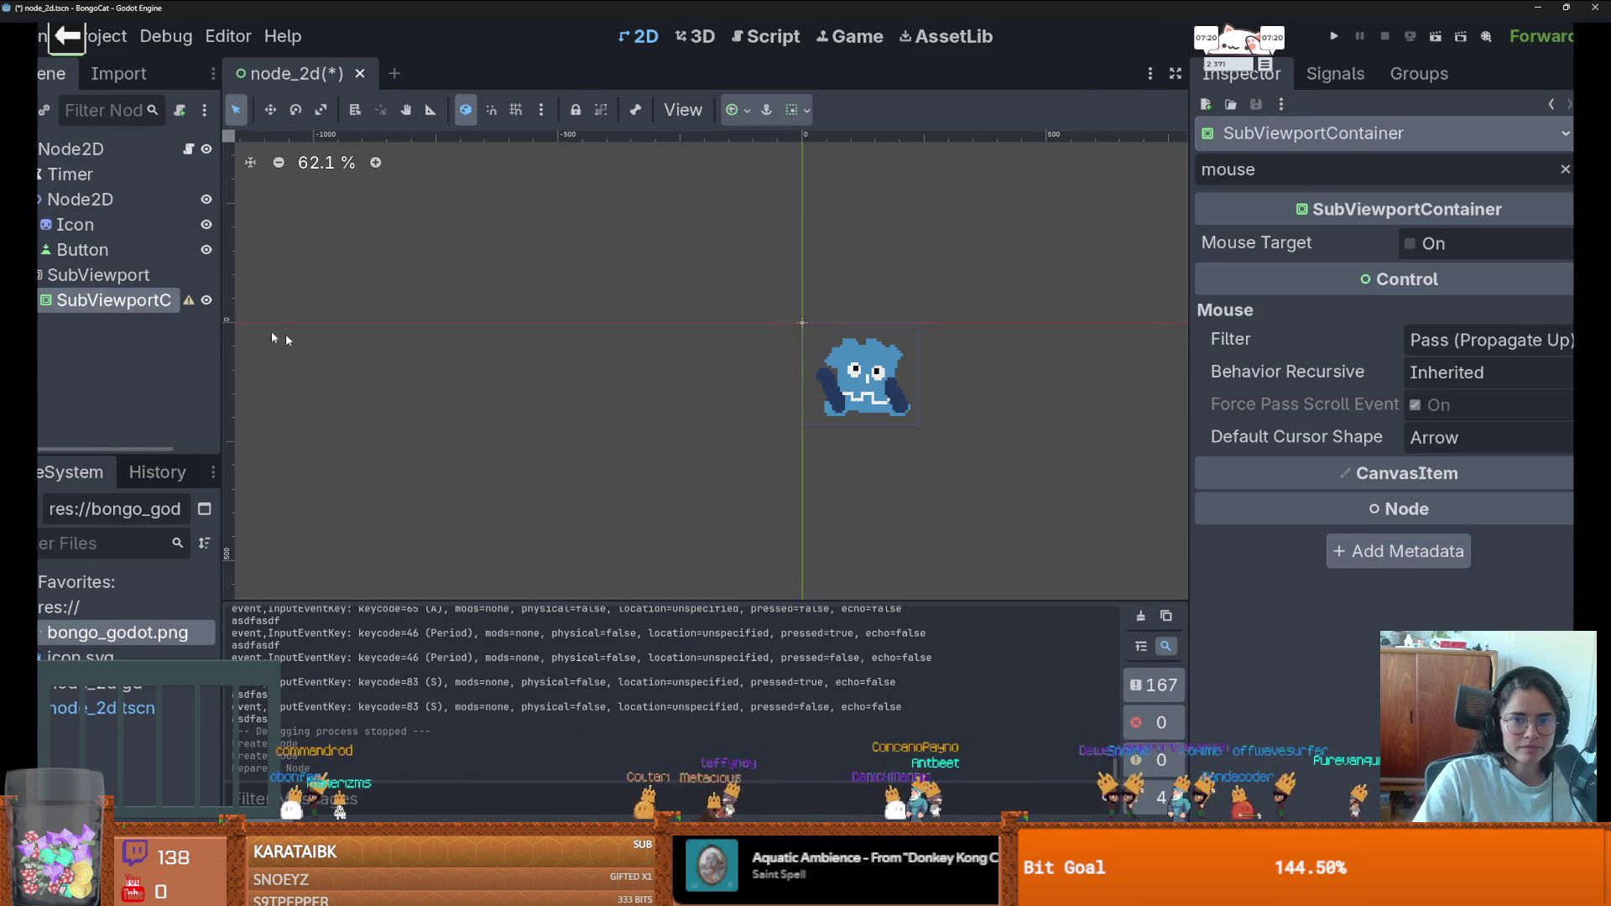
- Inspect the SubViewportContainer's mouse filter and read its configuration warning
left_click(118, 275)
left_click(143, 304)
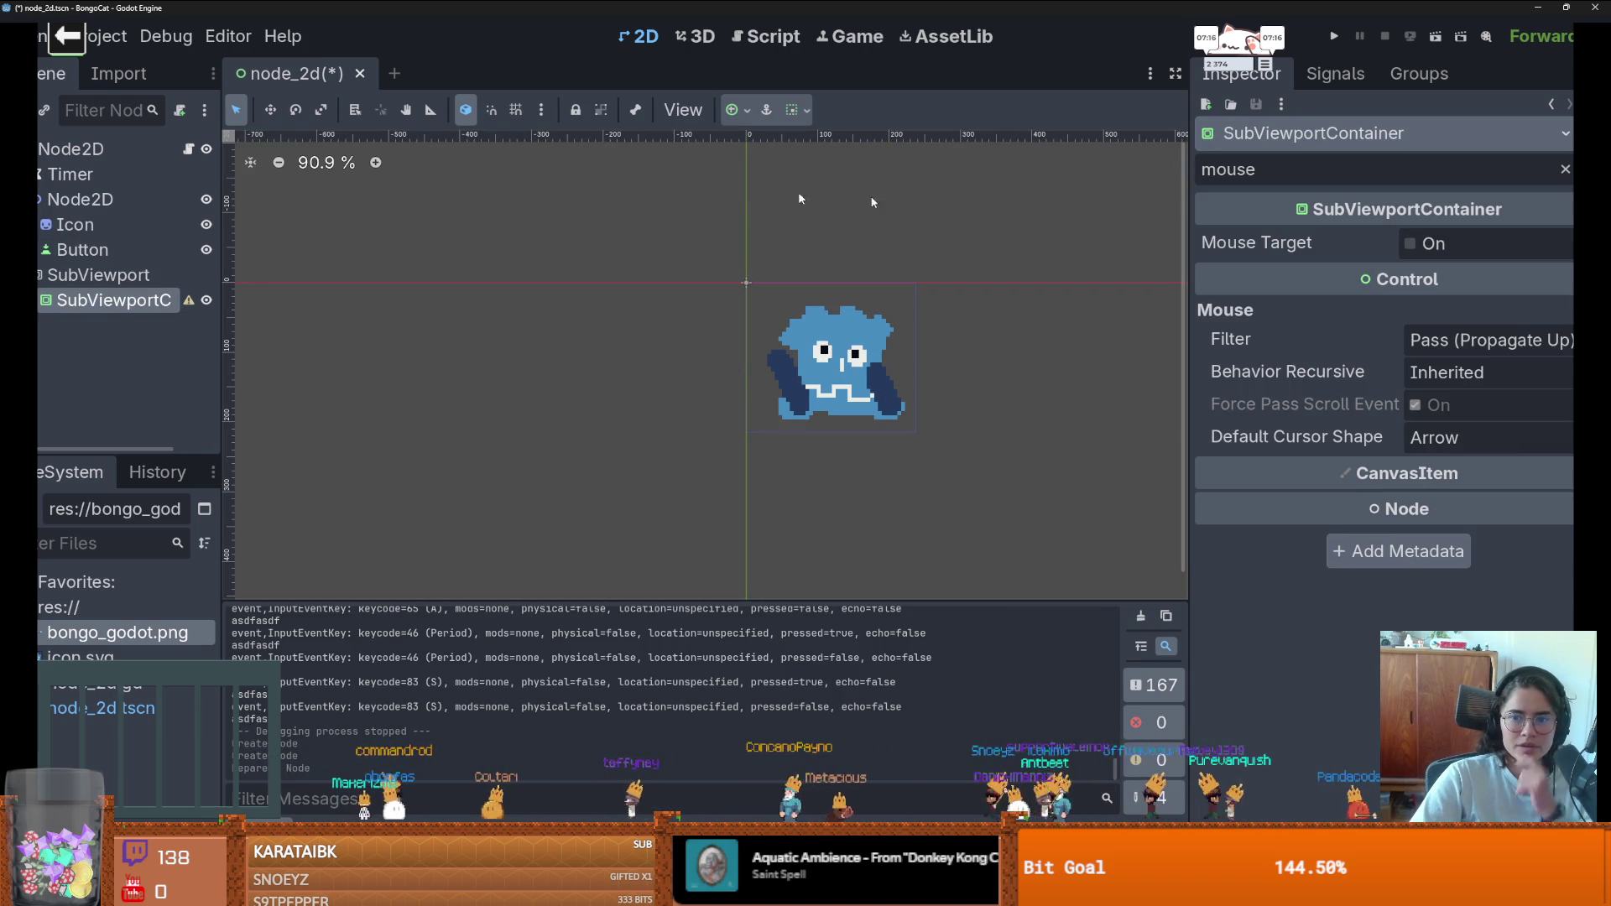
left_click(1430, 344)
left_click(1463, 344)
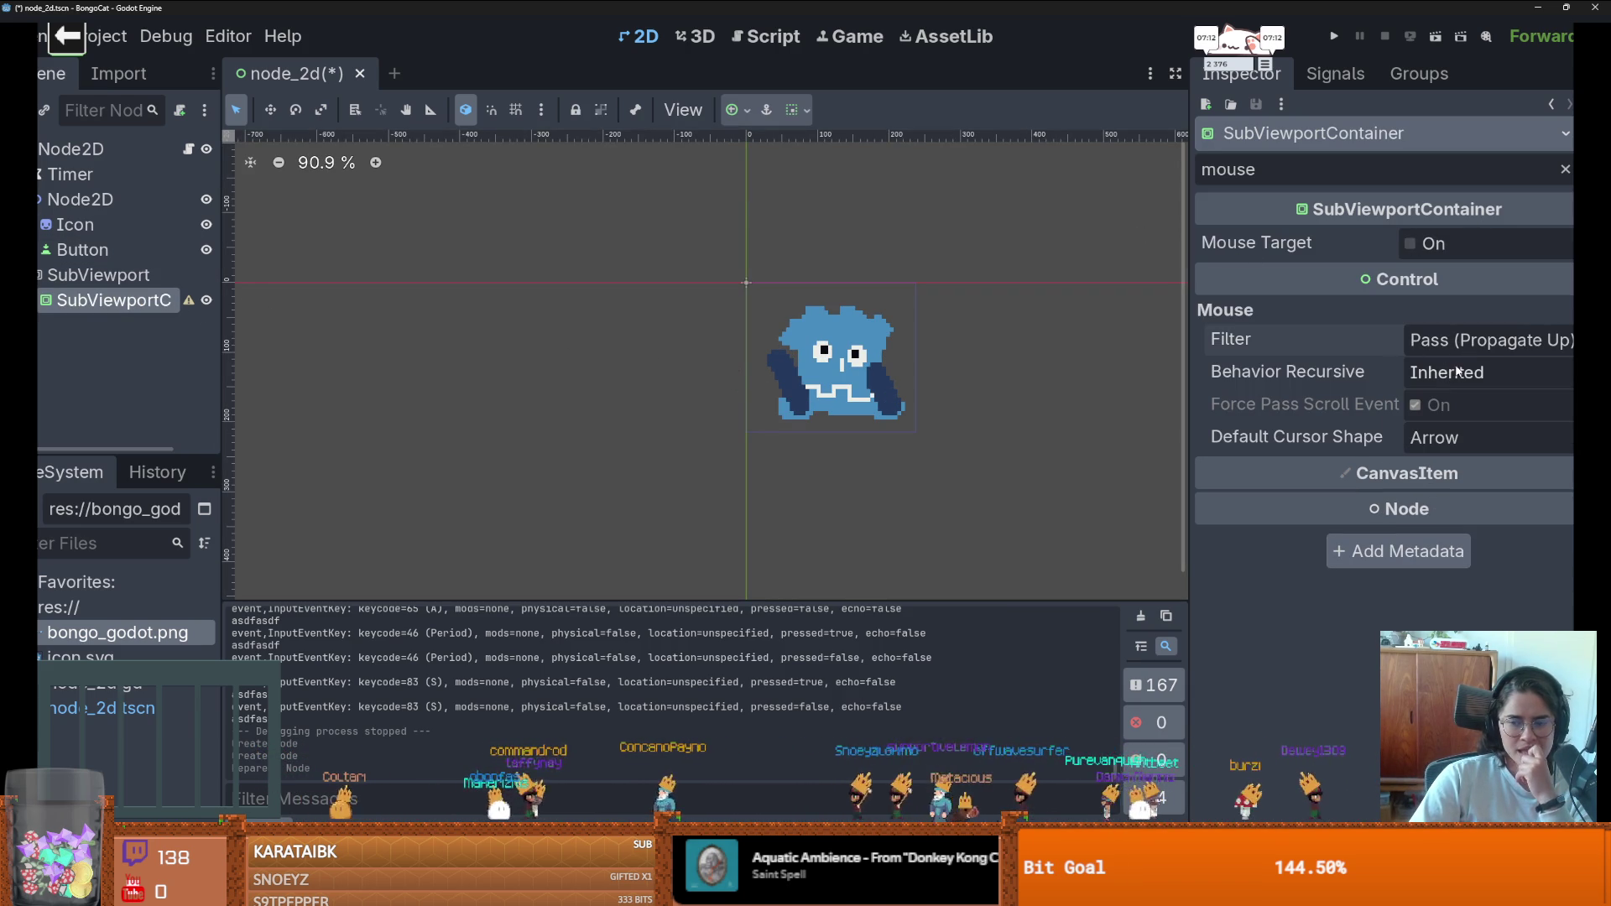
mouse_move(1312, 245)
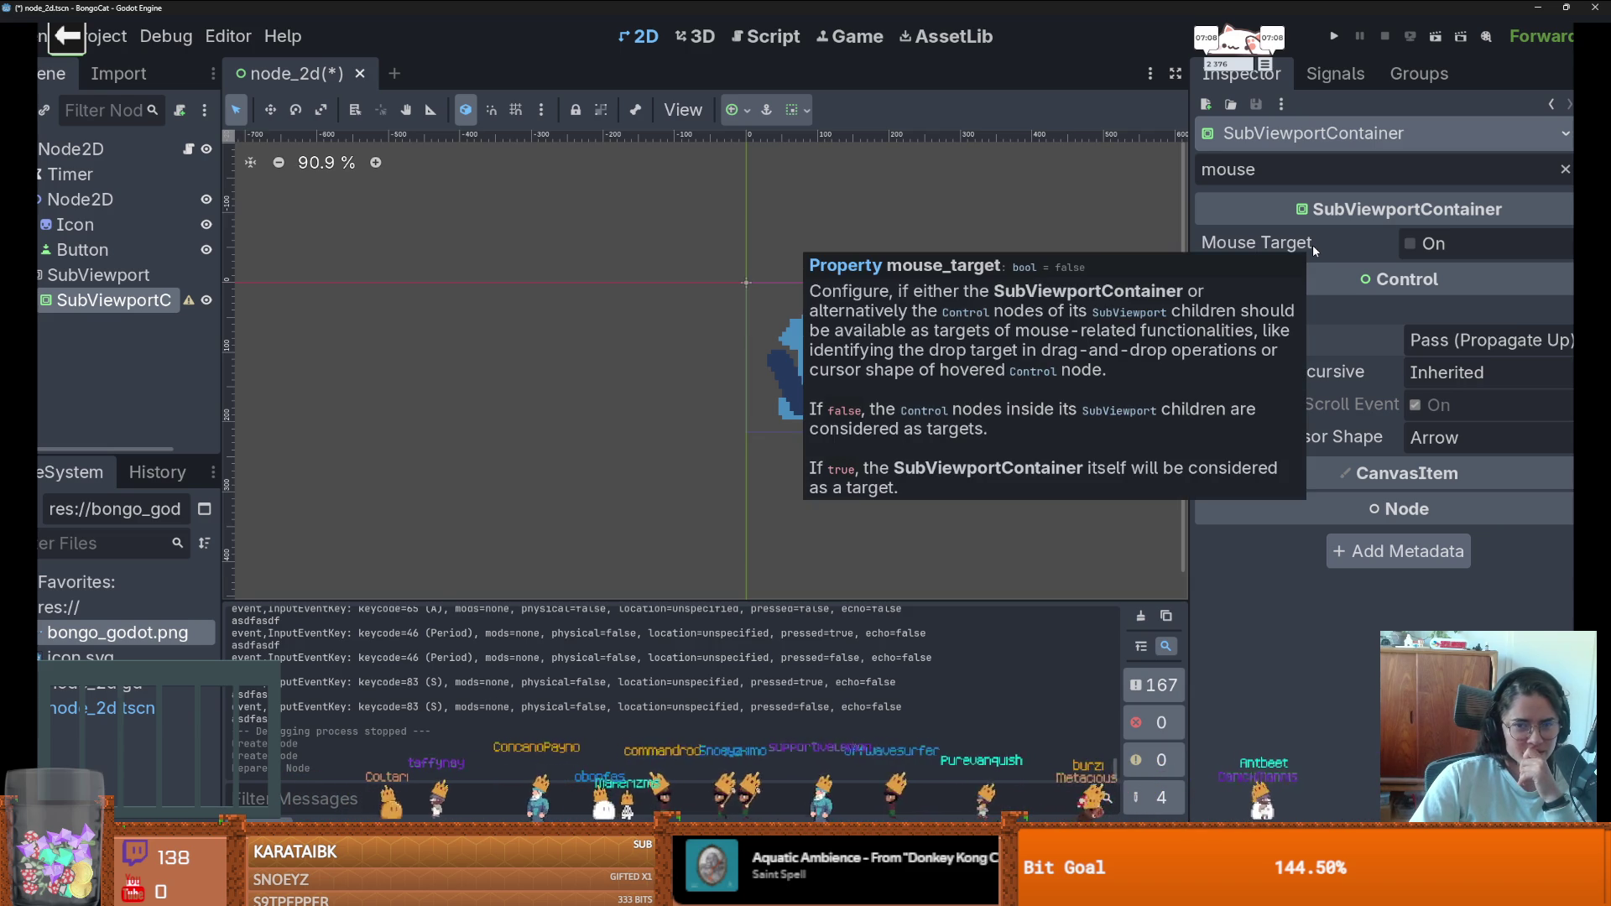
left_click(723, 290)
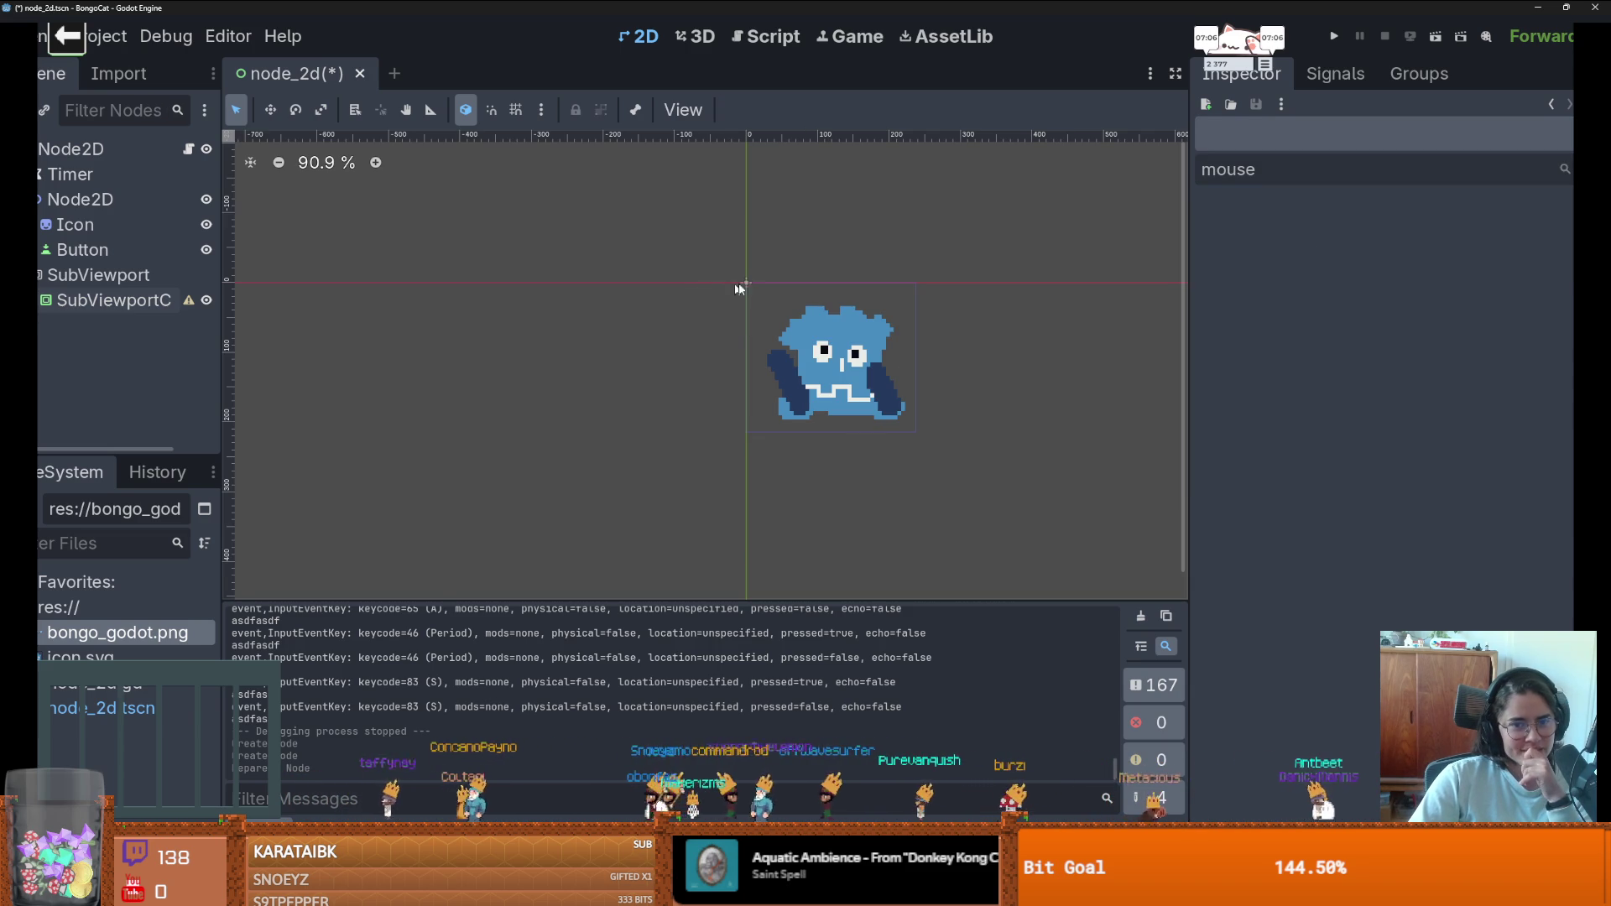
left_click(108, 277)
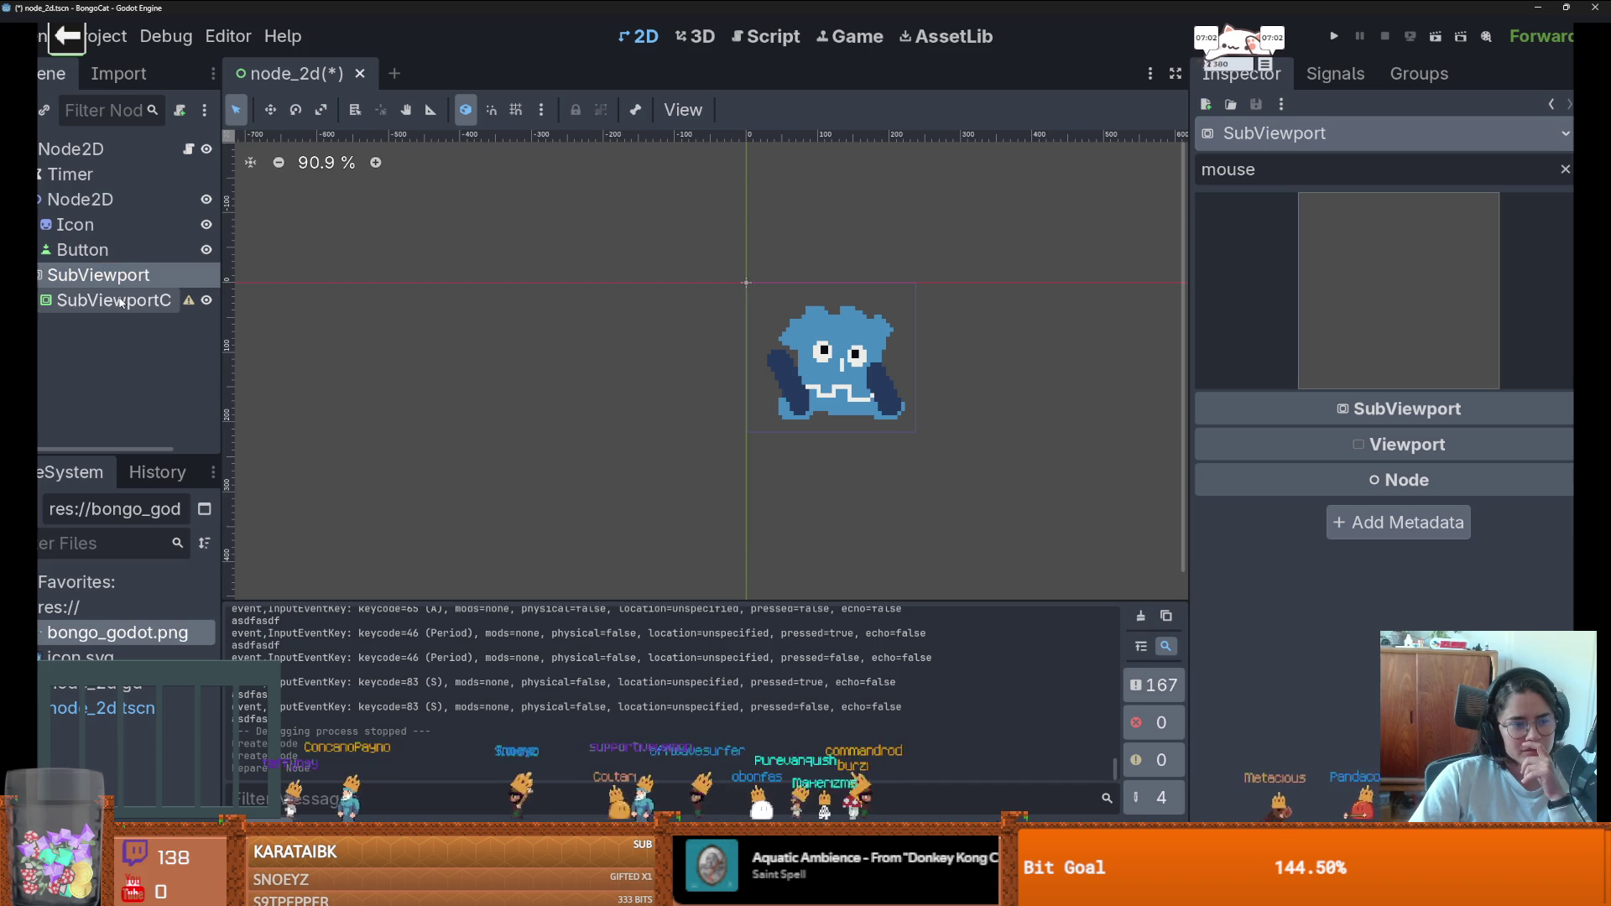
left_click(121, 301)
left_click(189, 300)
left_click(188, 302)
left_click(189, 302)
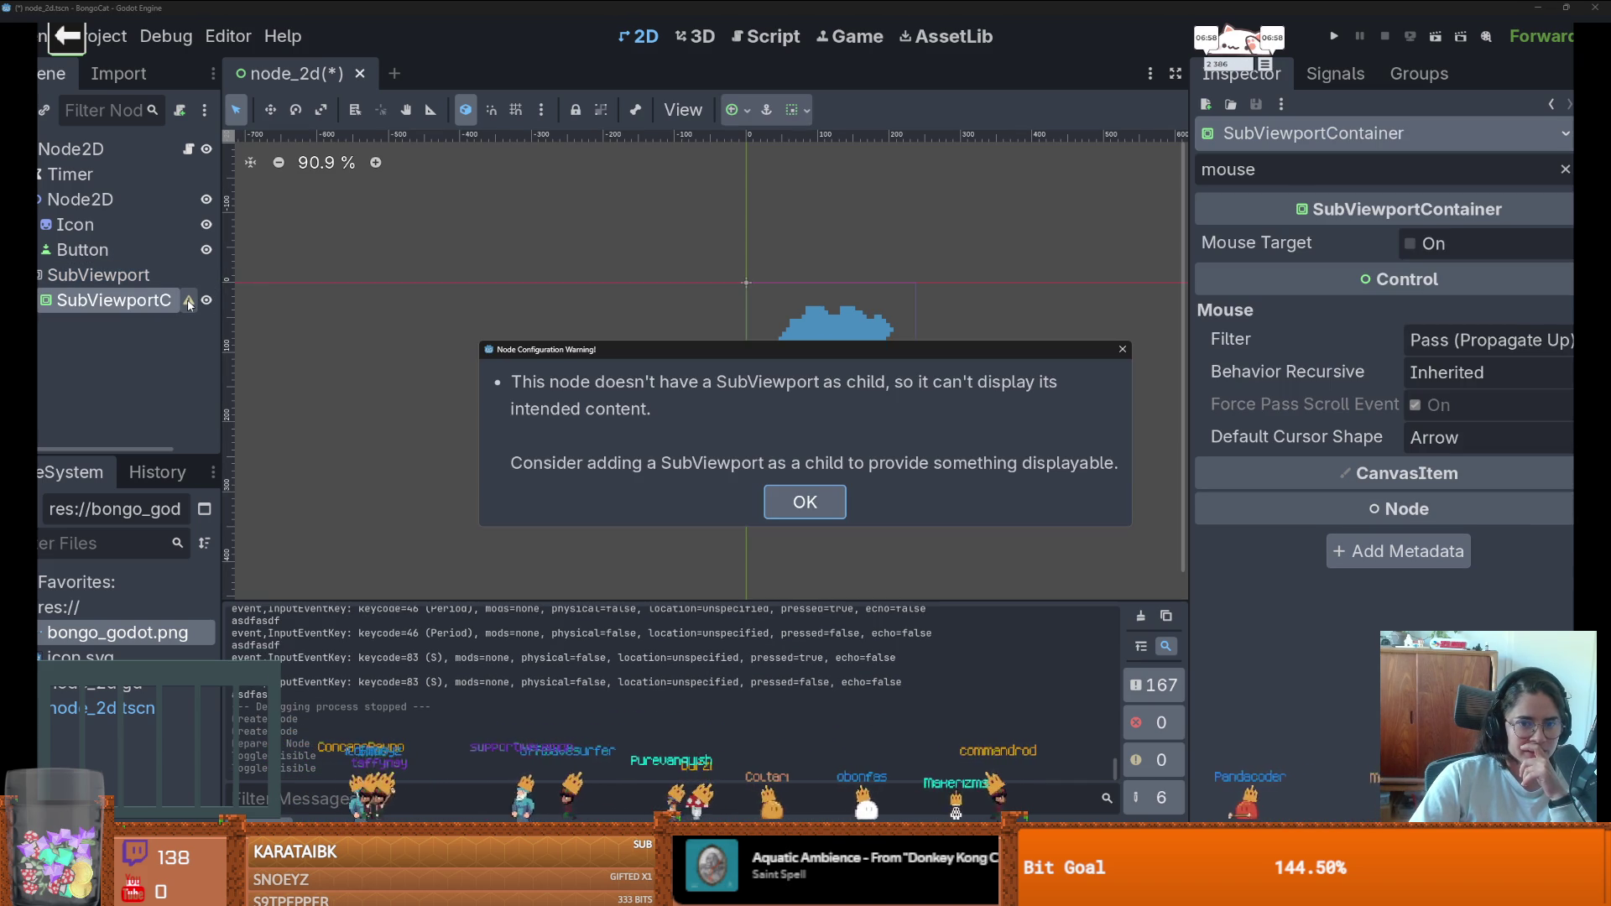
left_click(162, 304)
- Put the SubViewport under the SubViewportContainer and enlarge the container to frame the sprite
mouse_move(162, 302)
left_mouse_down()
mouse_move(195, 306)
mouse_move(99, 275)
left_mouse_up()
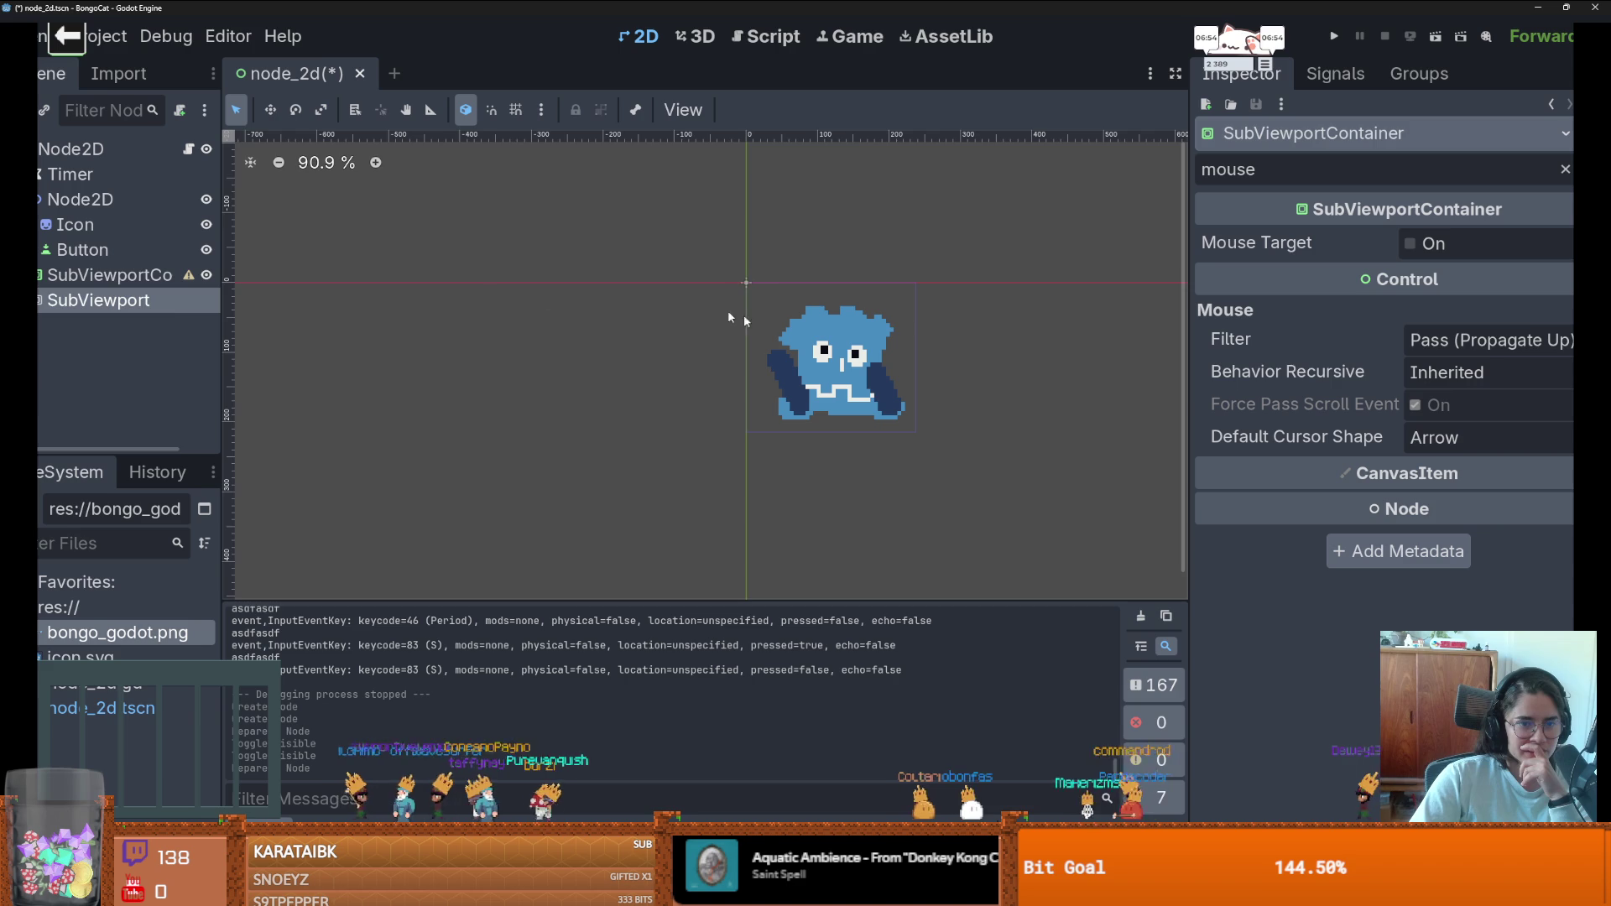
left_click_drag(779, 313, 920, 435)
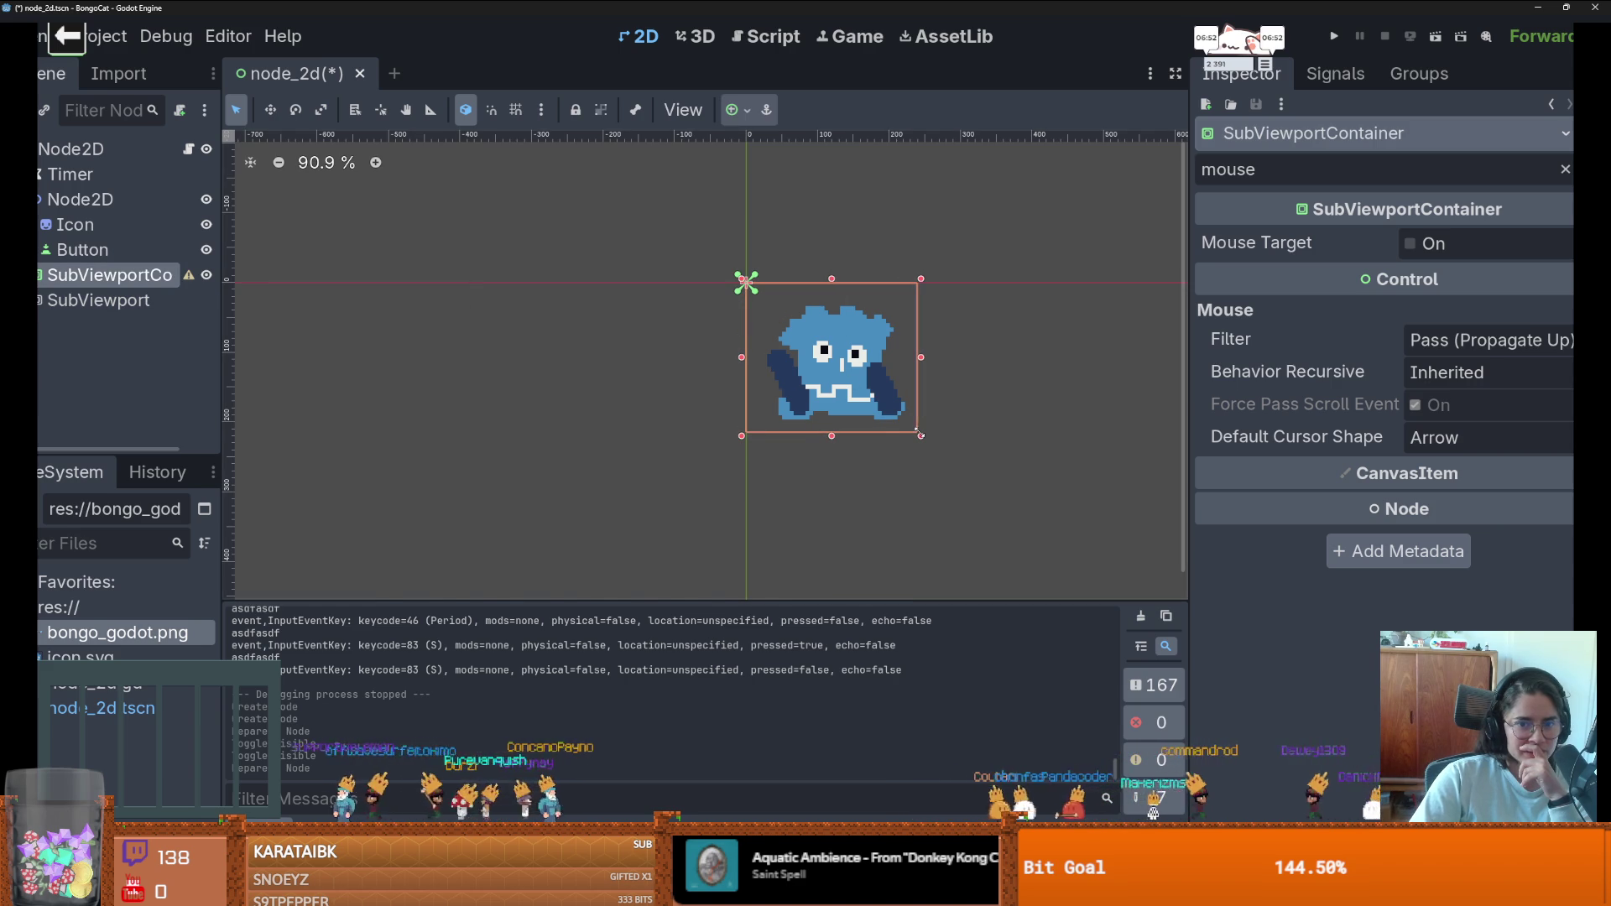
left_click(65, 297)
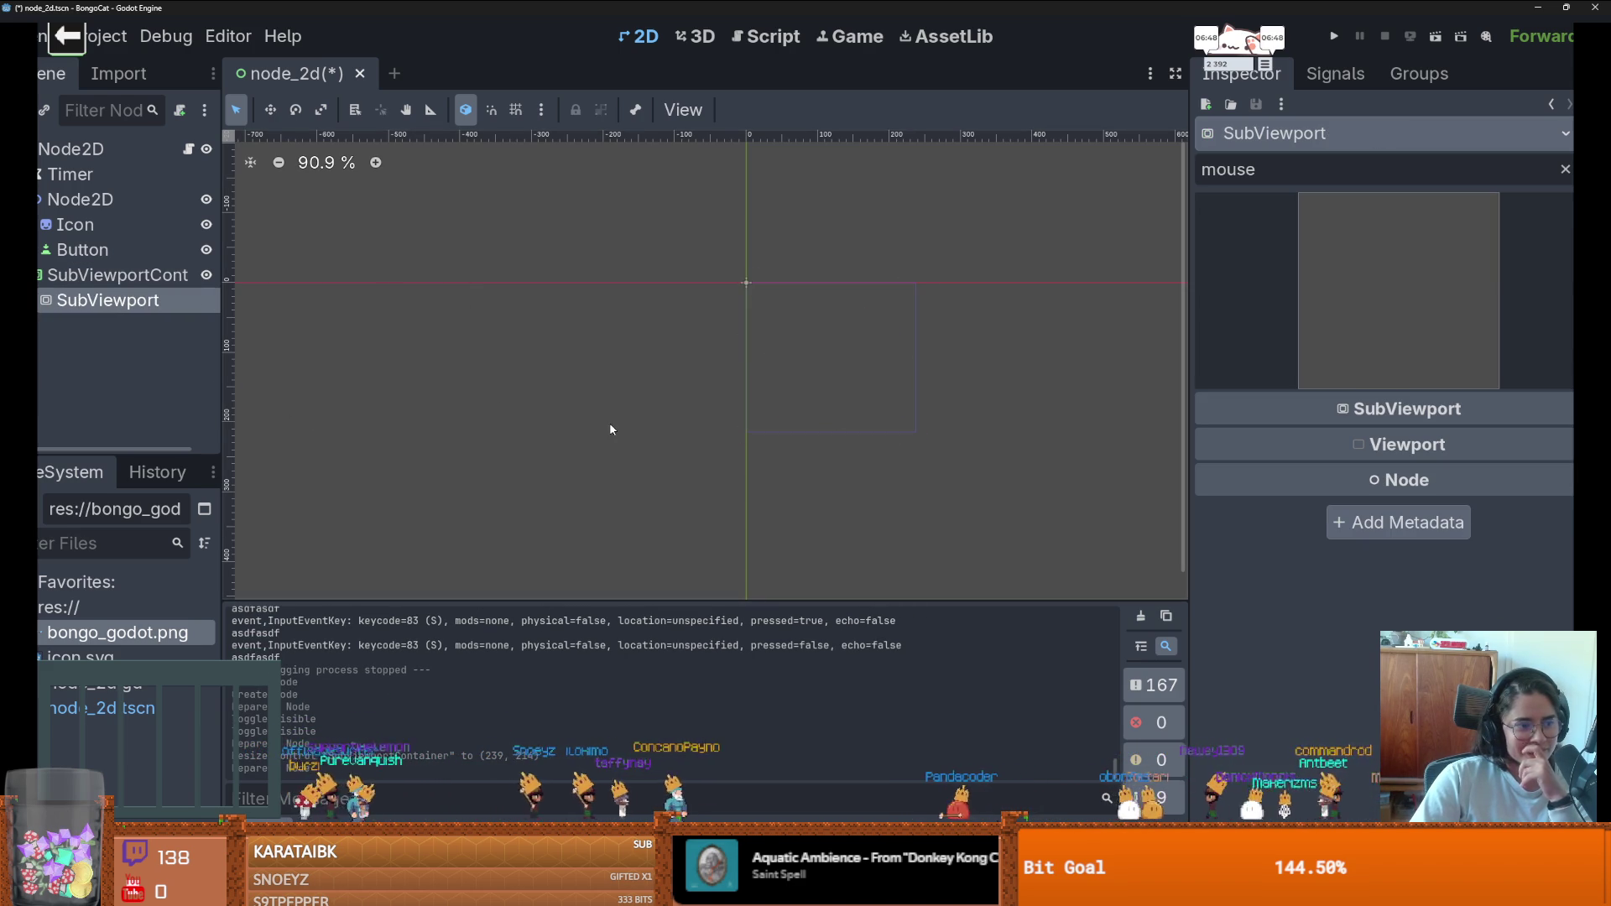
scroll(443, 340, "up", 3)
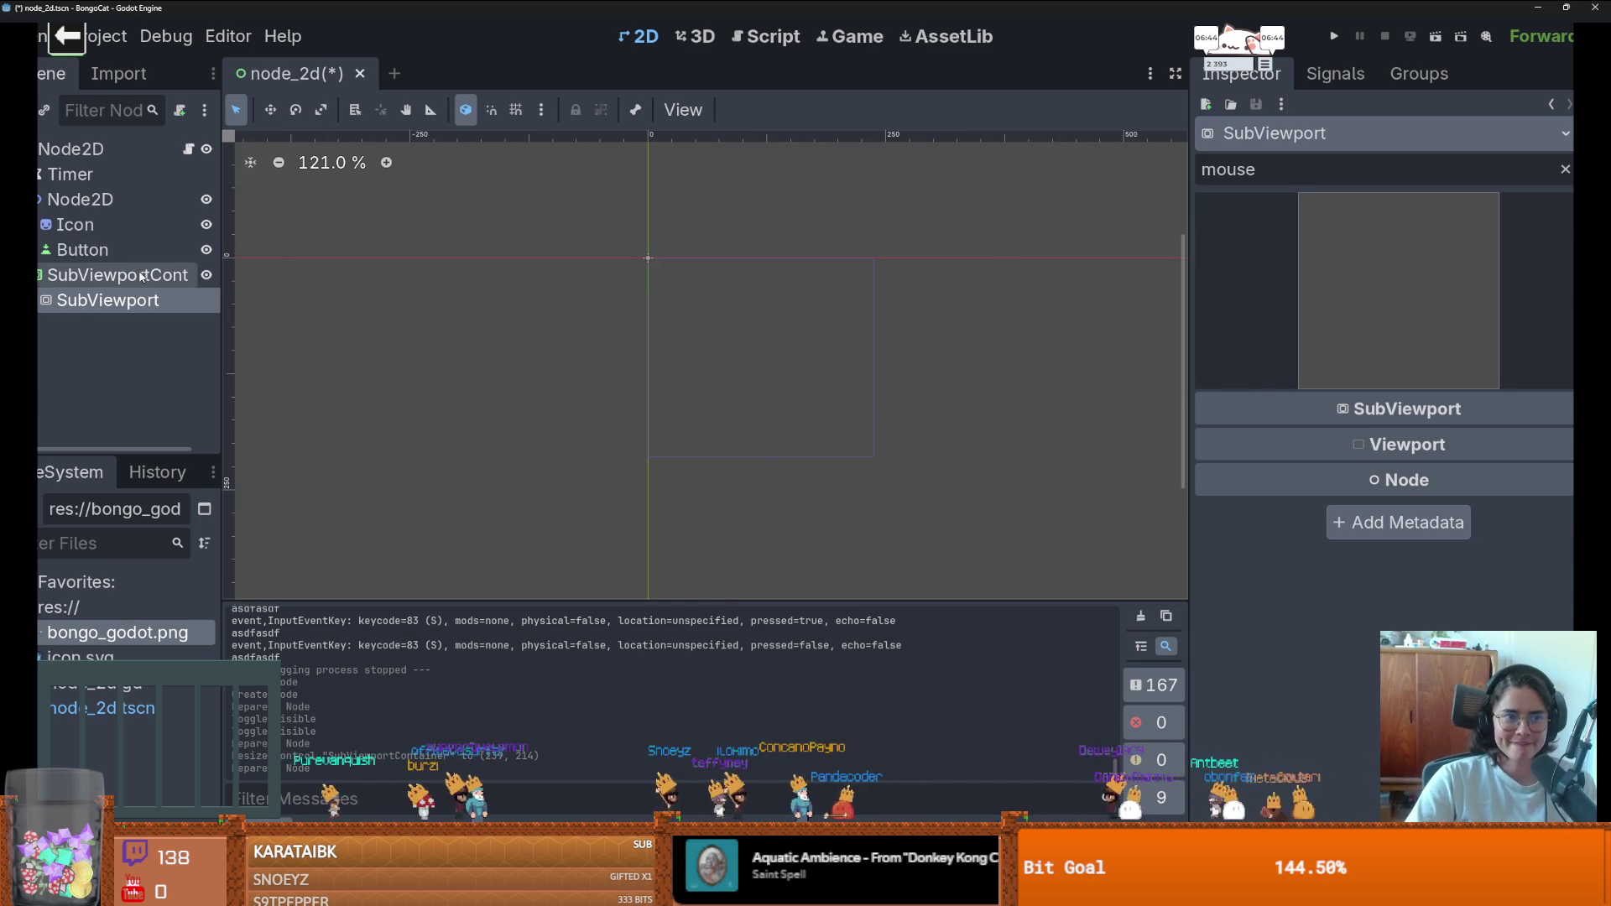
- Reparent the Node2D with Icon and Button under the SubViewport and save the scene
left_click(141, 277)
left_click_drag(97, 201, 111, 294)
scroll(775, 367, "up", 2)
key("ctrl+s")
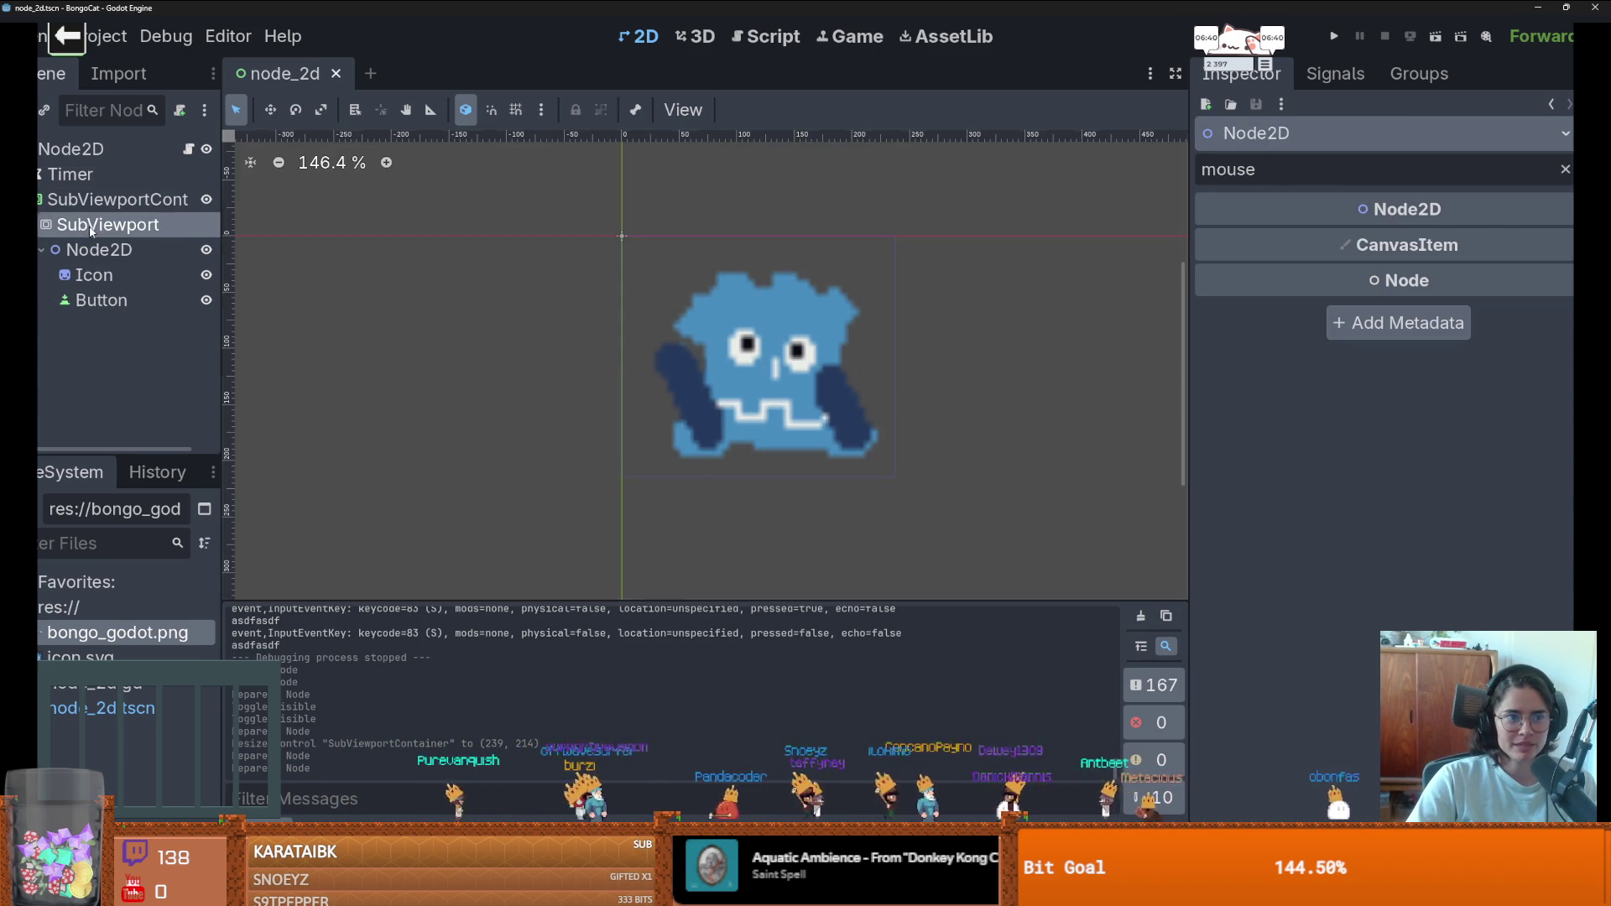
- Clear the SubViewportContainer's property filter and confirm Mouse Filter stays Pass (Propagate Up)
left_click(105, 225)
left_click(115, 206)
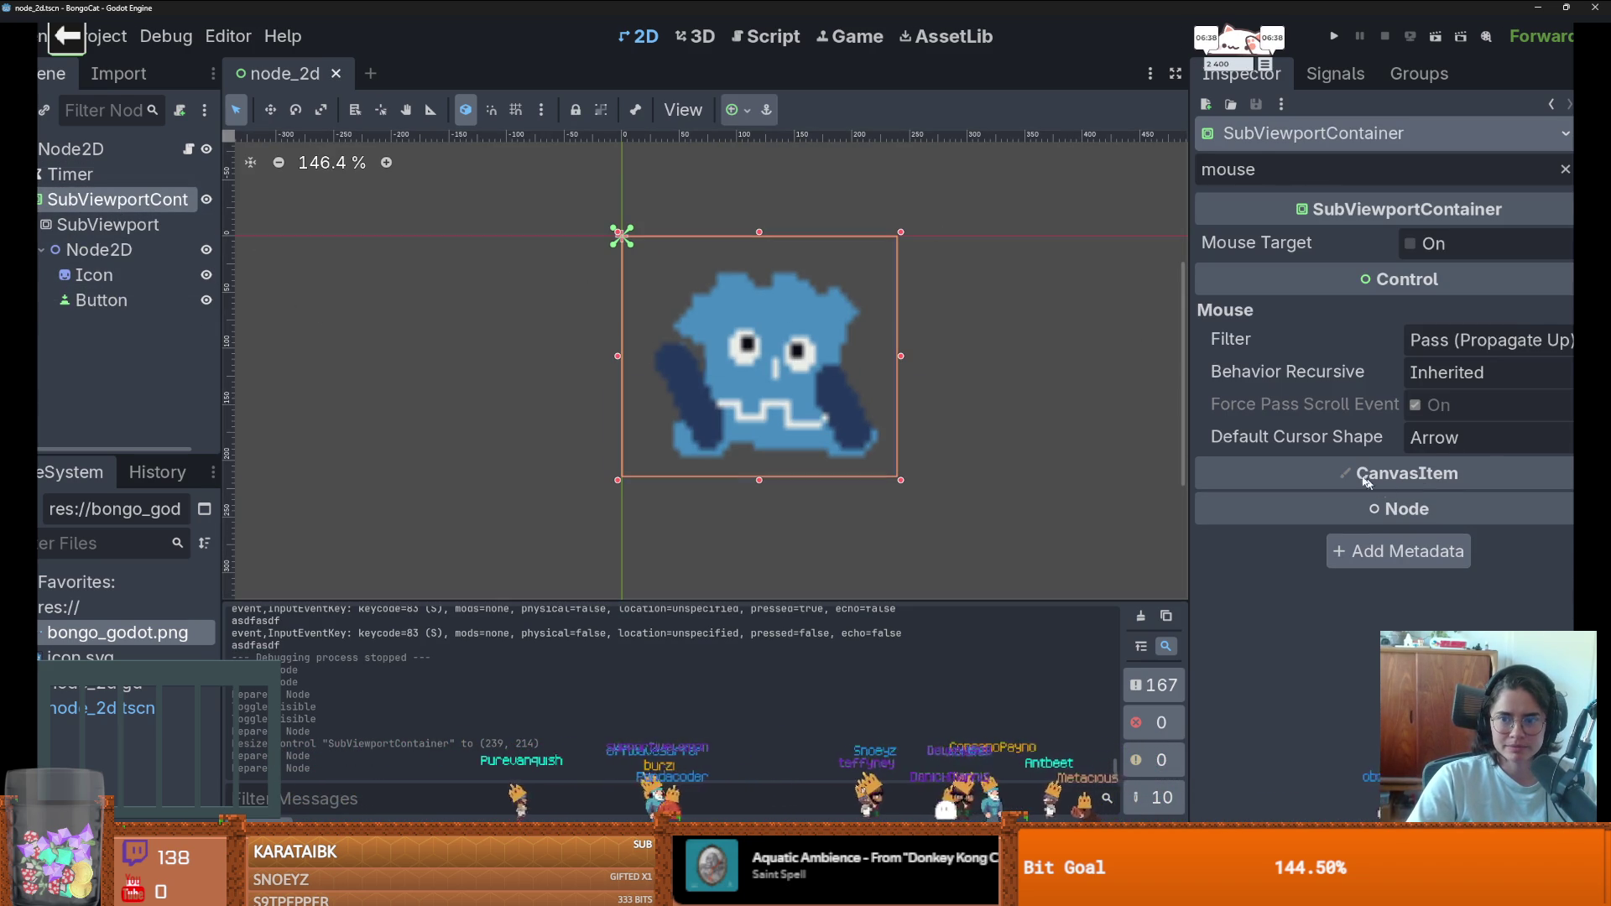
left_click(1564, 170)
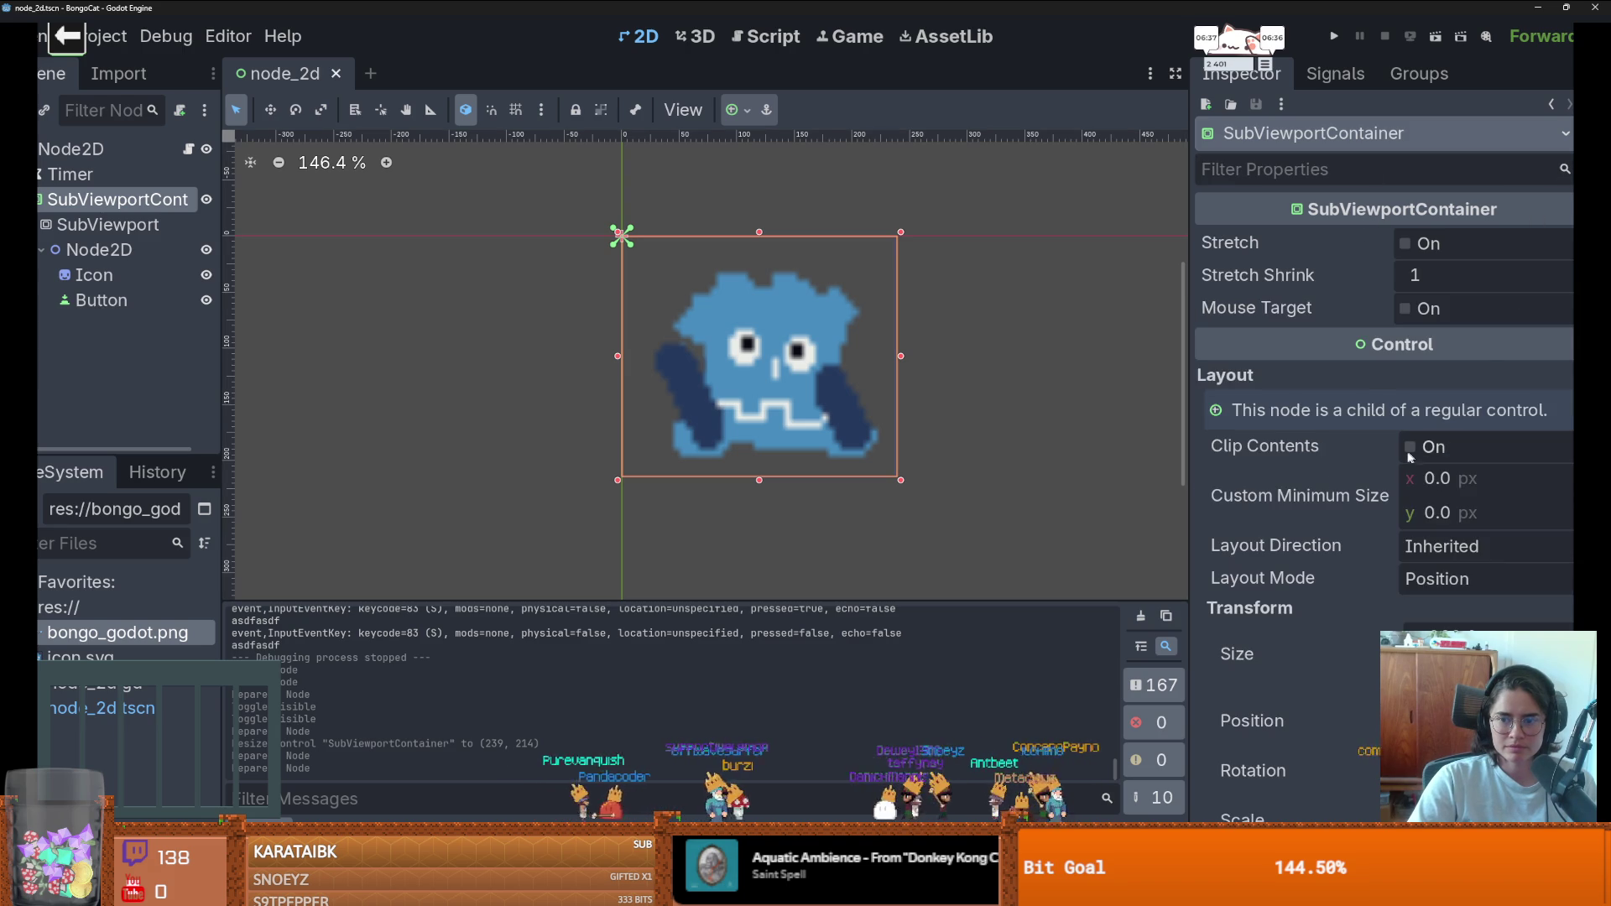
scroll(1300, 507, "down", 4)
scroll(1357, 521, "down", 10)
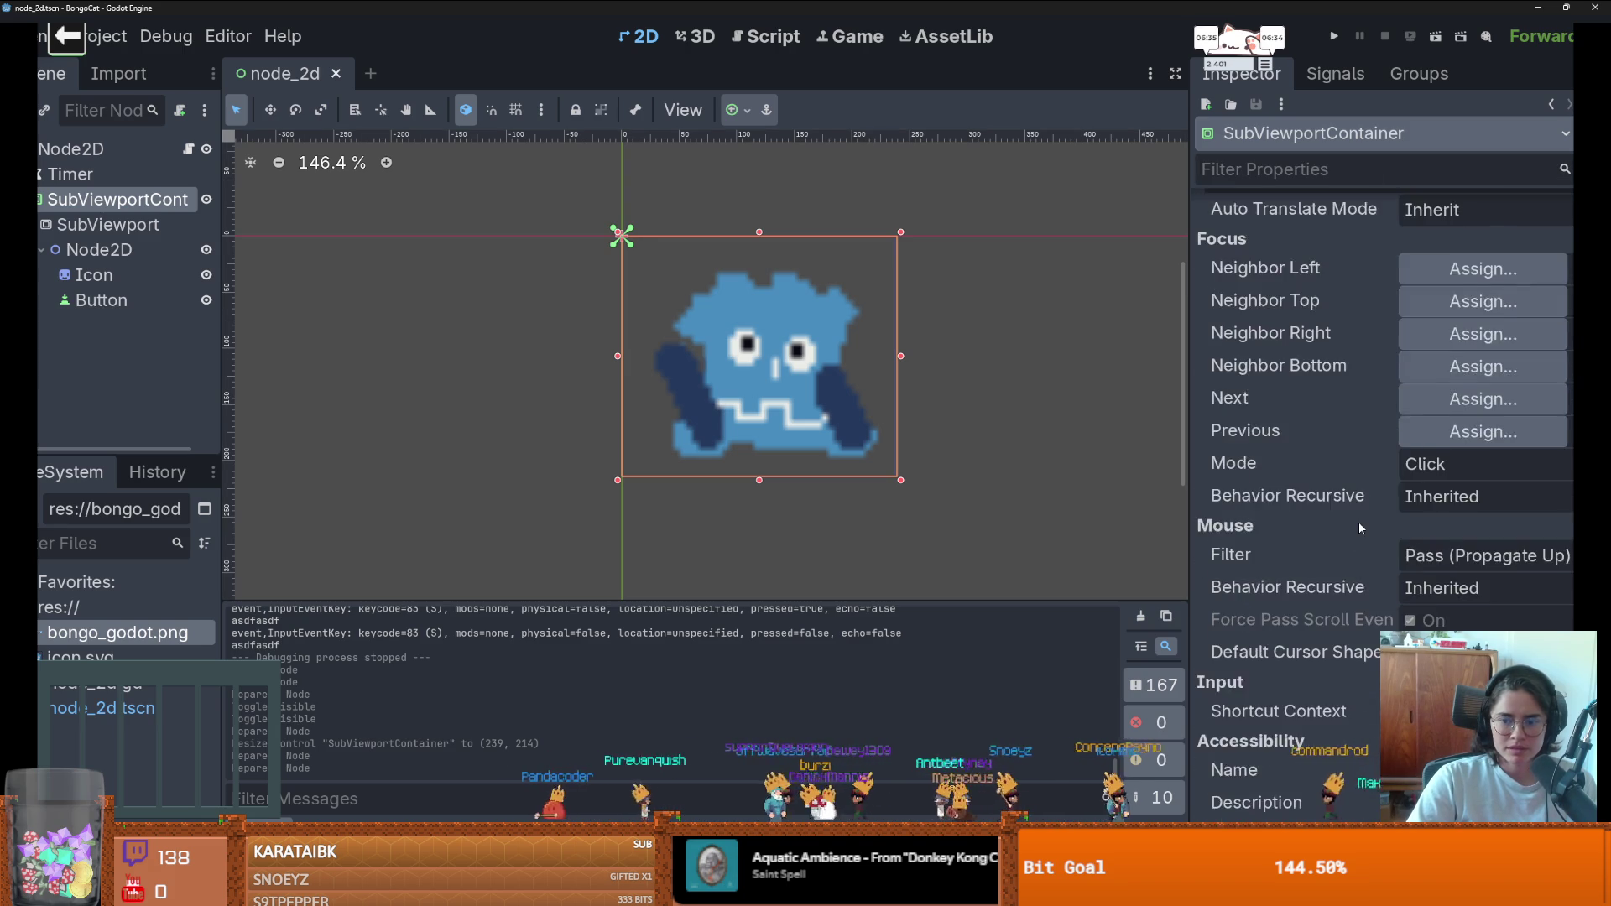
scroll(1361, 521, "up", 3)
left_click(1465, 396)
left_click(1428, 404)
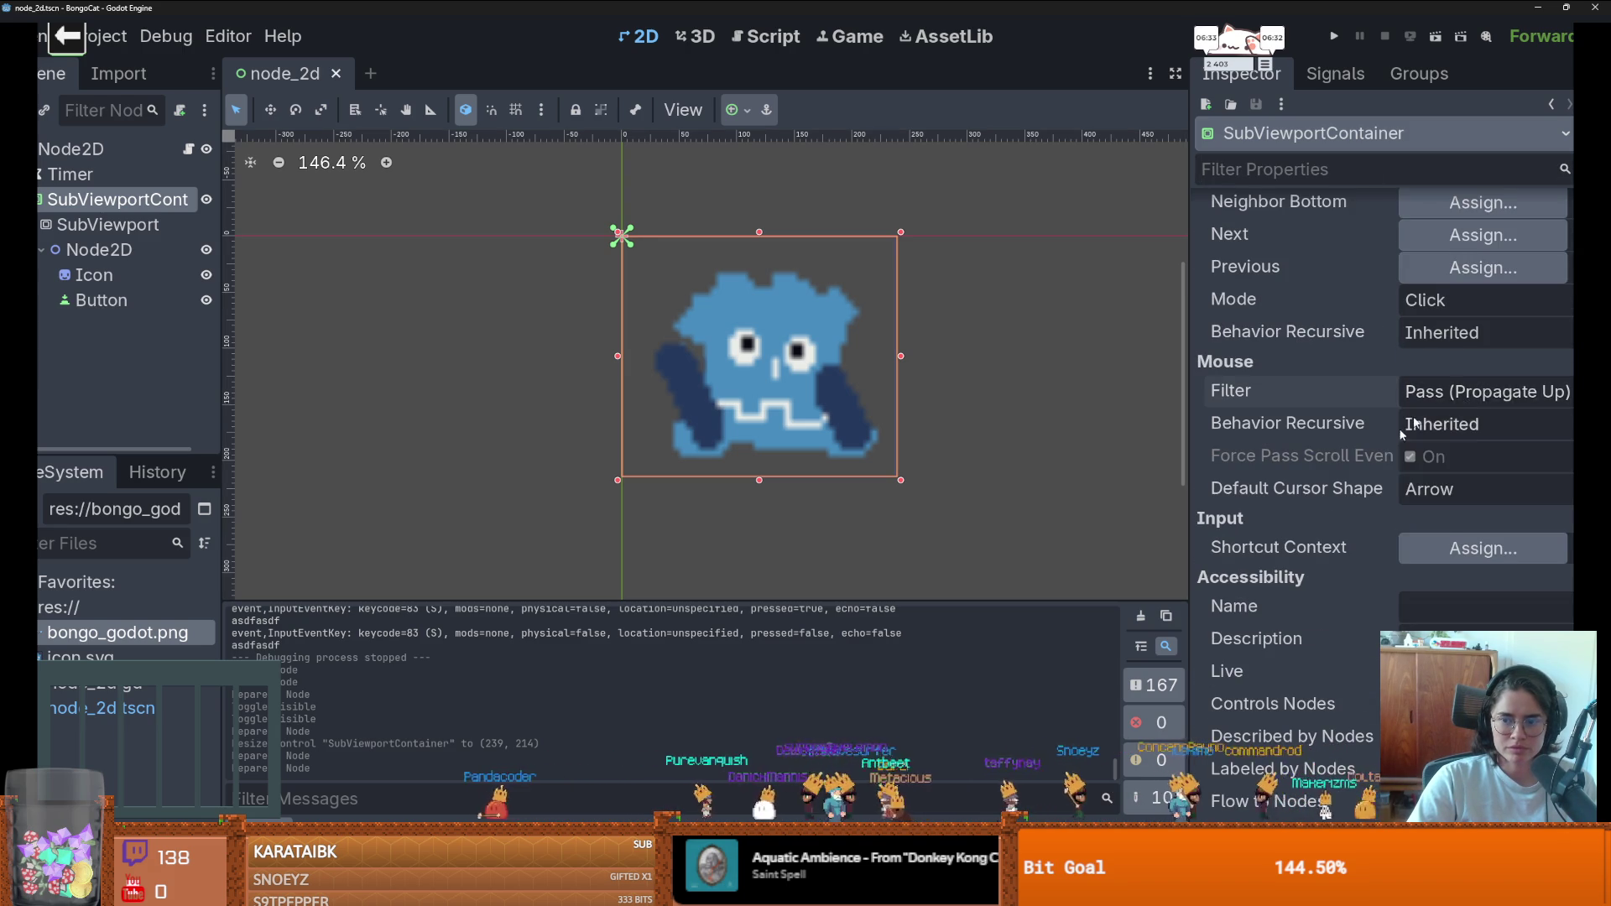
scroll(1393, 517, "down", 5)
scroll(1398, 521, "down", 8)
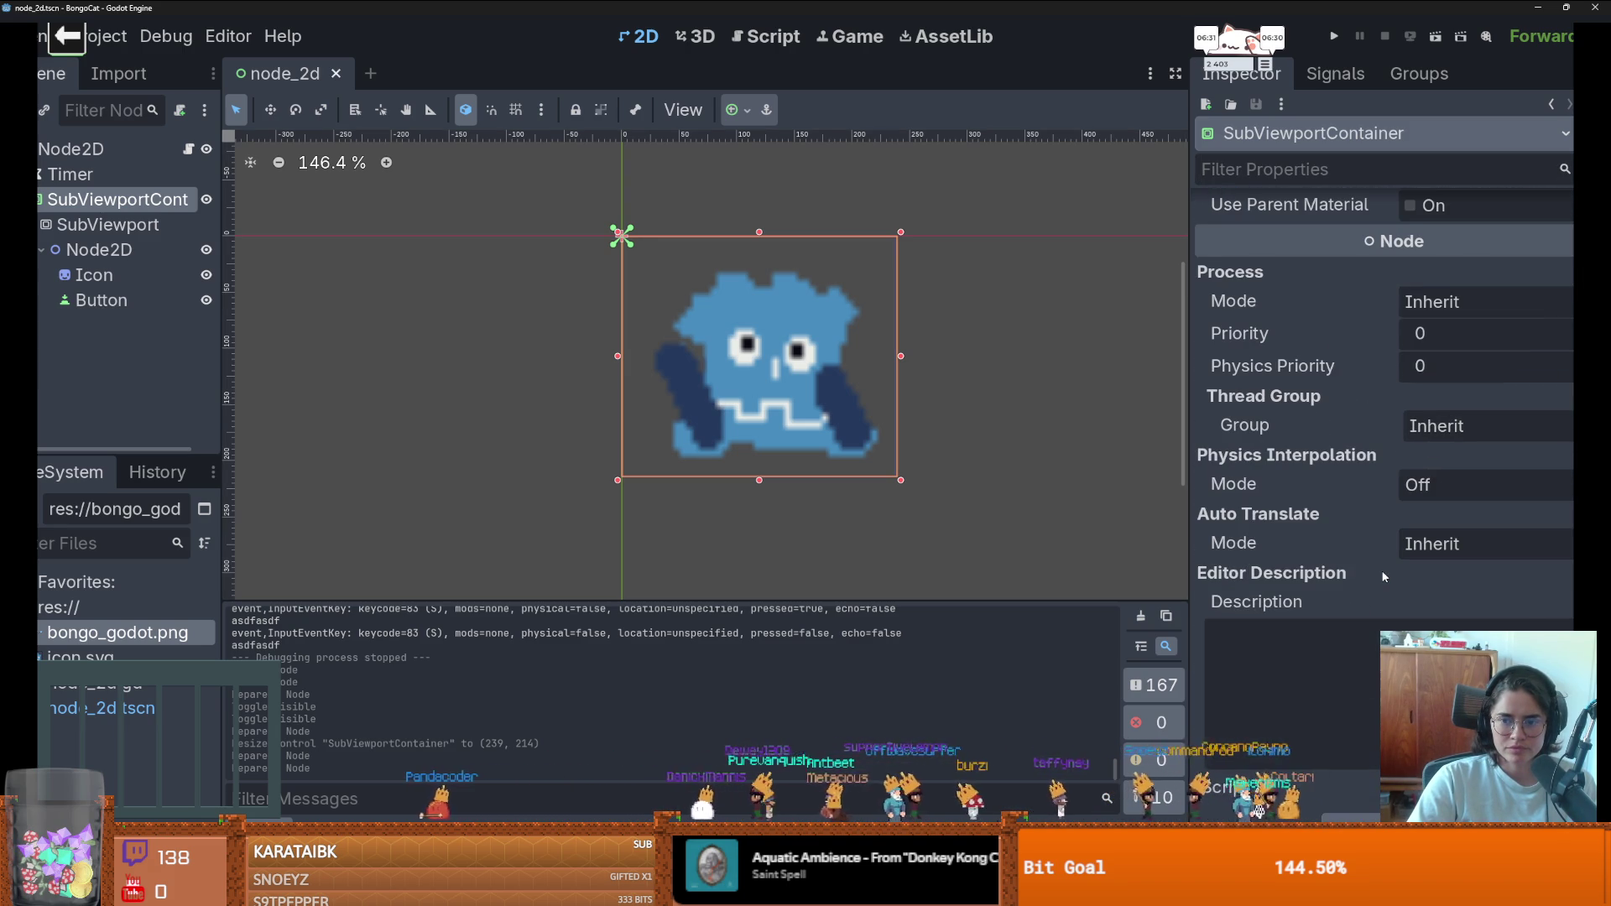
scroll(1383, 576, "up", 10)
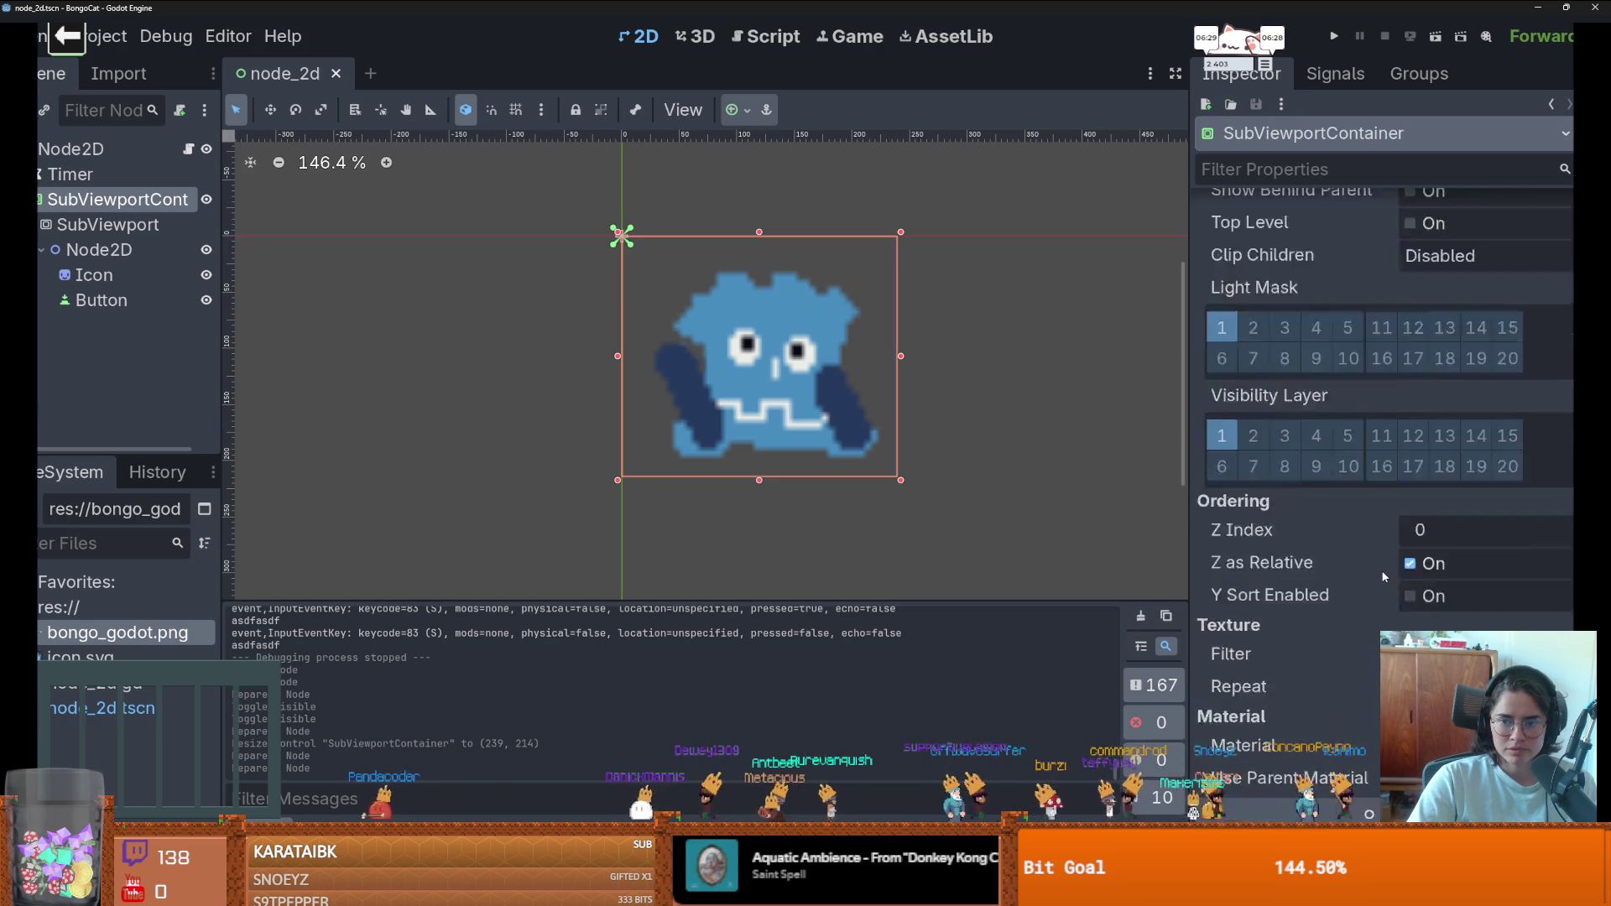
scroll(1384, 576, "up", 15)
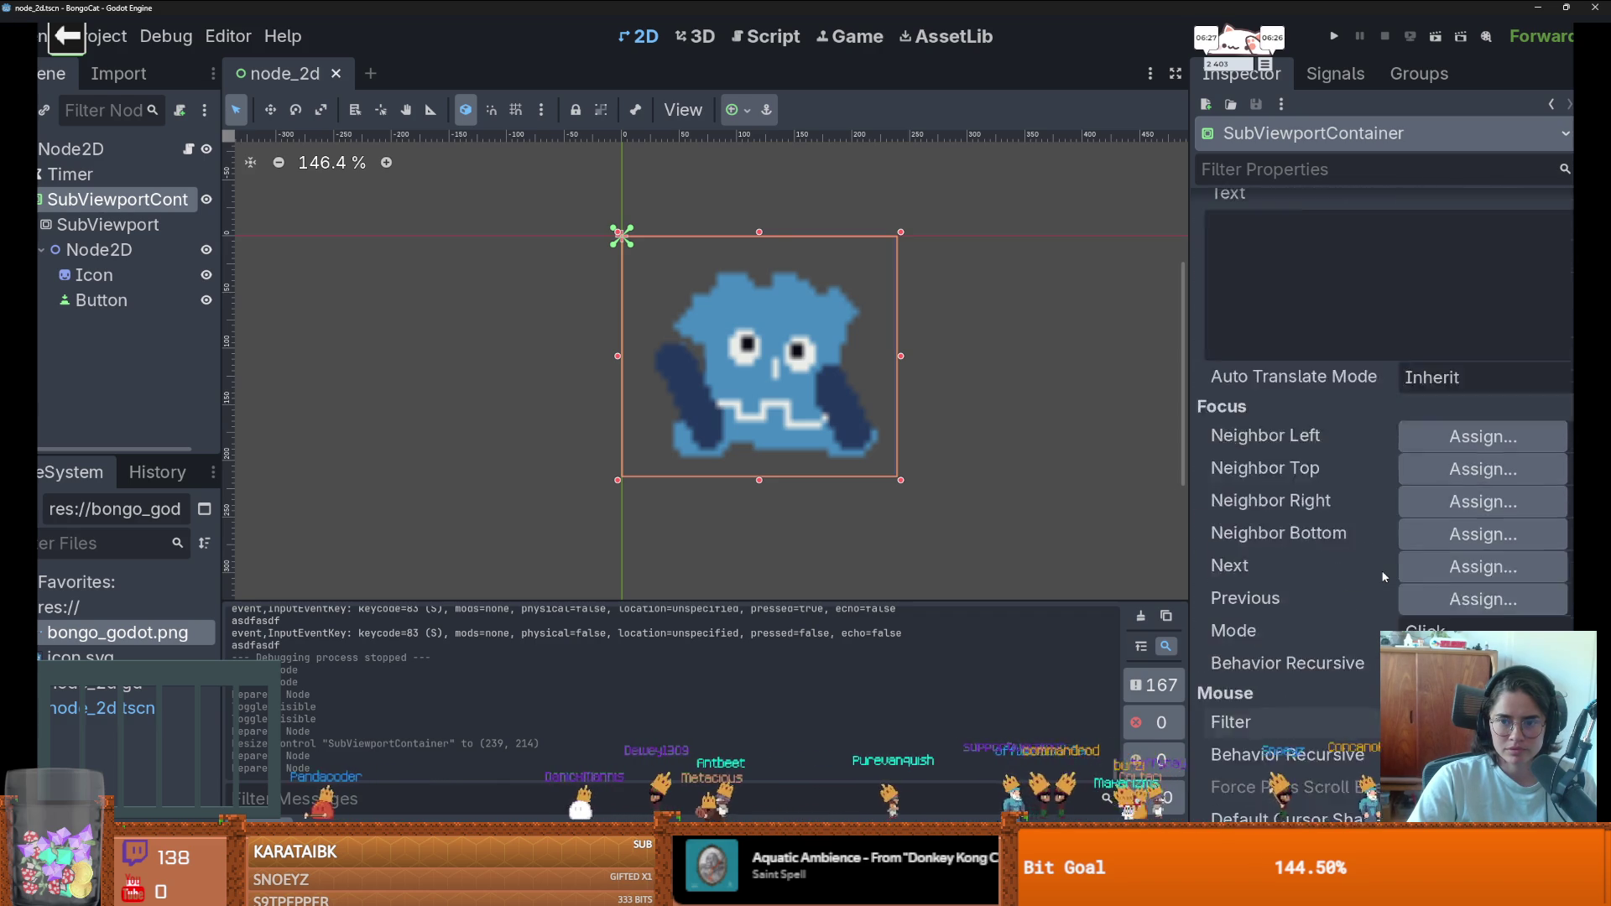
scroll(1384, 576, "up", 4)
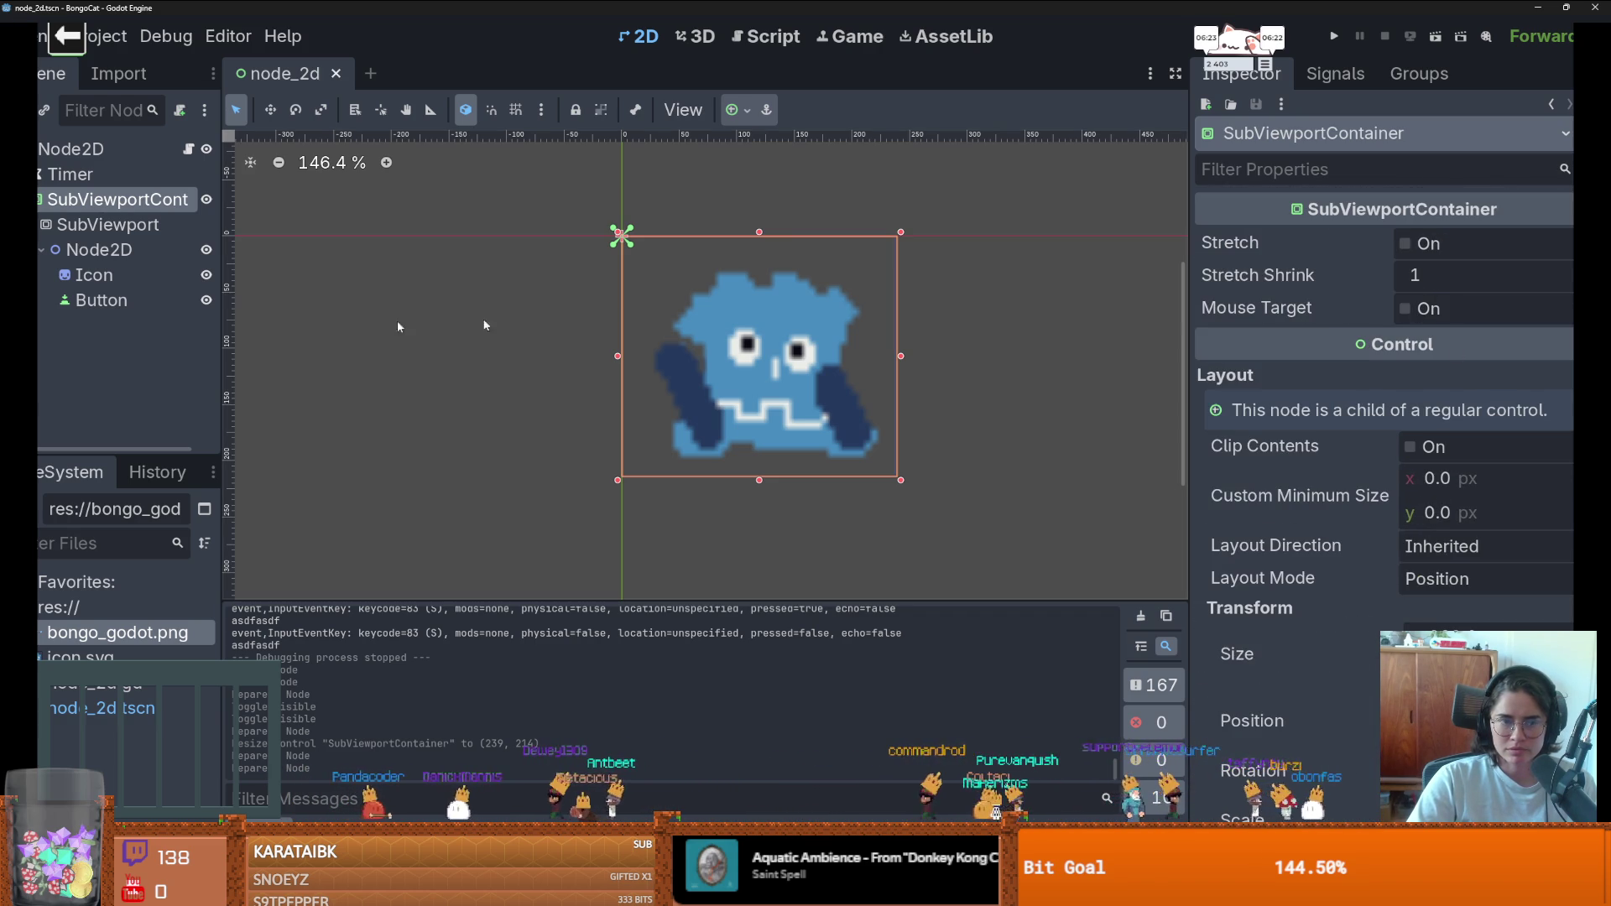
left_click(108, 224)
scroll(1334, 511, "down", 4)
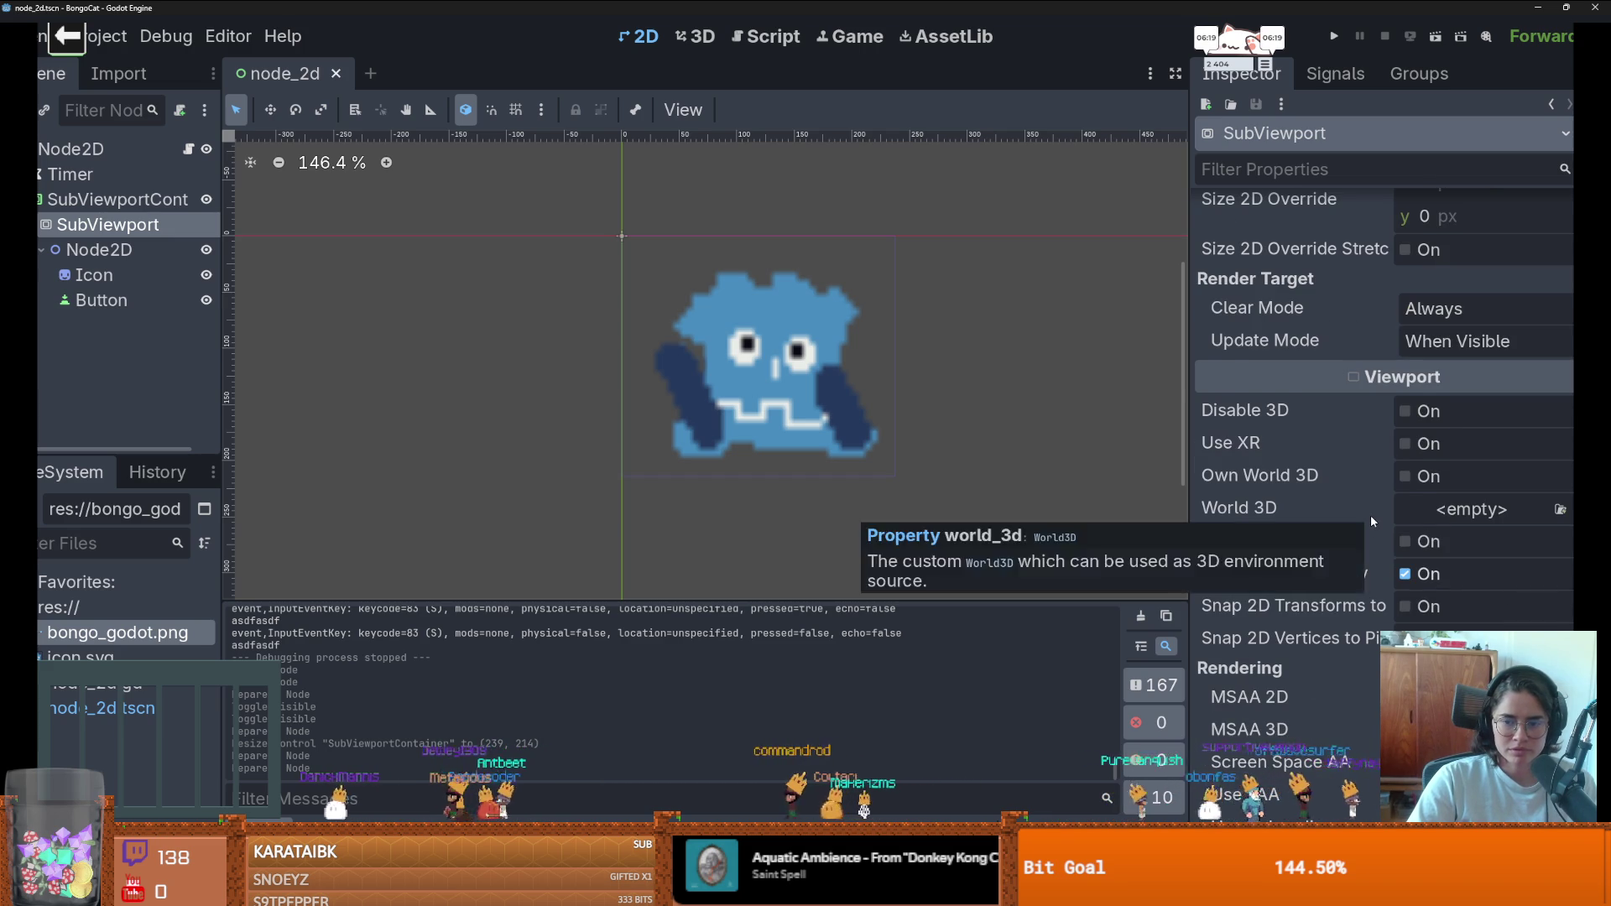
scroll(1370, 515, "down", 1)
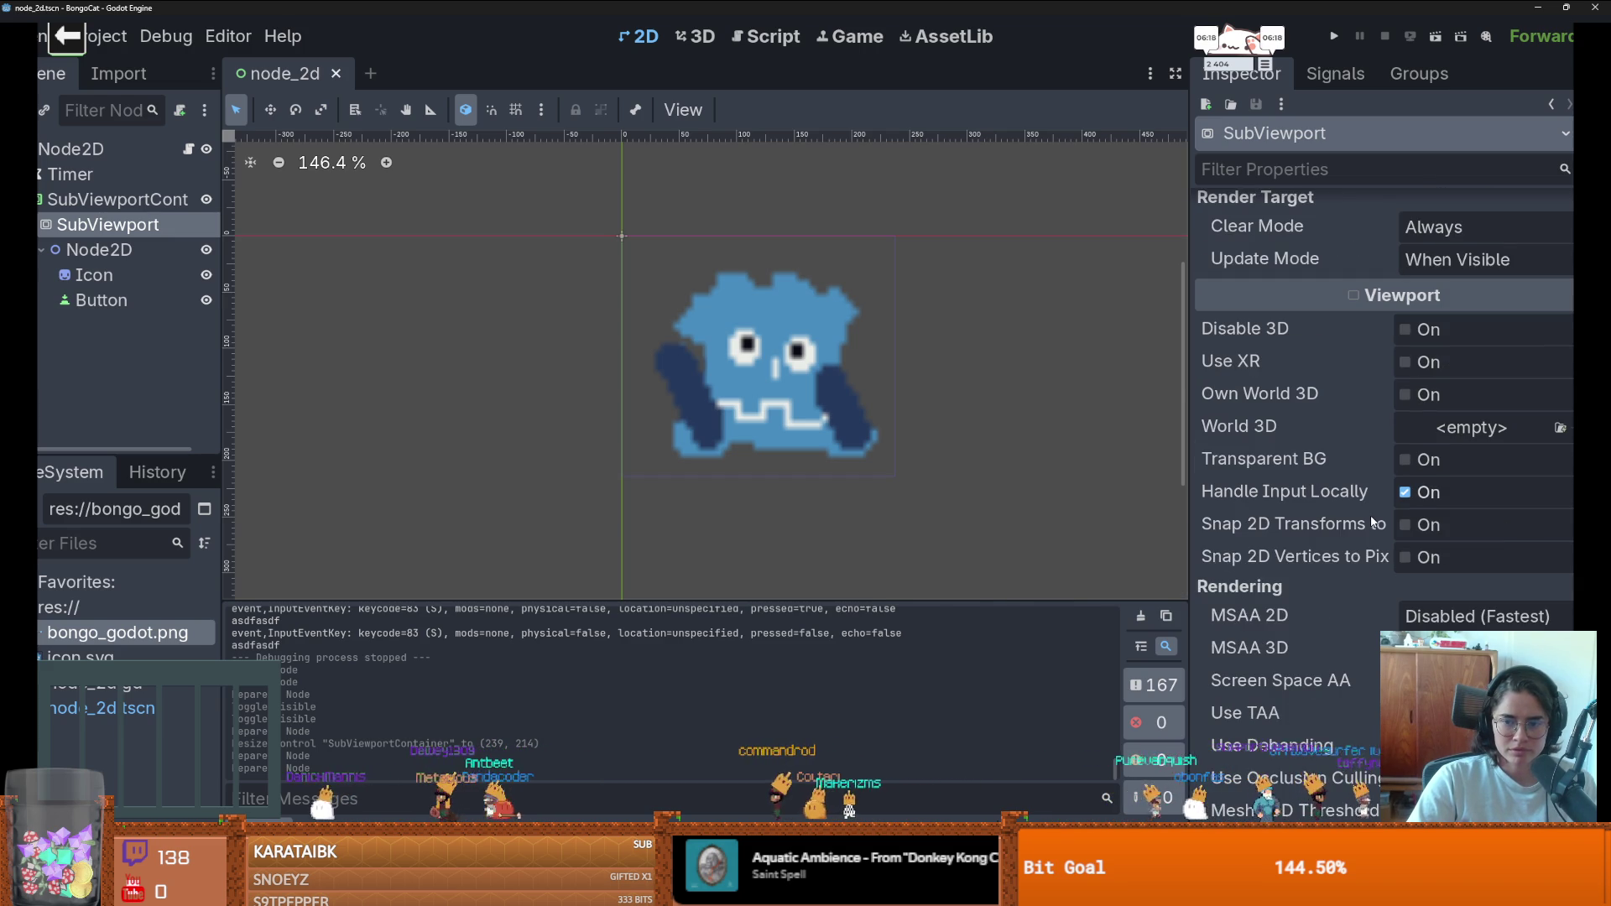
left_click(1406, 459)
scroll(1343, 504, "down", 7)
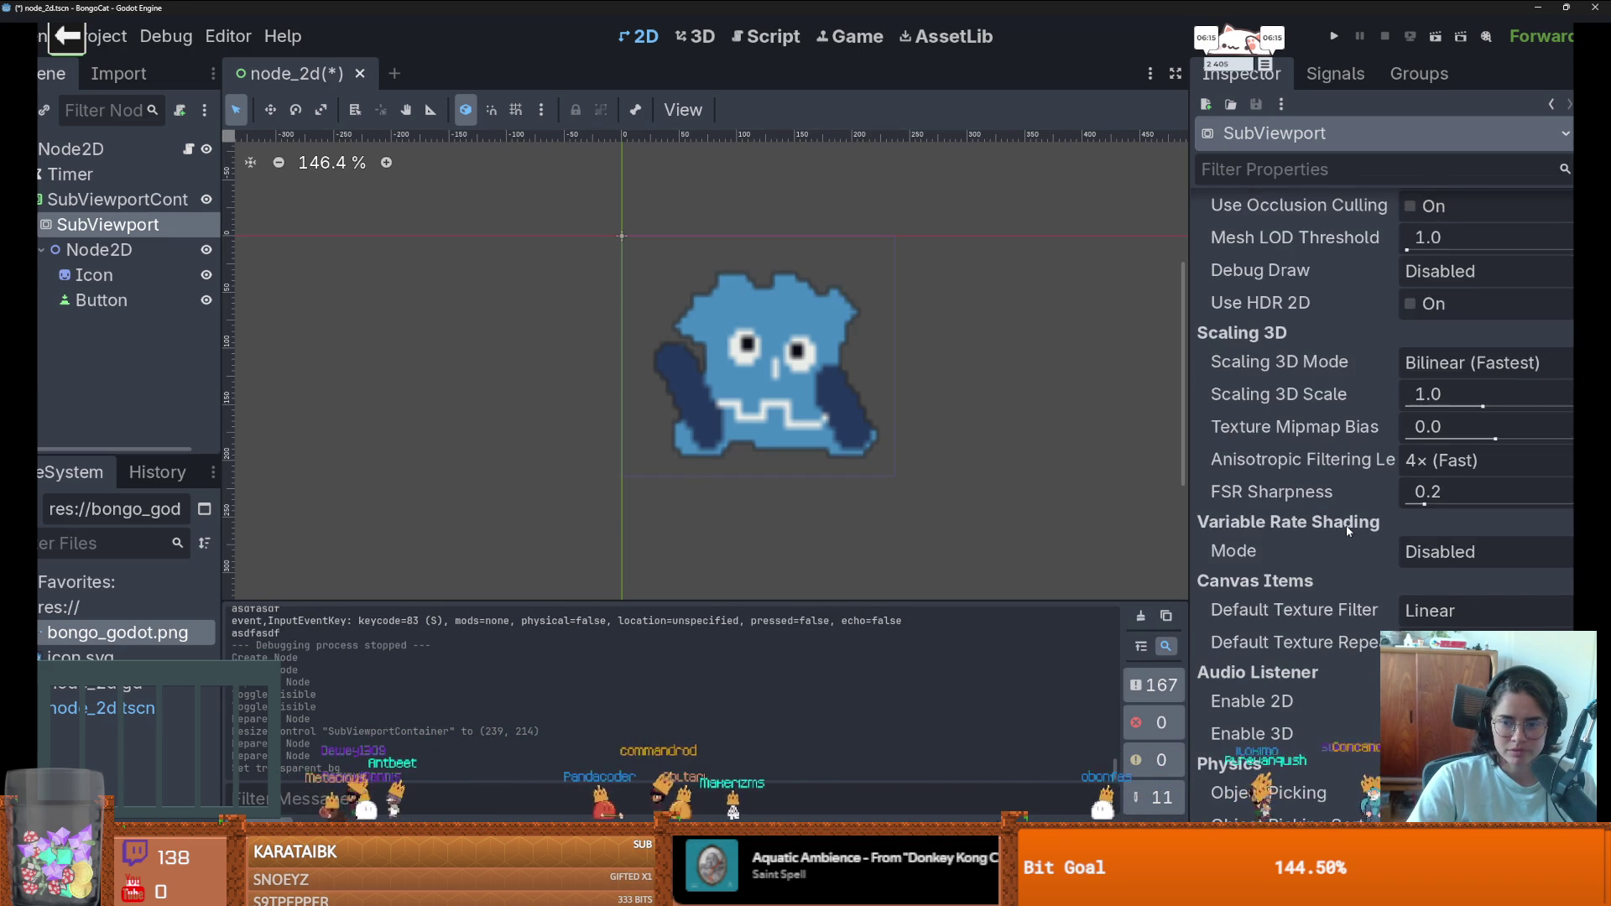
scroll(1348, 525, "down", 7)
scroll(1351, 522, "up", 5)
scroll(1352, 526, "up", 7)
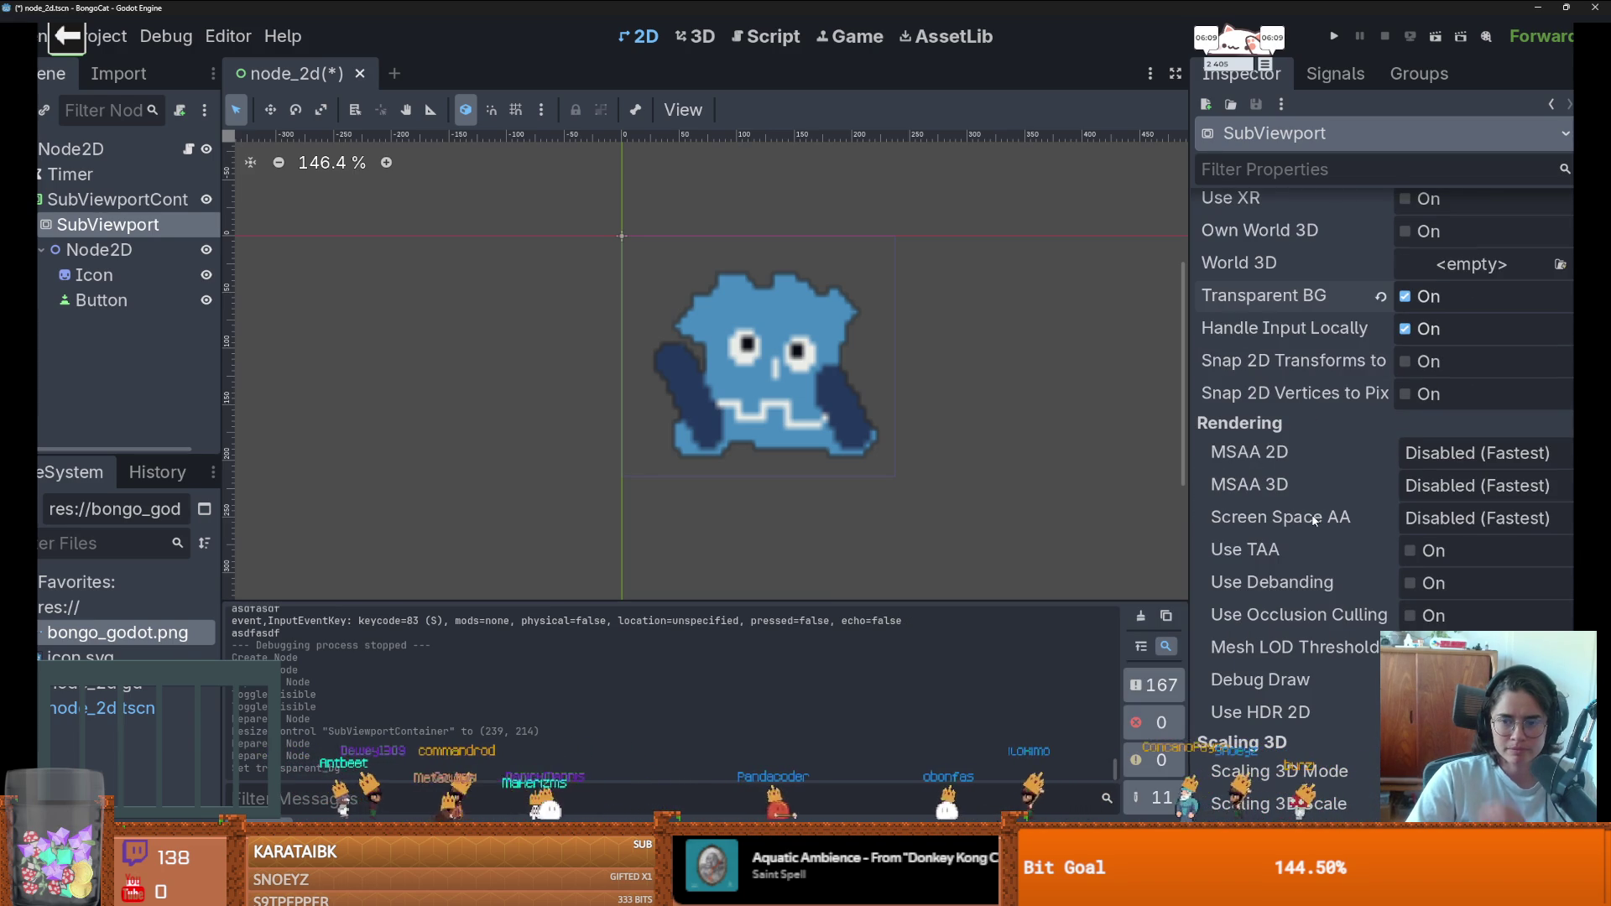
scroll(1316, 455, "up", 1)
scroll(1315, 455, "down", 7)
scroll(1316, 460, "down", 6)
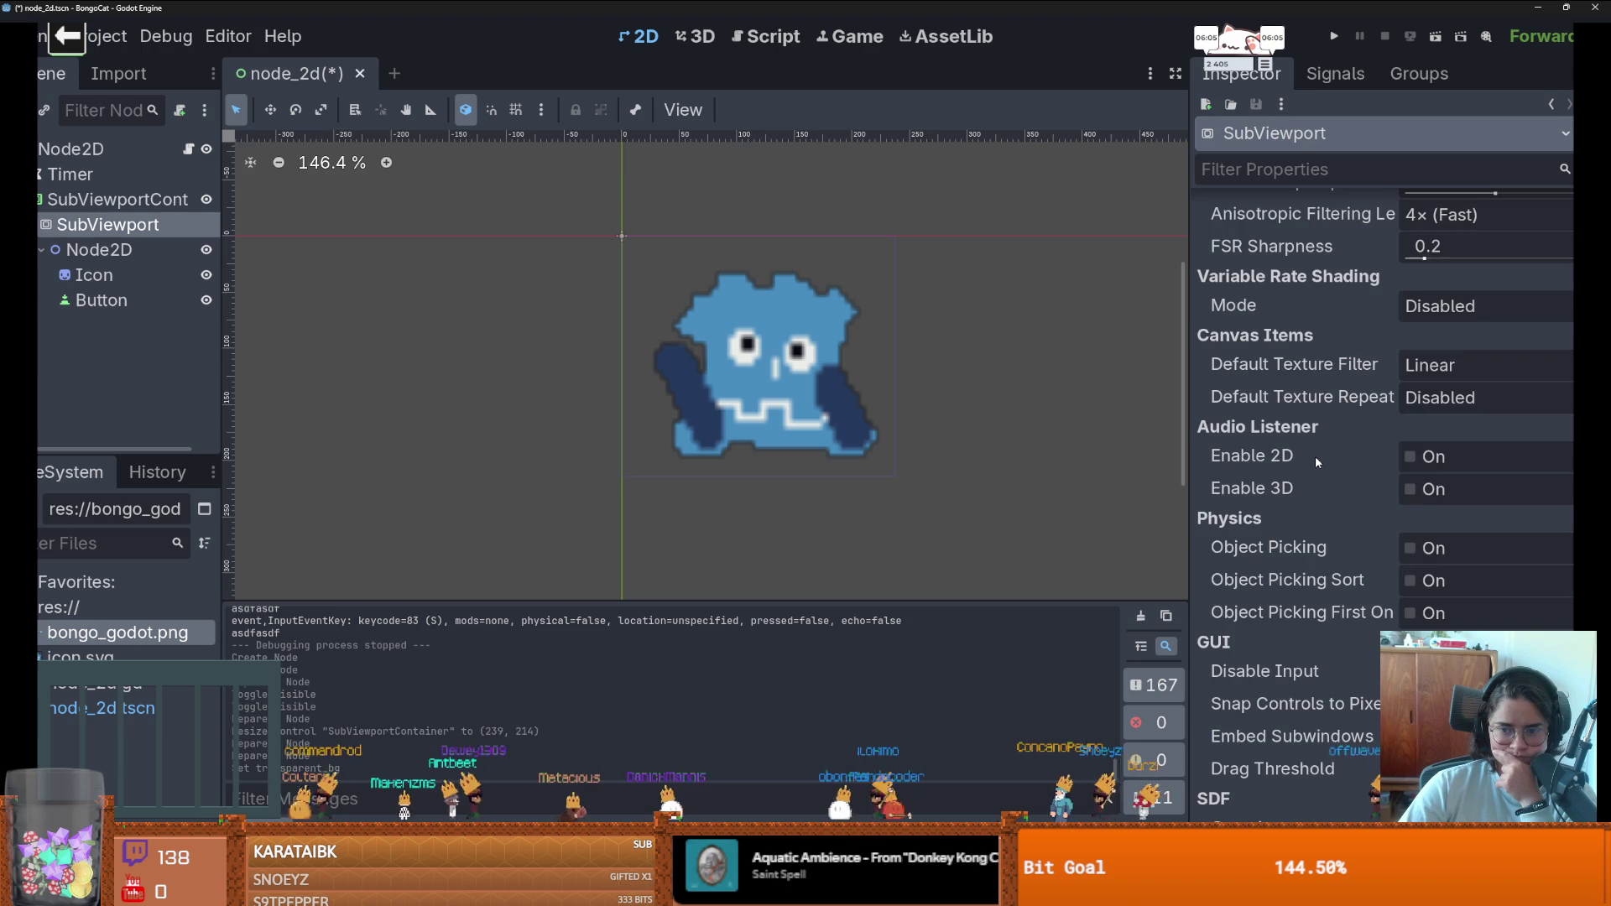
scroll(1315, 461, "down", 10)
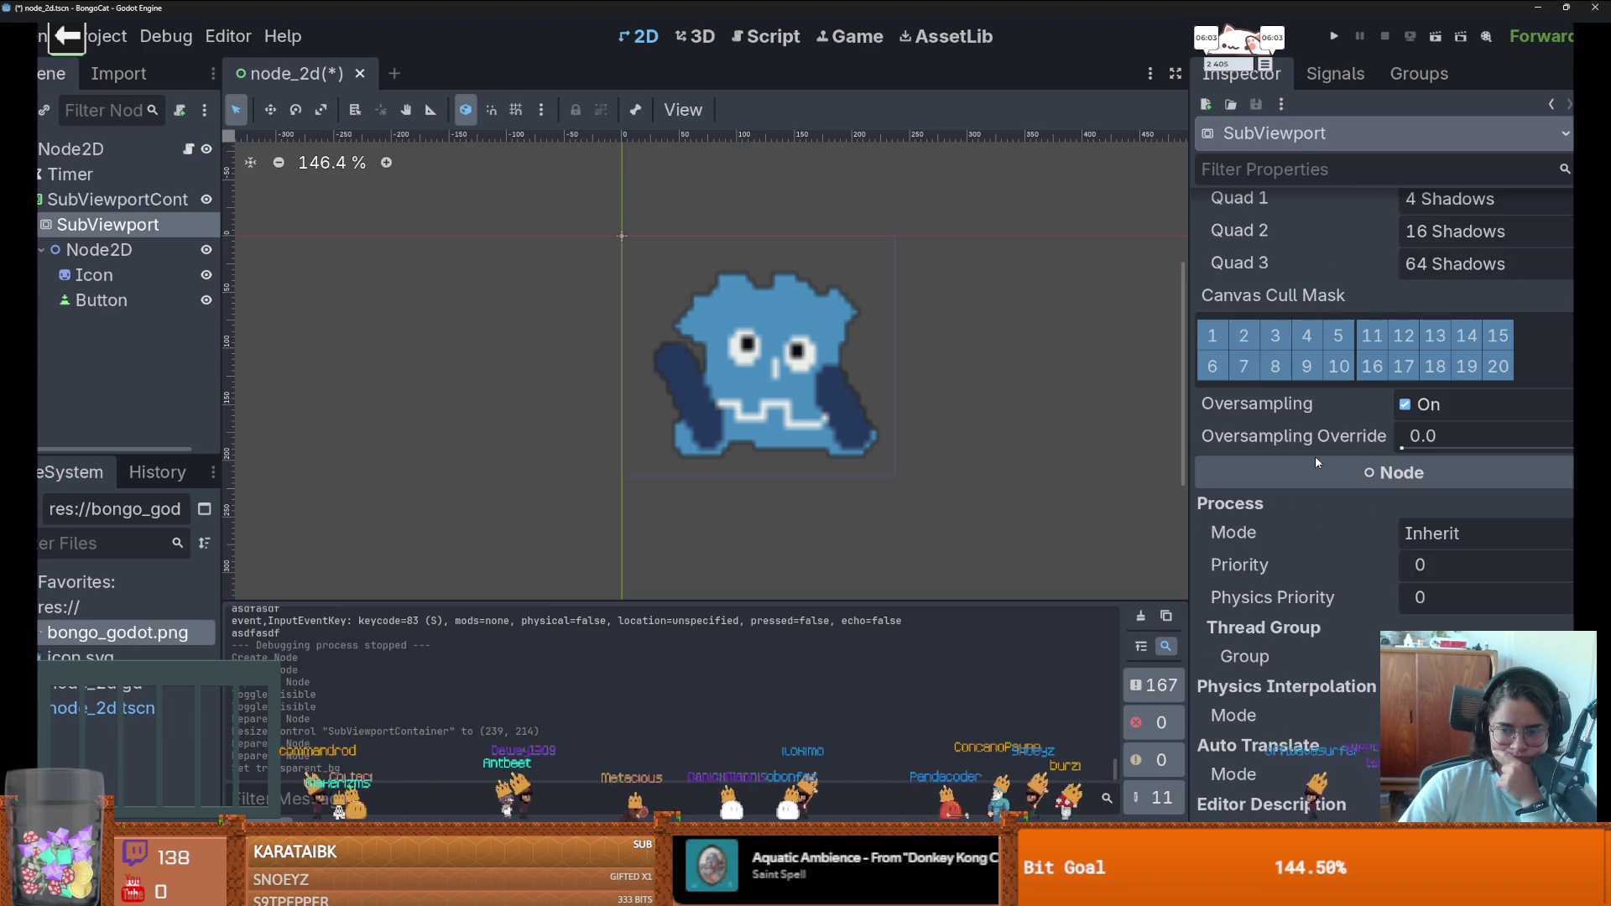
scroll(1315, 460, "up", 8)
scroll(1316, 460, "up", 4)
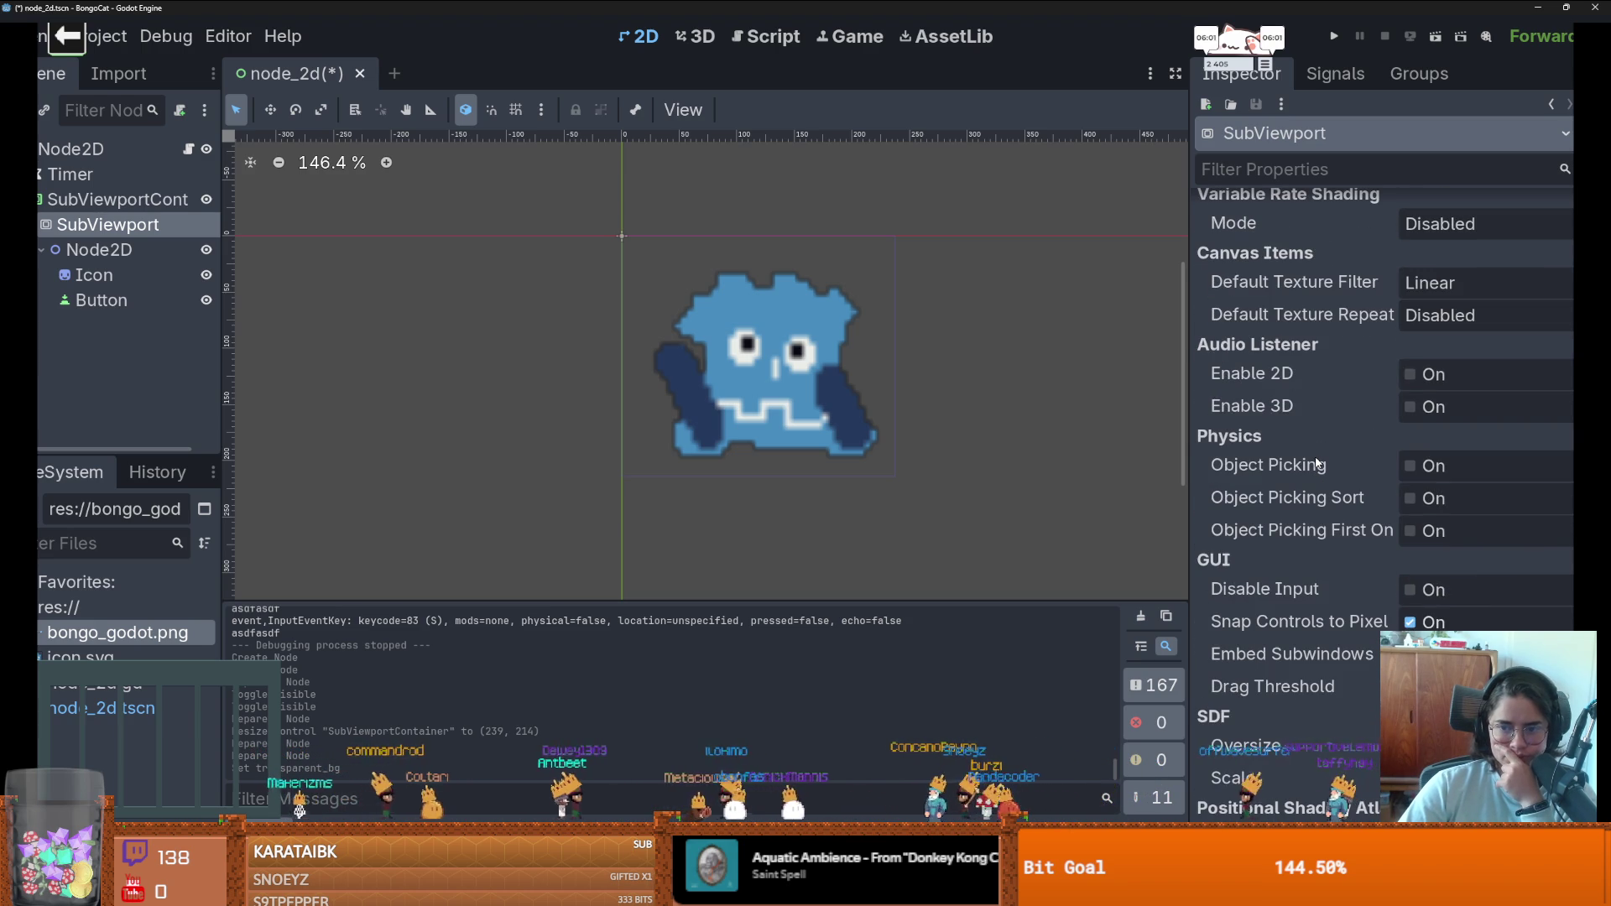
scroll(1315, 460, "up", 5)
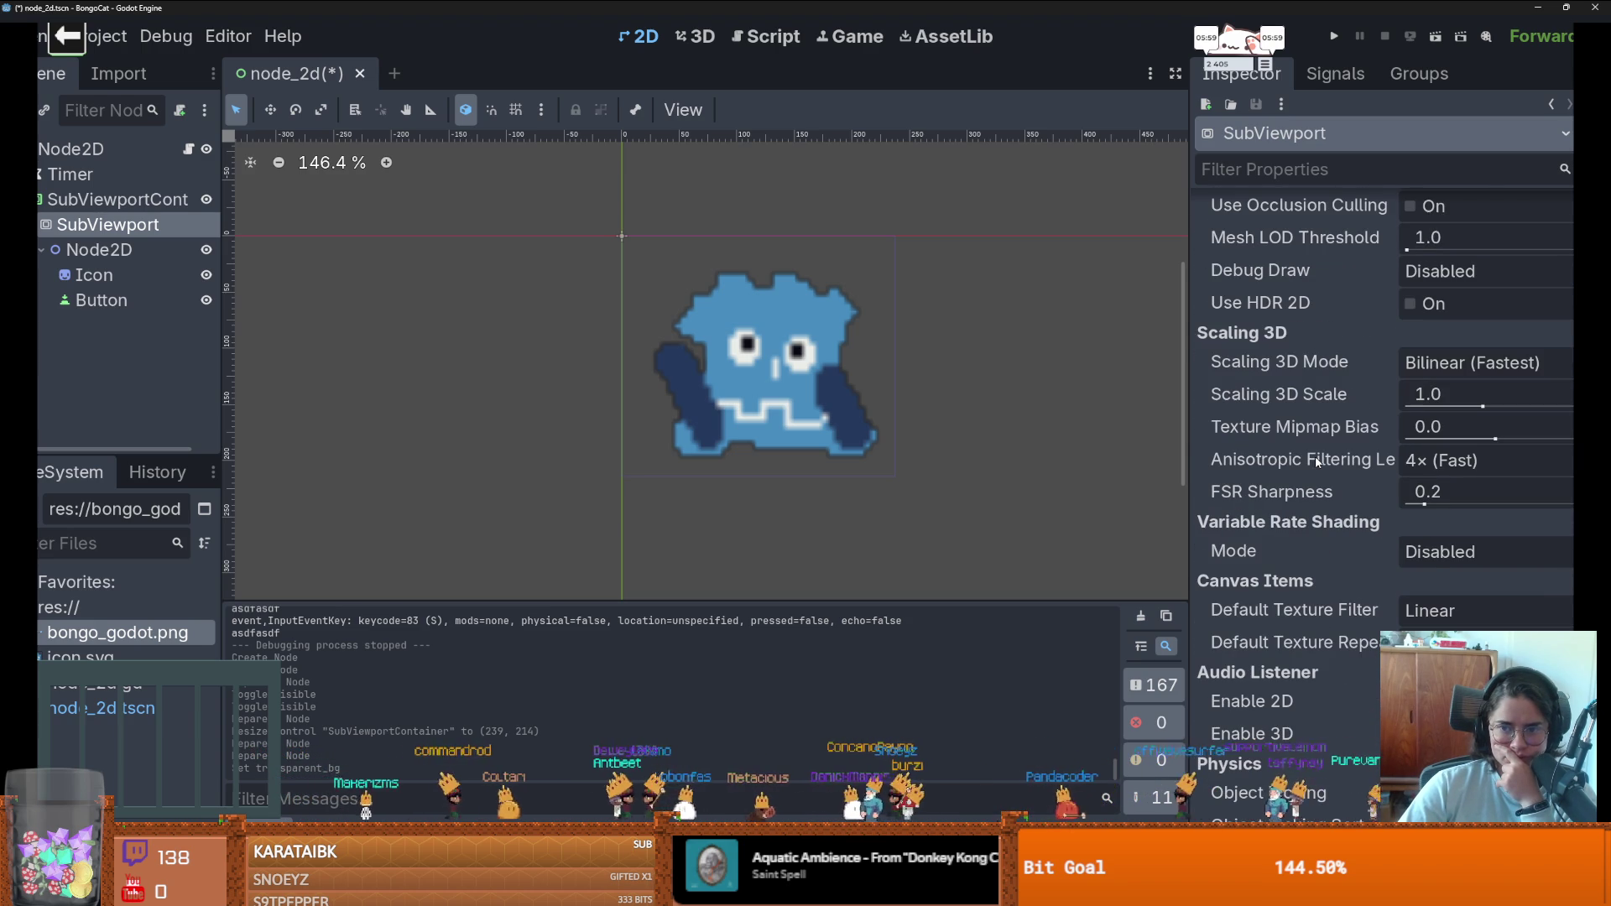
left_click_drag(1191, 454, 1055, 470)
scroll(1253, 483, "up", 5)
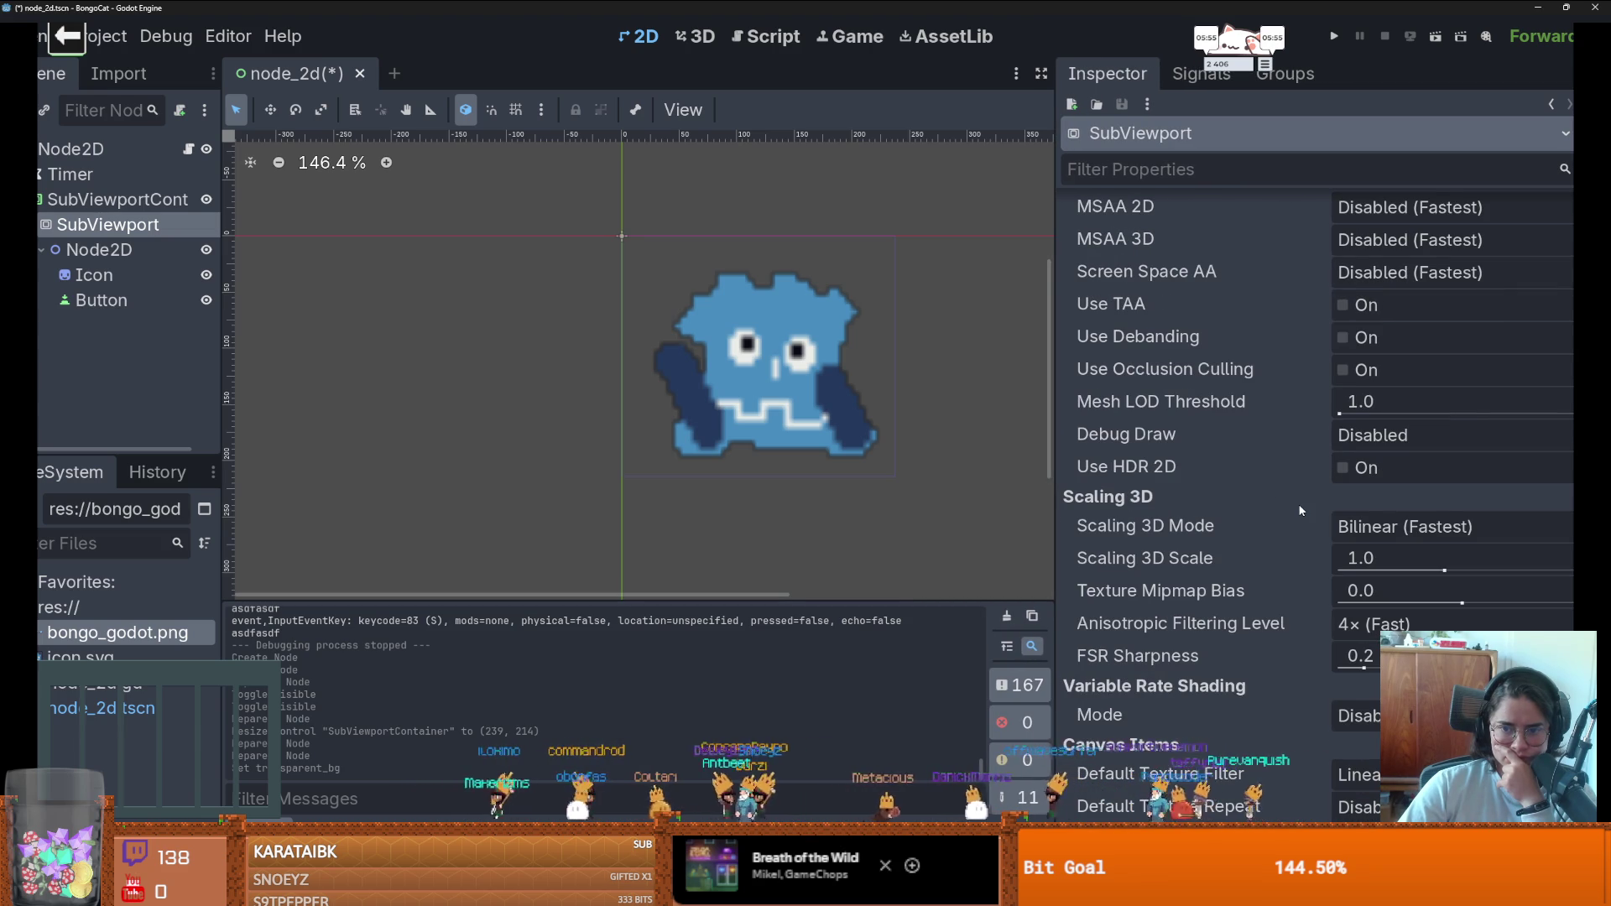
scroll(1302, 510, "up", 5)
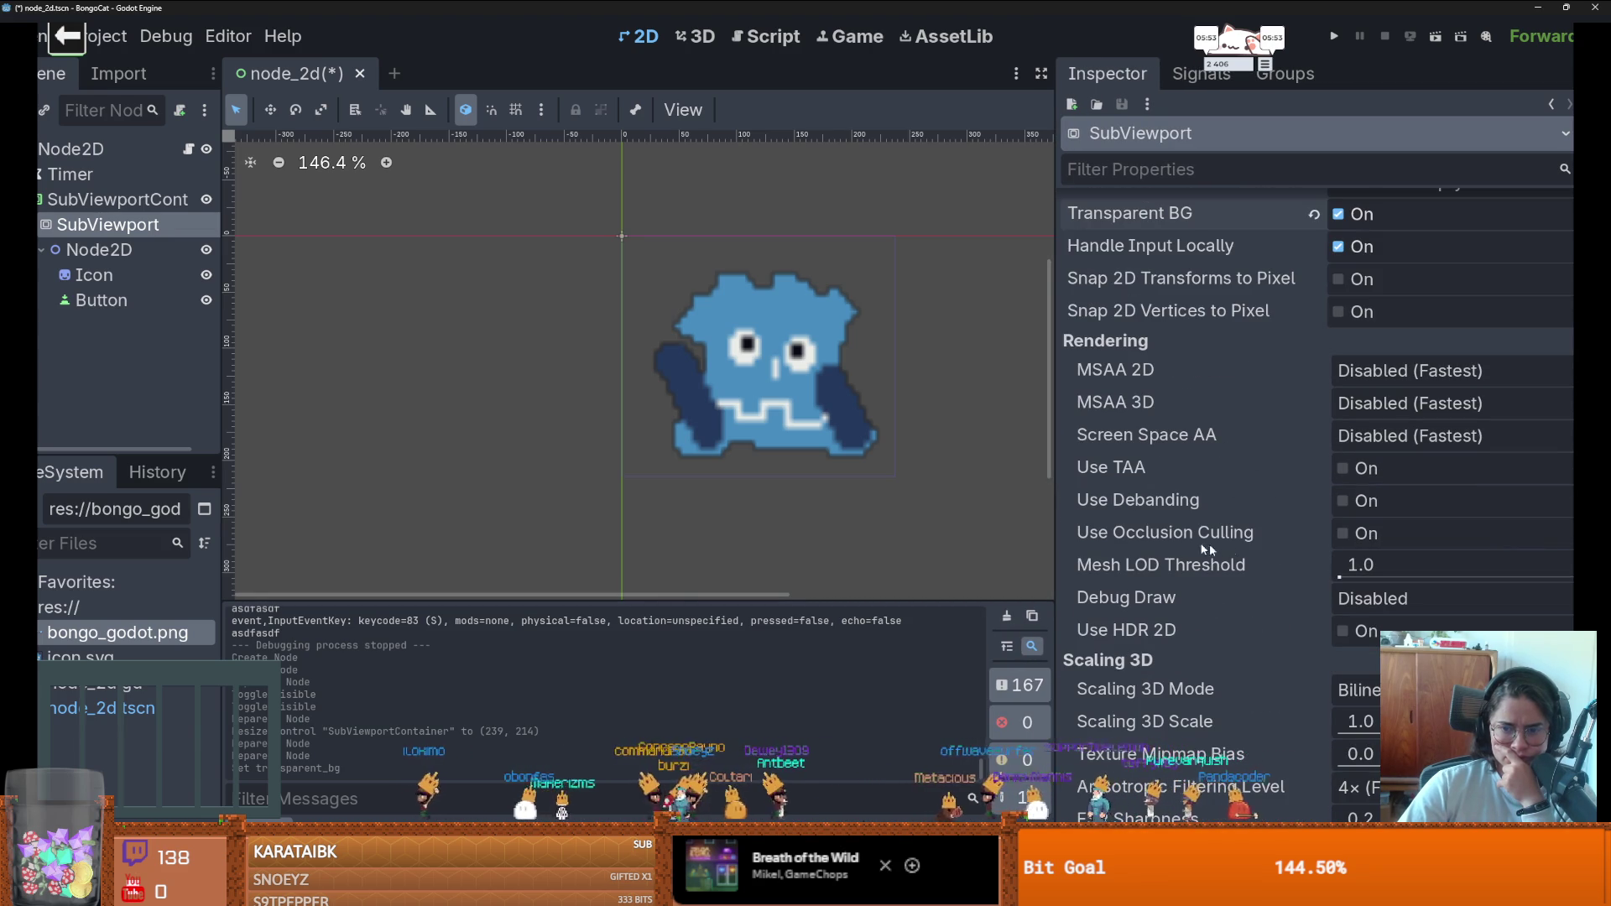
scroll(1265, 596, "up", 5)
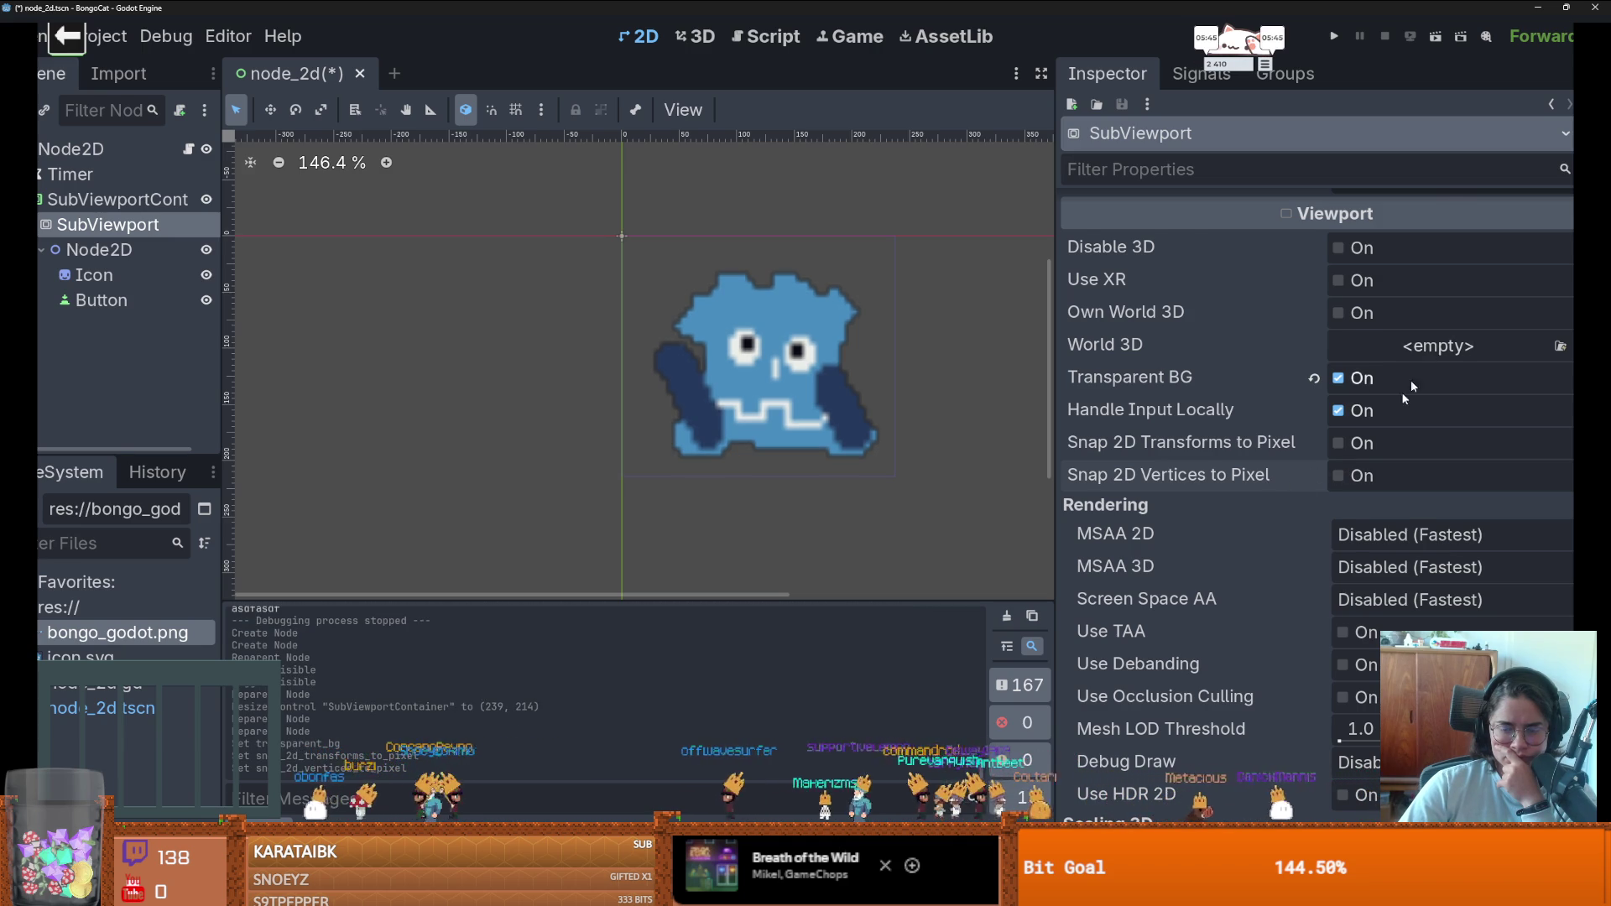
scroll(1261, 537, "down", 5)
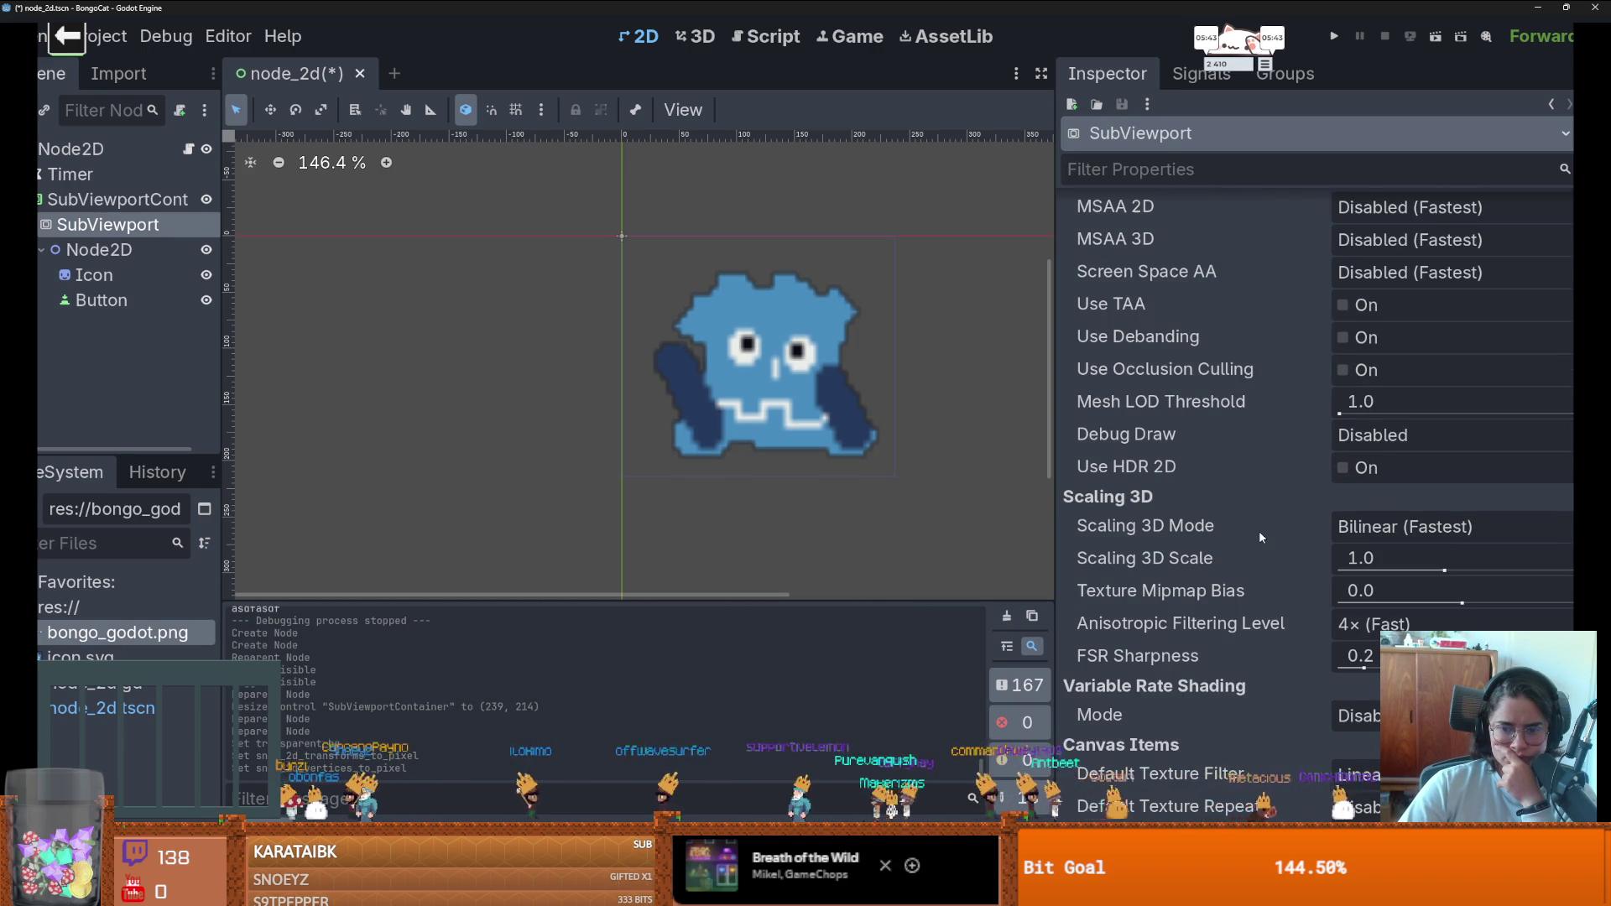
scroll(1258, 530, "down", 3)
left_click(1367, 610)
left_click(1361, 645)
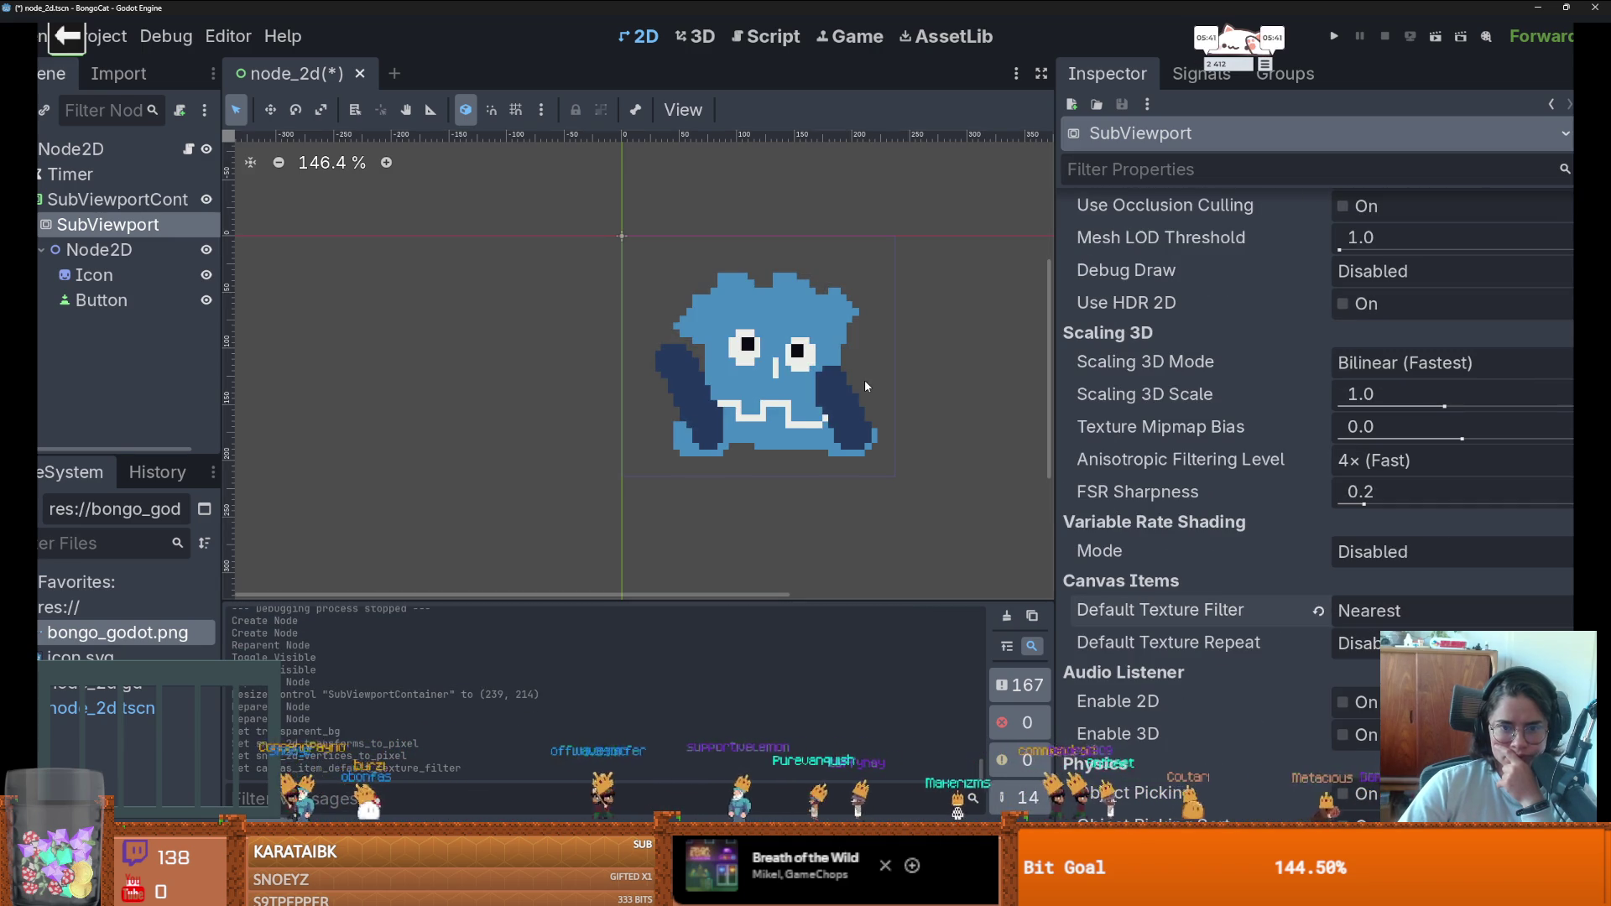
scroll(895, 394, "down", 3)
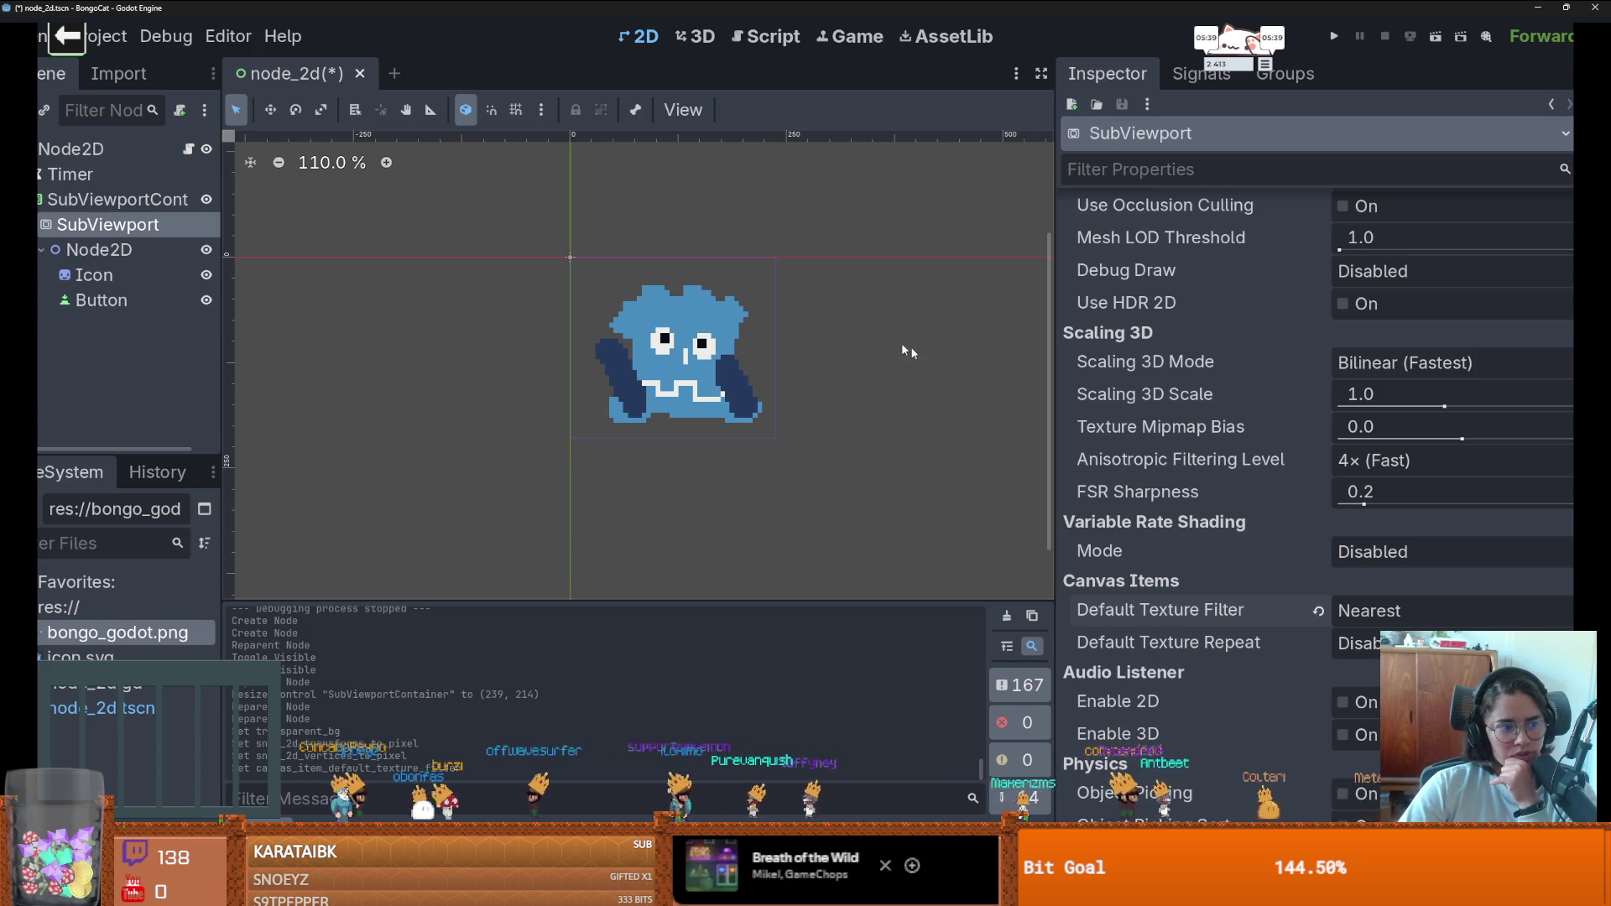
mouse_move(1201, 436)
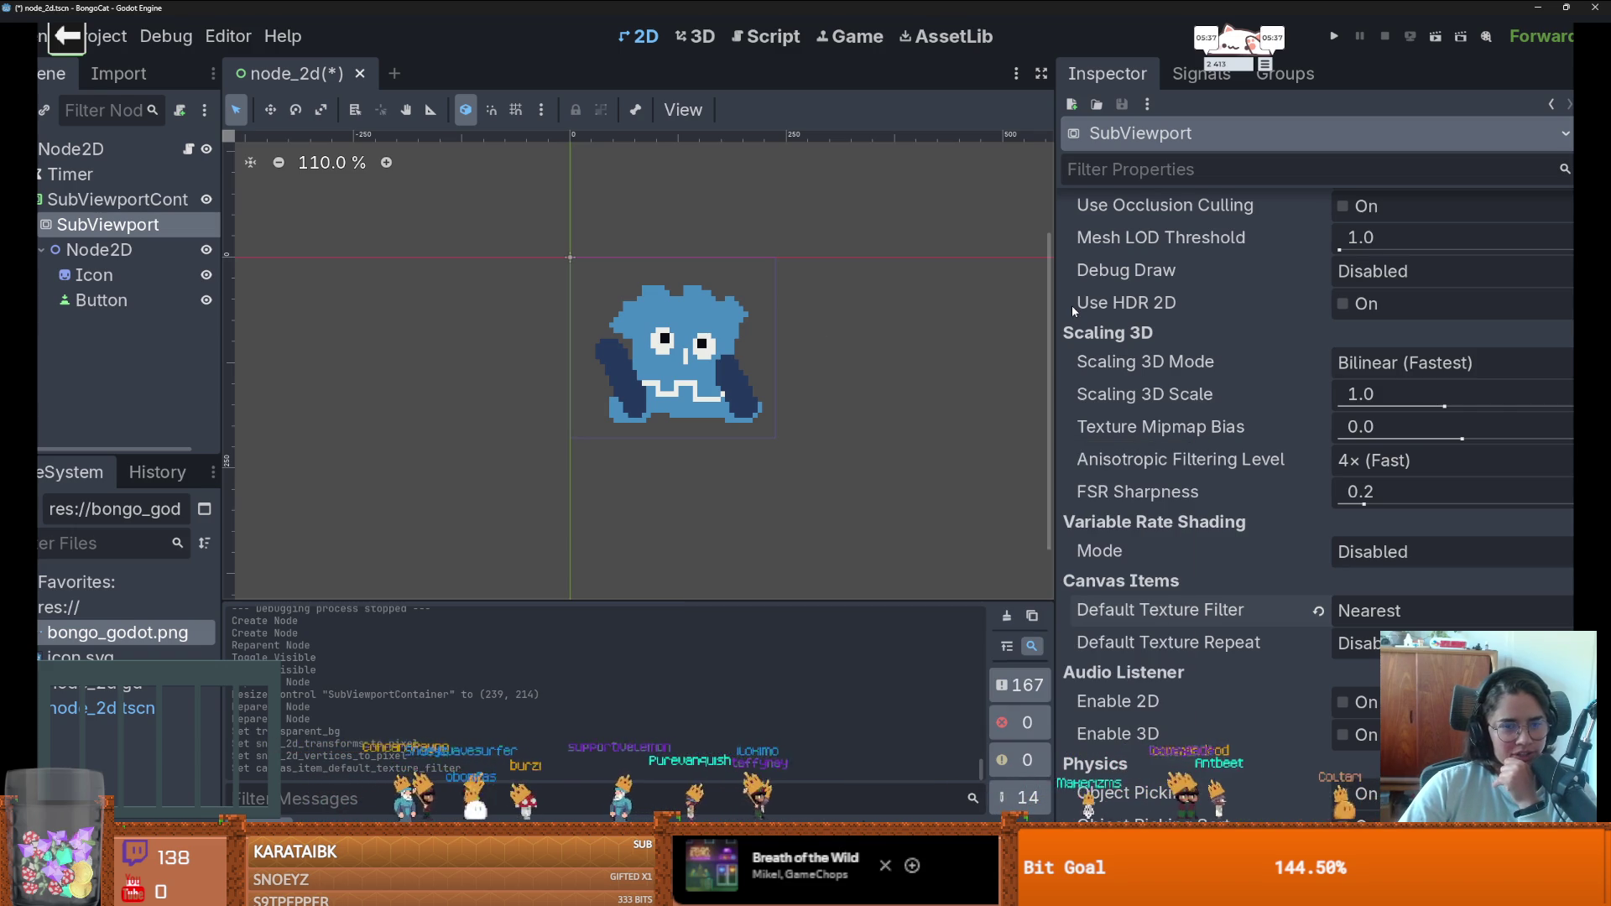
mouse_move(1072, 308)
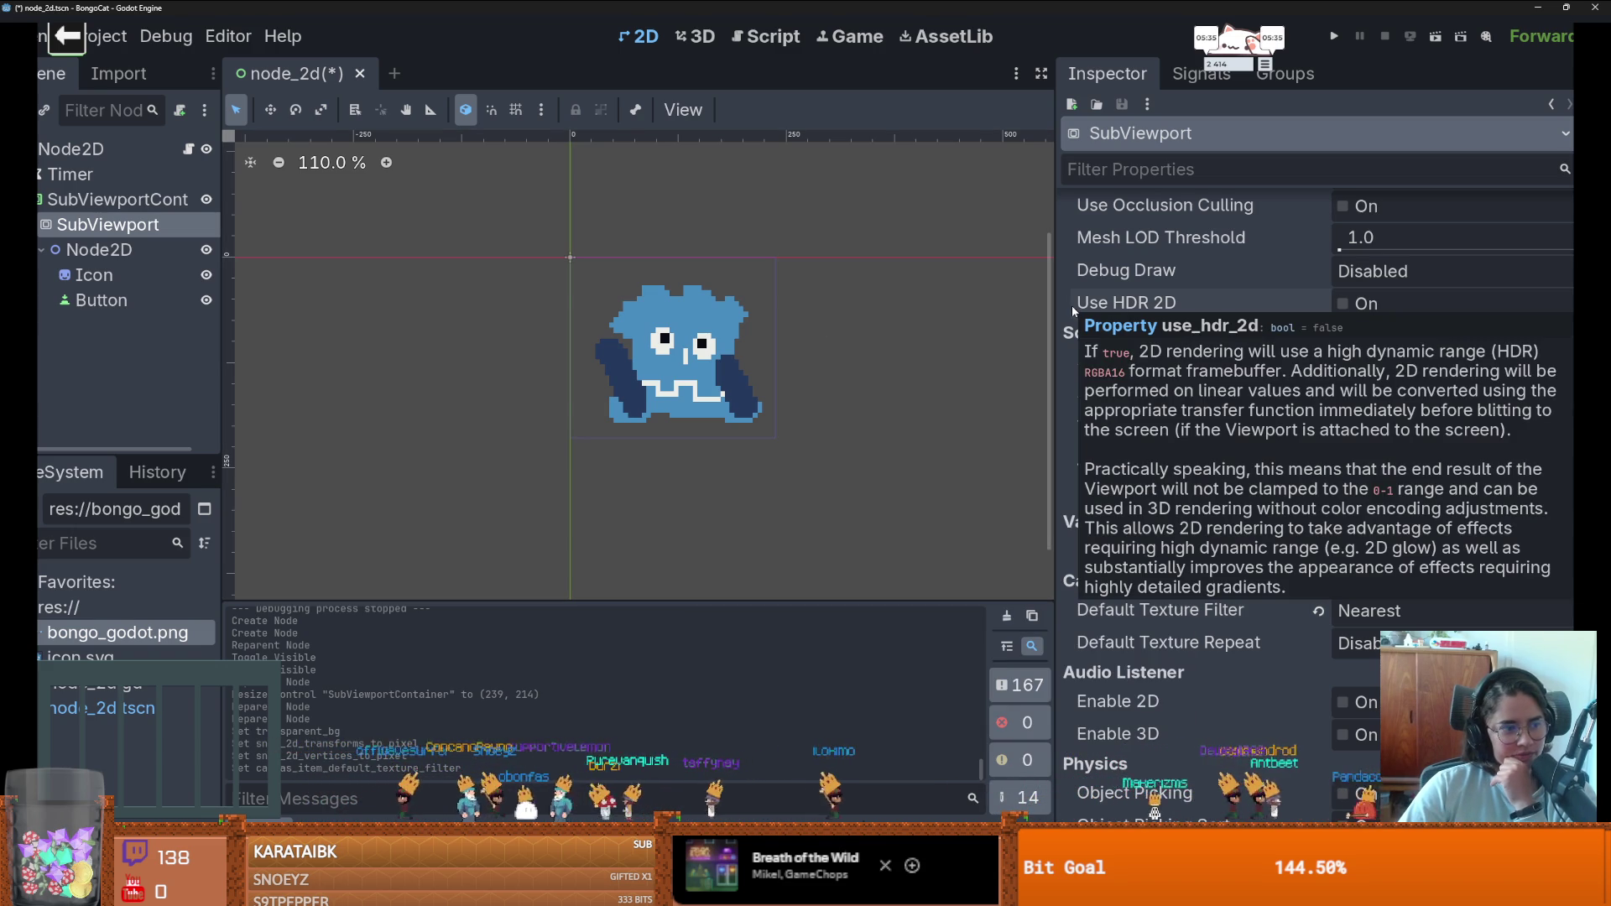
scroll(1294, 716, "down", 4)
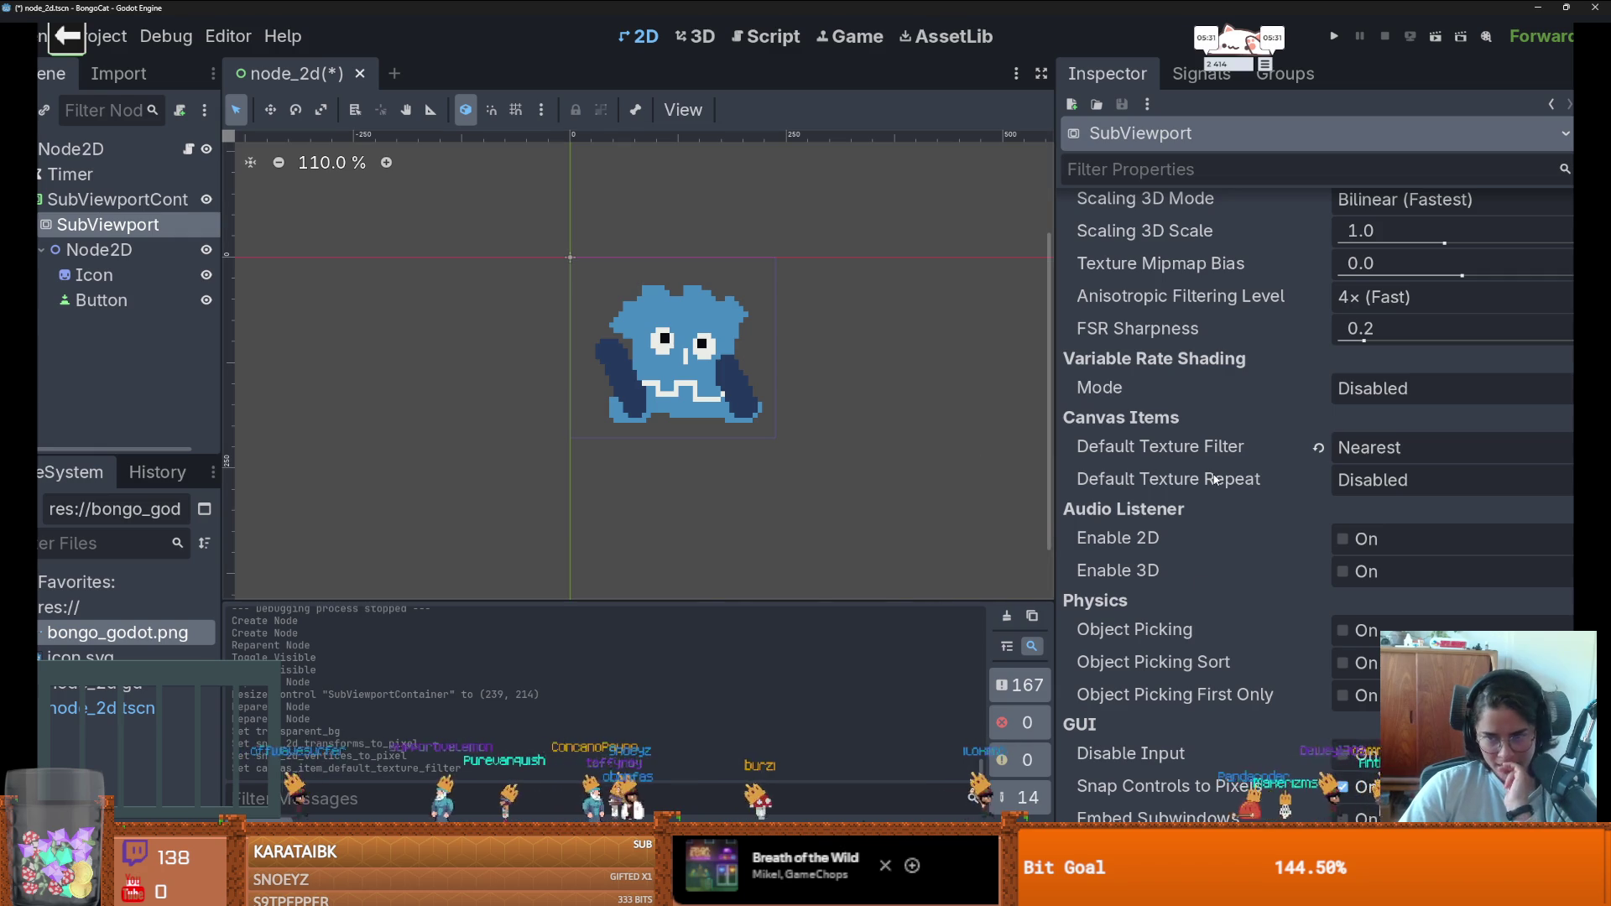
mouse_move(1214, 479)
scroll(1246, 617, "up", 8)
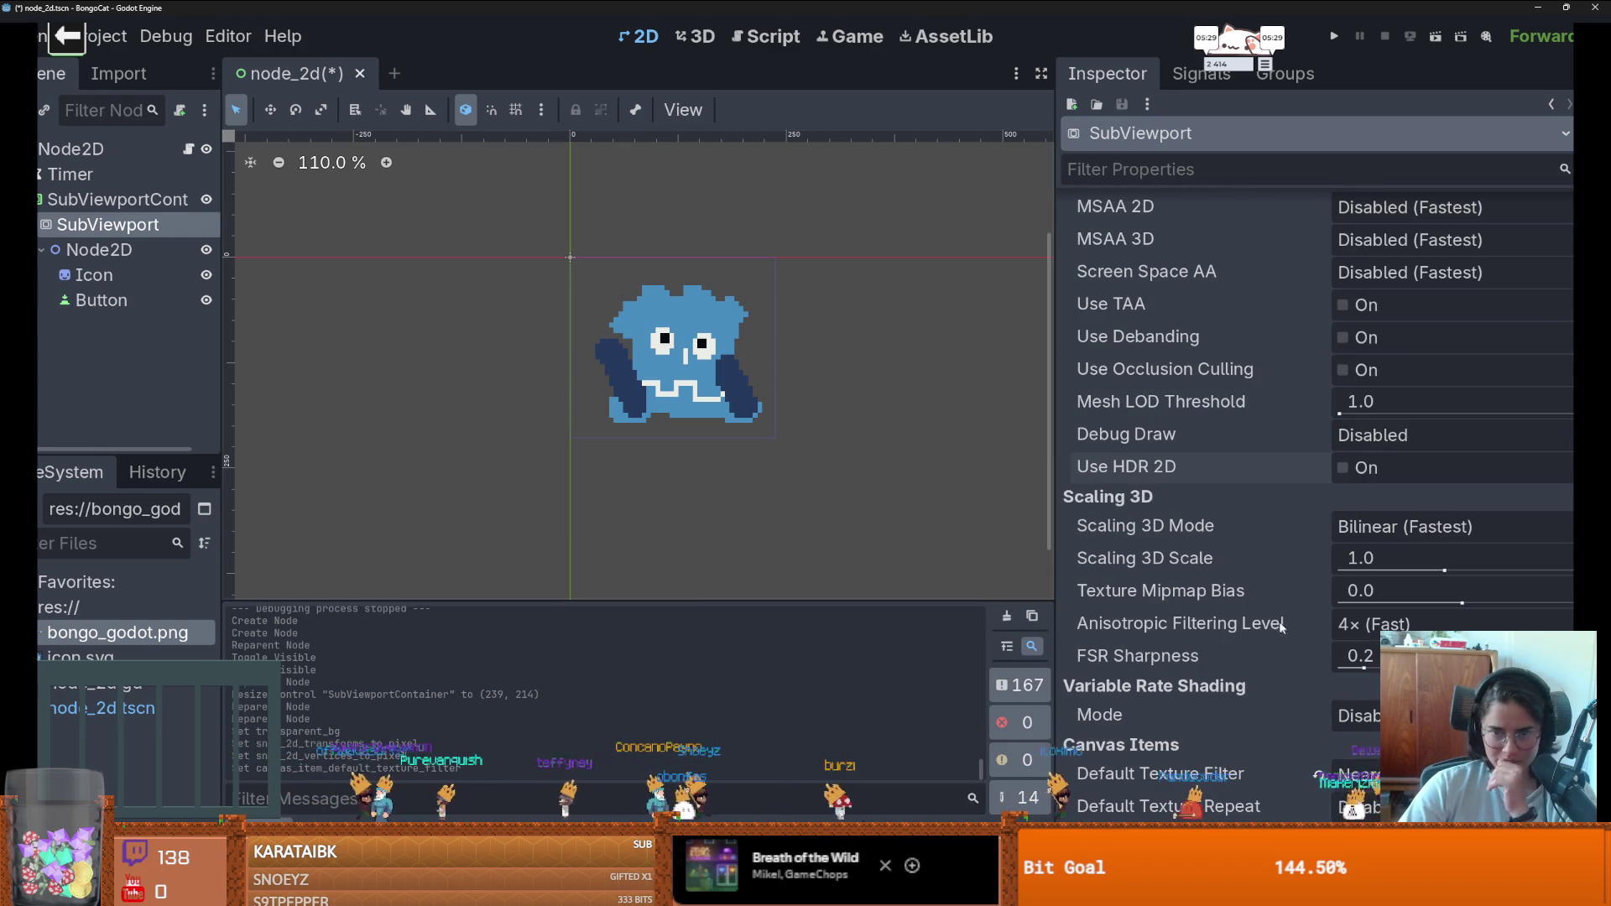
mouse_move(1226, 557)
scroll(1227, 557, "up", 4)
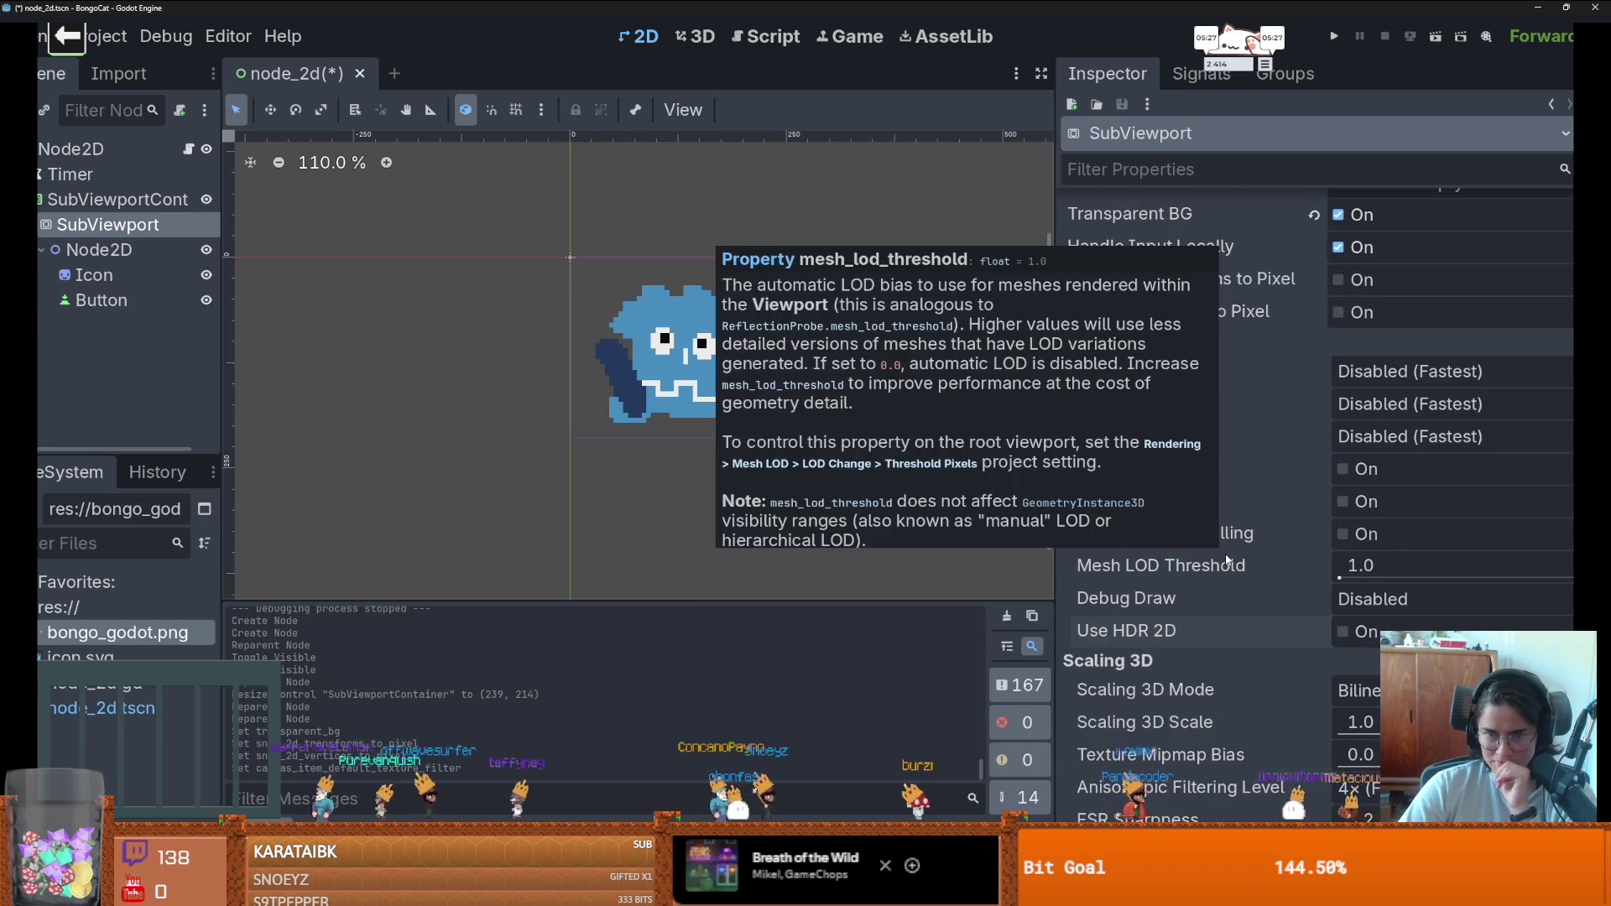
scroll(1282, 634, "up", 4)
scroll(1208, 537, "up", 8)
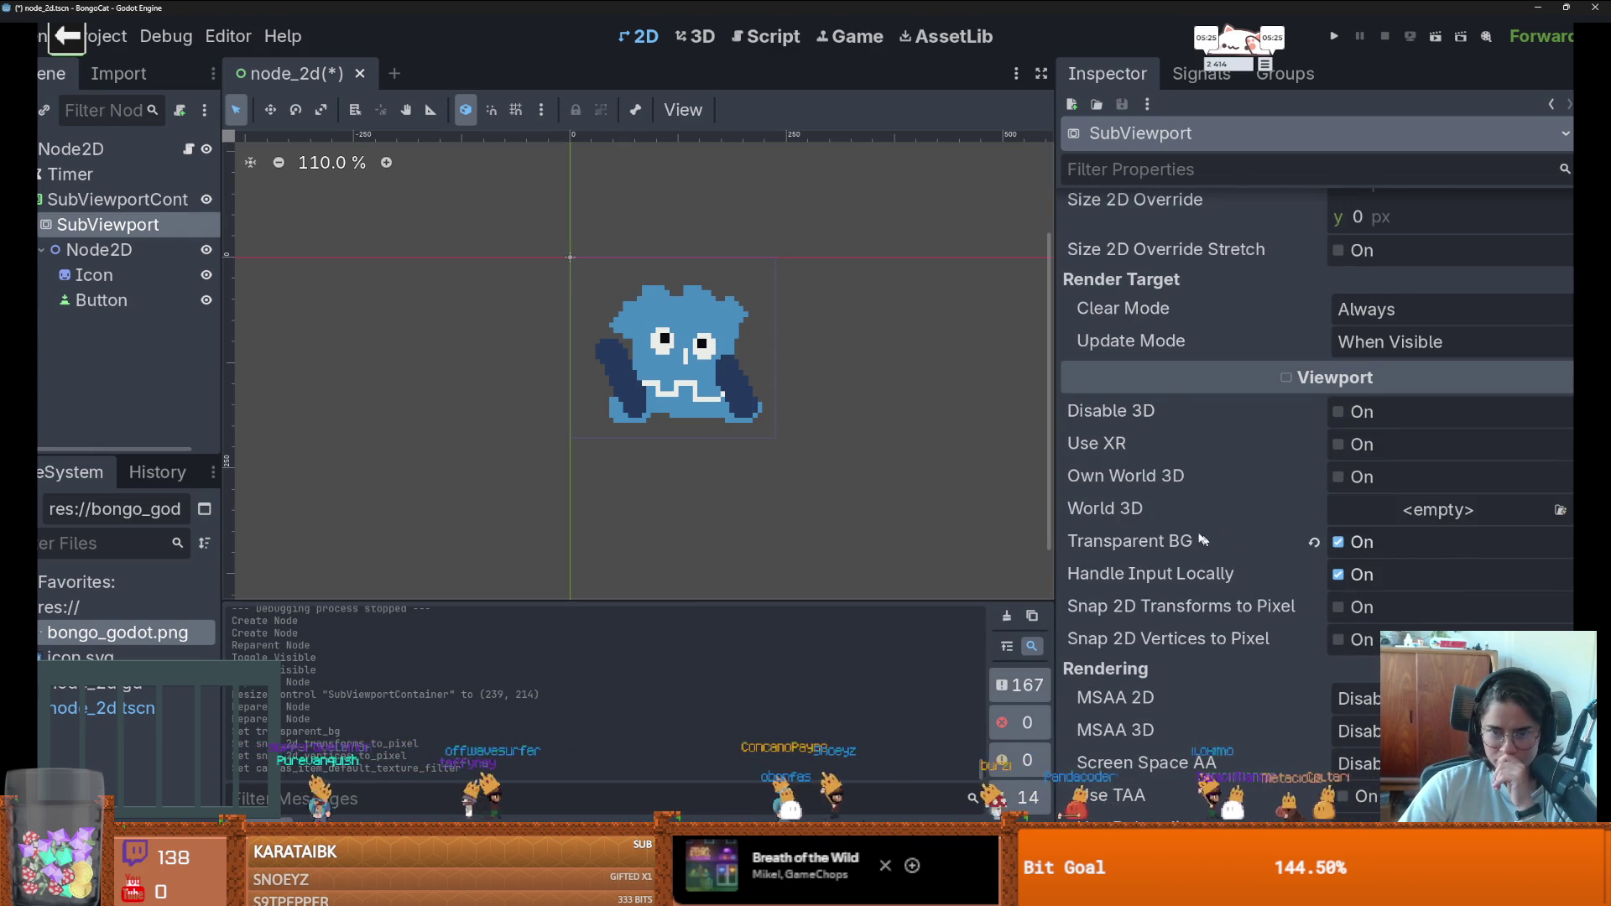
scroll(1213, 483, "up", 4)
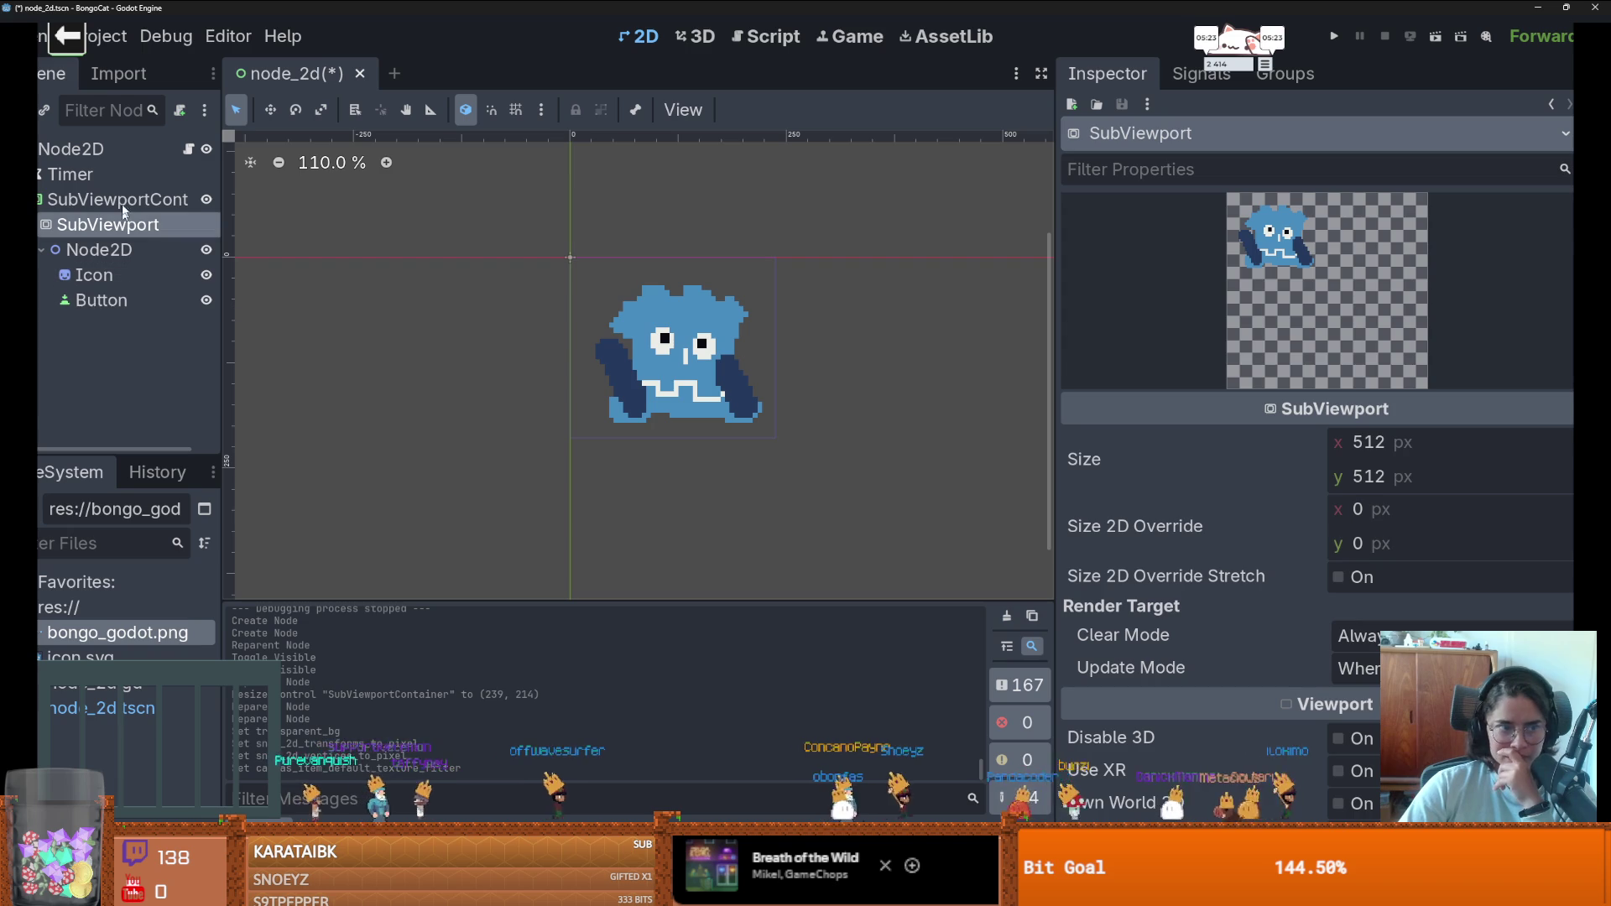
- Select the SubViewportContainer, run the project, and switch back to the editor
left_click(118, 199)
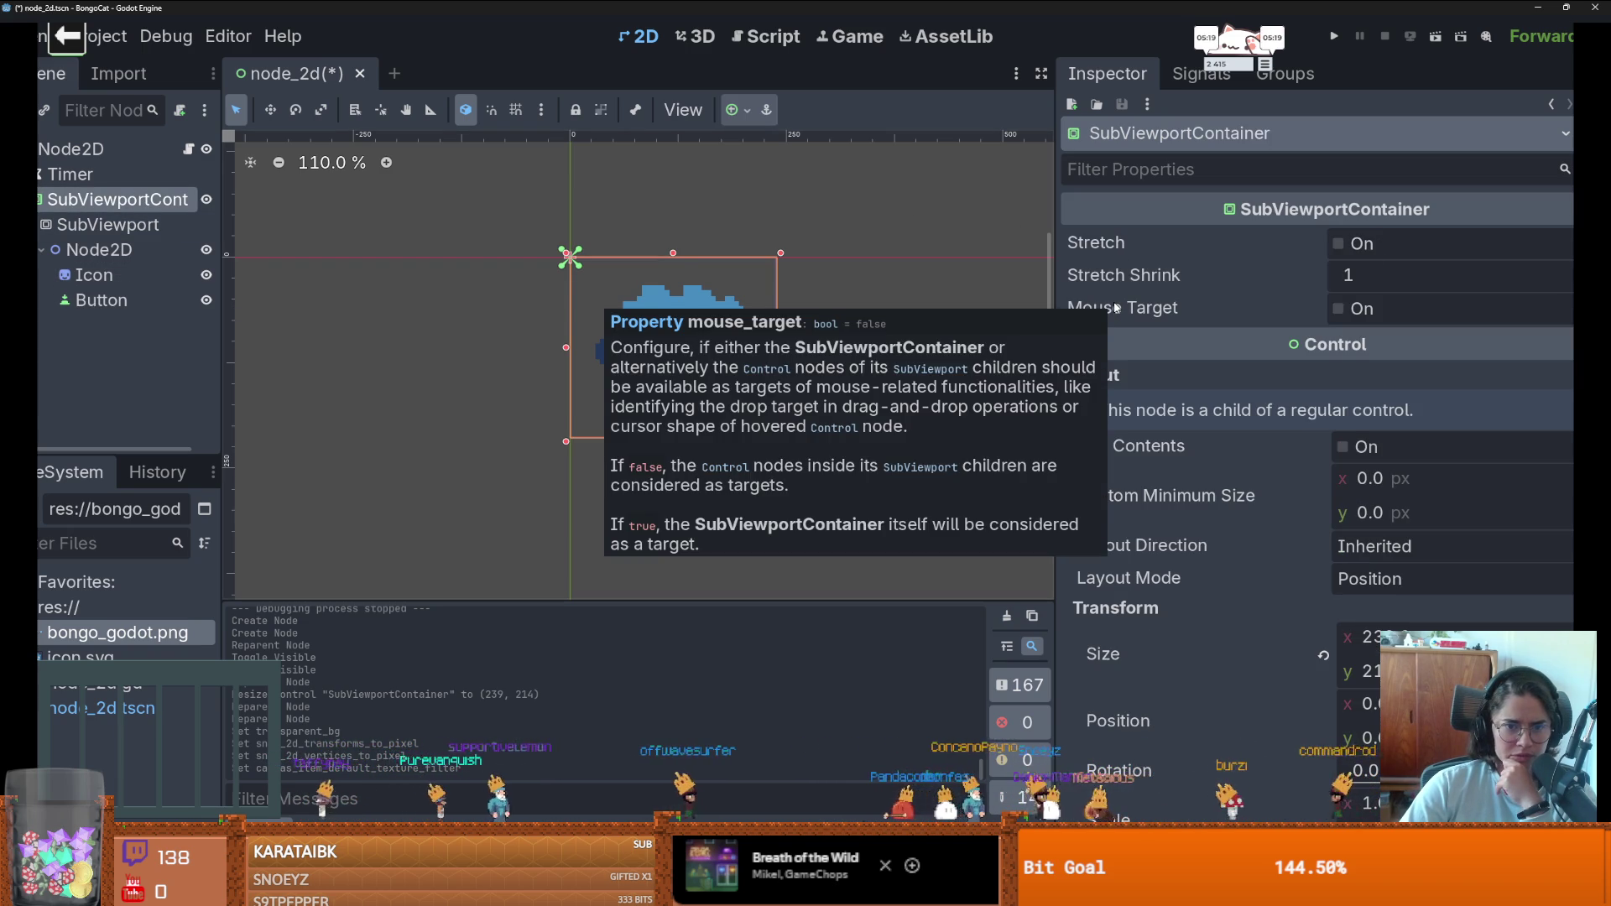
left_click(1333, 36)
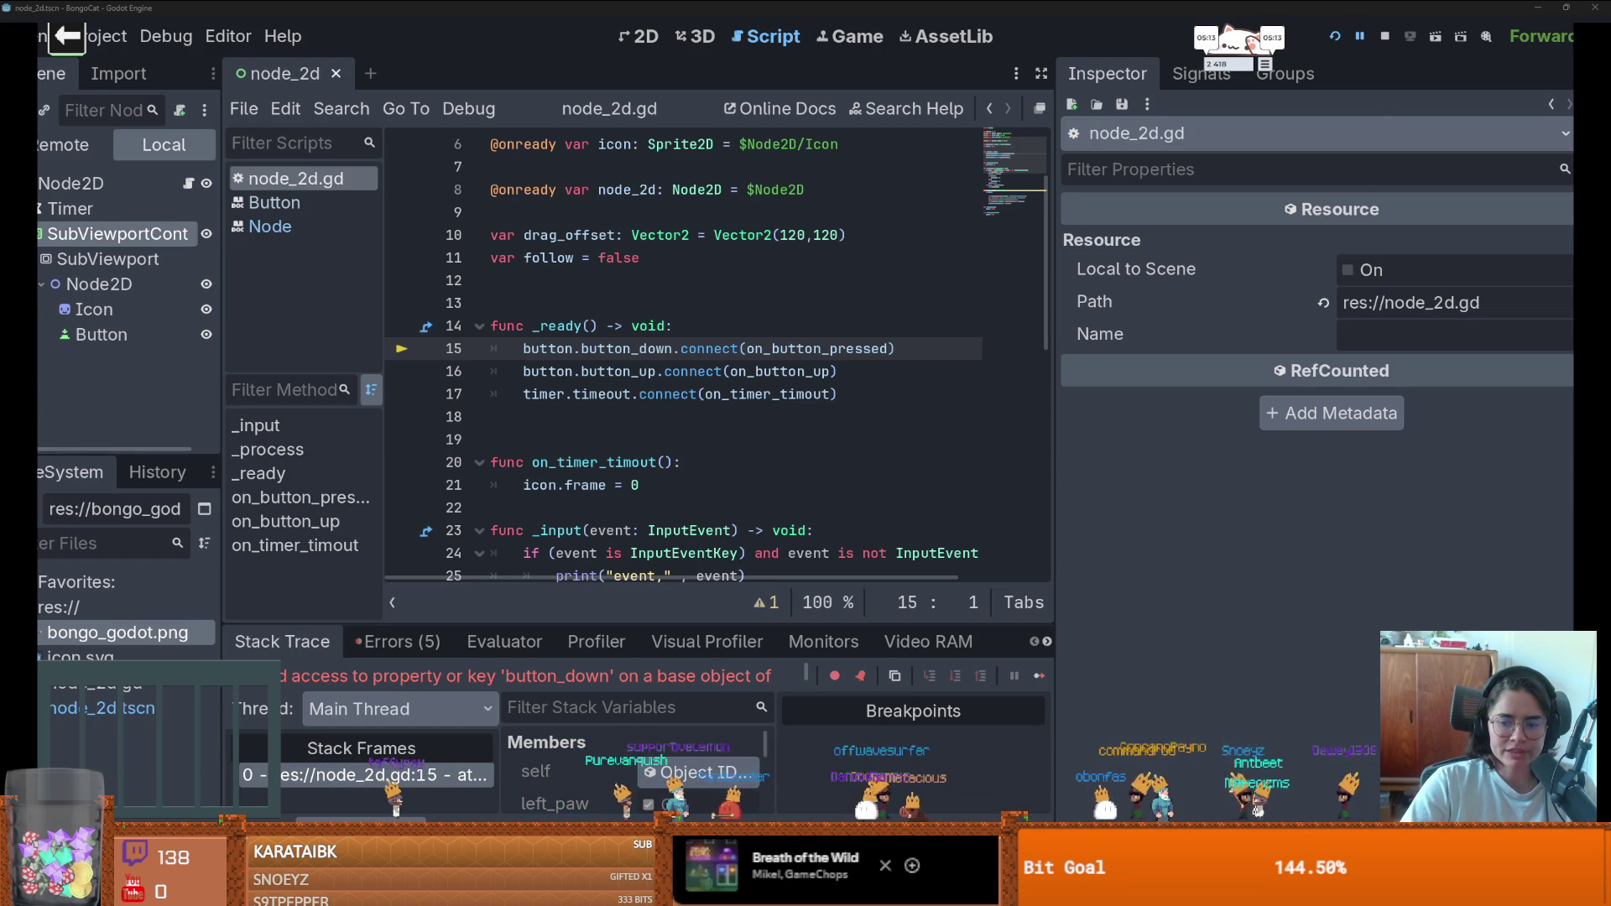
key("super+Tab")
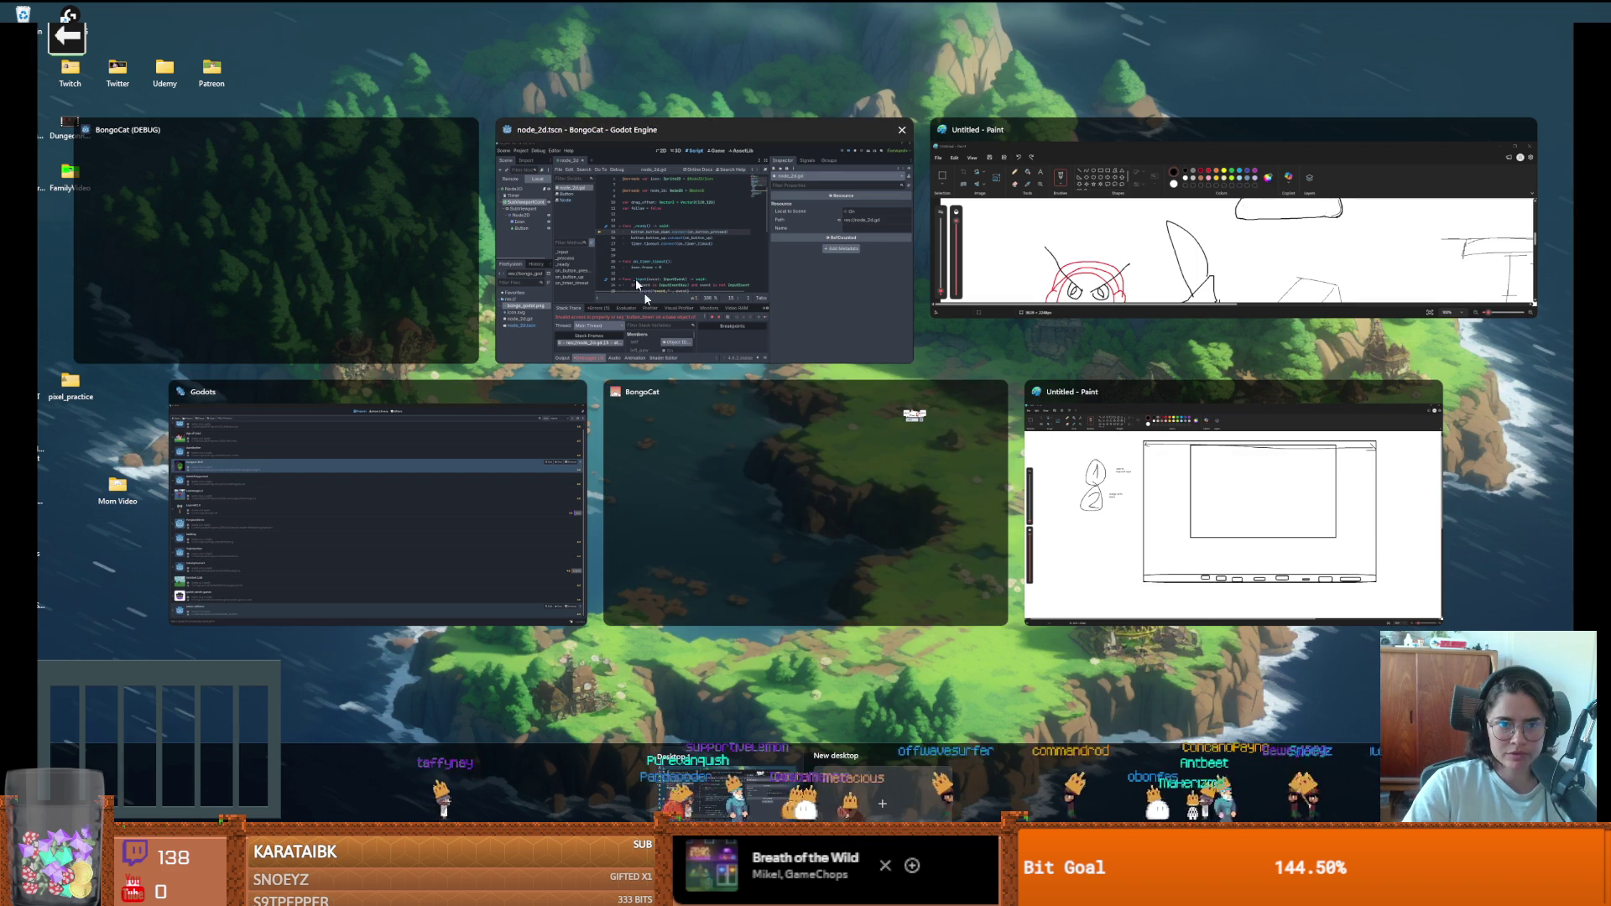
left_click(501, 193)
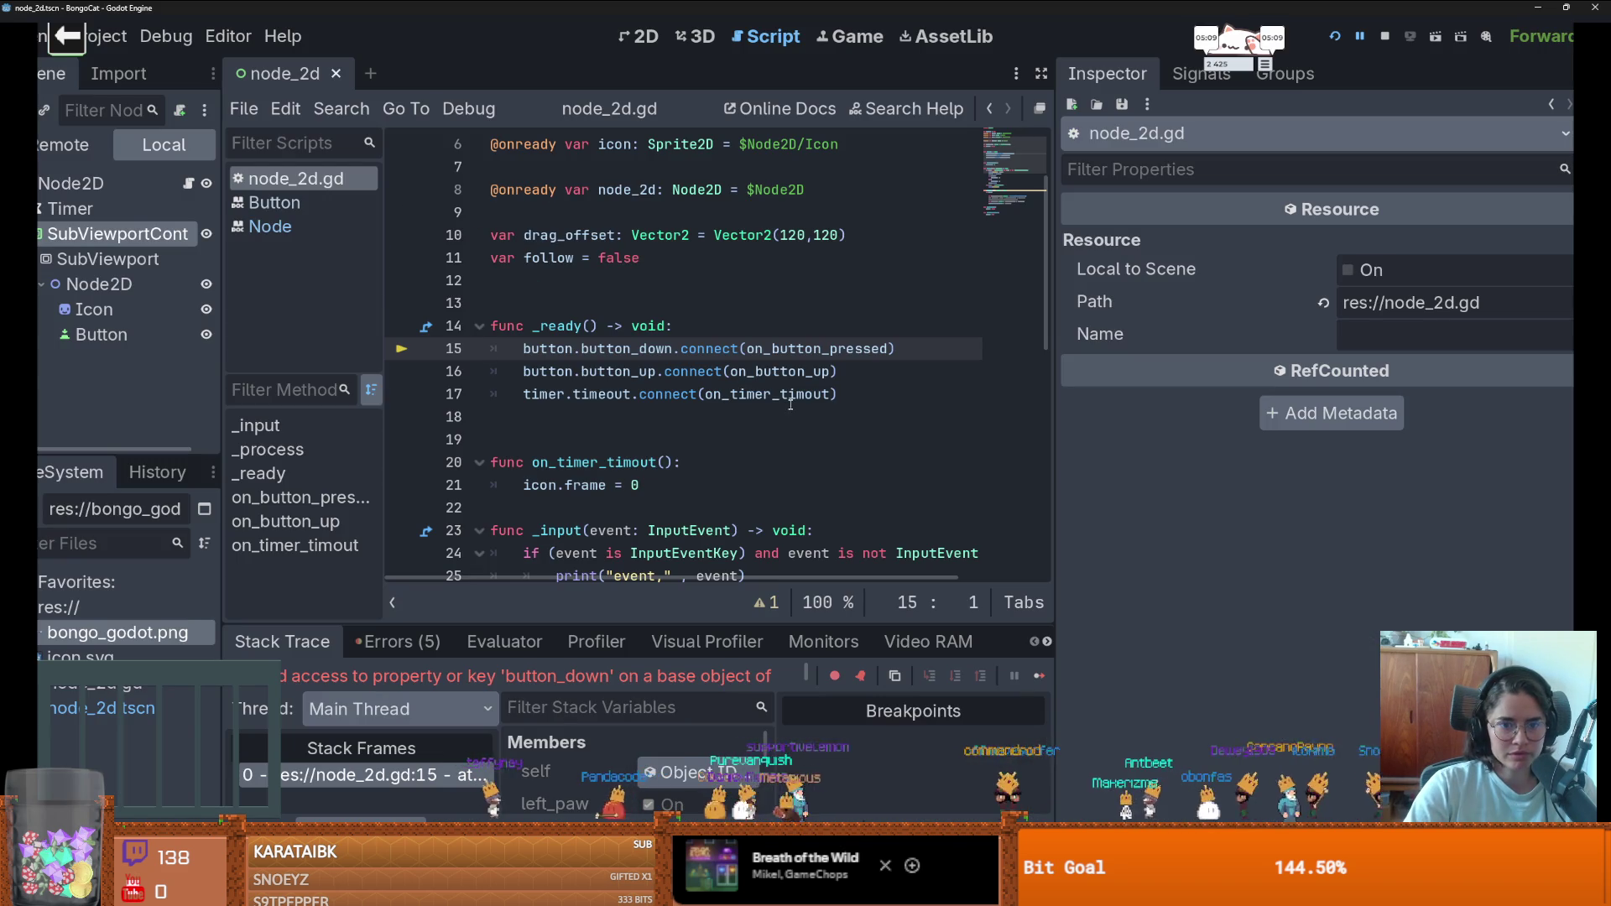
- Inspect the $Node2D/Button path on line 4 and the Button node's options
scroll(735, 228, "up", 2)
left_click_drag(856, 216, 734, 216)
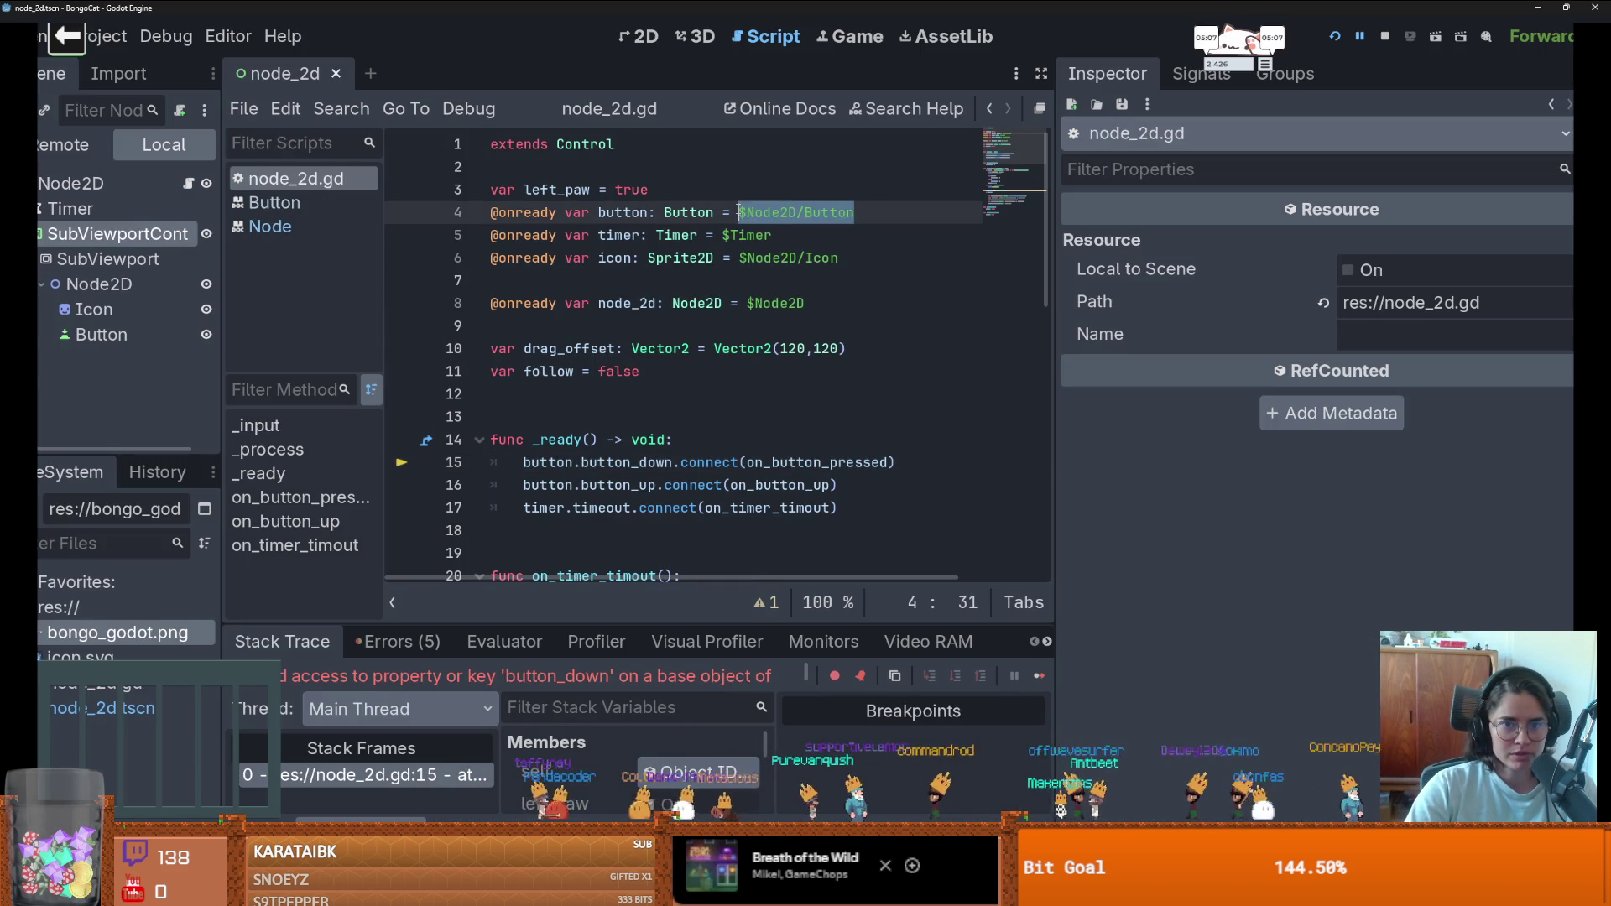
right_click(137, 329)
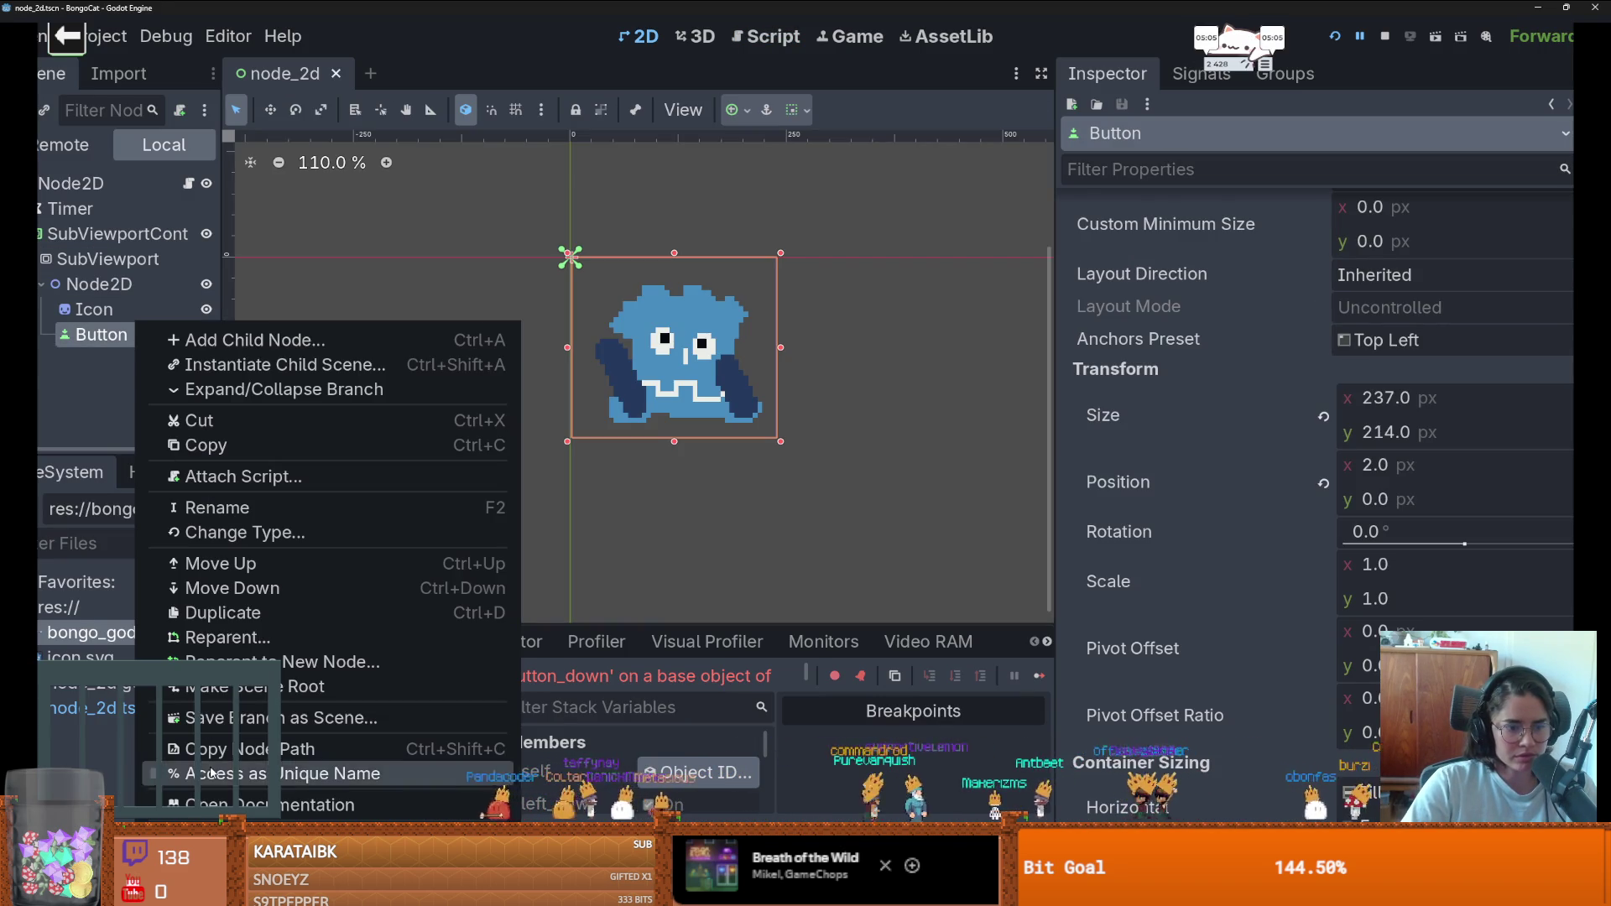
- Mark the Button and Icon nodes as Access as Unique Name
left_click(220, 773)
right_click(124, 303)
left_click(232, 749)
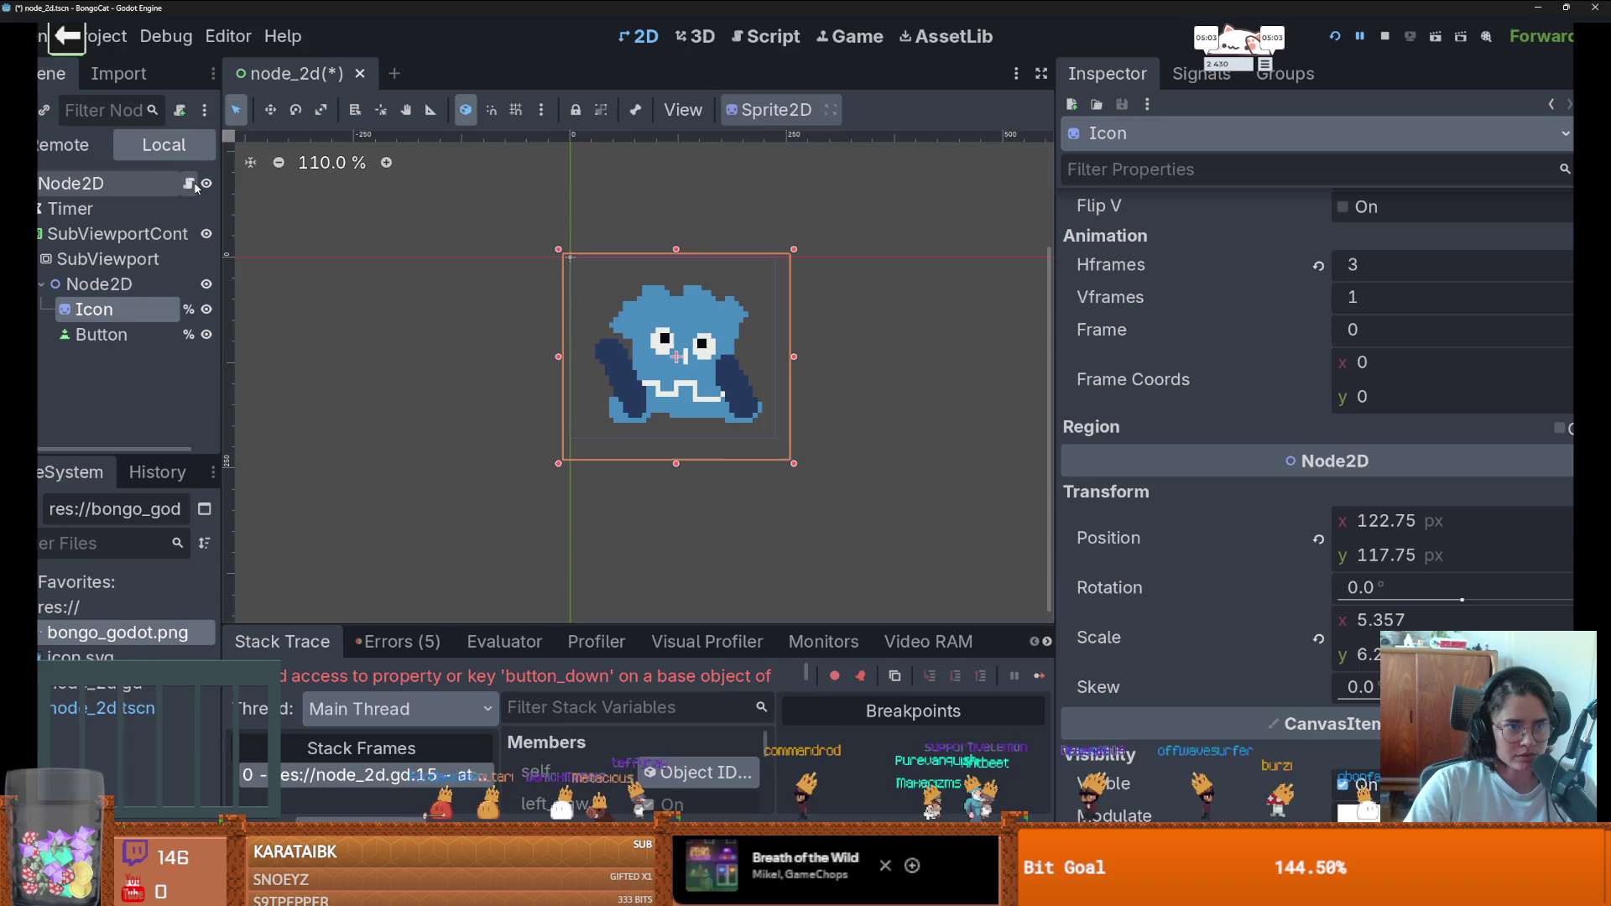
- Replace the script's Button and Icon paths on lines 4 and 6 with %Button and %Icon, then save
key("ctrl+F3")
left_click_drag(99, 334, 755, 214)
left_click_drag(838, 258, 766, 257)
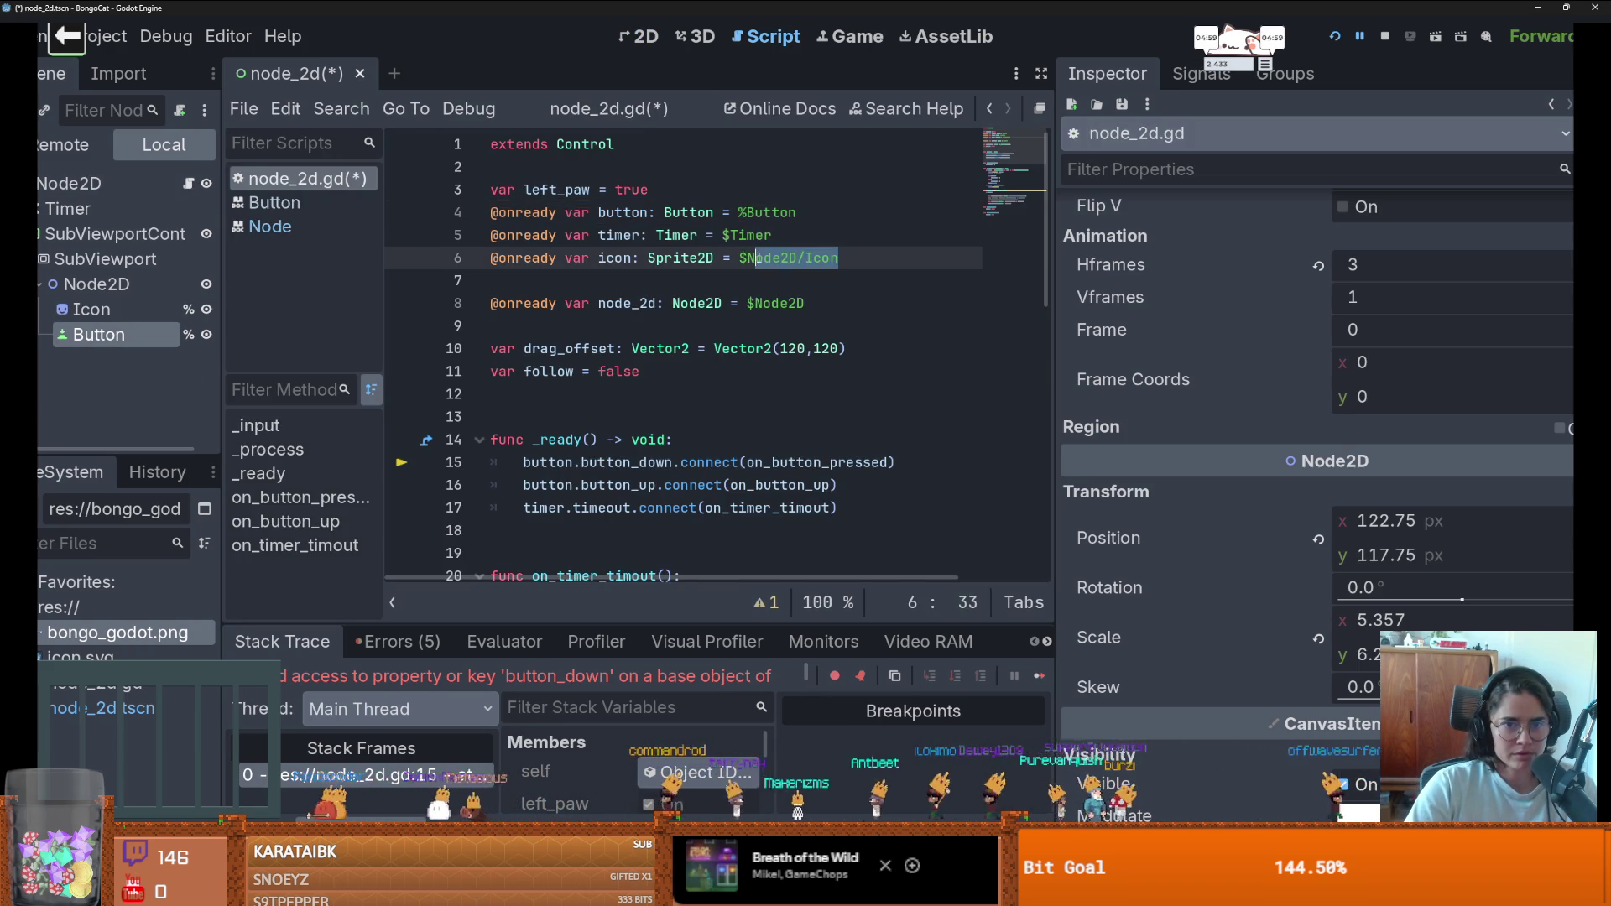
key("BackSpace")
key("BackSpace")
mouse_move(82, 309)
left_mouse_down()
mouse_move(798, 267)
mouse_move(733, 304)
left_mouse_up()
key("ctrl+s")
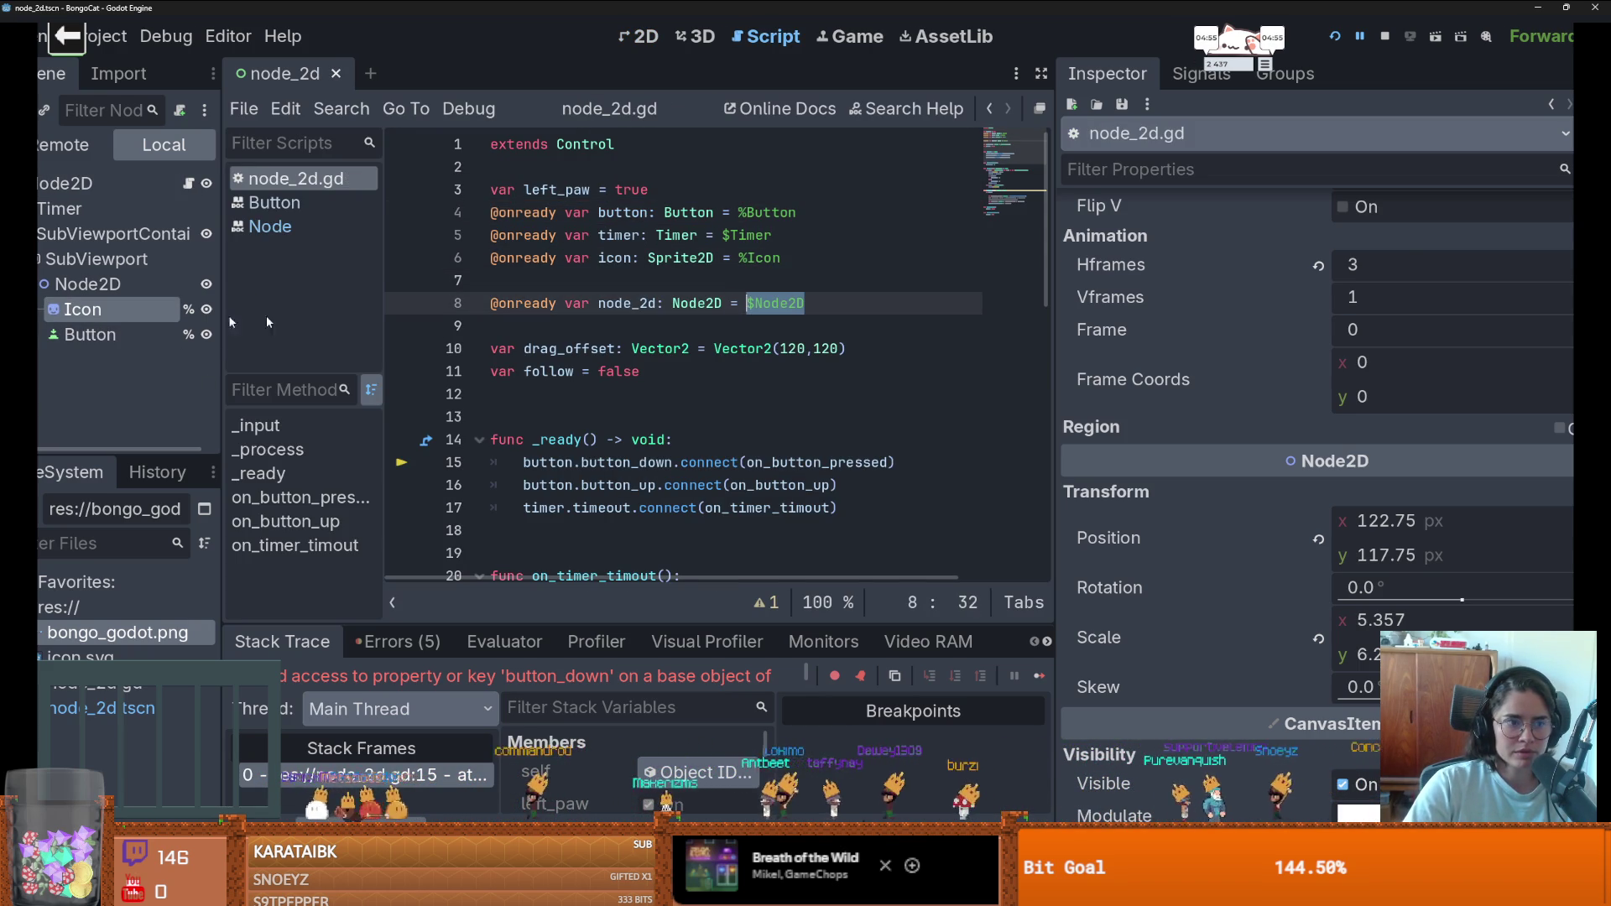
- Make Node2D a unique-name node and reference it as %Node2D on line 8
left_click(88, 284)
right_click(95, 284)
left_click(216, 737)
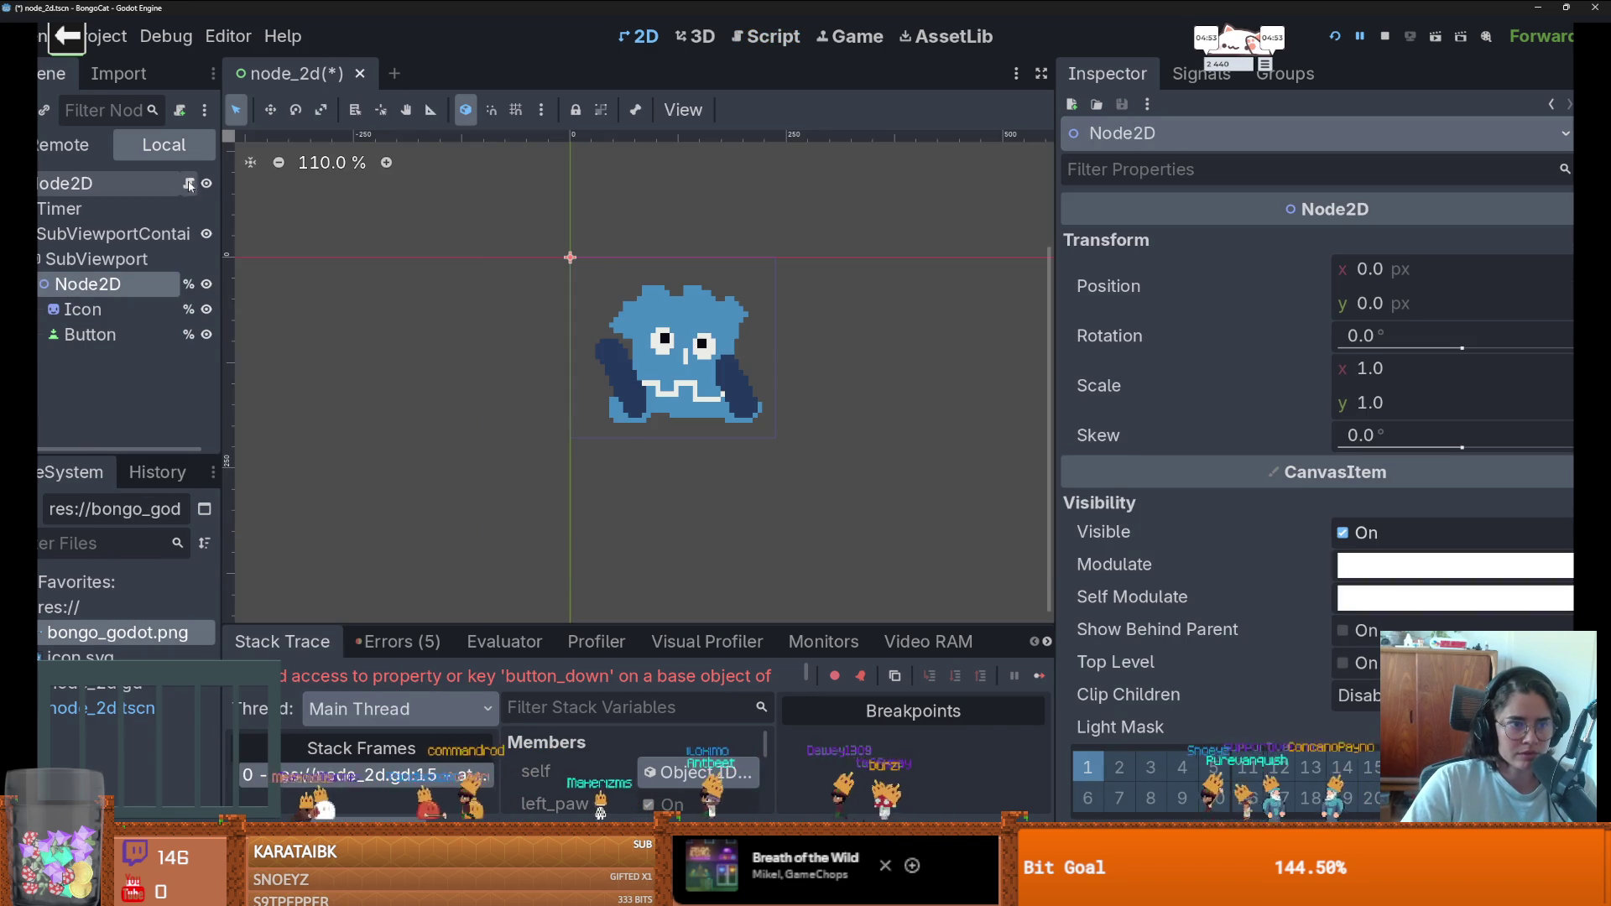
left_click(190, 184)
left_click_drag(84, 283, 762, 298)
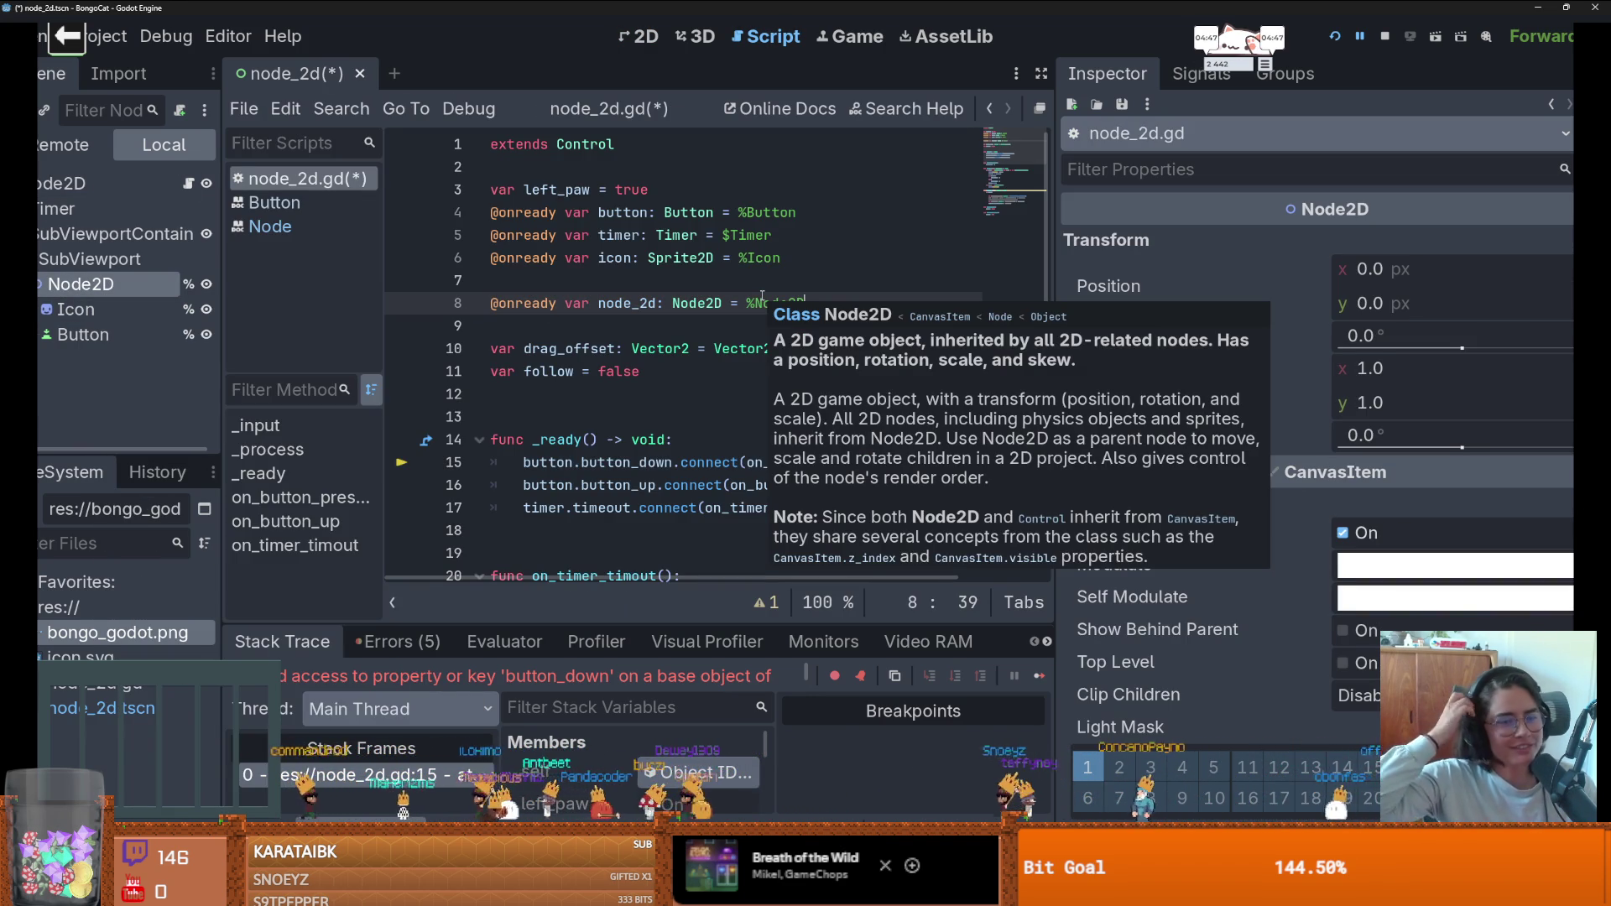
- Run the project to test the new references, then stop it
left_click(1334, 34)
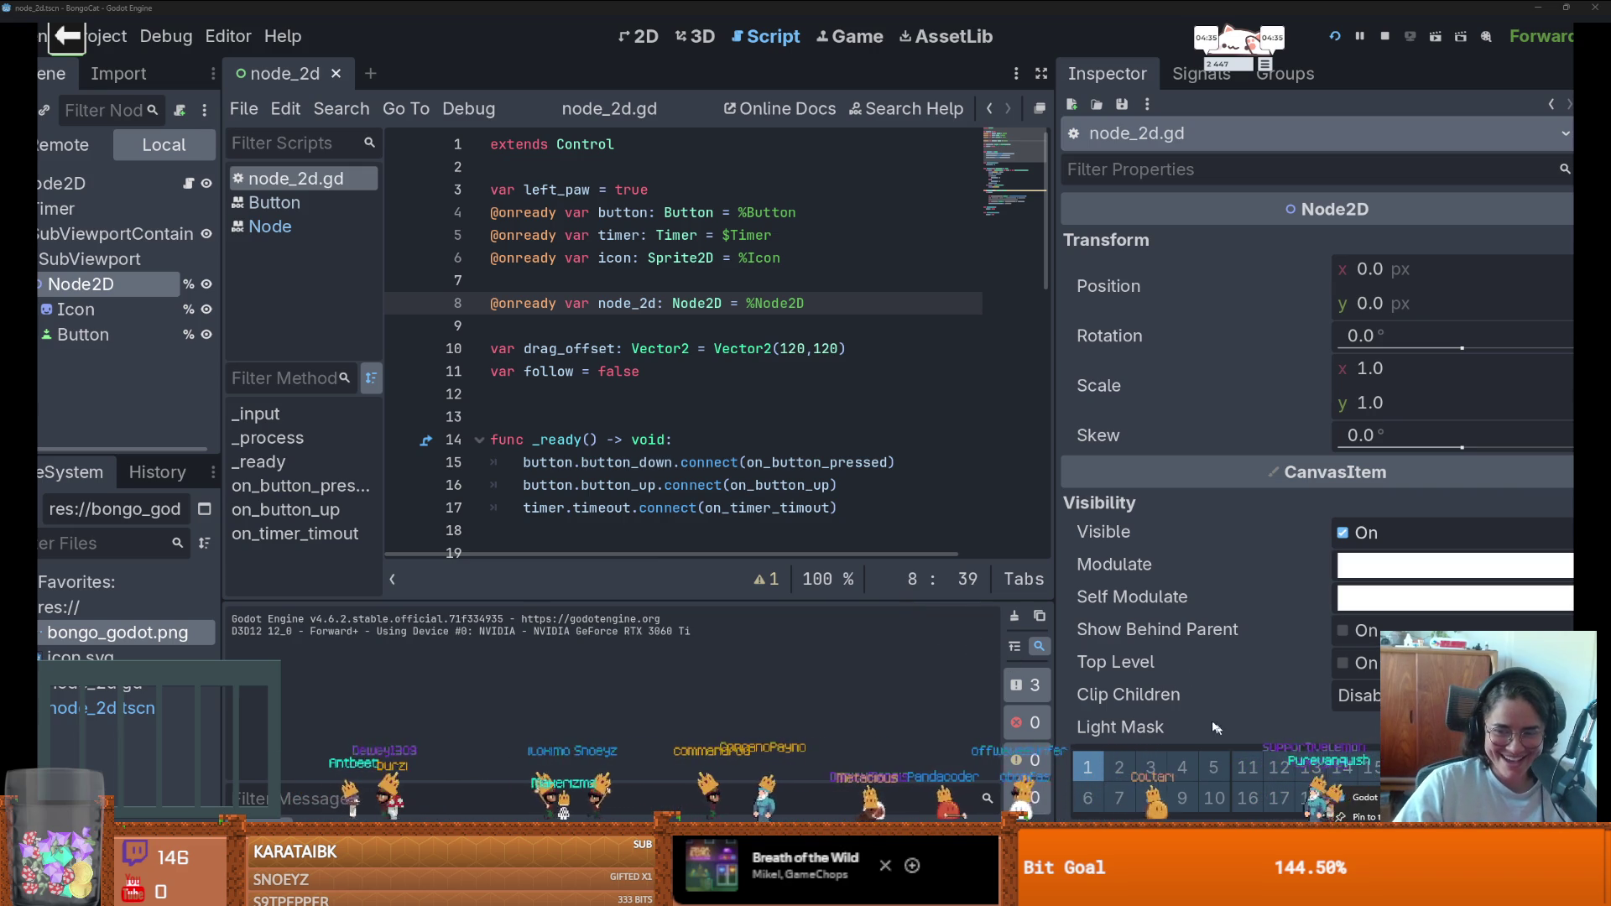
key("F8")
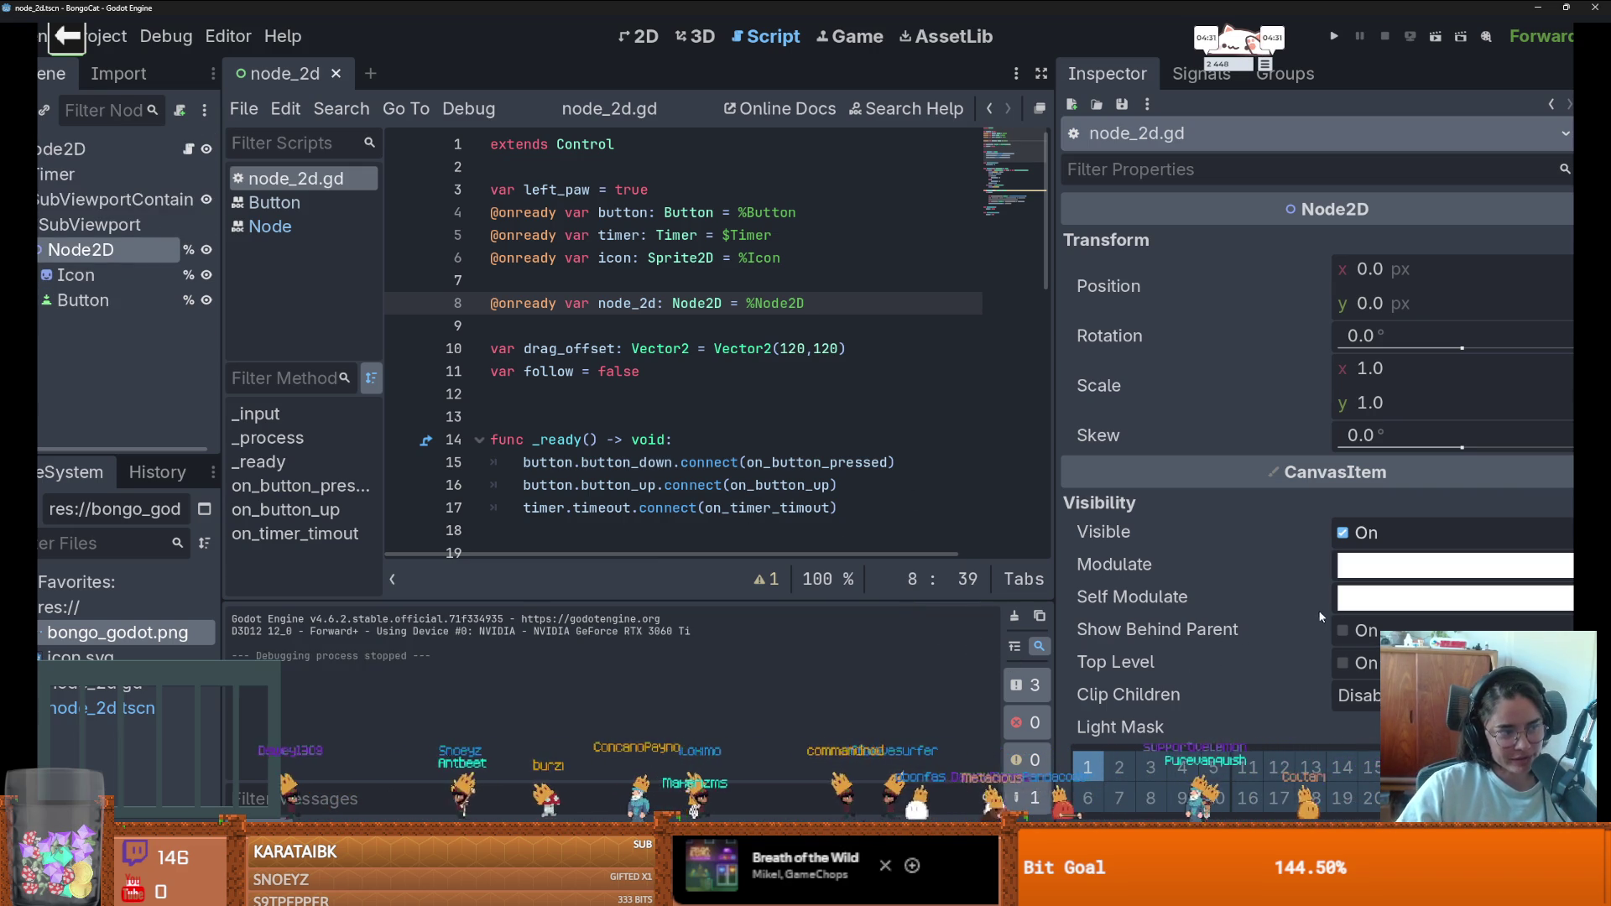
mouse_move(1314, 541)
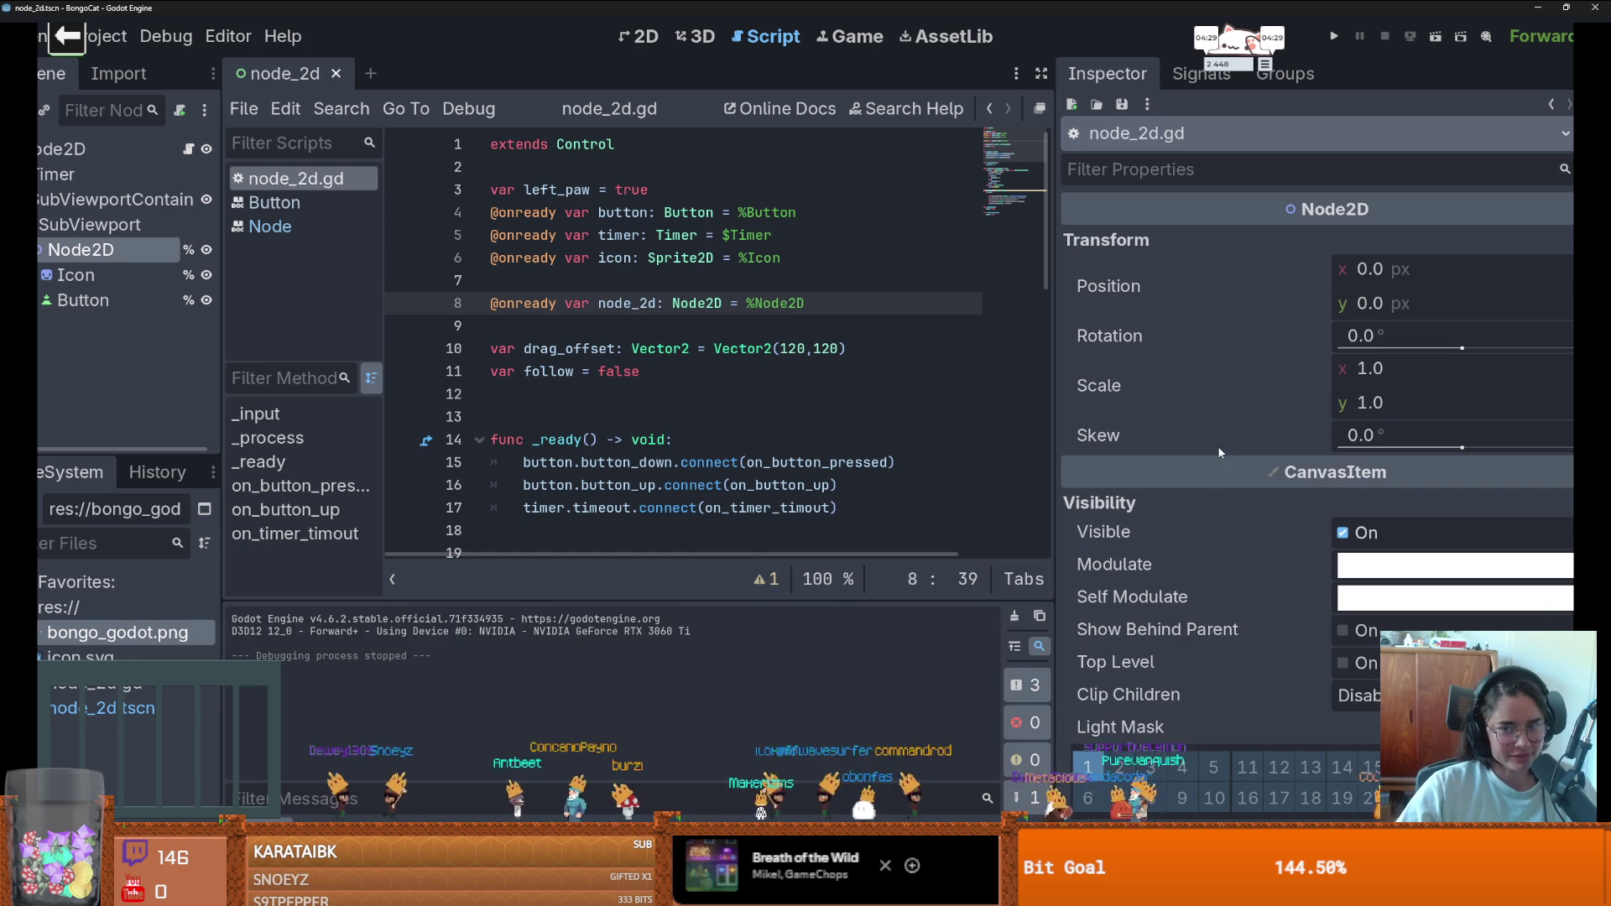
left_click(637, 321)
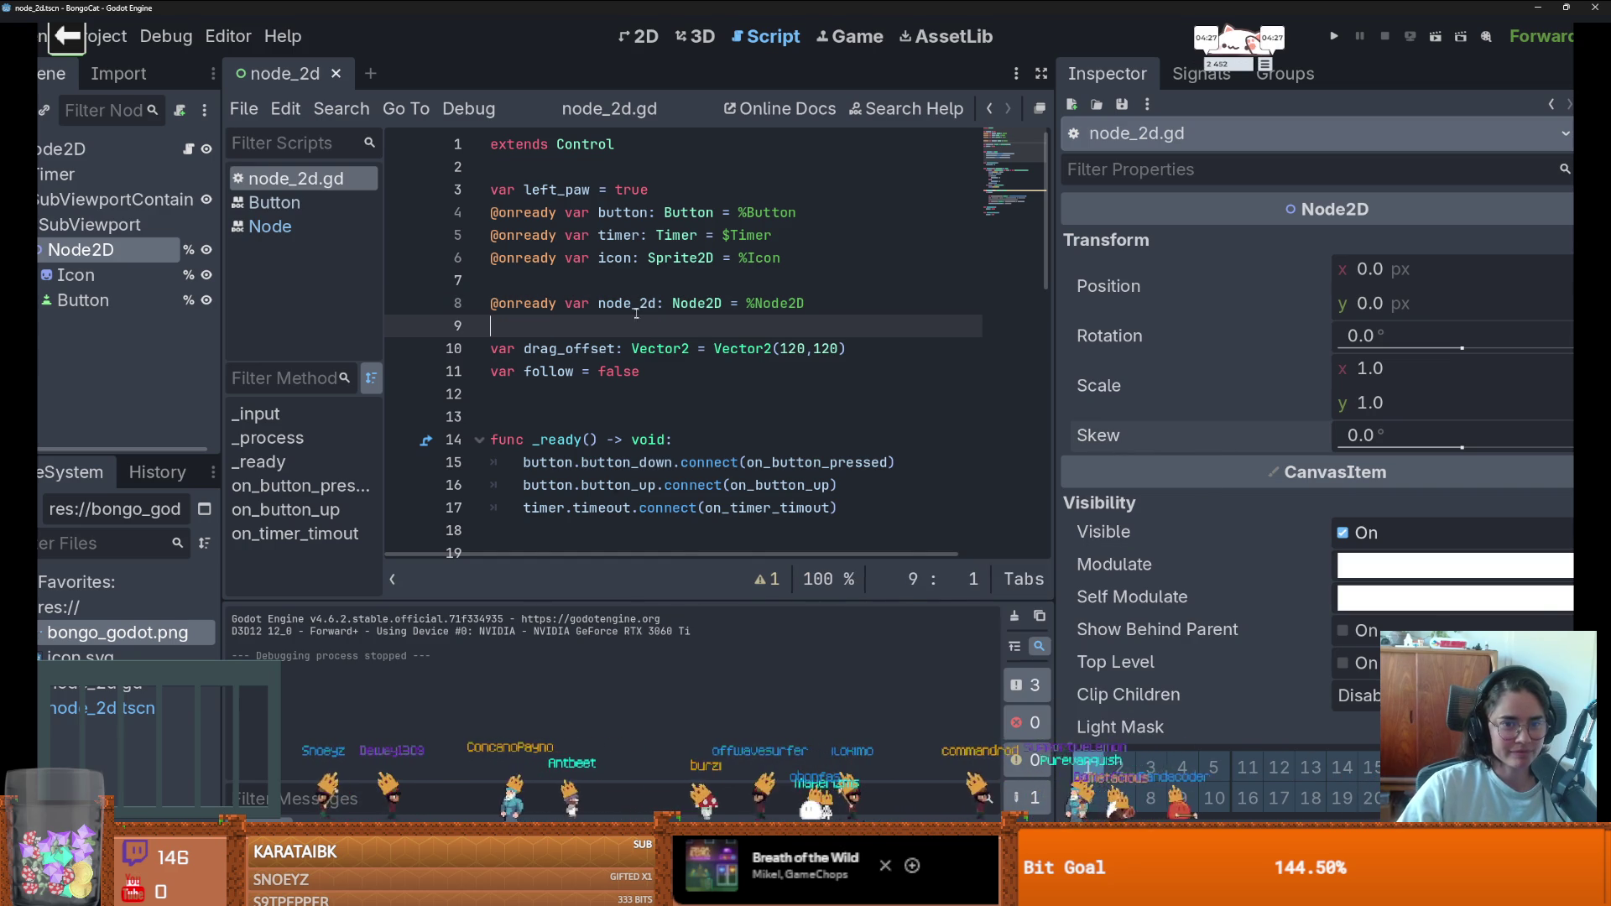
- Remove the blank line between declarations, then run and test dragging the pet sprite
key("Up")
key("Up")
key("BackSpace")
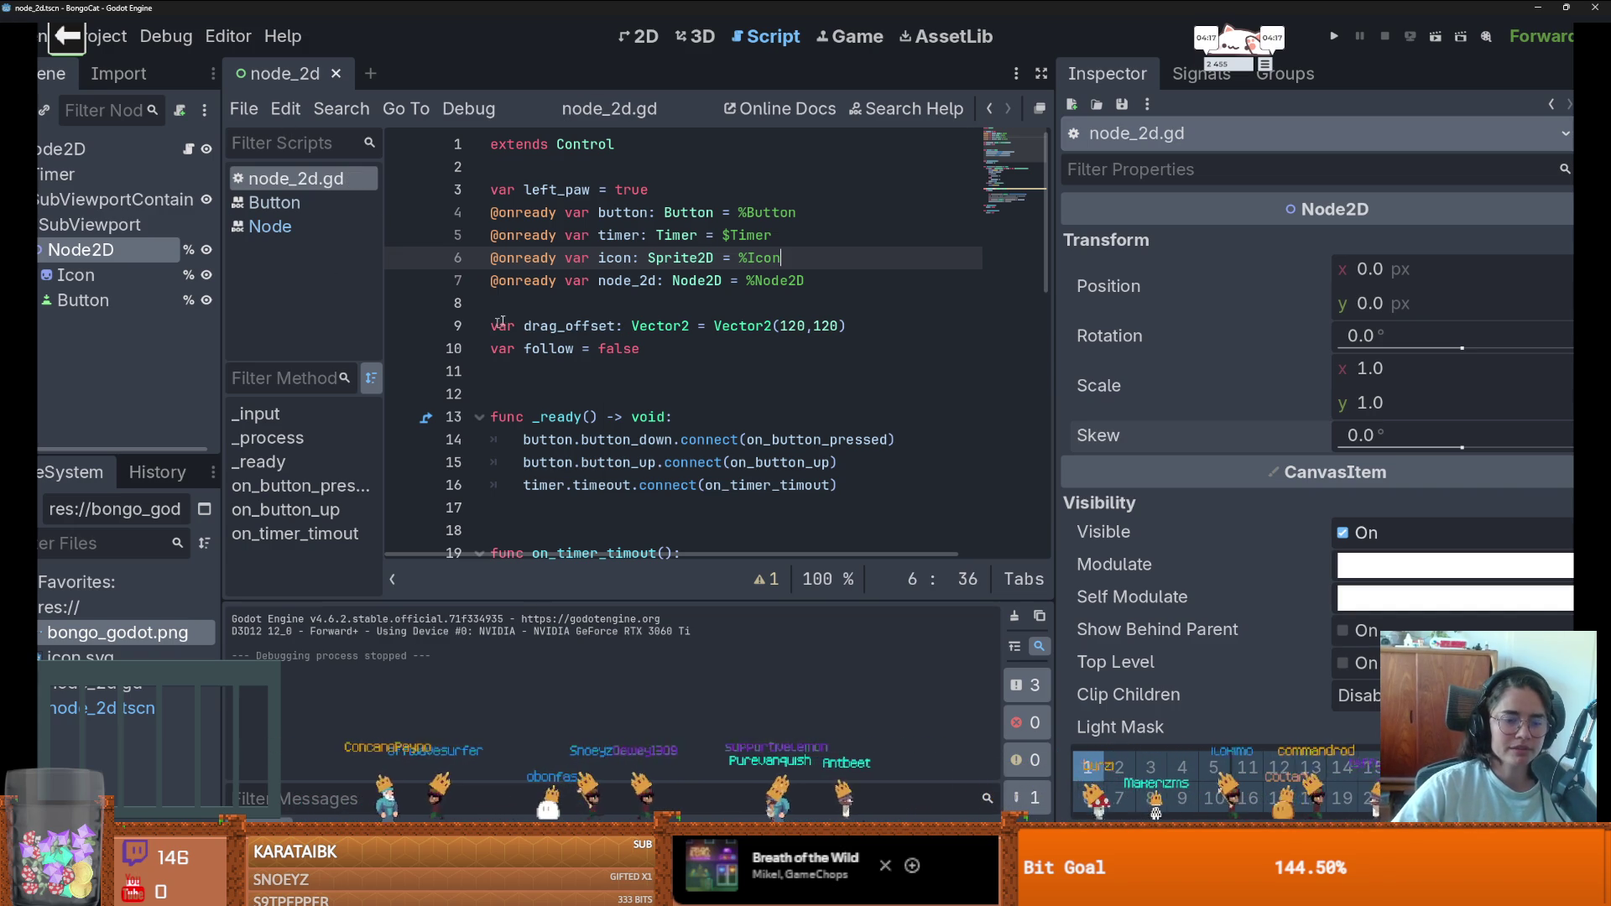
key("F5")
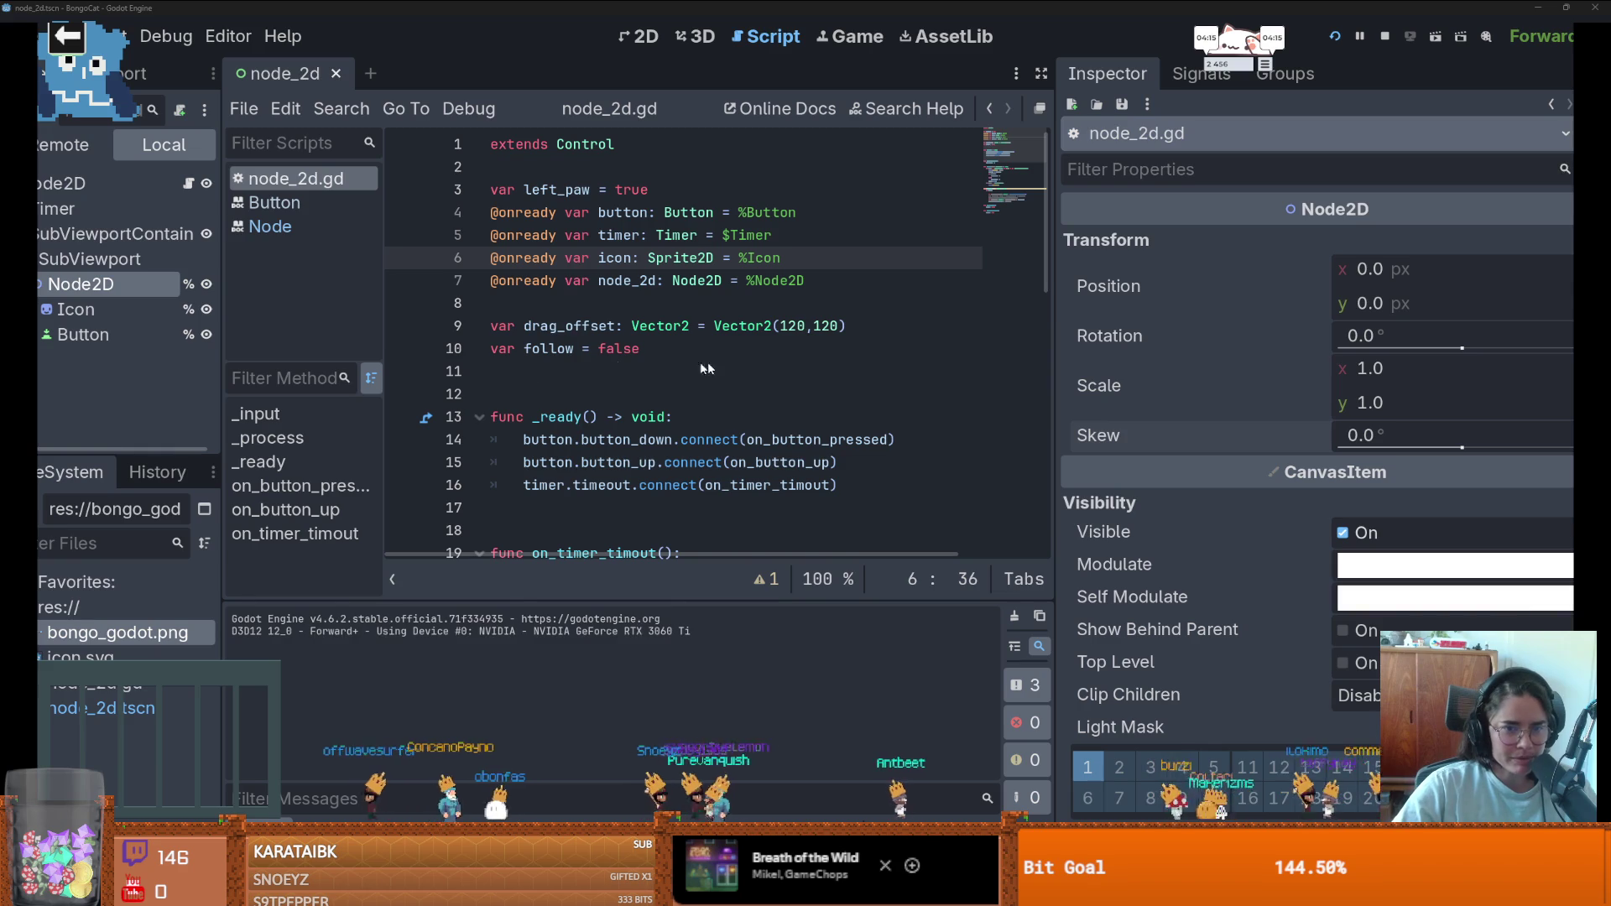
mouse_move(462, 306)
left_mouse_down()
mouse_move(291, 158)
mouse_move(99, 145)
mouse_move(50, 258)
mouse_move(112, 112)
mouse_move(177, 285)
mouse_move(265, 205)
mouse_move(224, 195)
mouse_move(197, 84)
mouse_move(155, 84)
left_mouse_up()
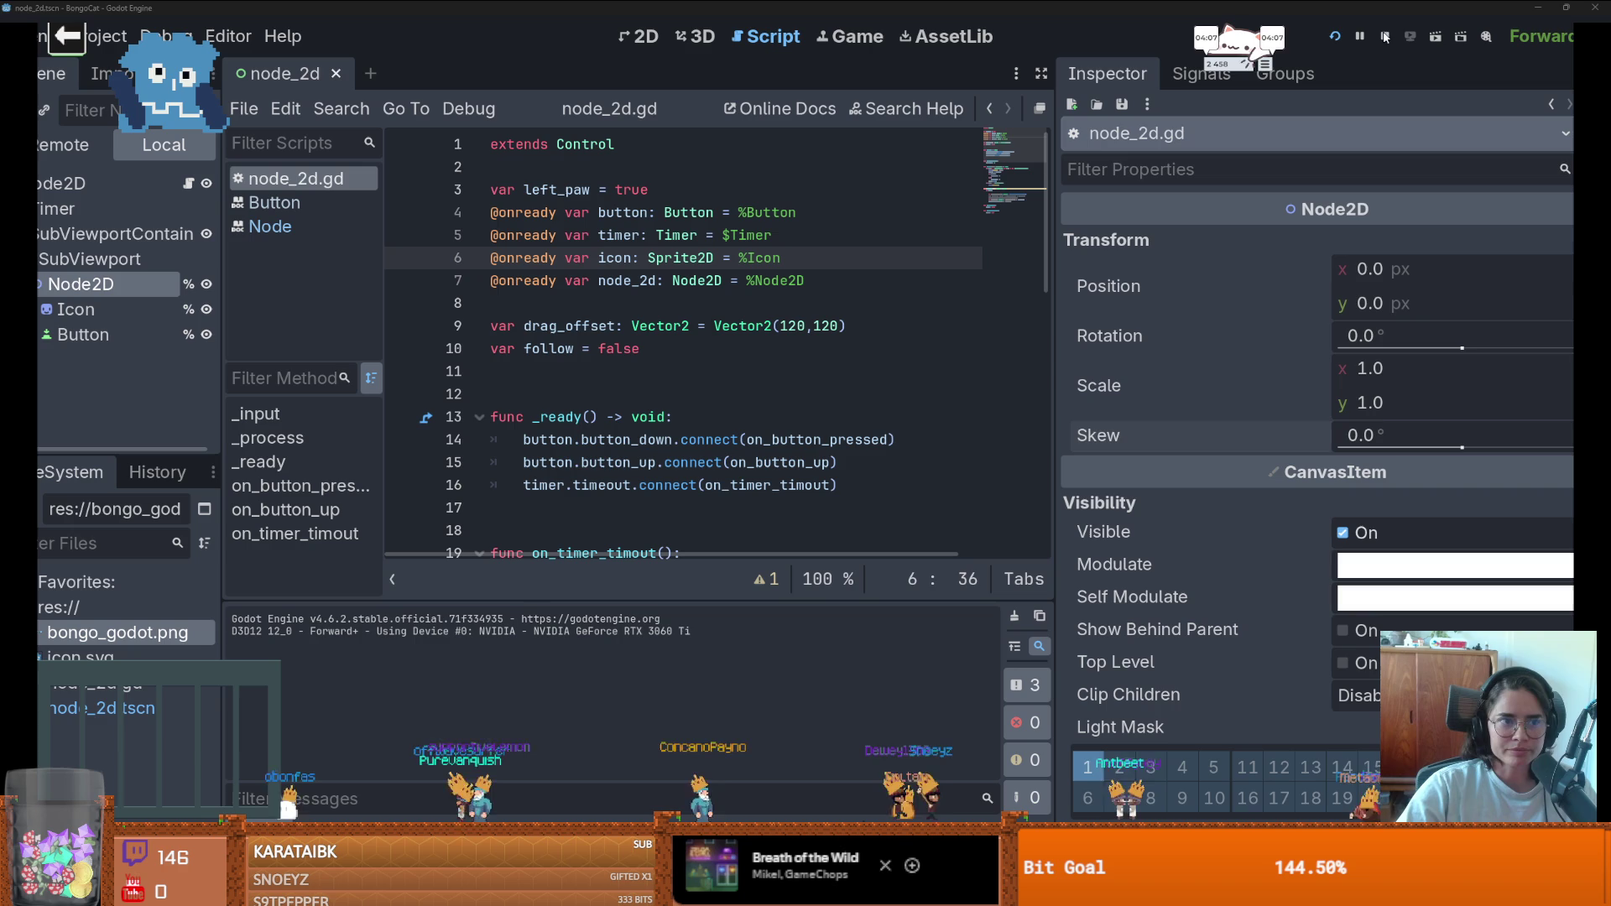
key("F8")
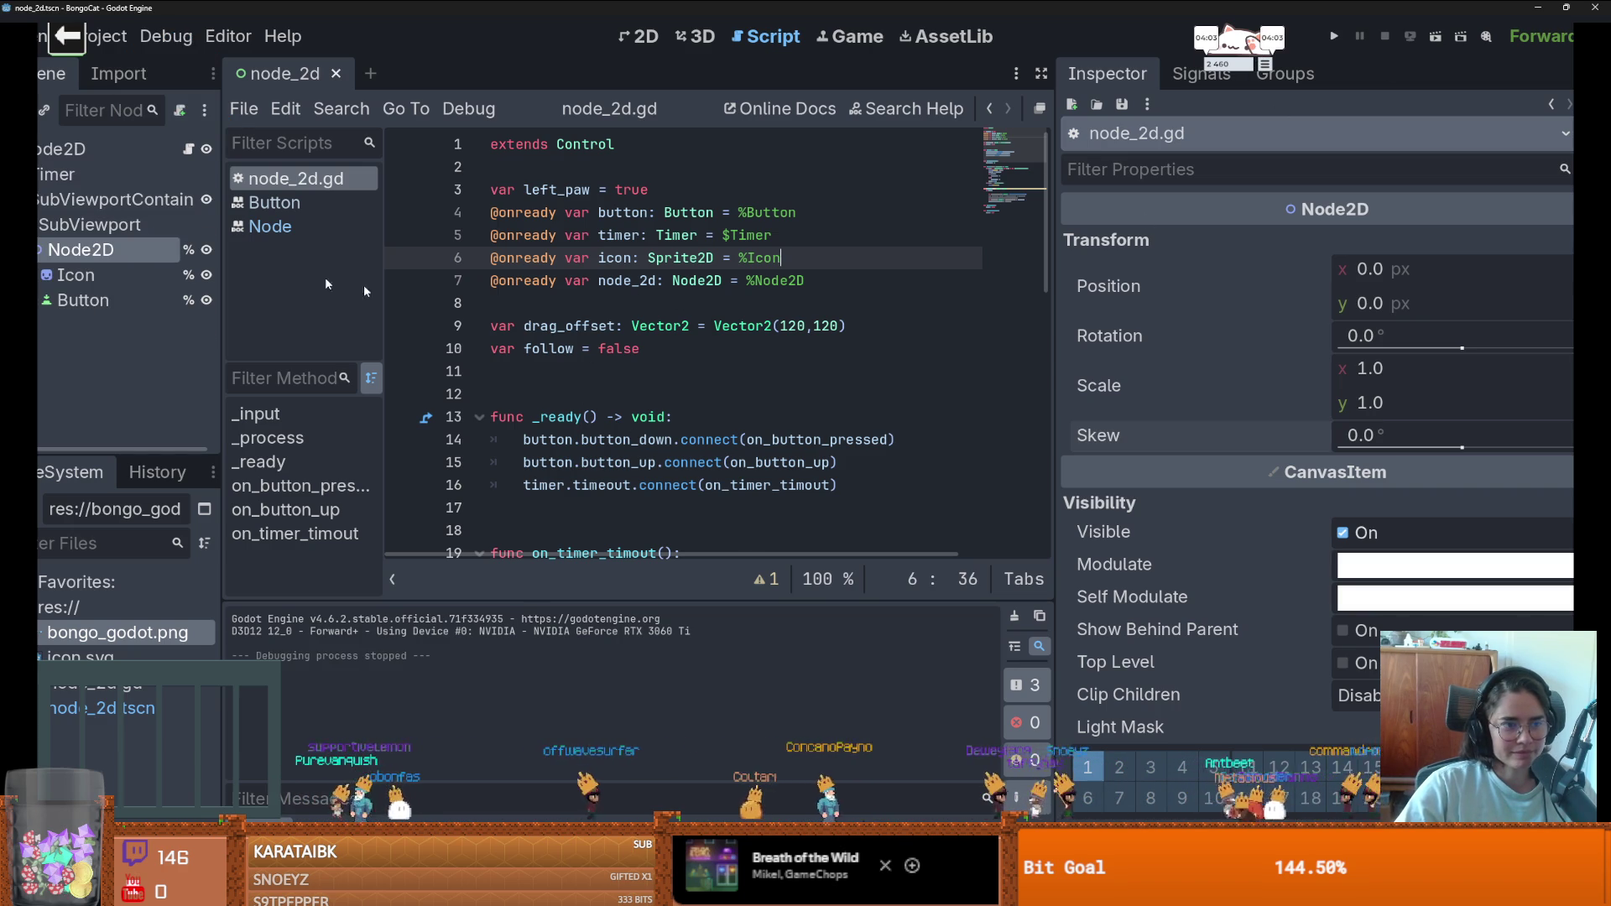
- Point line 7's node_2d variable at SubViewportContainer instead of Node2D
scroll(1009, 380, "down", 9)
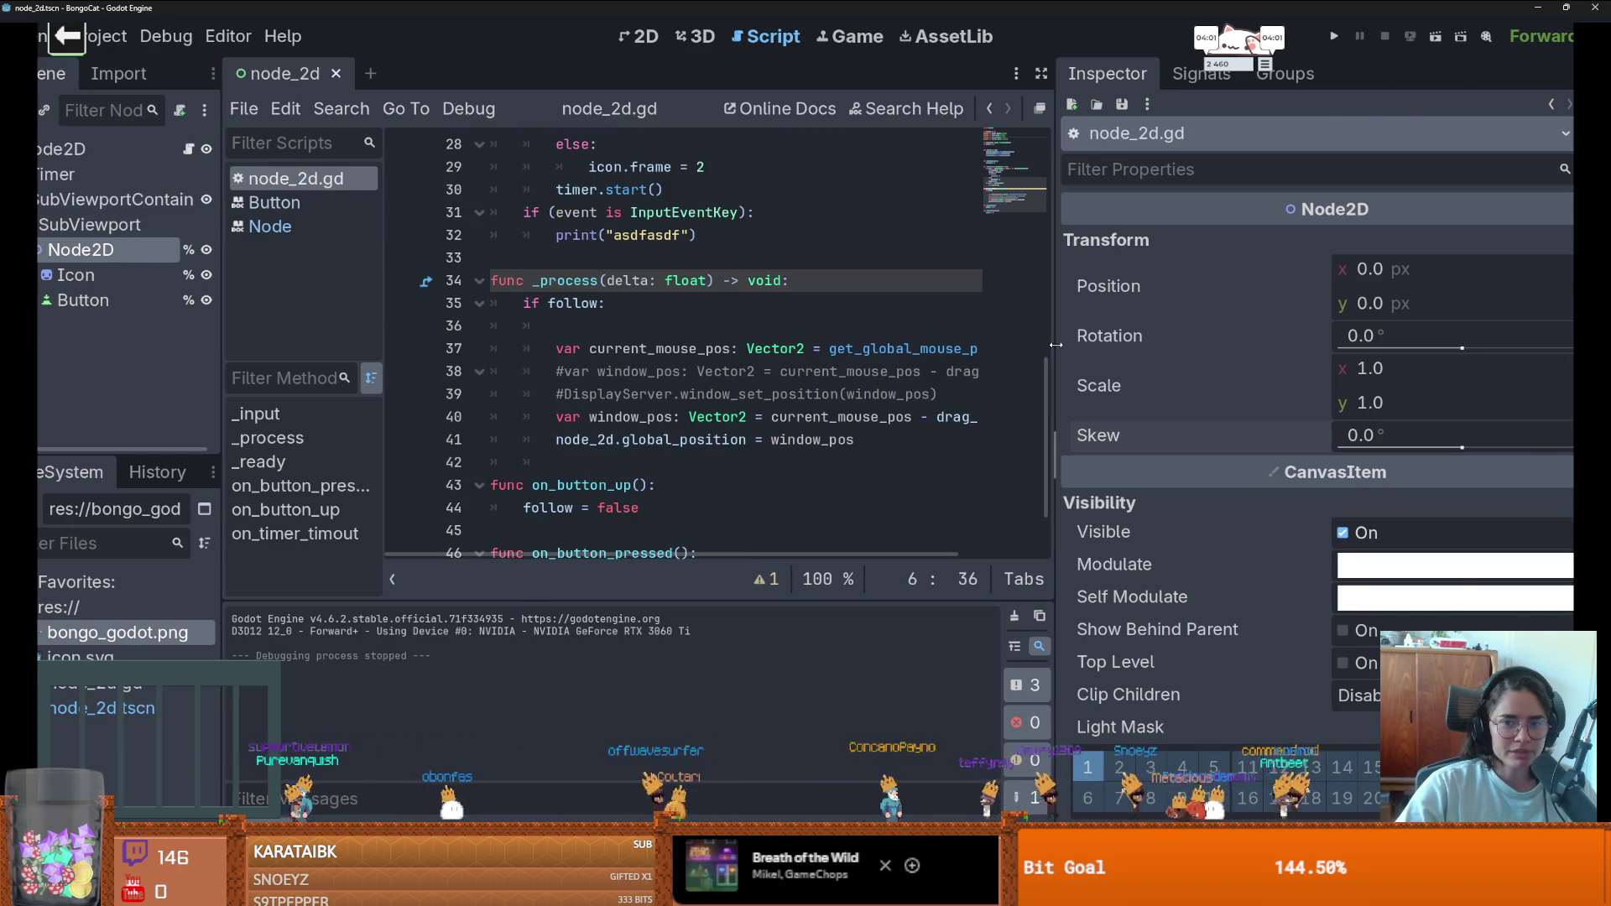
left_click_drag(1055, 344, 1324, 344)
double_click(585, 439)
scroll(787, 485, "up", 2)
scroll(788, 484, "down", 1)
scroll(638, 407, "up", 8)
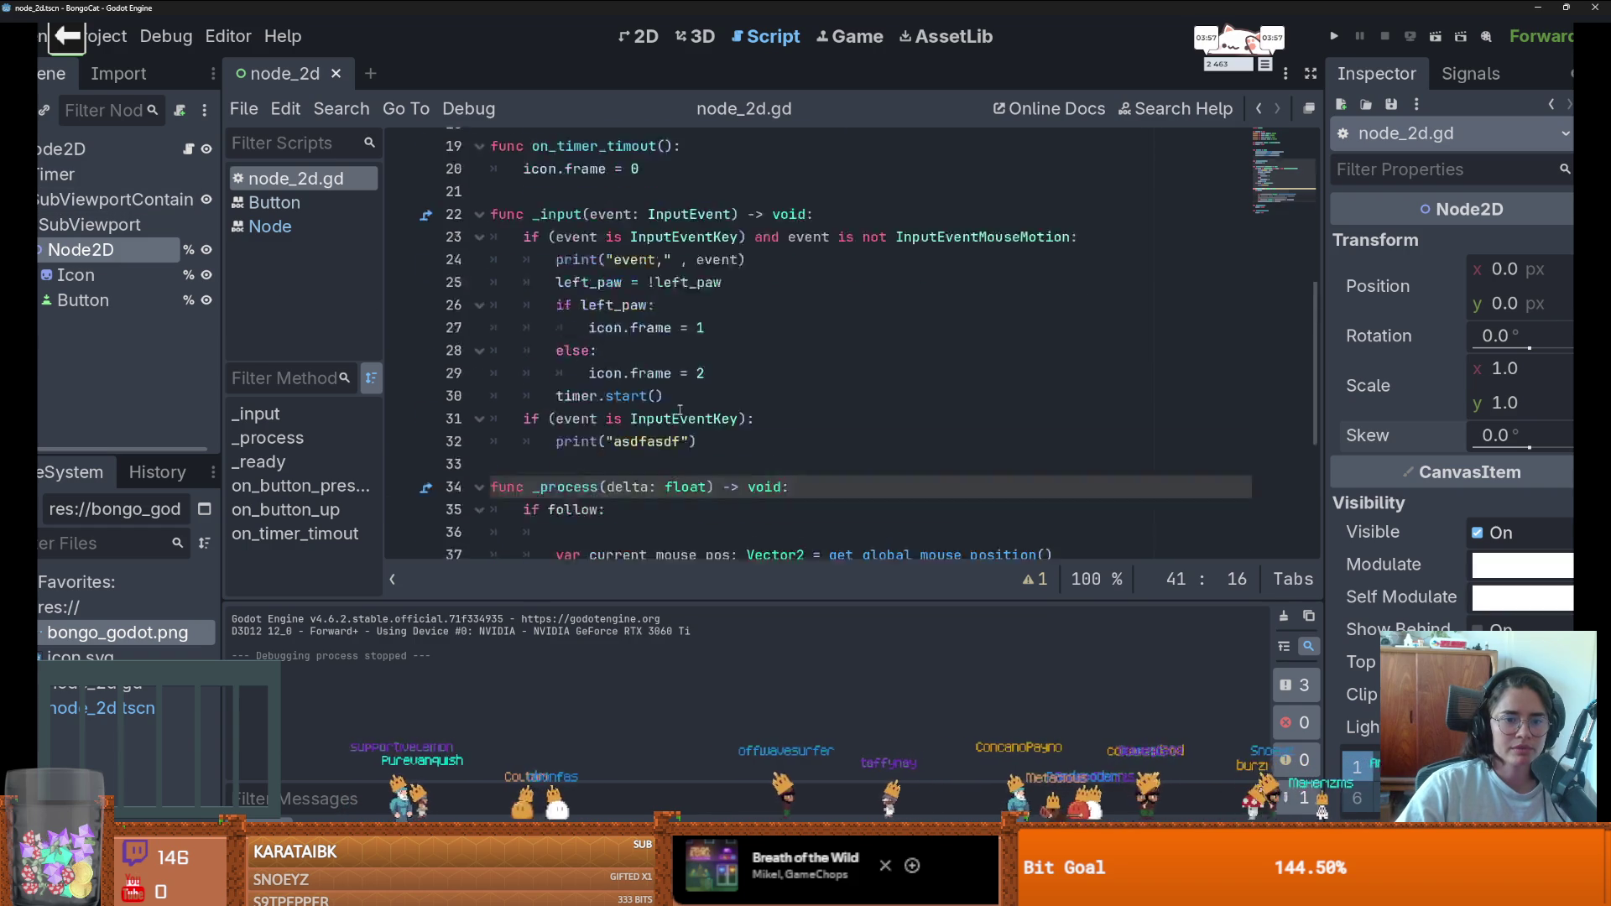
left_click_drag(804, 280, 754, 280)
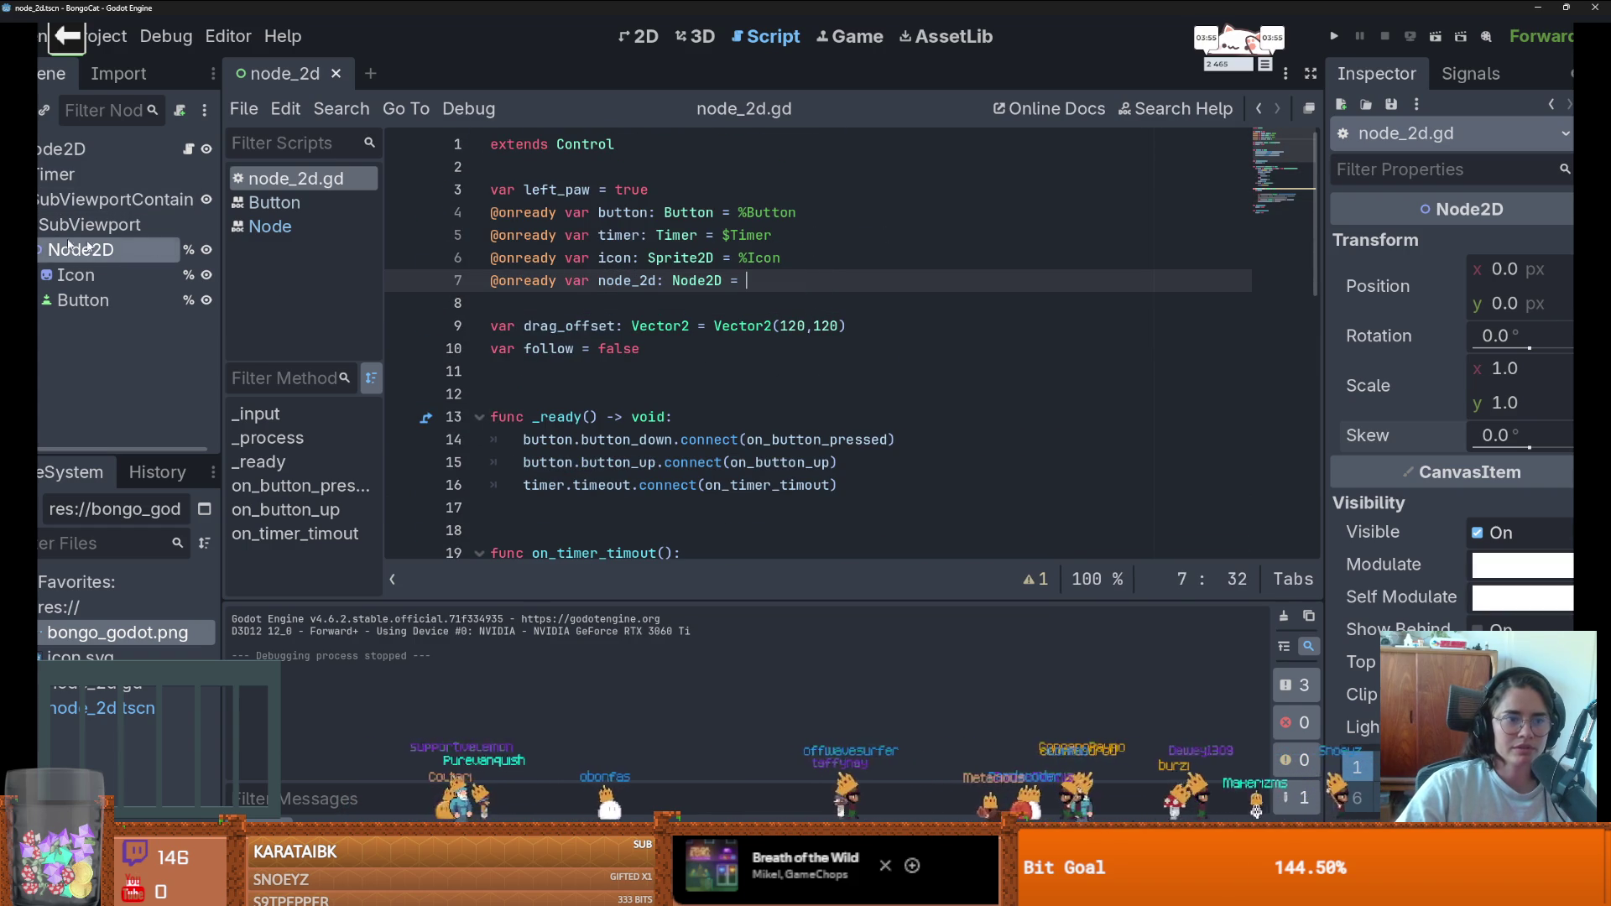
left_click_drag(58, 201, 755, 282)
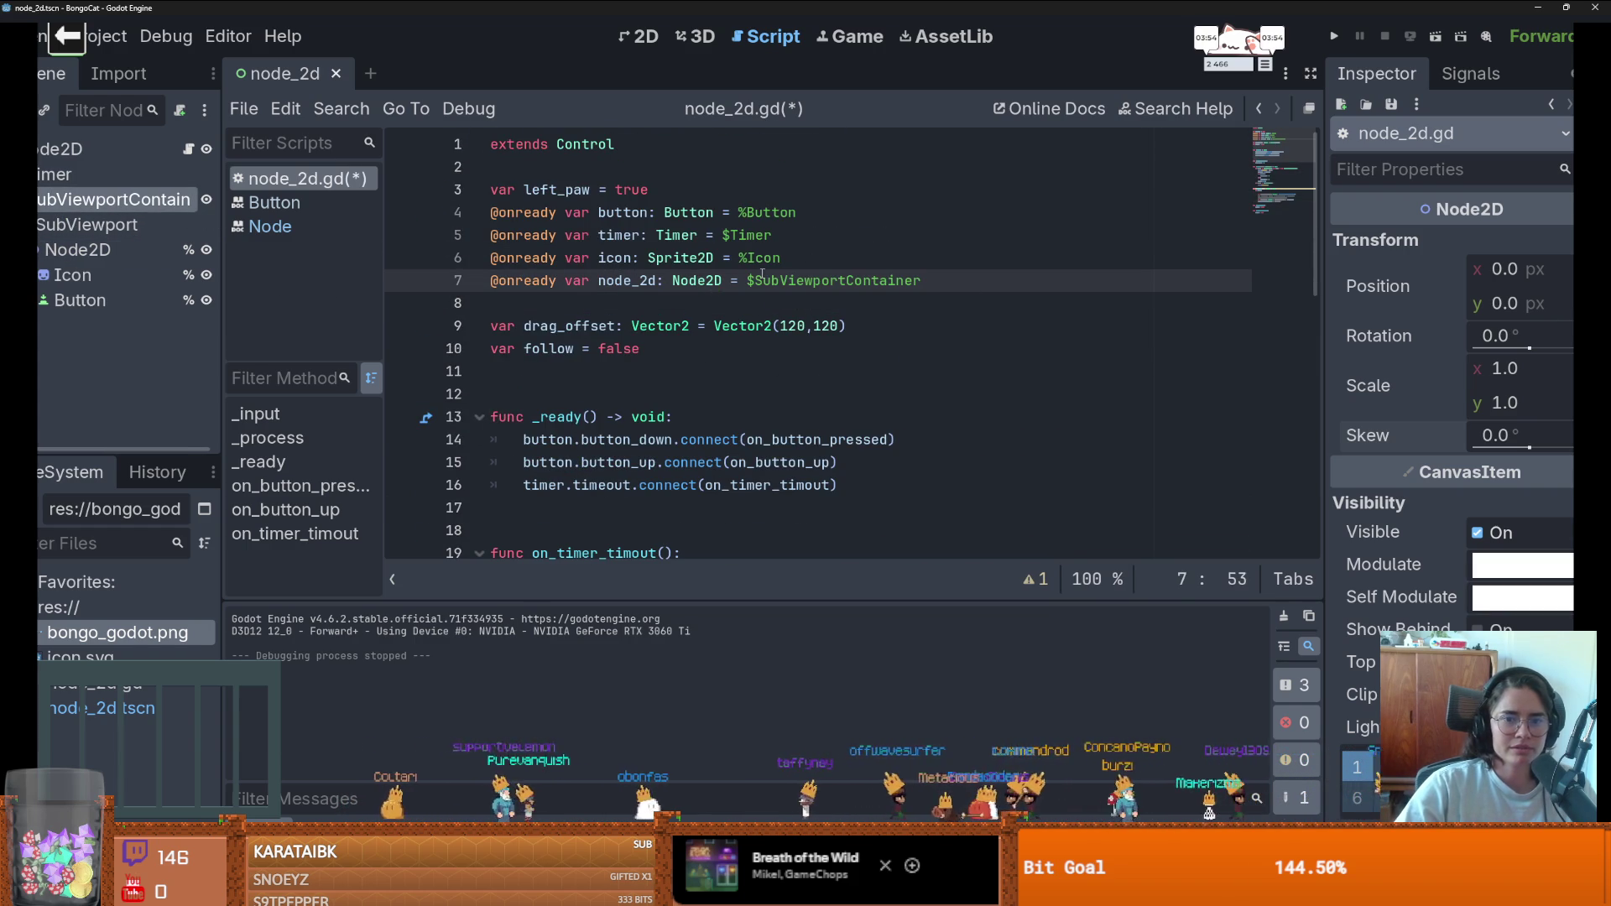
- Remove the ': Node2D' type from the node_2d variable and rerun the project
left_click(1334, 36)
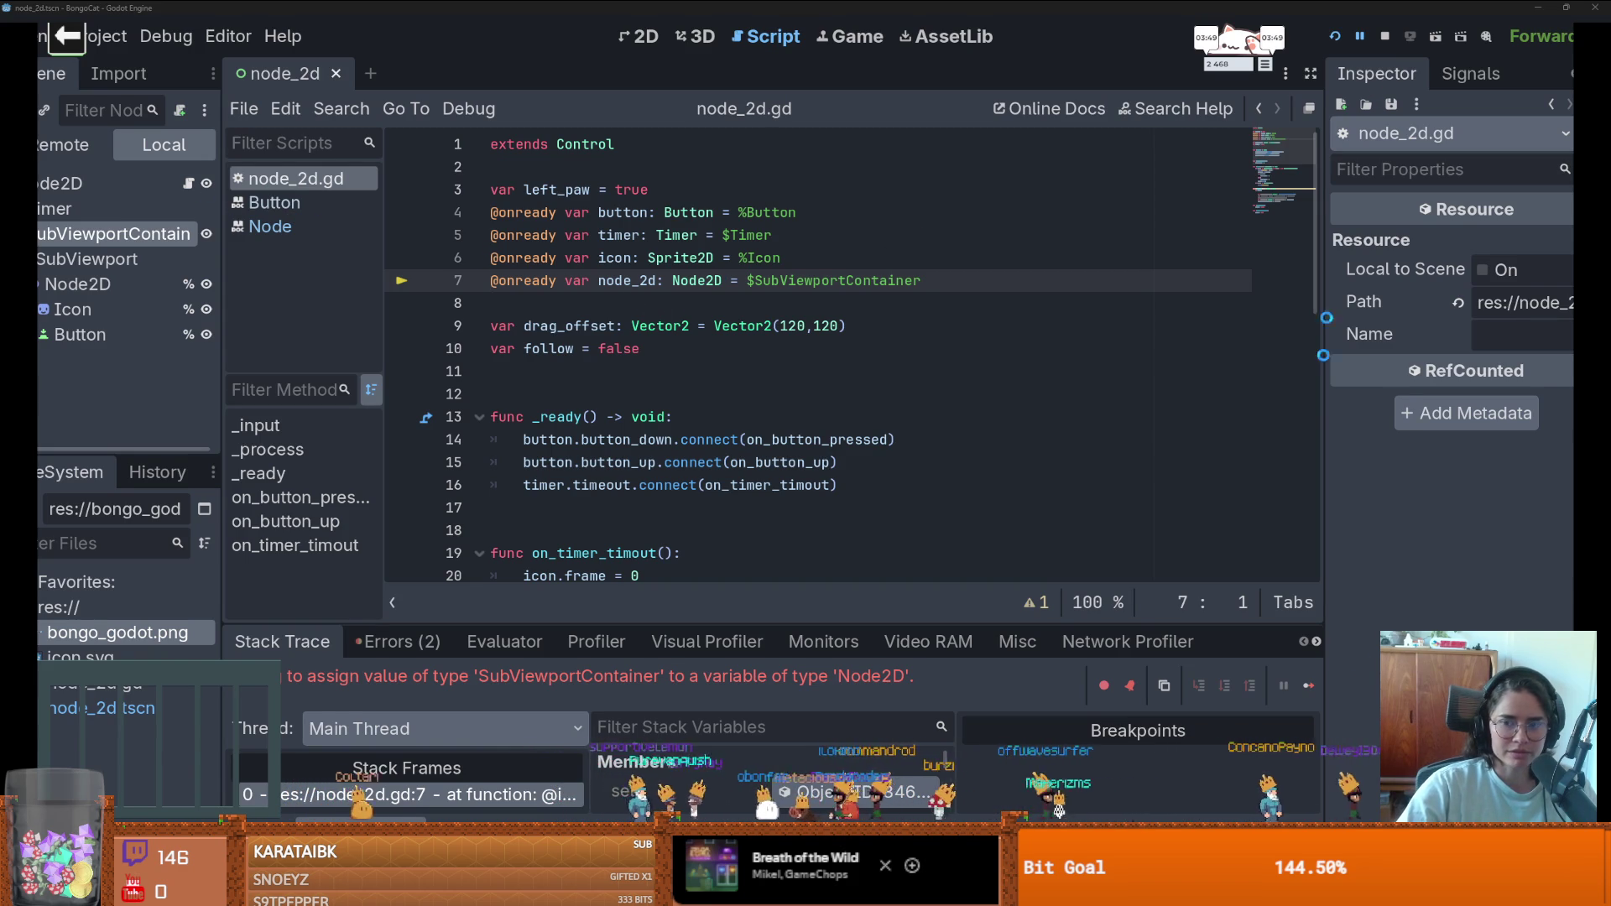
key("super+Tab")
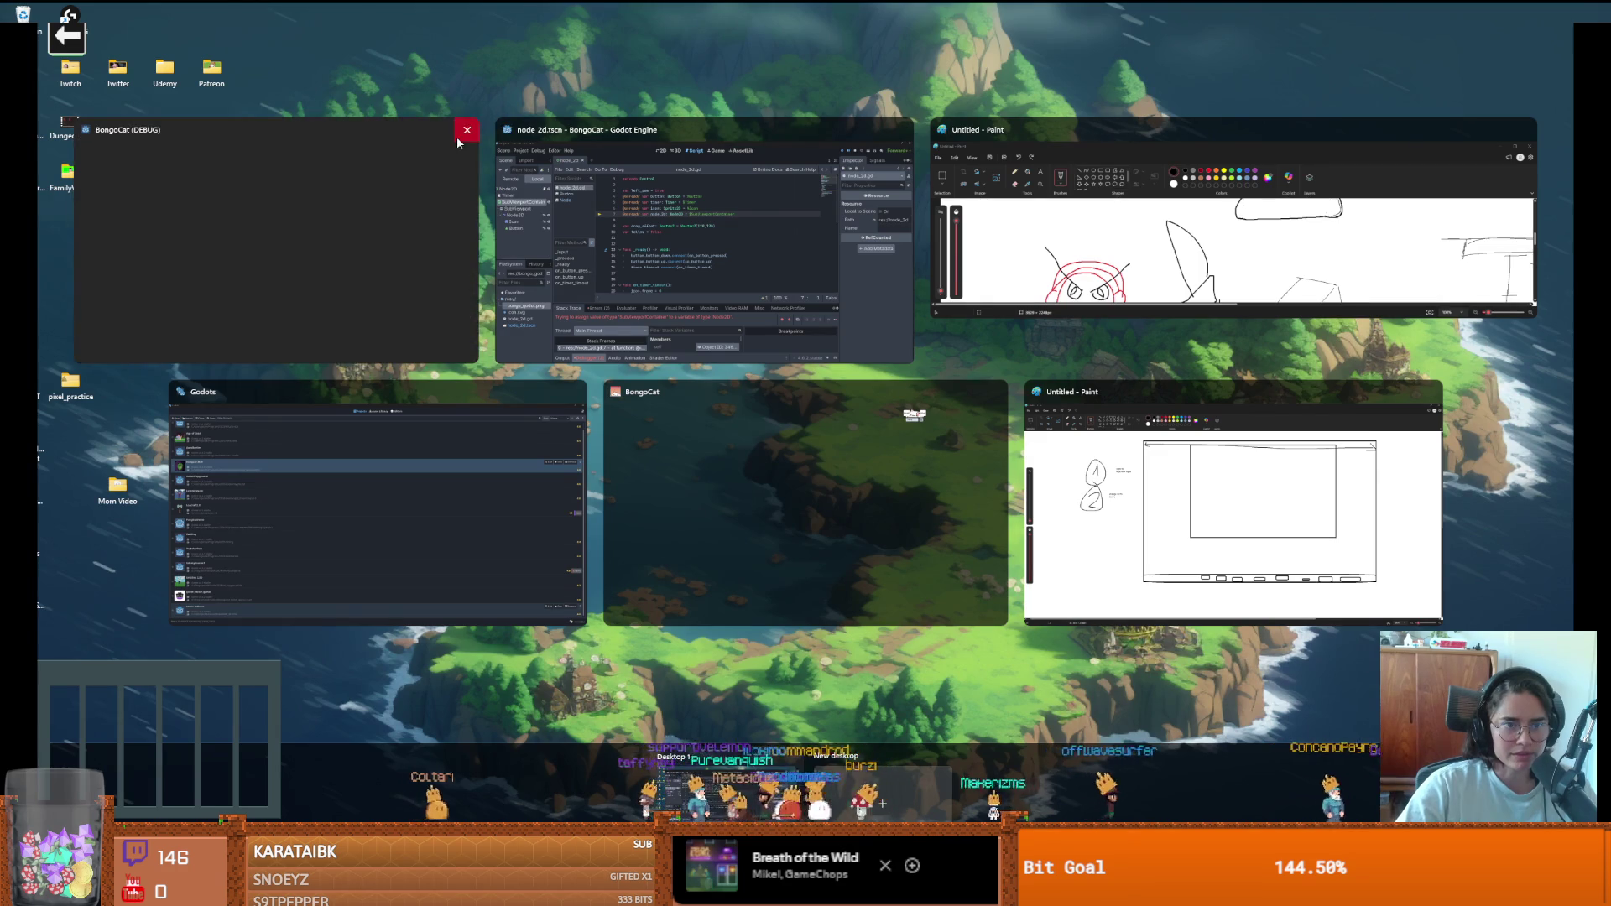
left_click(631, 151)
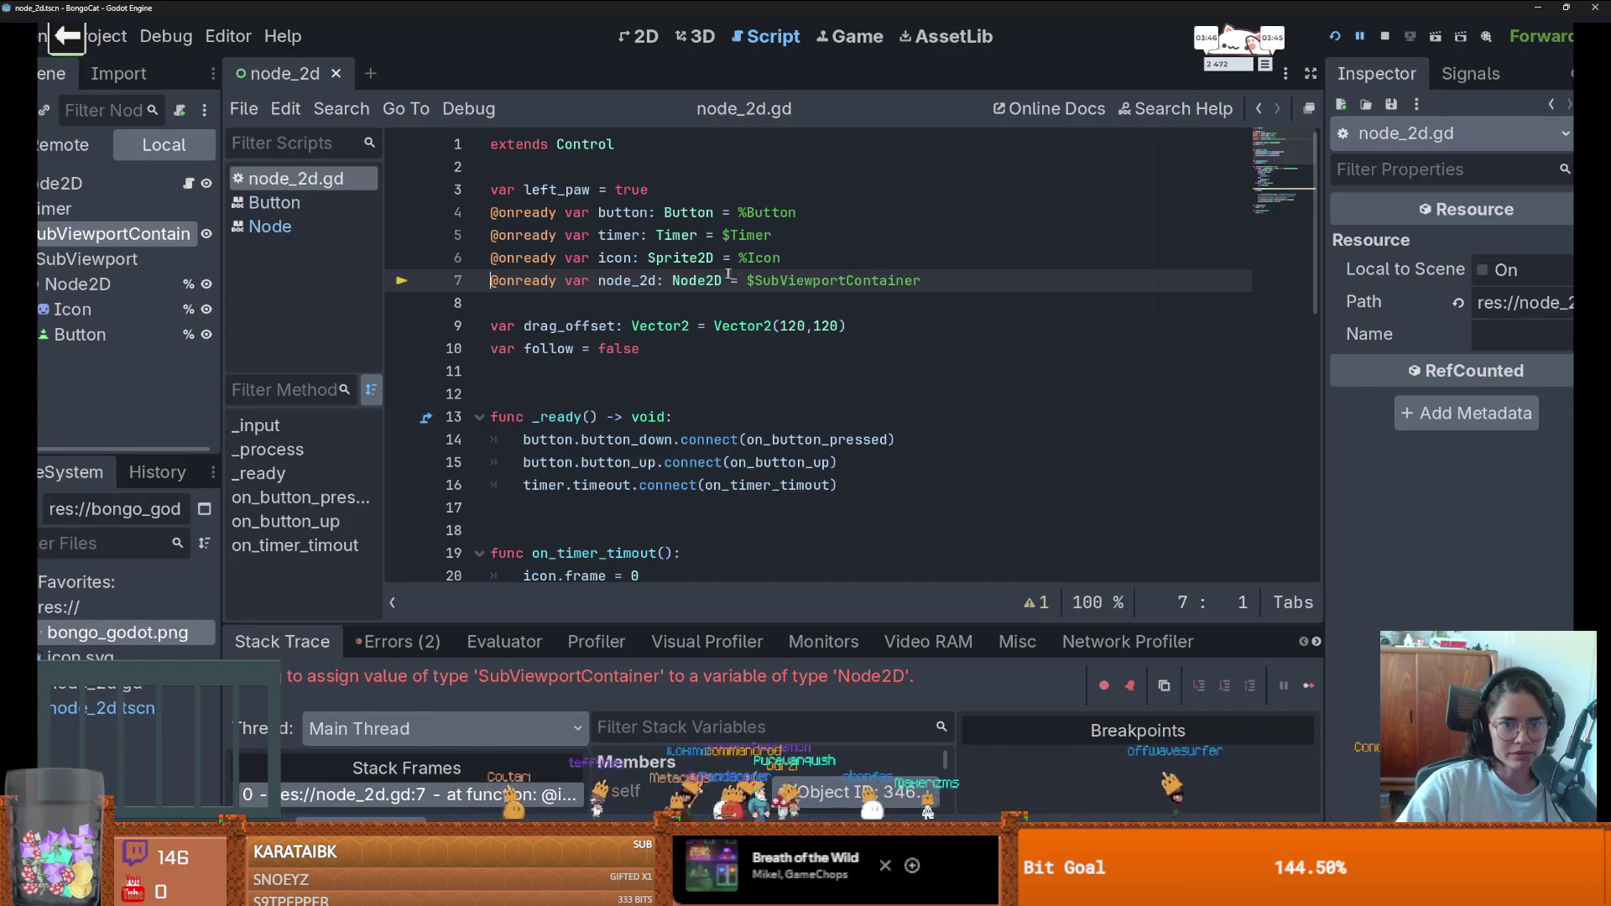
key("BackSpace")
key("BackSpace")
left_click(1334, 36)
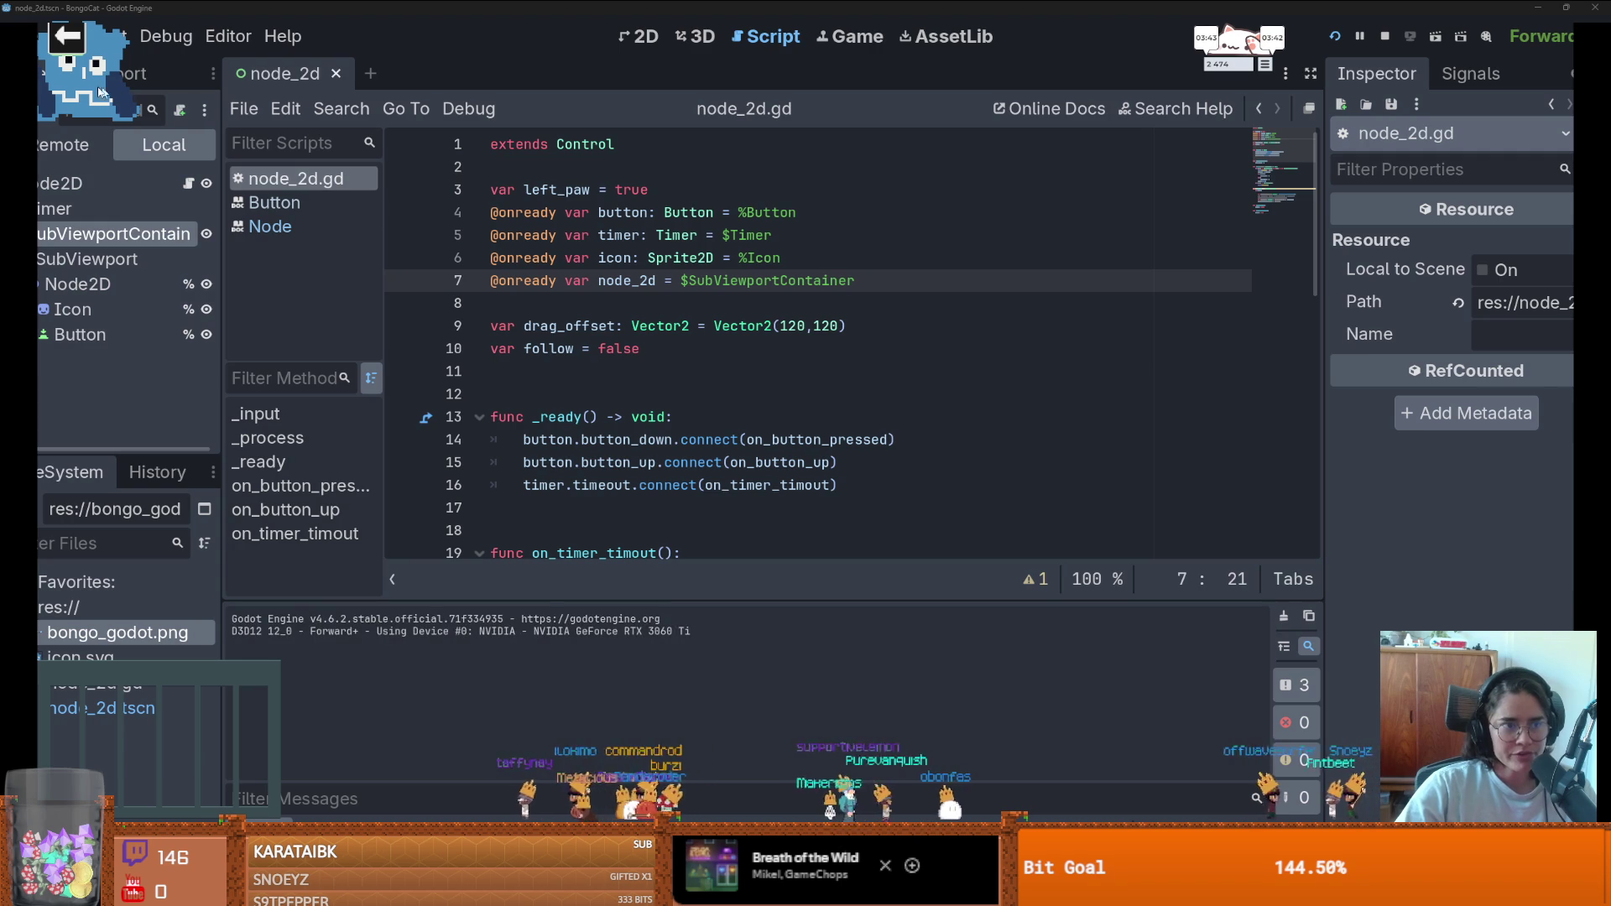
- Test dragging the running pet window and typing keys, then close the BongoCat debug window
mouse_move(99, 91)
left_mouse_down()
mouse_move(561, 377)
mouse_move(1307, 346)
mouse_move(470, 419)
mouse_move(900, 269)
mouse_move(918, 381)
mouse_move(1428, 139)
mouse_move(1466, 67)
left_mouse_up()
type("sdfsdf")
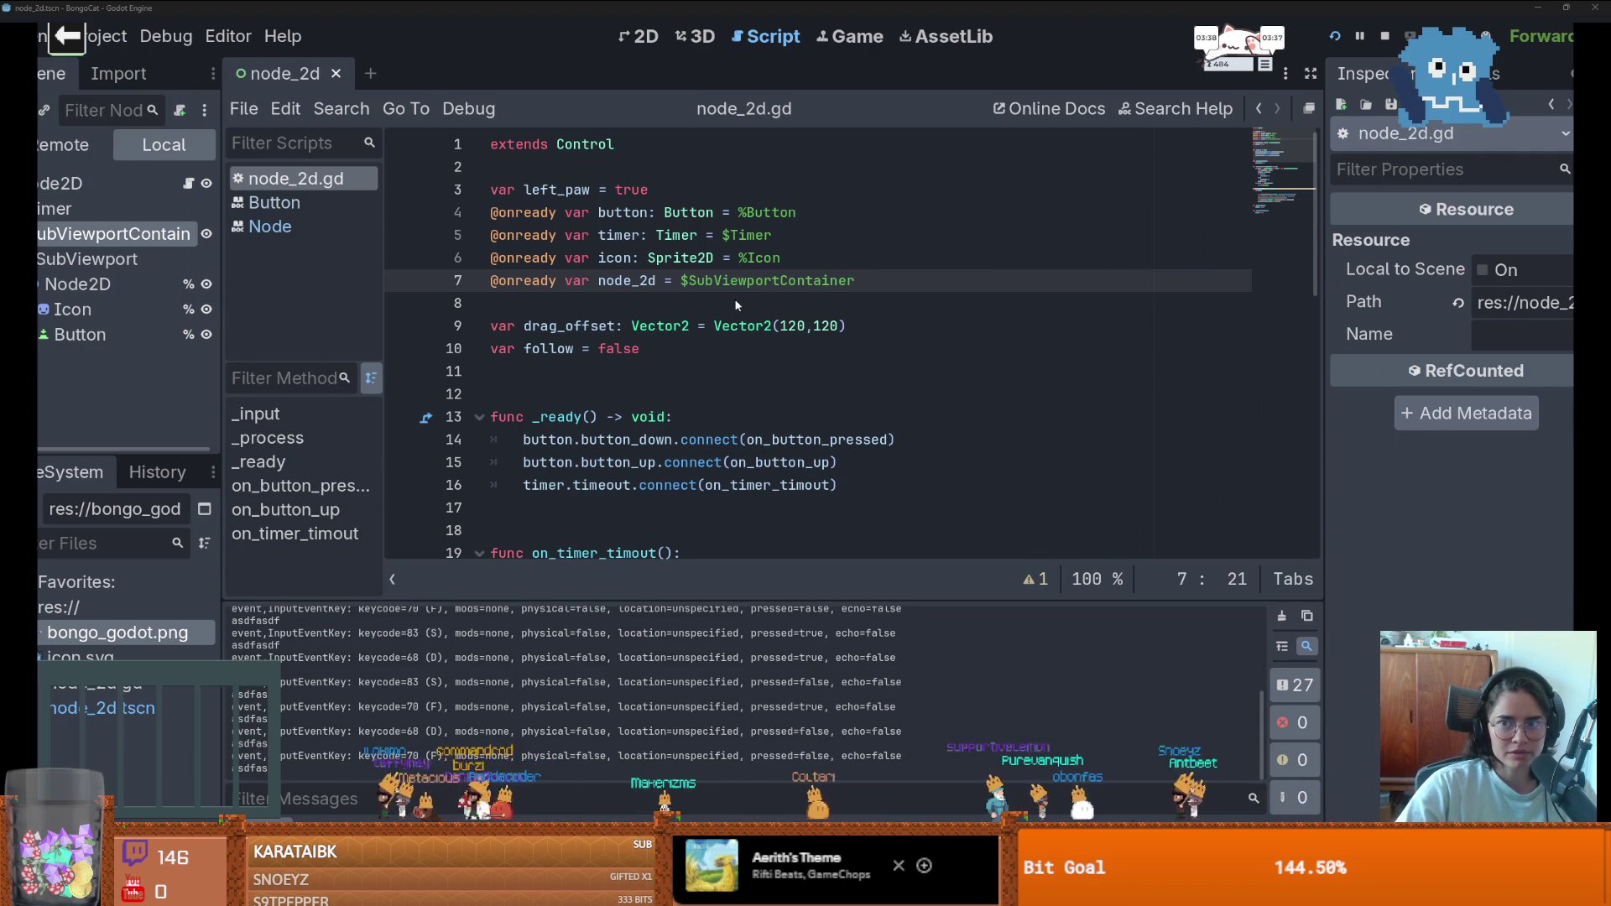
type("sdfsdf")
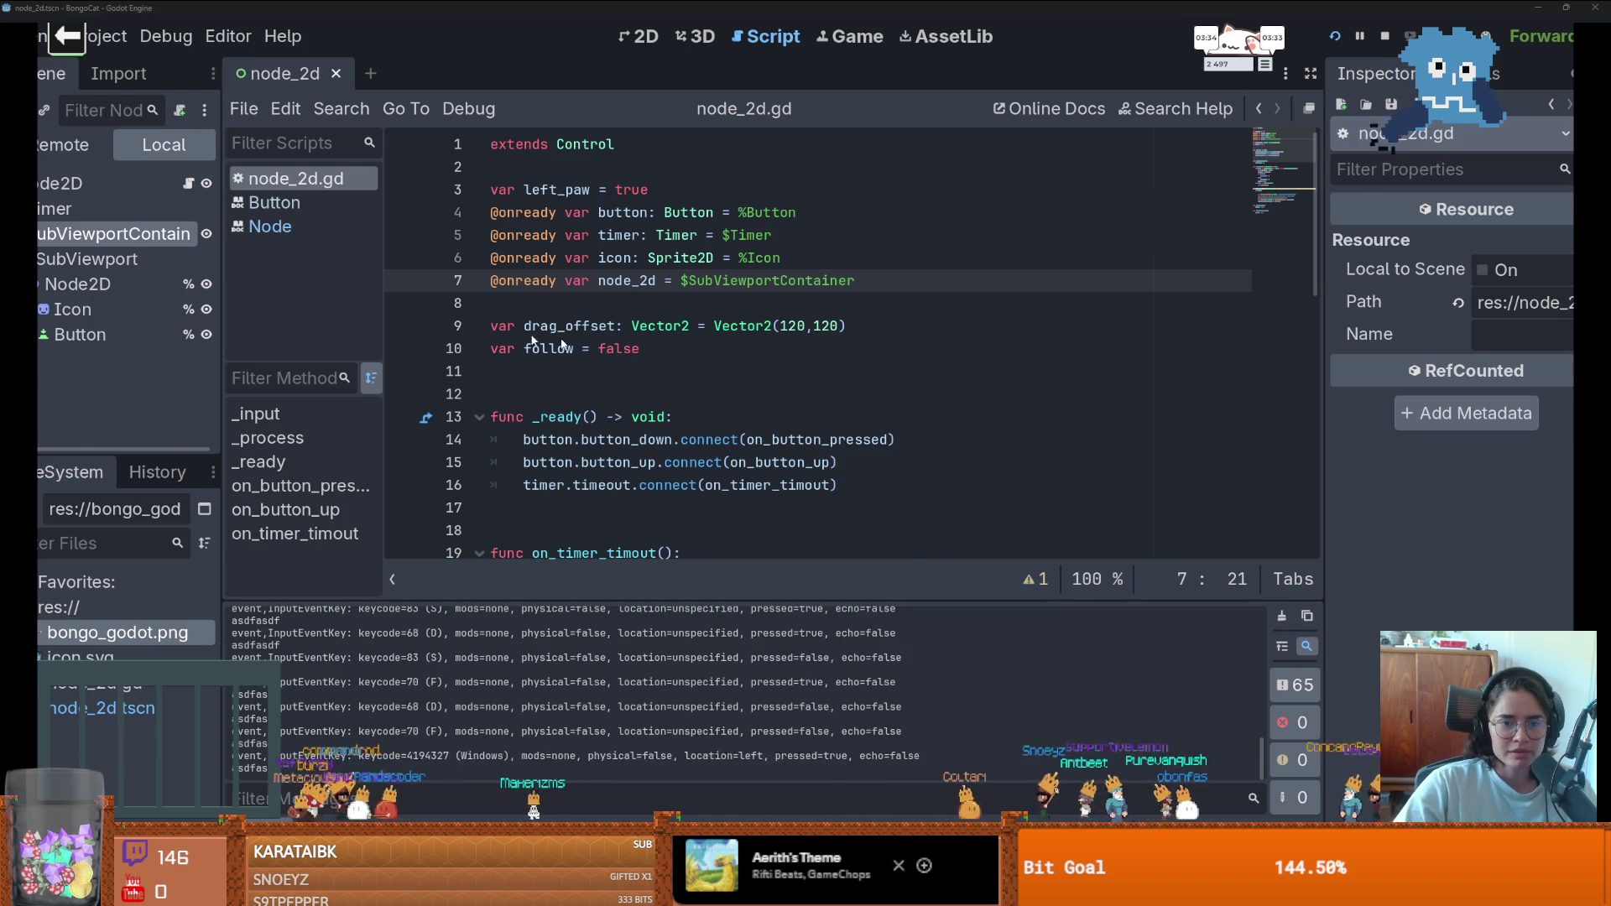
key("super+Tab")
left_click(468, 129)
- Back in the editor, widen the Inspector and show the SubViewport's properties
left_click(470, 151)
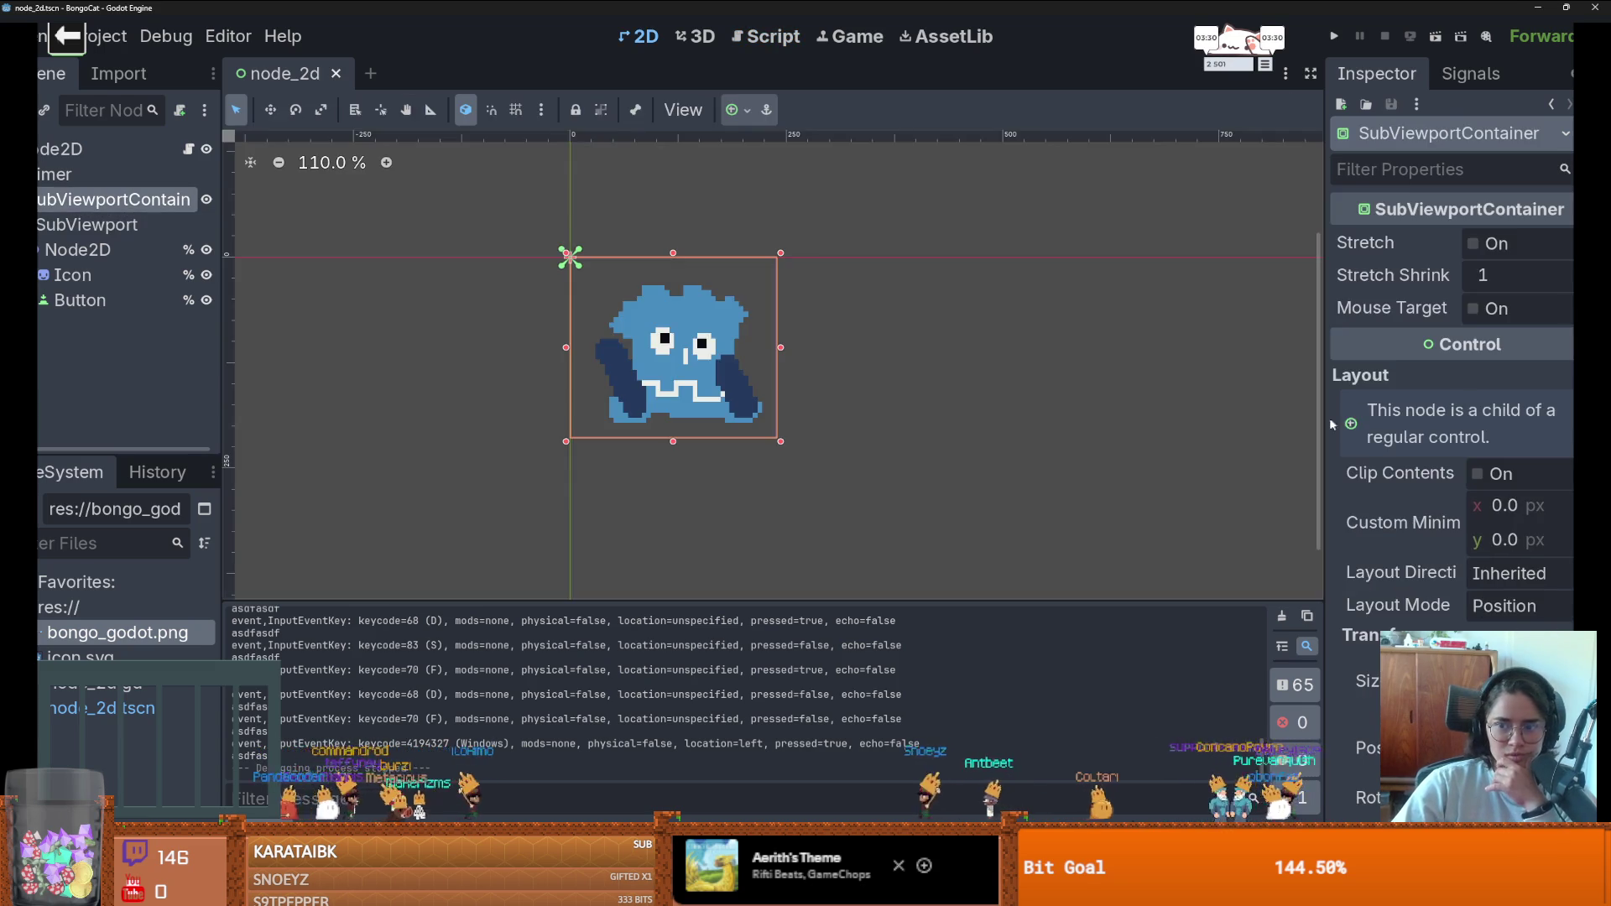
left_click_drag(1328, 416, 1107, 403)
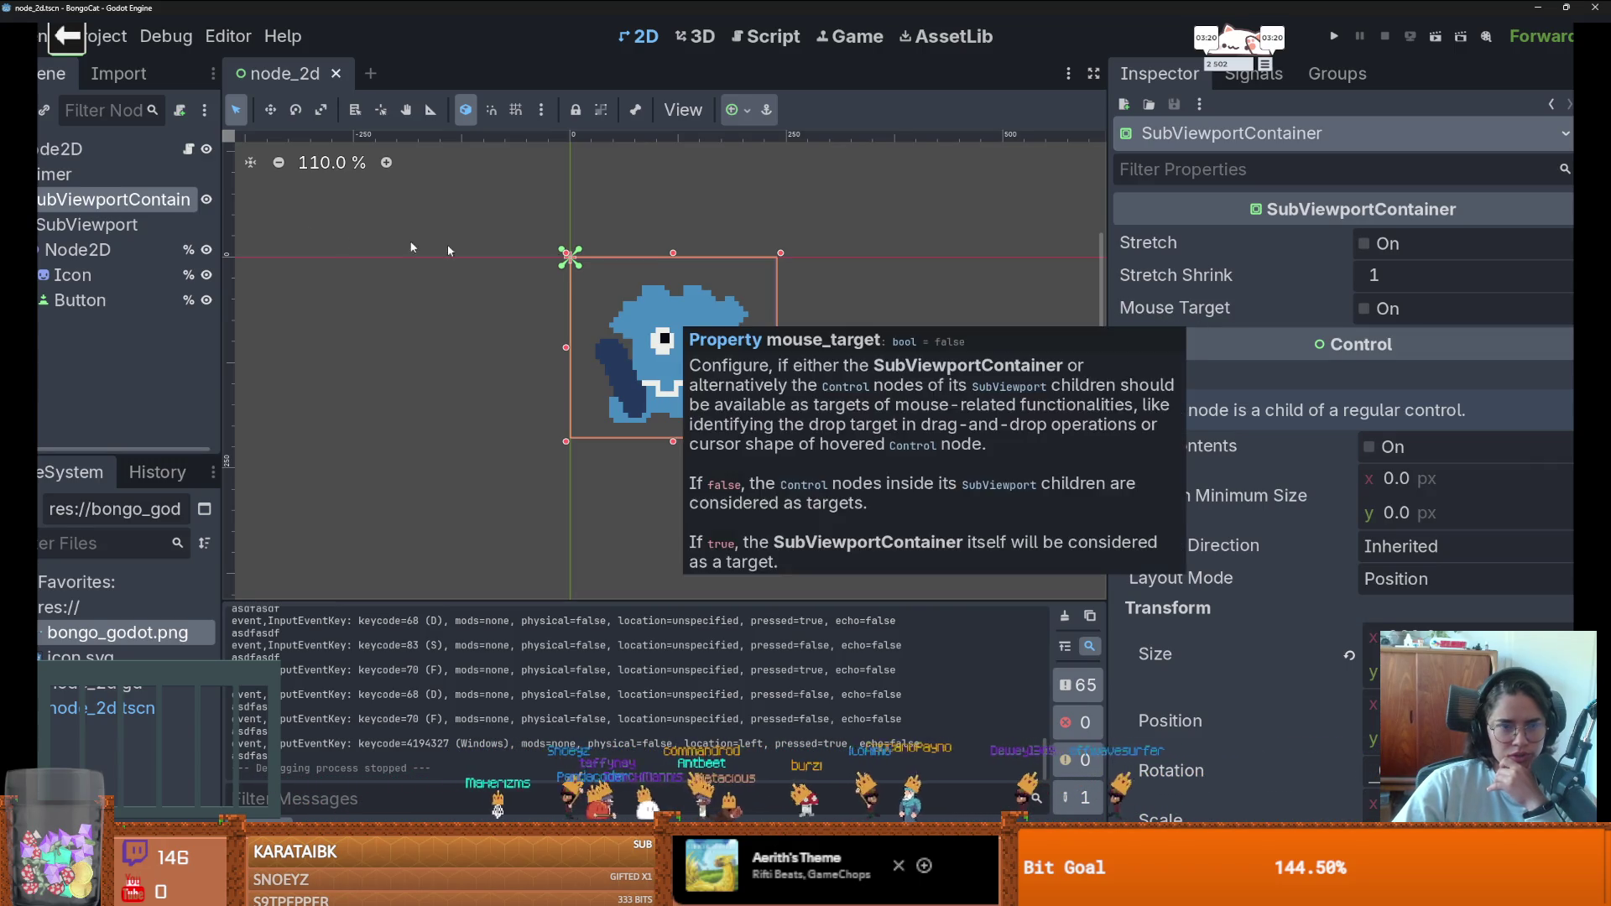
left_click(135, 227)
- Turn off Handle Input Locally on the SubViewport
scroll(1284, 475, "down", 3)
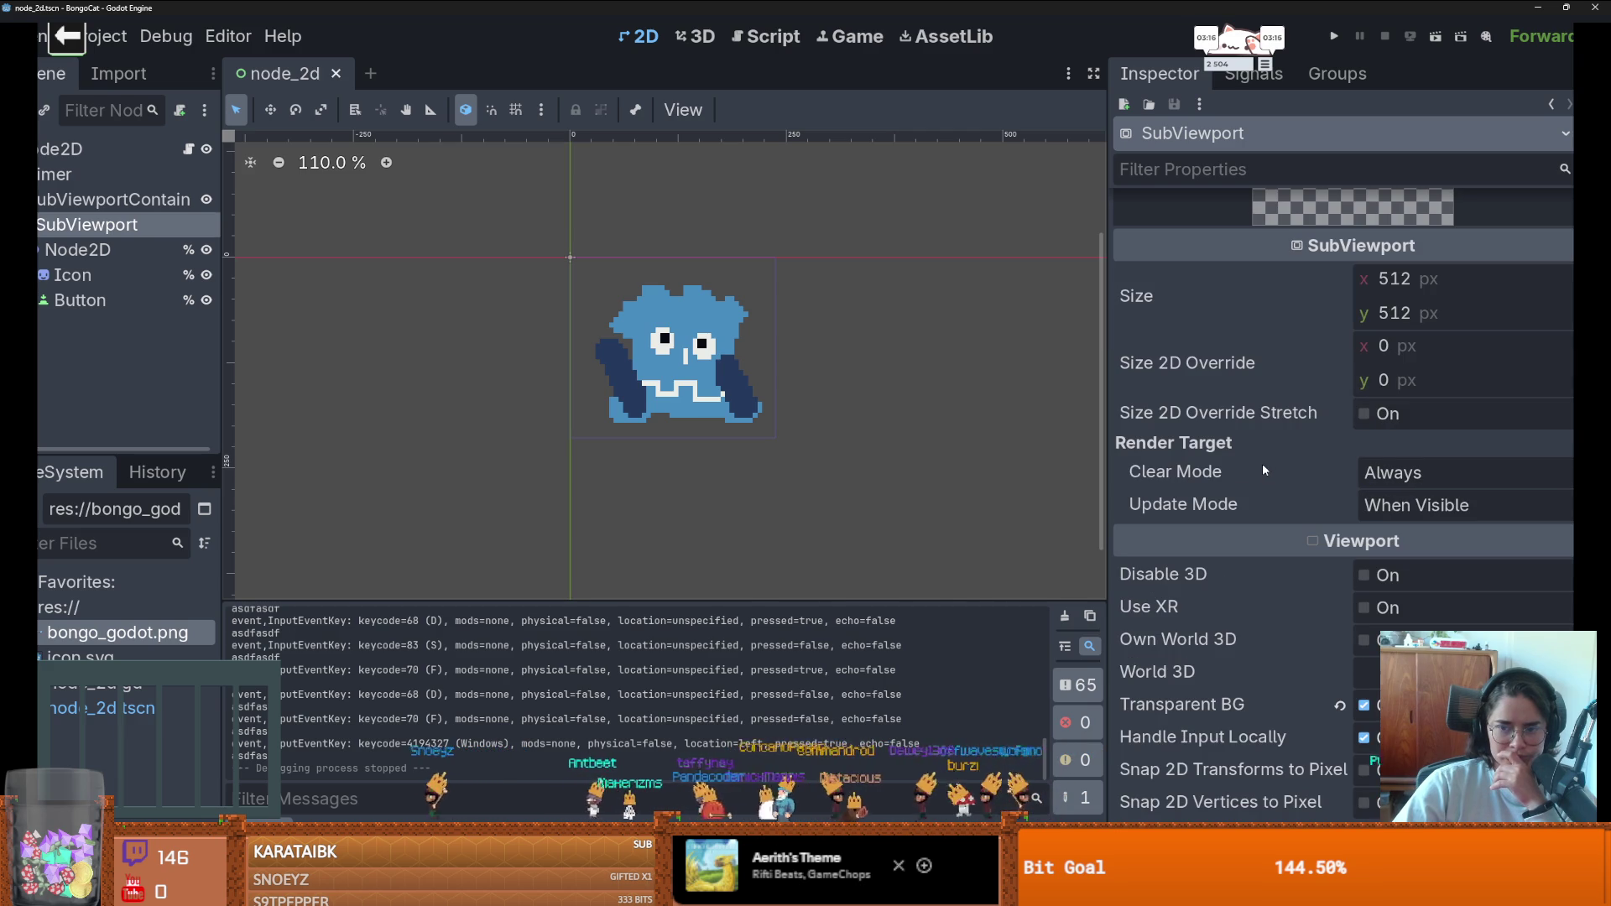
mouse_move(1264, 469)
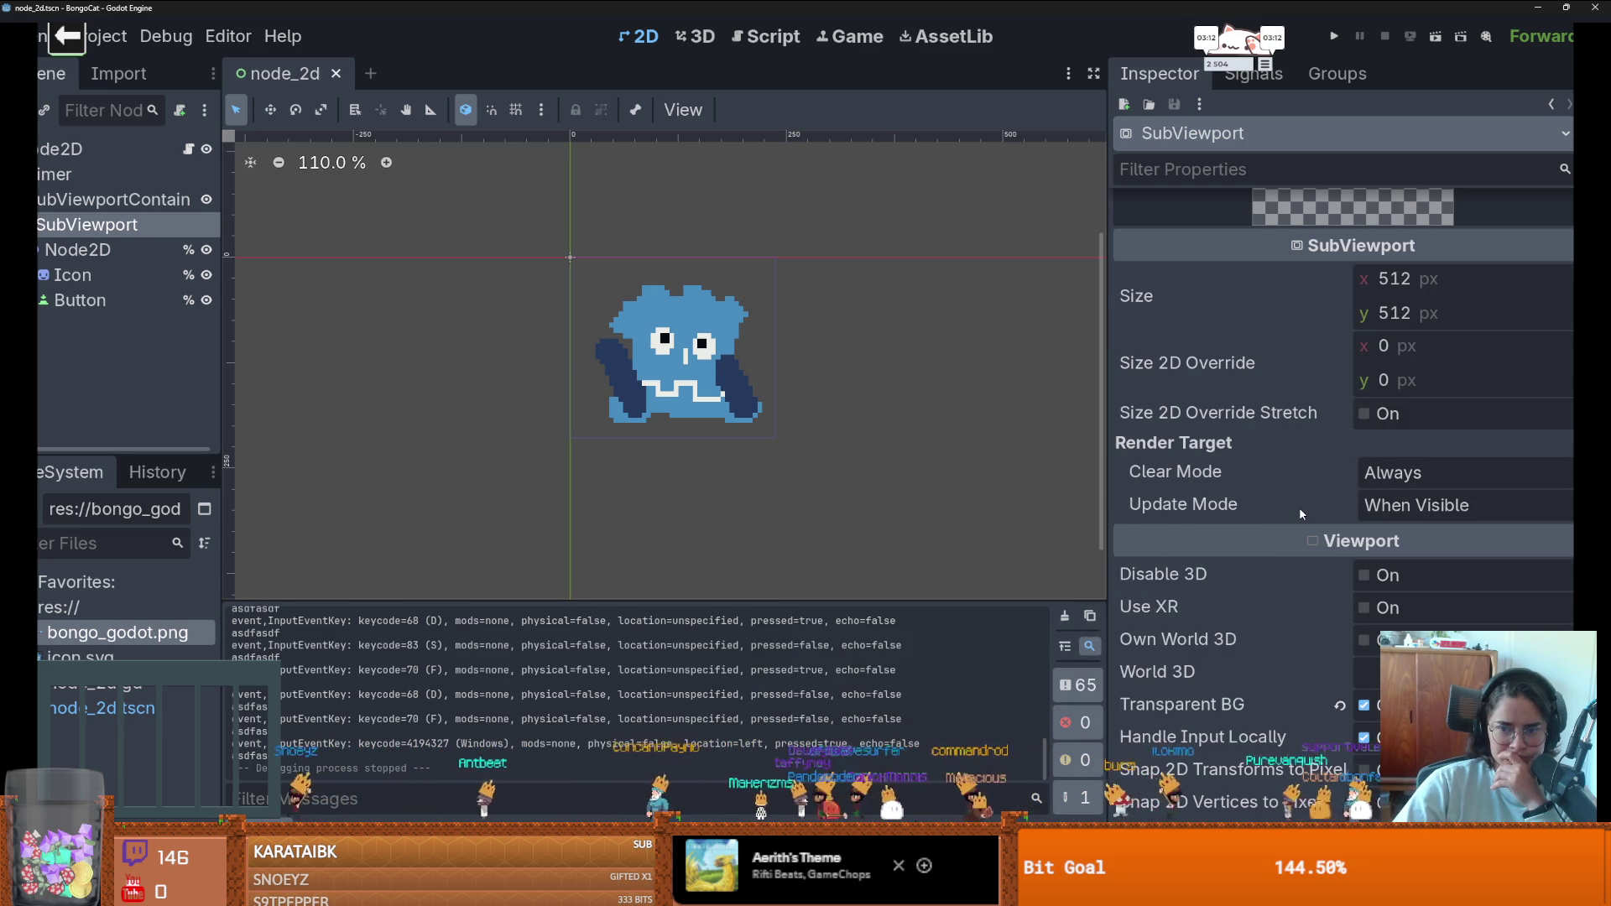
mouse_move(1299, 507)
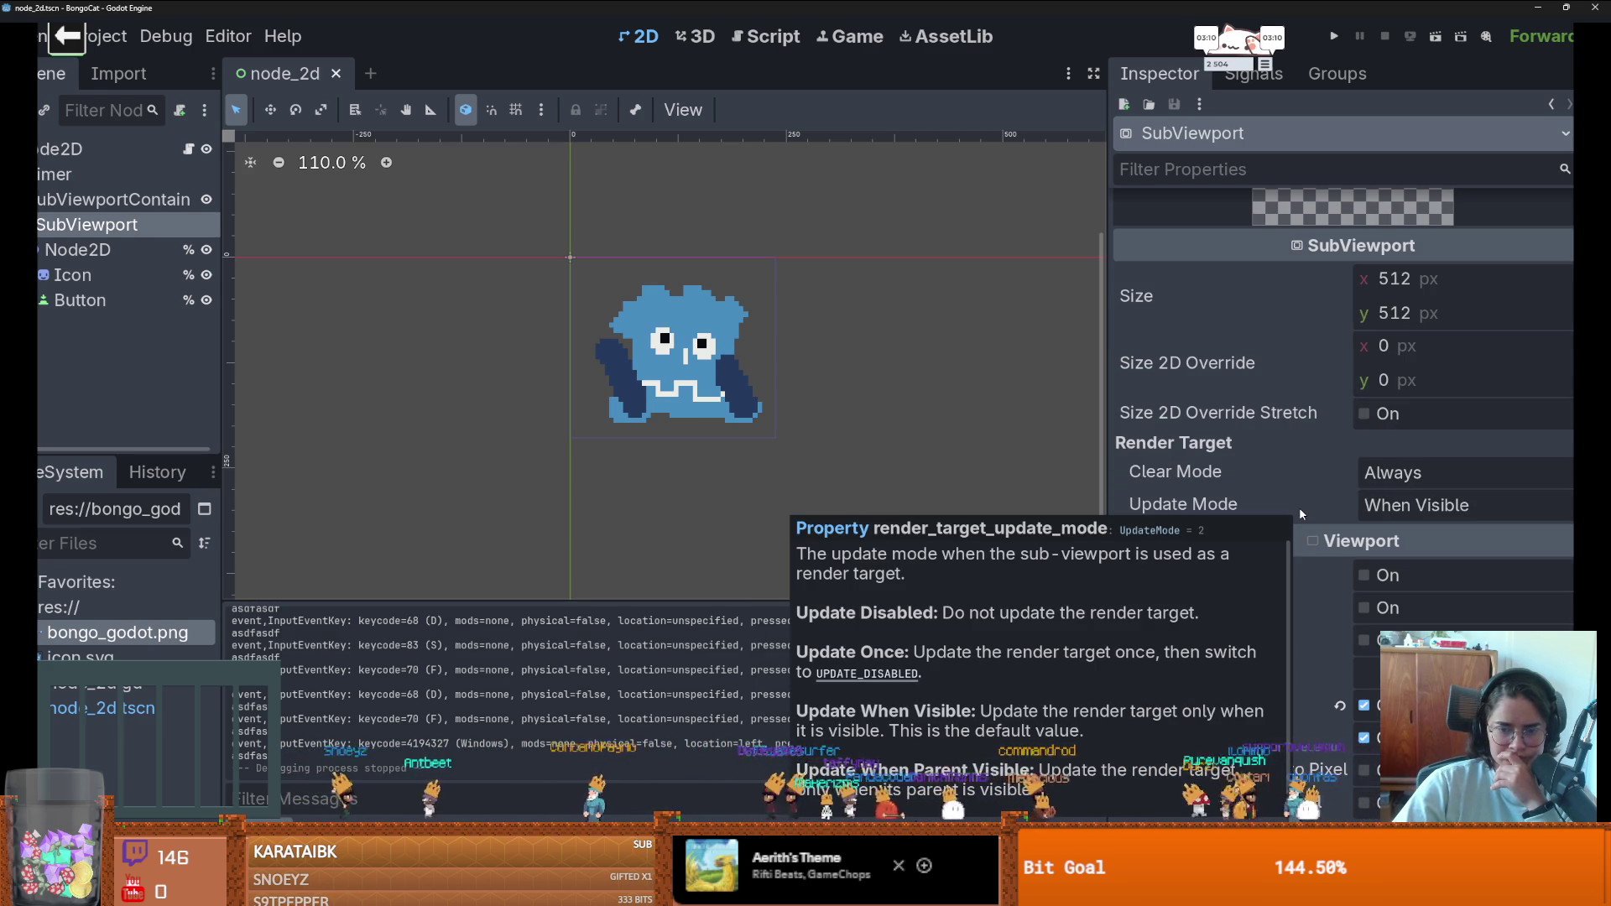
scroll(1299, 506, "down", 2)
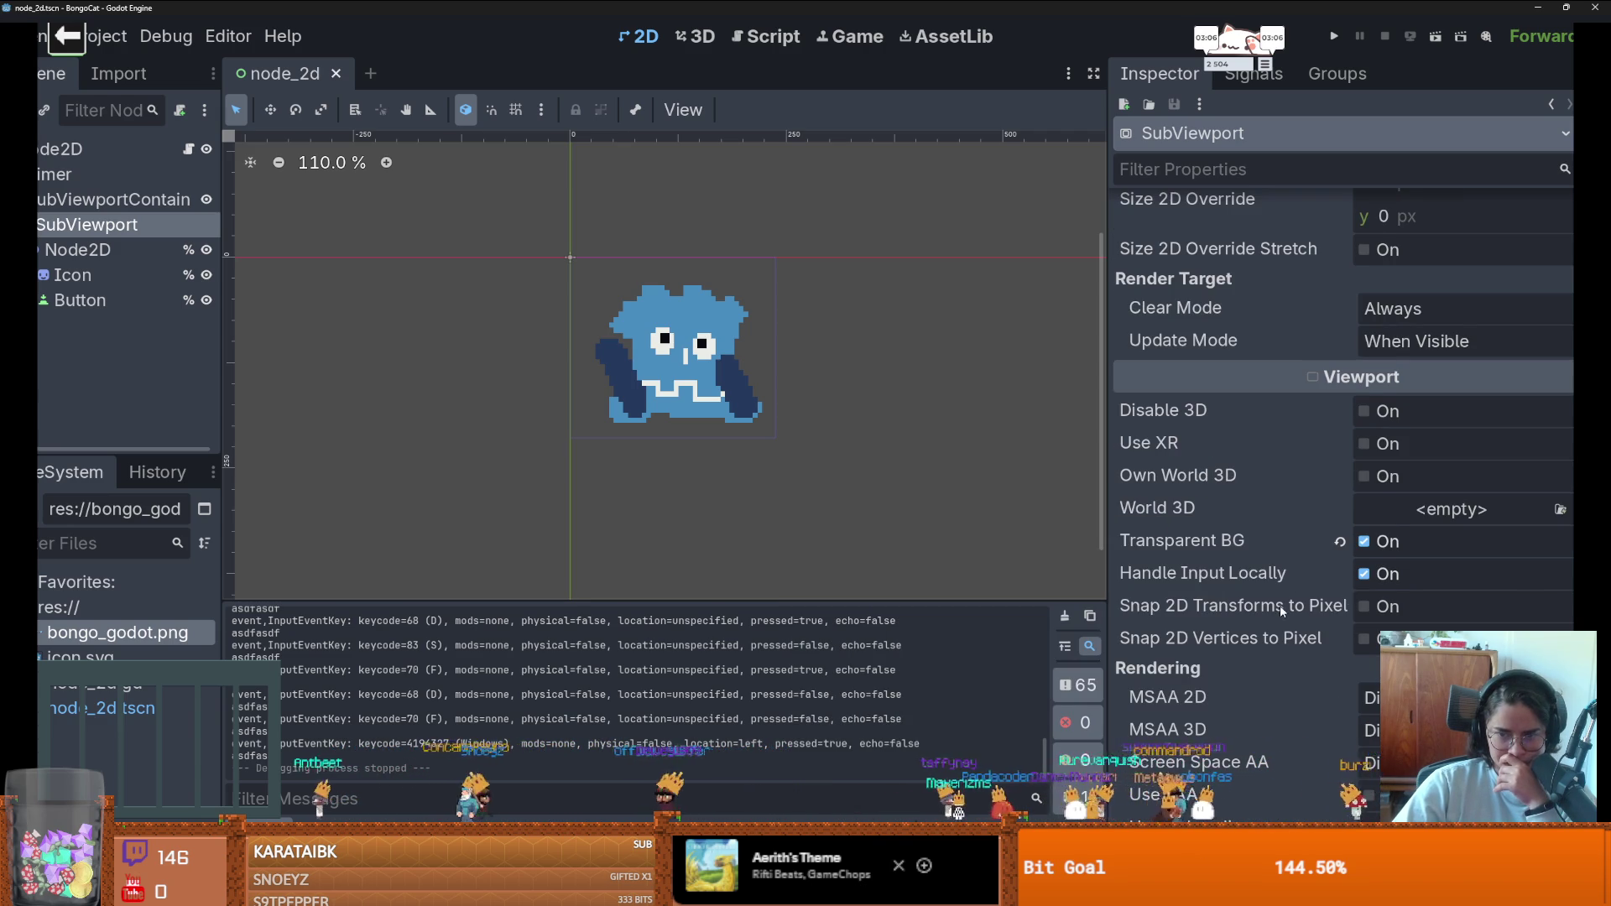
scroll(1266, 590, "down", 1)
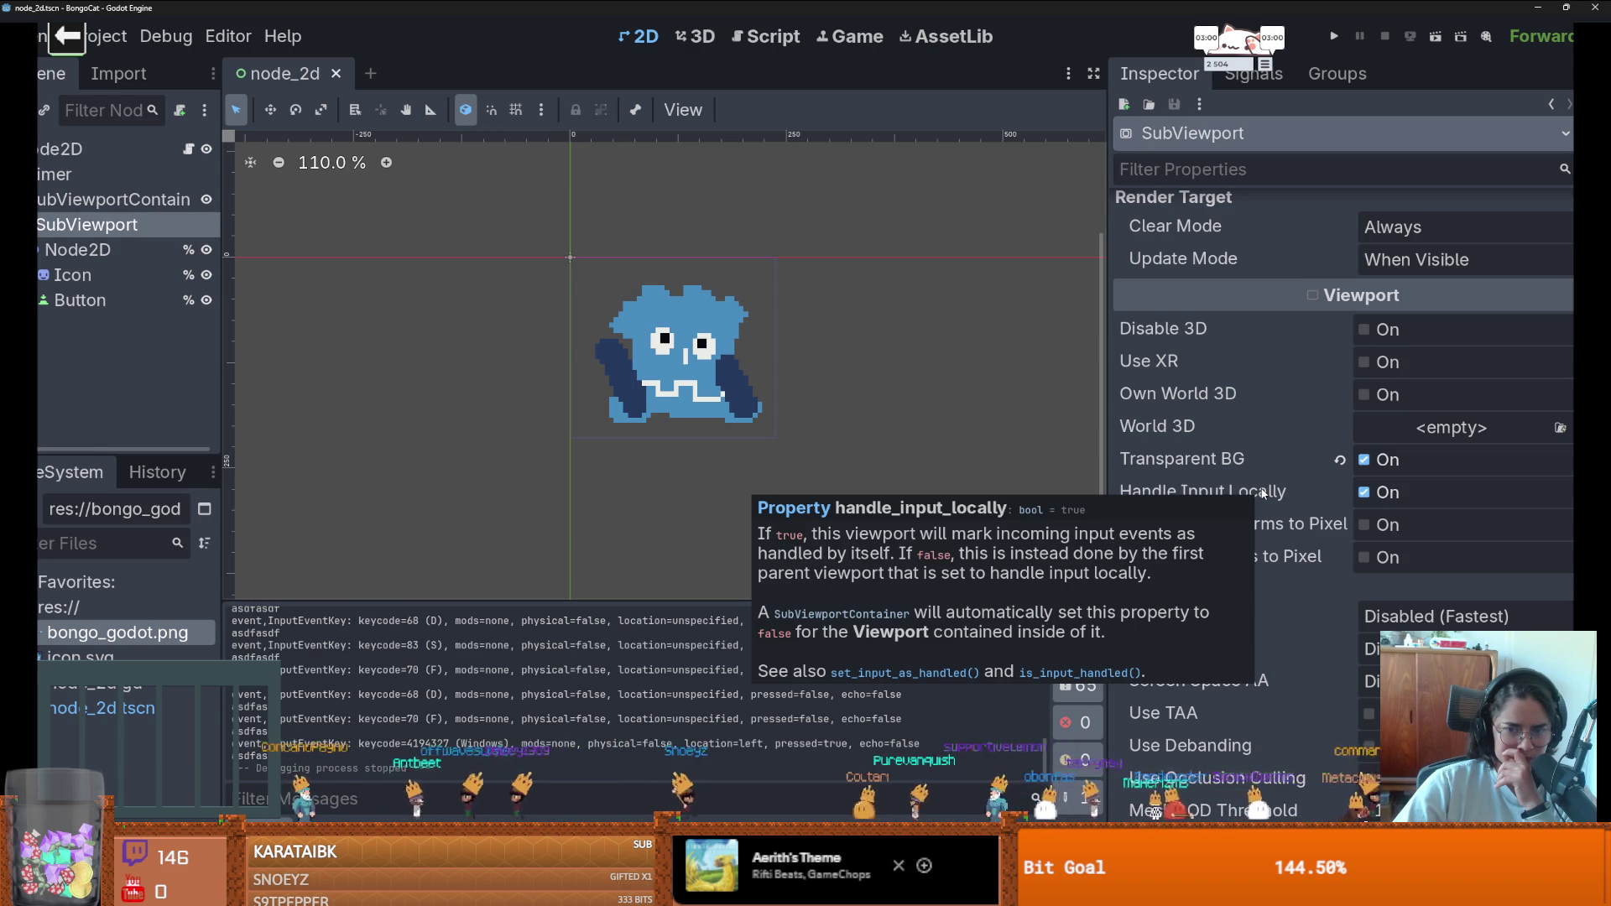
left_click(1364, 492)
- Run the project, test the s and d keys, and return to the editor
left_click(1333, 37)
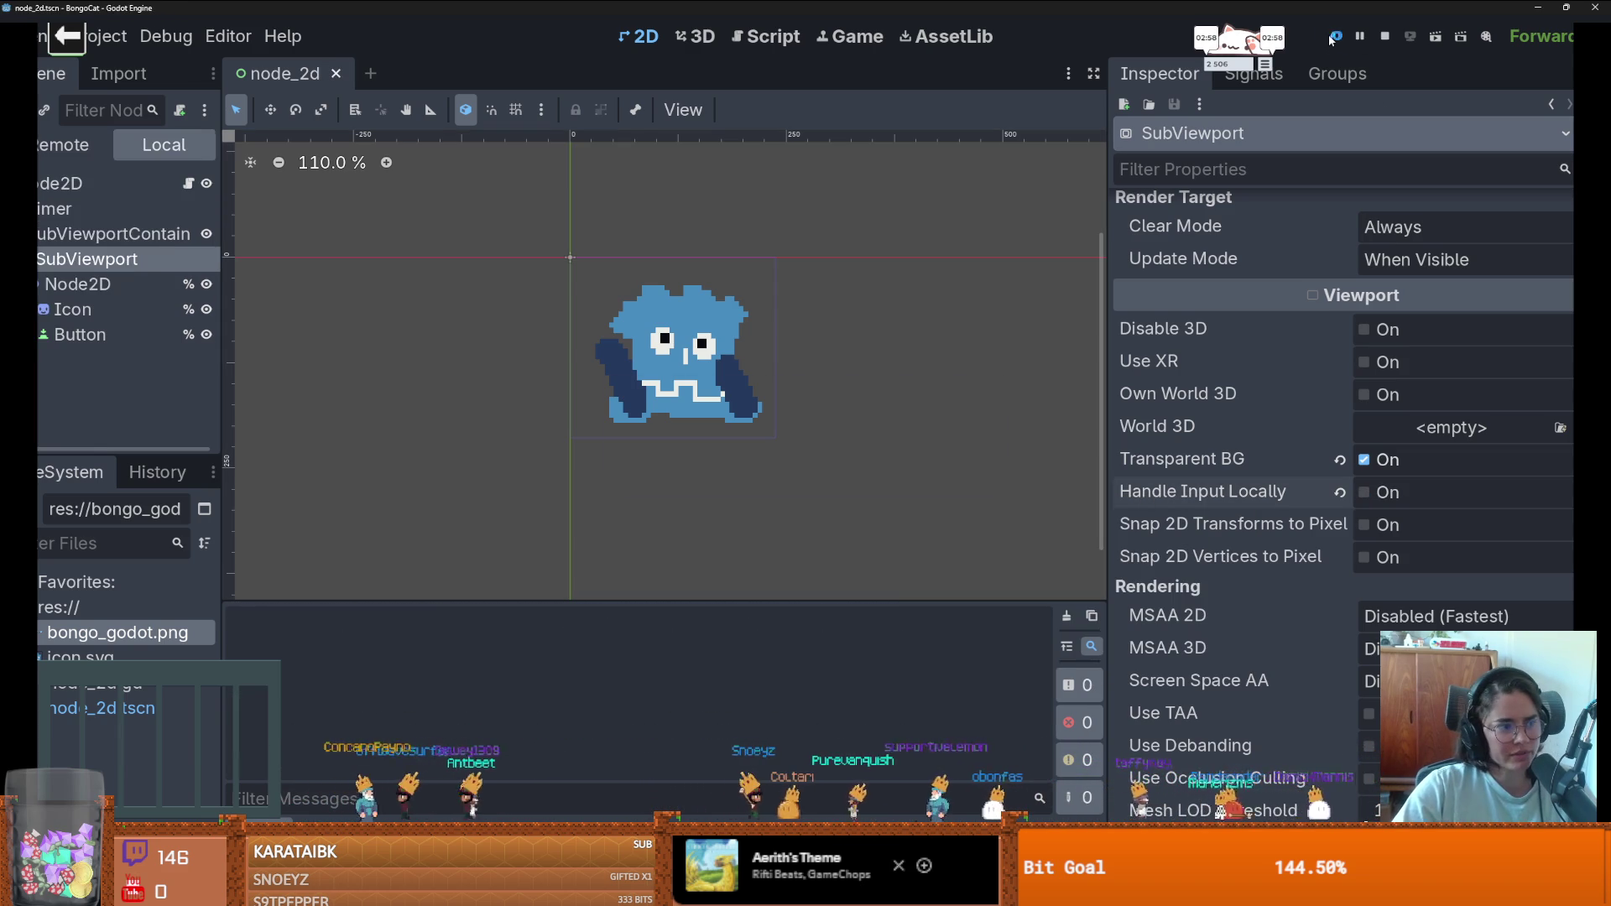
key("s")
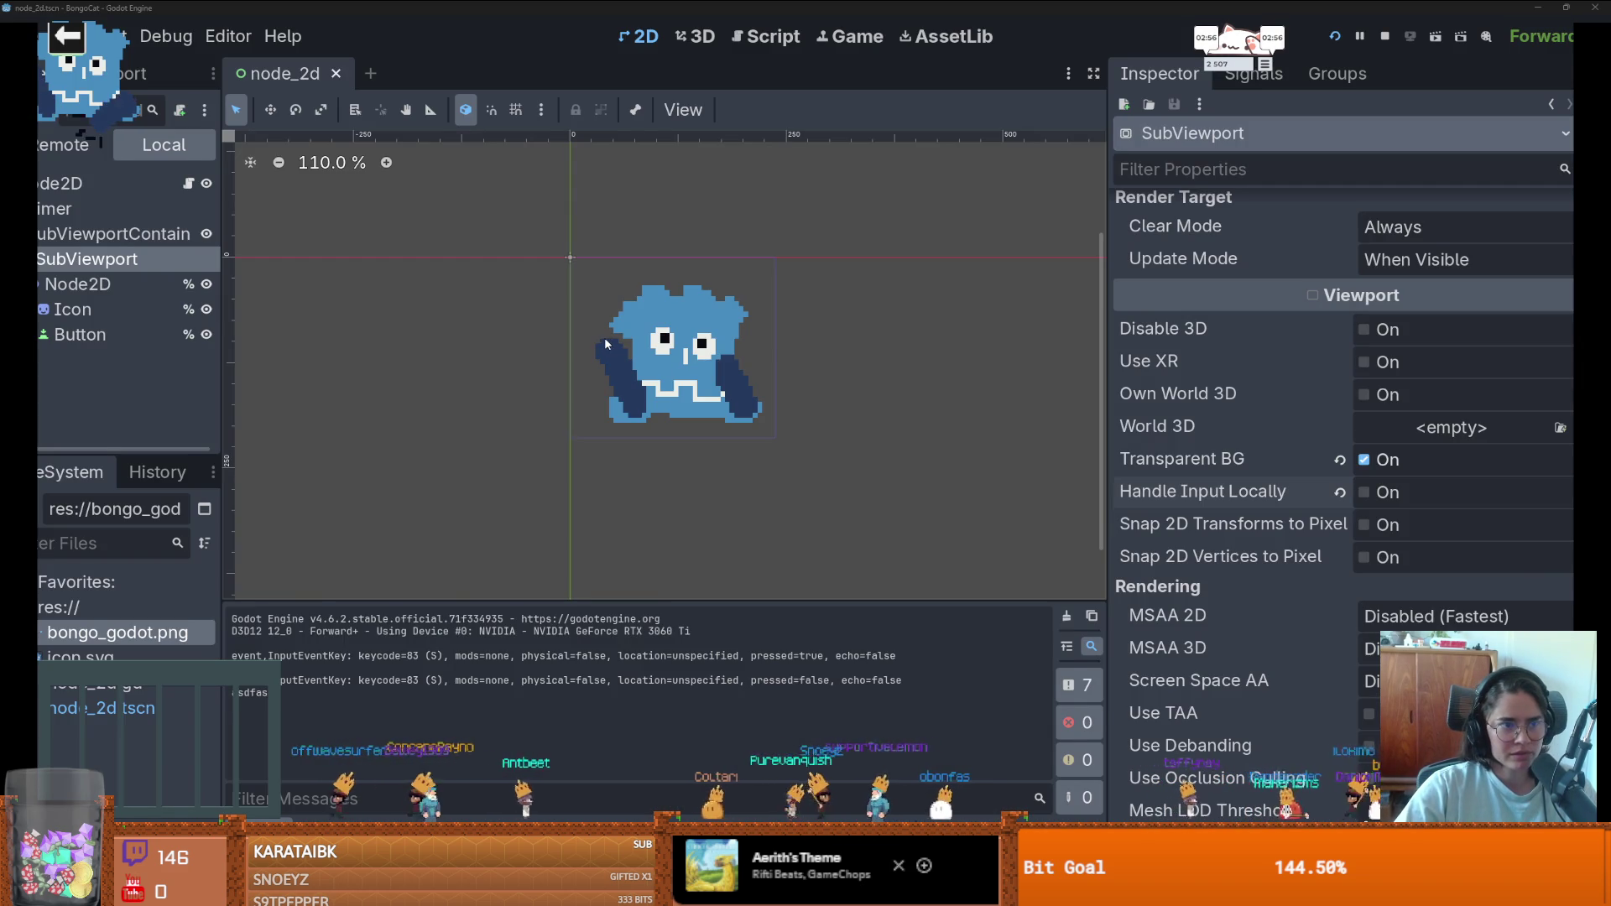
key("d")
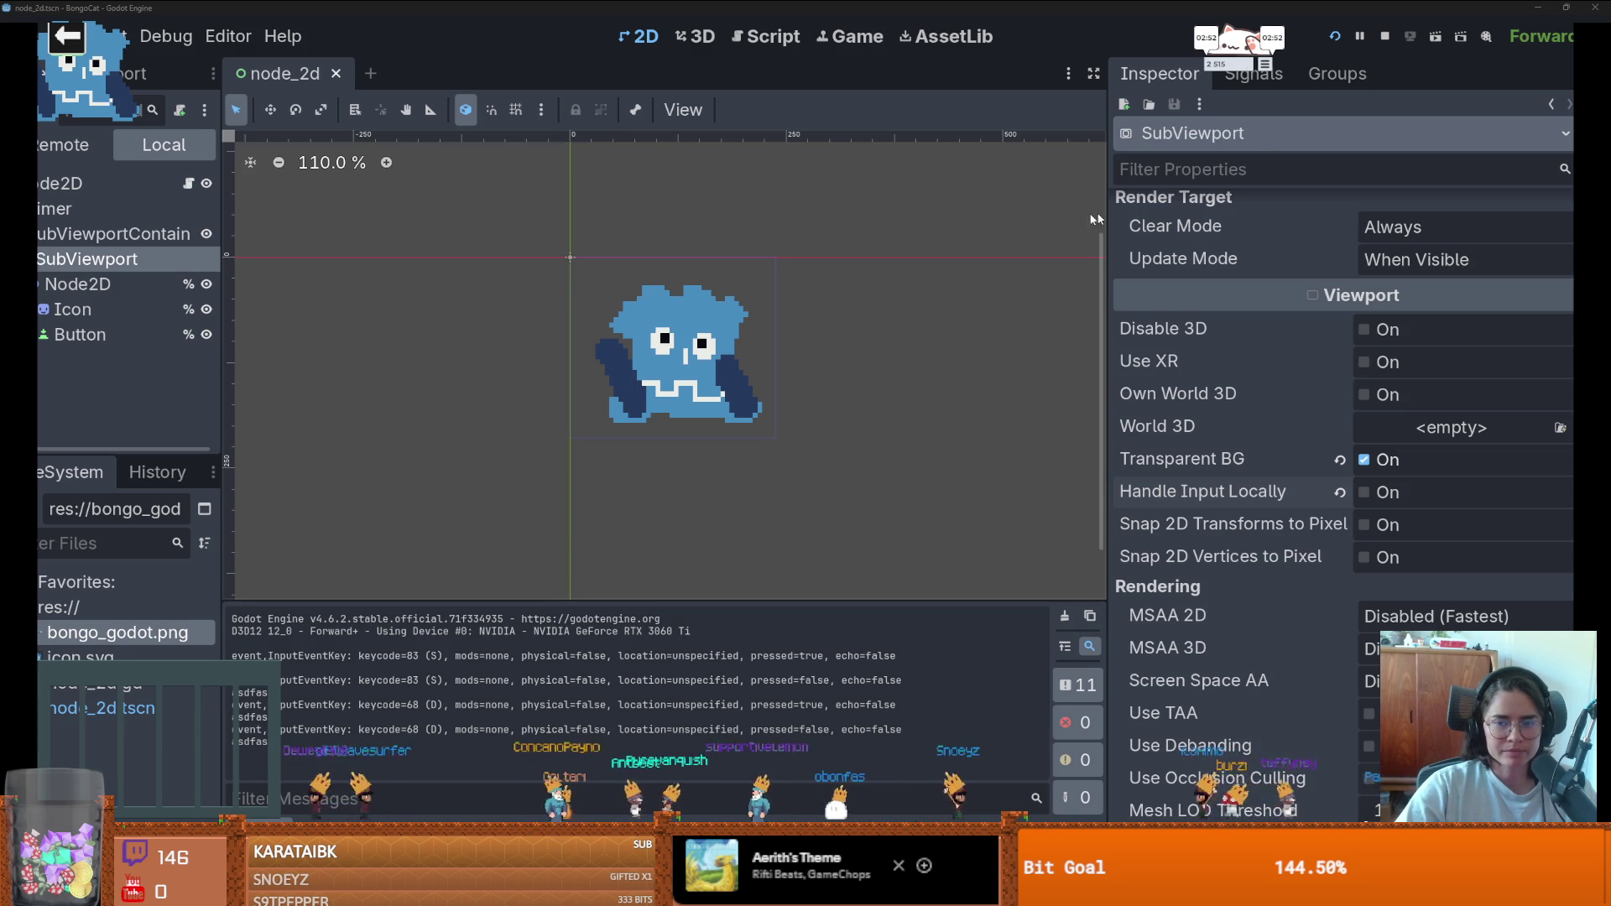
key("super+Tab")
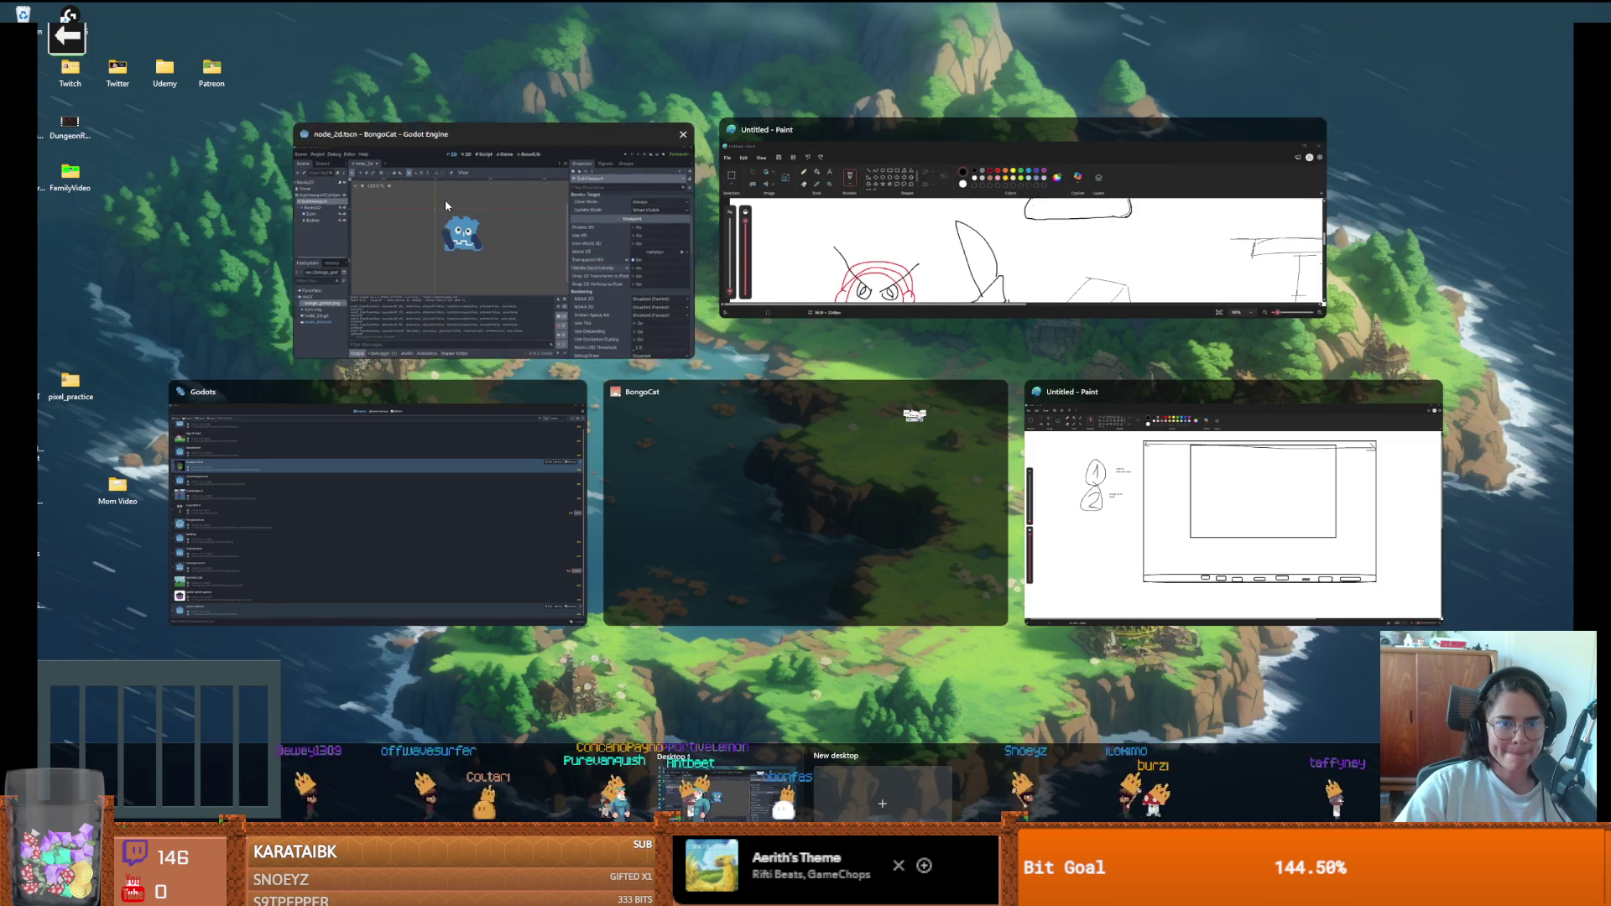
left_click(445, 205)
- Turn on Disable Input in the SubViewport's GUI settings
scroll(1217, 504, "down", 2)
scroll(1242, 525, "down", 2)
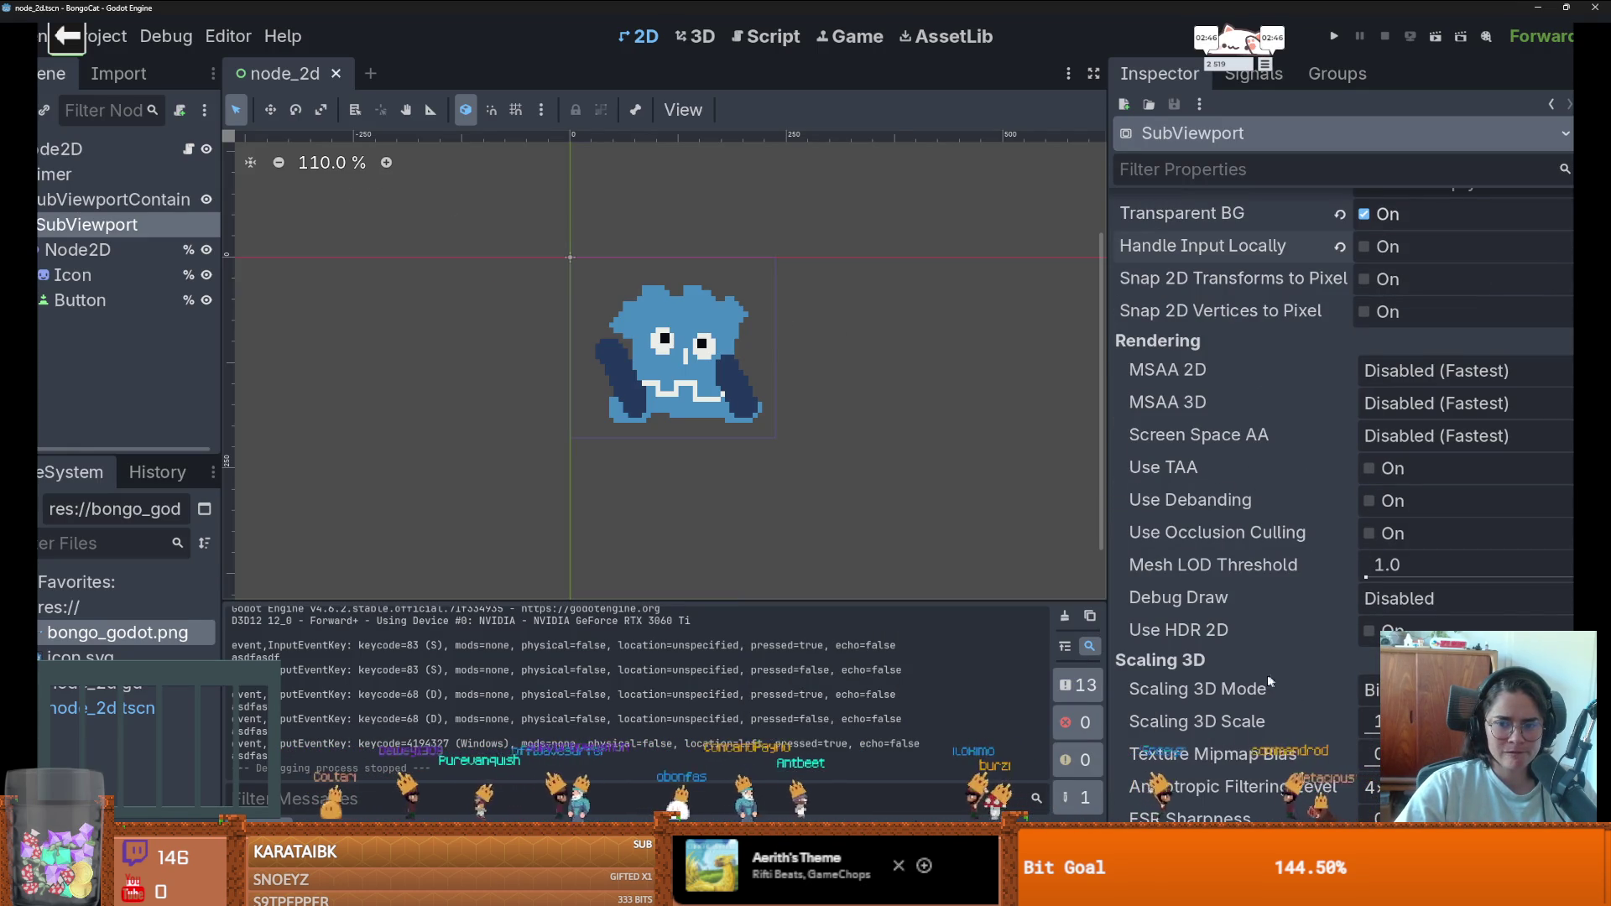
scroll(1222, 696, "down", 6)
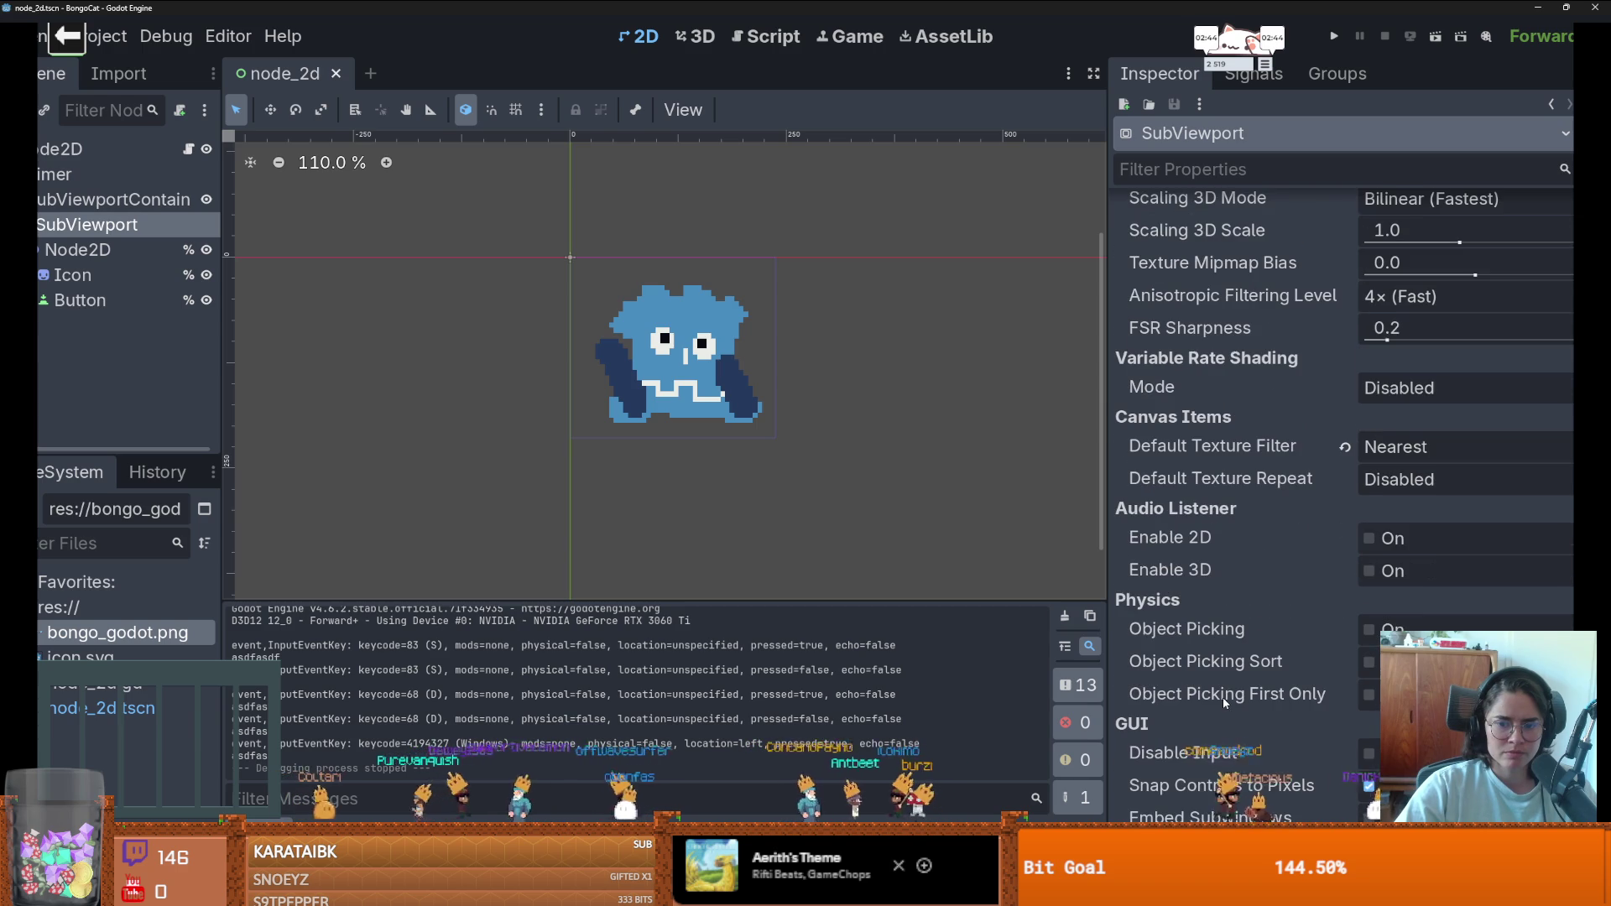
scroll(1216, 655, "down", 1)
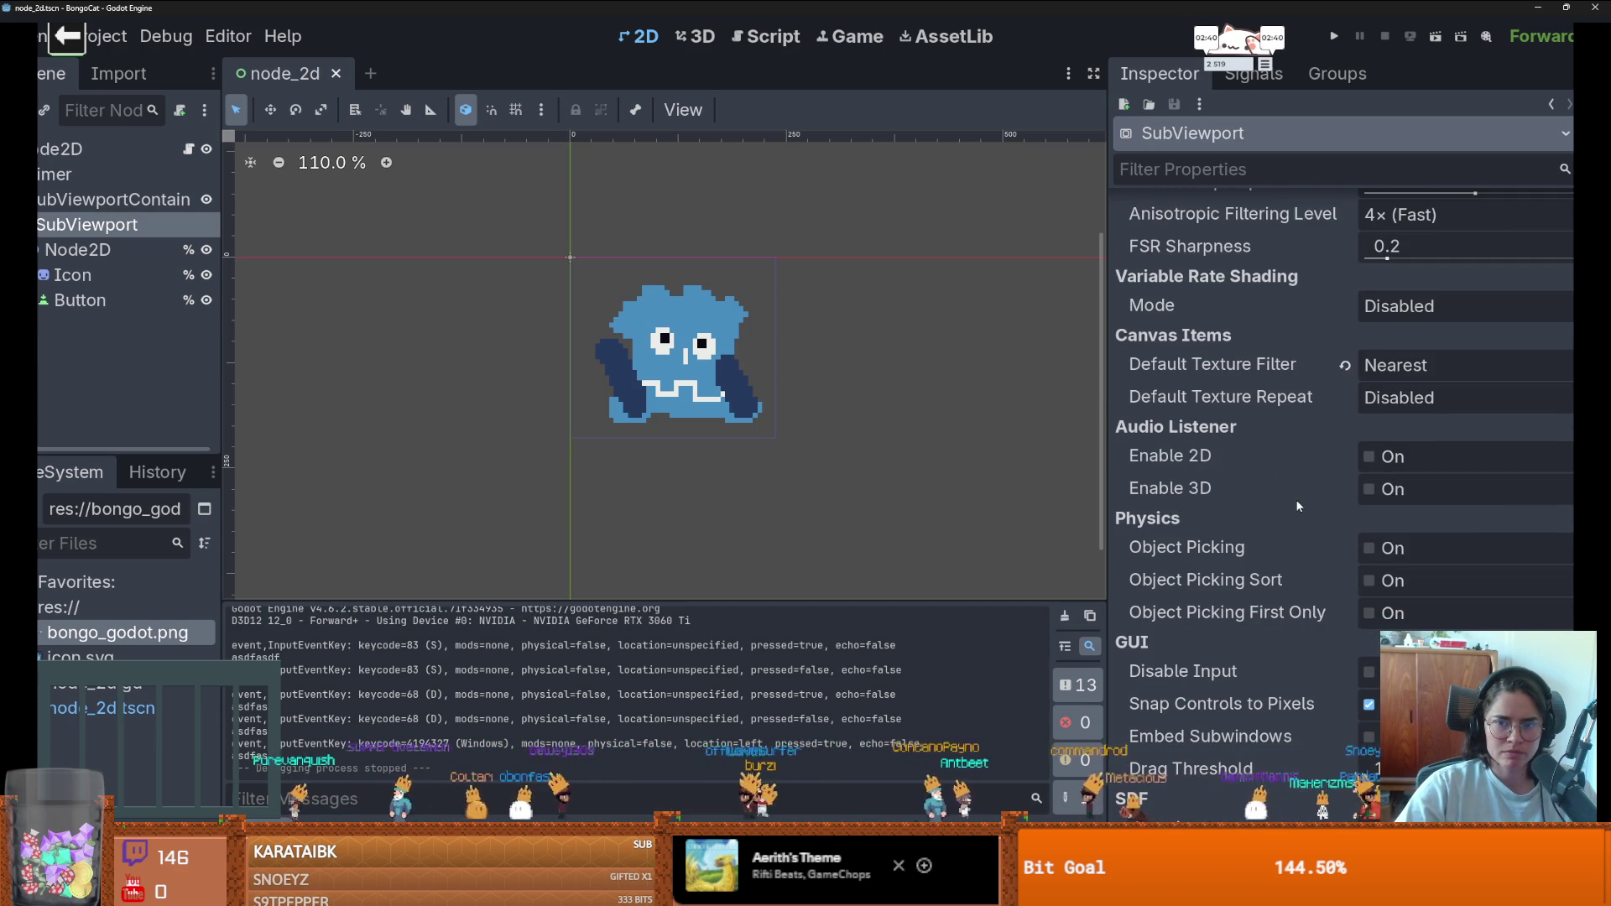
scroll(1242, 537, "down", 1)
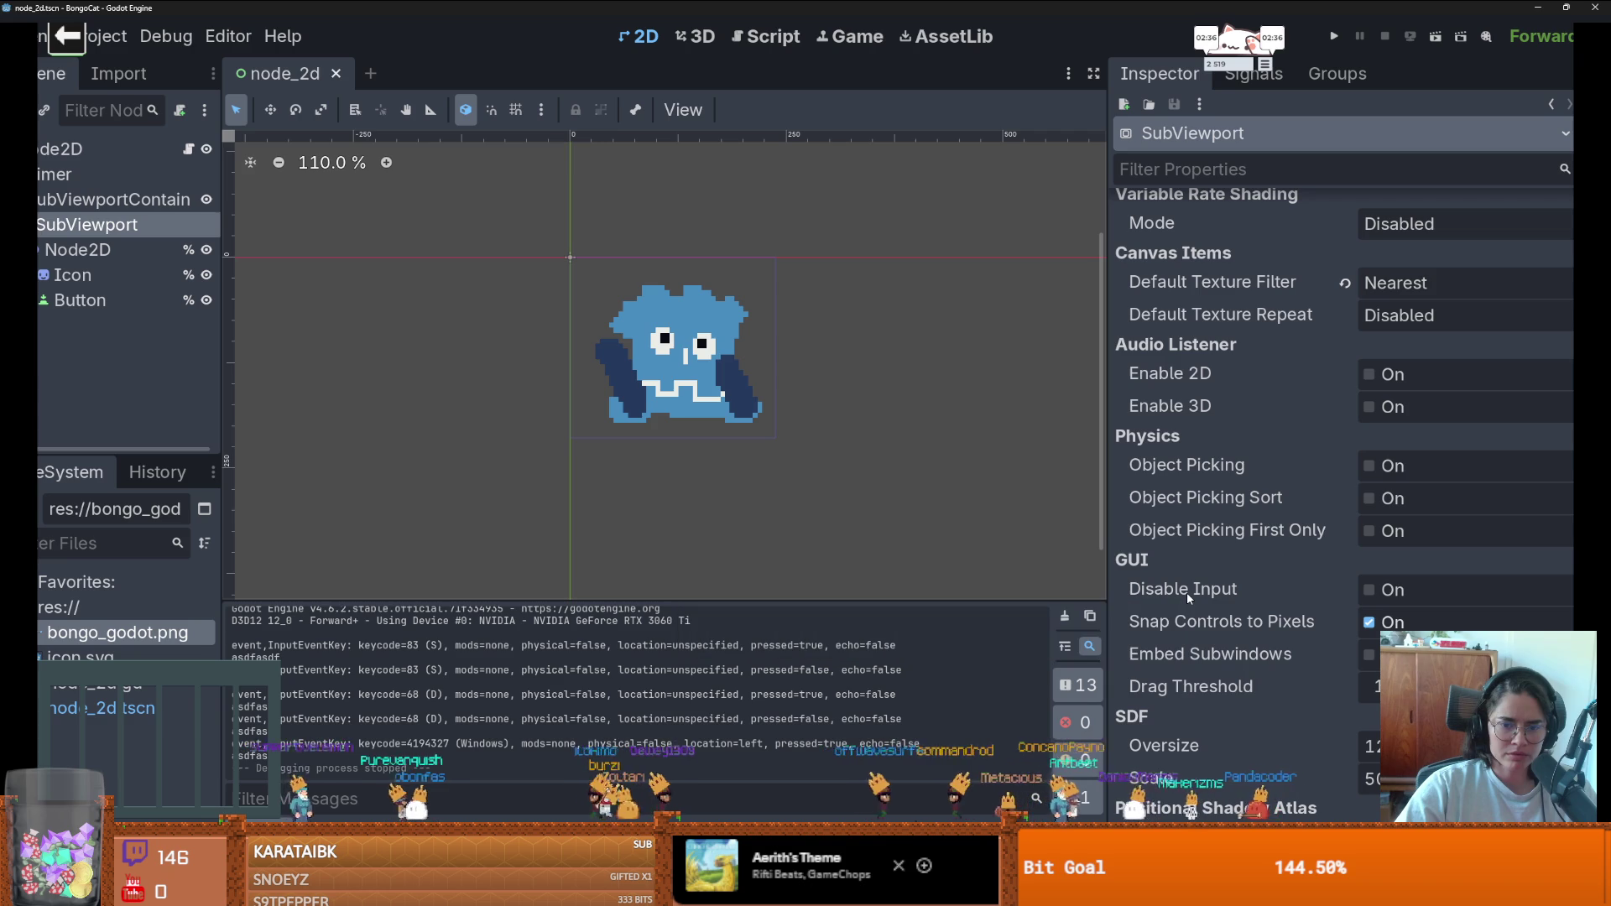
left_click(1369, 590)
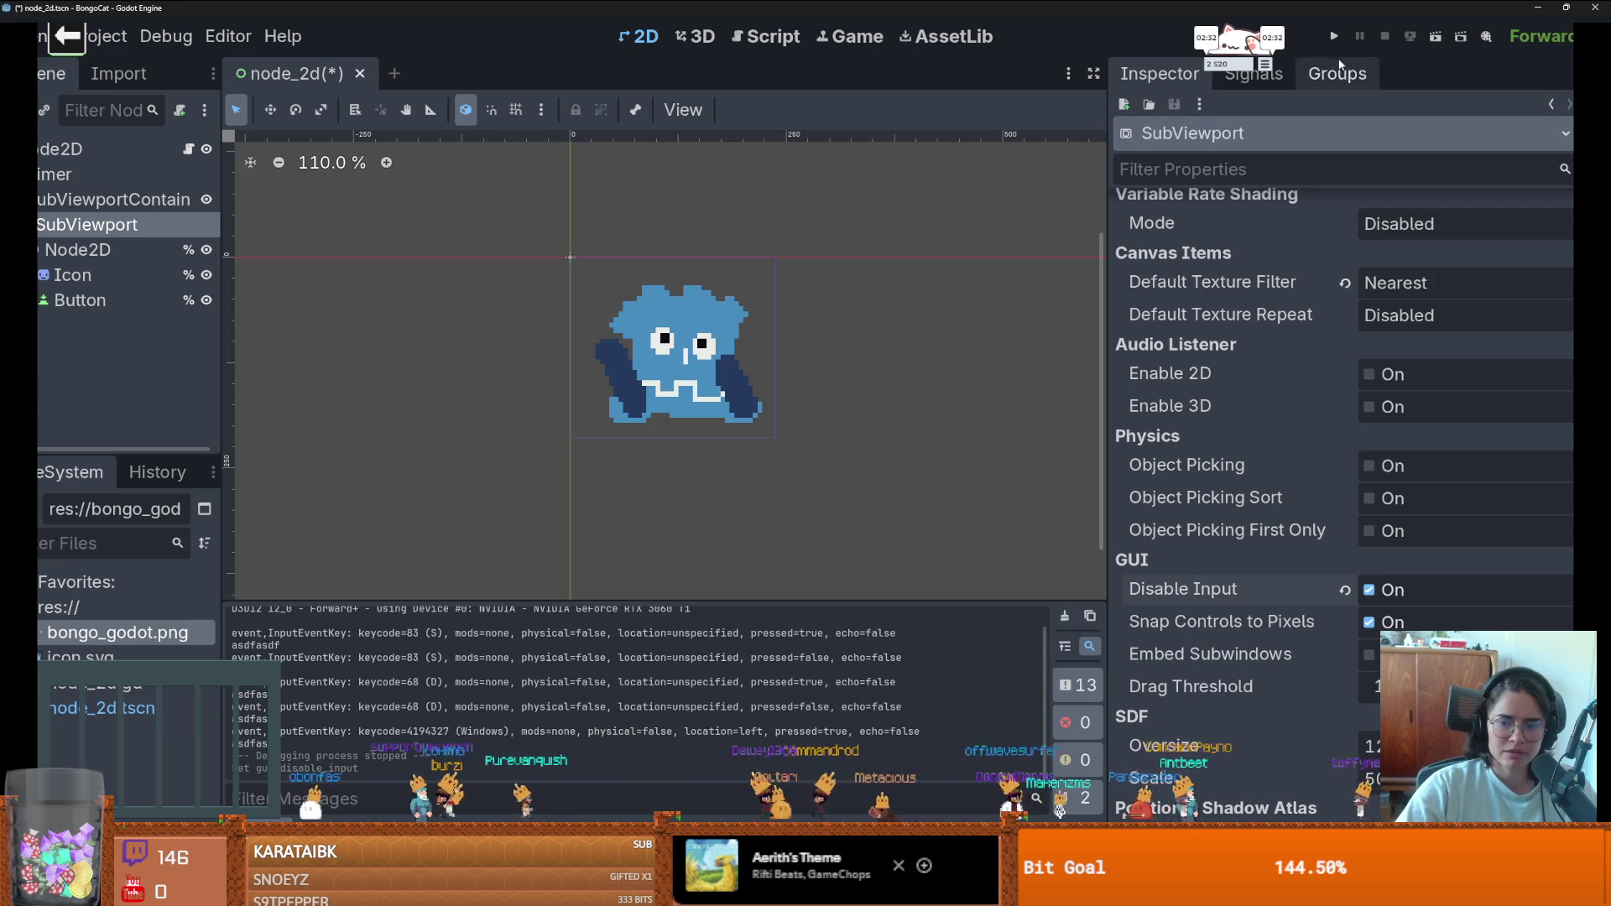
left_click(1335, 36)
key("d")
key("s")
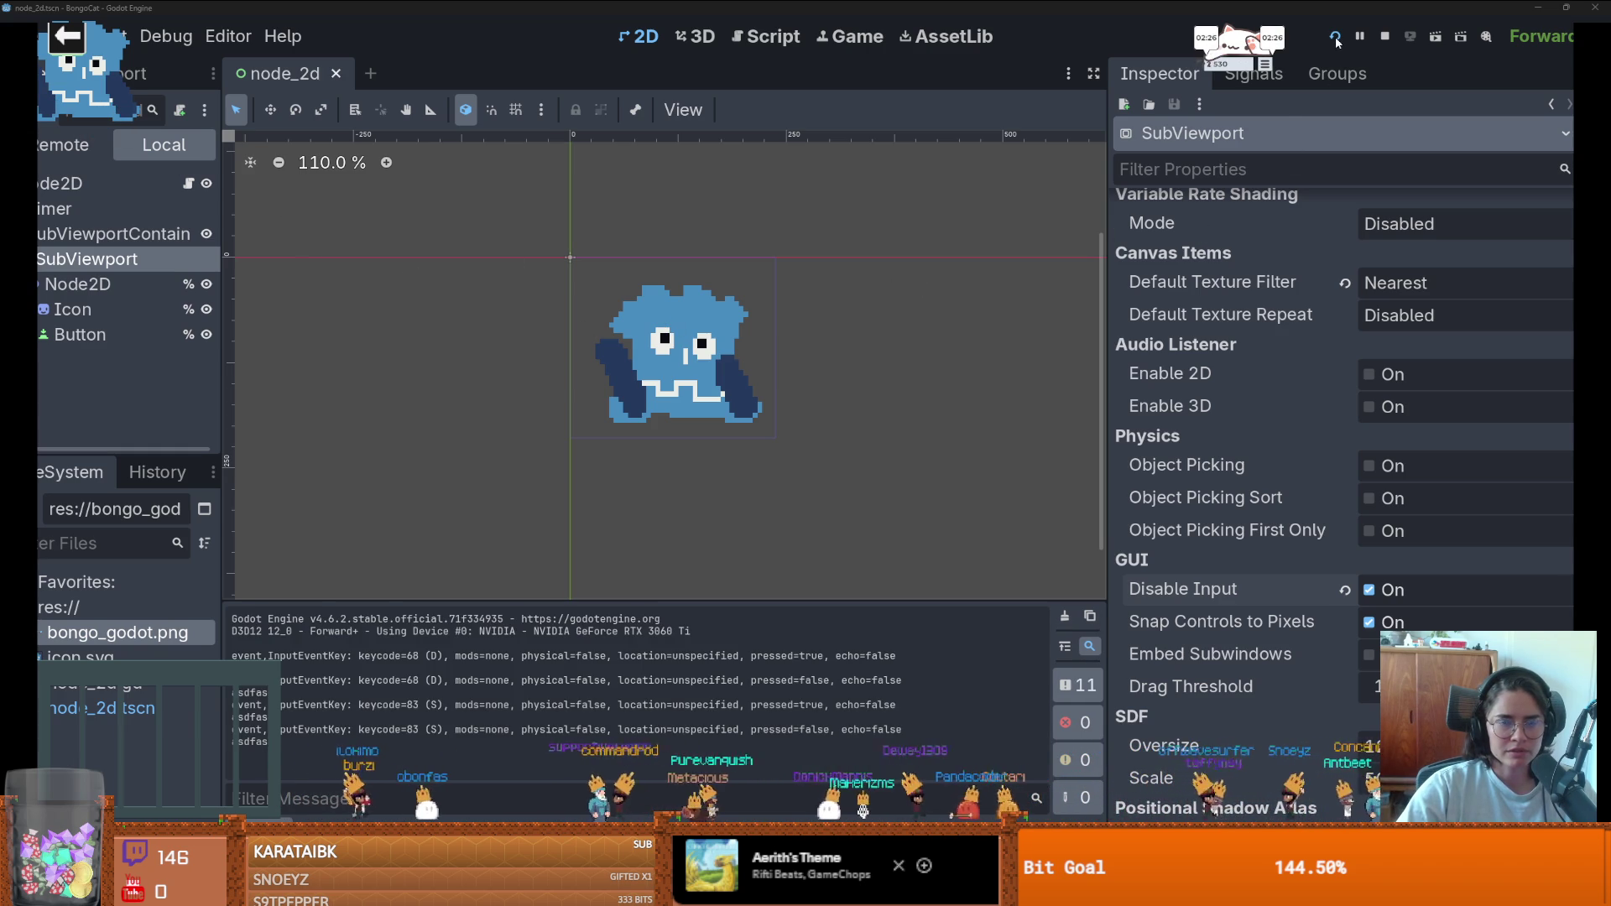
key("super+Tab")
left_click(466, 130)
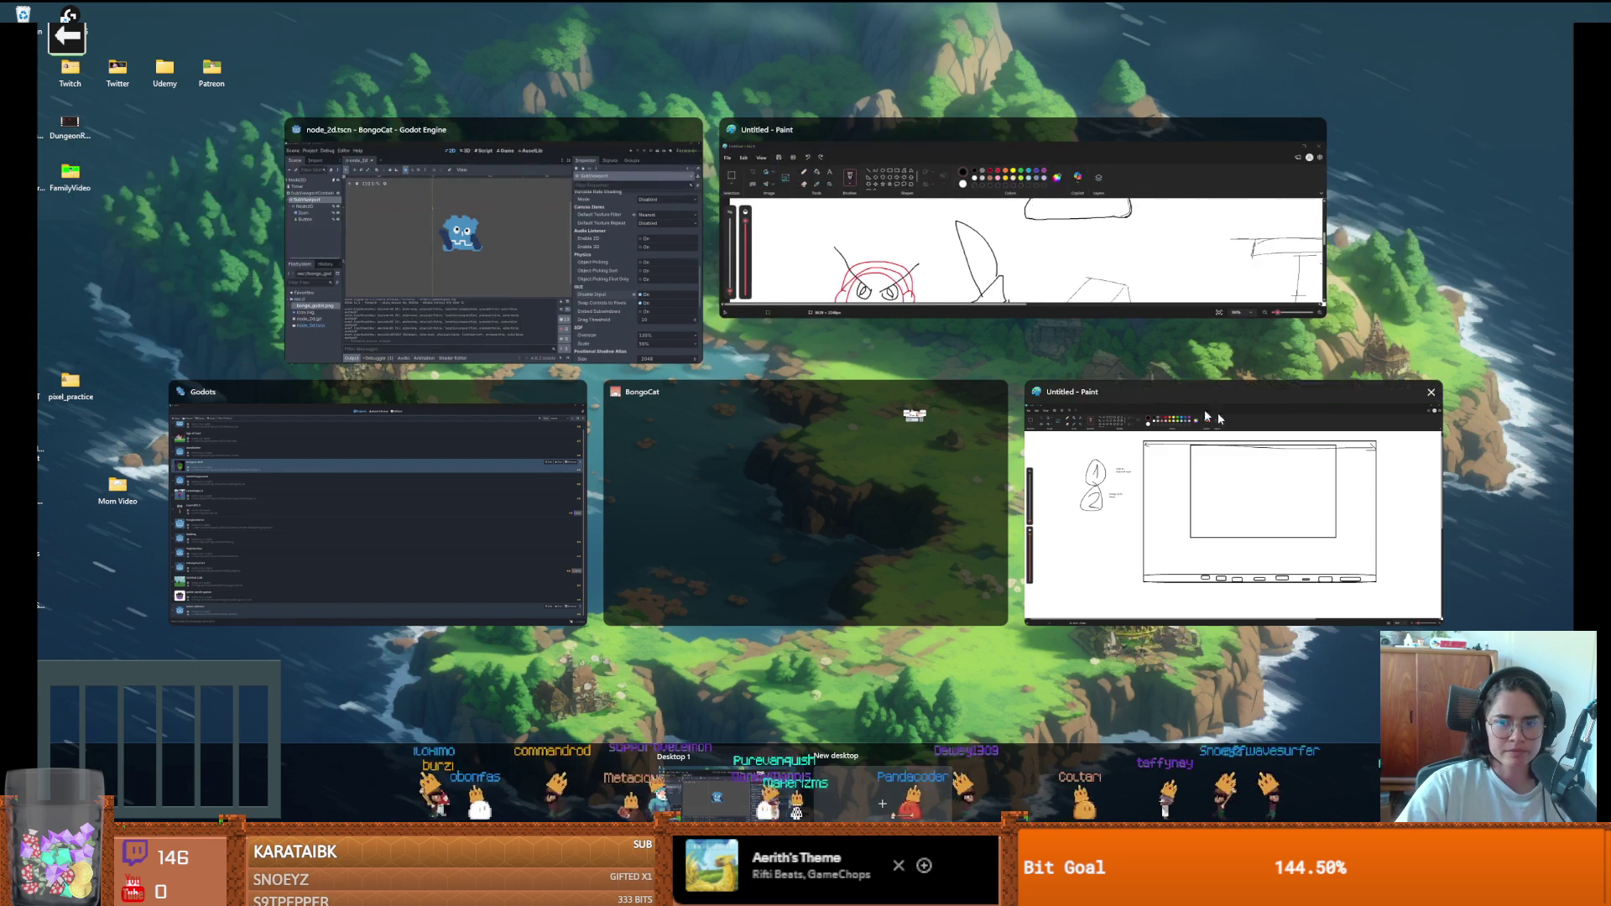
left_click(518, 190)
left_click(1368, 590)
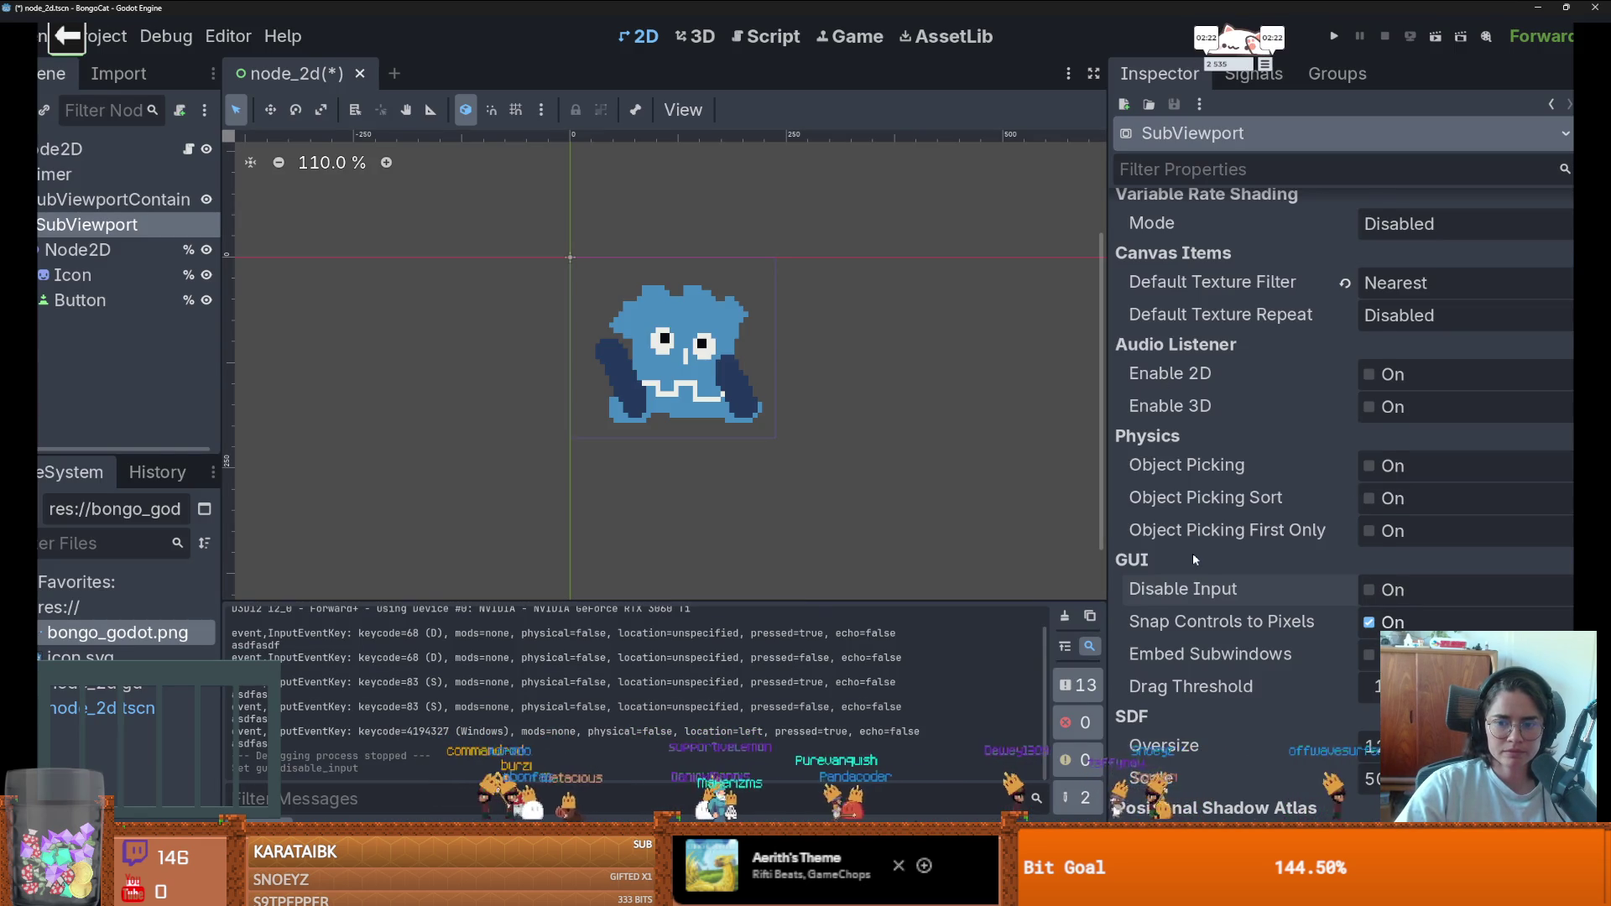
scroll(1210, 557, "down", 3)
scroll(1208, 550, "down", 10)
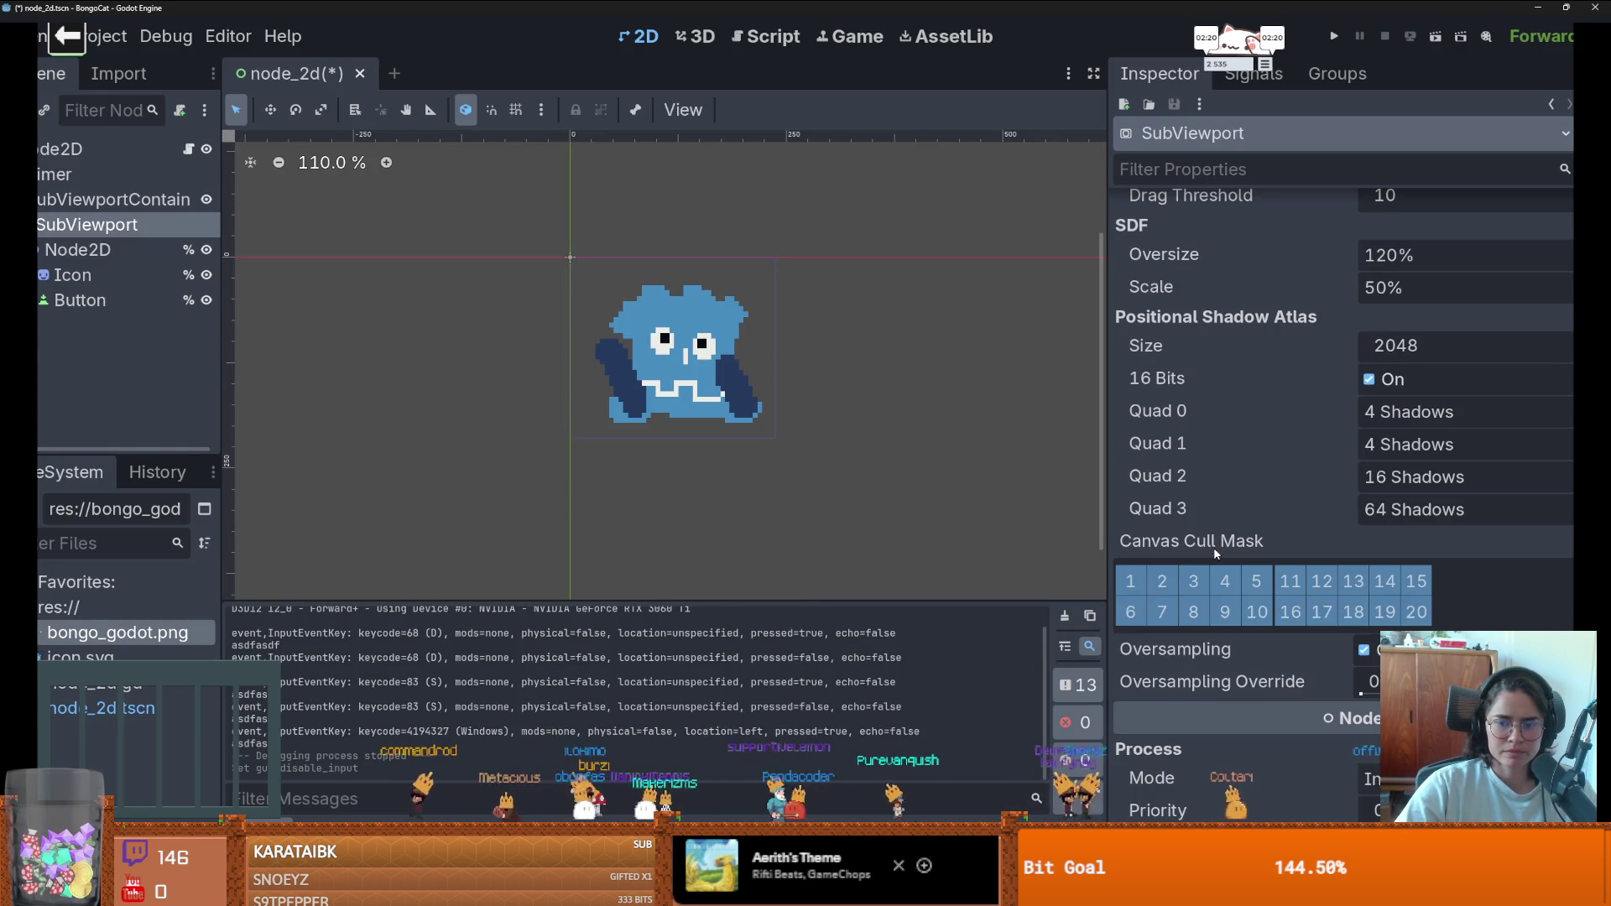
scroll(1317, 571, "down", 2)
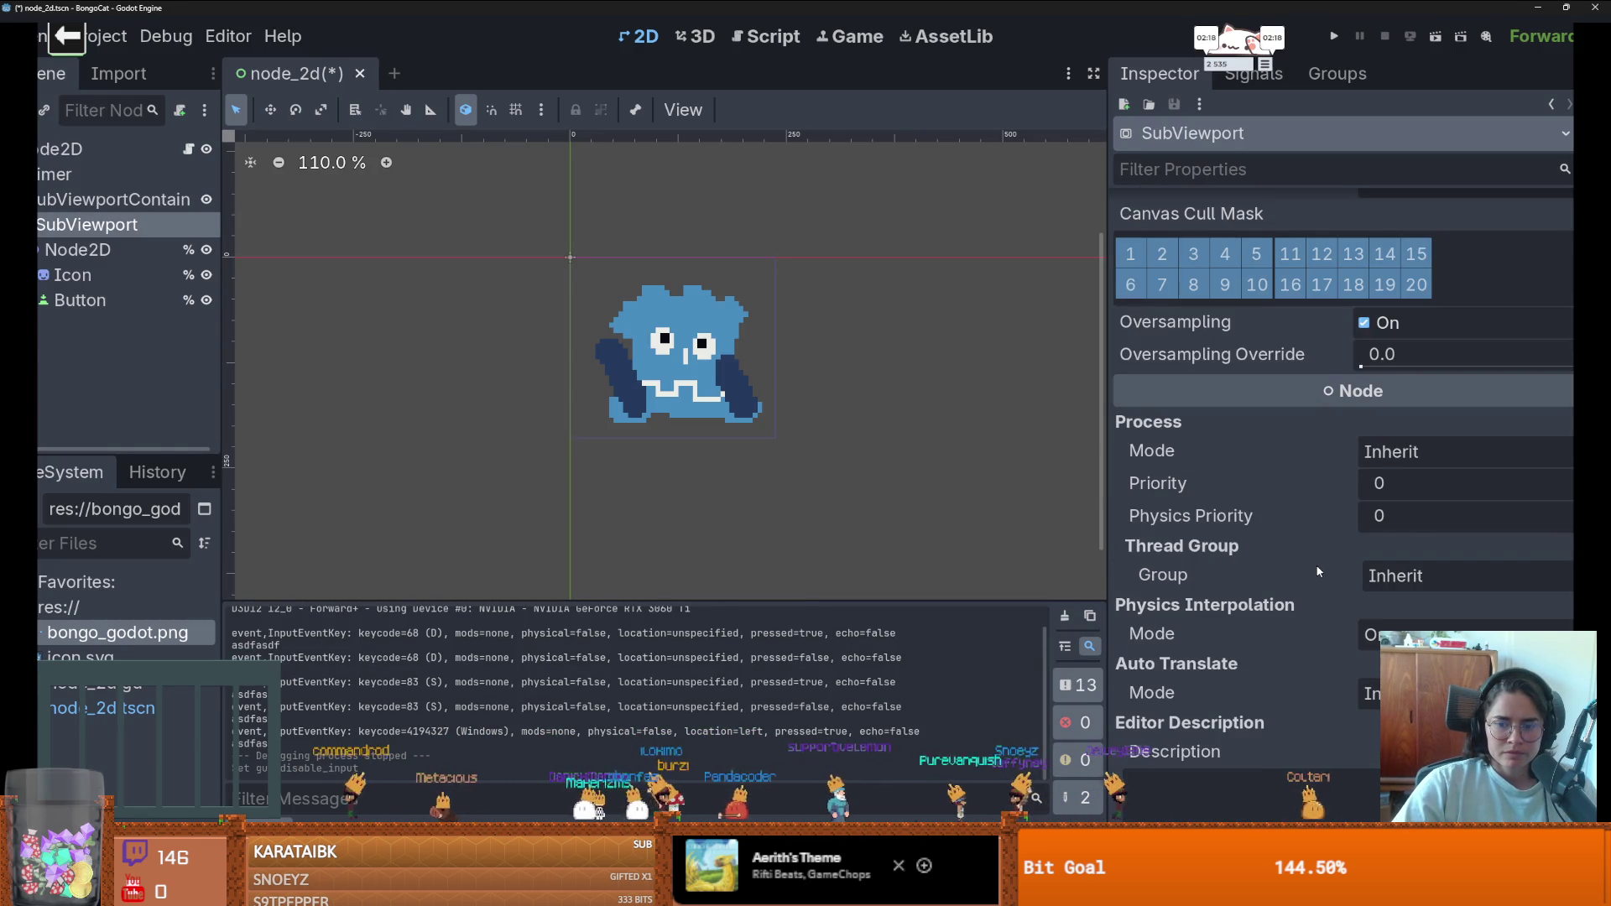
scroll(1317, 571, "down", 2)
scroll(1317, 571, "up", 4)
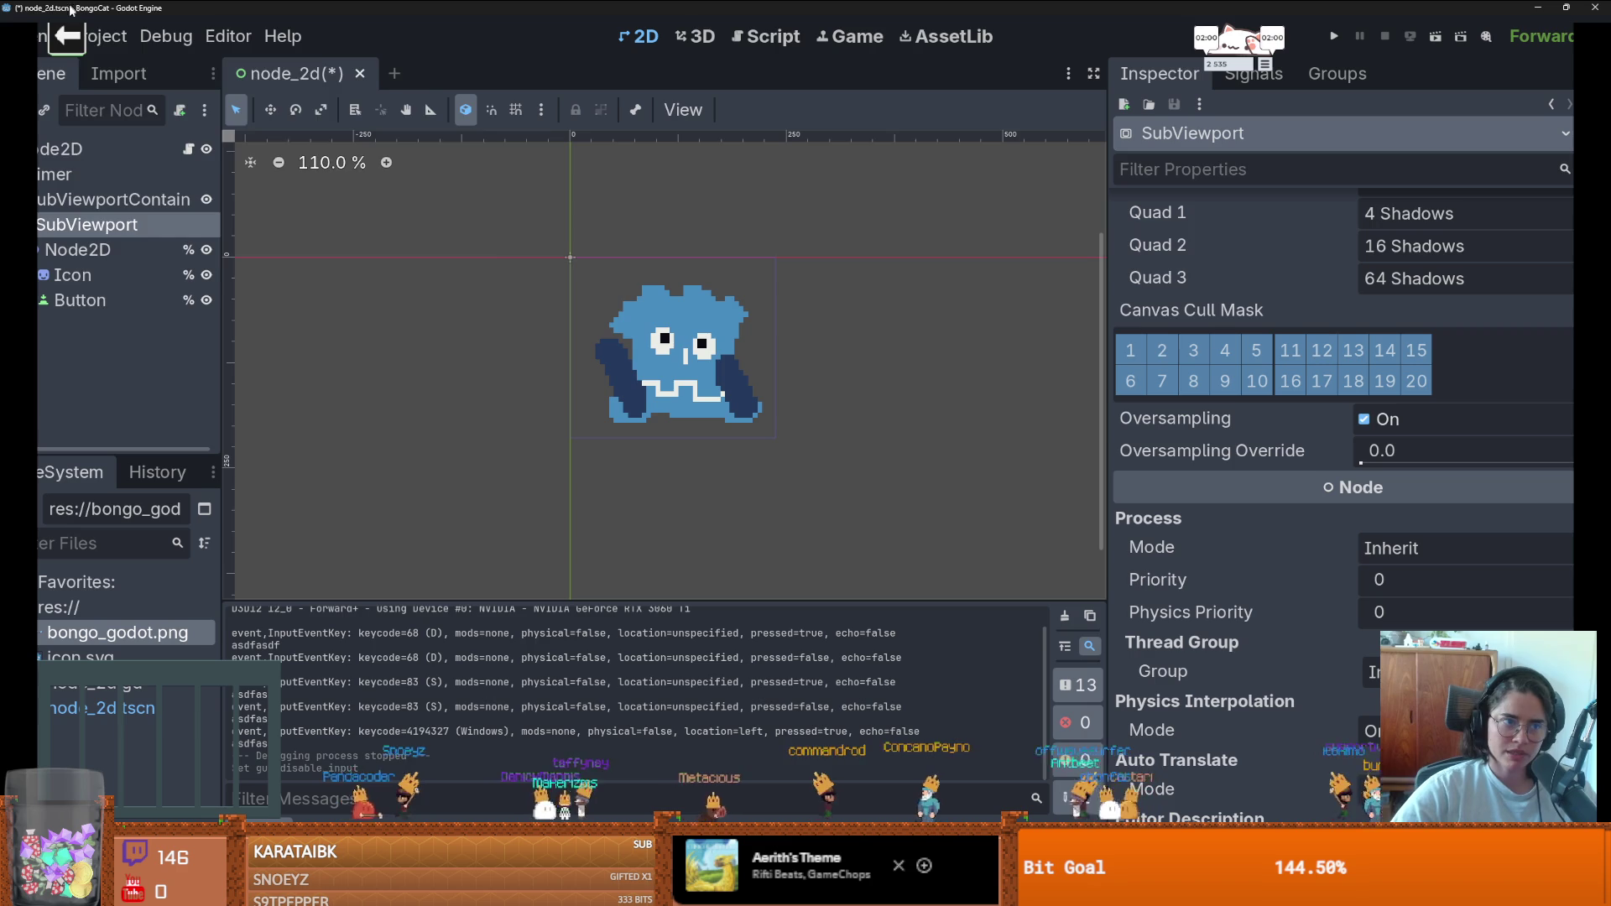
left_click(88, 36)
left_click(69, 236)
right_click(69, 235)
key("Escape")
key("ctrl+s")
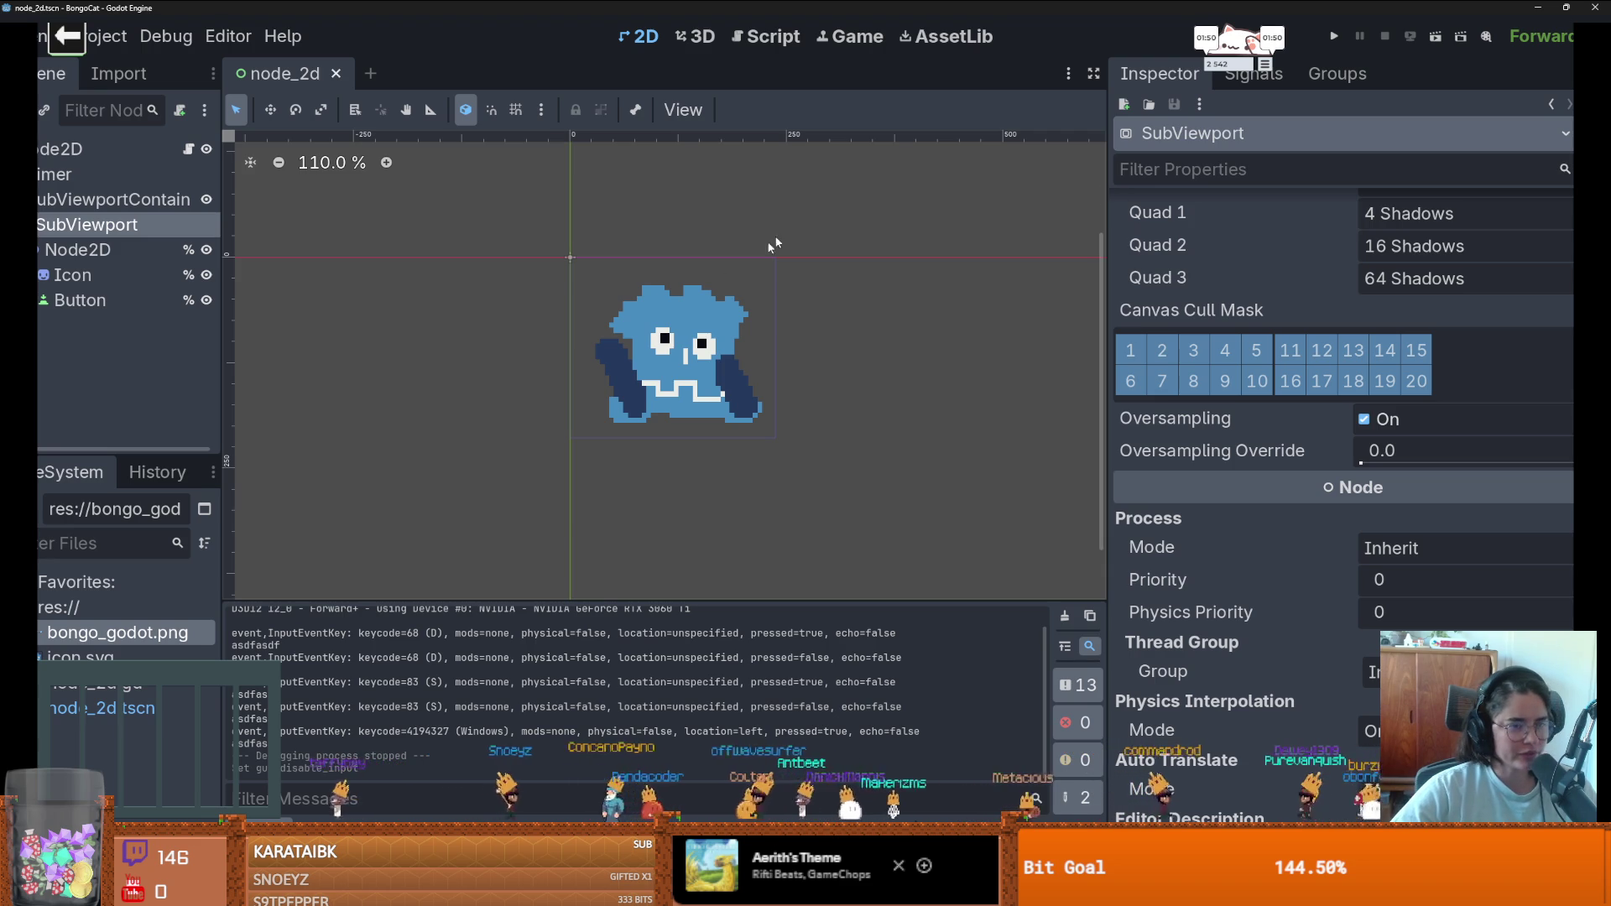
- Enable Mouse Target on the SubViewportContainer
scroll(587, 335, "down", 3)
scroll(545, 318, "up", 2)
left_click(511, 285)
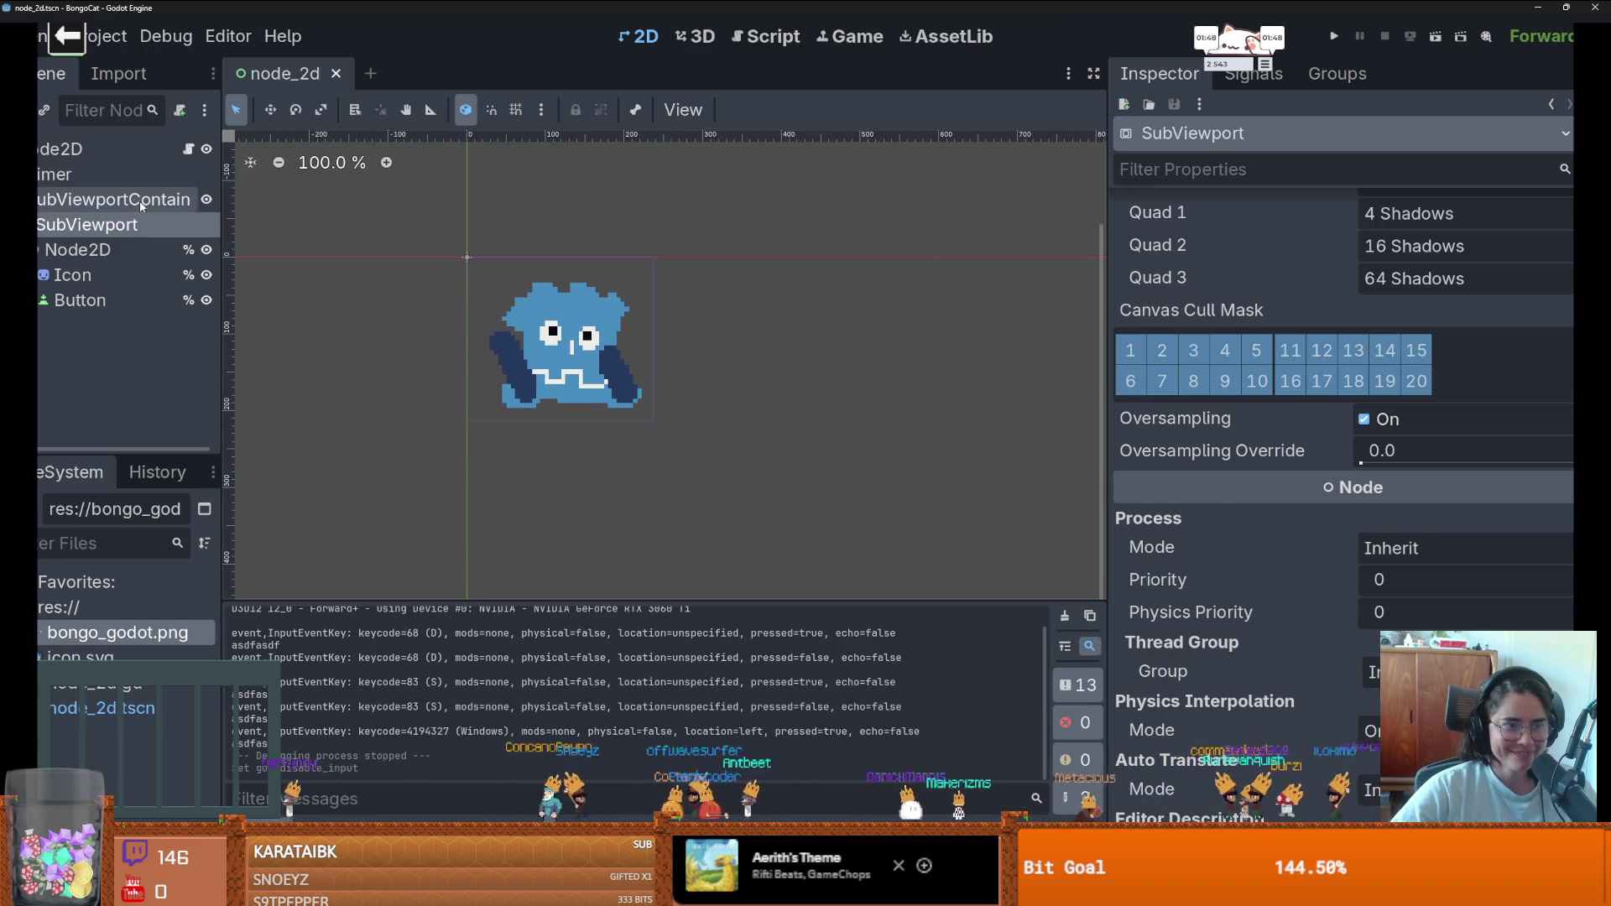
left_click(1365, 309)
- Run the game, test typing keys, then close it and return to the editor
key("F5")
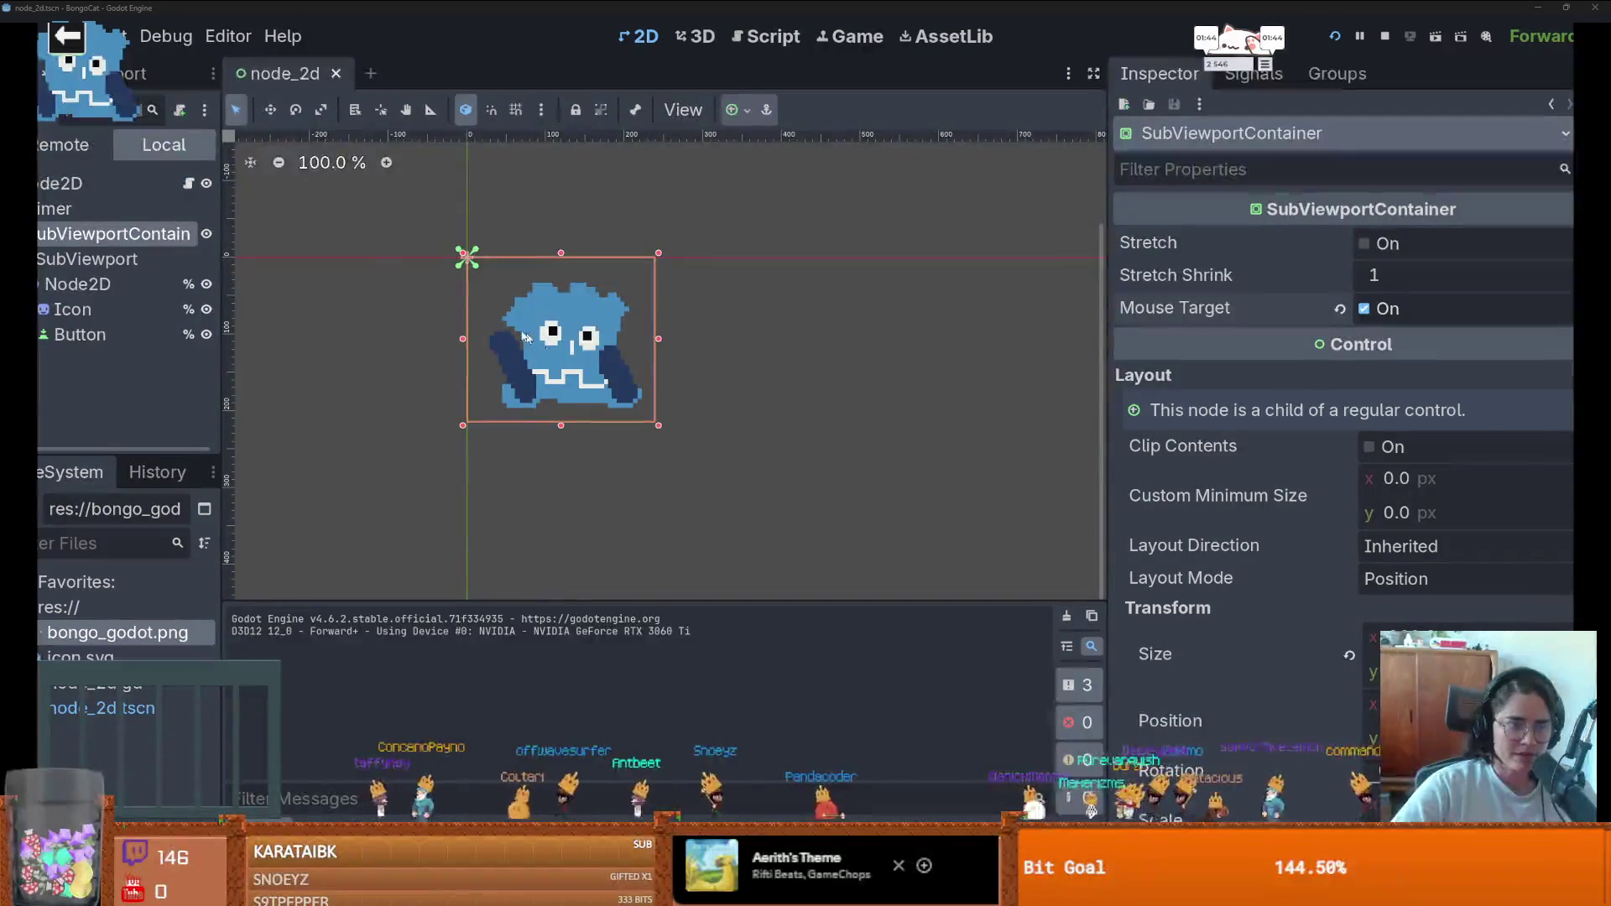
type("asdfasdf")
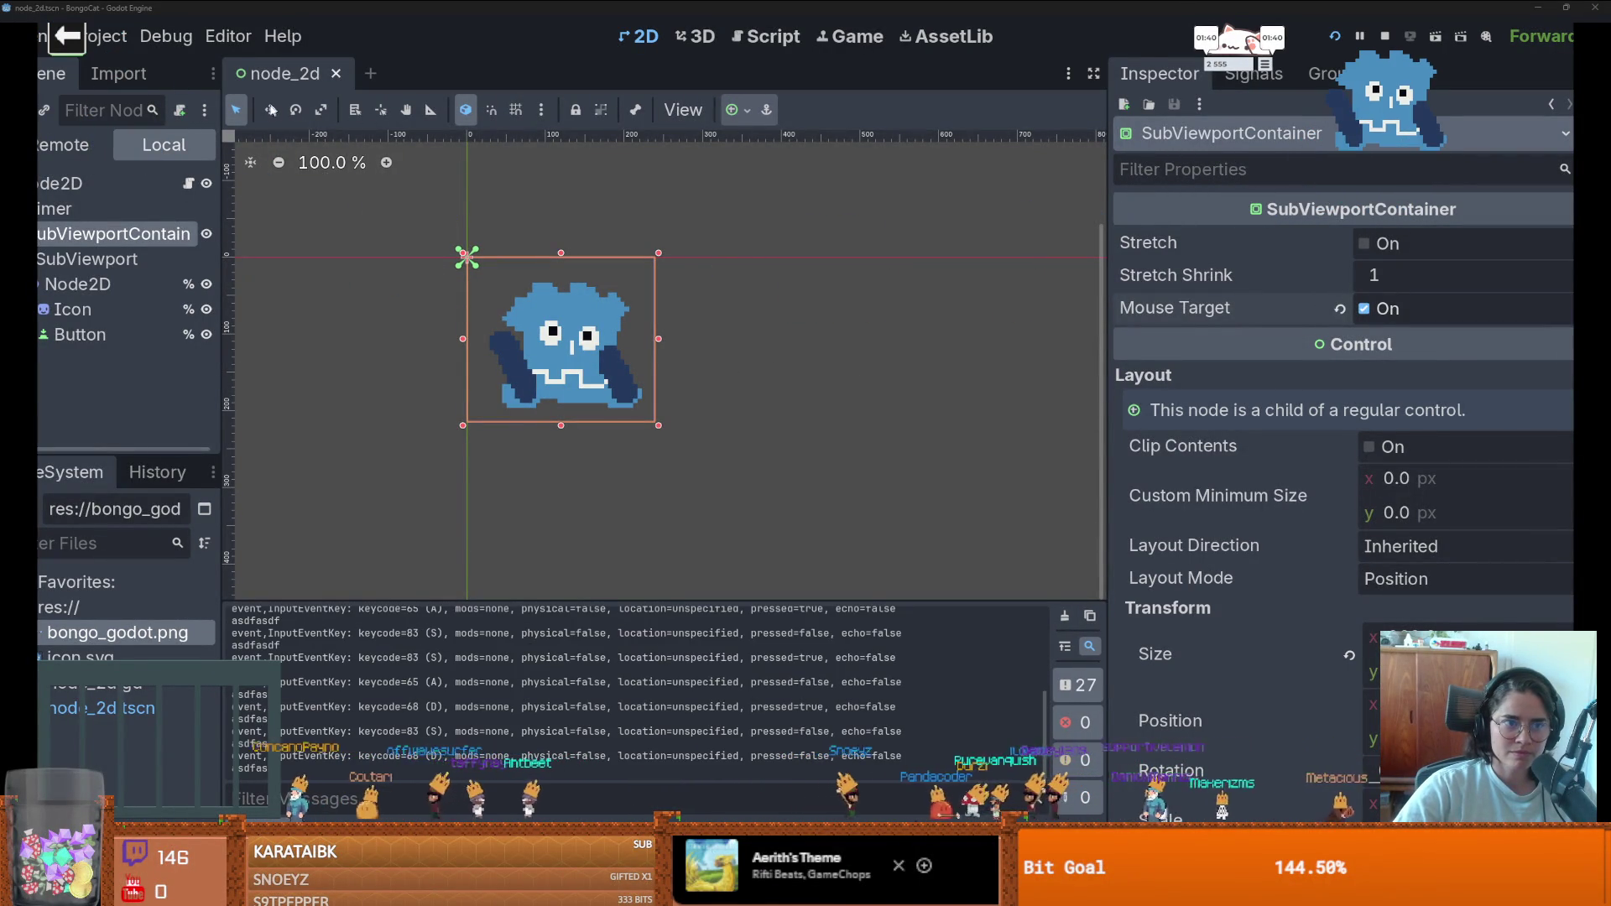
type("sdas")
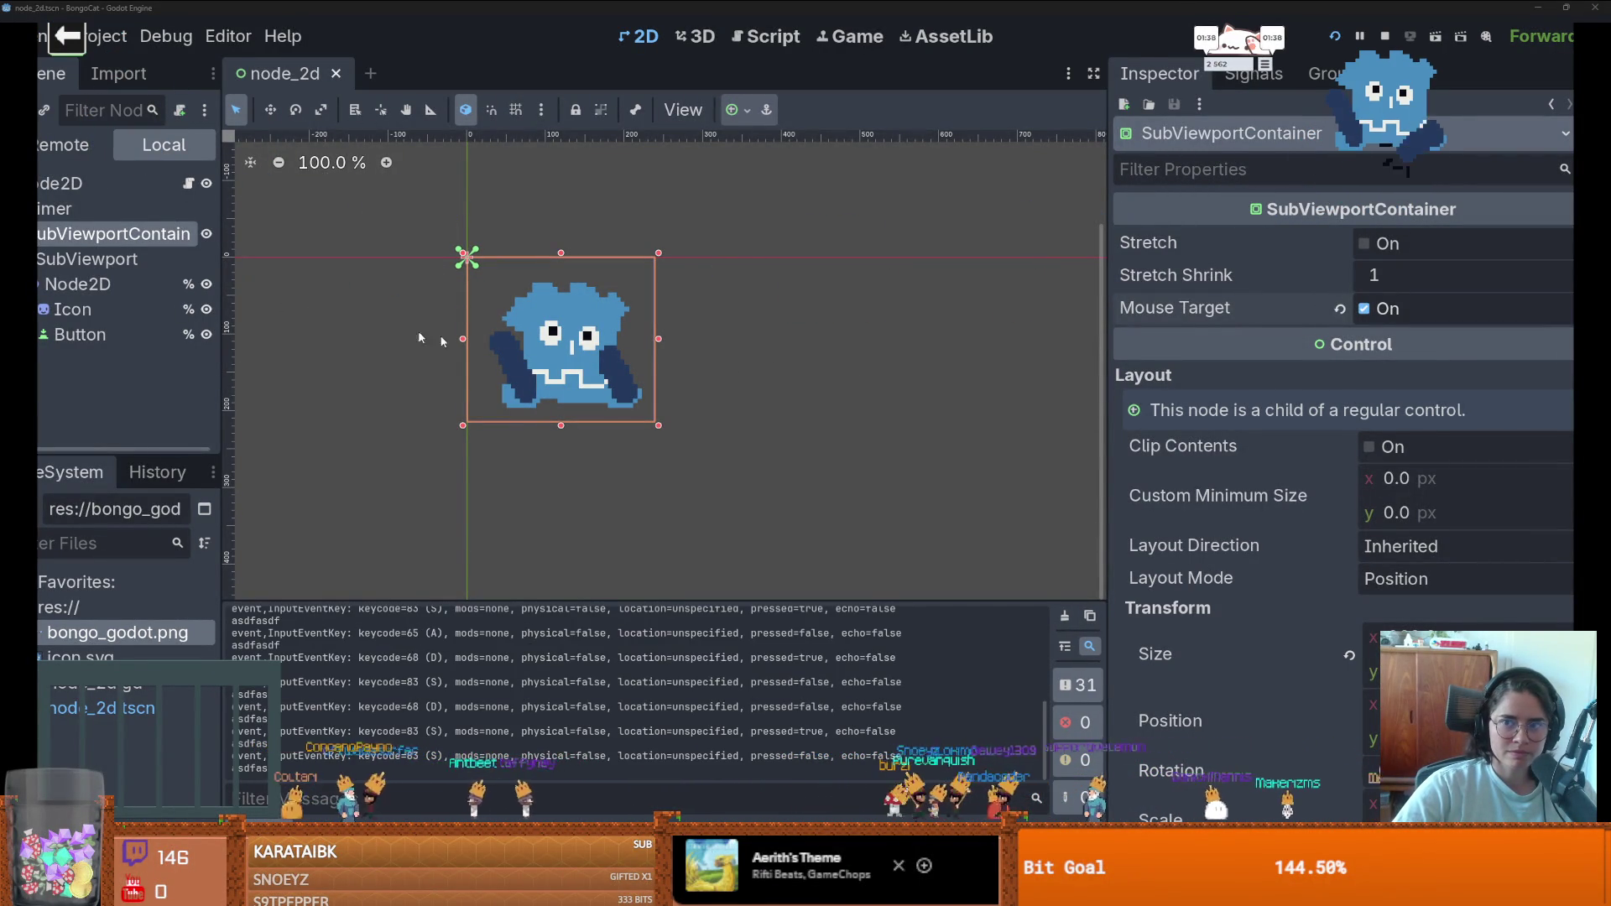
type("sdasdasds")
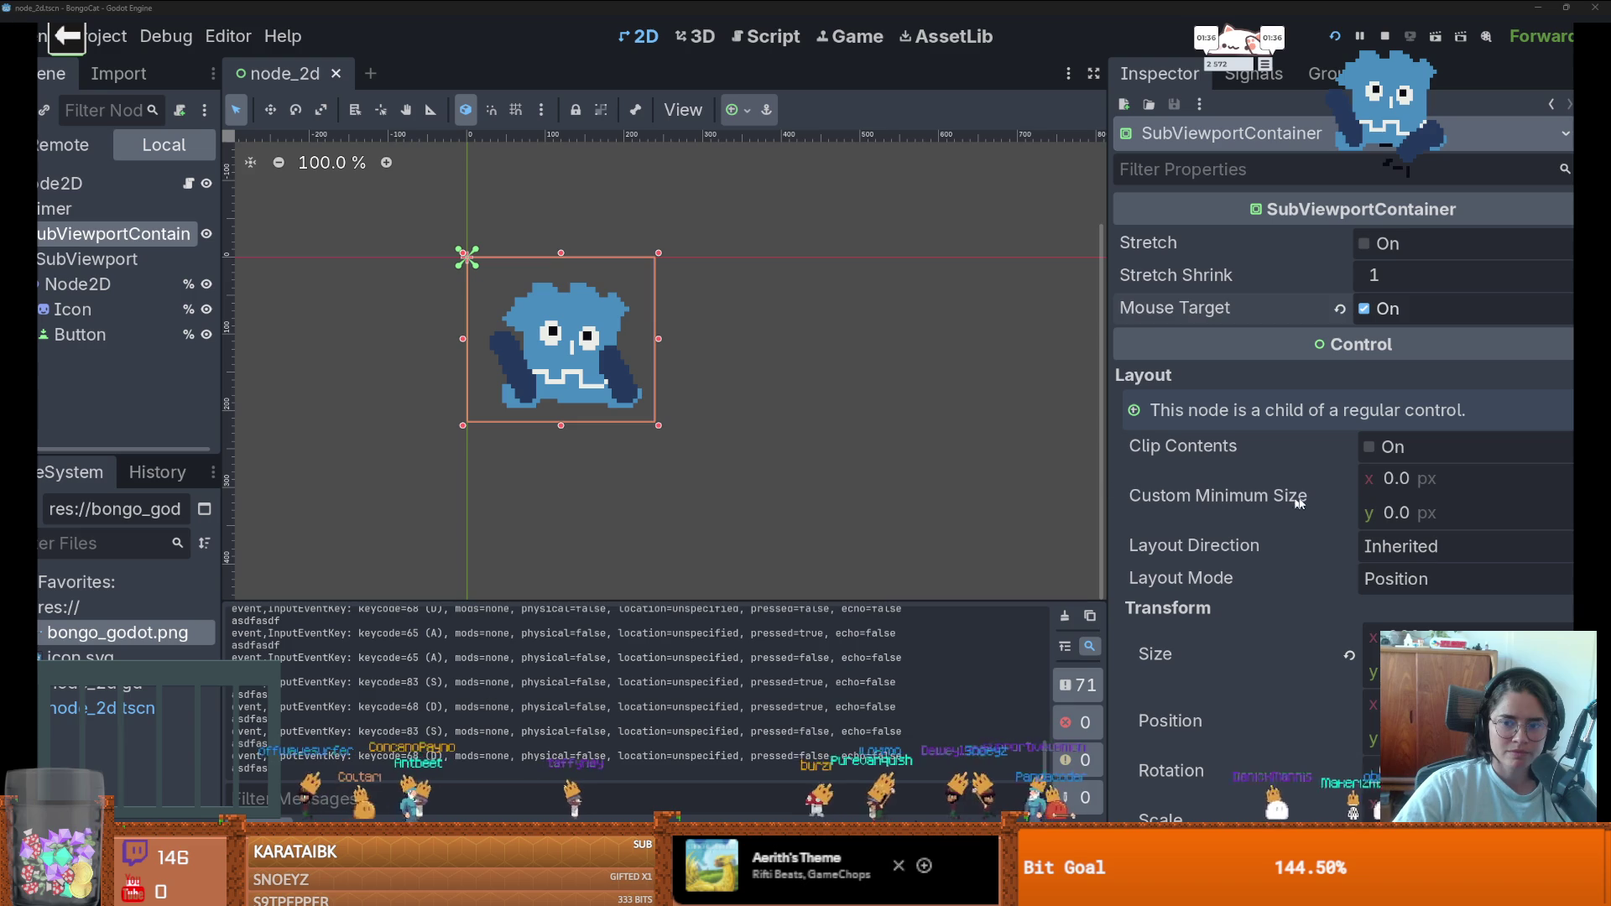
type("da")
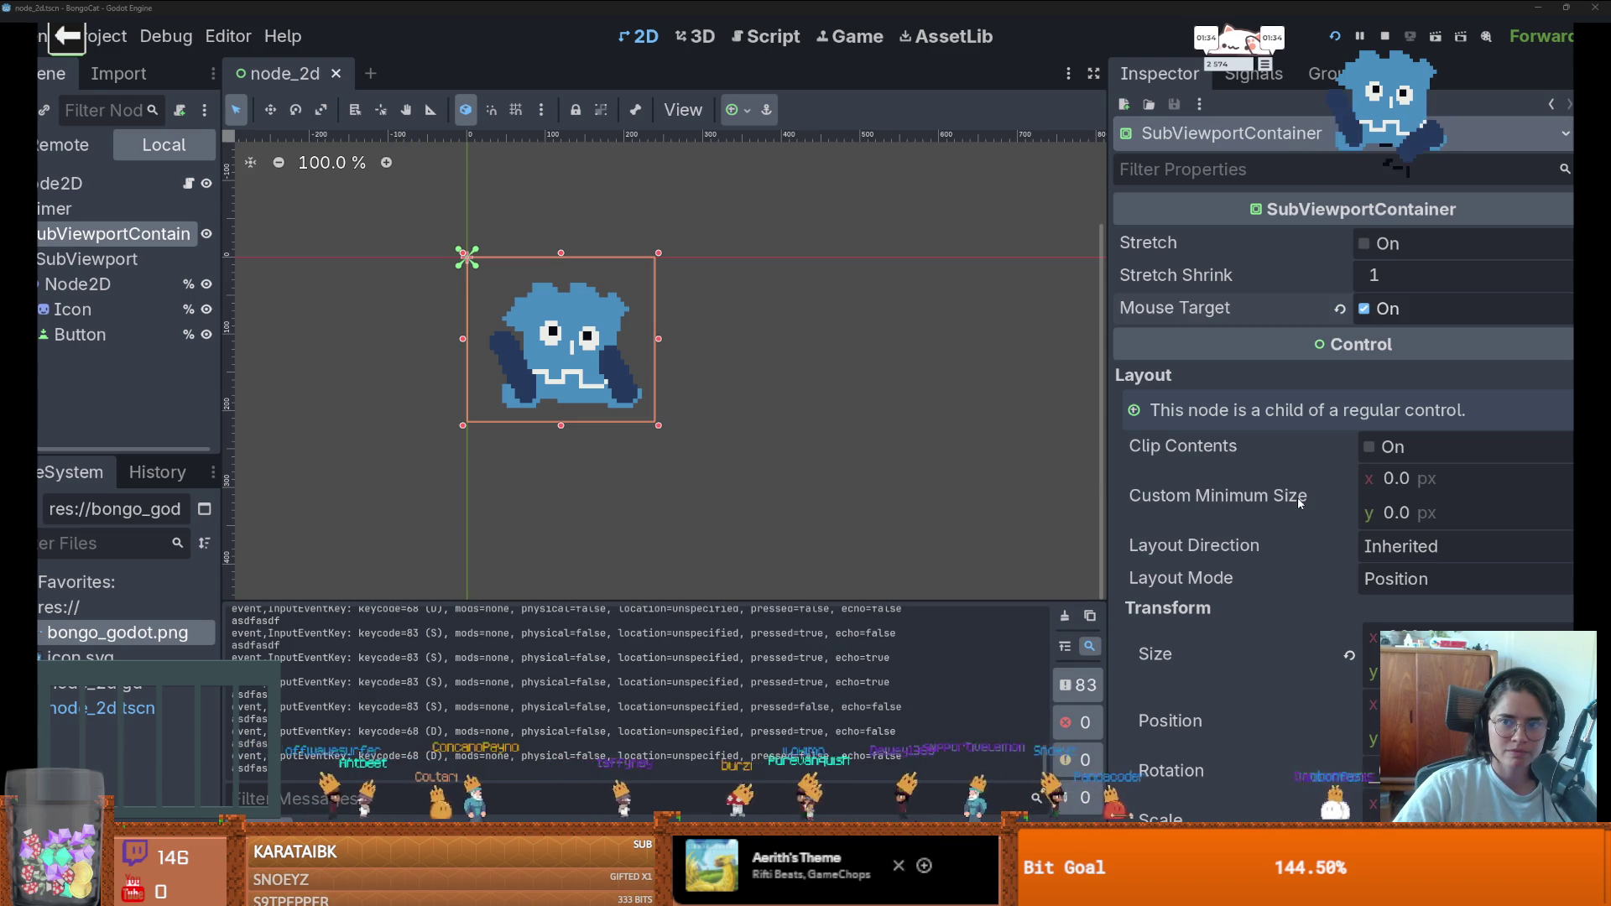
type("xcxx")
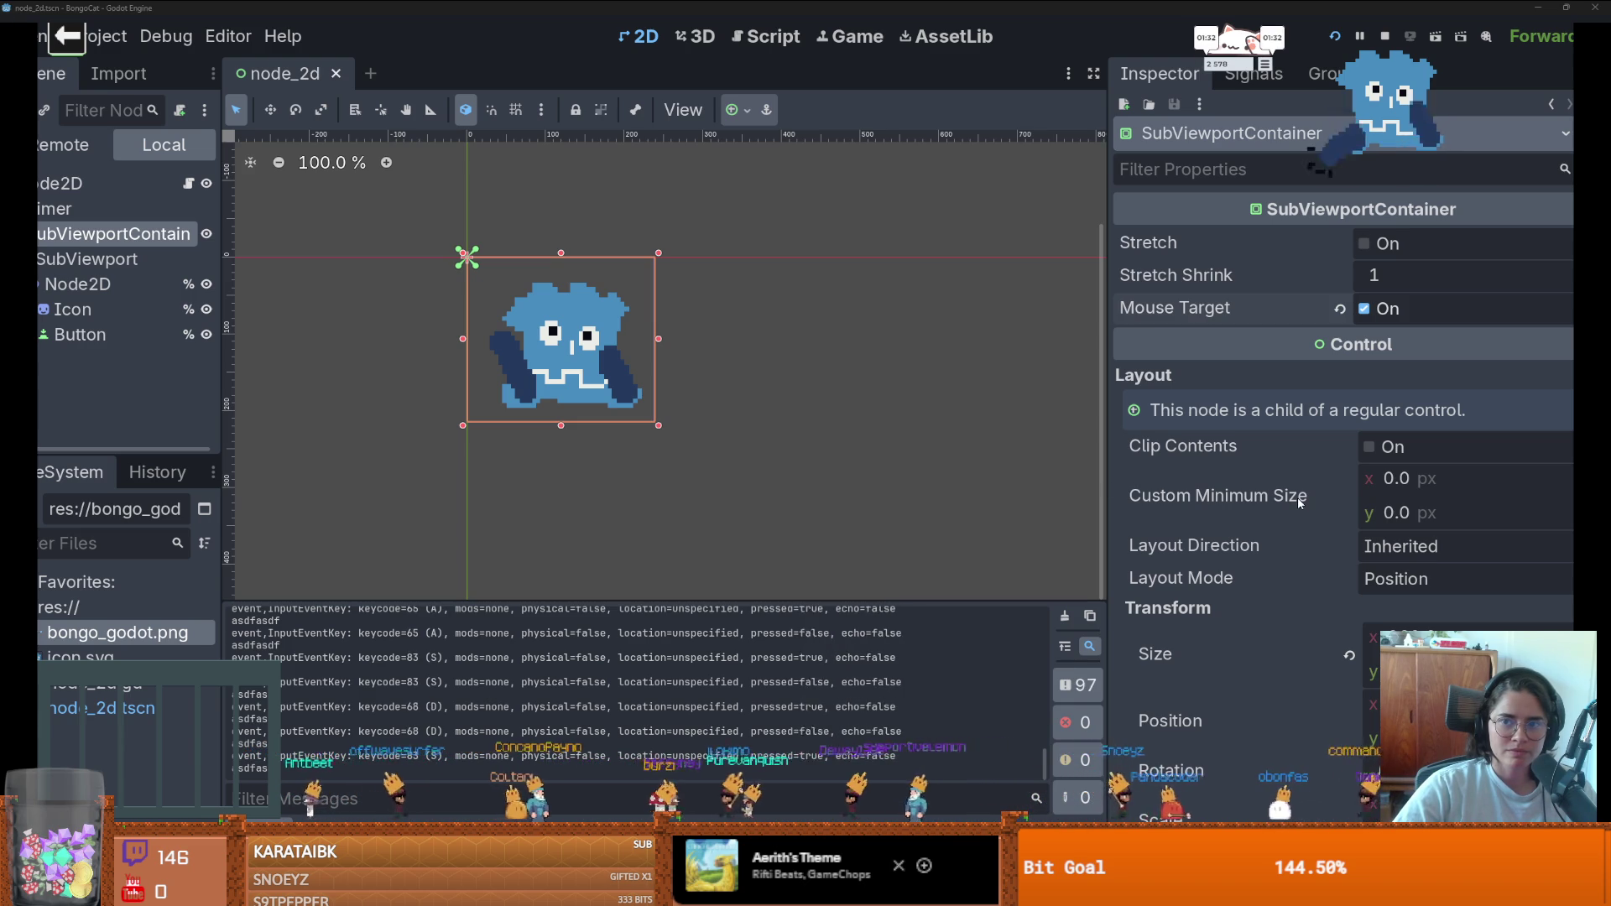
type("c")
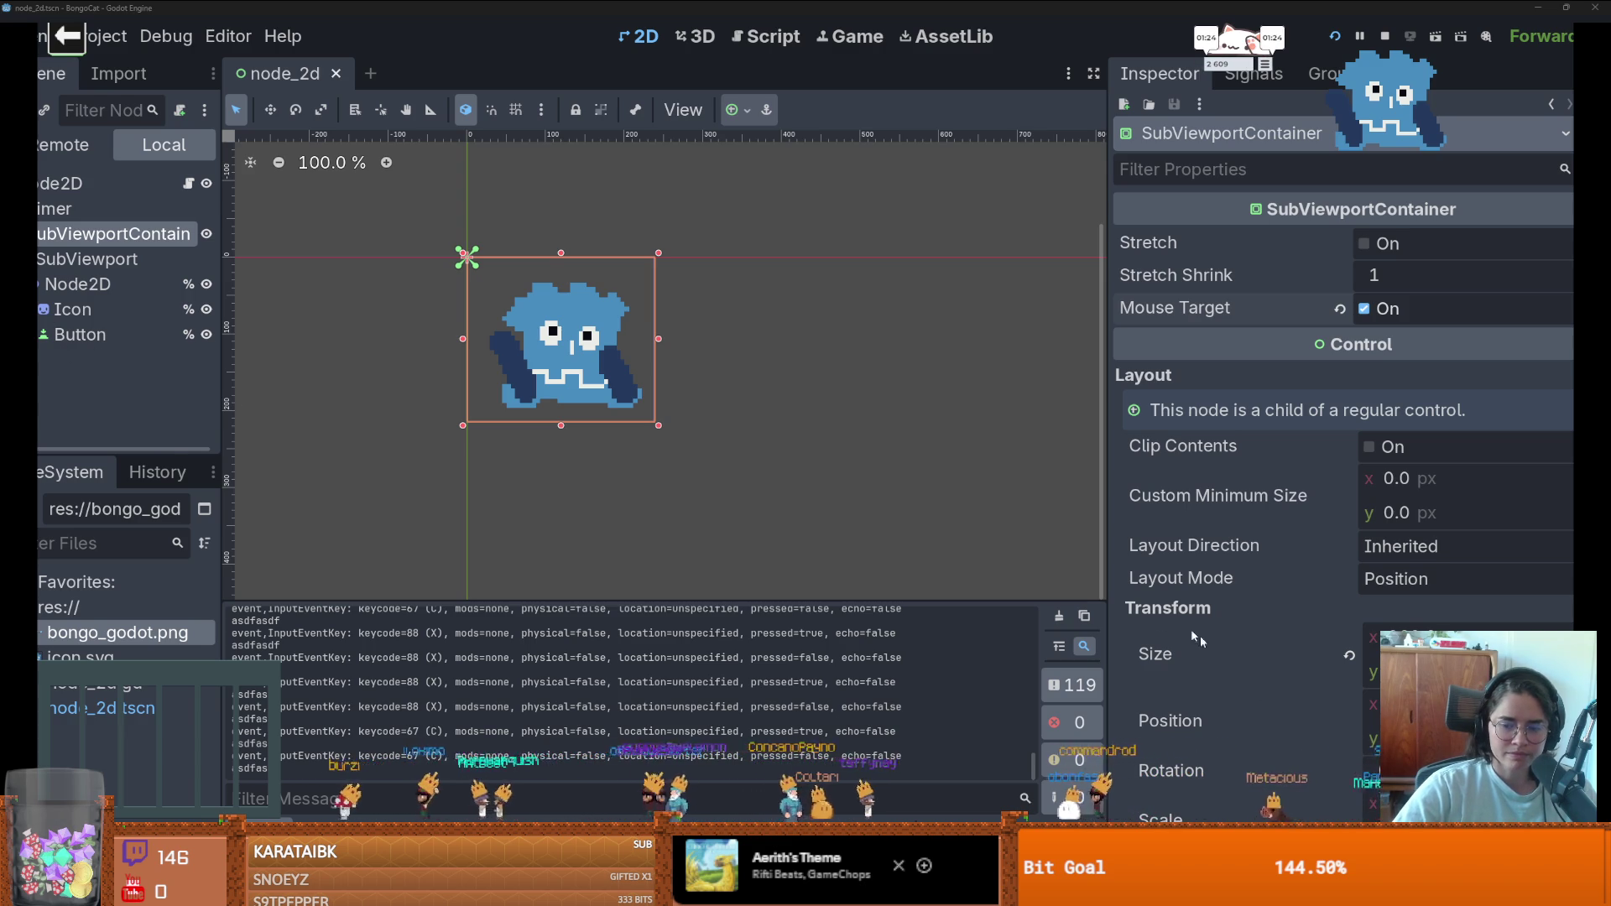
key("super+Tab")
left_click(467, 129)
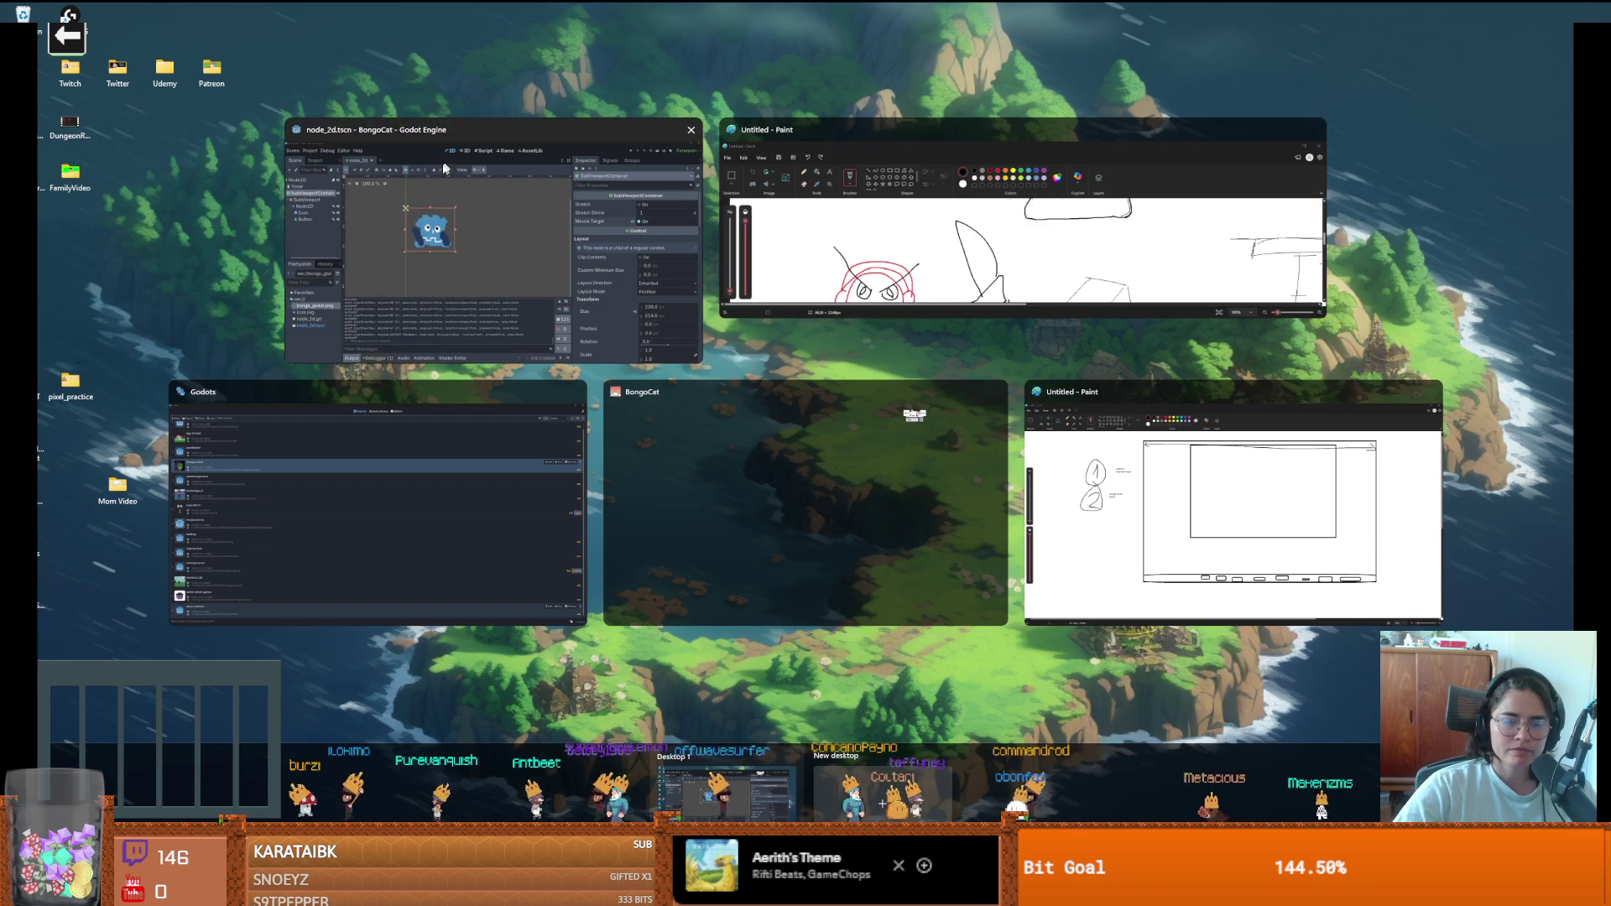
left_click(637, 251)
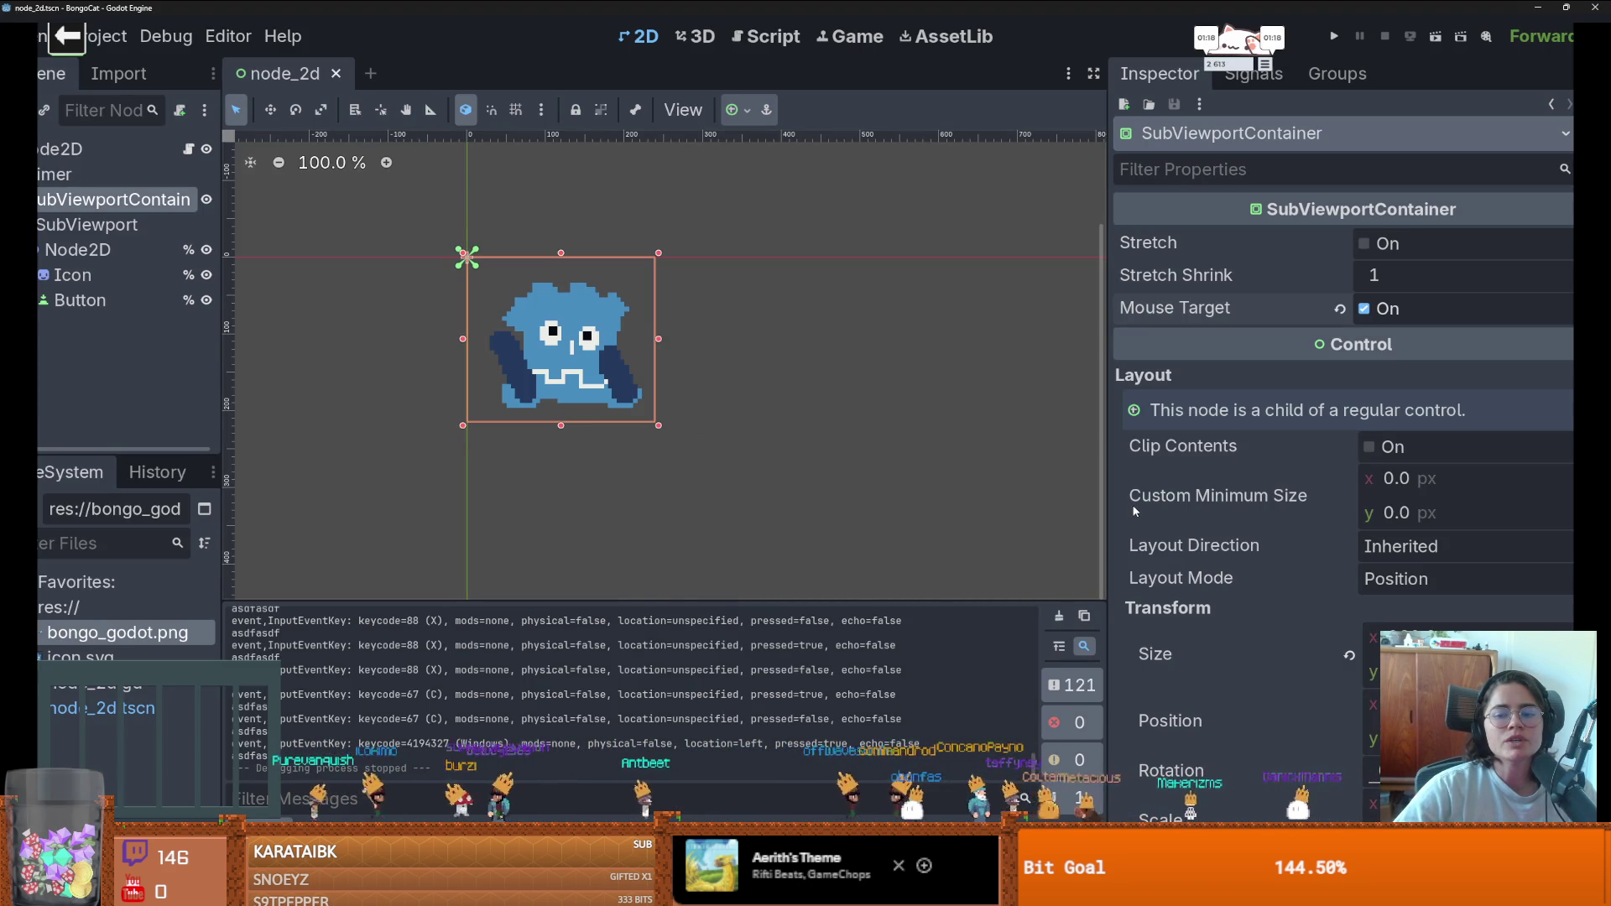
- Turn off the container's Mouse Target and review the SubViewport's properties
mouse_move(1140, 512)
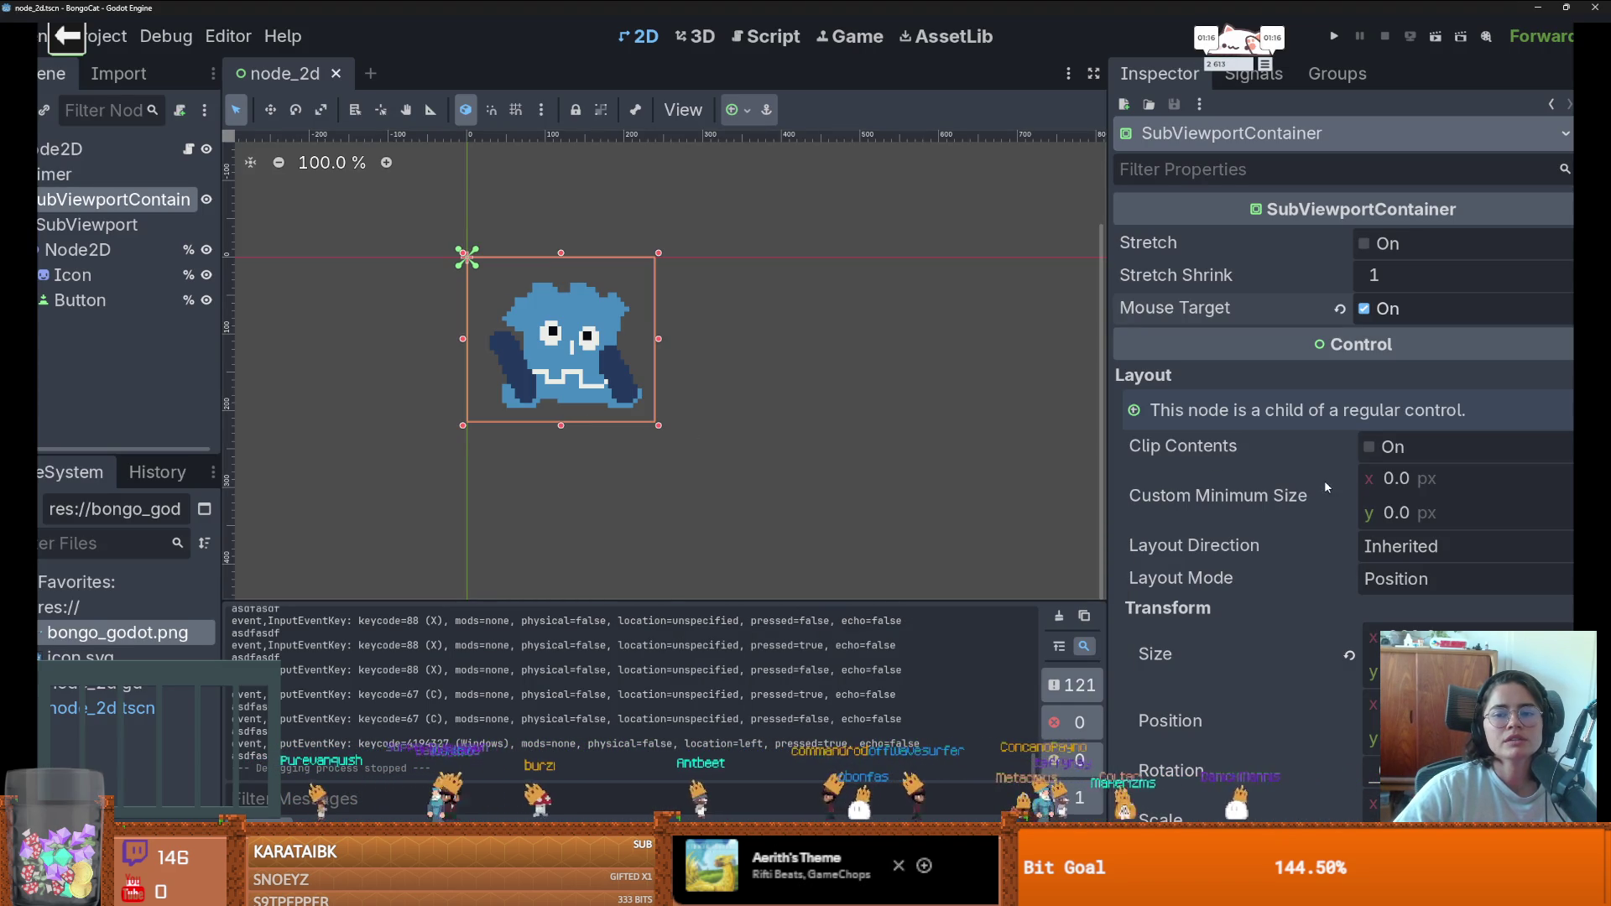
left_click(1376, 309)
left_click(88, 224)
scroll(1250, 472, "down", 2)
scroll(1250, 473, "down", 2)
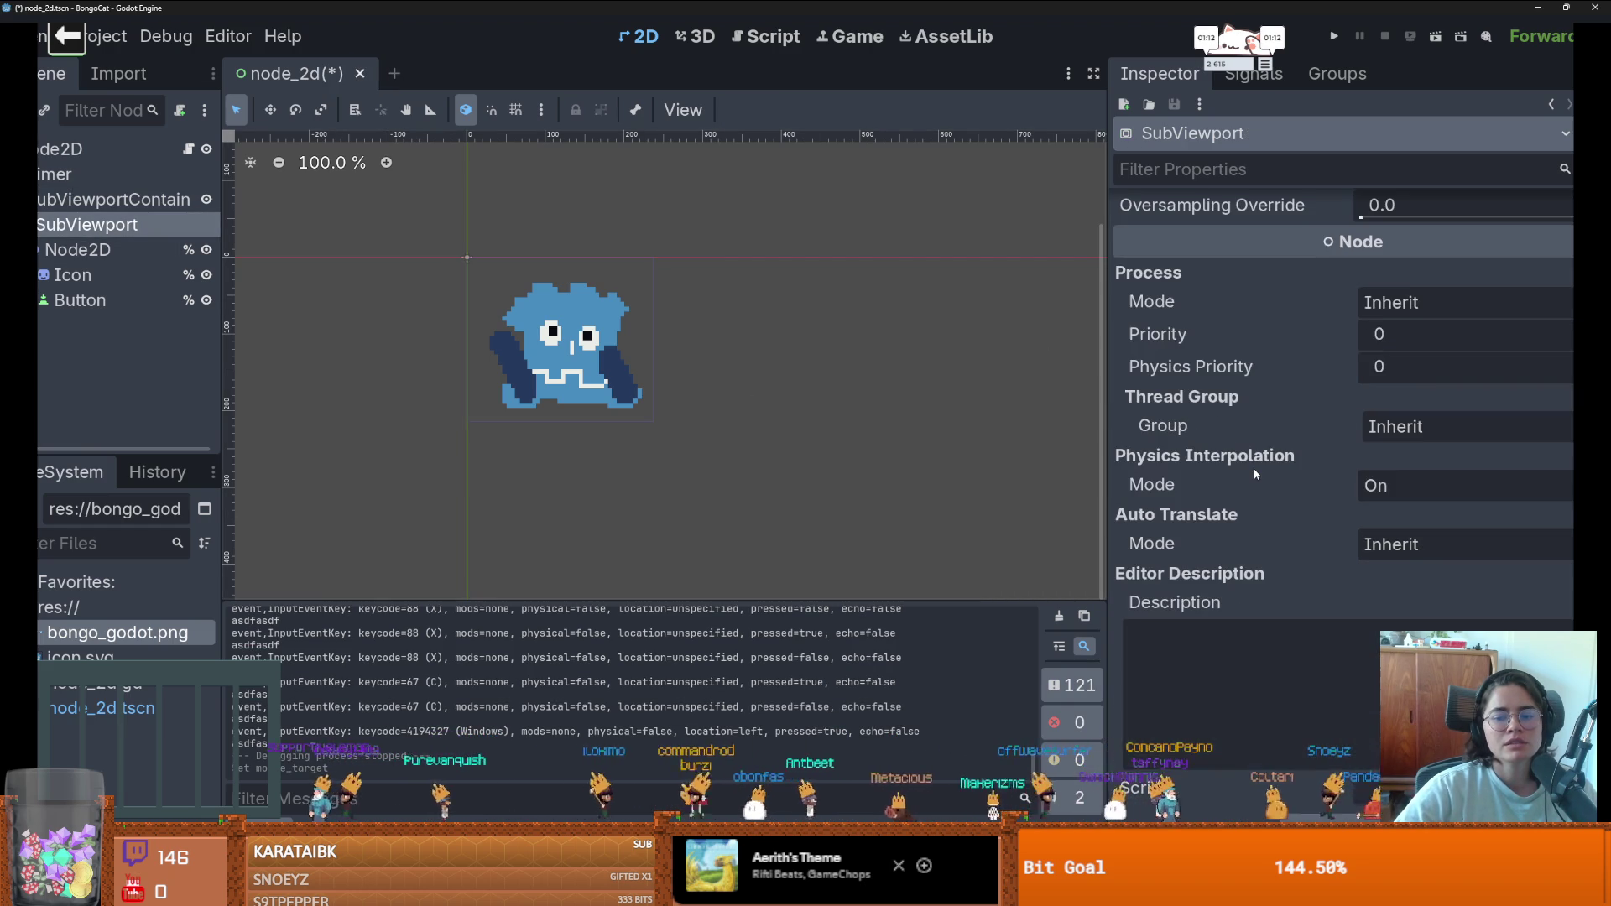
left_click(109, 199)
- Set the SubViewportContainer's Mouse Filter to Ignore
scroll(1375, 470, "down", 5)
scroll(1380, 533, "down", 8)
scroll(1400, 531, "down", 1)
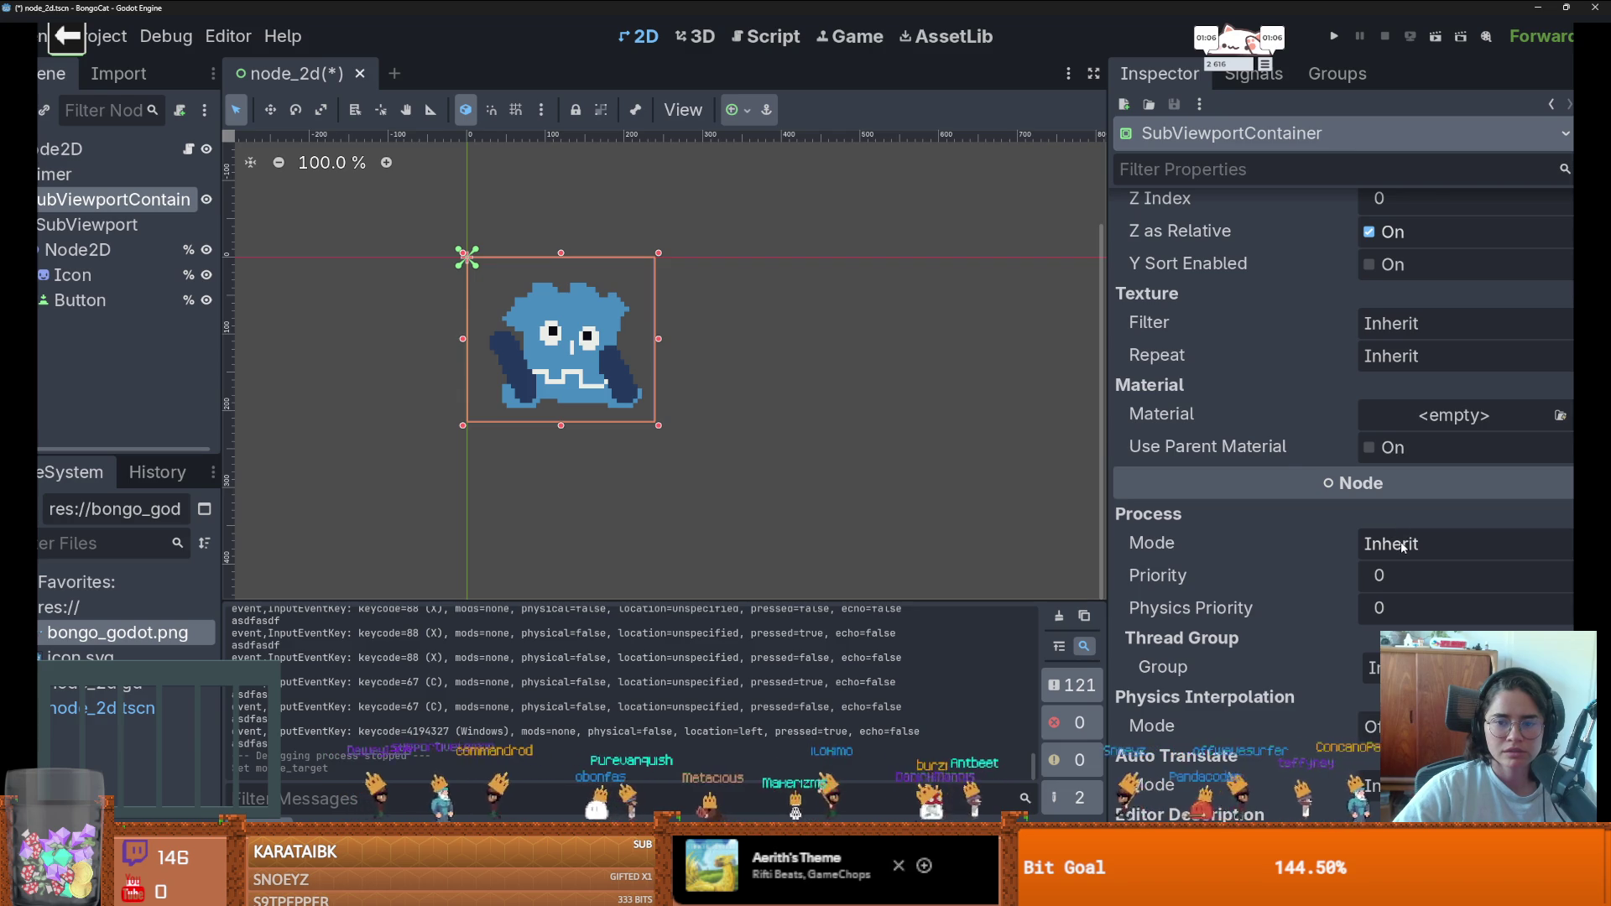
scroll(1401, 547, "up", 2)
scroll(1401, 547, "down", 5)
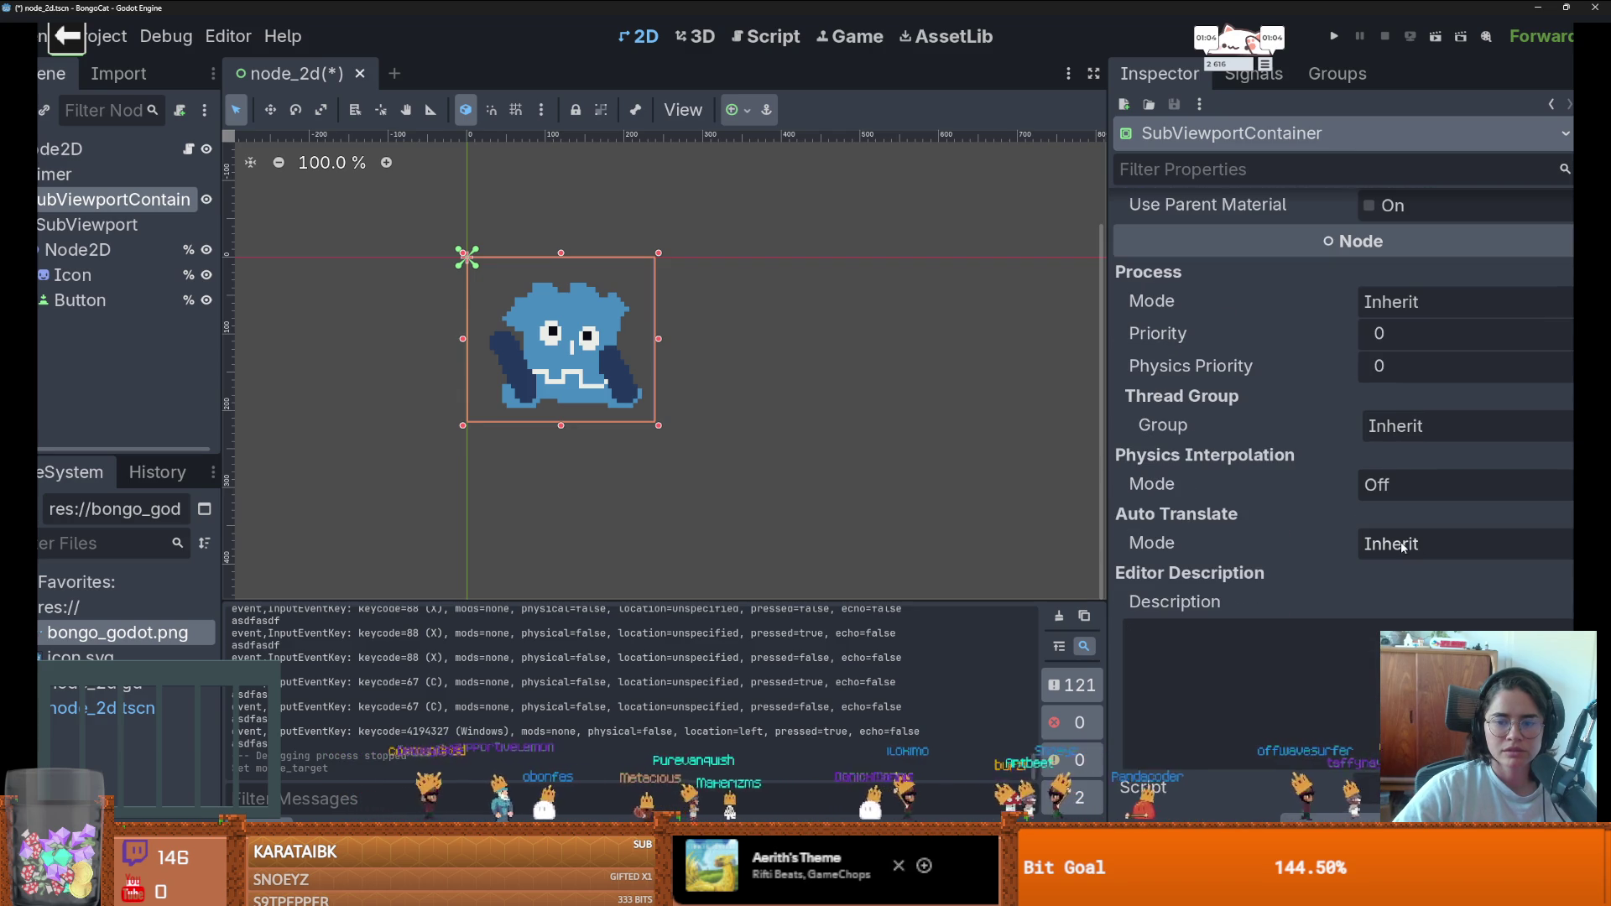
scroll(1401, 543, "up", 10)
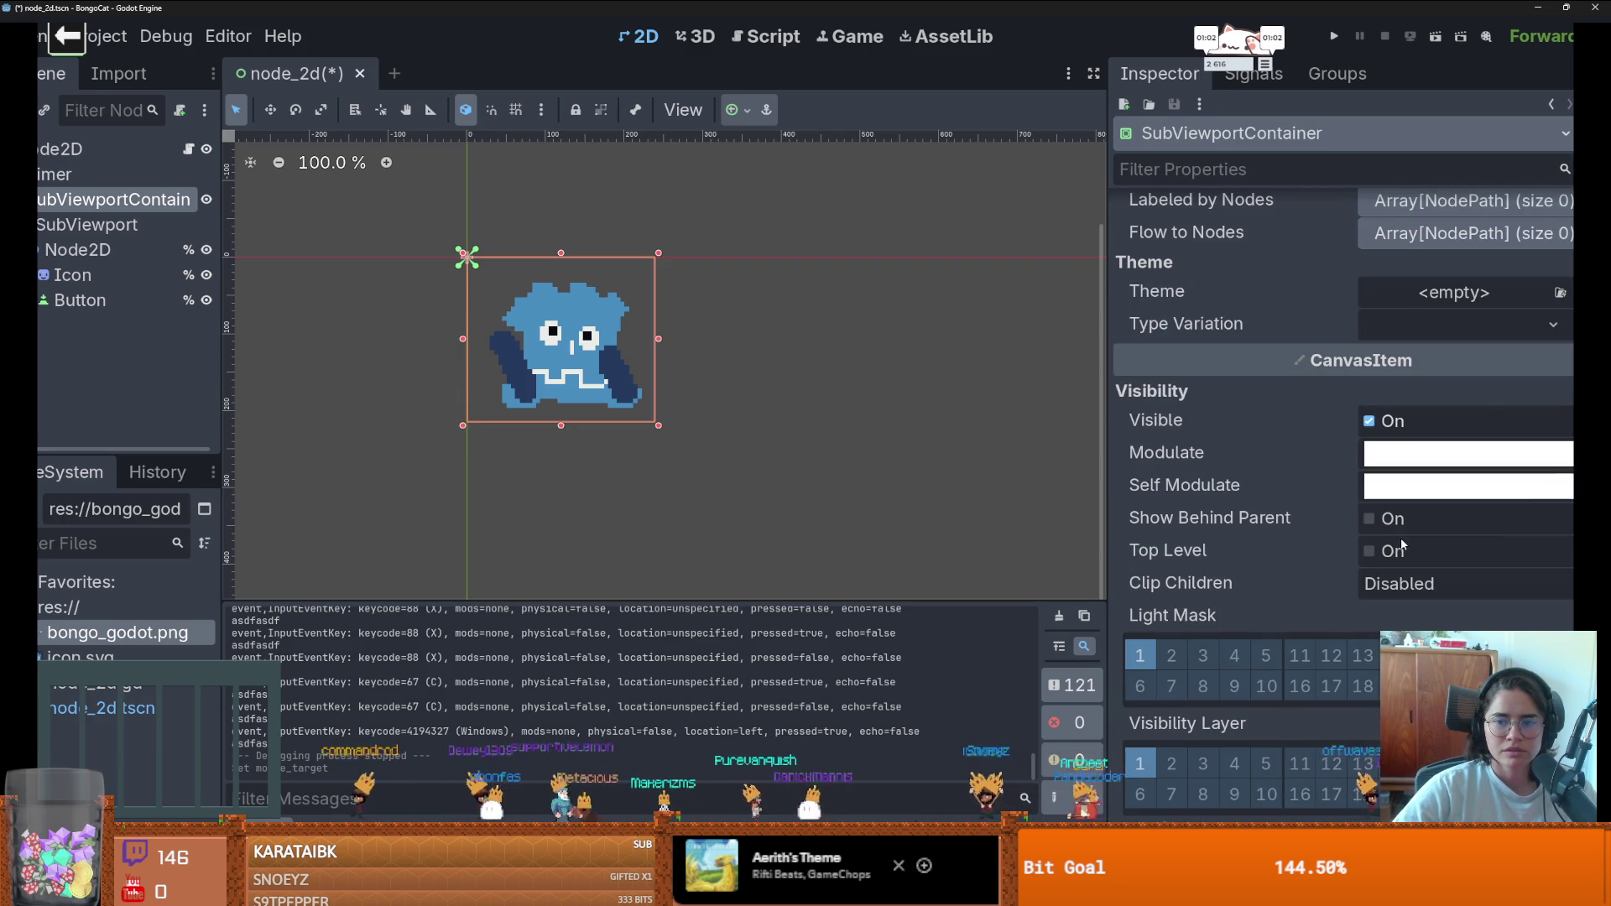
scroll(1373, 531, "up", 4)
scroll(1373, 531, "up", 2)
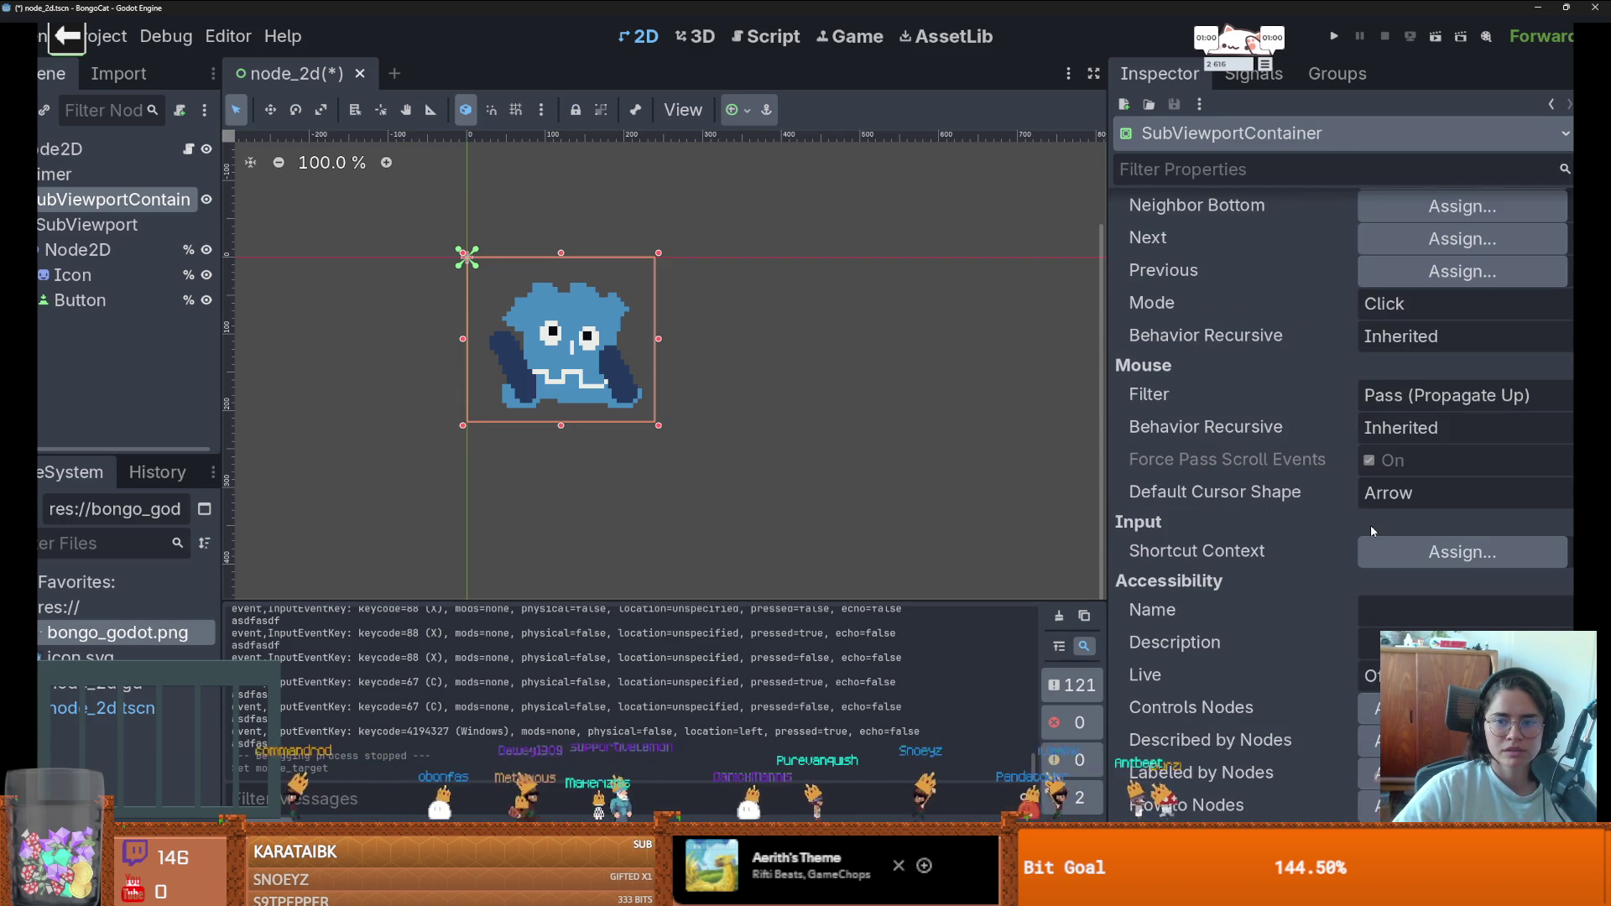
left_click(1427, 397)
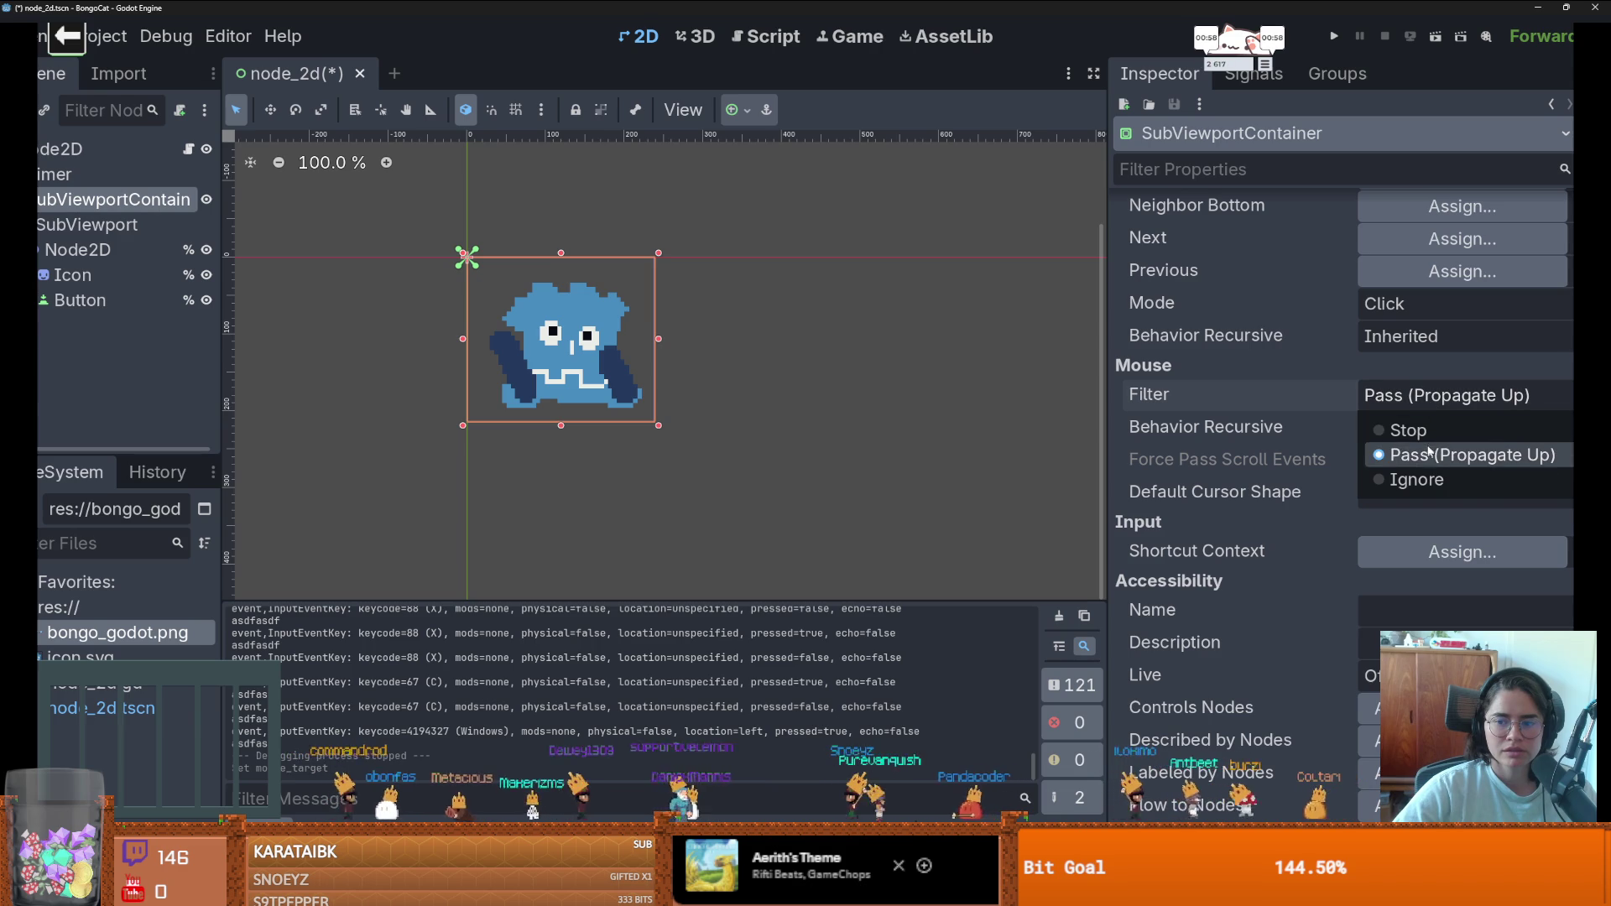
left_click(1423, 479)
- Run and test keys f, s, d, close the game, then restore Mouse Filter to Pass
key("F5")
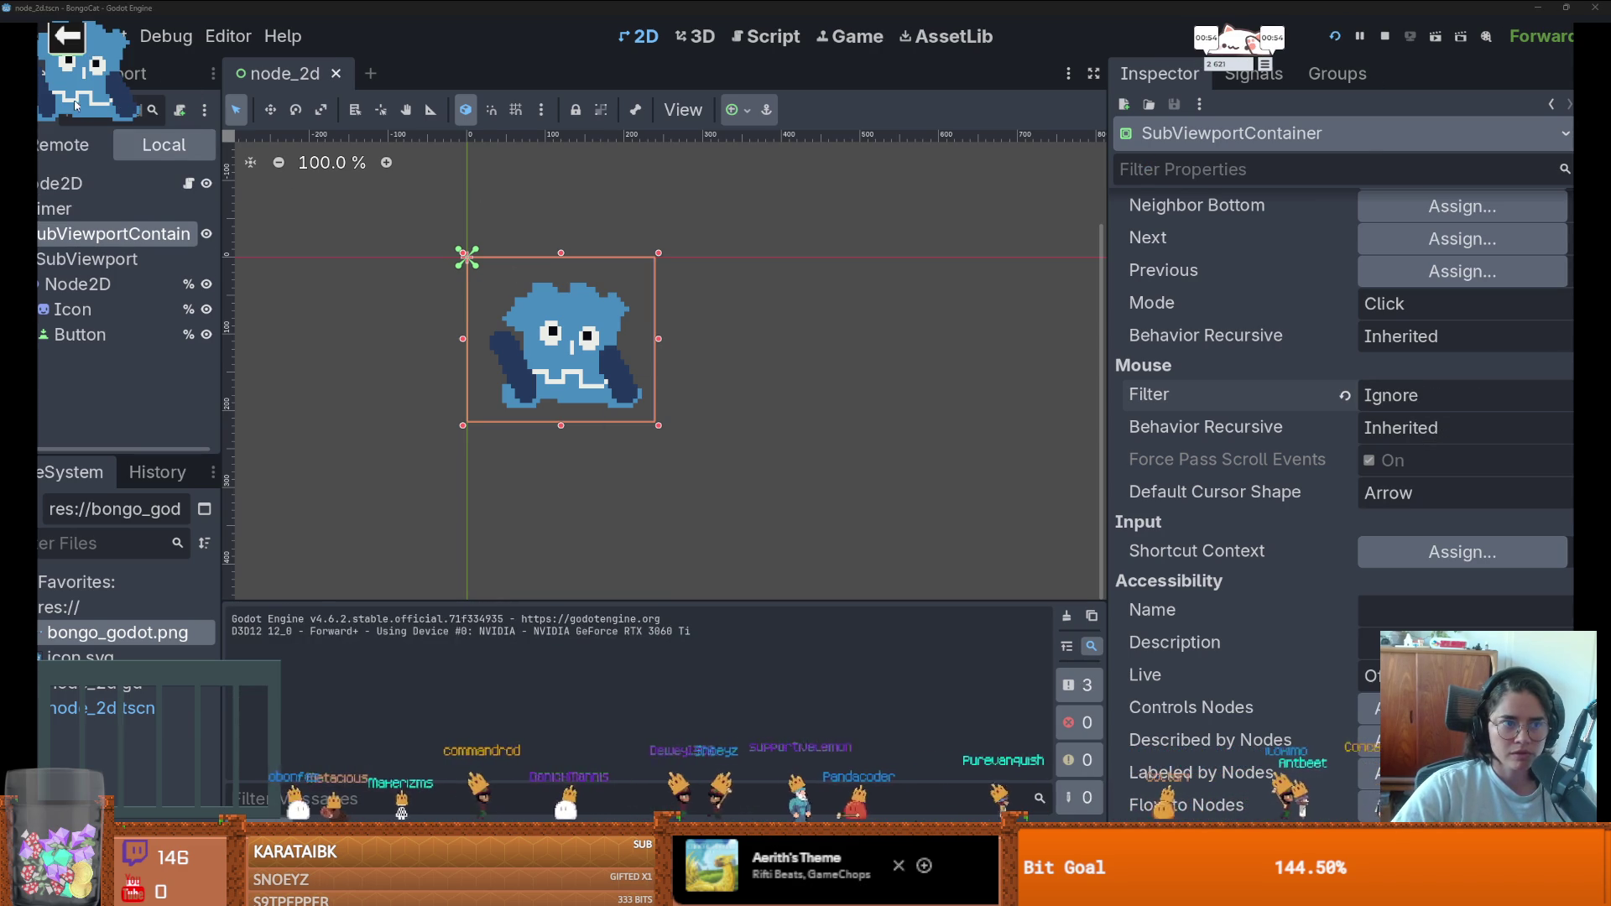
key("Escape")
key("Escape")
key("Escape")
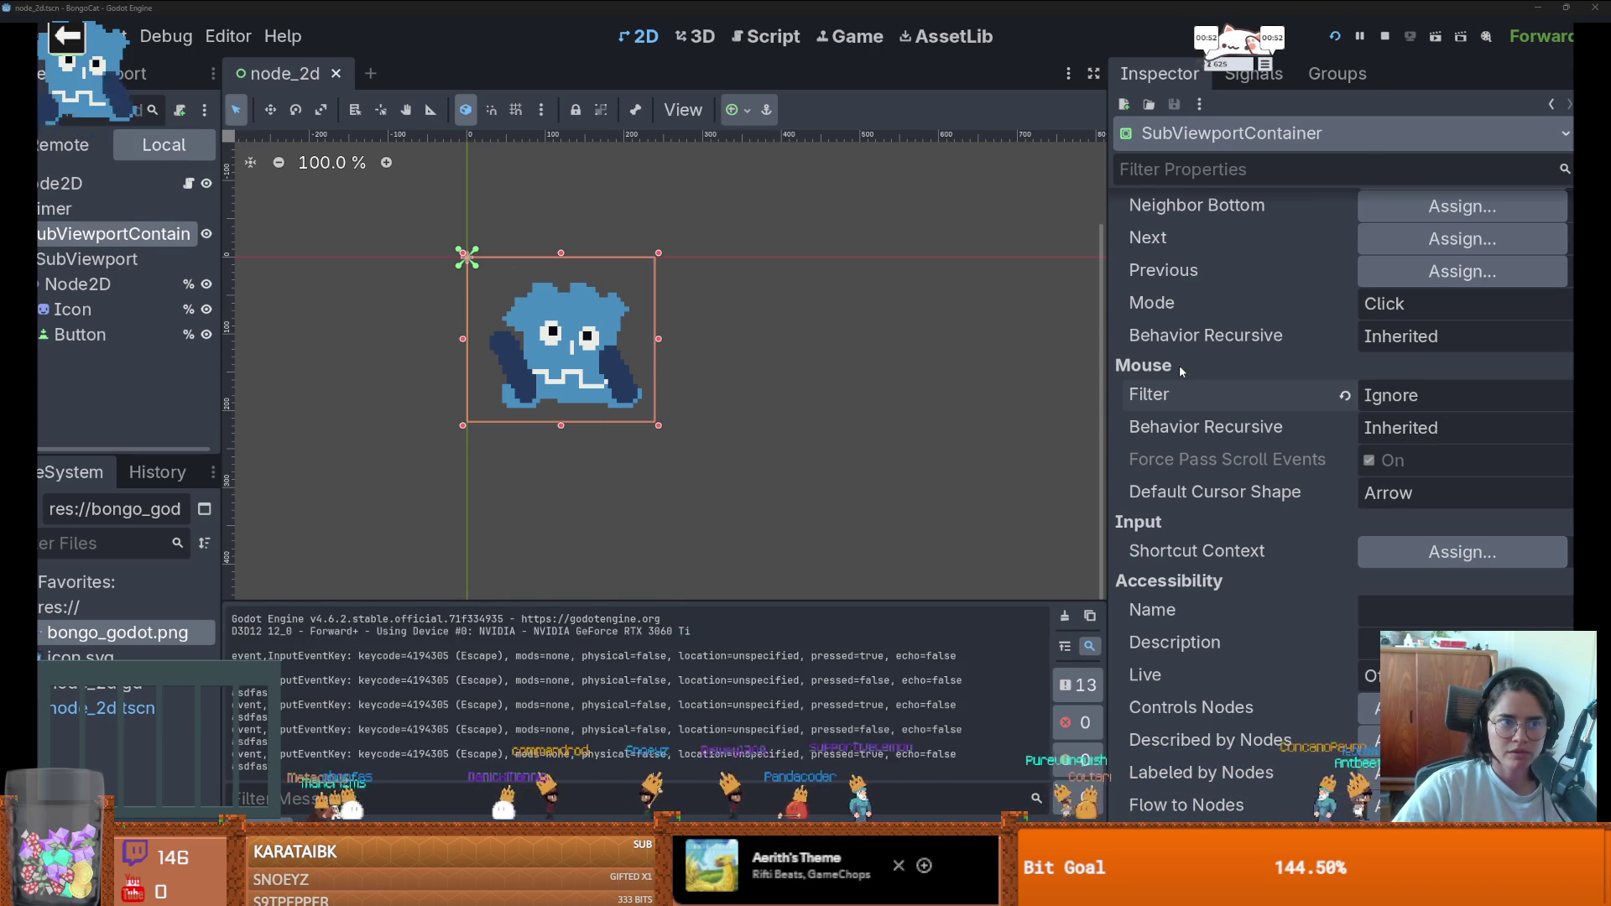
key("f")
key("s")
key("d")
key("f")
key("s")
key("d")
key("f")
key("s")
key("d")
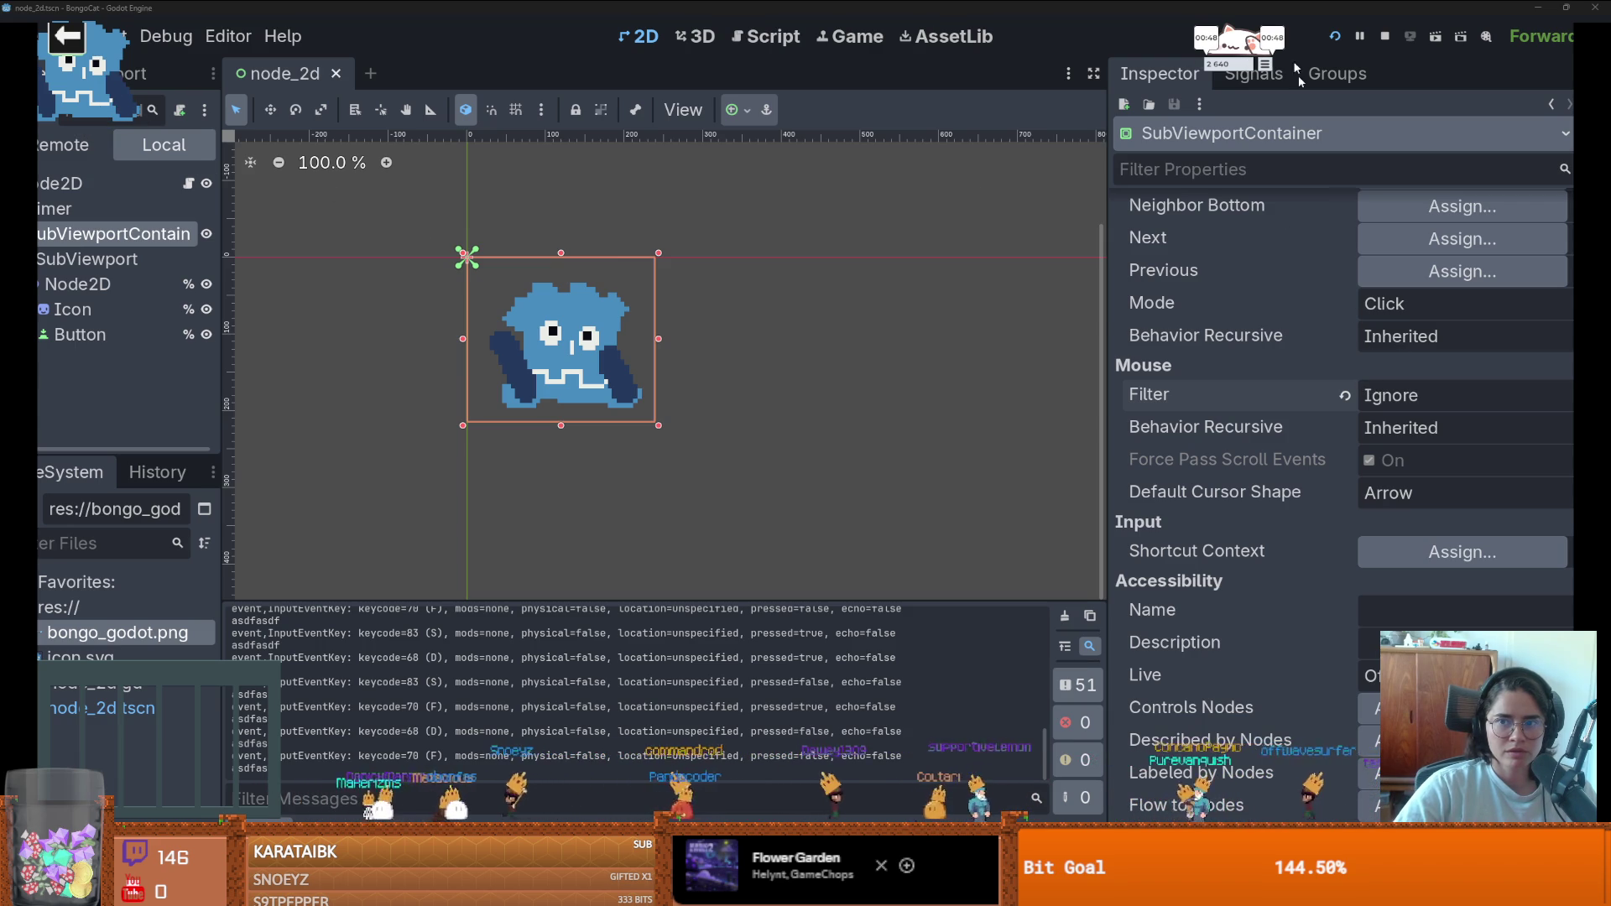
key("super+Tab")
left_click(461, 132)
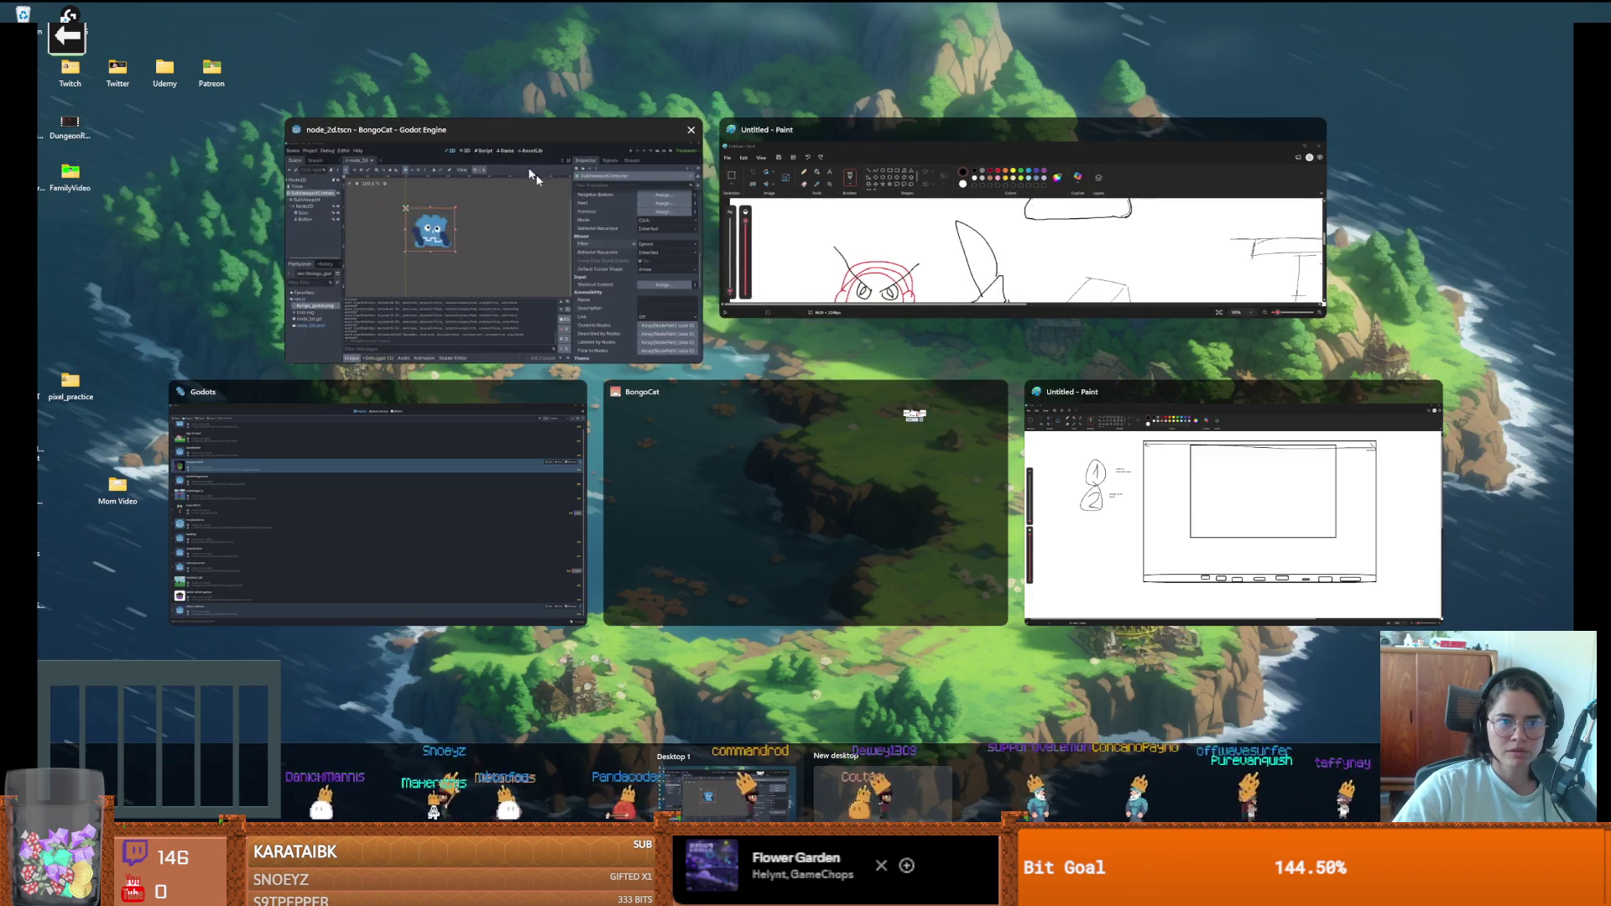
left_click(538, 209)
left_click(1369, 457)
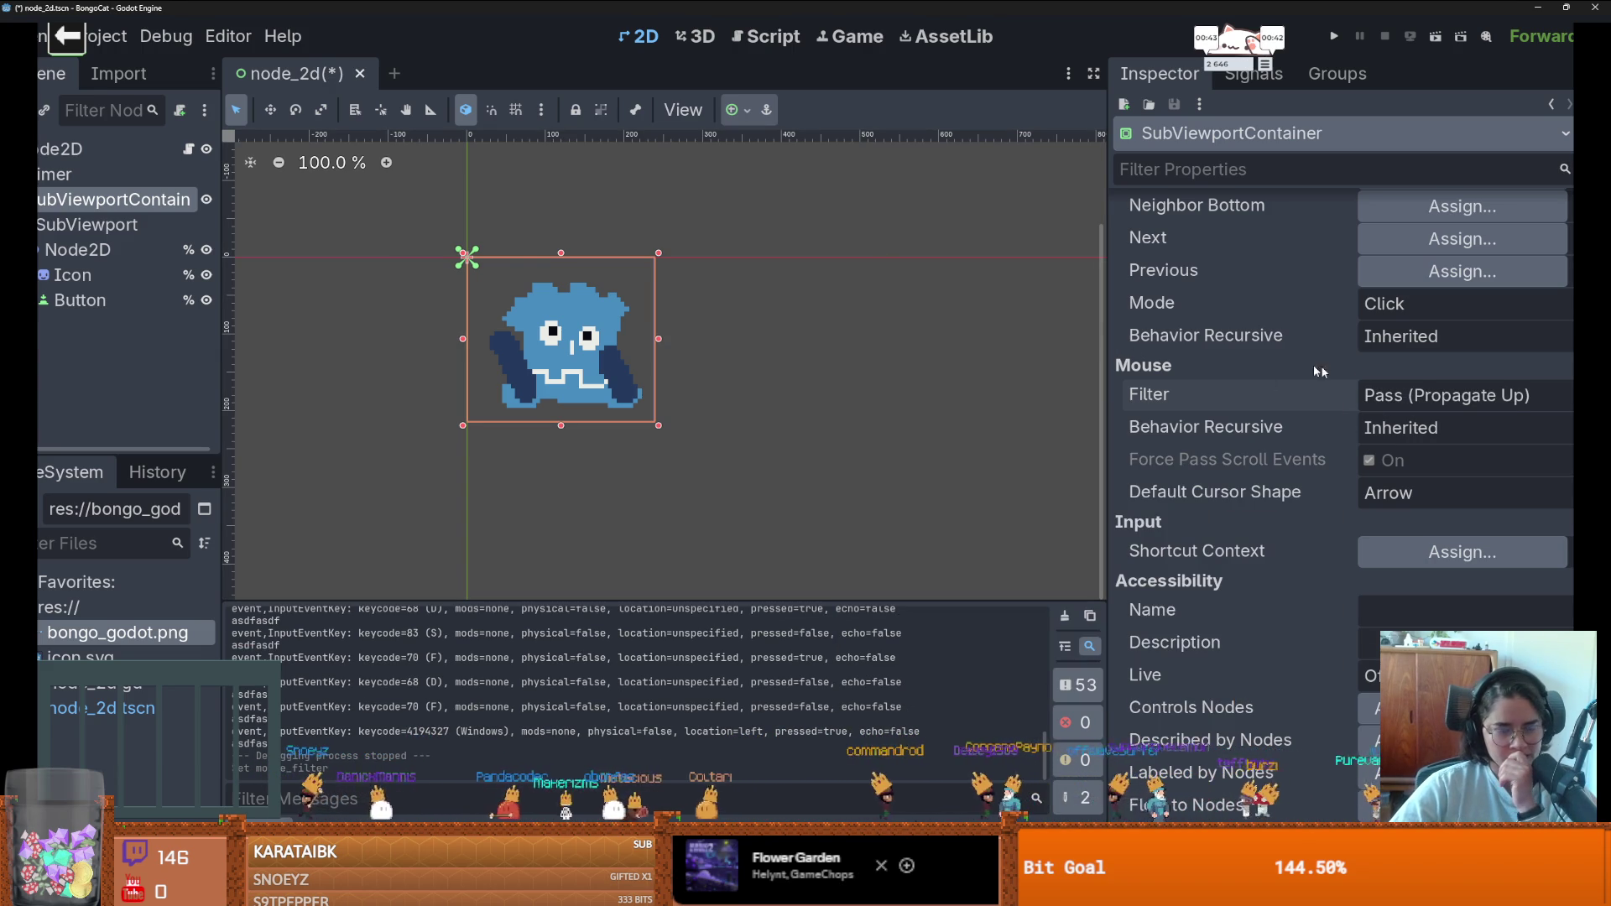
- Move the Bongo Cat window lower, keep Mouse Behavior Recursive Inherited, and select root Node2D
left_click_drag(1234, 82, 1223, 144)
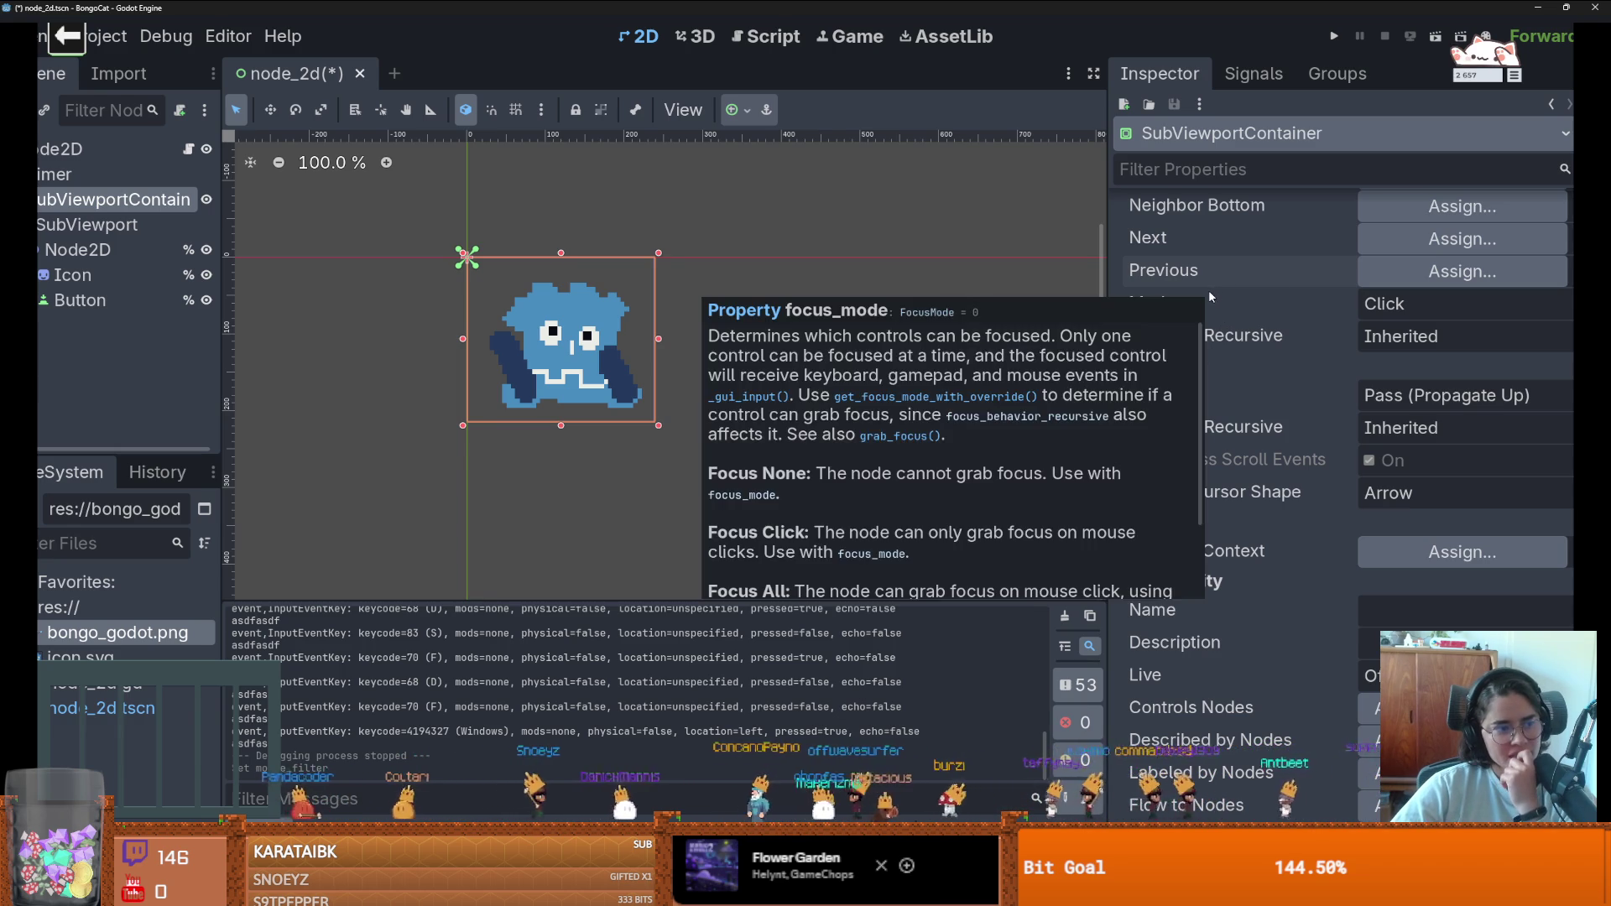
mouse_move(1206, 294)
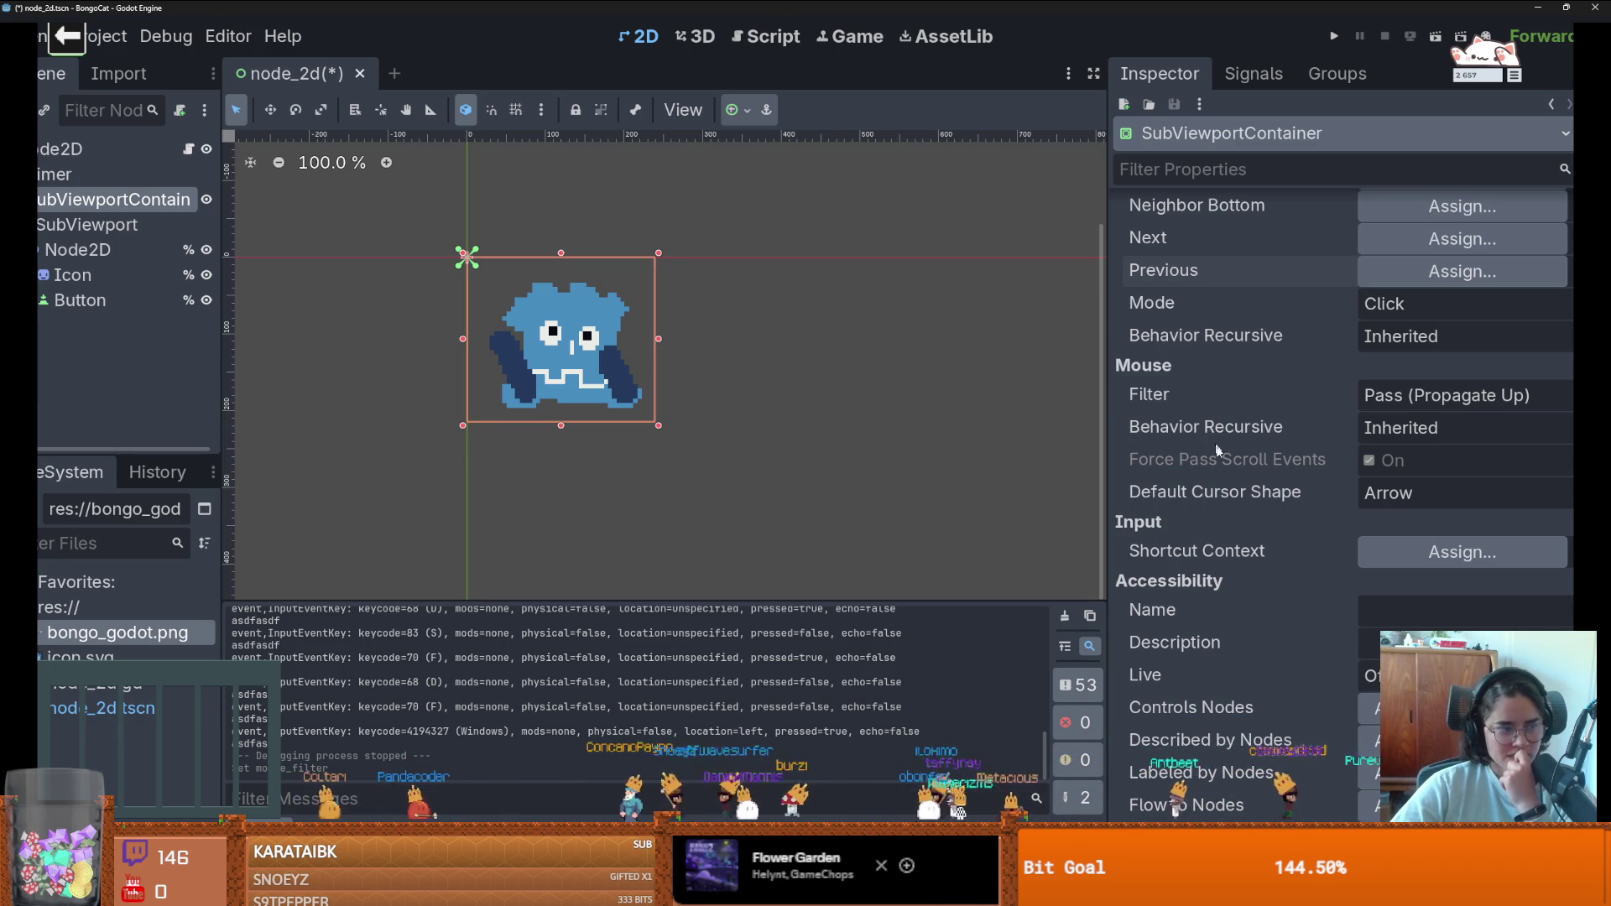
scroll(1214, 494, "up", 5)
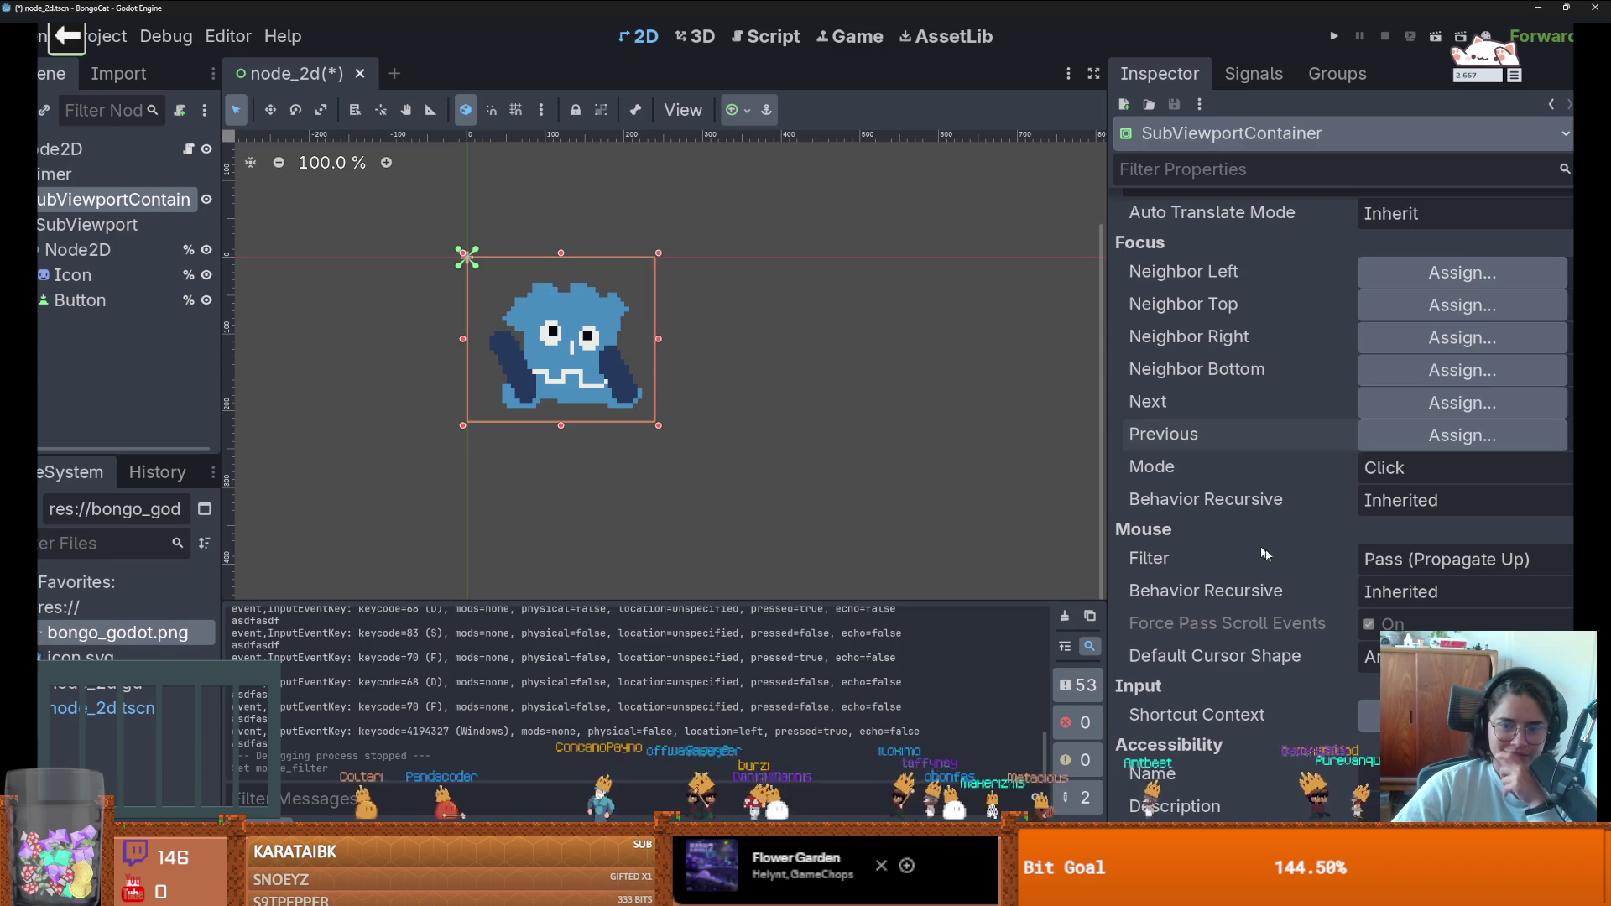
left_click(1385, 593)
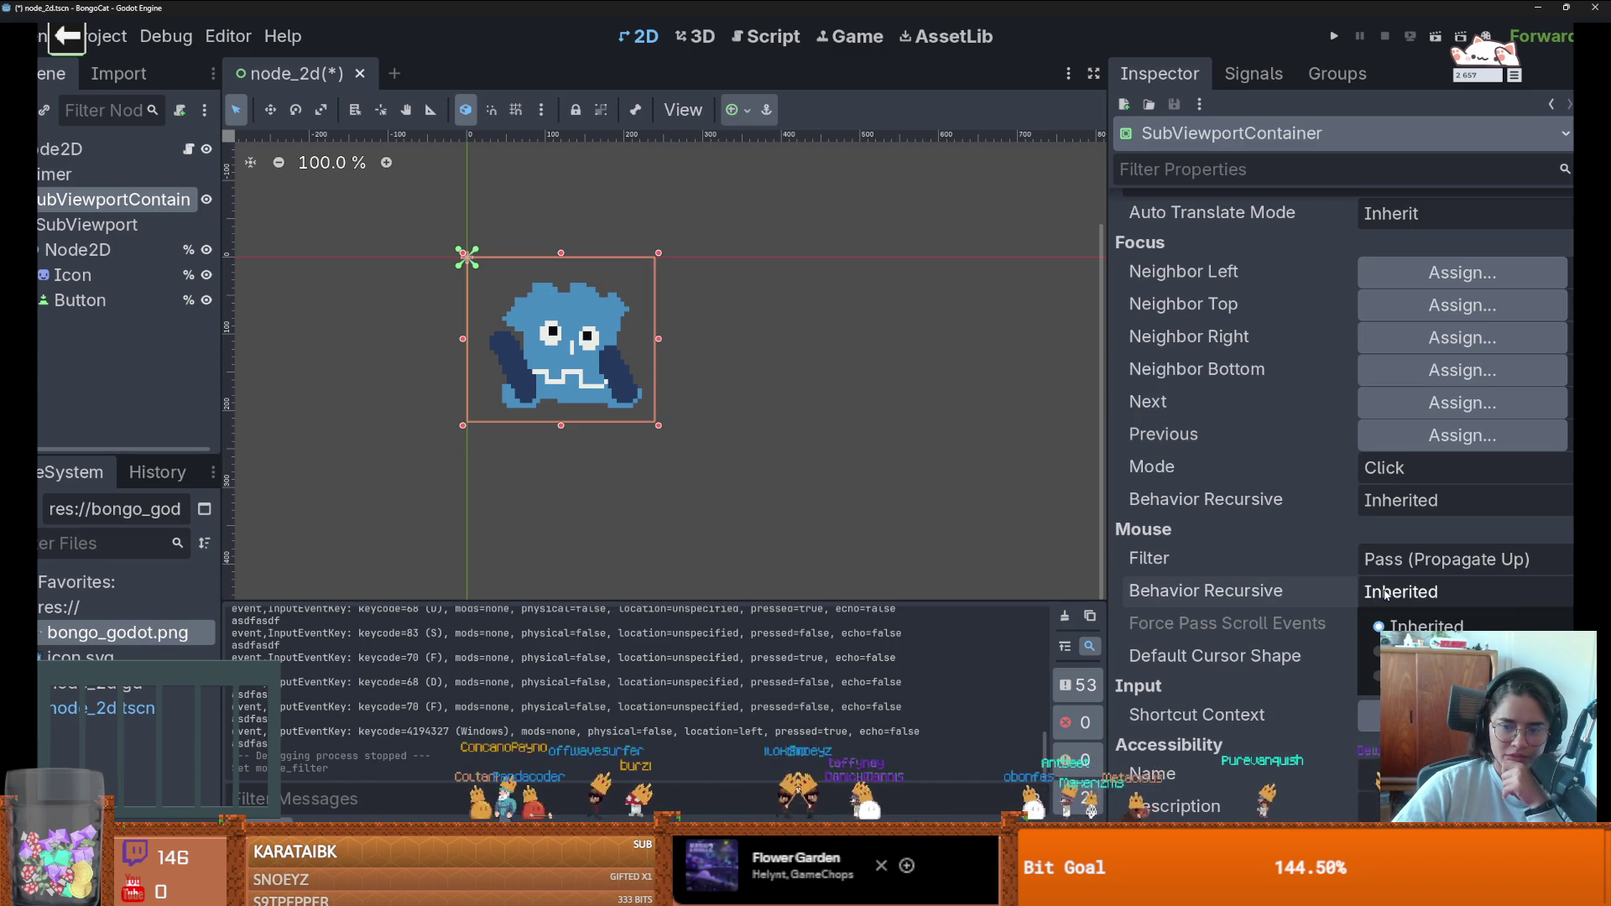
left_click(1341, 594)
mouse_move(1332, 591)
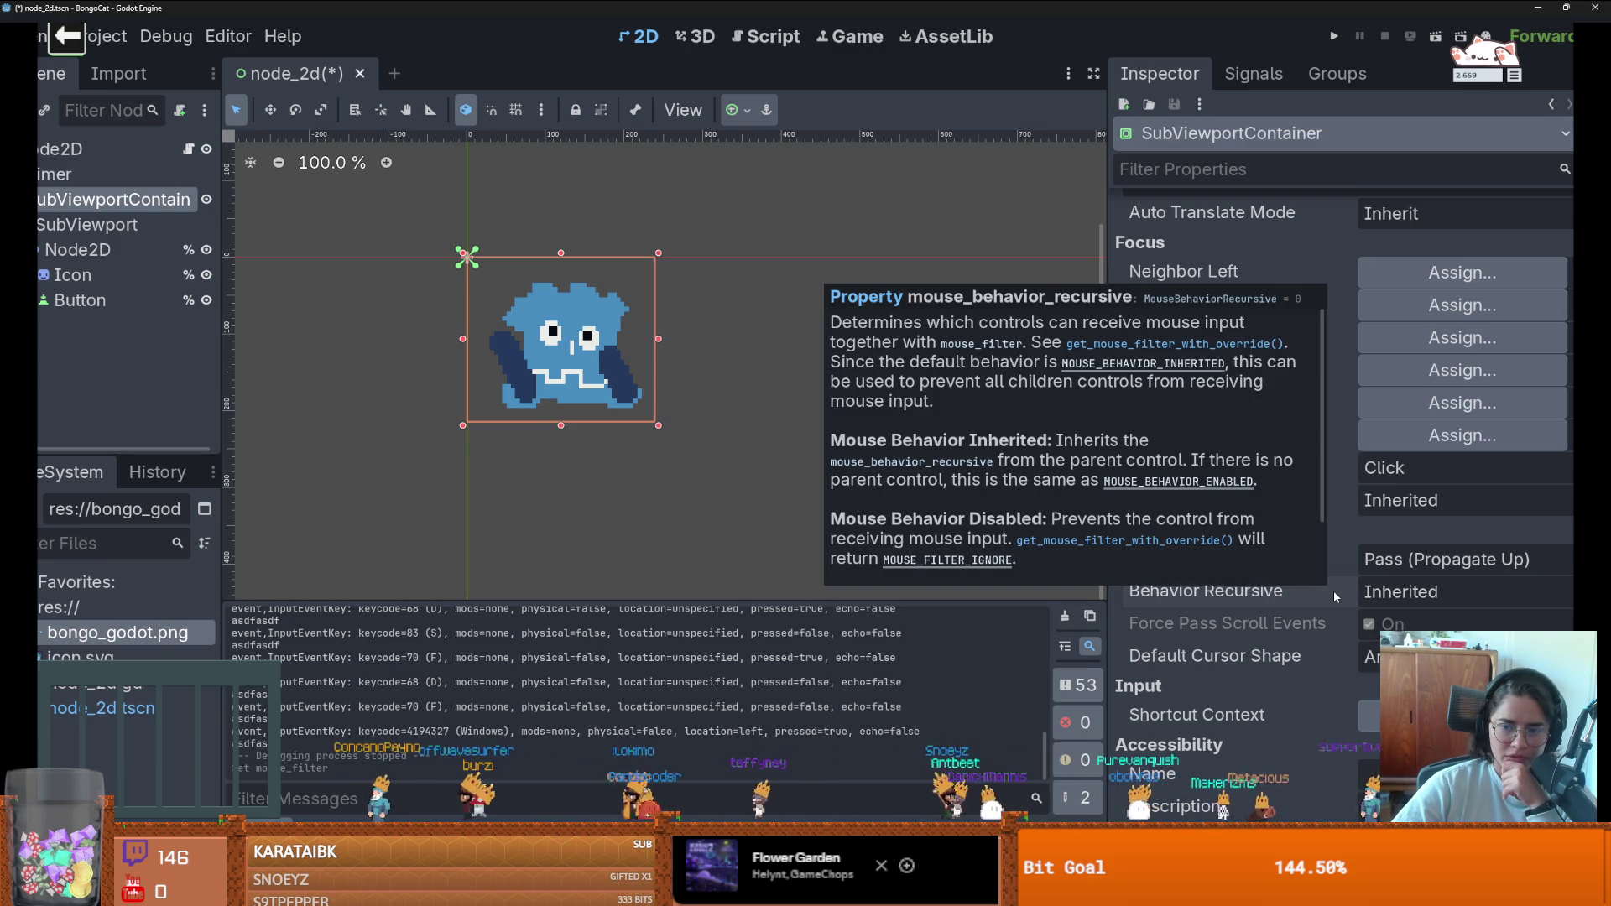
left_click(117, 150)
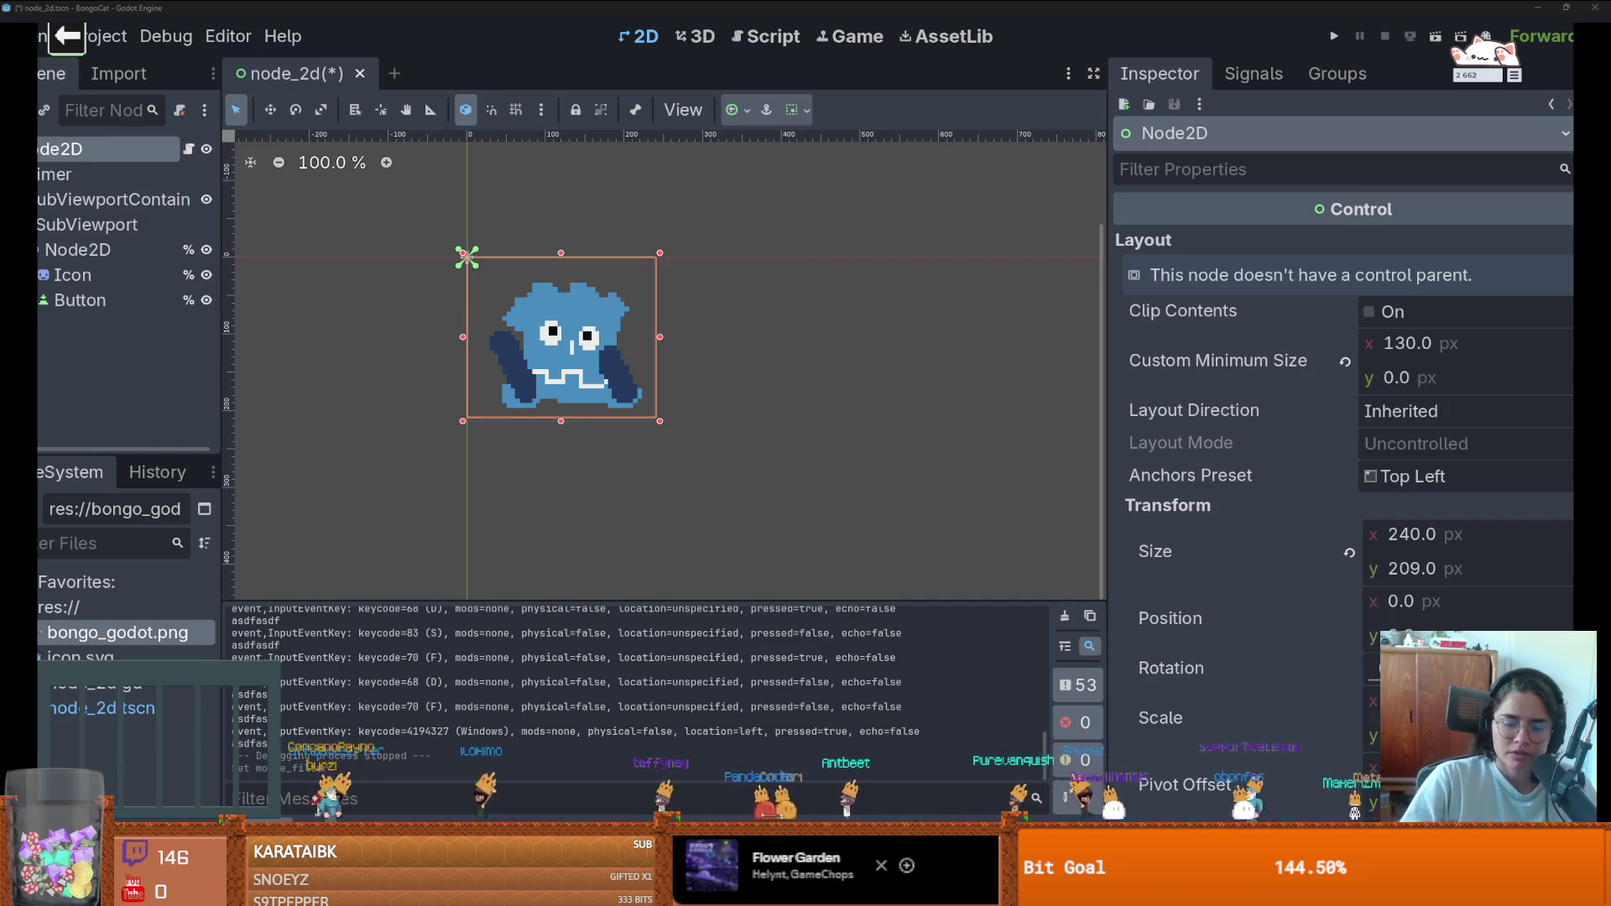
key("alt+Tab")
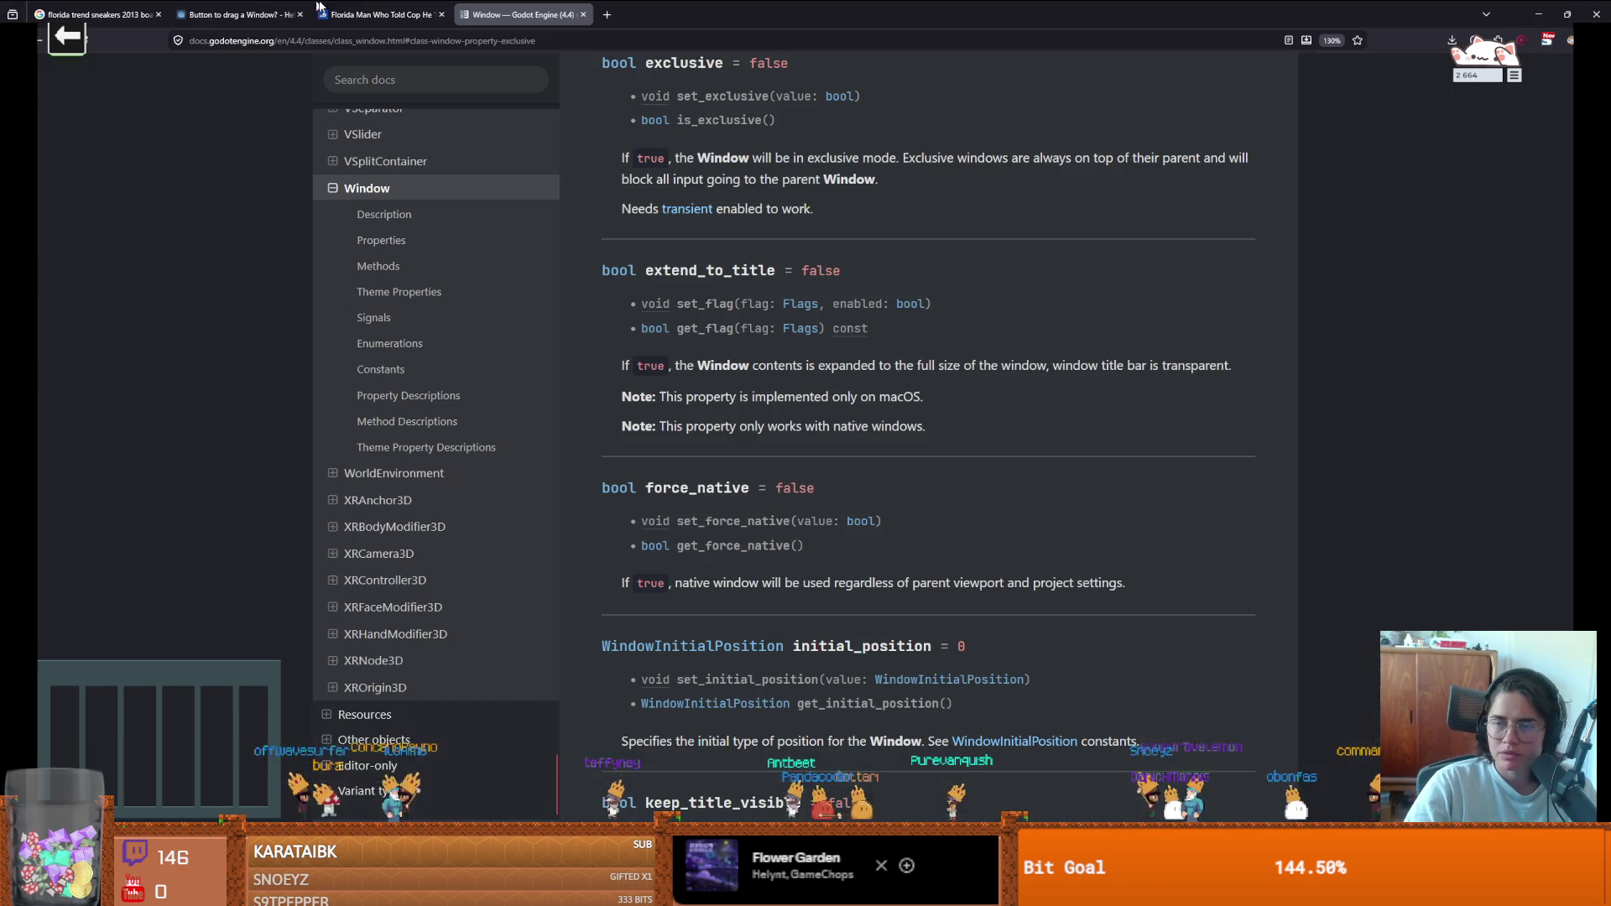
- Jump to the top of the Window class reference page in the browser
scroll(470, 418, "up", 5)
scroll(1067, 470, "up", 15)
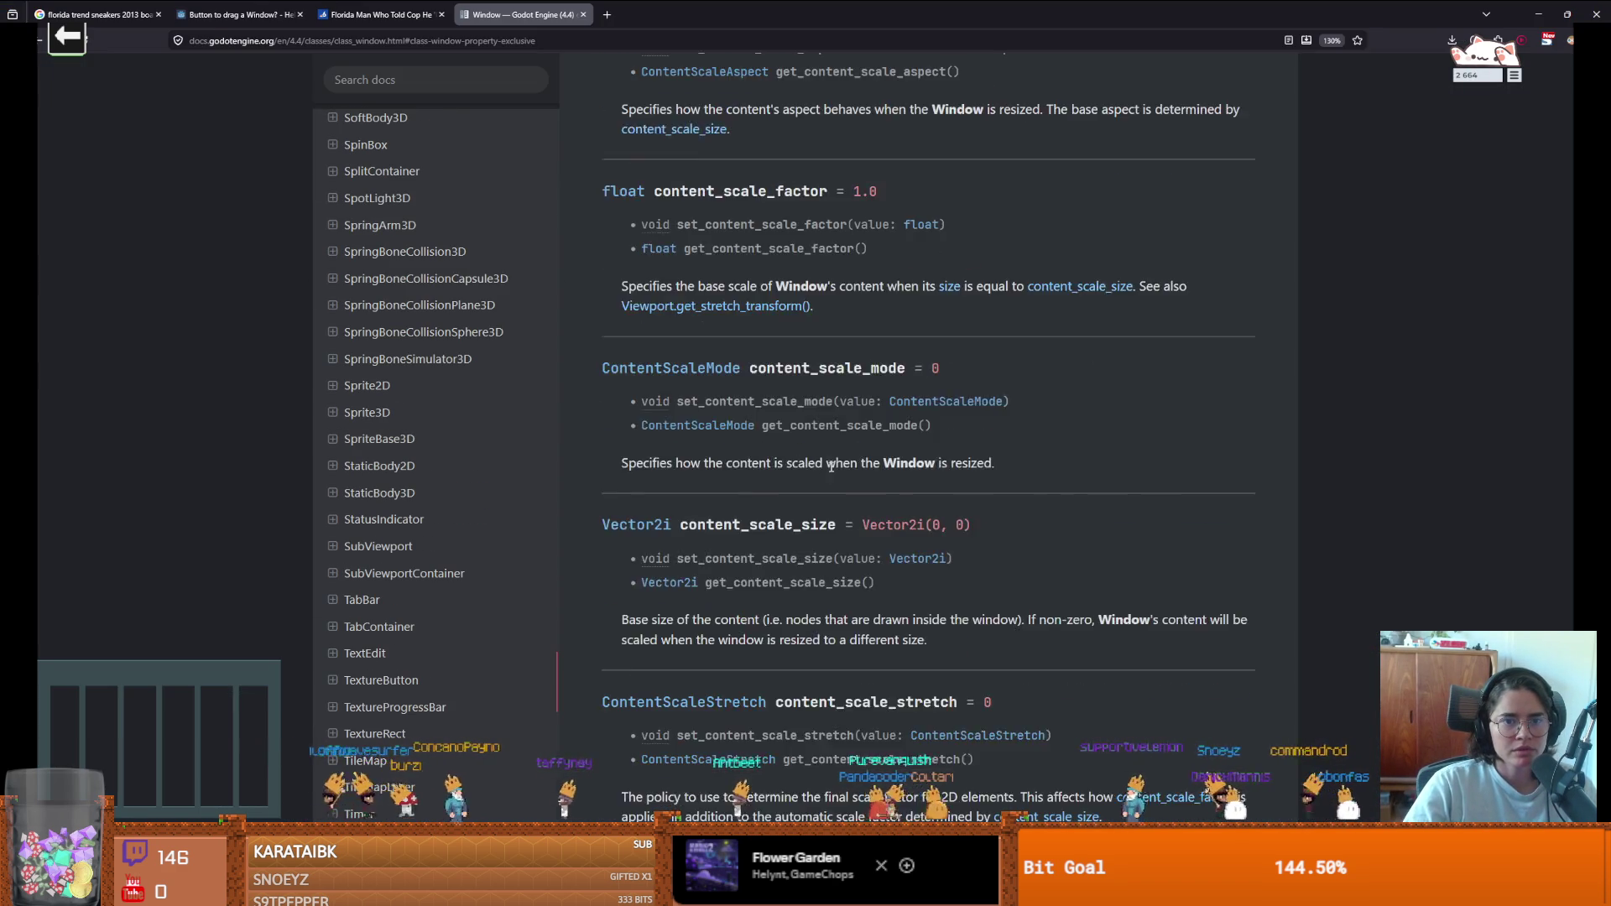
key("Home")
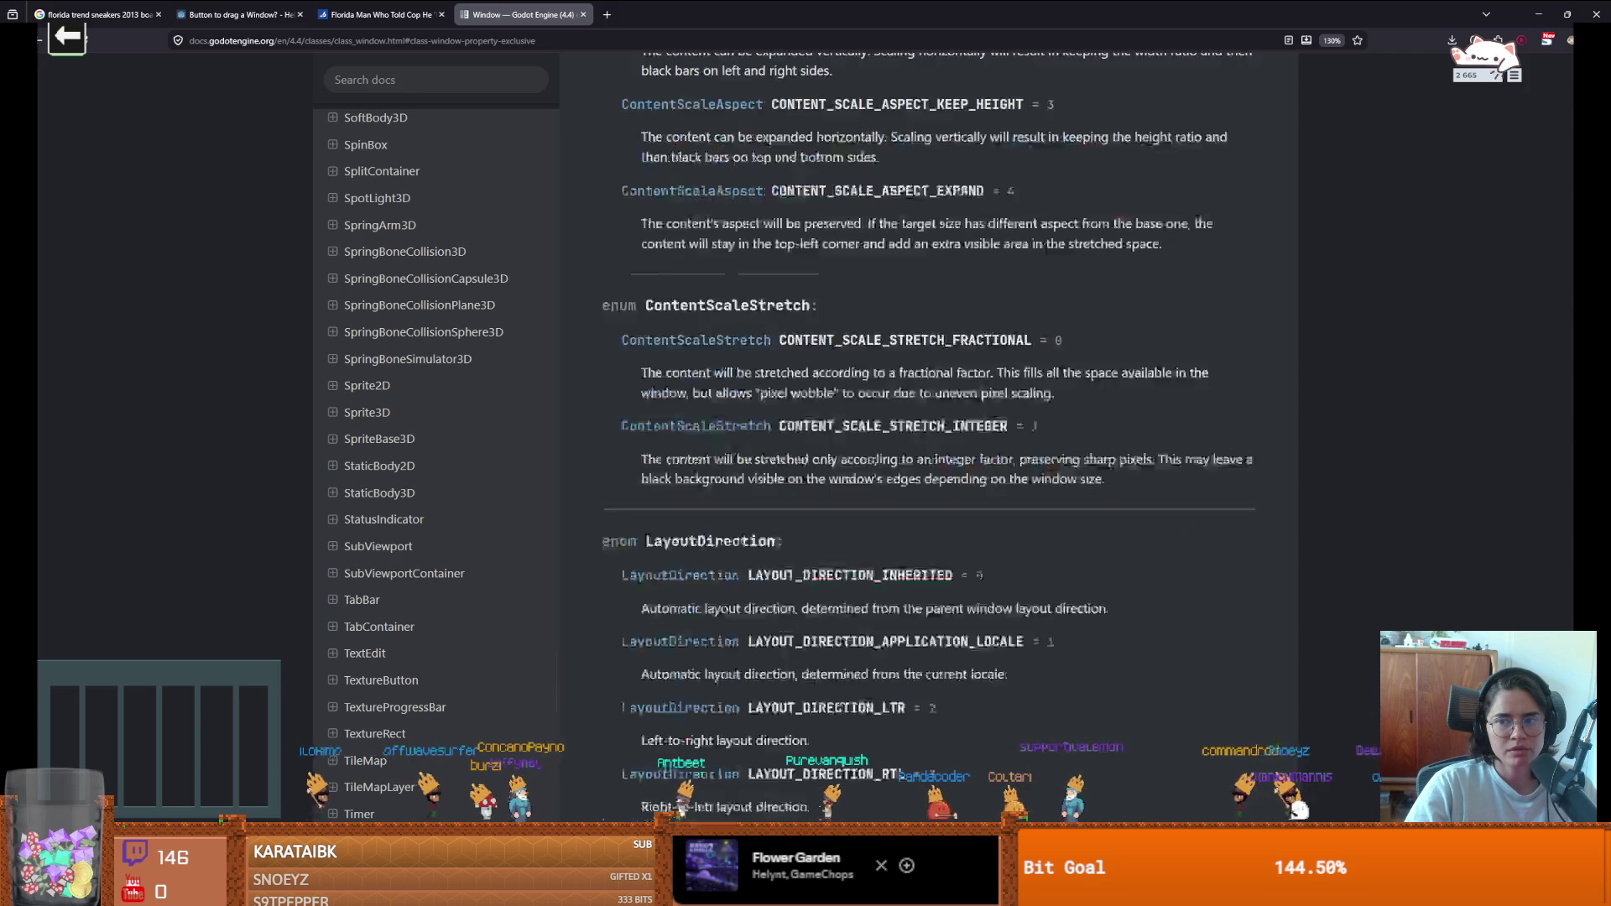
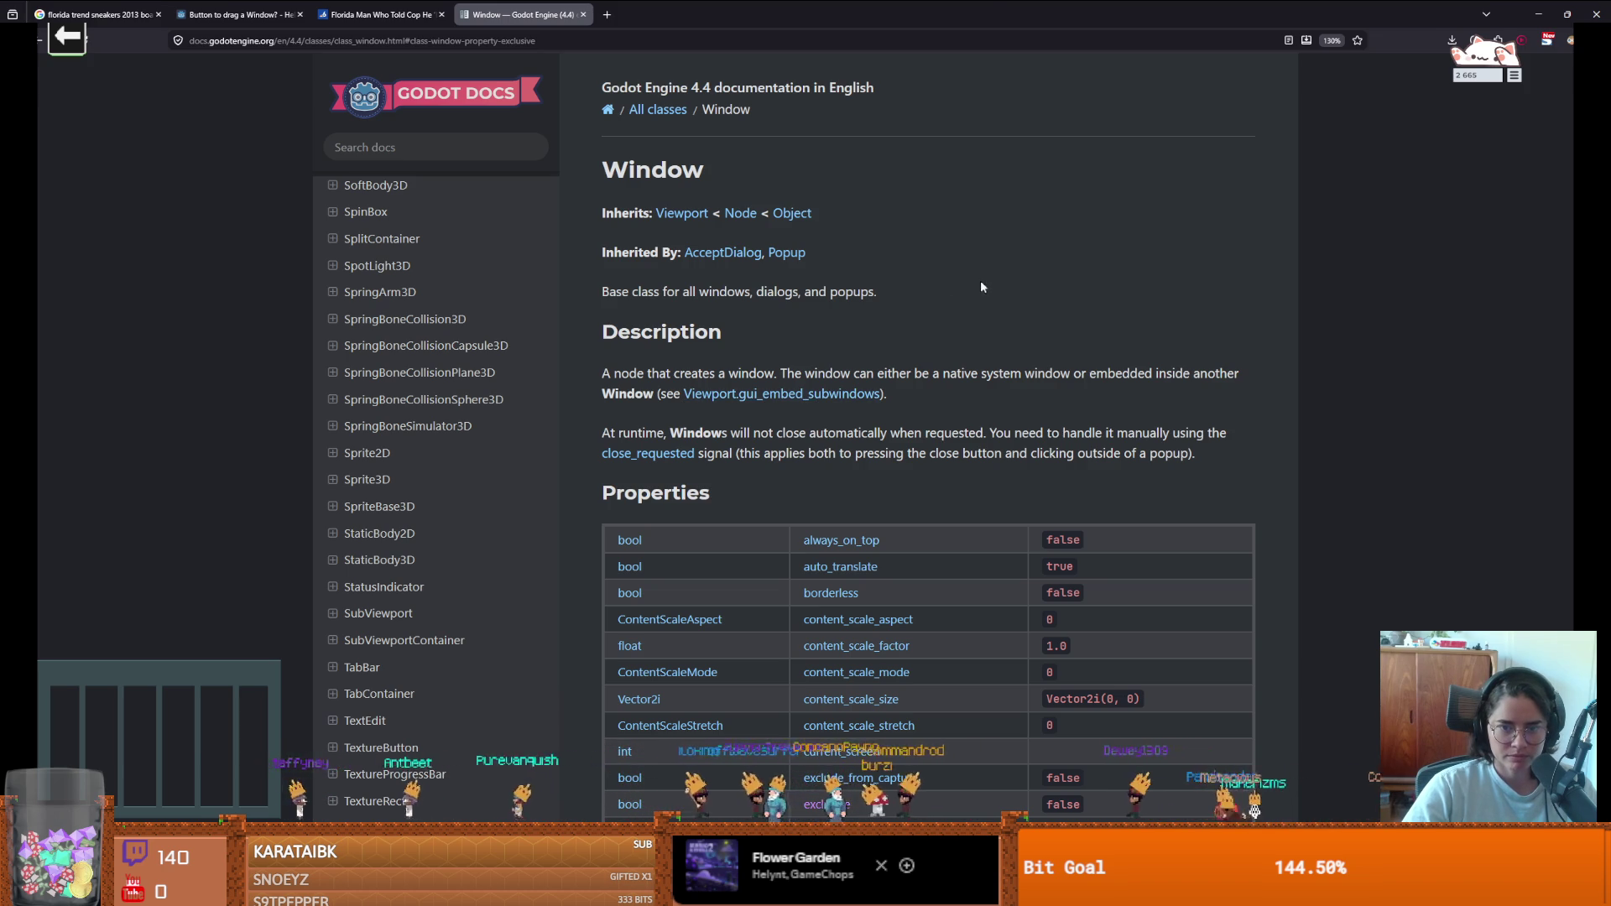
- Return from the Window class docs page to the Godot editor showing the bongo scene
key("alt+Tab")
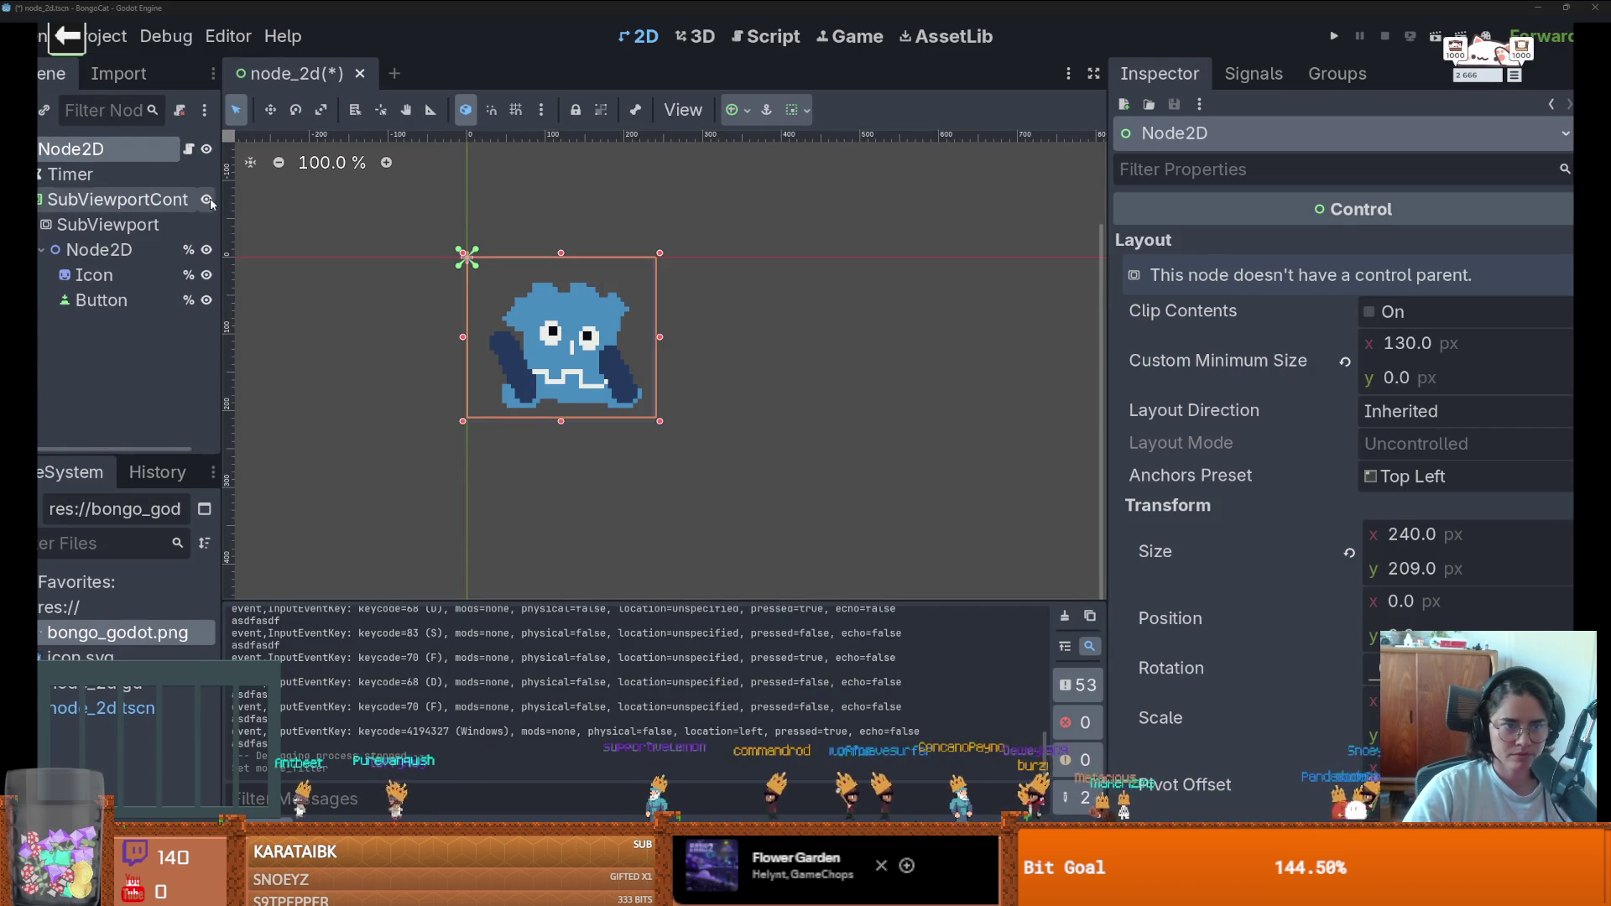
- Add a Window node and move SubViewportContainer inside it
key("ctrl+a")
type("window")
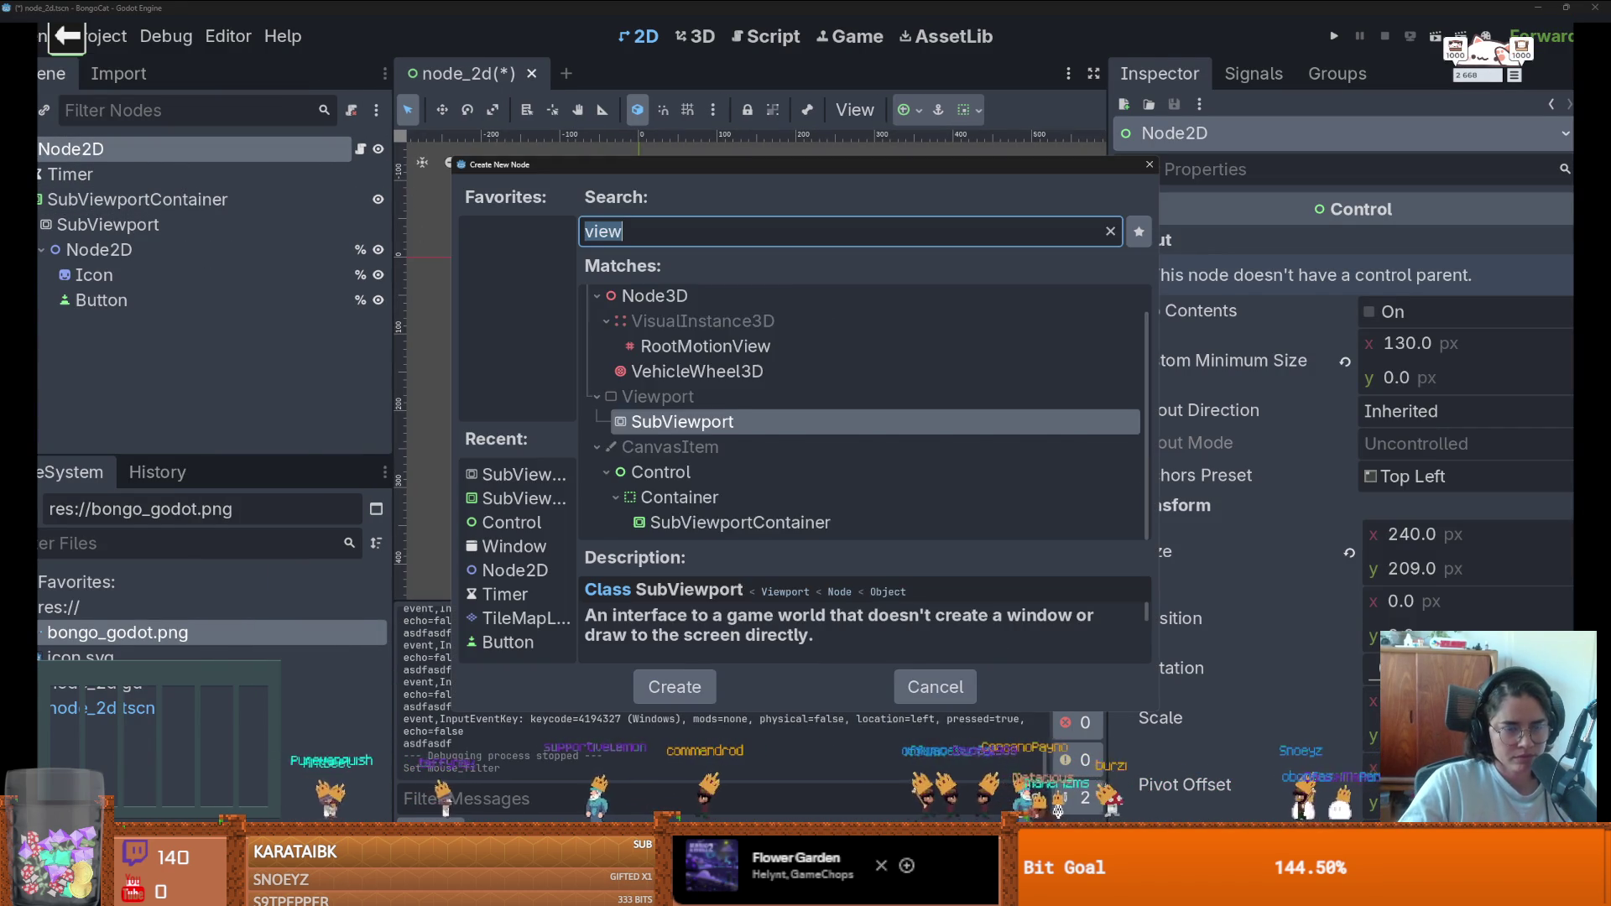
key("Return")
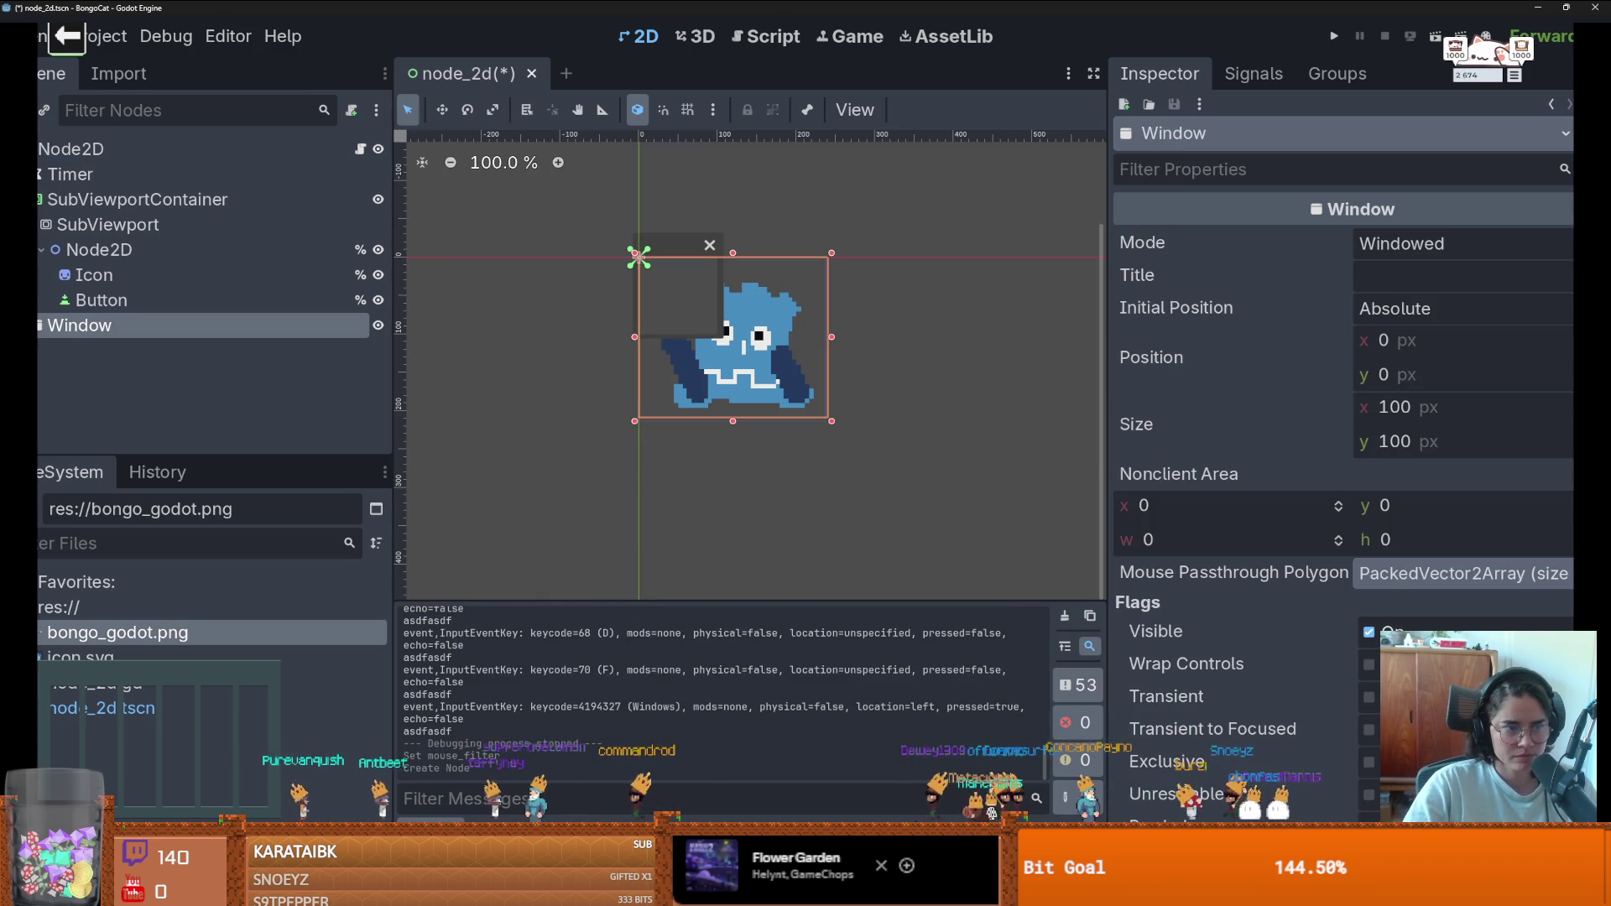
left_click(102, 202)
left_click_drag(124, 214, 210, 336)
scroll(729, 357, "down", 2)
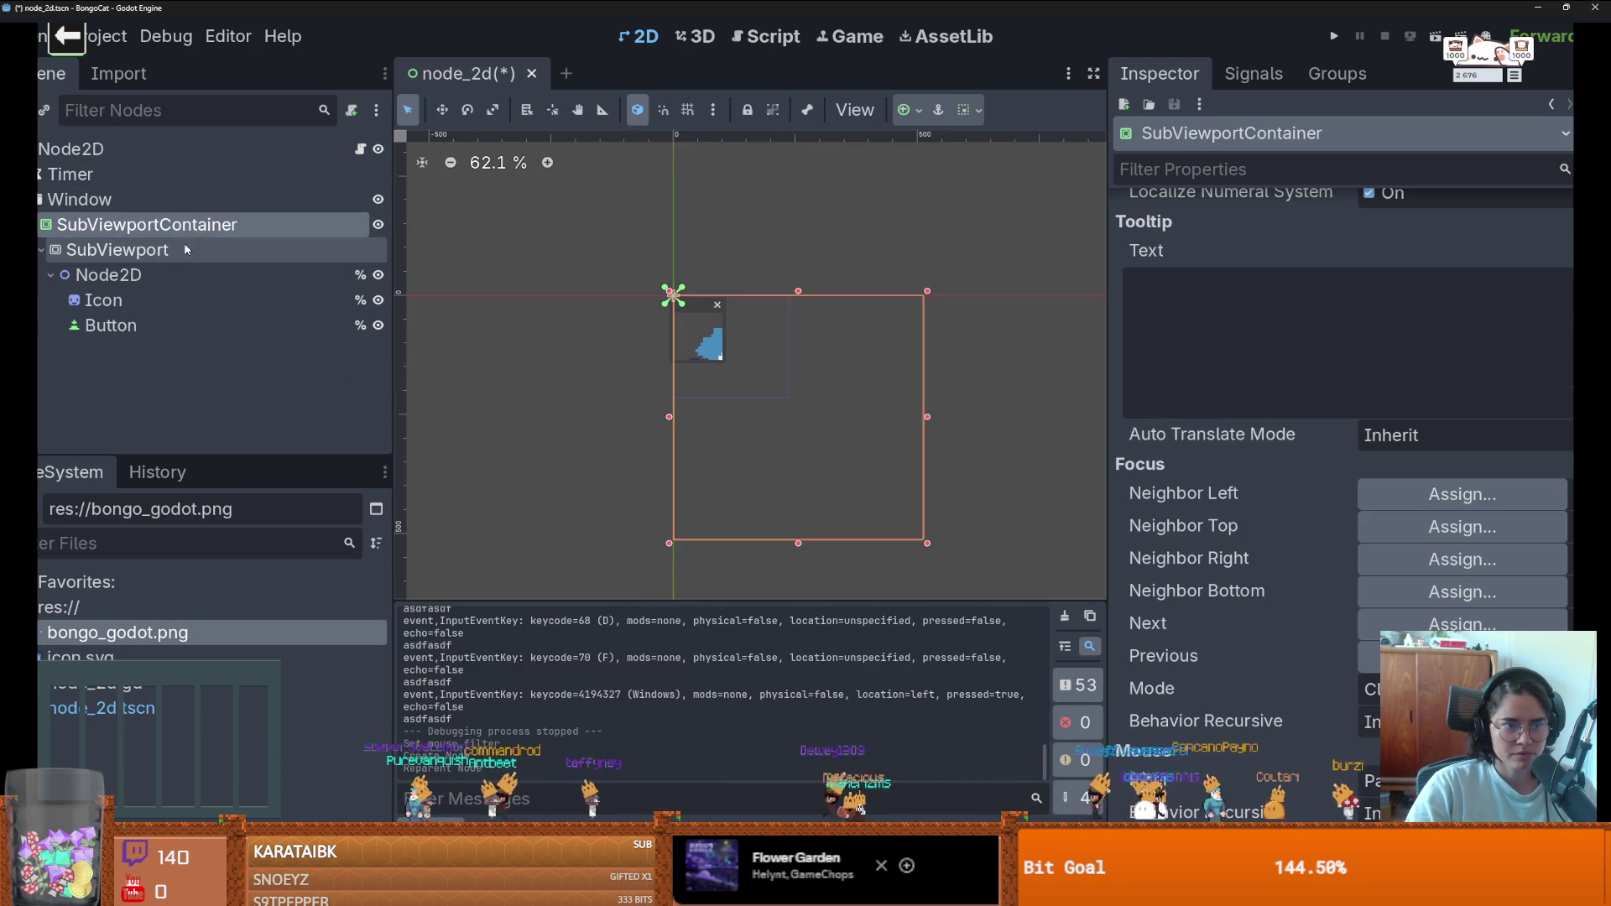
- Set the Window node's size to 200 × 200 px
left_click(126, 200)
left_click(1427, 402)
type("200")
key("Return")
left_click(1425, 442)
type("200")
key("Return")
- Resize the Window to 250 × 250 px, frame it in the 2D view, and run the project
left_click(1427, 407)
type("250")
key("Return")
left_click(1434, 434)
type("250")
key("Return")
key("f")
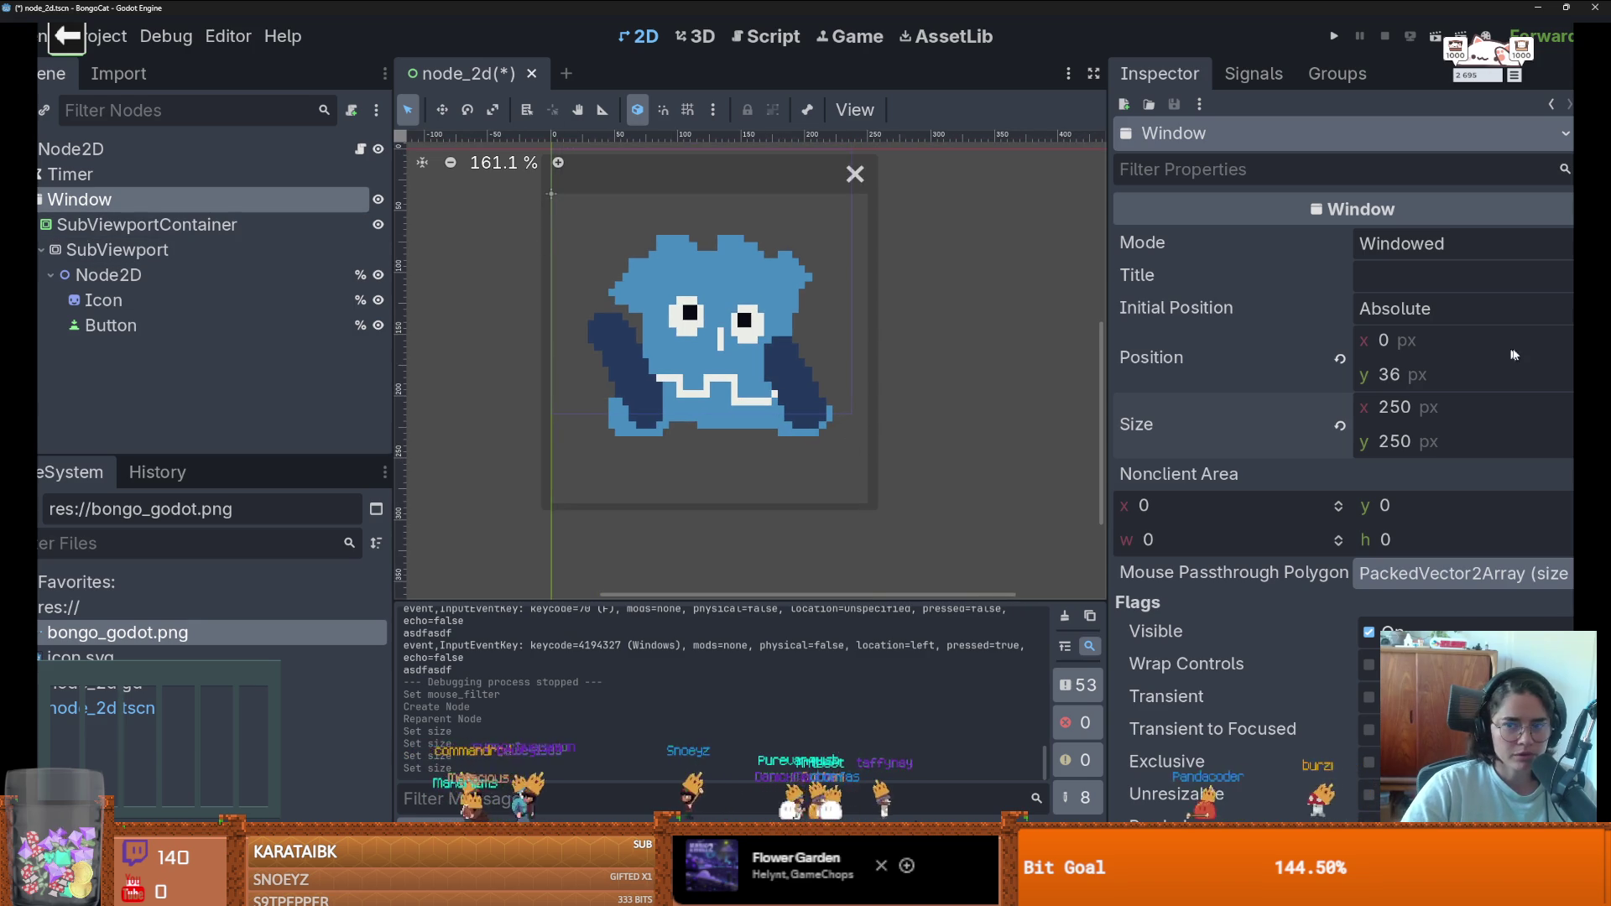
key("F5")
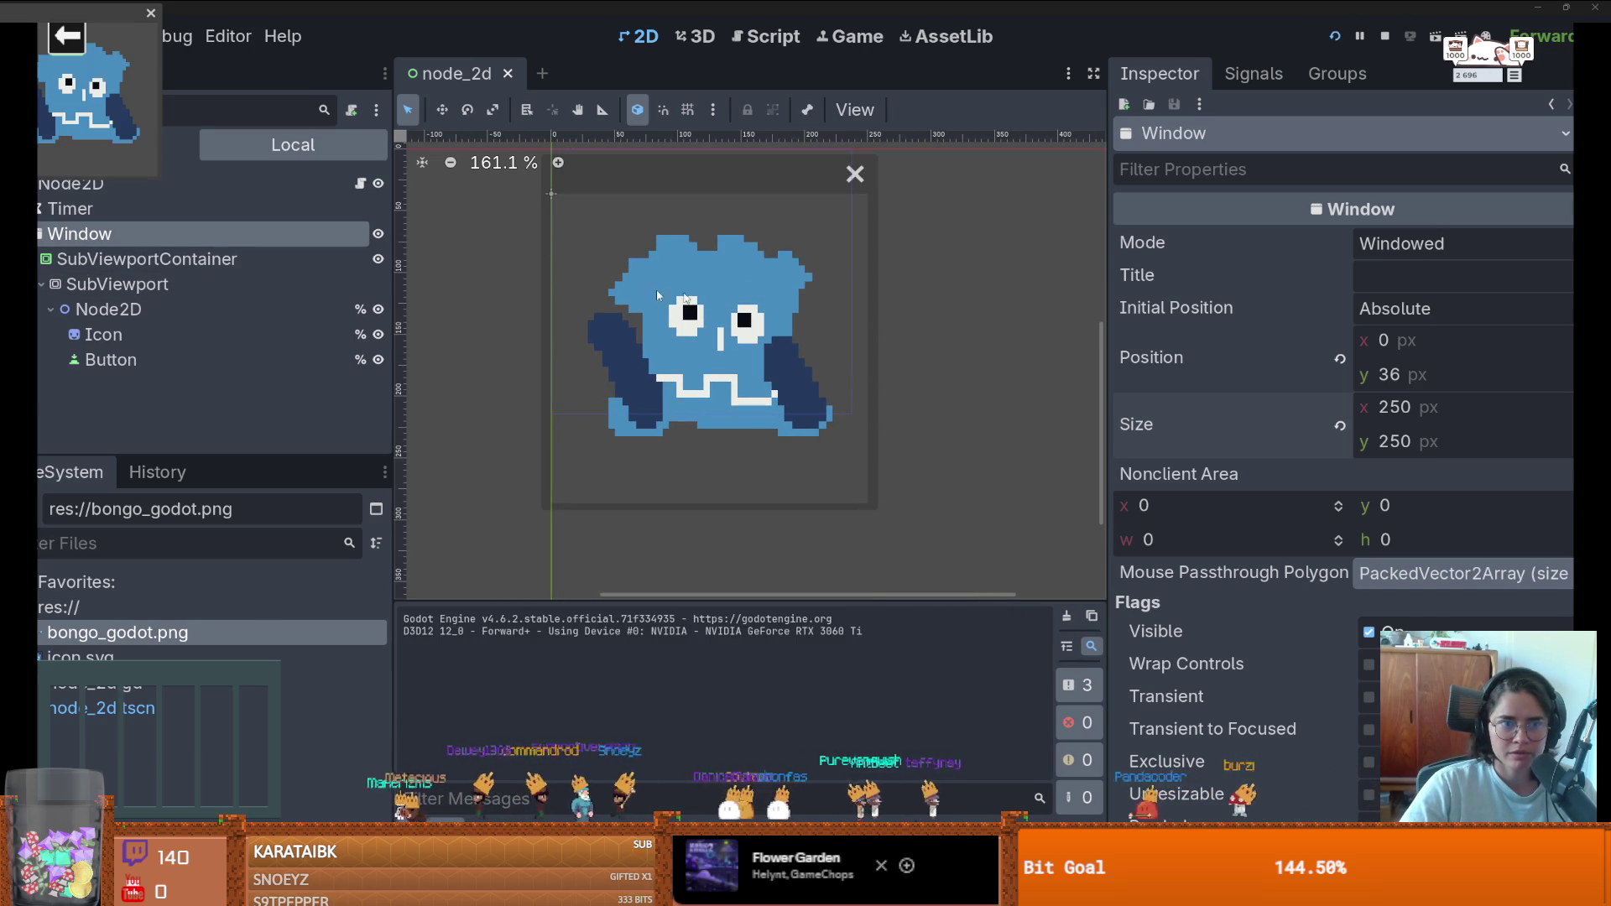
- Click the running cat to trigger the line 41 global_position error, then close both BongoCat windows
left_click(114, 126)
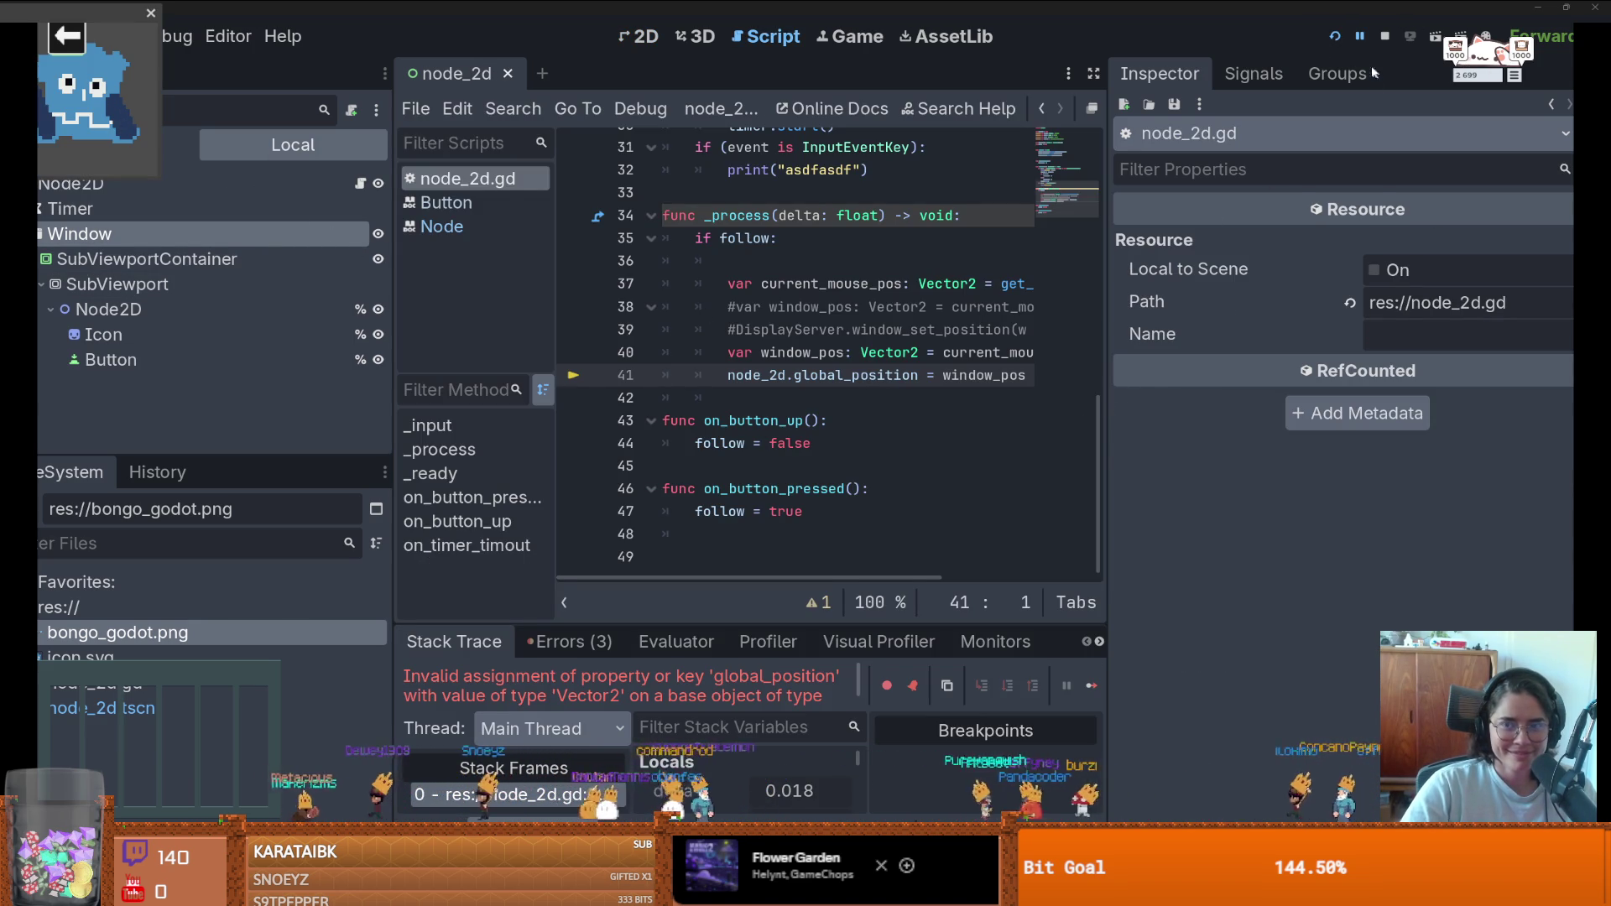
key("super+Tab")
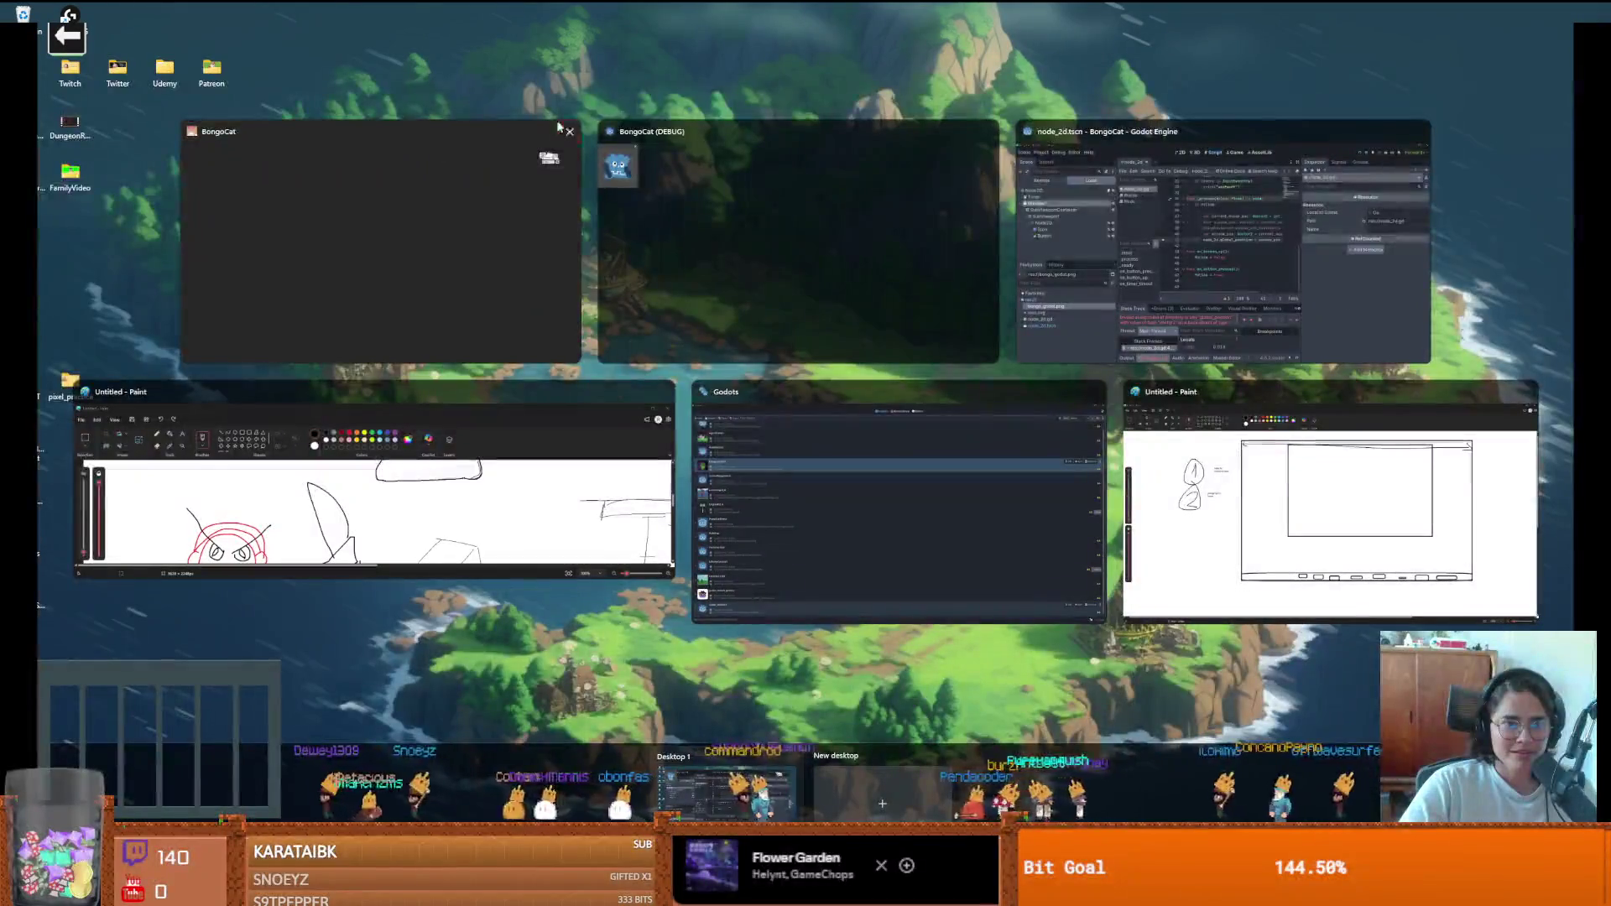
left_click(570, 132)
left_click(881, 304)
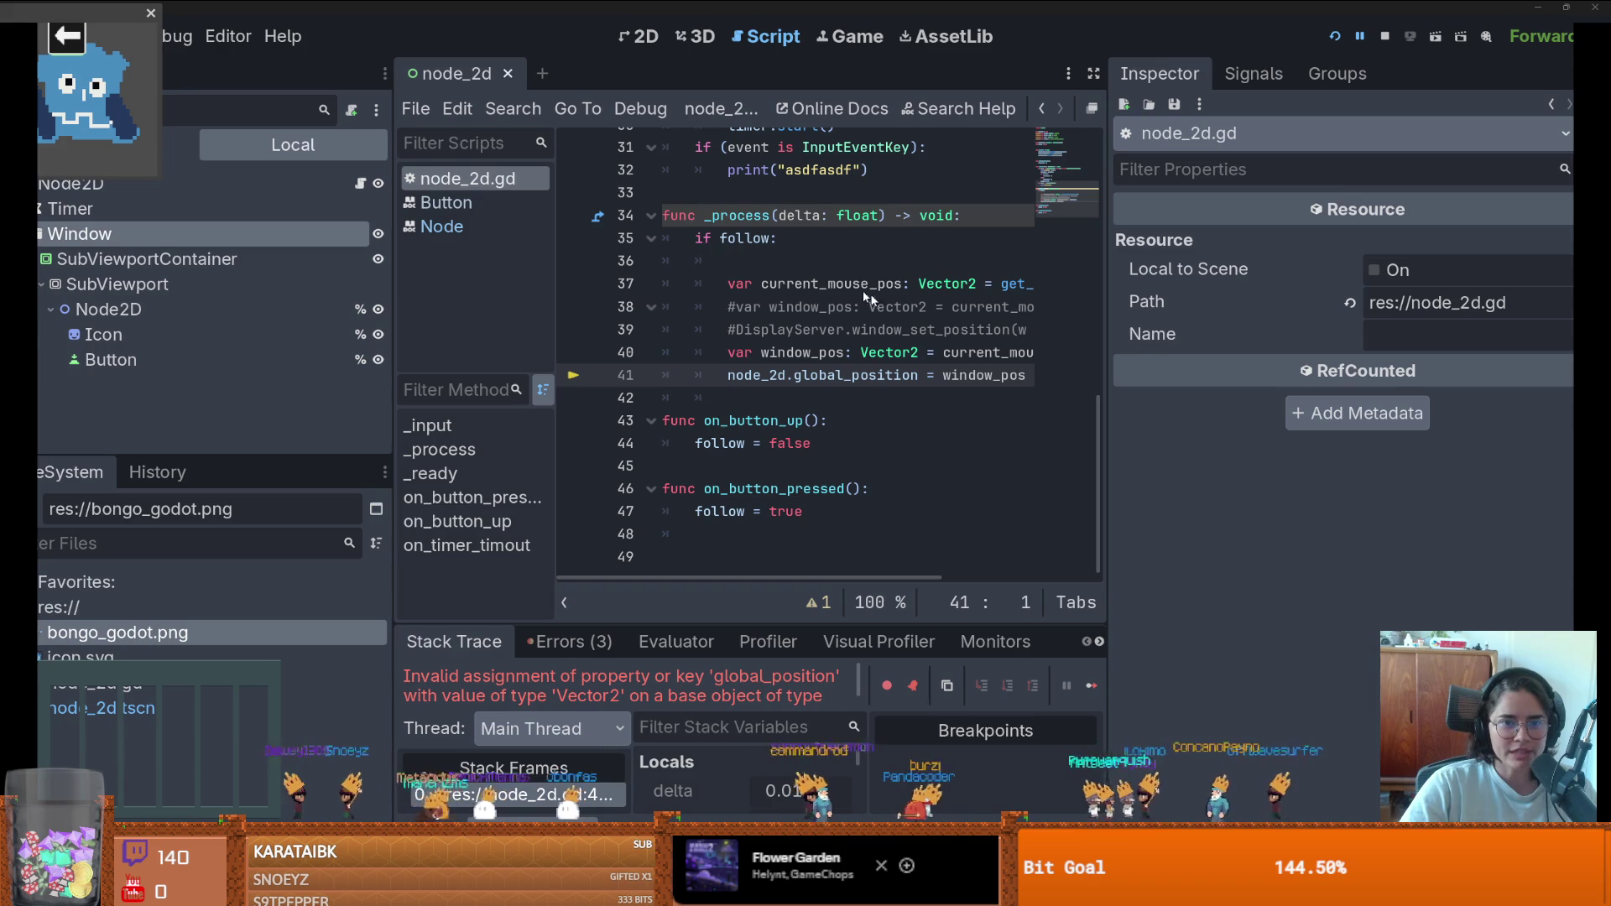
key("super+Tab")
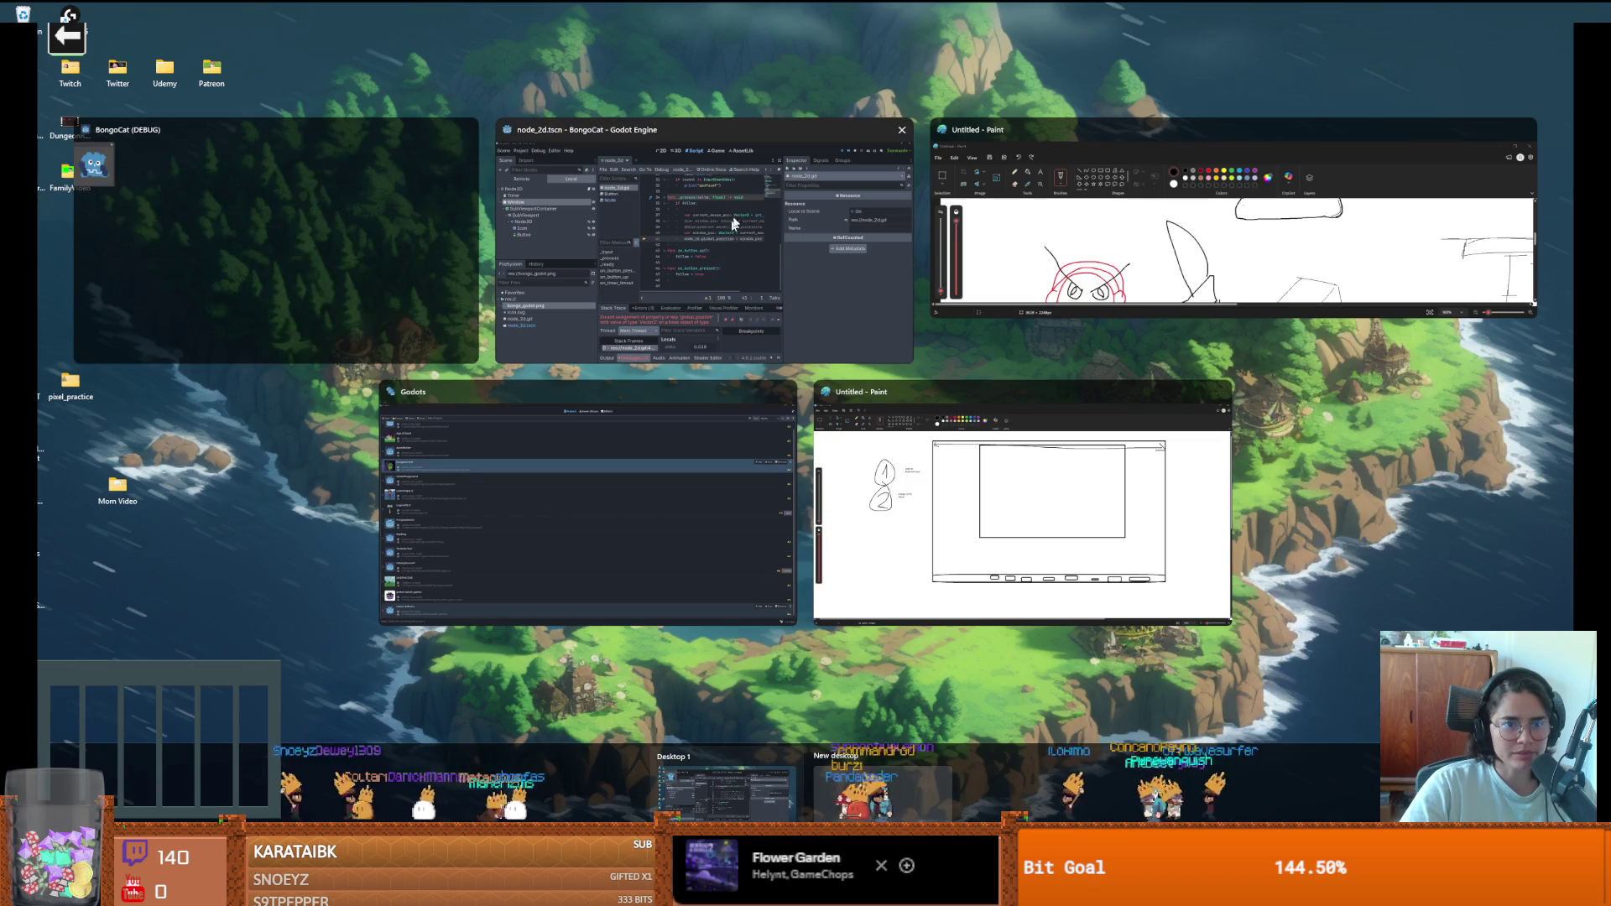
left_click(473, 131)
left_click(558, 212)
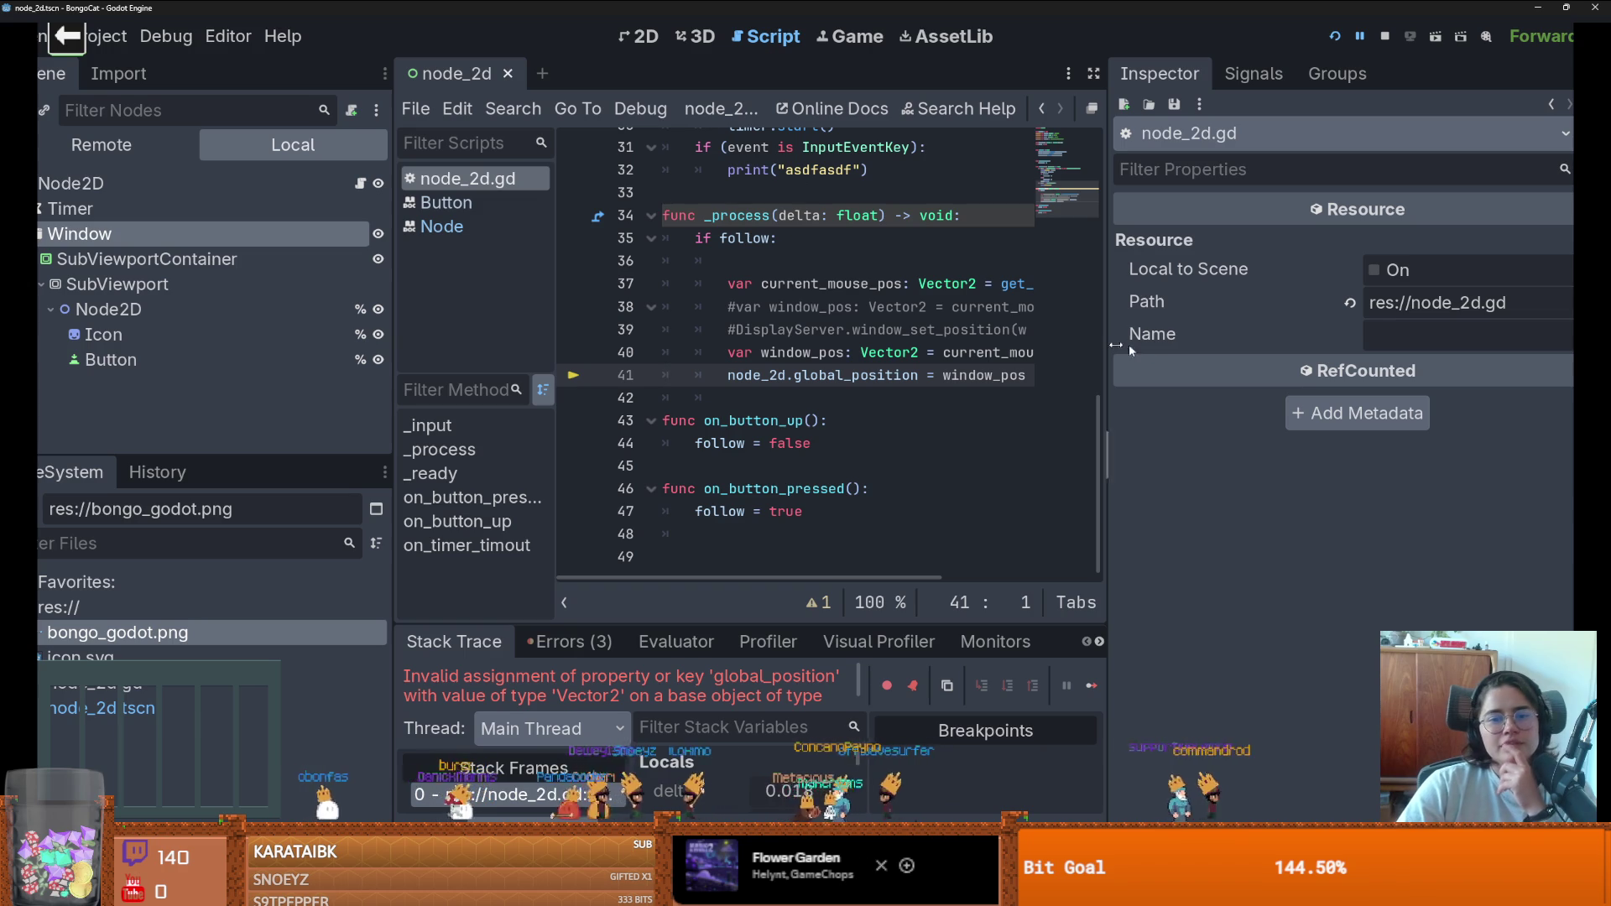
- Replace $SubViewportContainer with $Window on line 7 of node_2d.gd
left_click_drag(1106, 345, 1432, 345)
scroll(891, 357, "up", 3)
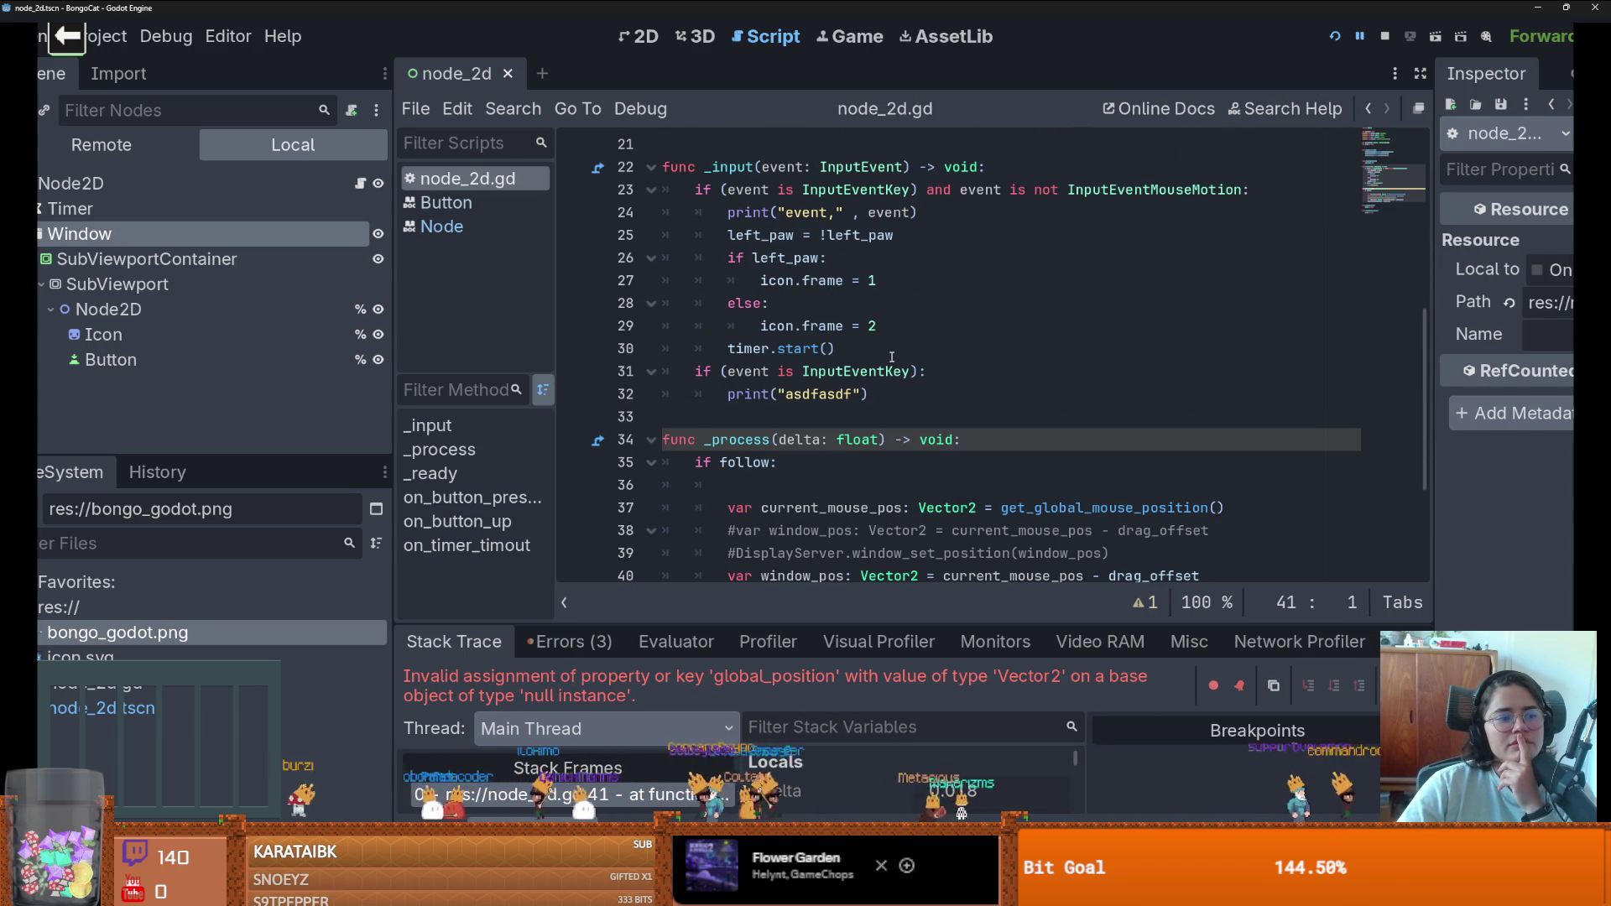
scroll(891, 357, "down", 3)
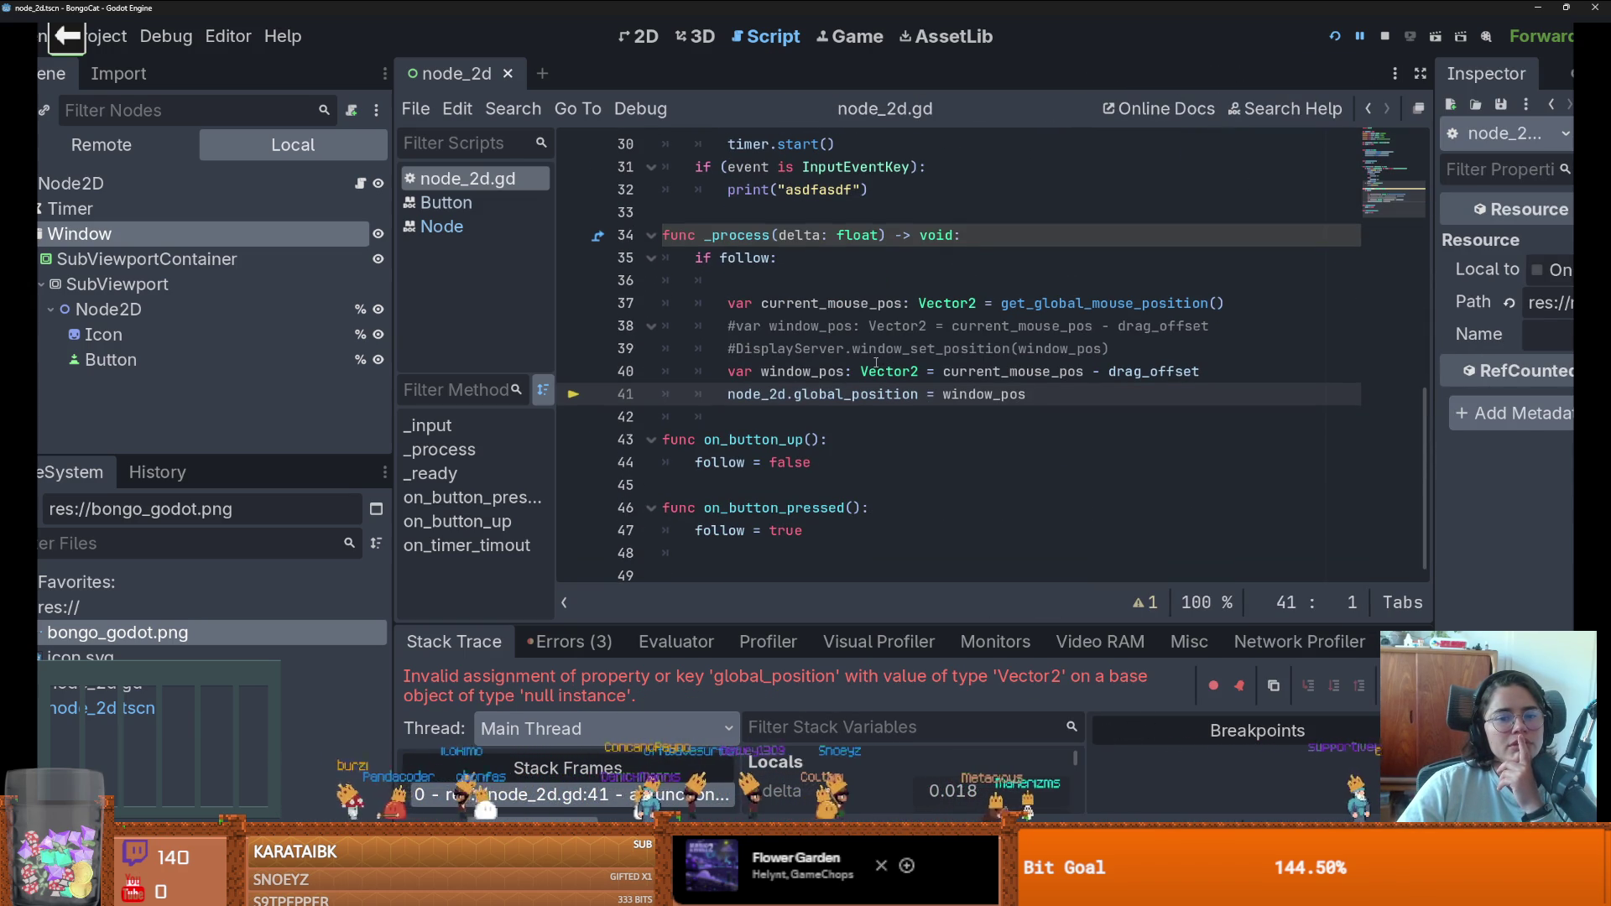
scroll(856, 391, "up", 10)
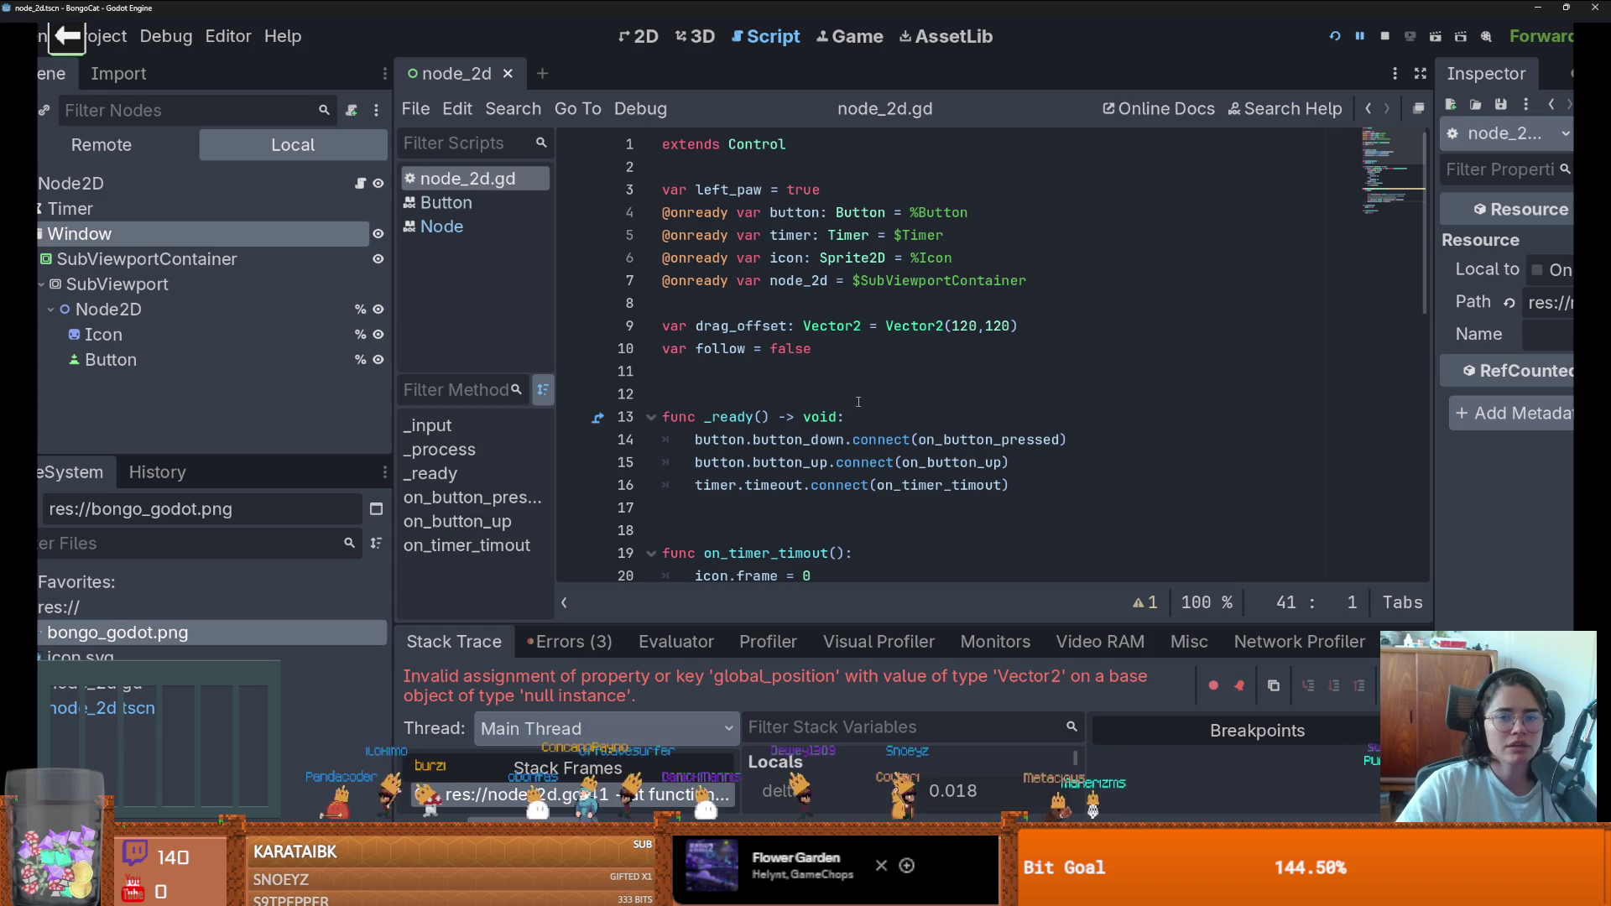
left_click_drag(1029, 280, 838, 280)
key("BackSpace")
left_click_drag(210, 233, 1010, 303)
key("ctrl+z")
left_click_drag(80, 234, 914, 280)
- Save and rerun the game, then close the BongoCat debug window
left_click(1336, 33)
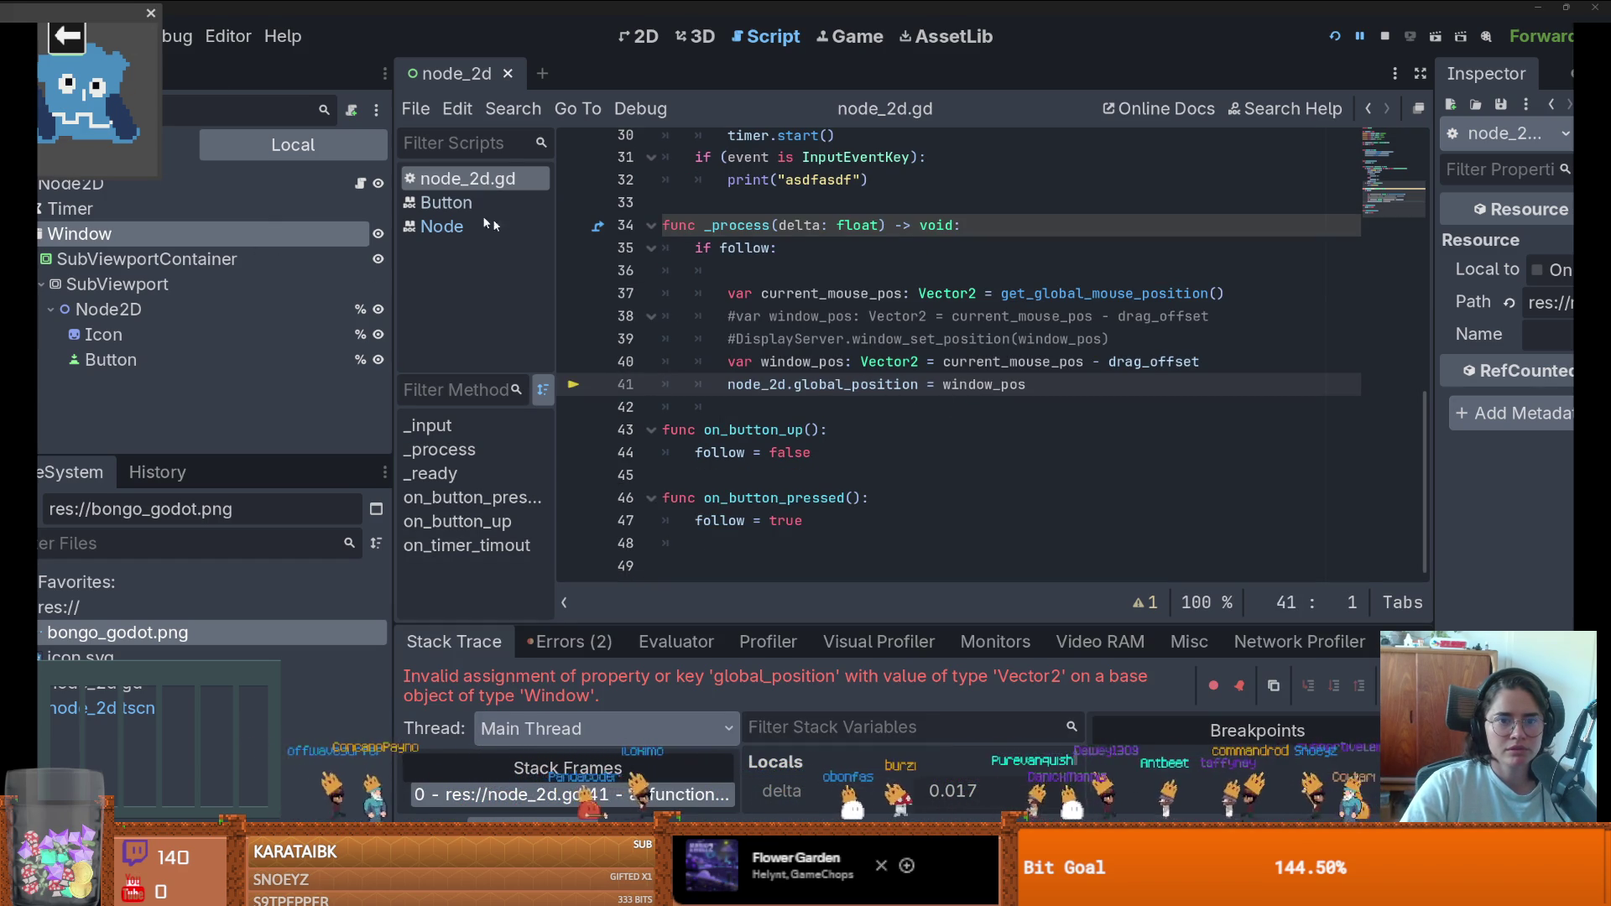
key("super+Tab")
left_click(468, 129)
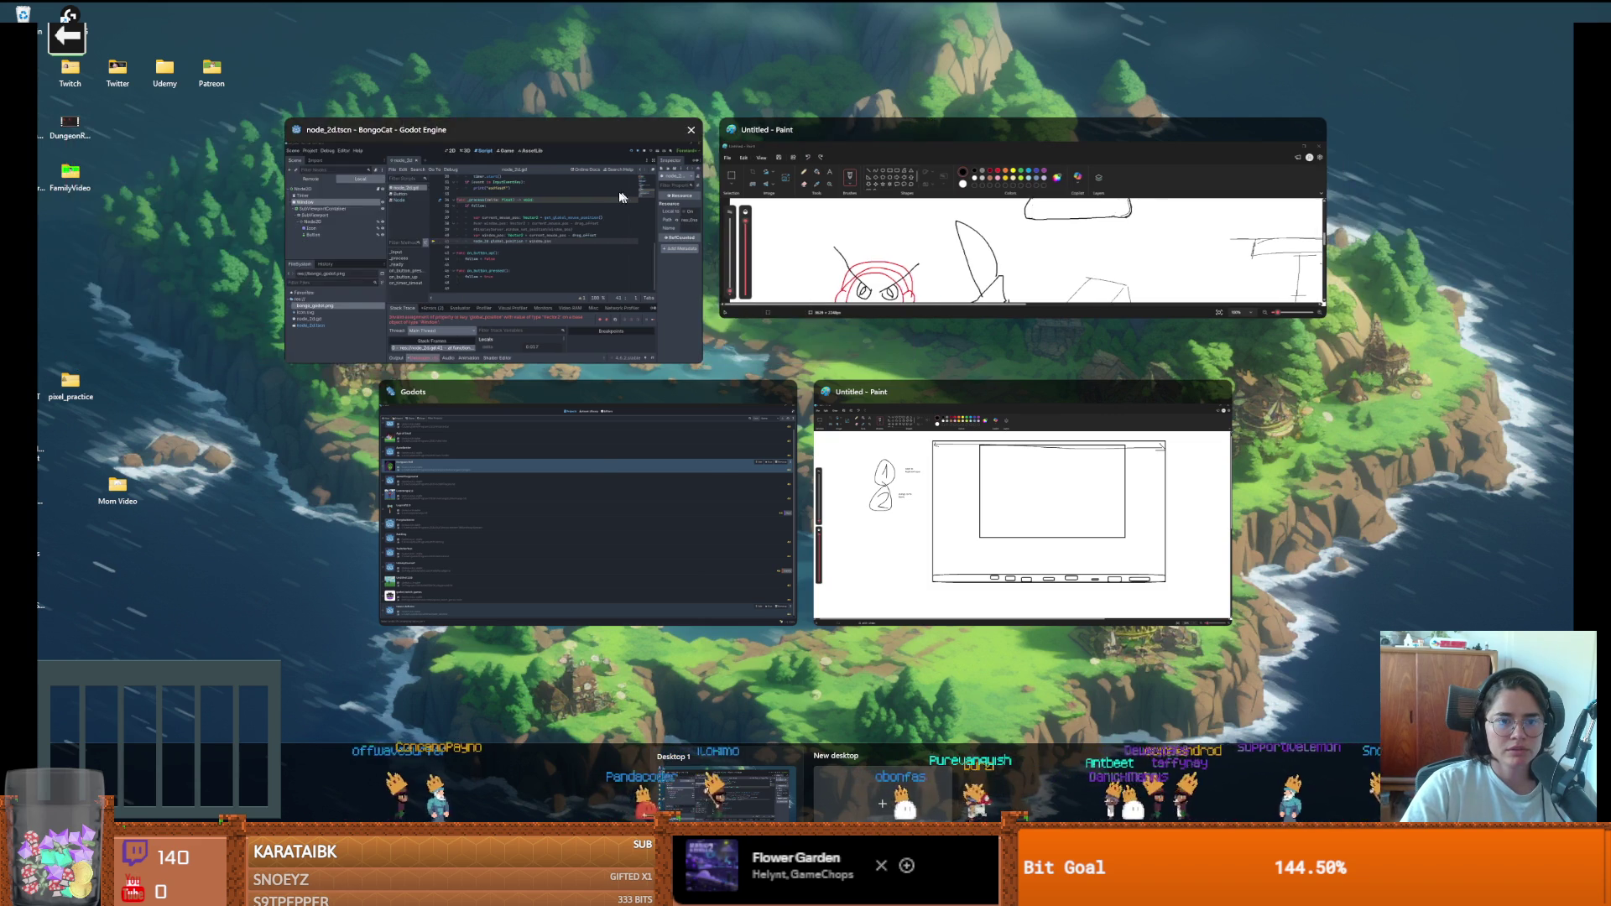
left_click(620, 190)
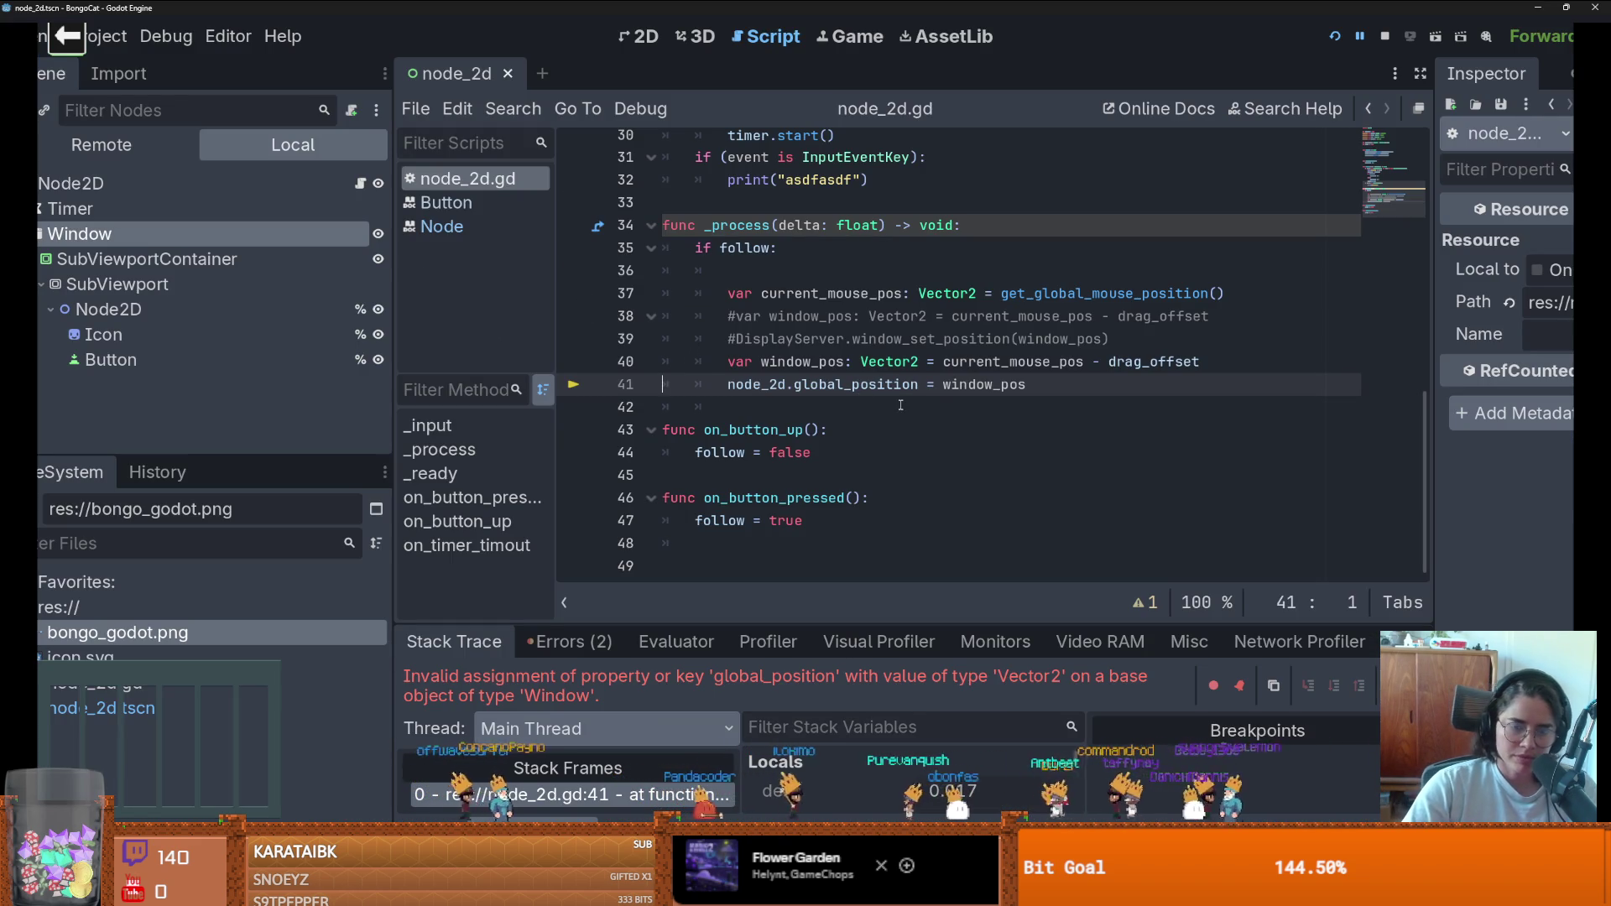
- Open the Window class documentation and browse its Methods list
right_click(274, 243)
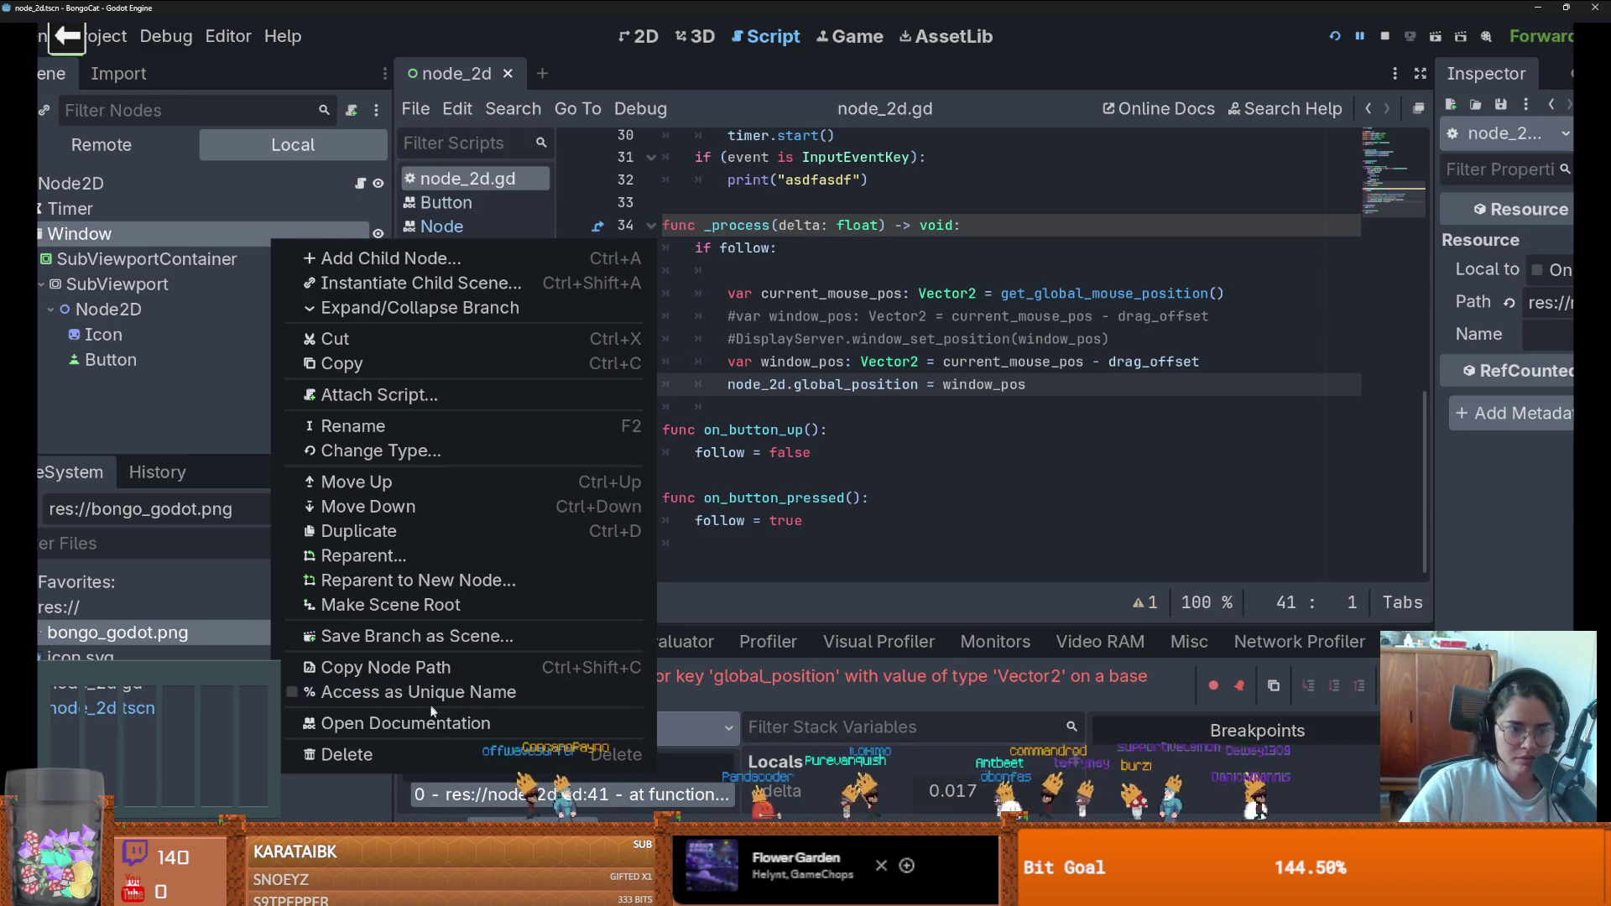
left_click(405, 723)
scroll(864, 478, "down", 10)
scroll(864, 477, "down", 12)
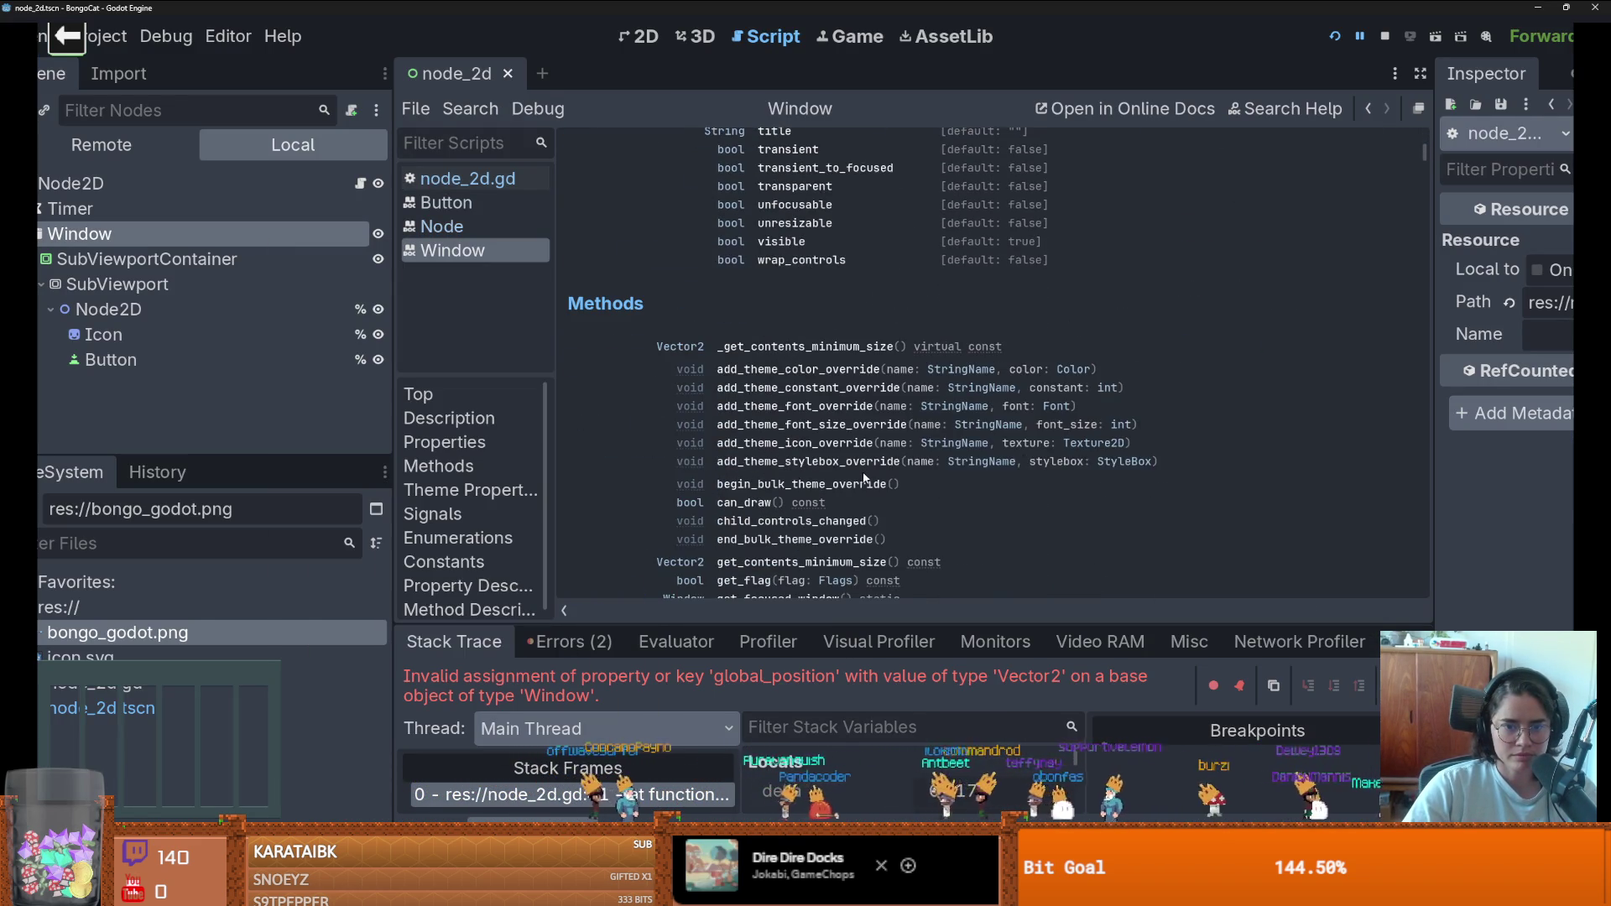
scroll(864, 476, "down", 15)
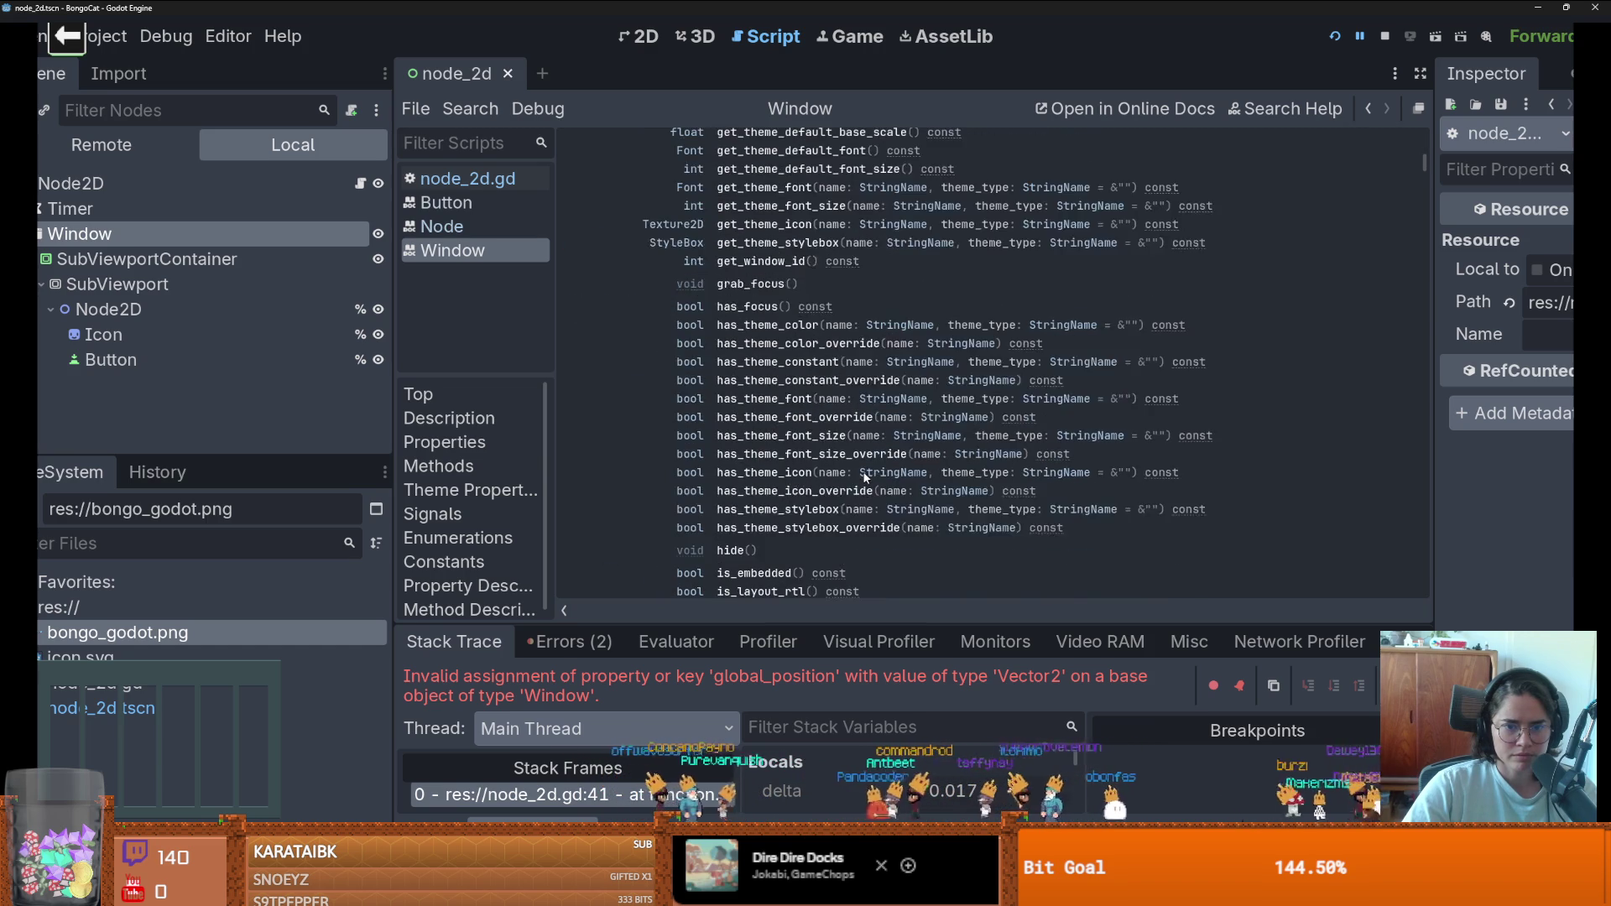
scroll(865, 477, "up", 3)
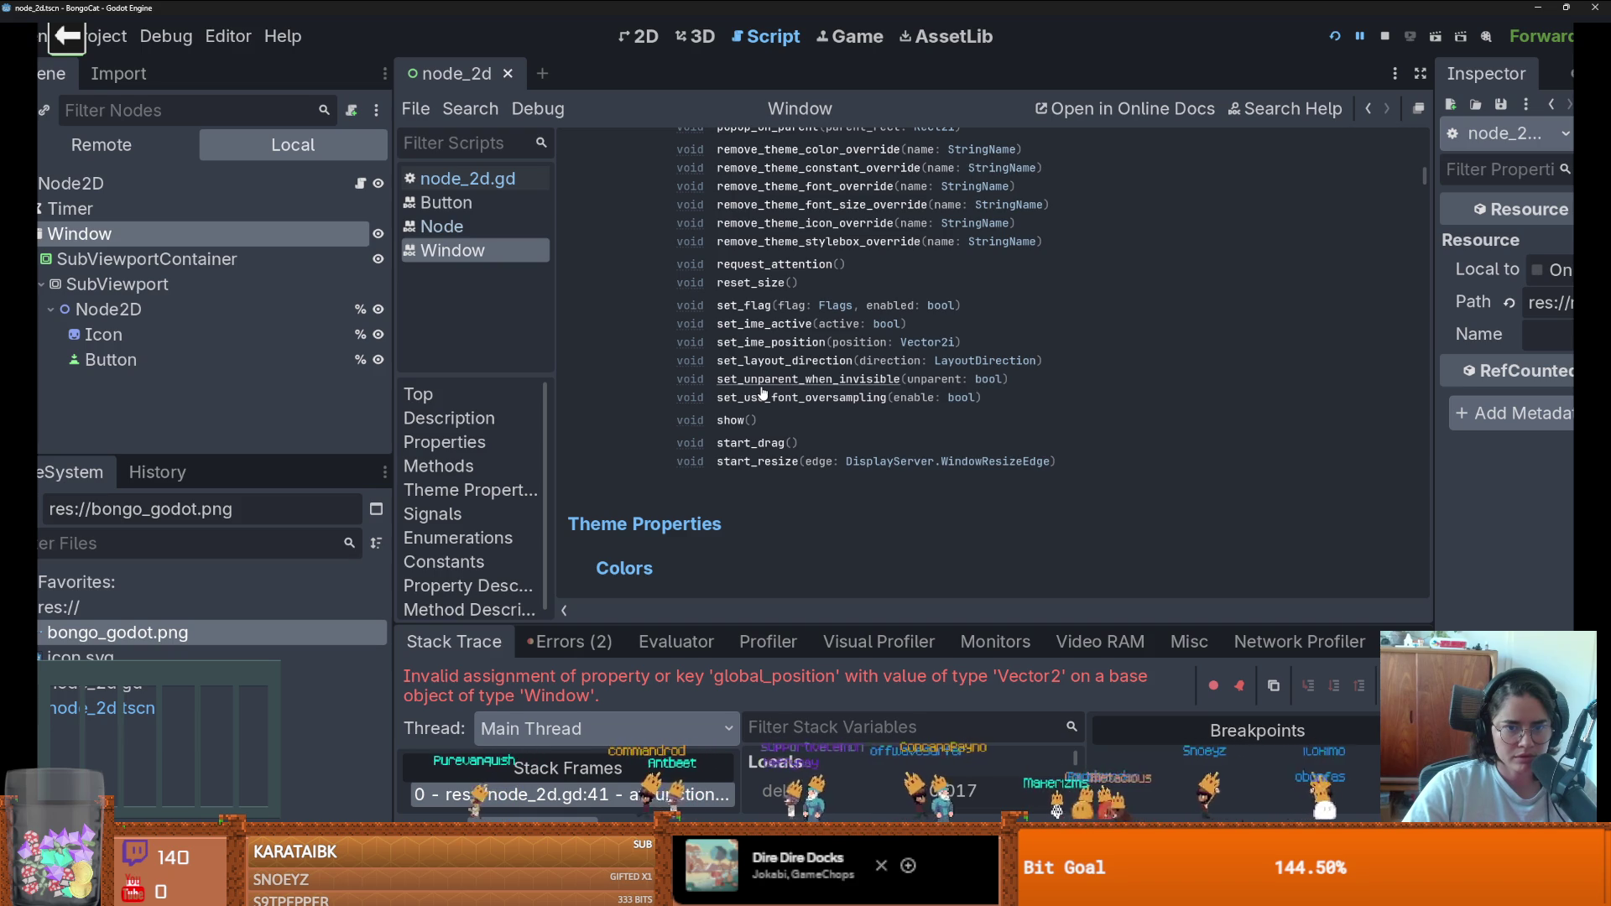
scroll(762, 392, "up", 2)
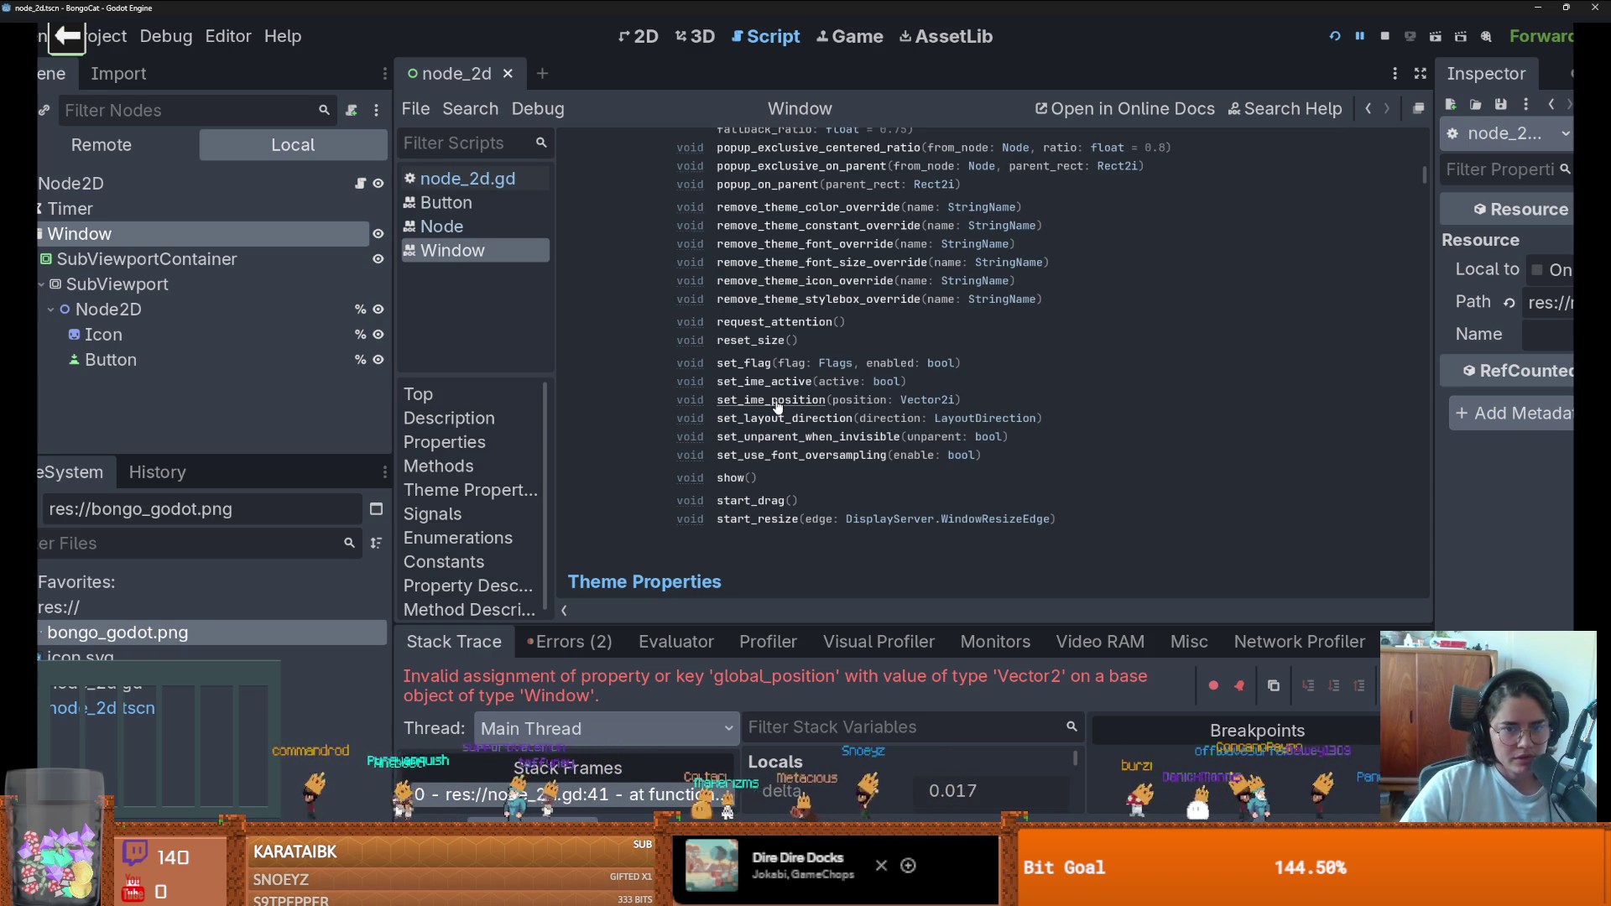
- Select the set_ime_position signature and insert a new line above line 41
left_click(777, 403)
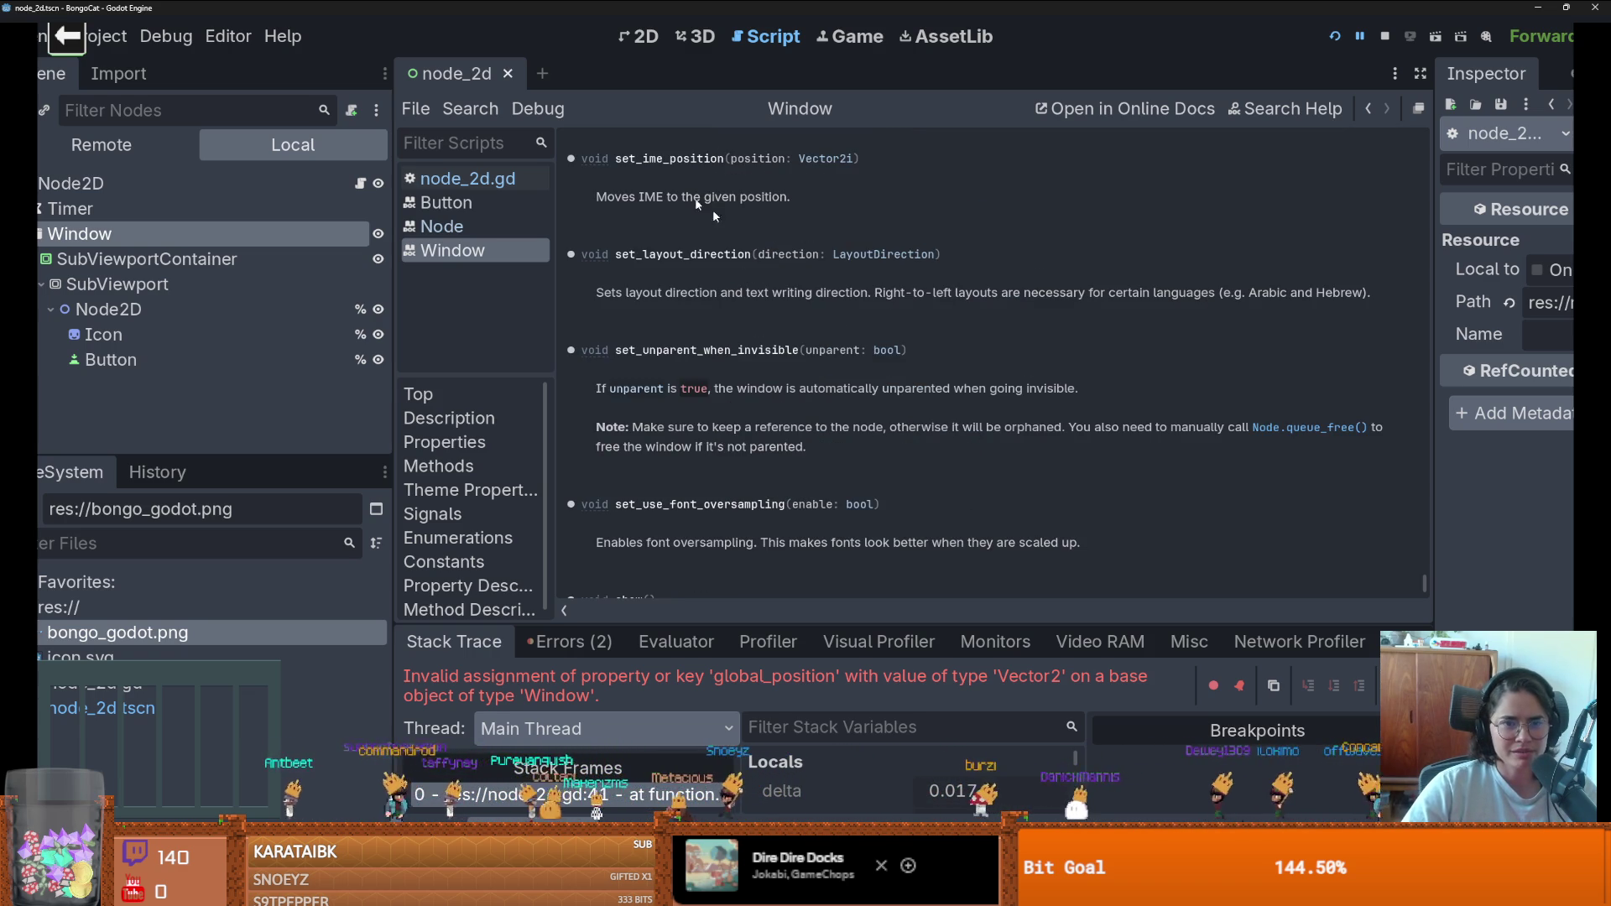
left_click_drag(870, 167, 639, 158)
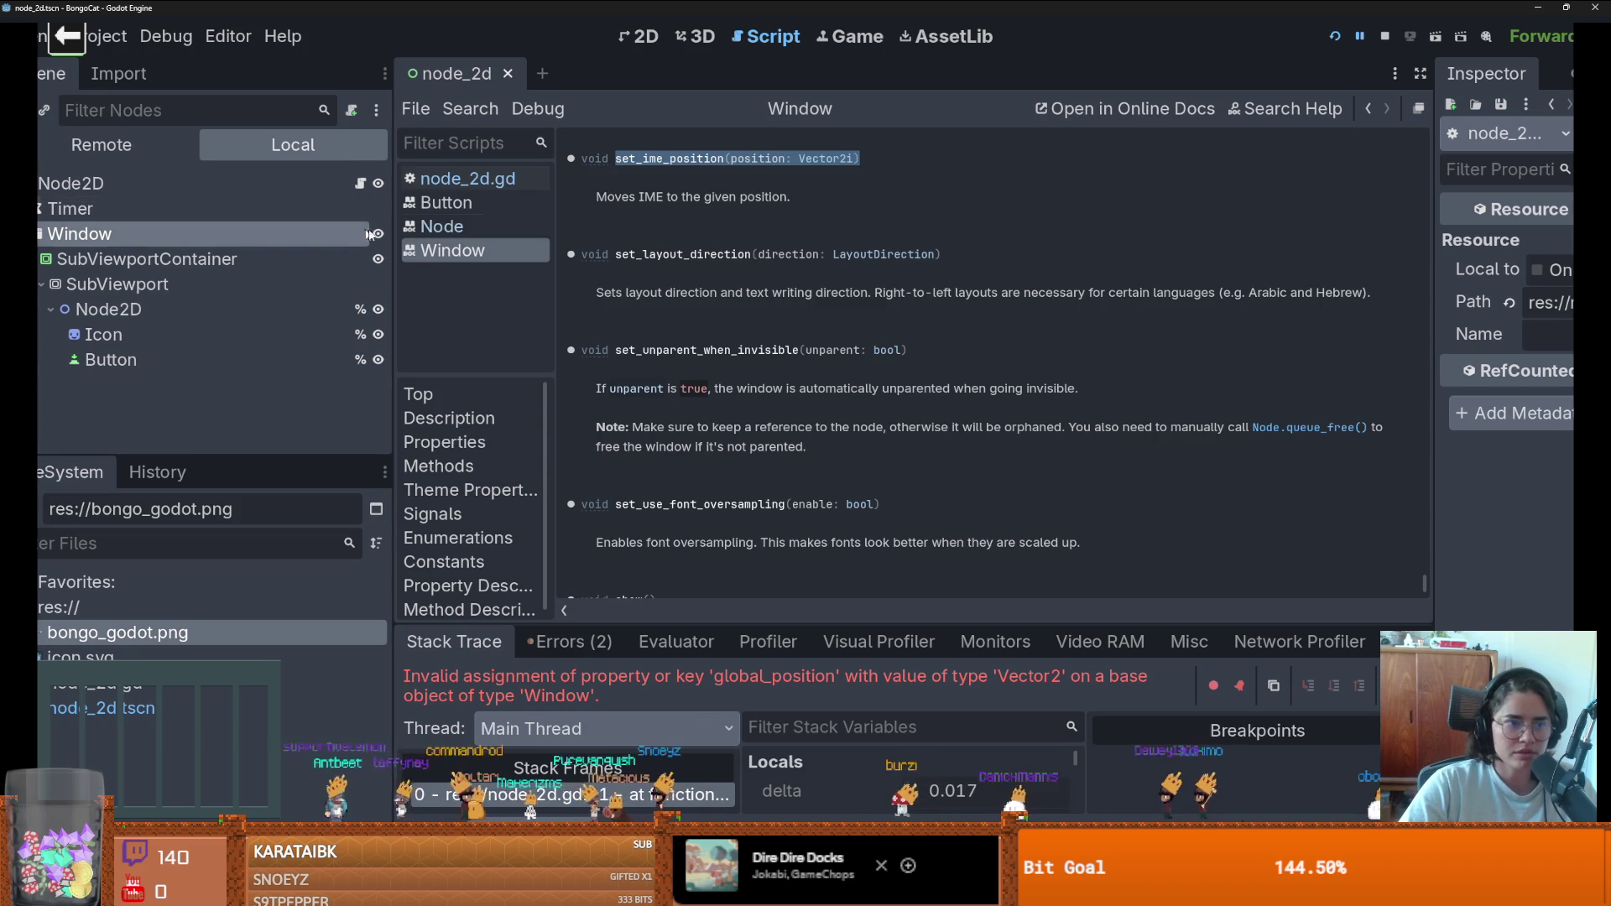
key("ctrl+shift+Return")
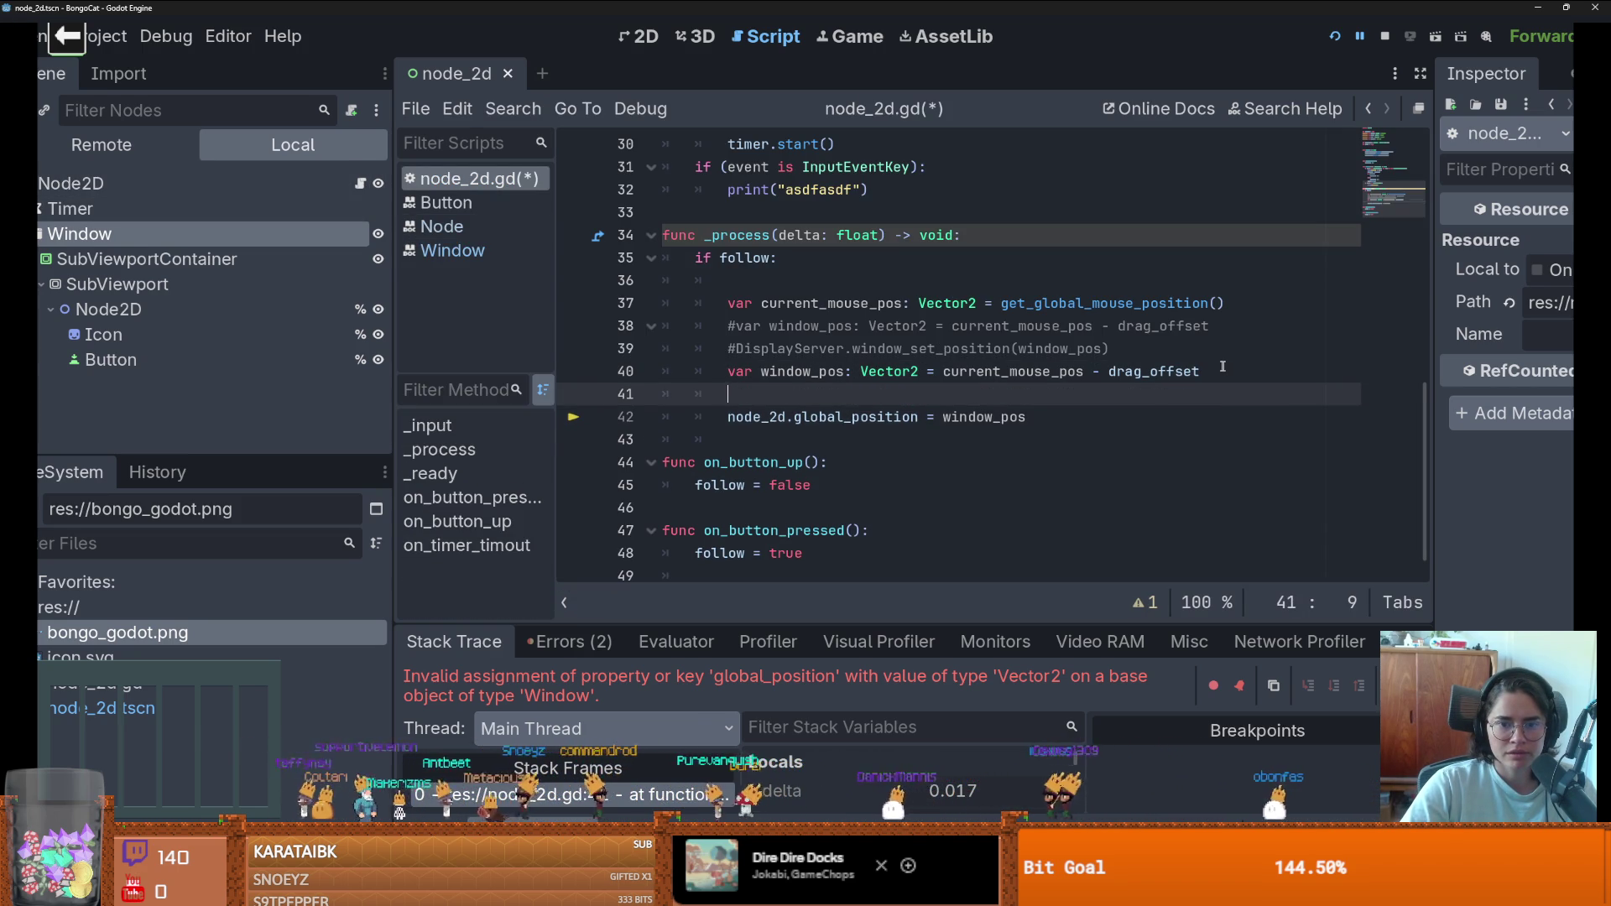
- Make line 41 call node_2d.set_ime_position(window_pos) and delete the global_position line
type("set_ime_position(position: Vector2i)")
left_click_drag(1019, 394, 875, 394)
type("window_pos")
key("Down")
key("Down")
key("shift+Home")
key("shift+Home")
key("ctrl+x")
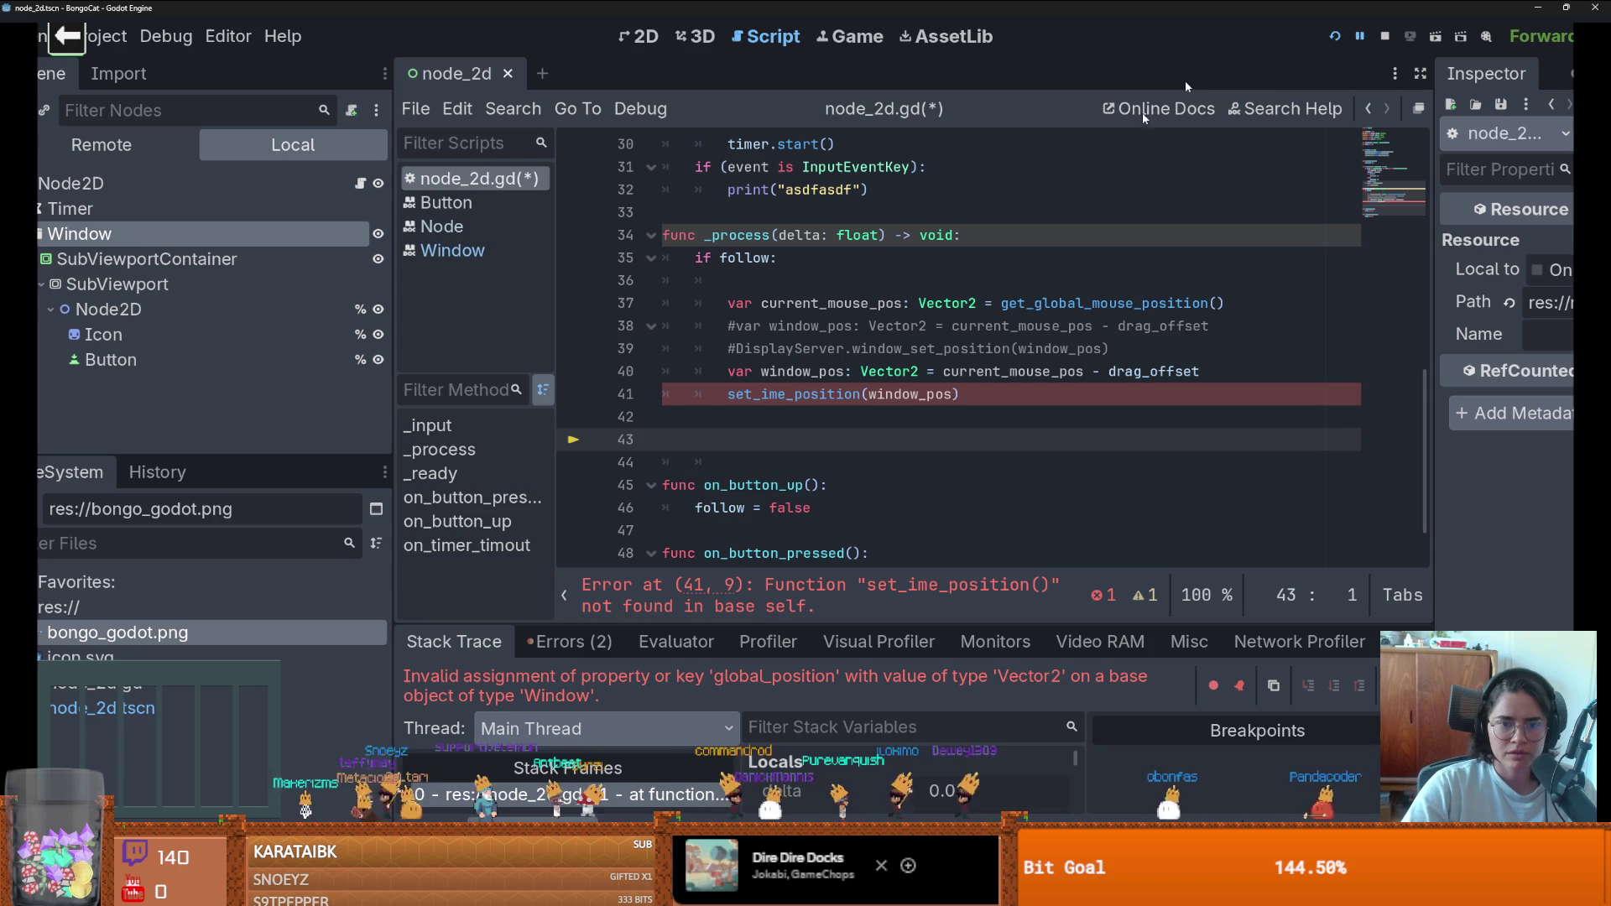
key("ctrl+z")
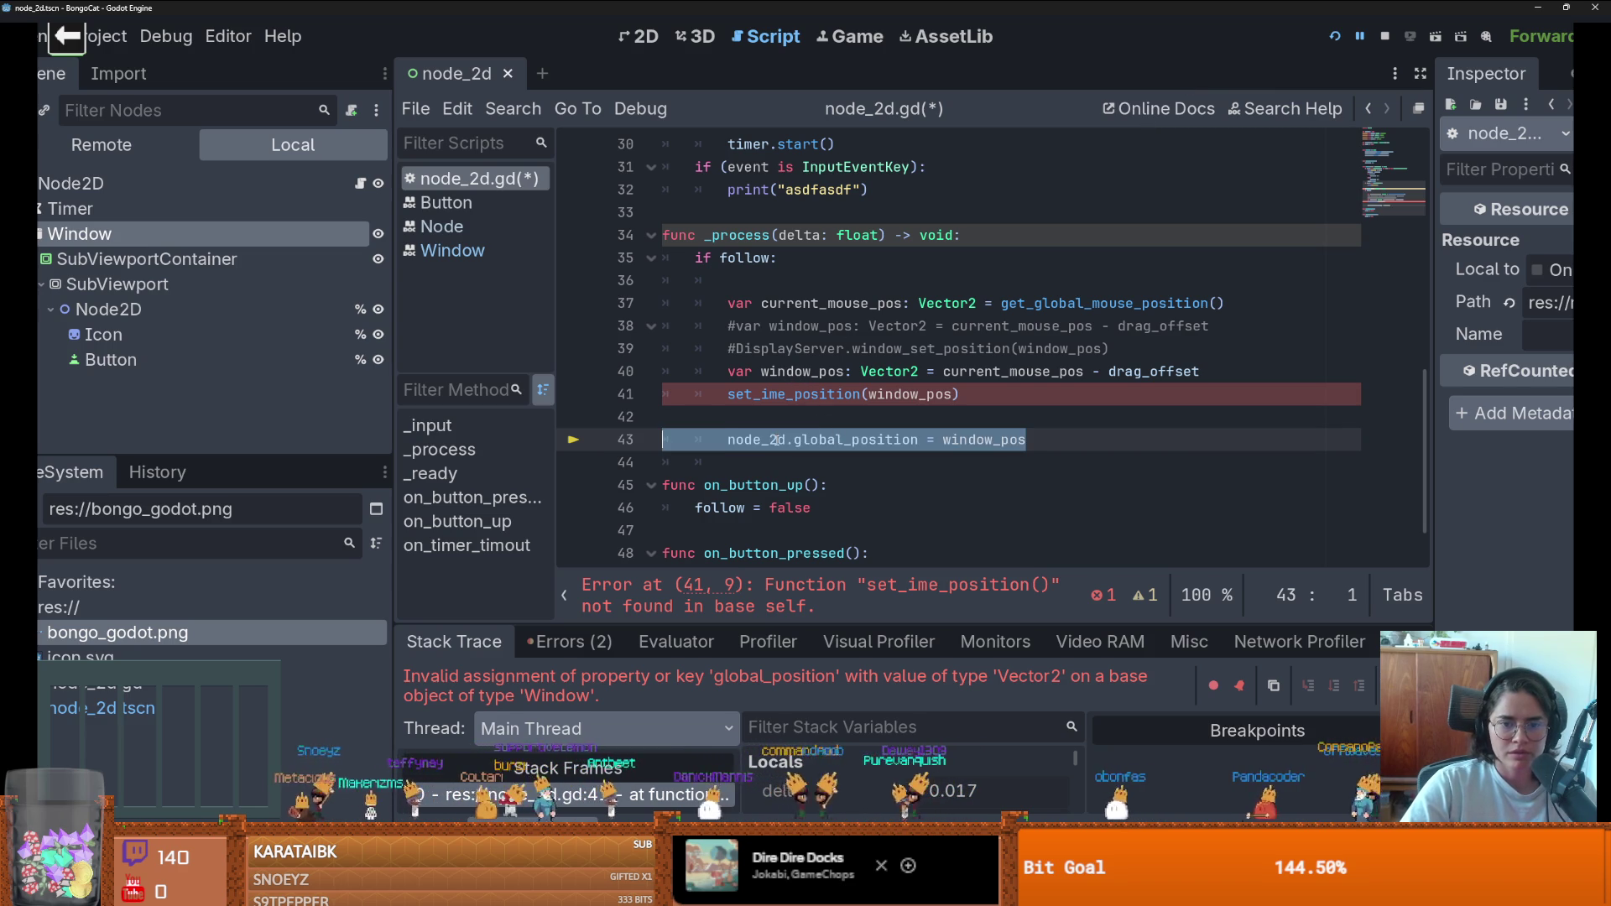
left_click(724, 394)
type("node_2d.")
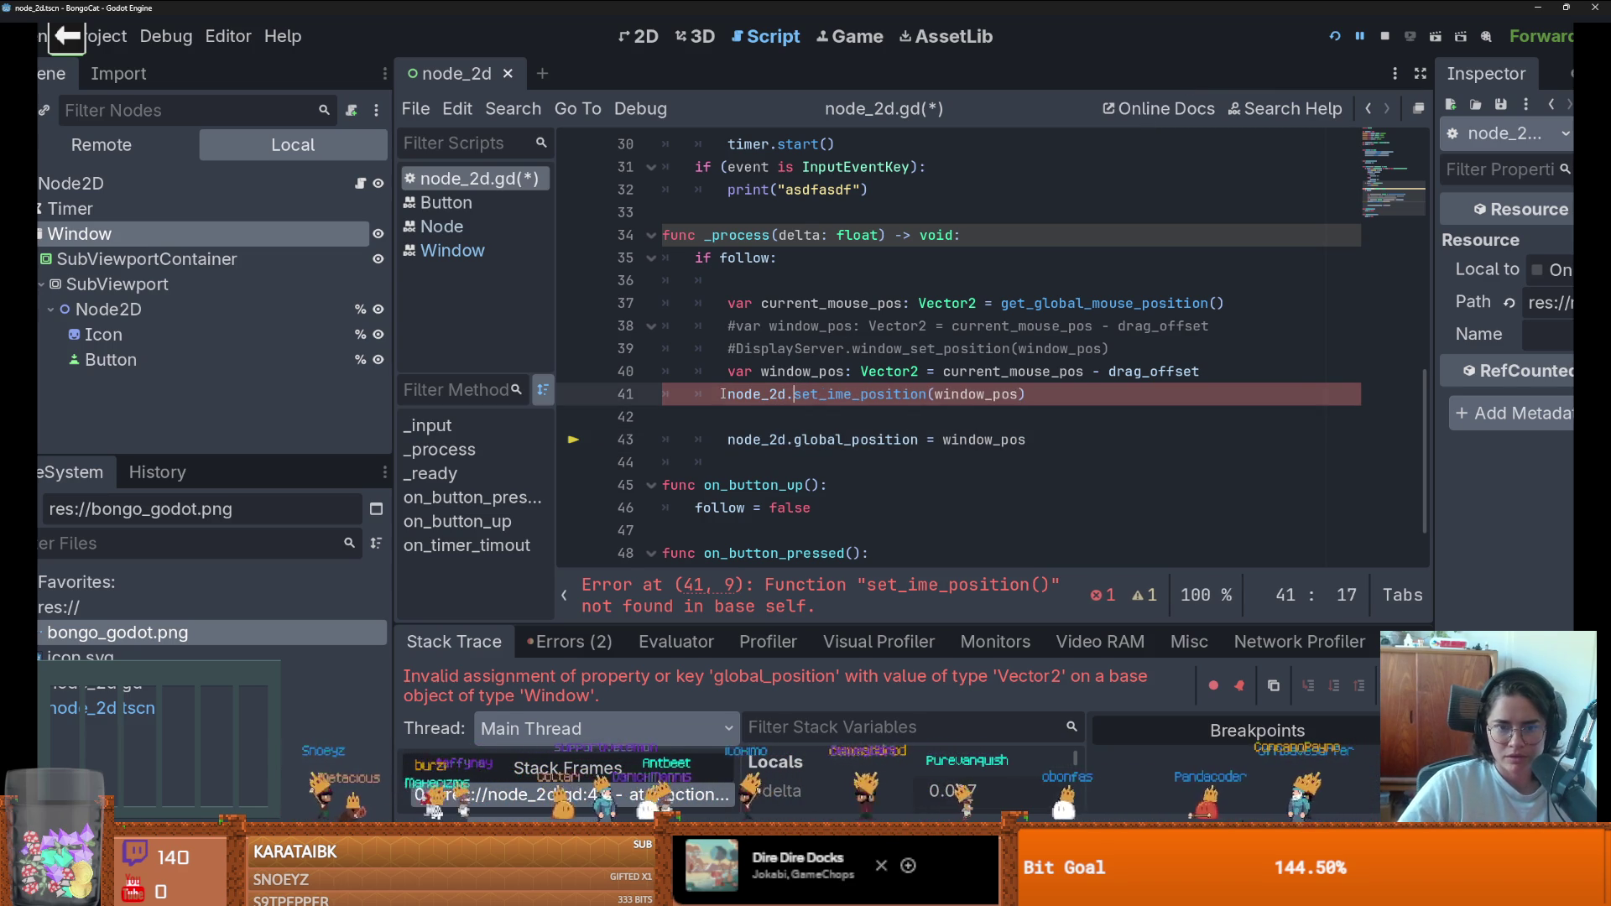
left_click(643, 439)
key("Delete")
left_click(643, 439)
key("Delete")
- Run the game, drag its window and send key presses, then close it
left_click(1333, 36)
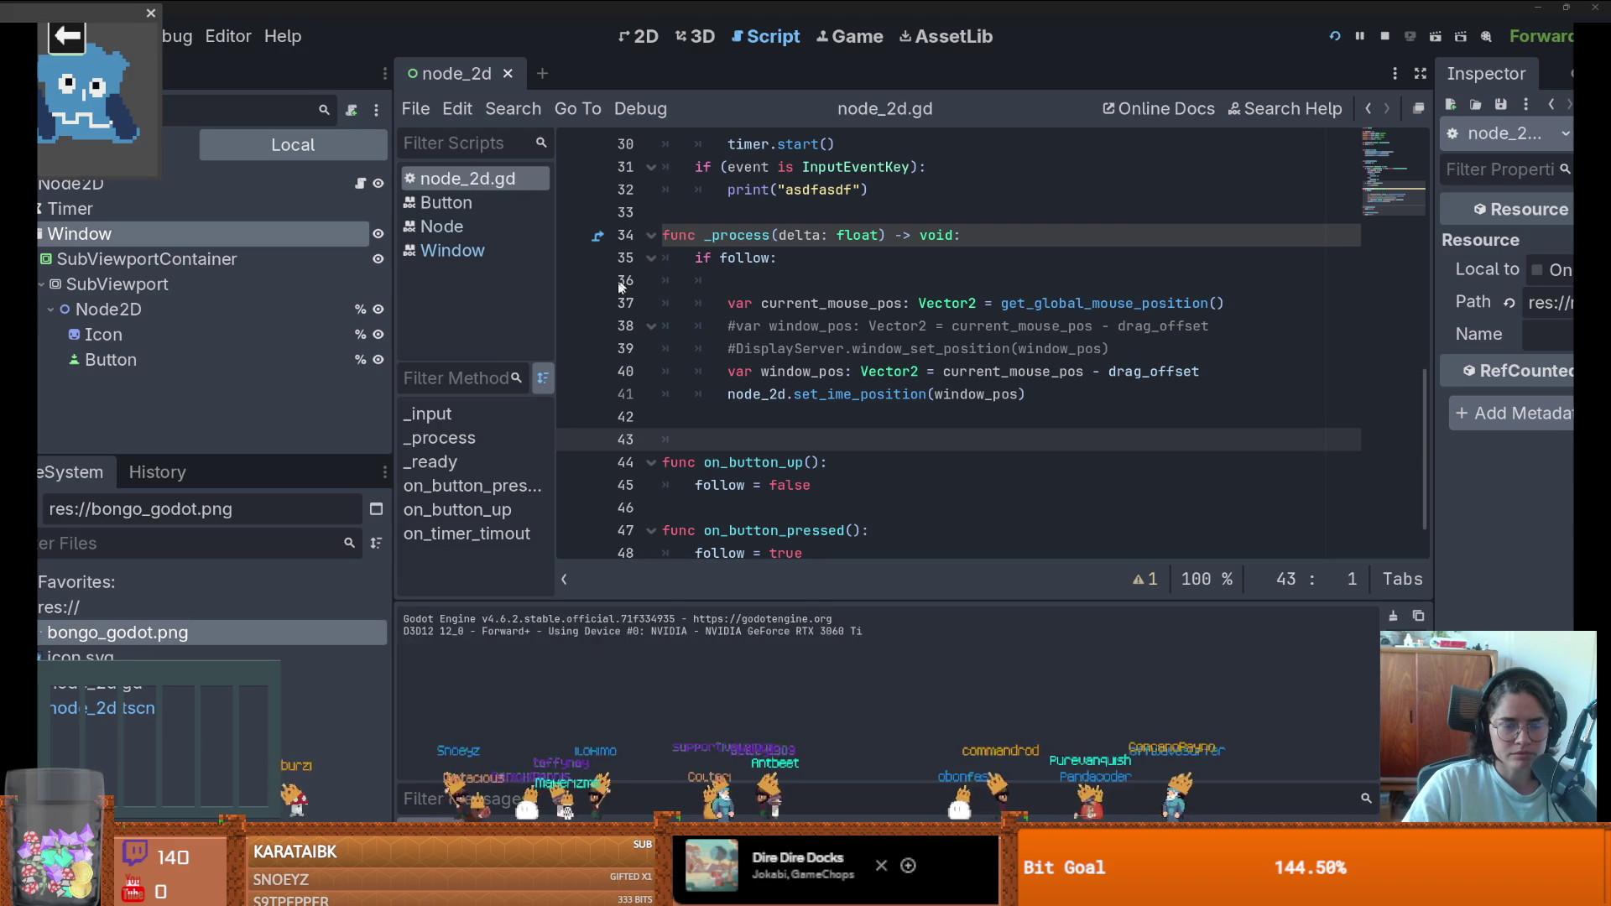
mouse_move(120, 27)
left_mouse_down()
mouse_move(781, 210)
mouse_move(1473, 262)
mouse_move(811, 290)
mouse_move(1324, 152)
mouse_move(1163, 315)
left_mouse_up()
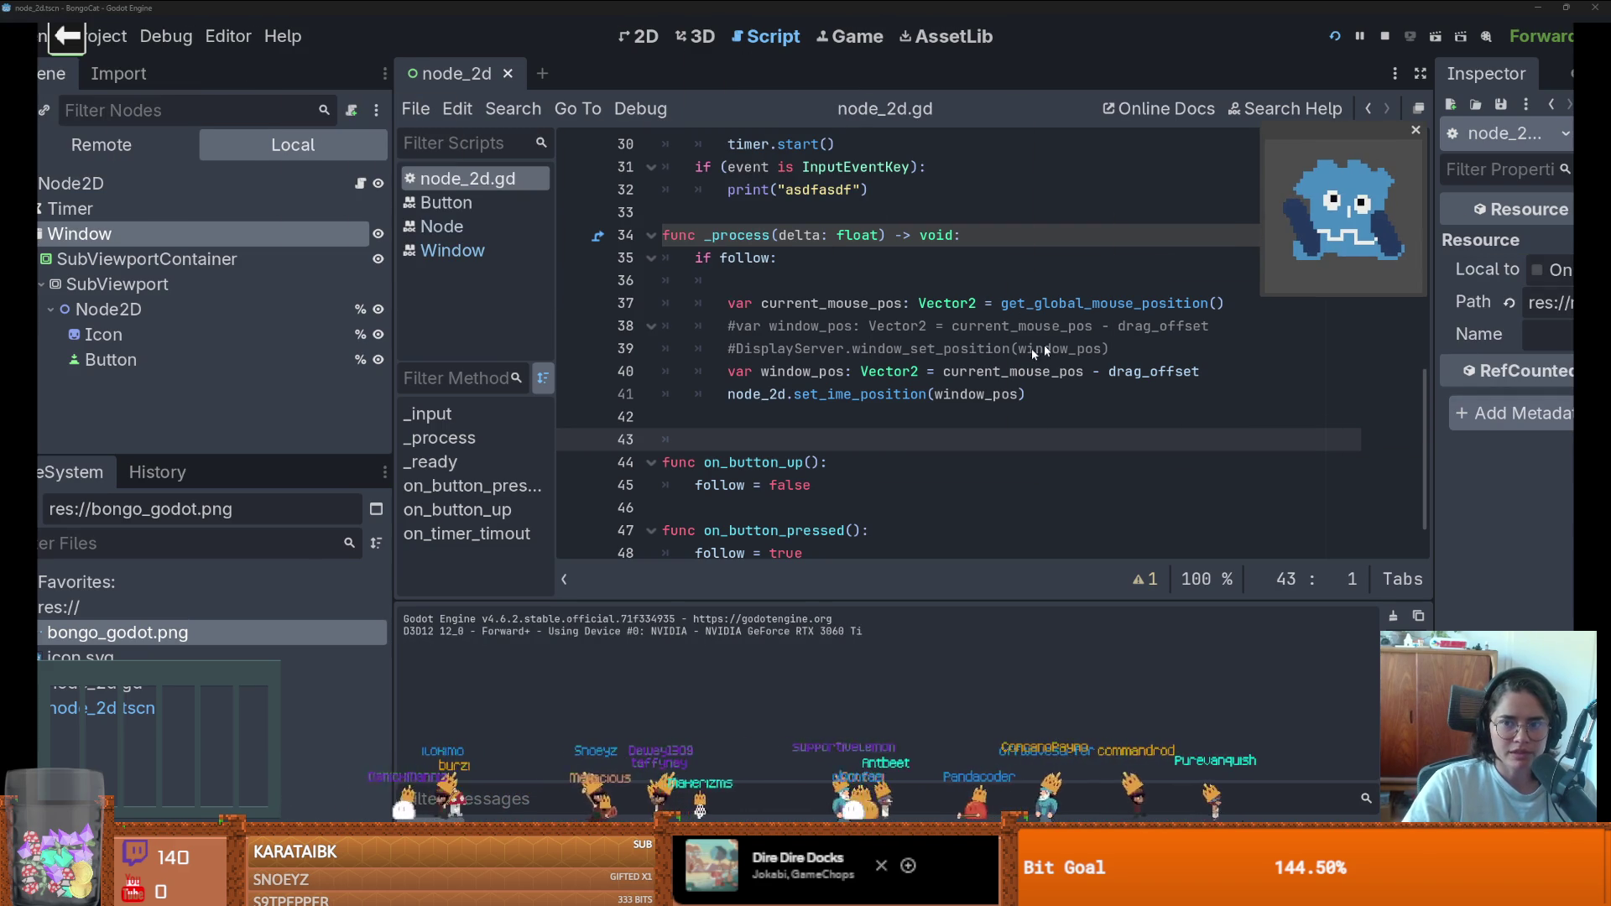
key("f")
key("d")
key("s")
key("d")
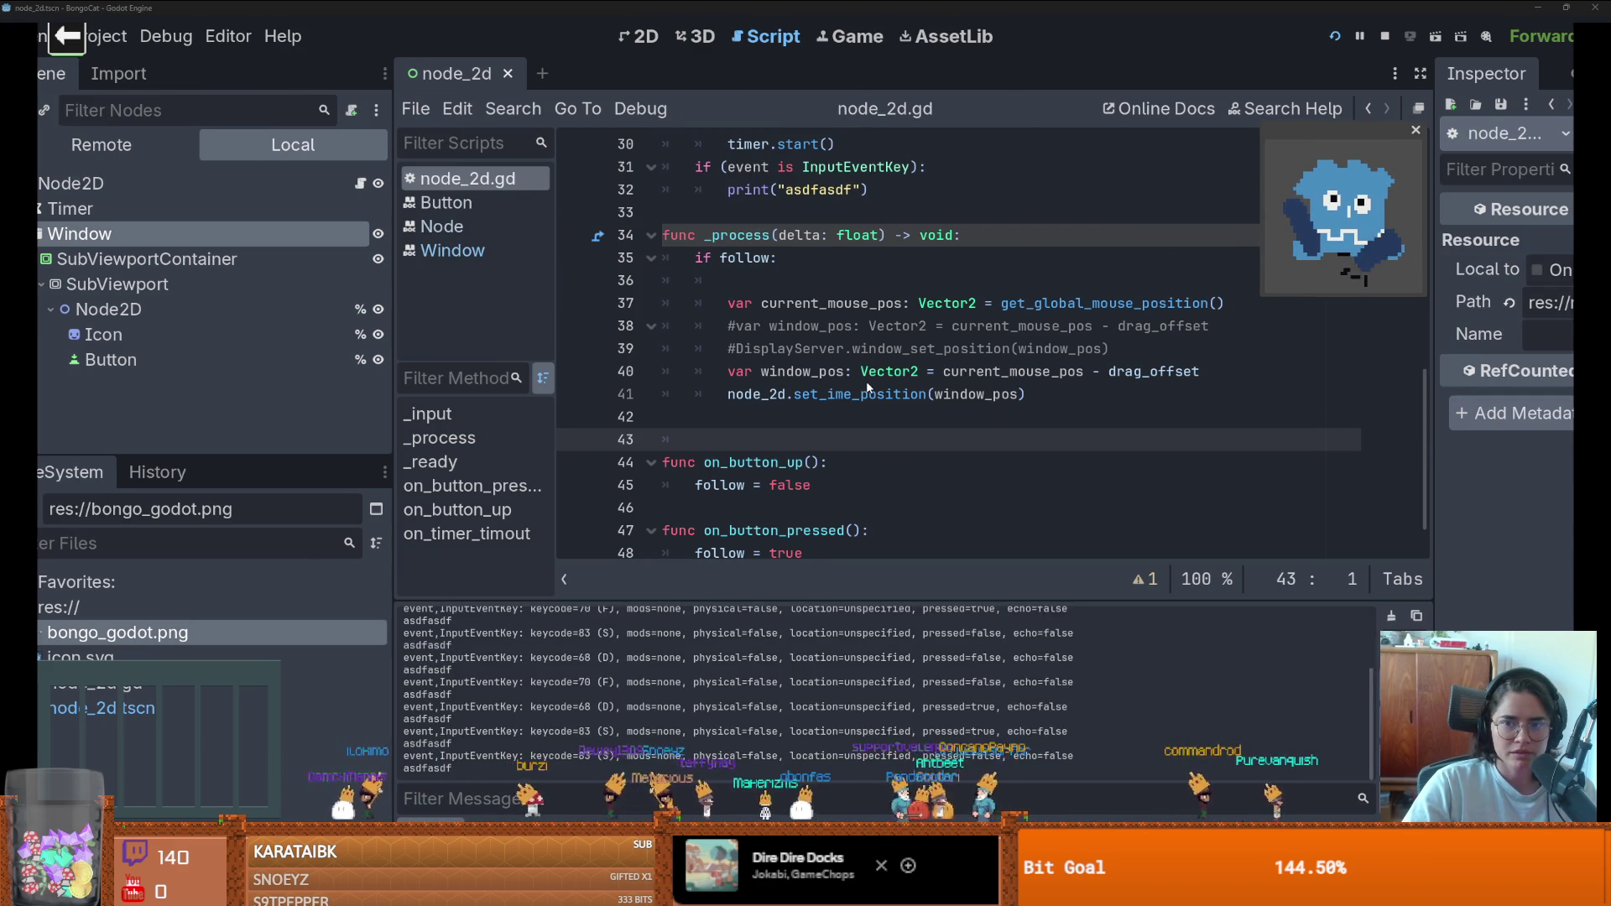
key("f")
key("d")
key("f")
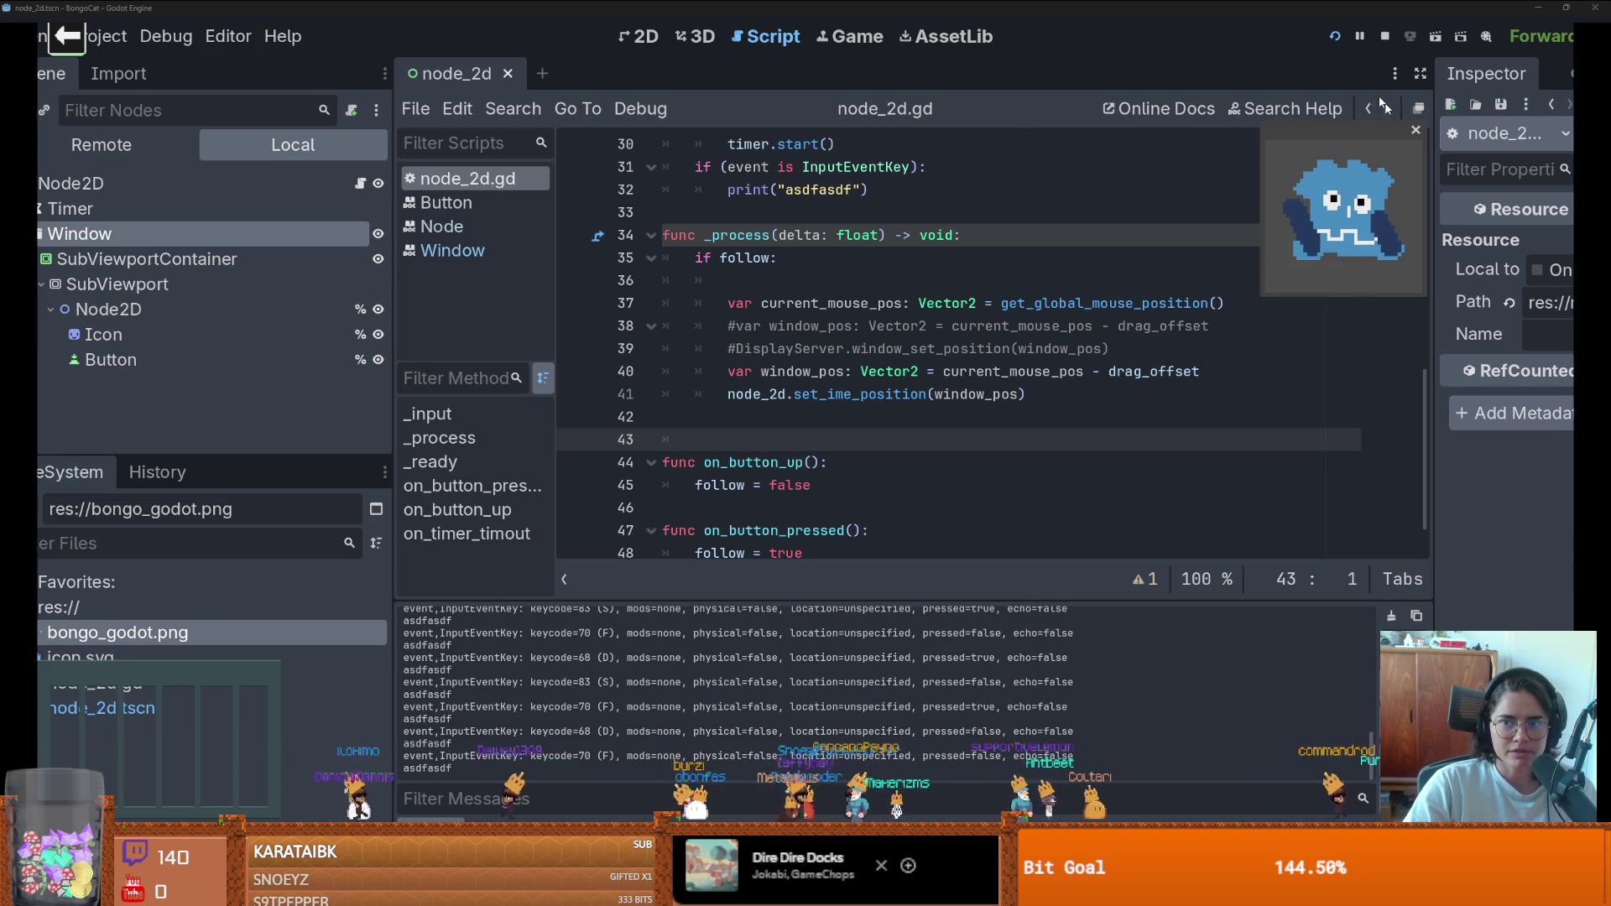
key("super+Tab")
left_click(717, 225)
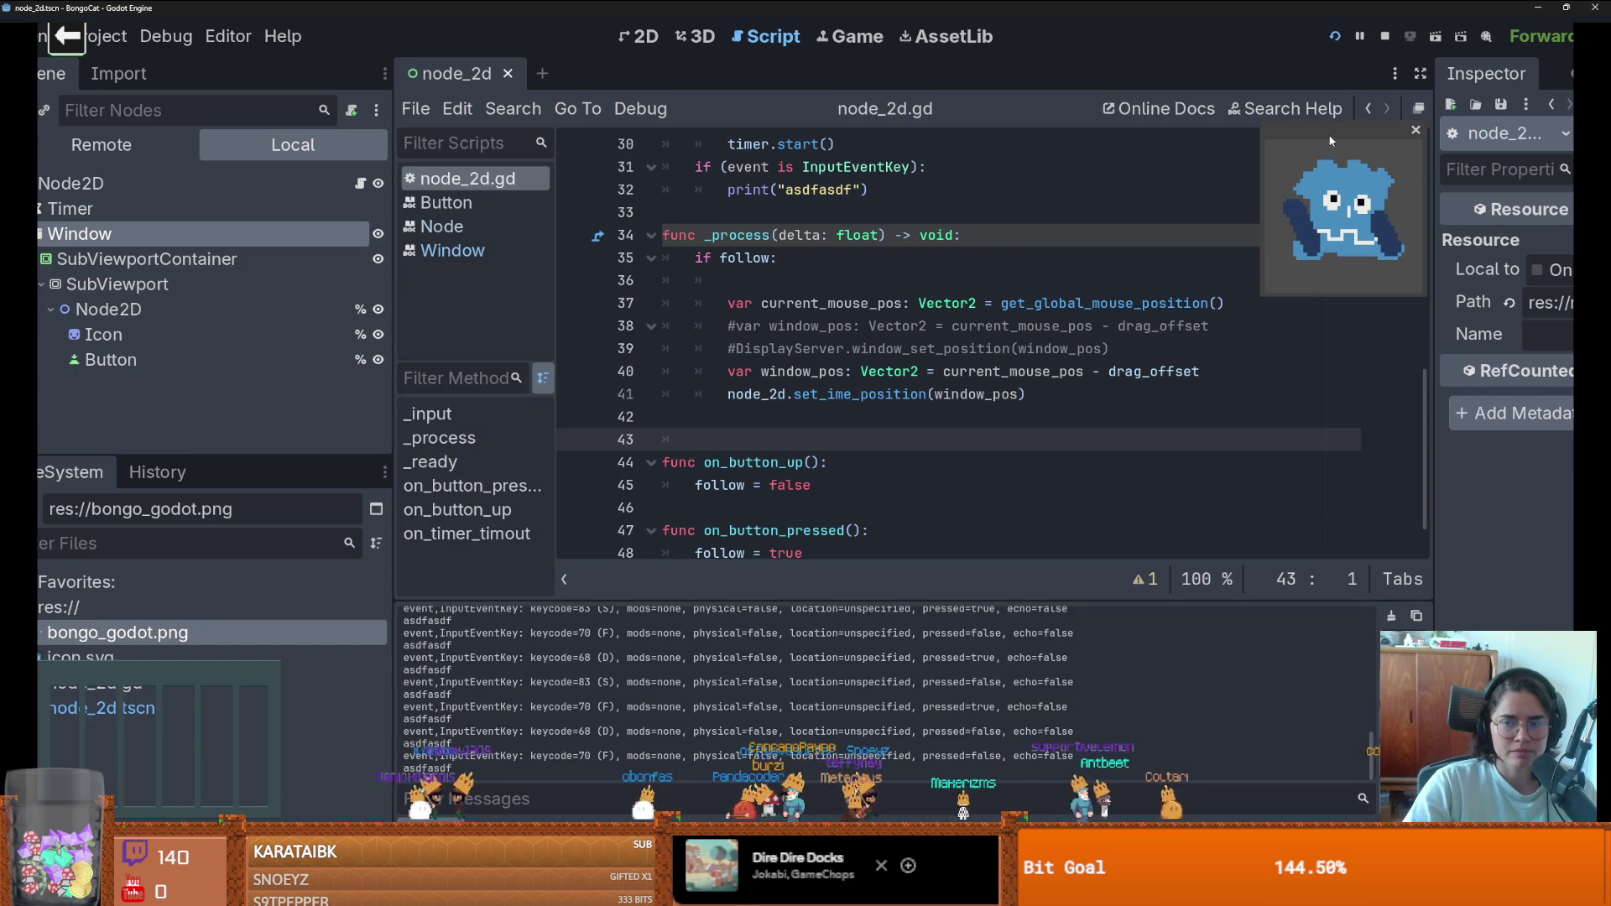
key("super+Tab")
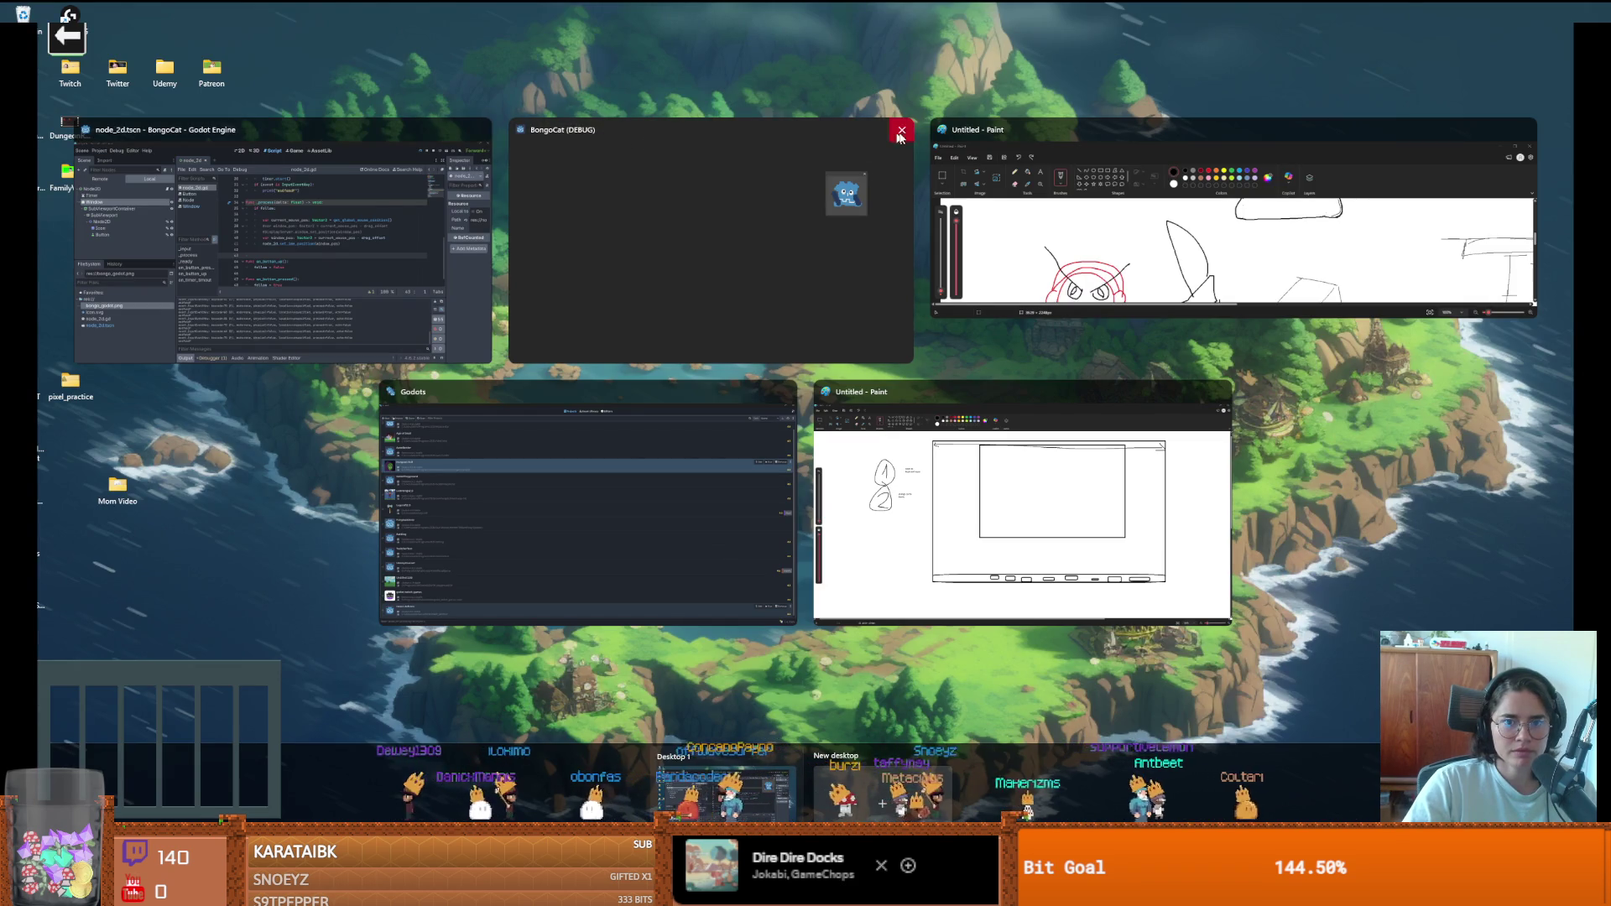
left_click(892, 139)
left_click(631, 234)
left_click(126, 198)
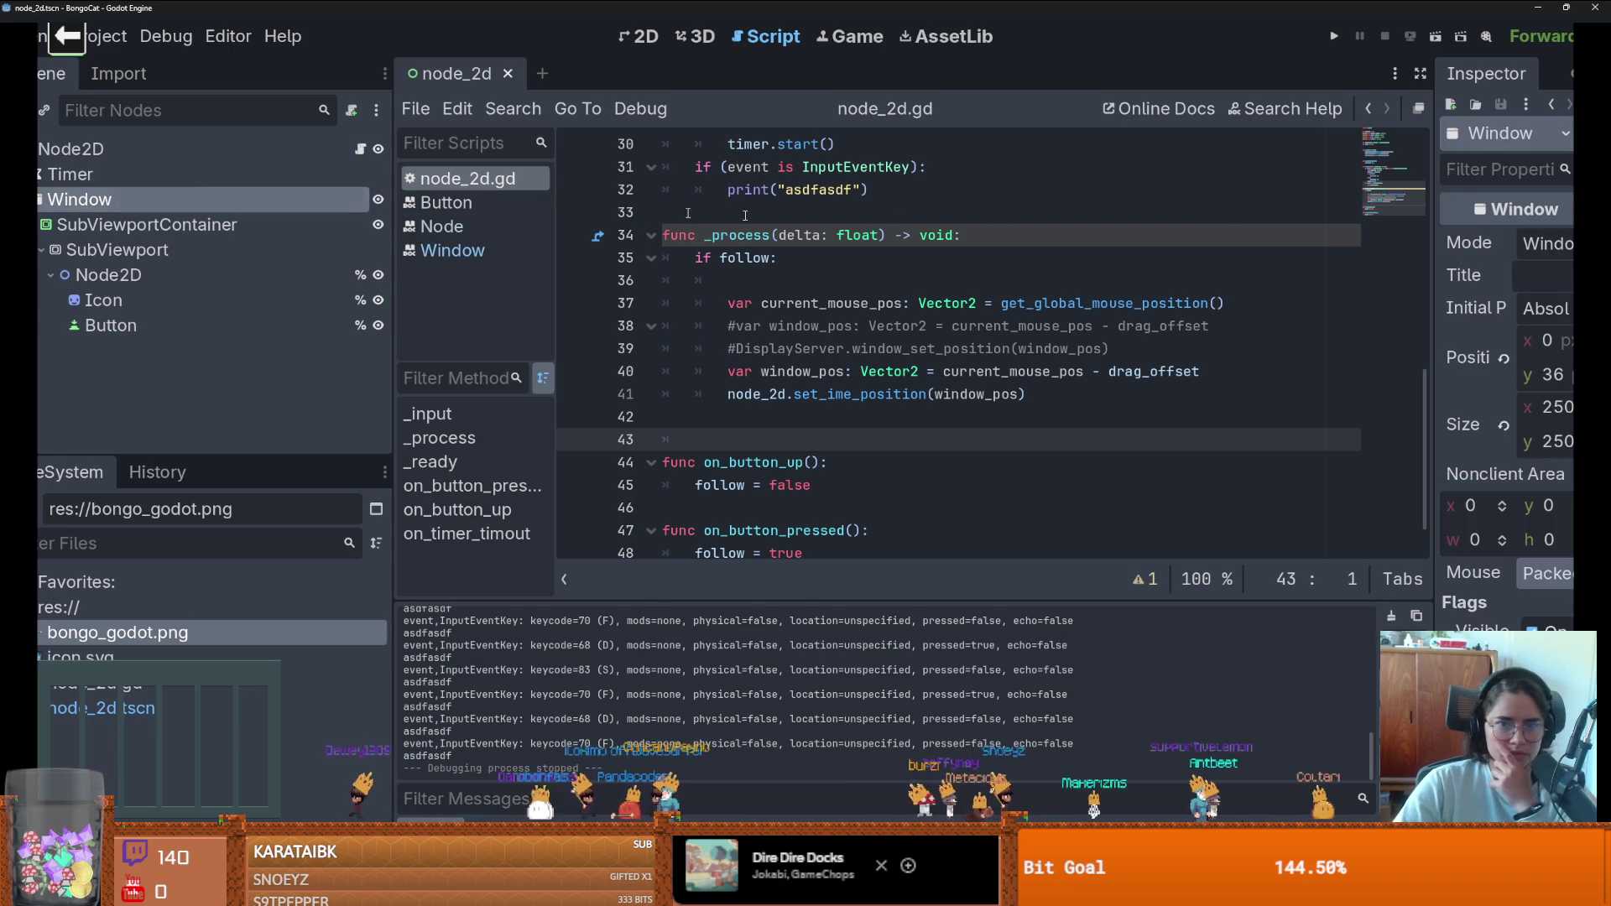
- Tick Transparent, Borderless and Mouse Passthrough in the Window's Flags, then run the game
left_click_drag(1431, 273, 978, 277)
scroll(1204, 483, "down", 3)
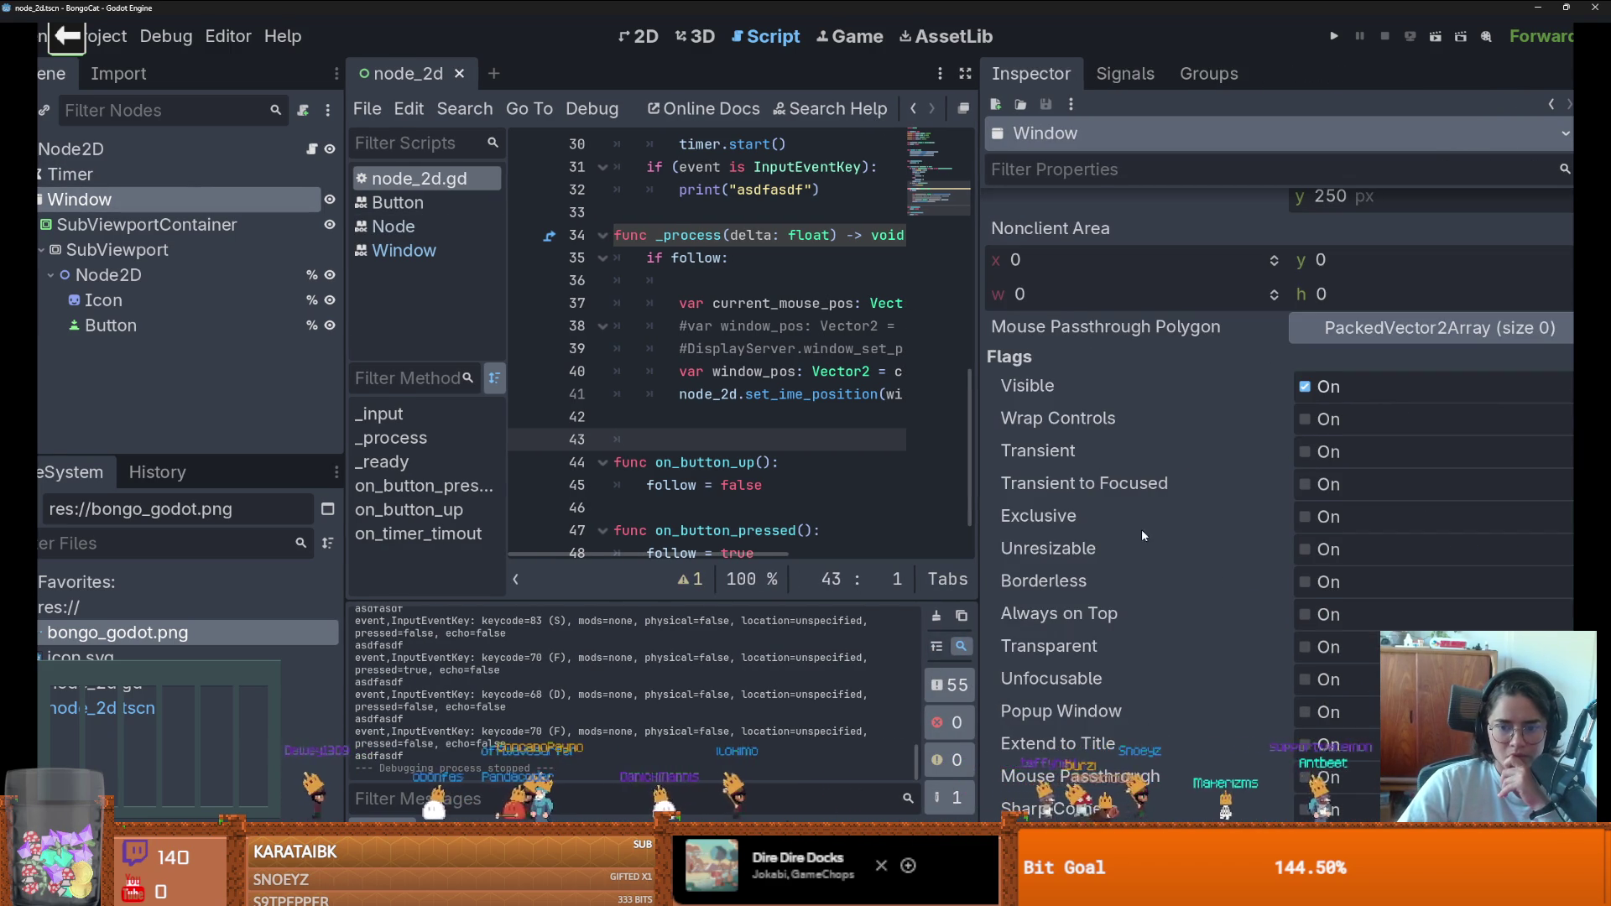
scroll(1142, 535, "down", 2)
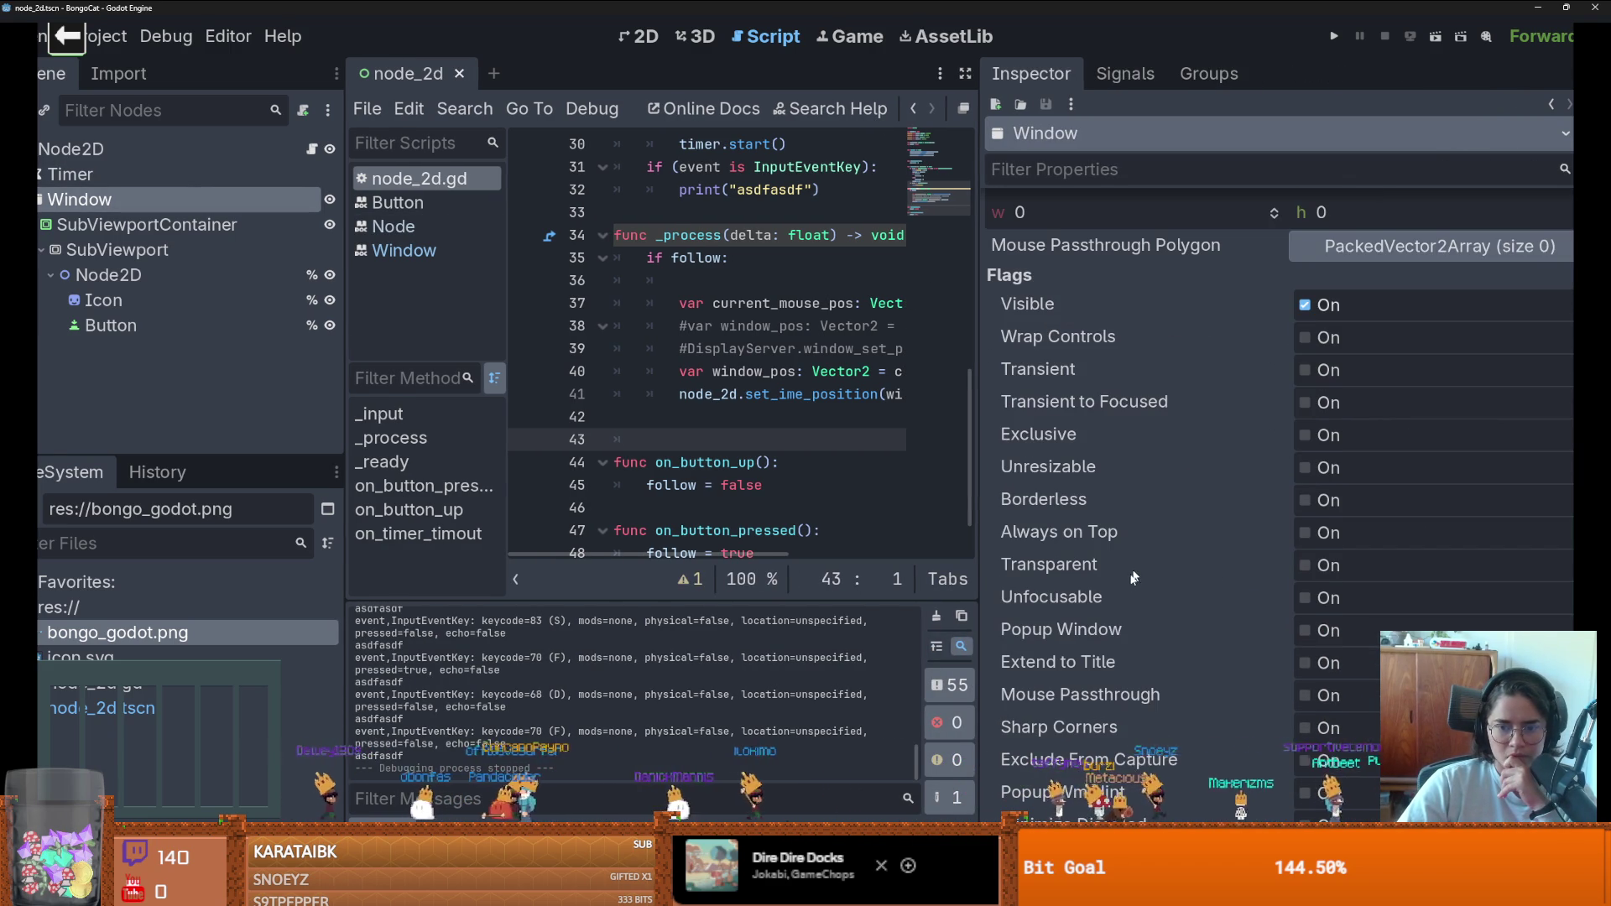
left_click(1305, 565)
left_click(1305, 501)
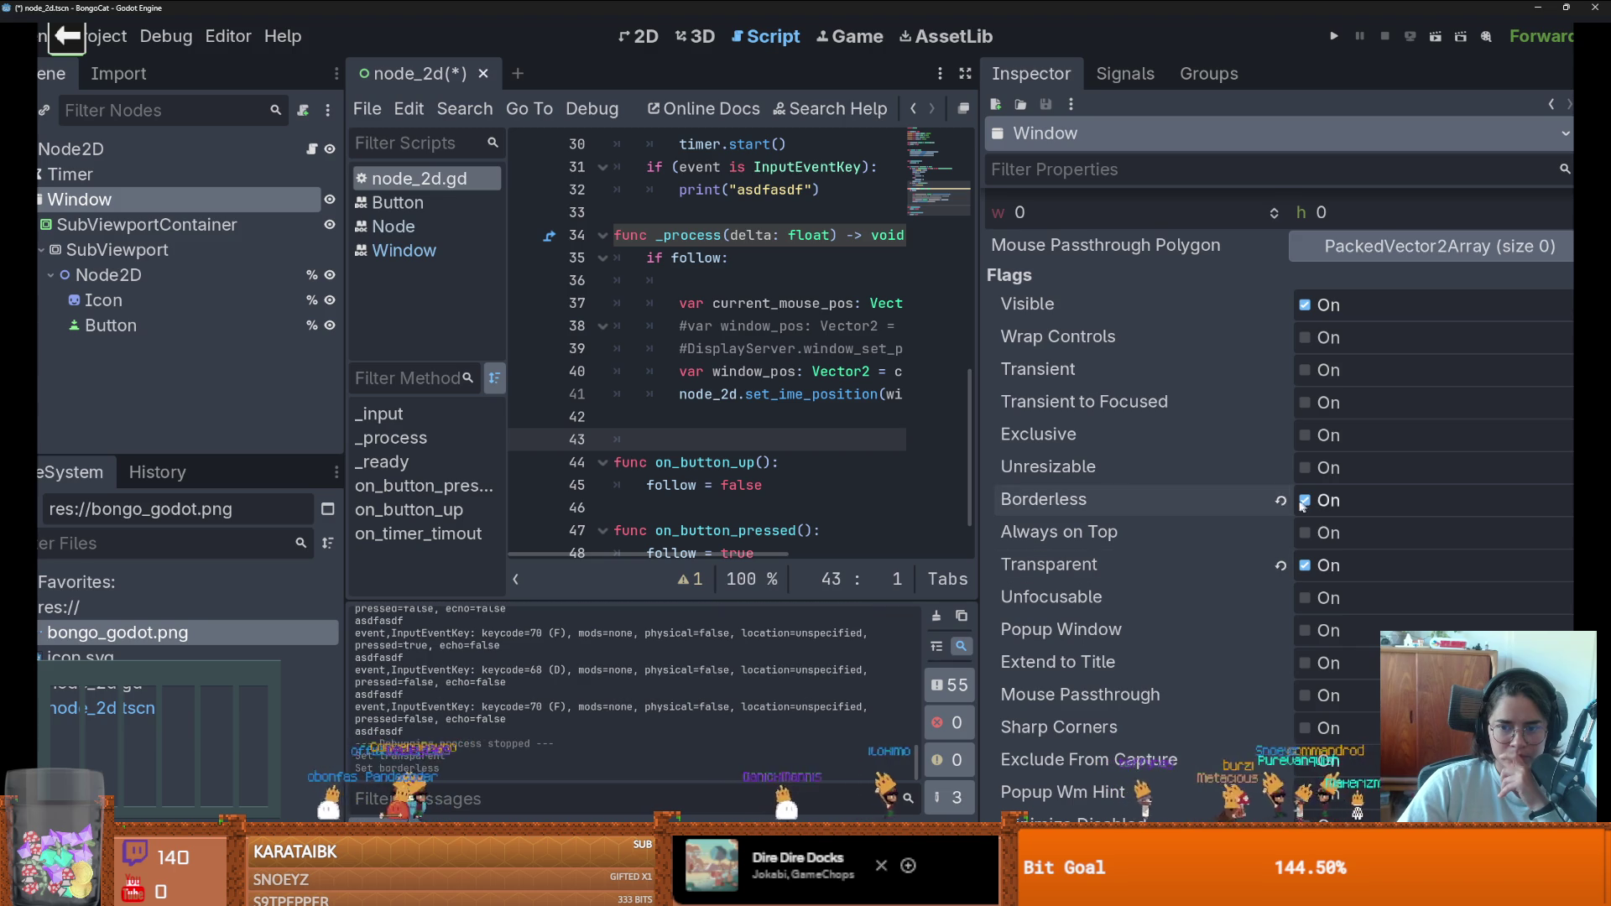
scroll(1148, 515, "down", 2)
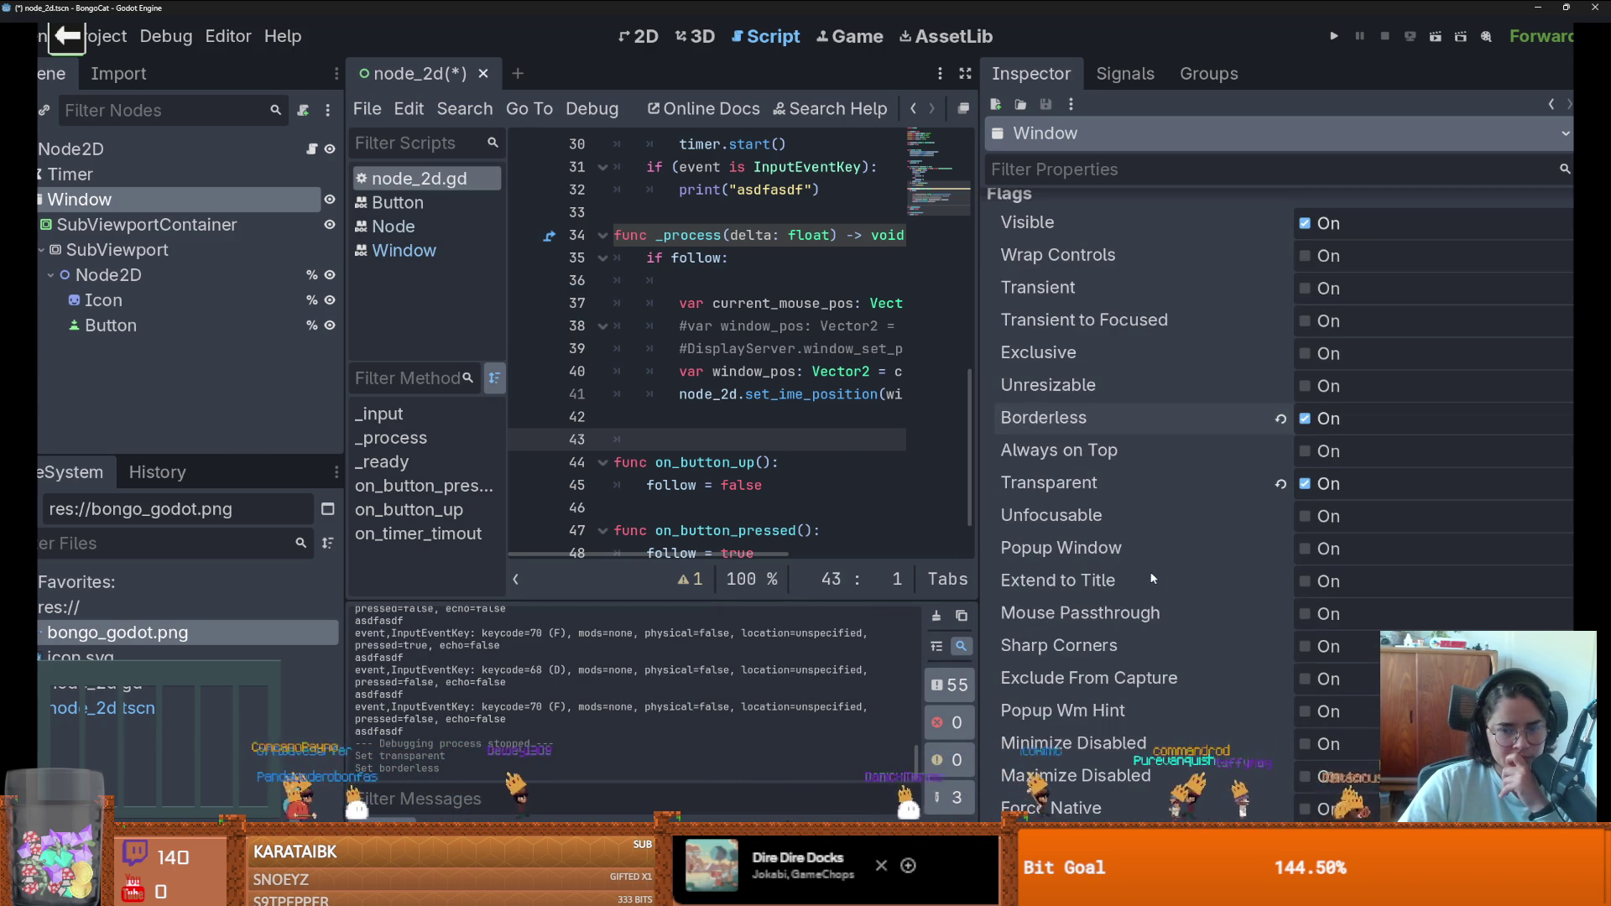
left_click(1305, 614)
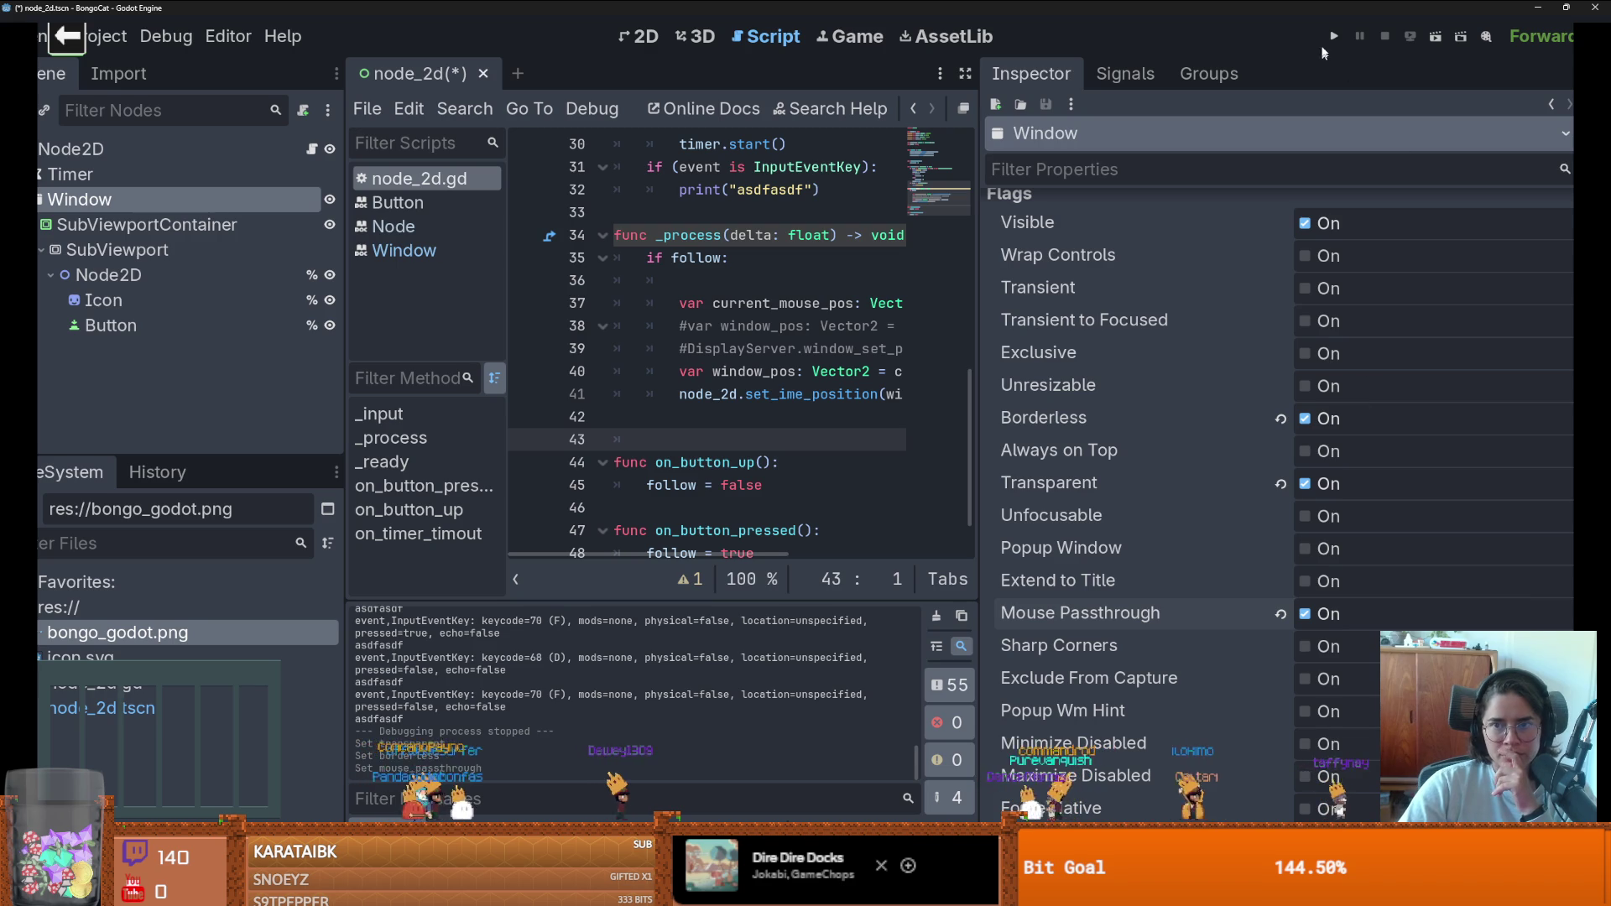
left_click(1334, 37)
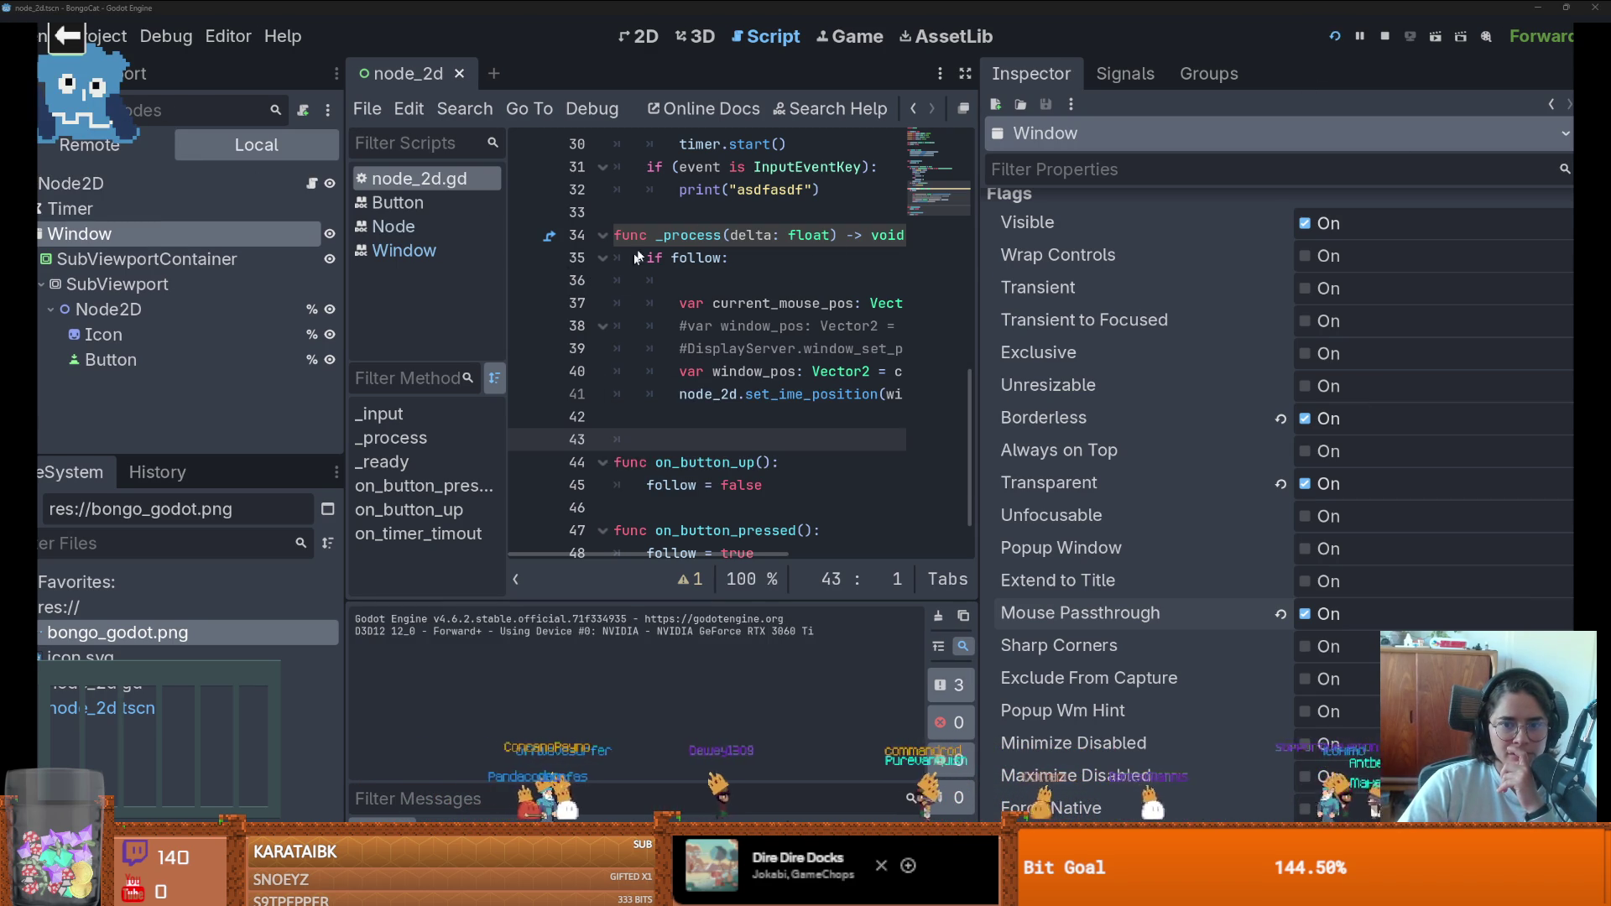
- Type 'asdfasdff' and Escape into the running game, then close the BongoCat debug window
key("super+Tab")
left_click(364, 117)
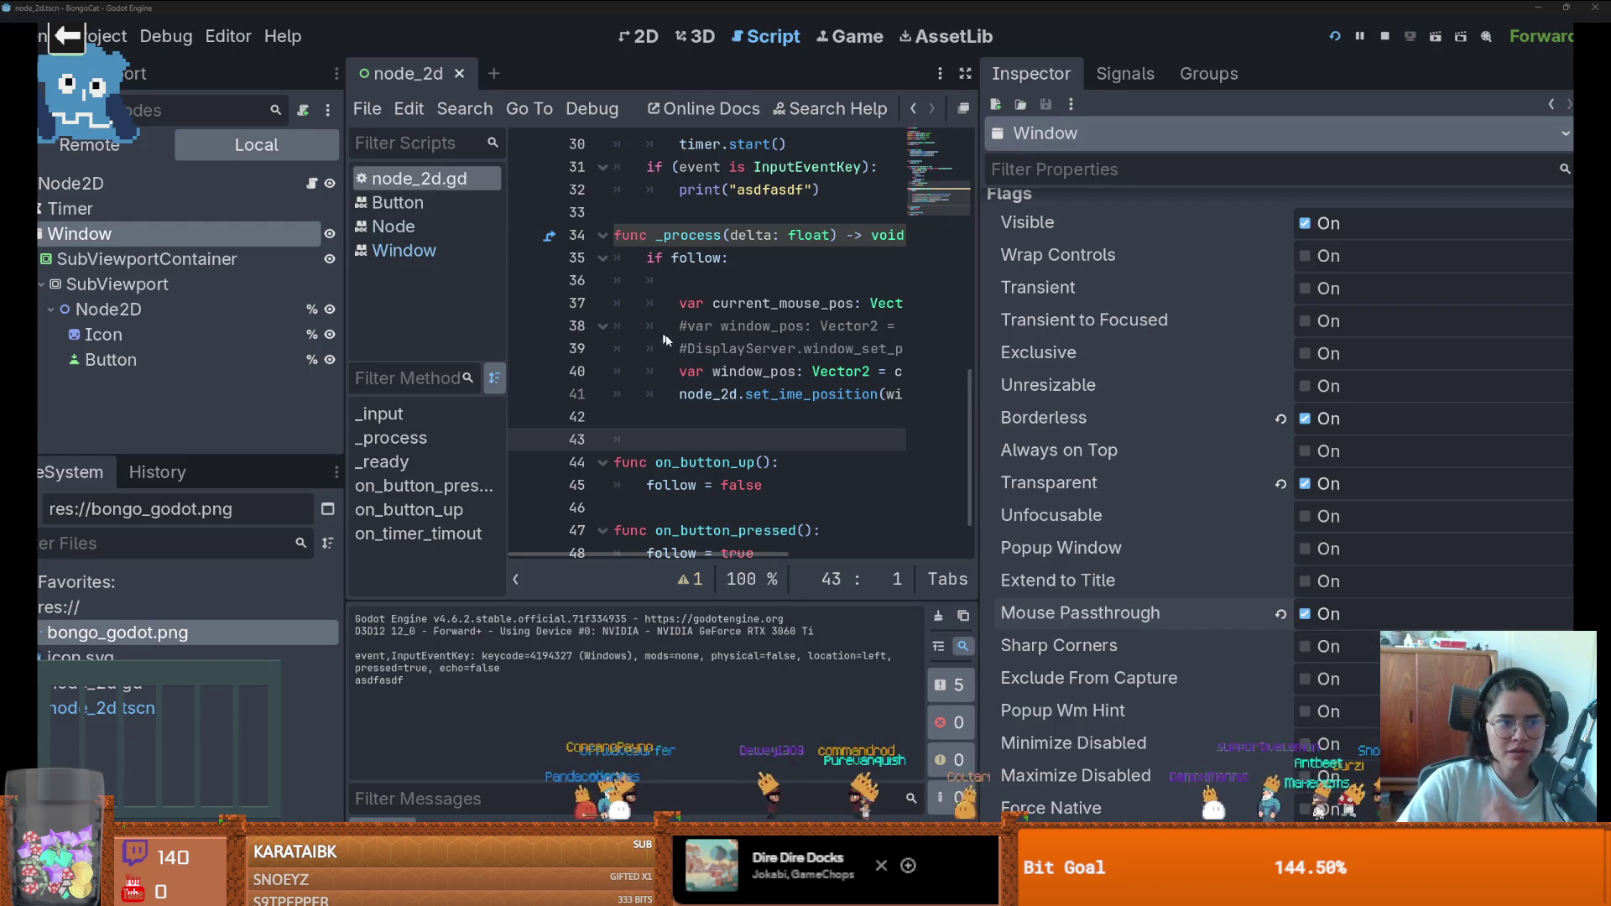
type("asdfasdf")
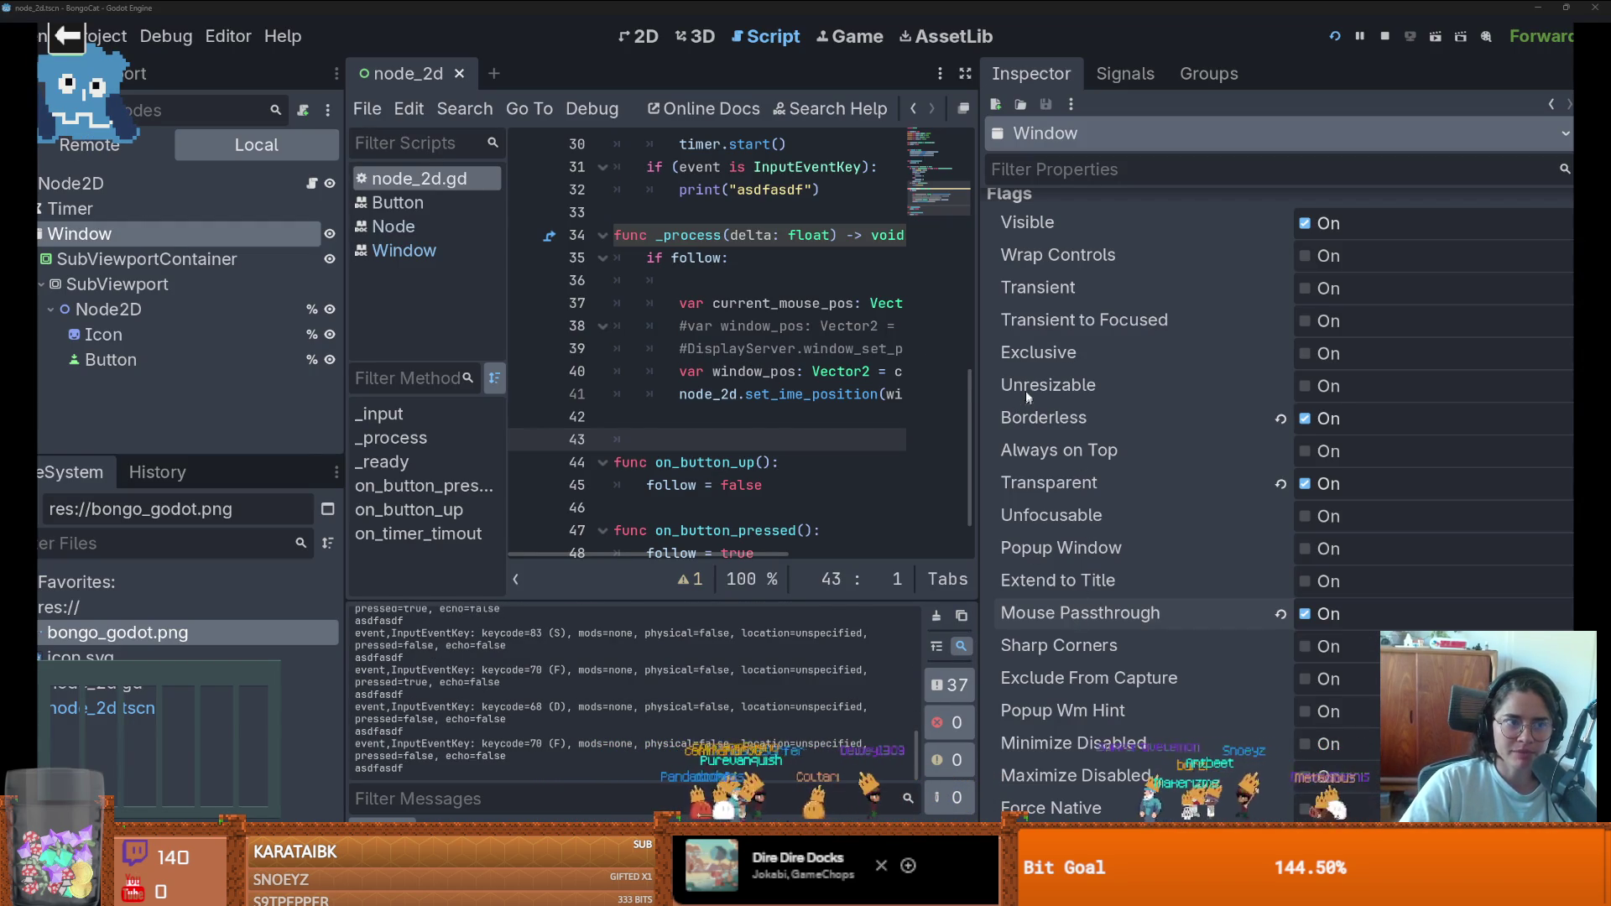
type("f")
key("Escape")
key("Escape")
key("super+Tab")
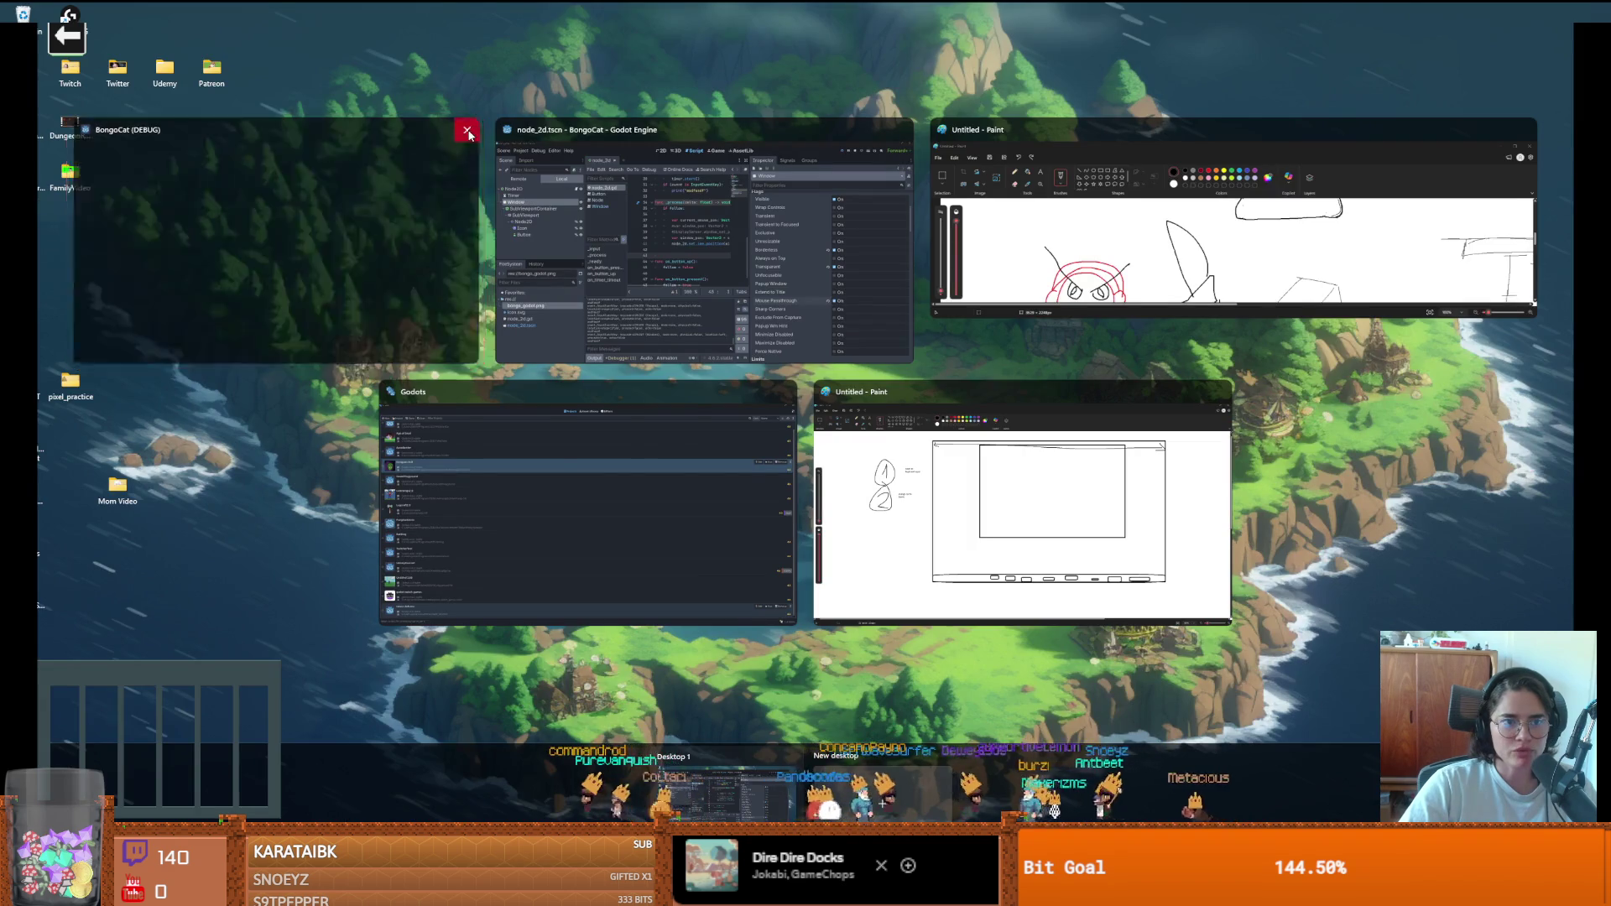
left_click(468, 129)
mouse_move(1119, 614)
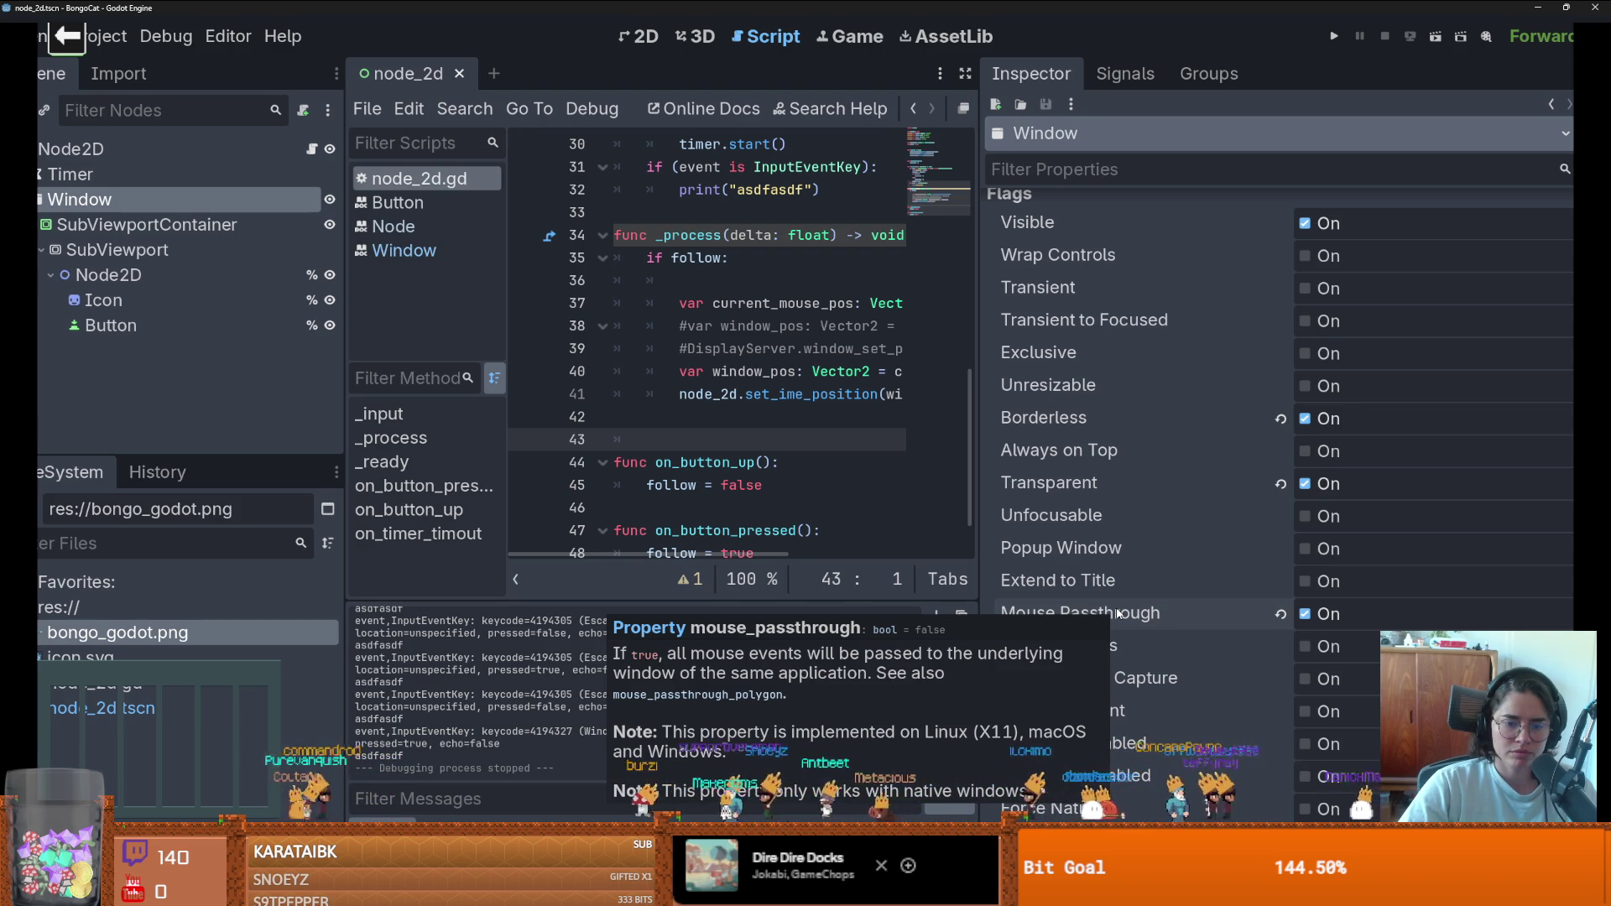
- Review the Window's Inspector settings, keeping its mode as Windowed
scroll(1117, 613, "down", 2)
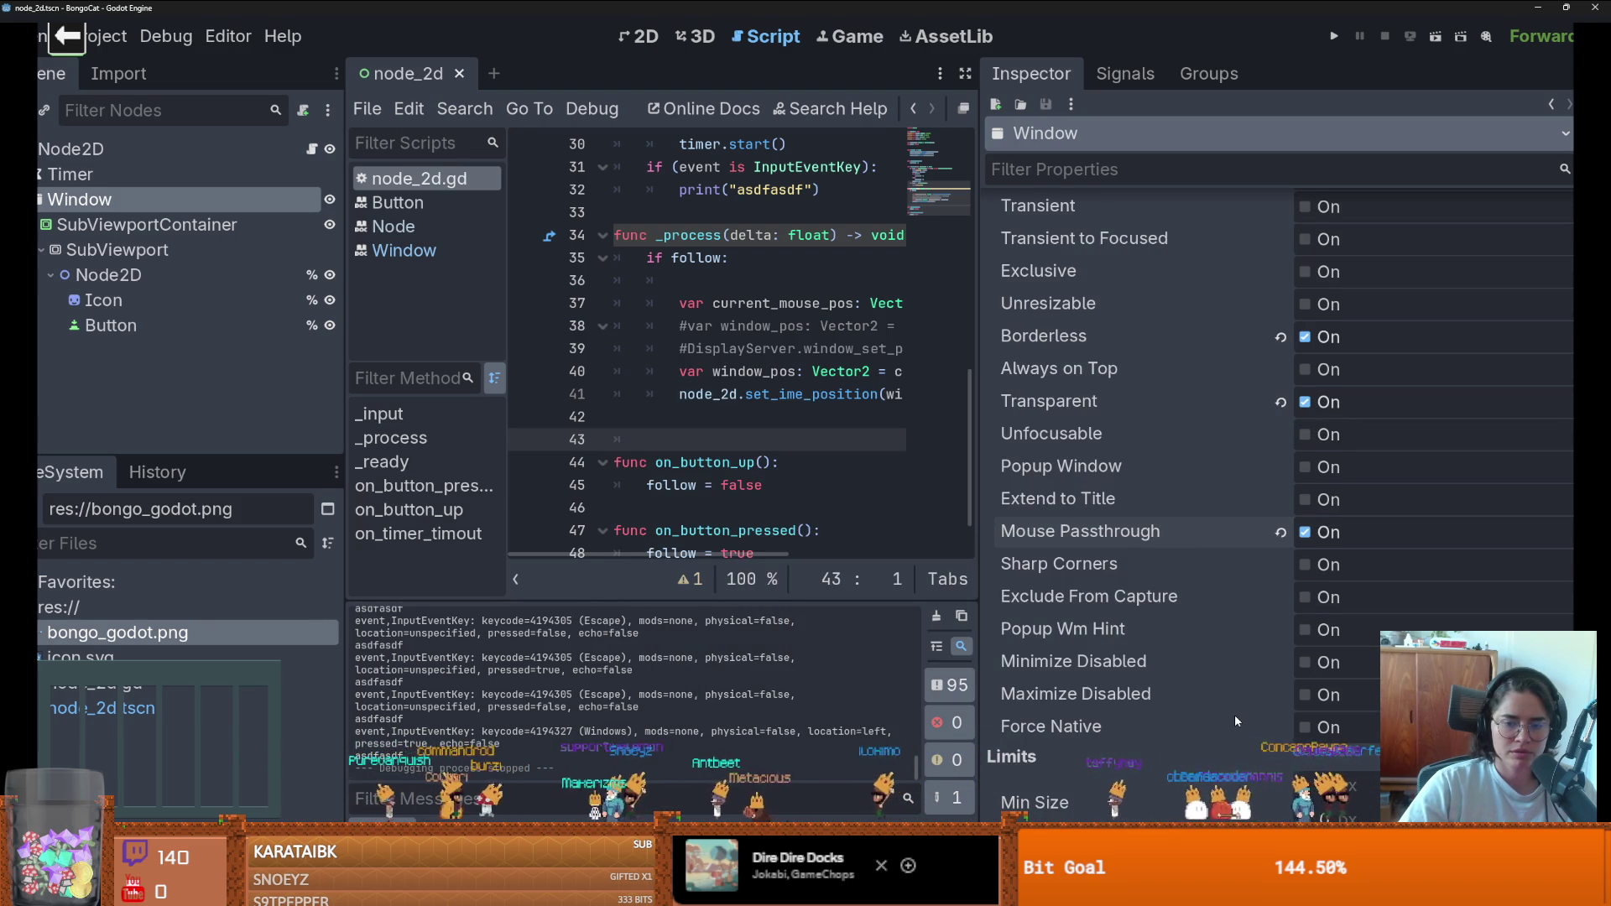
scroll(1233, 711, "down", 5)
scroll(1231, 708, "up", 10)
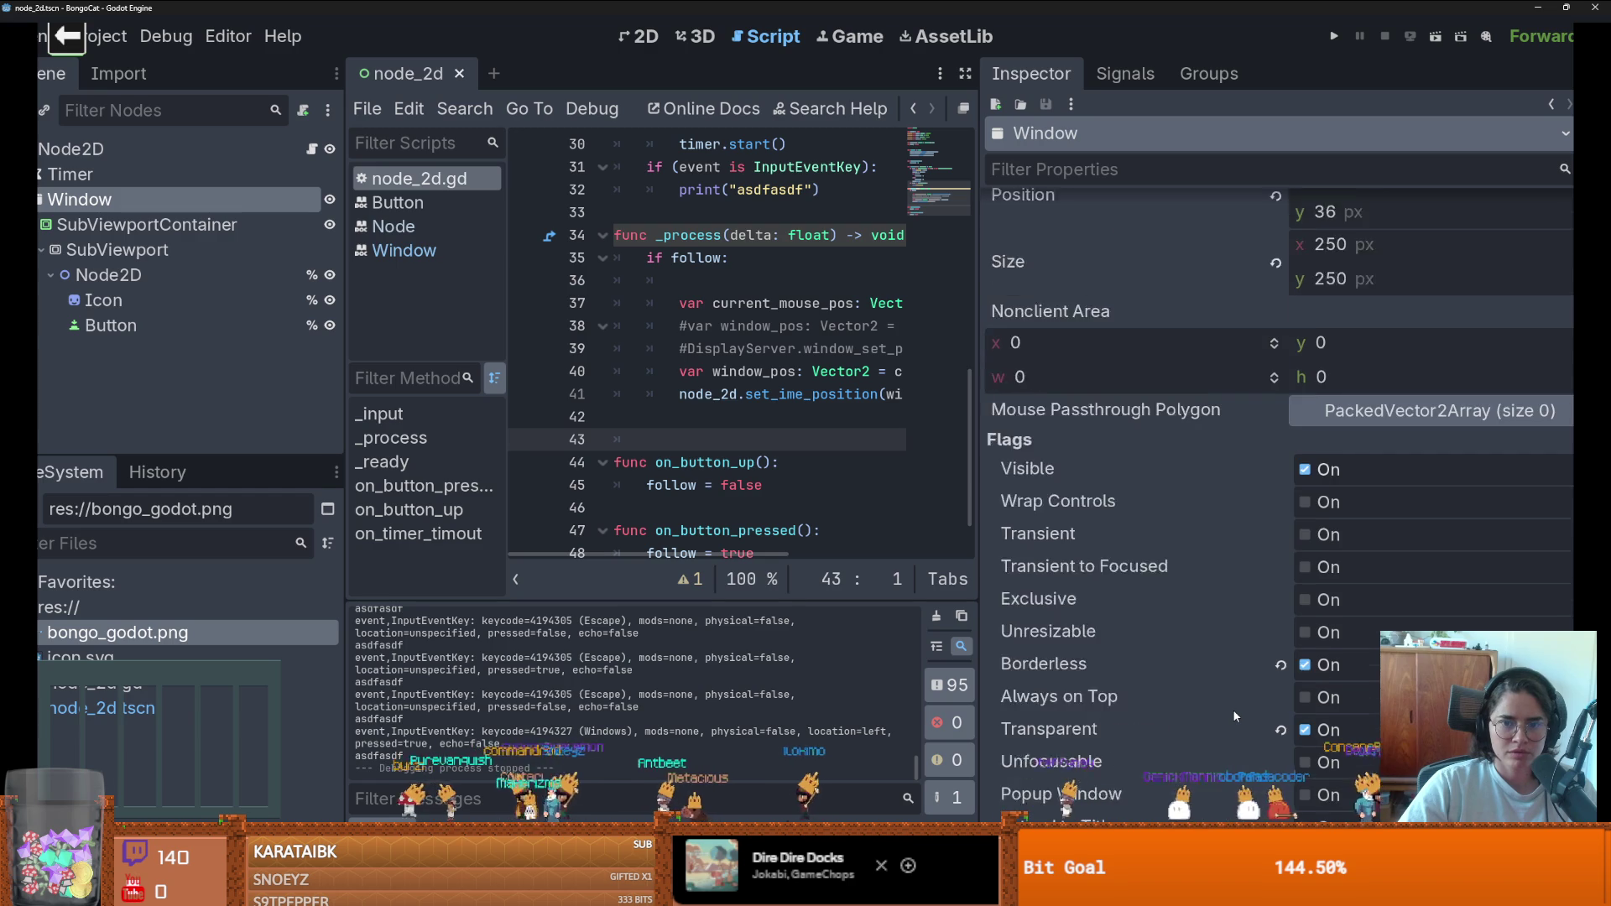
scroll(1232, 708, "up", 4)
left_click(1357, 242)
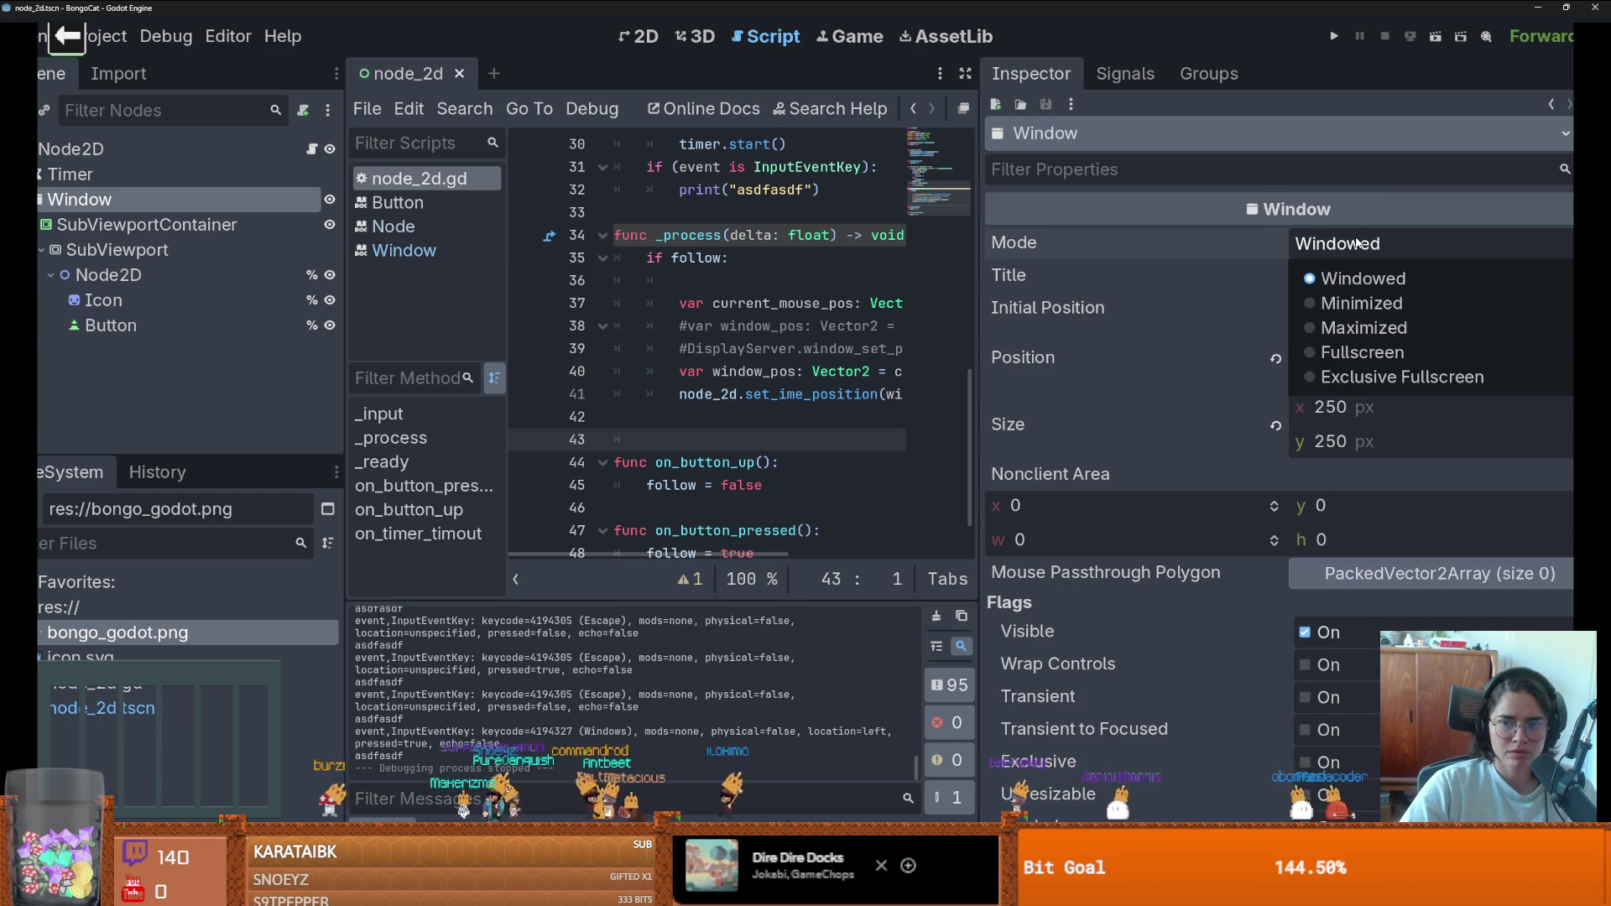
left_click(1345, 279)
left_click(1345, 285)
left_click(1345, 244)
left_click(1350, 274)
- Leave the node_2d script for the 2D scene view with the cat sprite
scroll(1200, 464, "down", 3)
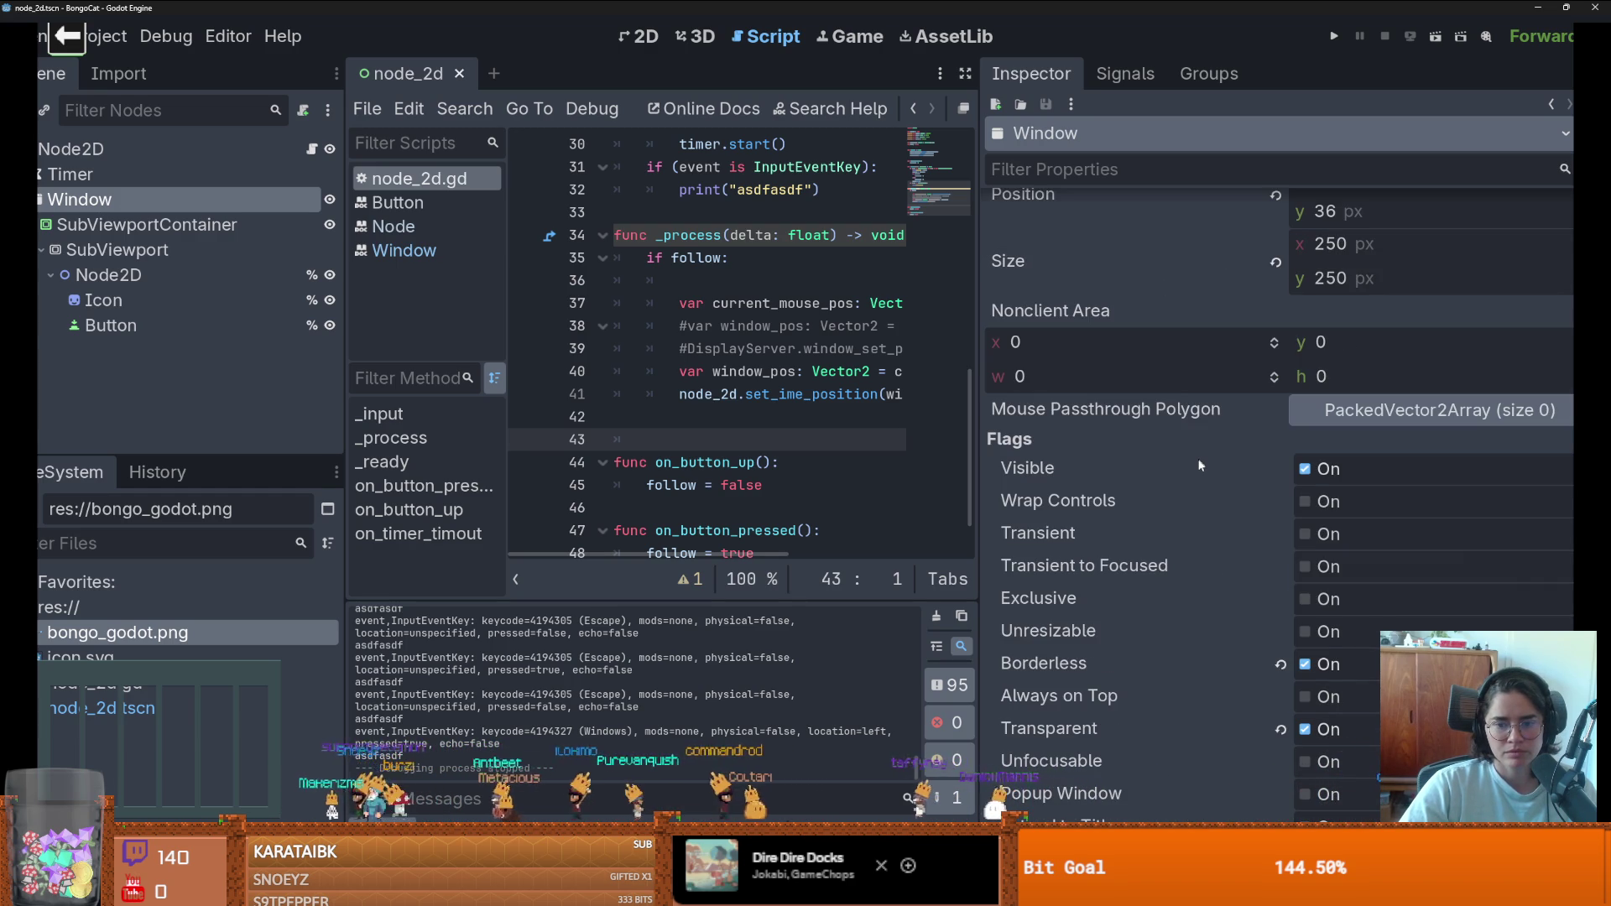
mouse_move(1169, 531)
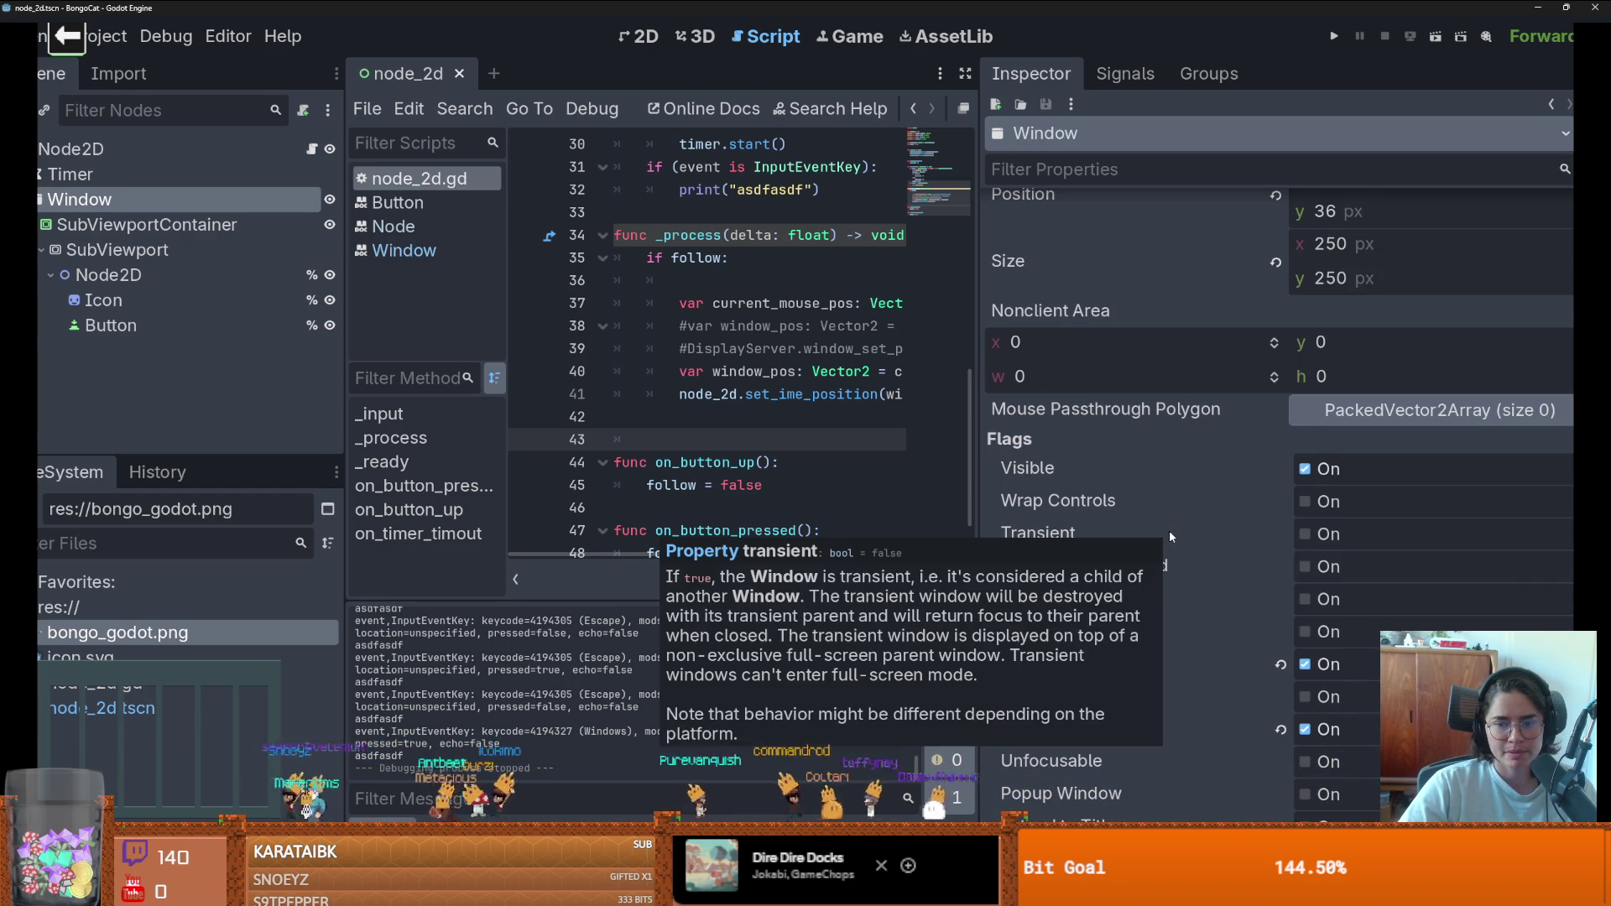
scroll(1169, 530, "down", 1)
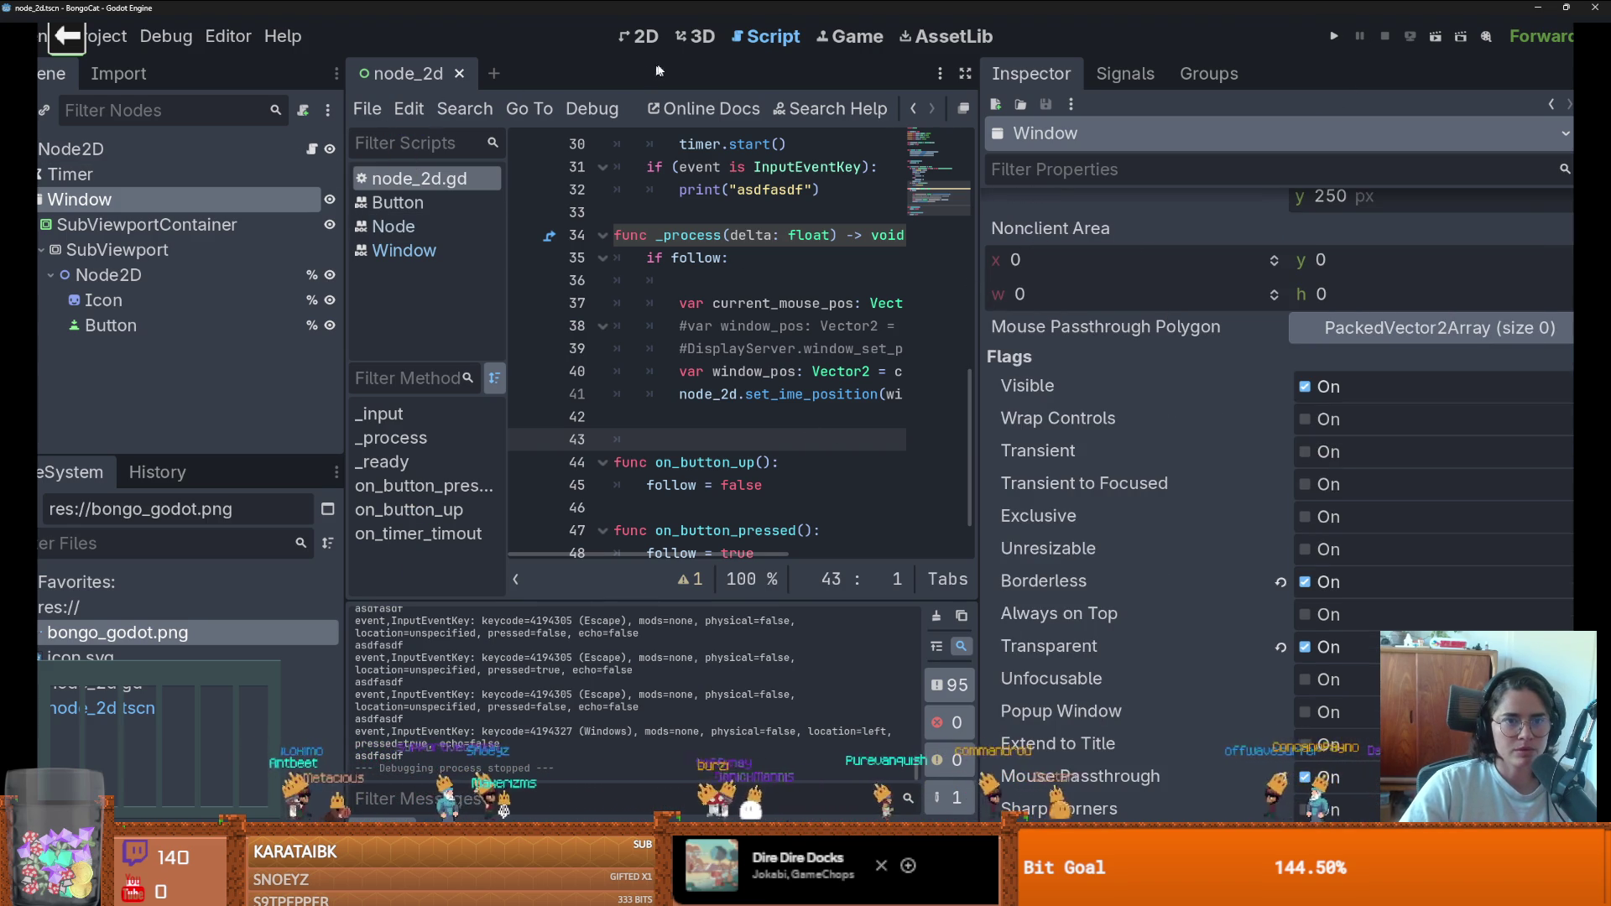
left_click(639, 36)
scroll(601, 258, "down", 4)
- Move Node2D out of SubViewport to sit directly under the root
scroll(600, 320, "up", 3)
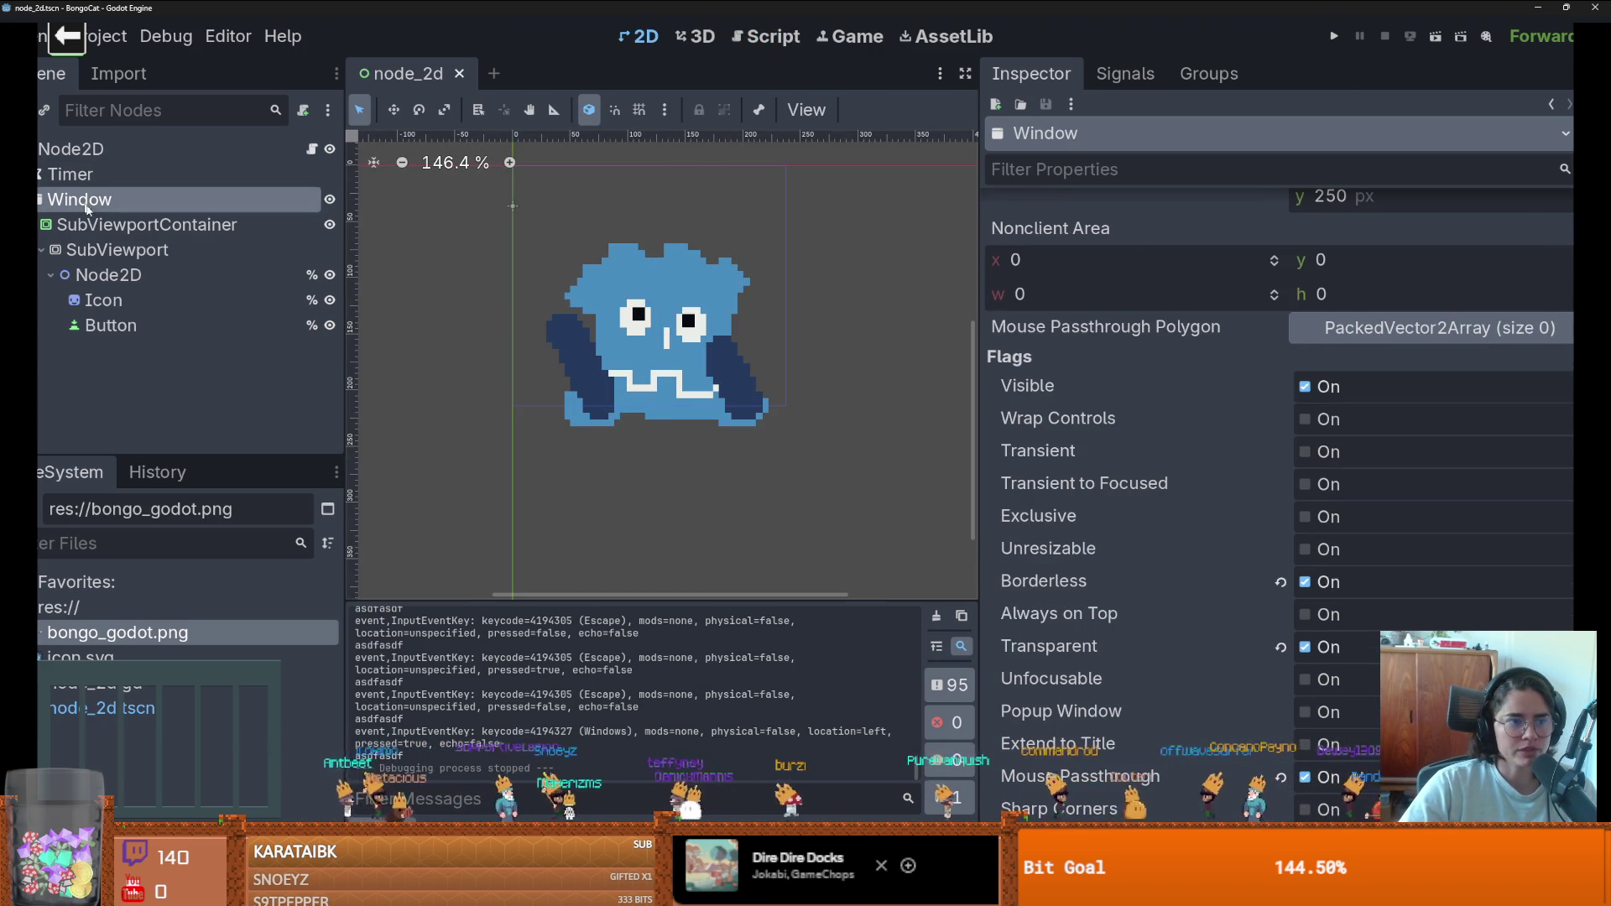
scroll(468, 255, "down", 3)
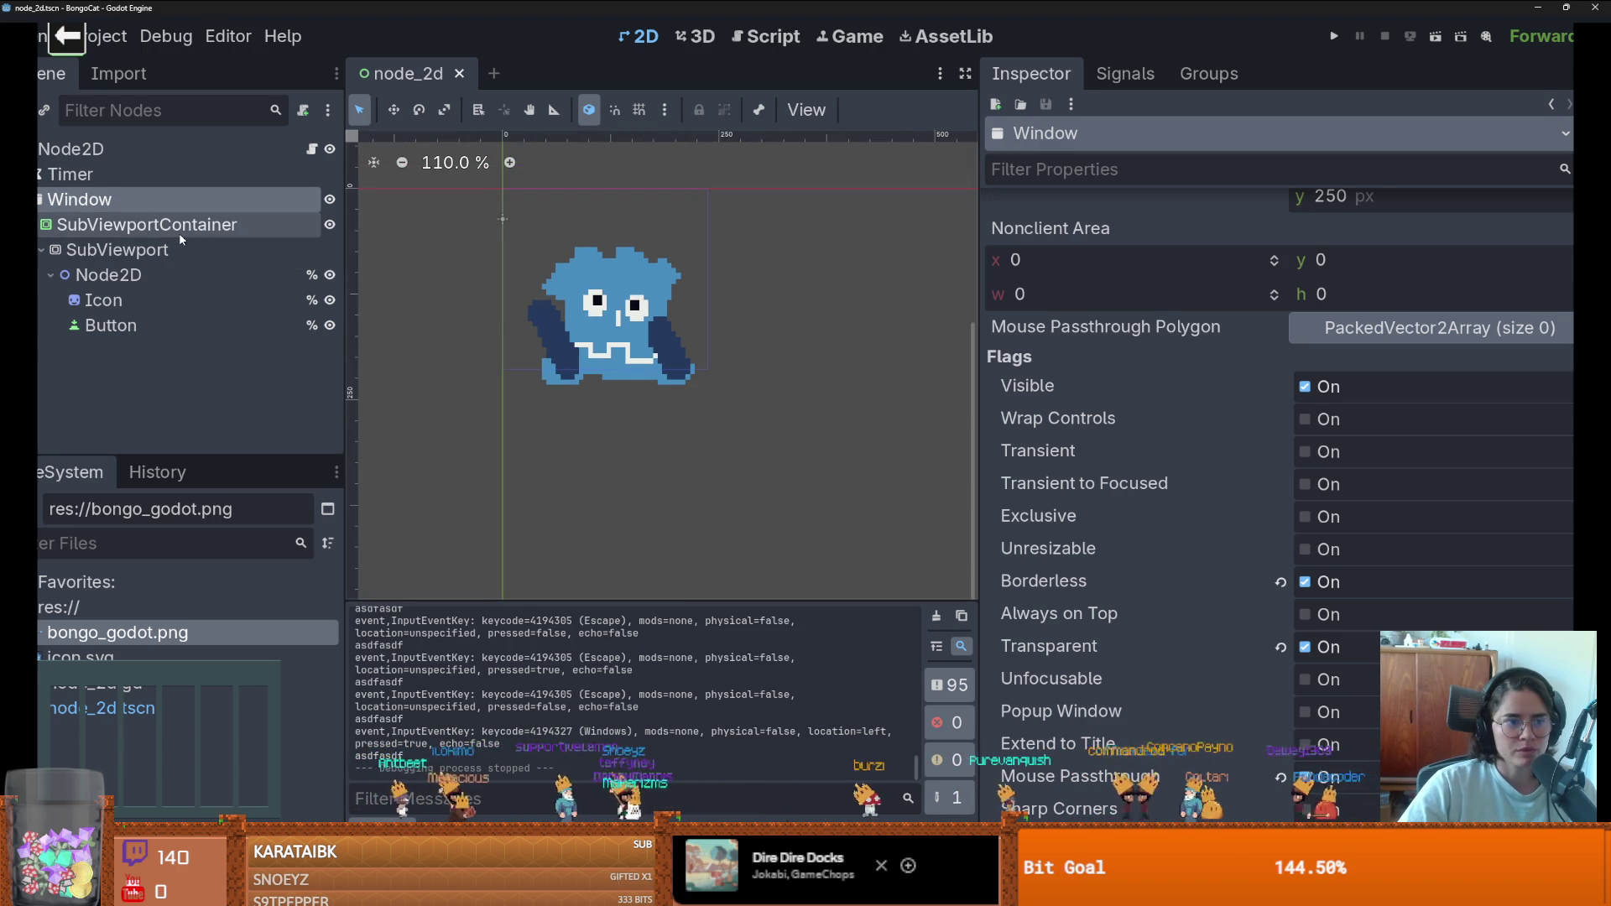
left_click(181, 237)
left_click(125, 277)
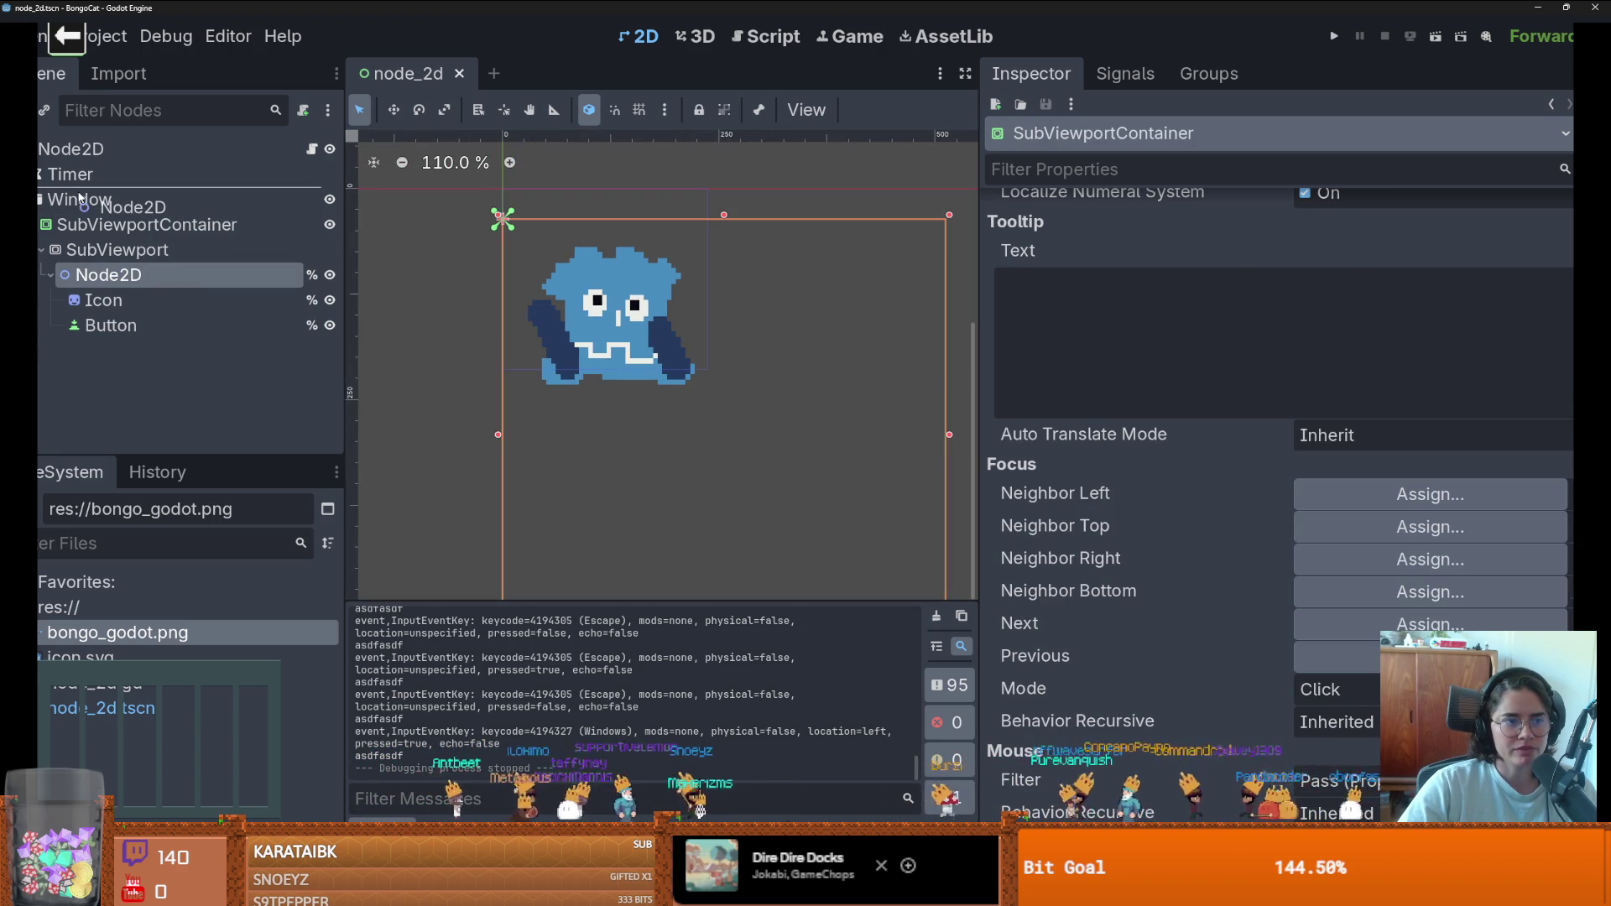
left_click_drag(80, 199, 92, 243)
- Delete the SubViewportContainer and SubViewport nodes
left_click(134, 224)
left_click(136, 252, "shift")
right_click(138, 254)
left_click(201, 707)
left_click(712, 457)
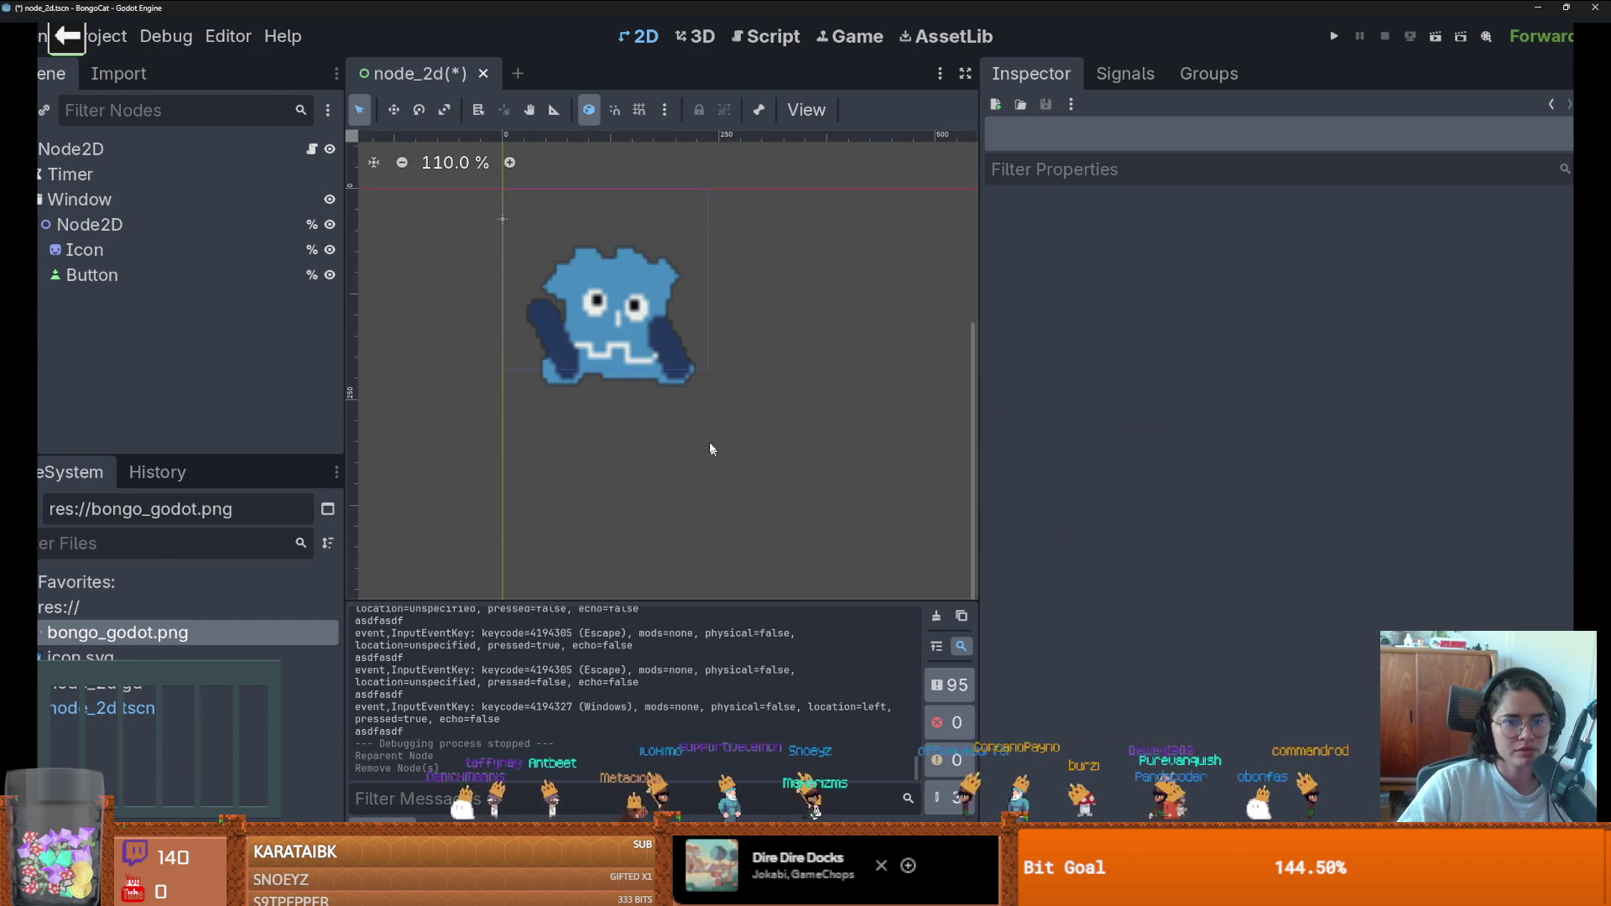
- Move Node2D to (-10, -29) and run the project
left_click(93, 224)
mouse_move(639, 334)
left_mouse_down()
mouse_move(629, 280)
mouse_move(635, 299)
left_mouse_up()
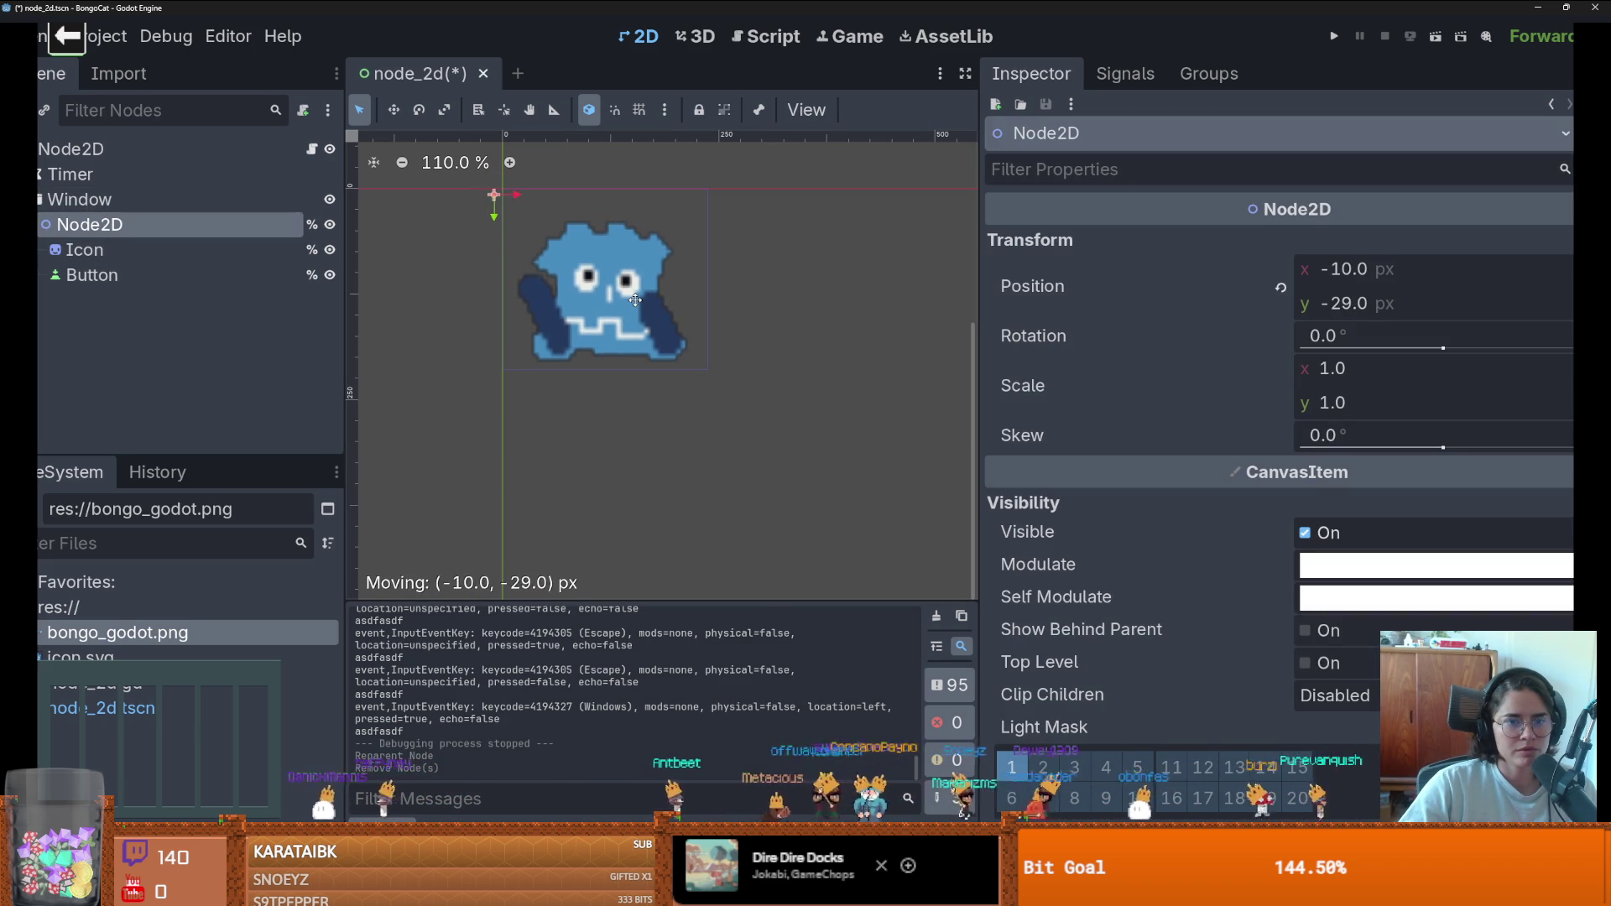
left_click(1334, 37)
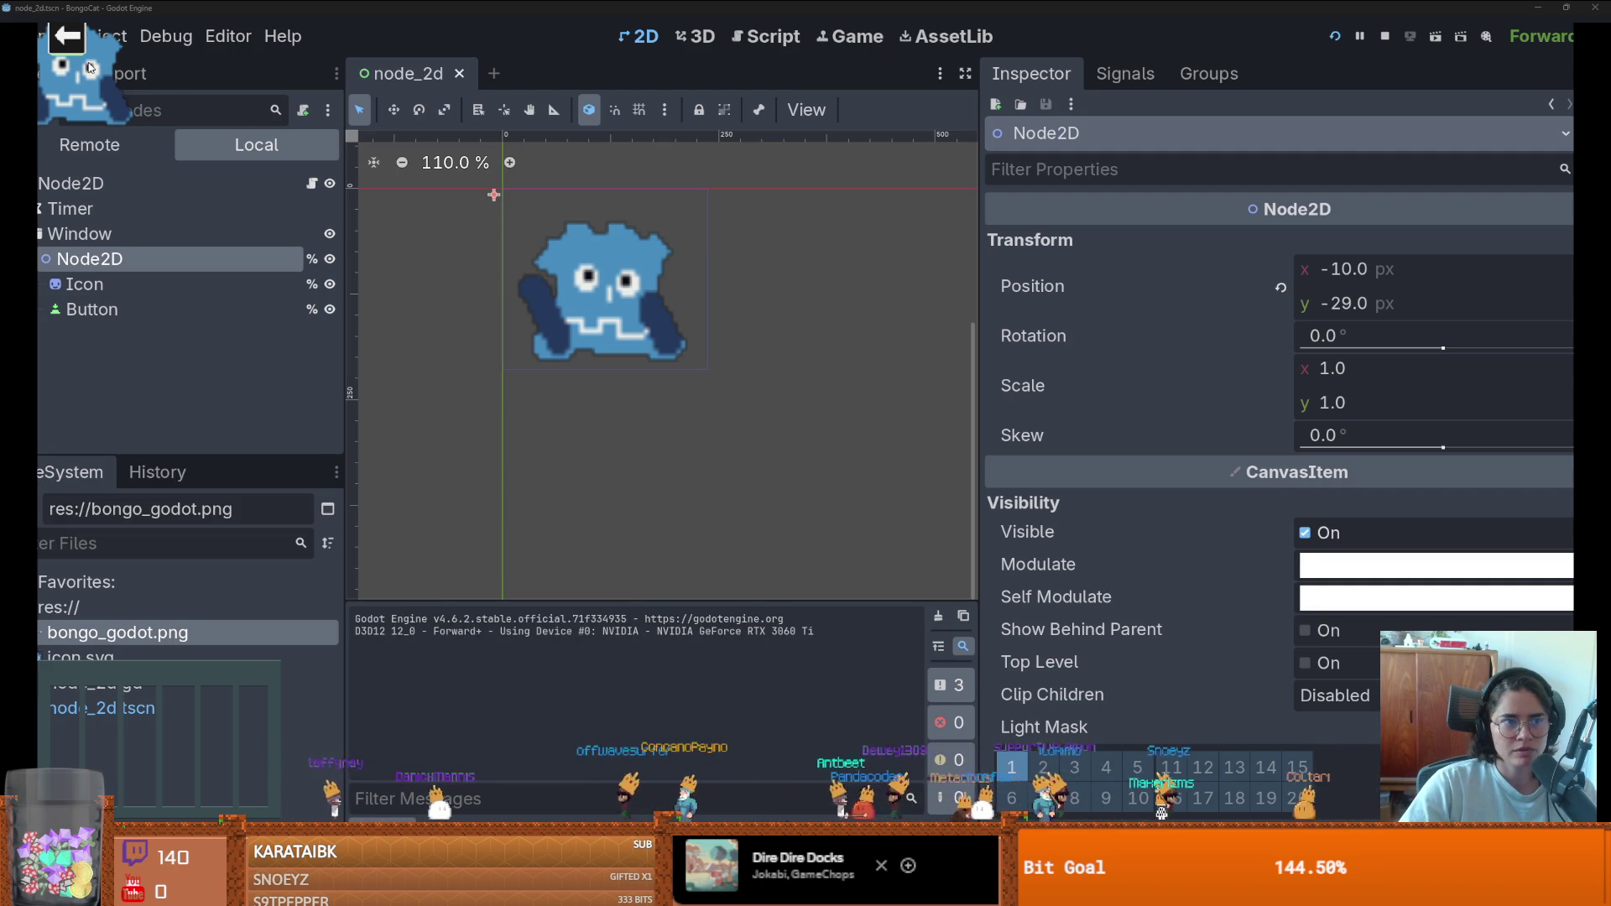
- Type asdf and Escape in the running game, then check the presses in Godot's output log
type("asdfasdf")
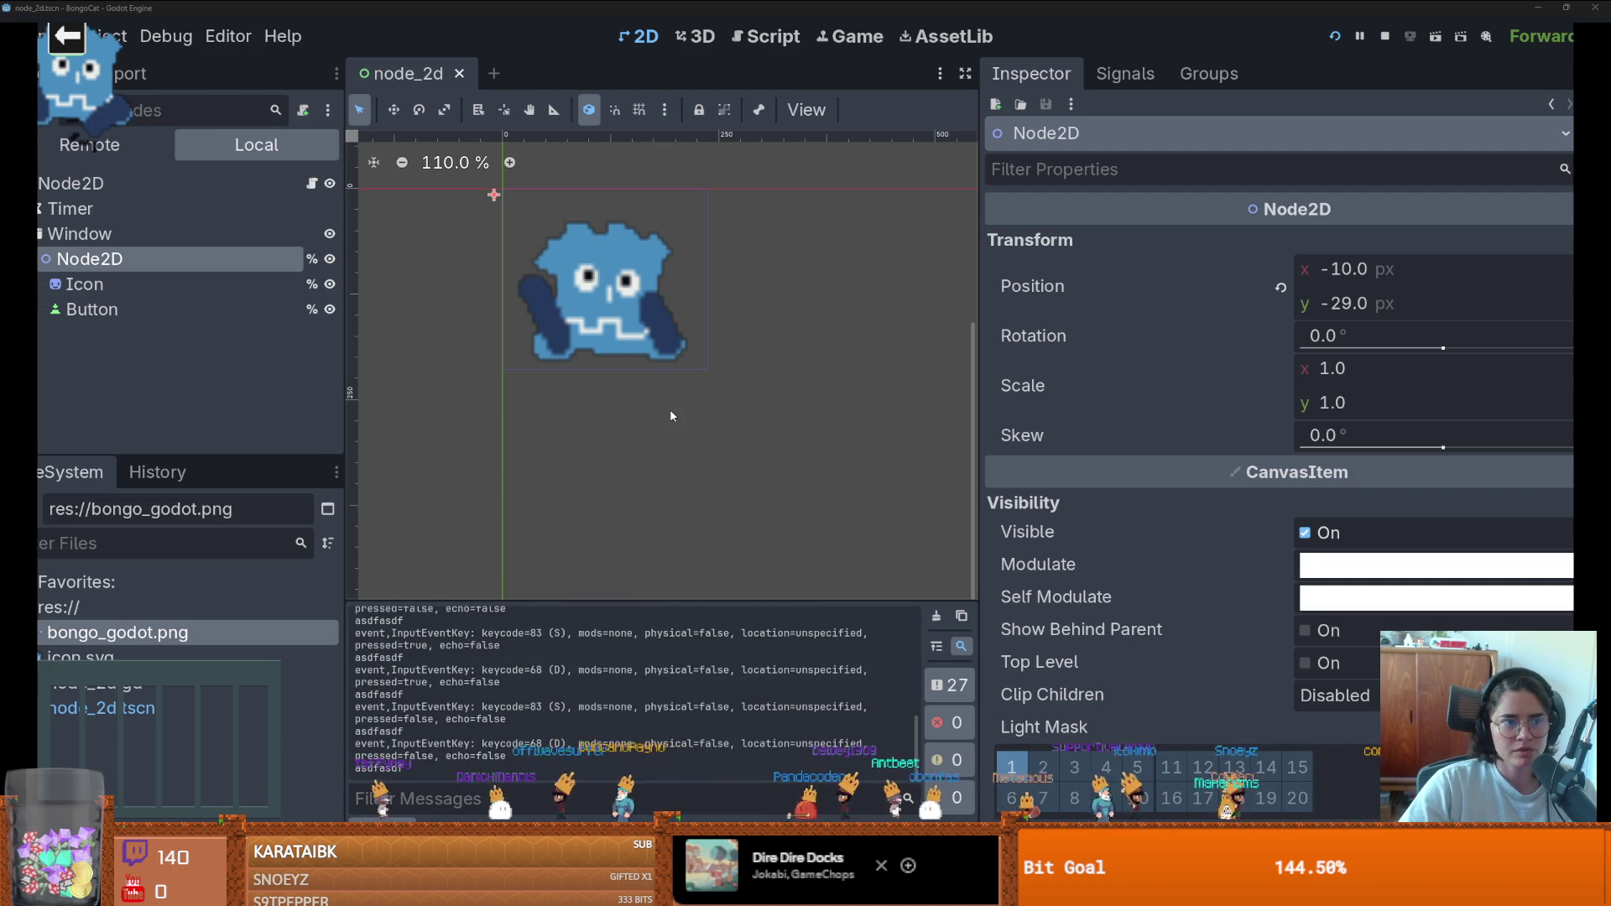
key("Escape")
key("Escape")
key("super+Tab")
left_click(676, 248)
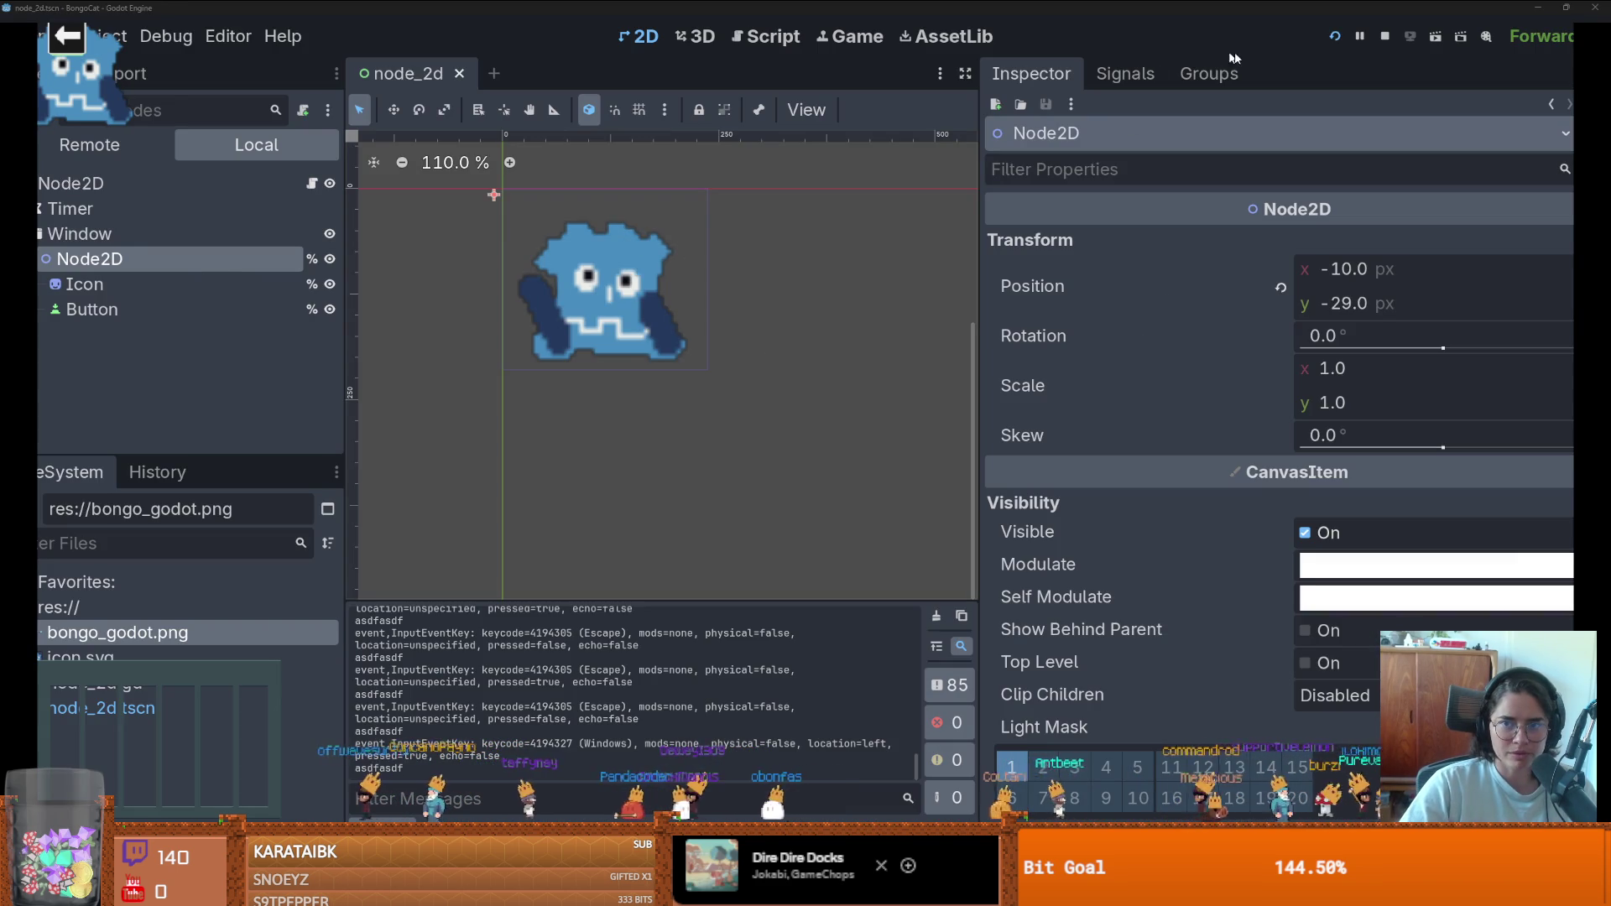
- Close the BongoCat (DEBUG) window and select the Window node in the editor
key("super+Tab")
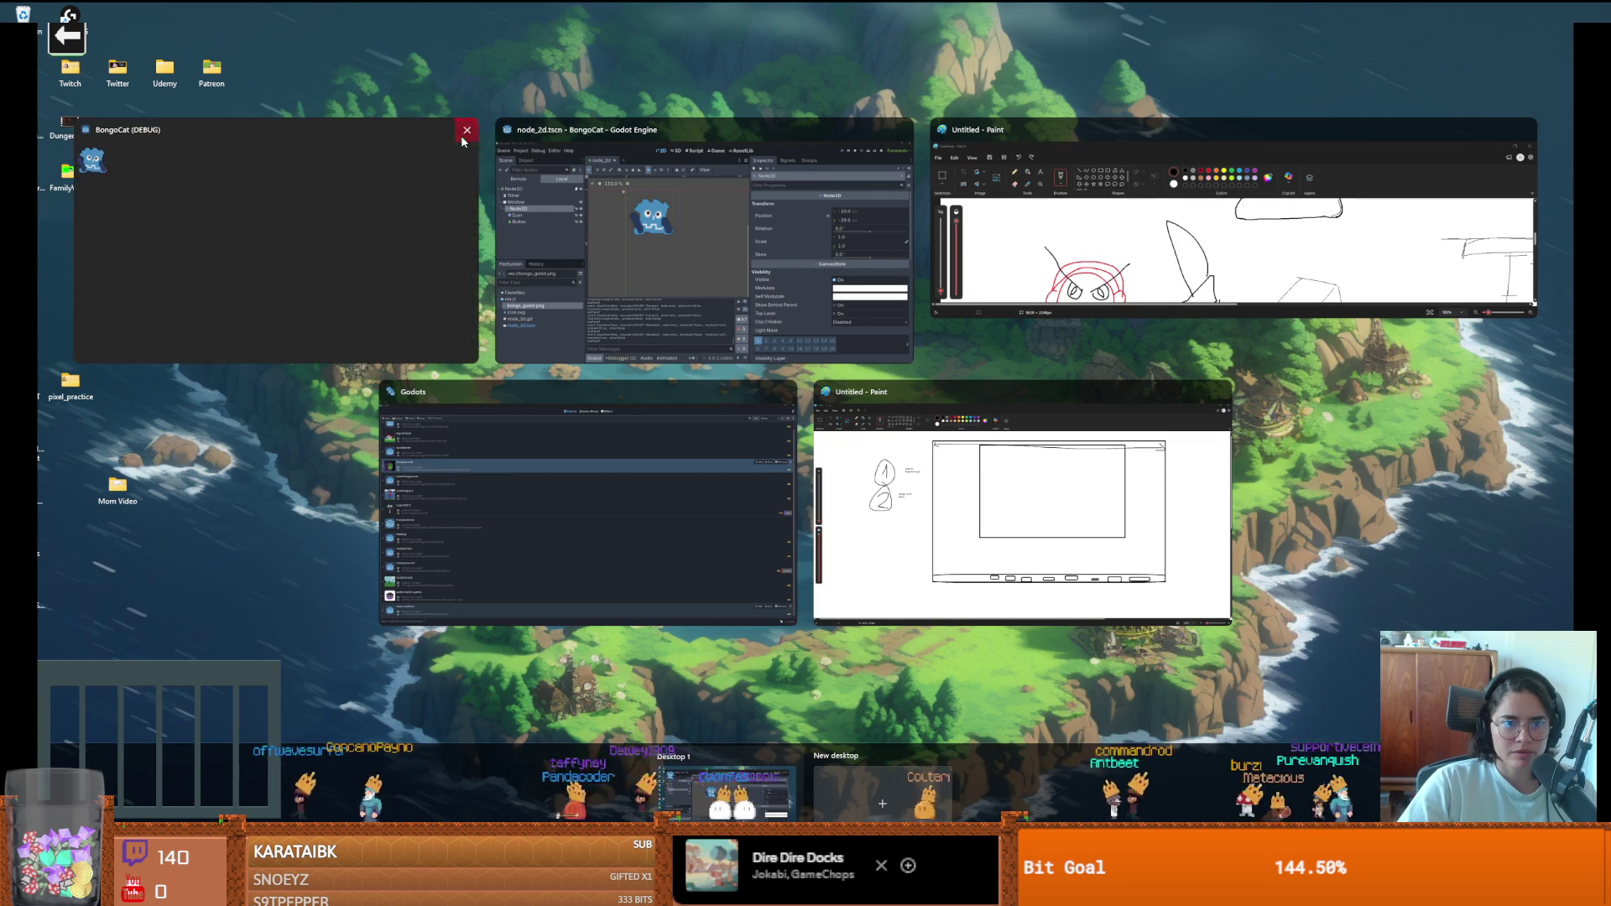
left_click(463, 133)
left_click(369, 227)
left_click(80, 199)
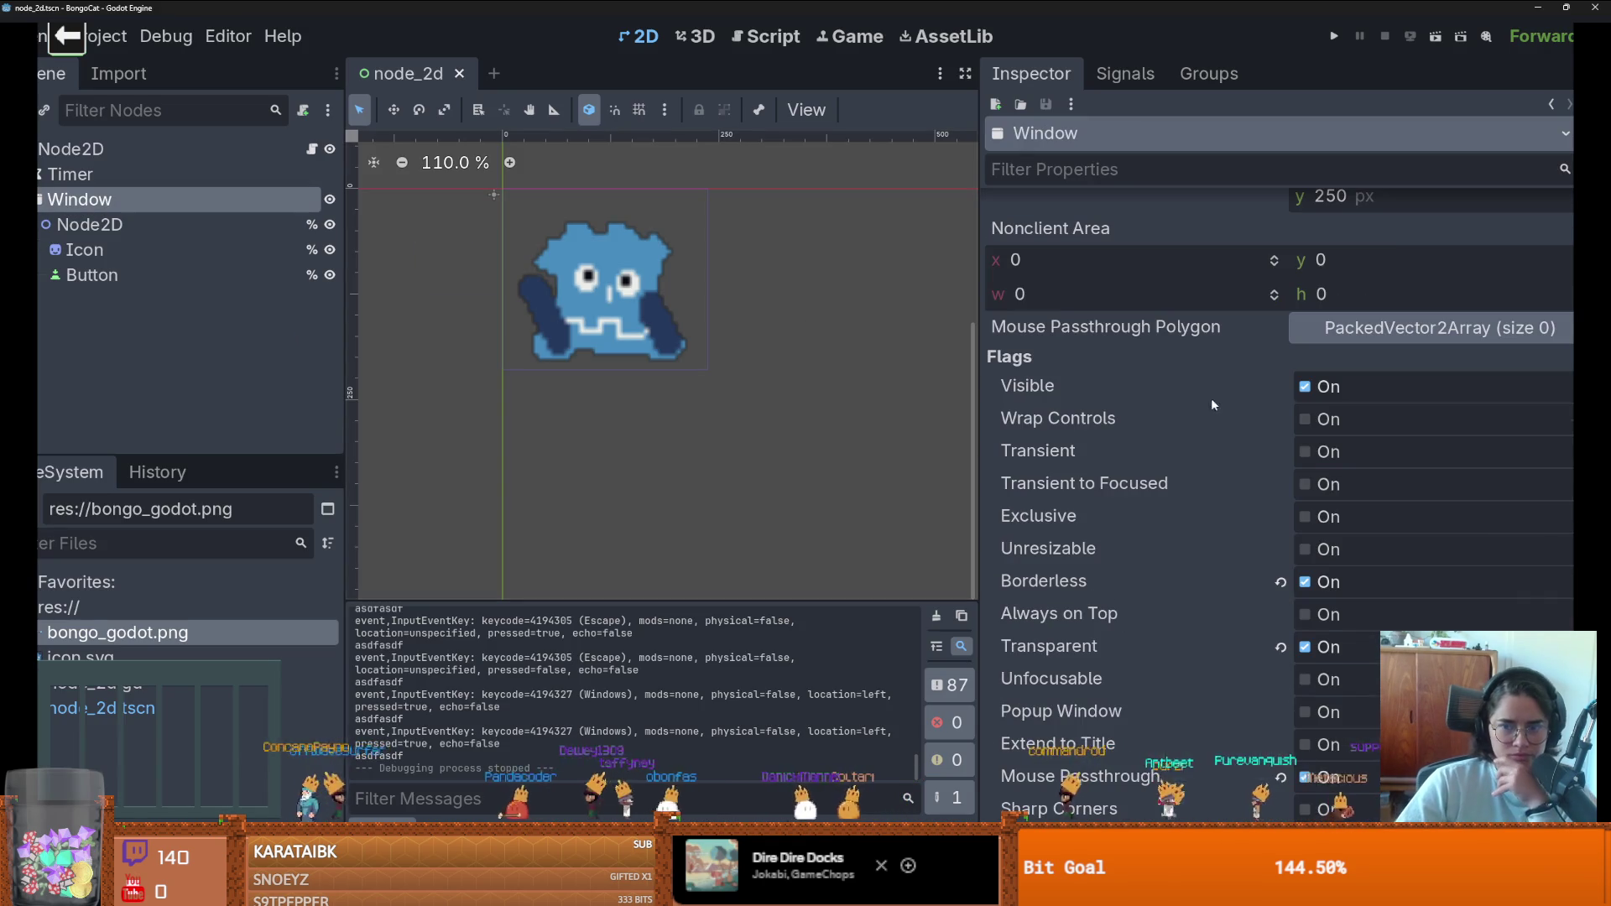
- Tick Always on Top under the Window node's Flags, then scroll further down its properties
scroll(1166, 434, "down", 3)
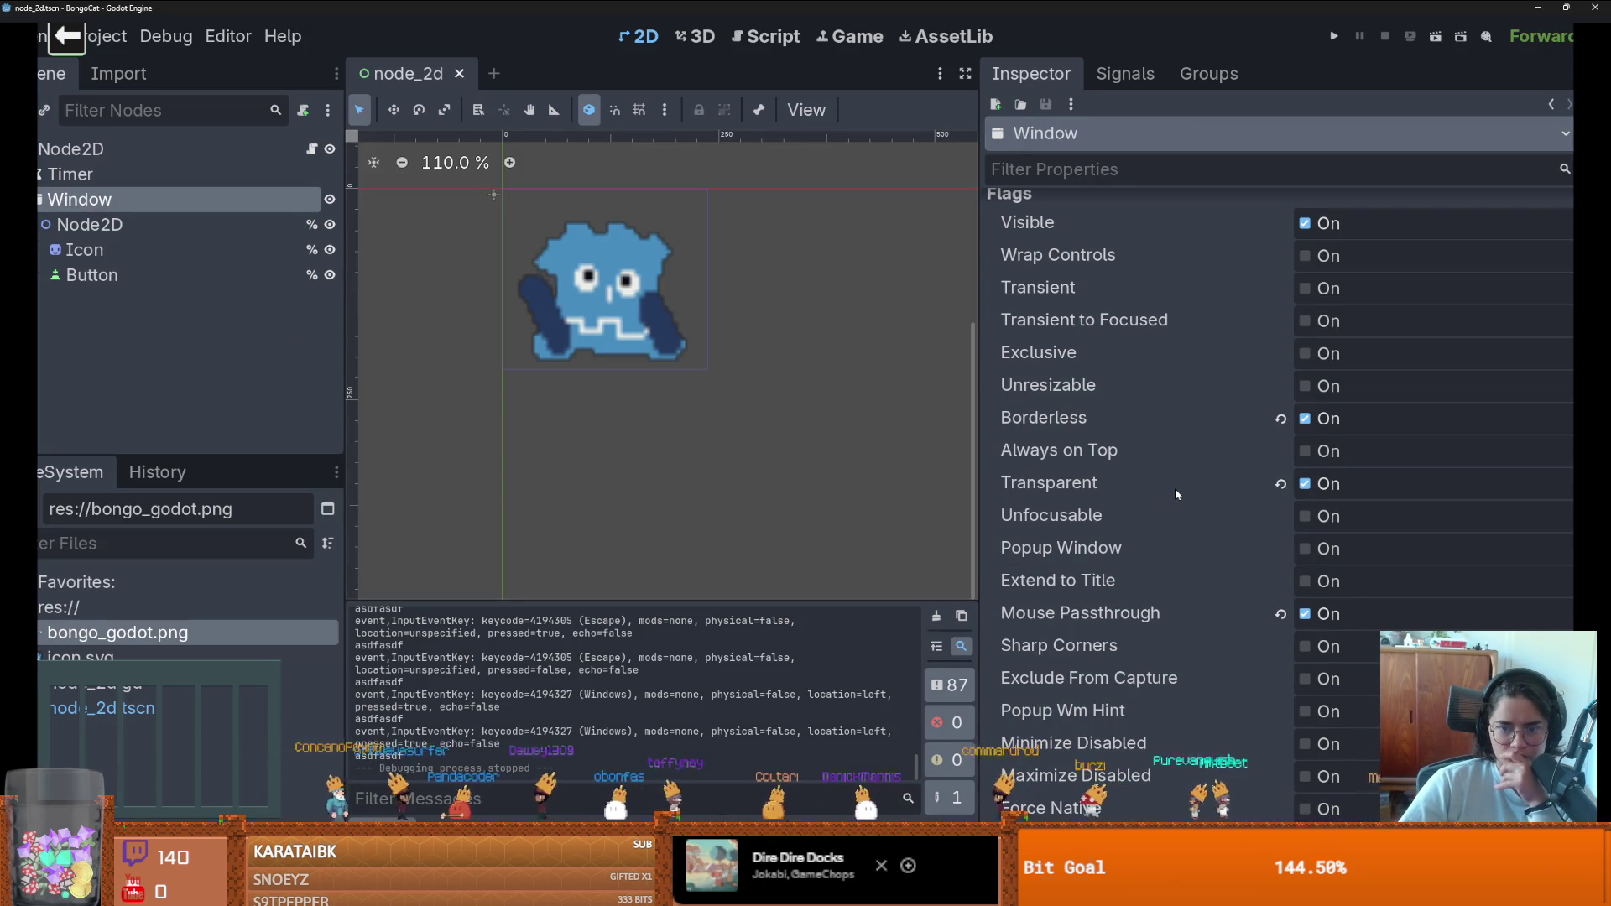
left_click(1305, 450)
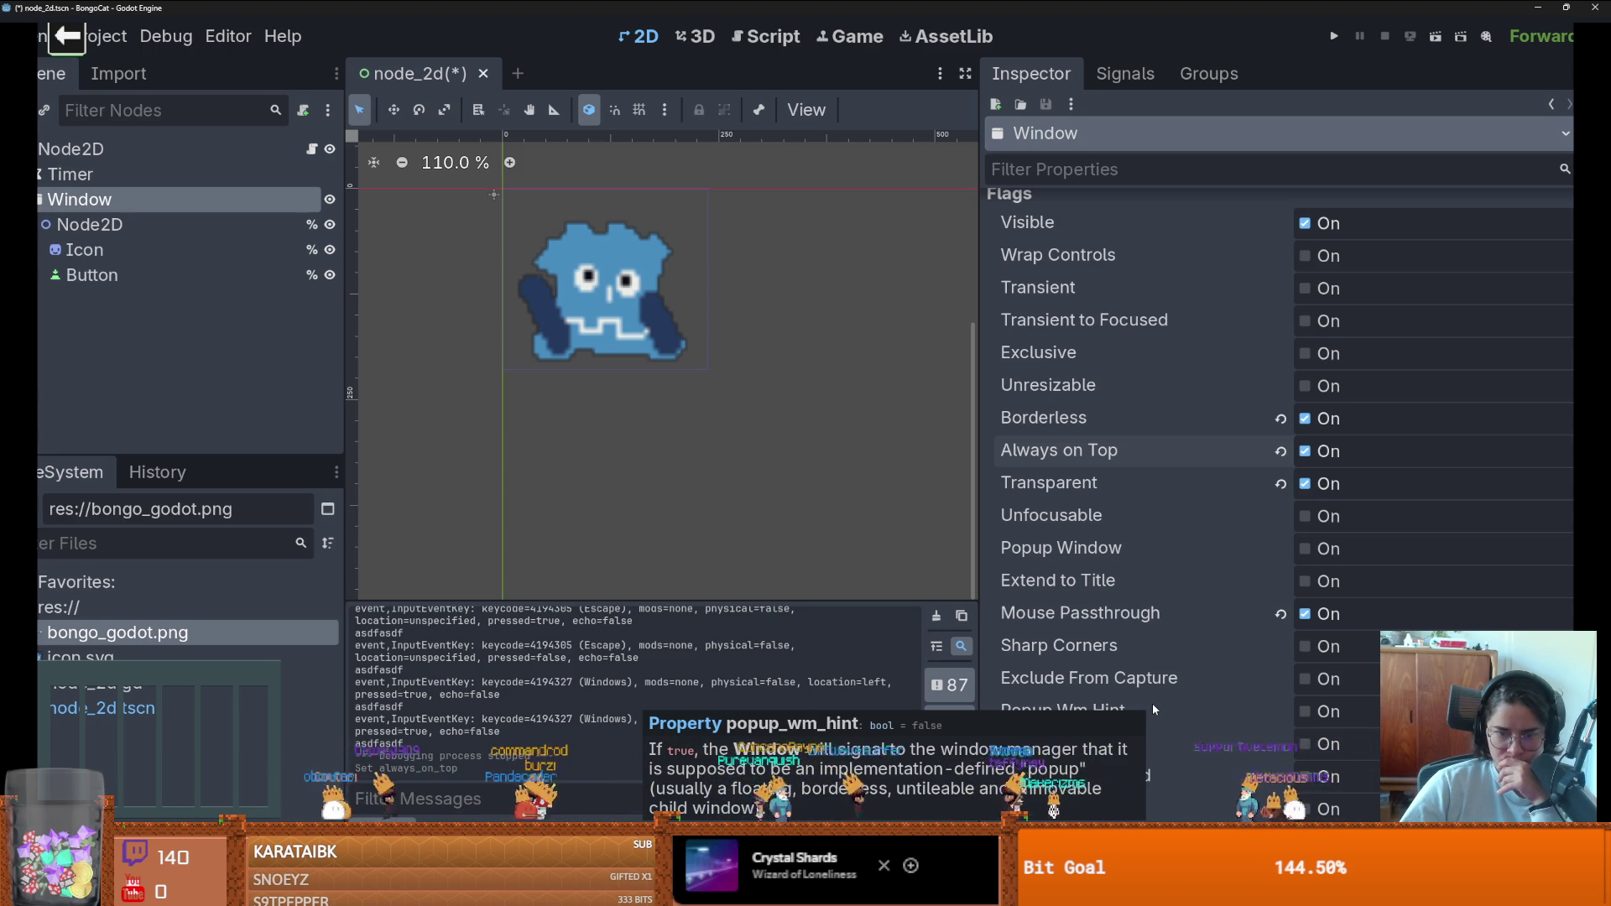
scroll(1260, 713, "down", 5)
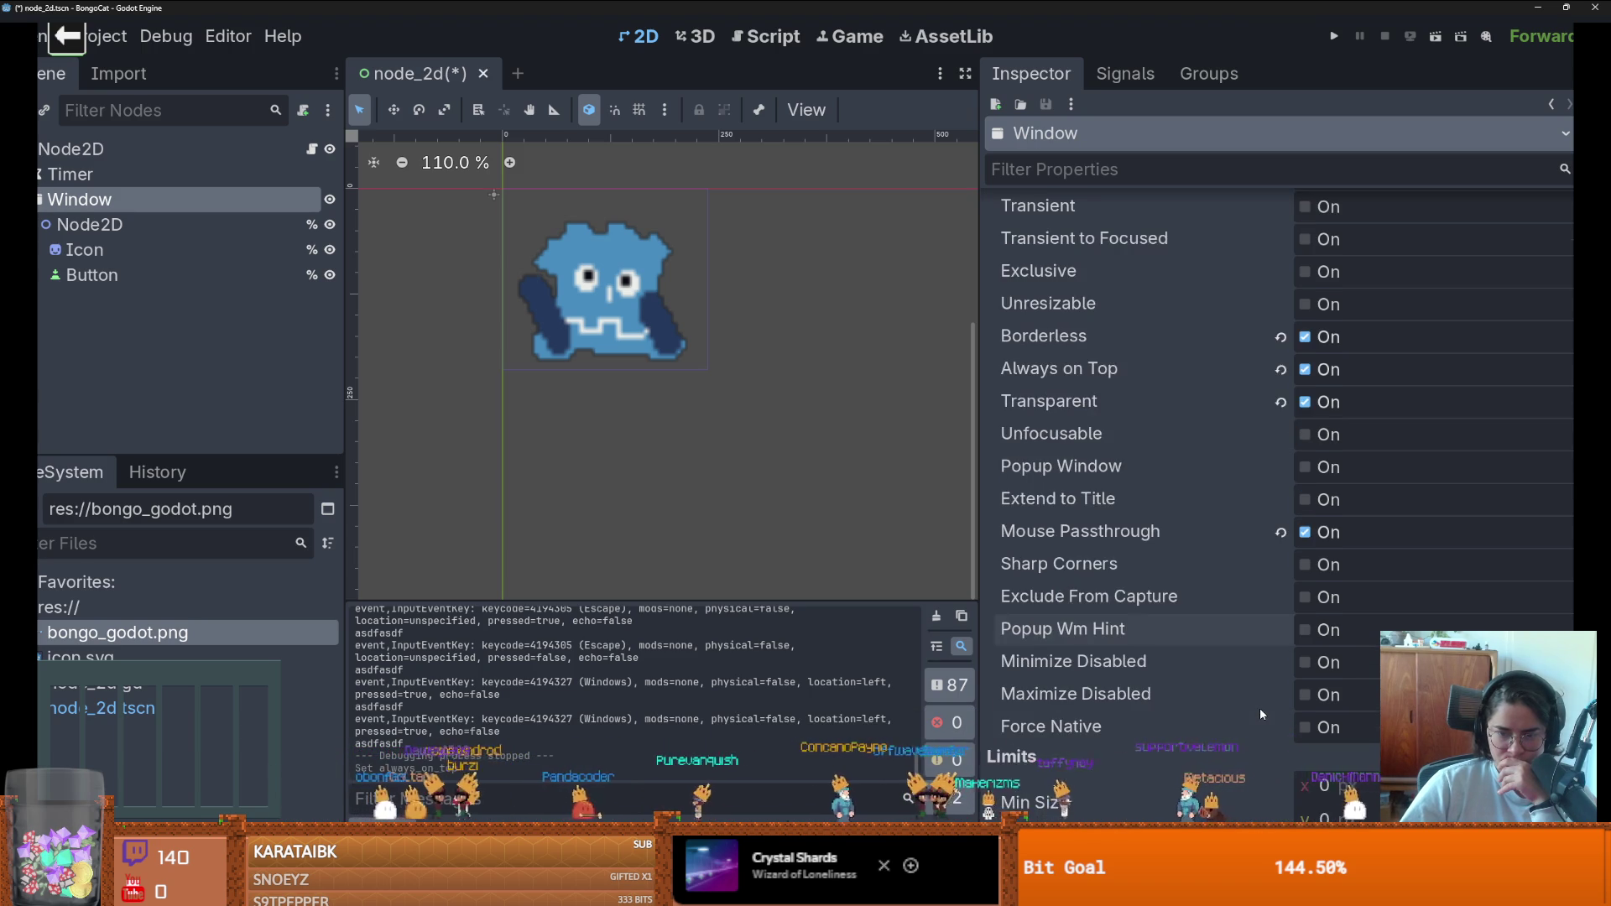
scroll(1260, 707, "down", 5)
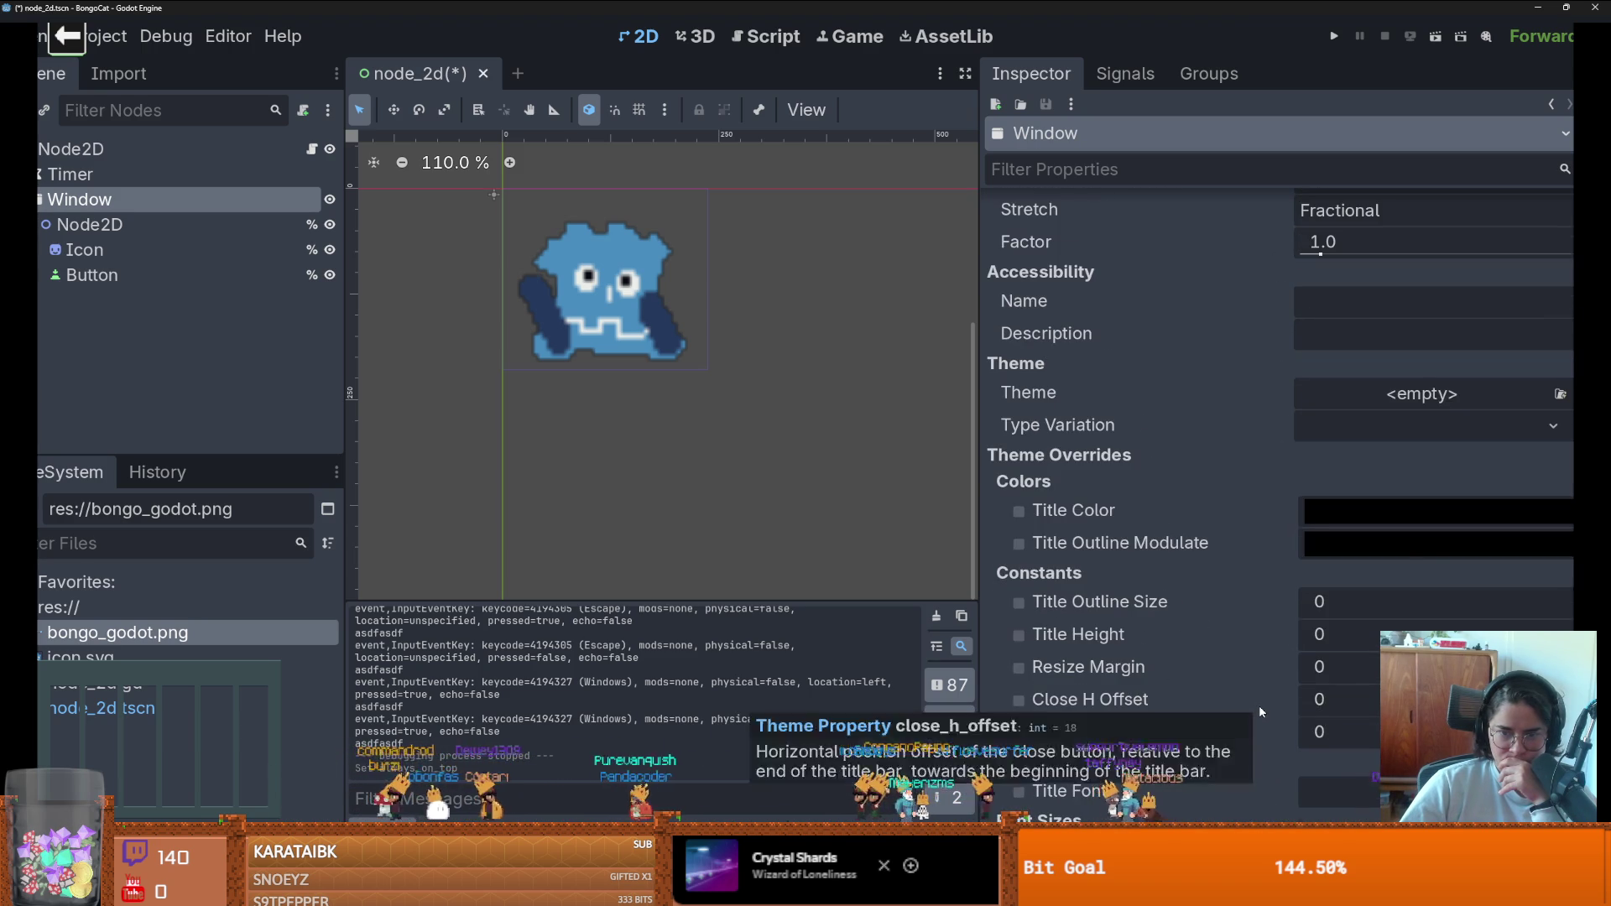
scroll(1258, 704, "down", 6)
scroll(1259, 711, "down", 3)
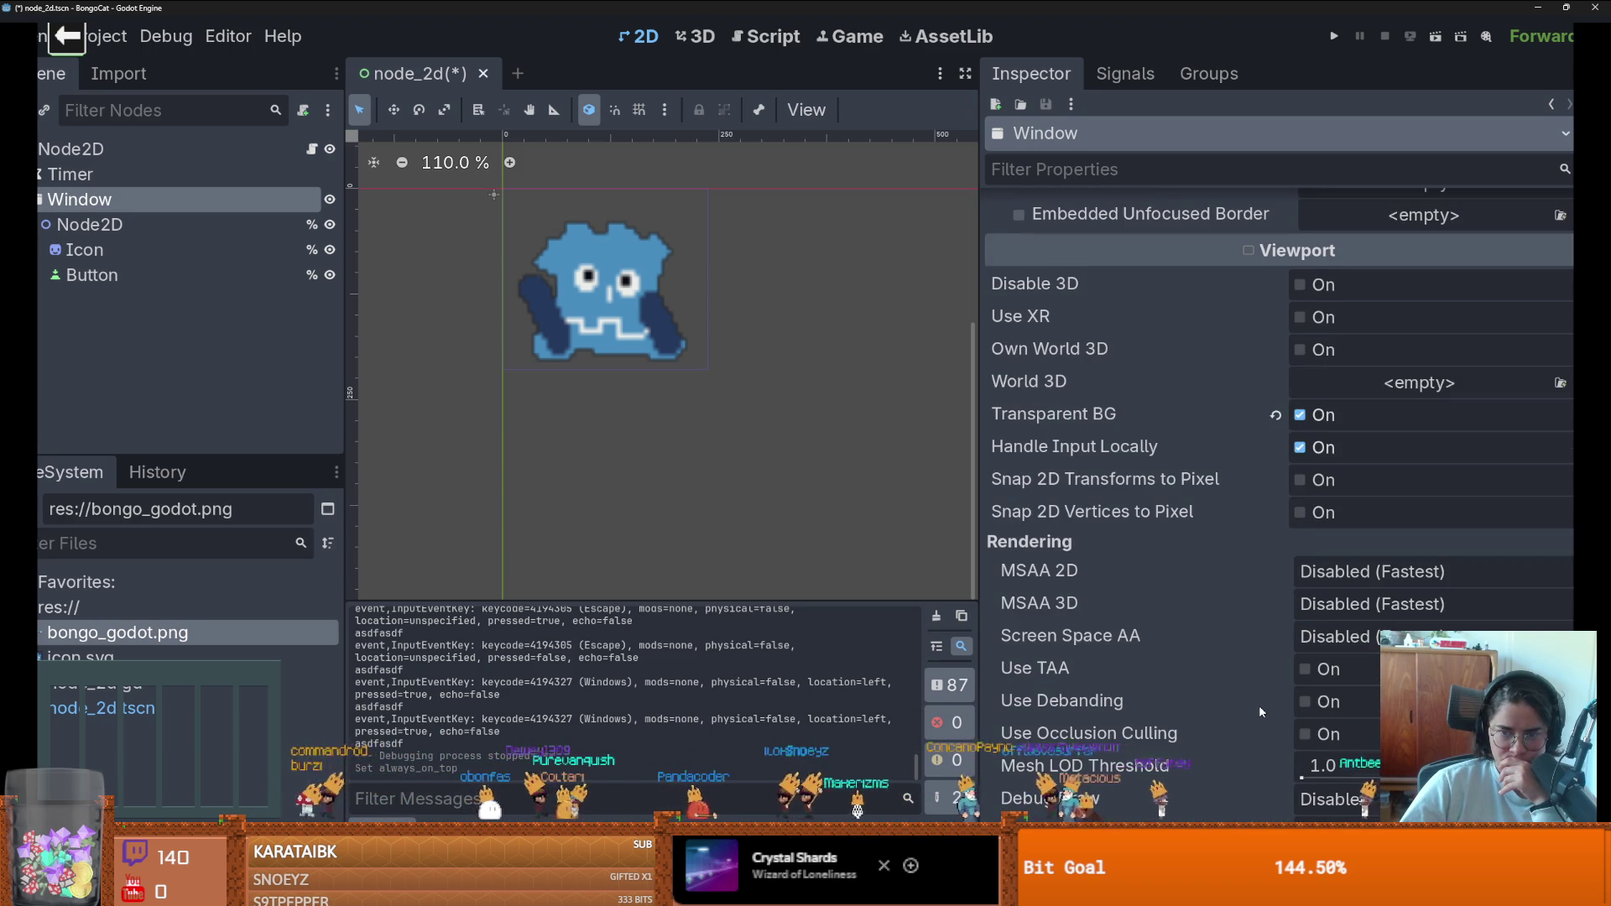
- Set the Window's default texture filter to Nearest
scroll(1258, 709, "down", 2)
scroll(1257, 705, "up", 5)
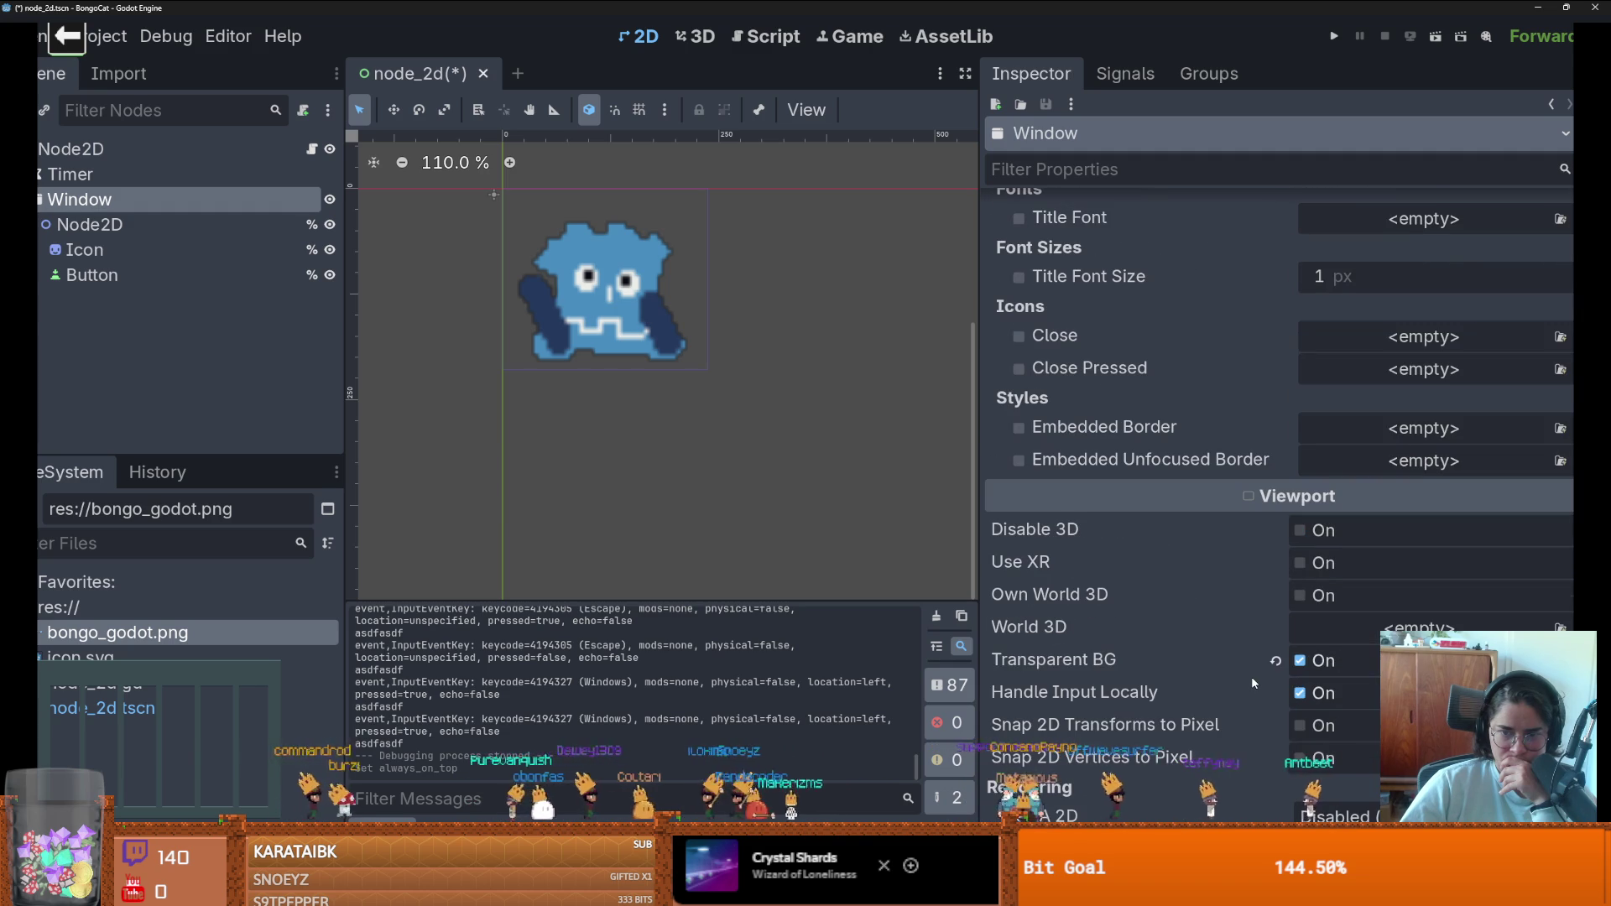
scroll(1250, 676, "down", 3)
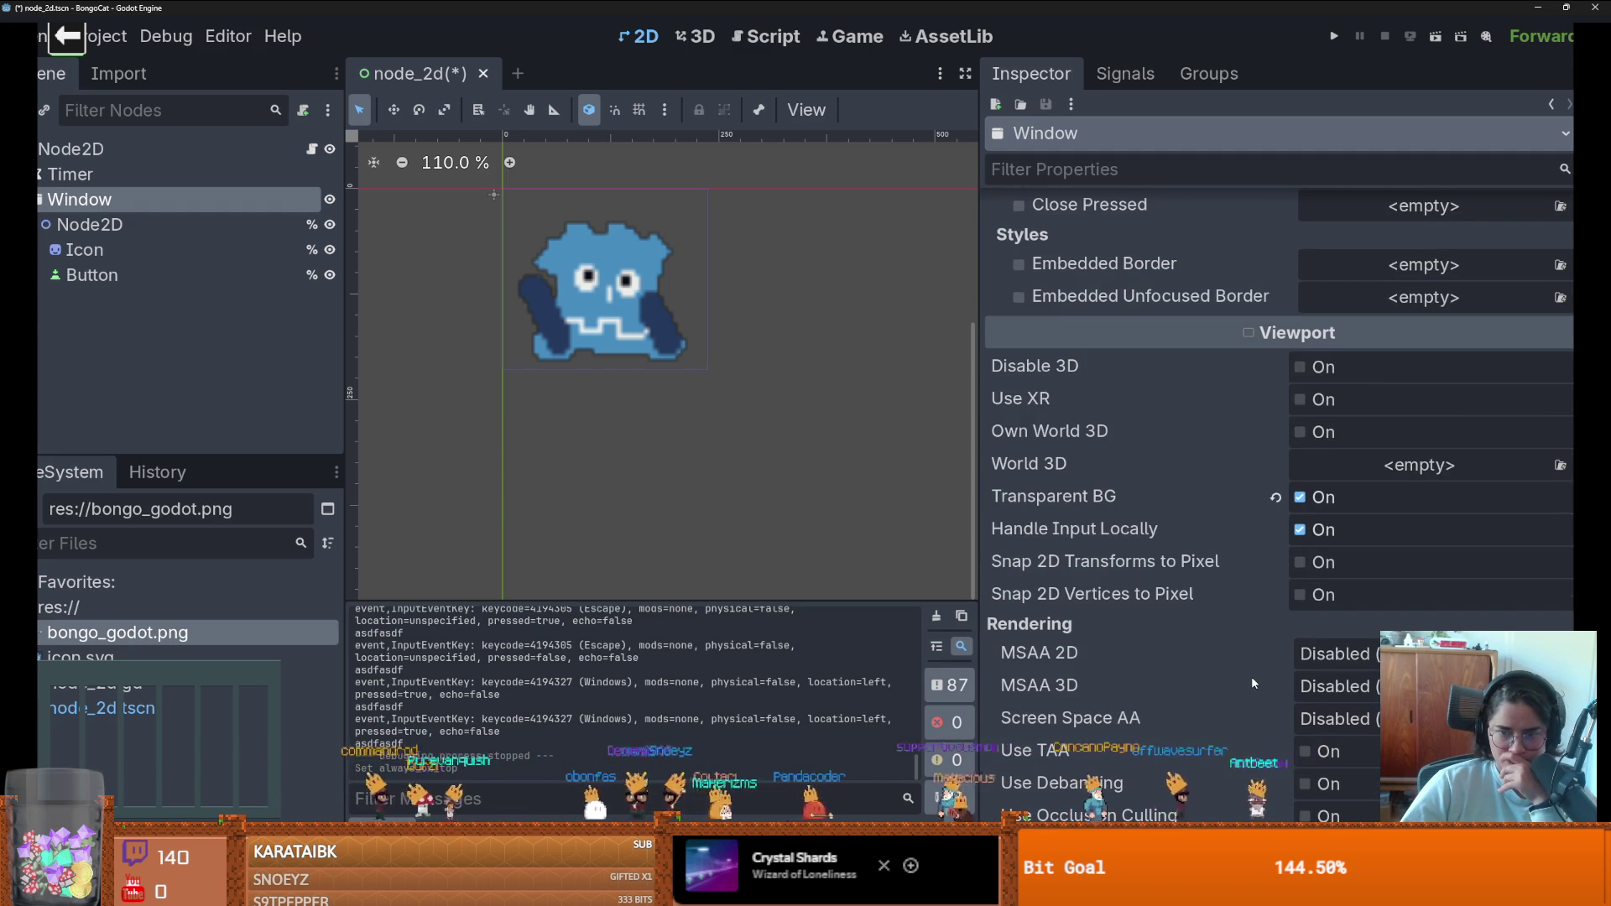
scroll(1251, 676, "down", 3)
scroll(1251, 676, "down", 3)
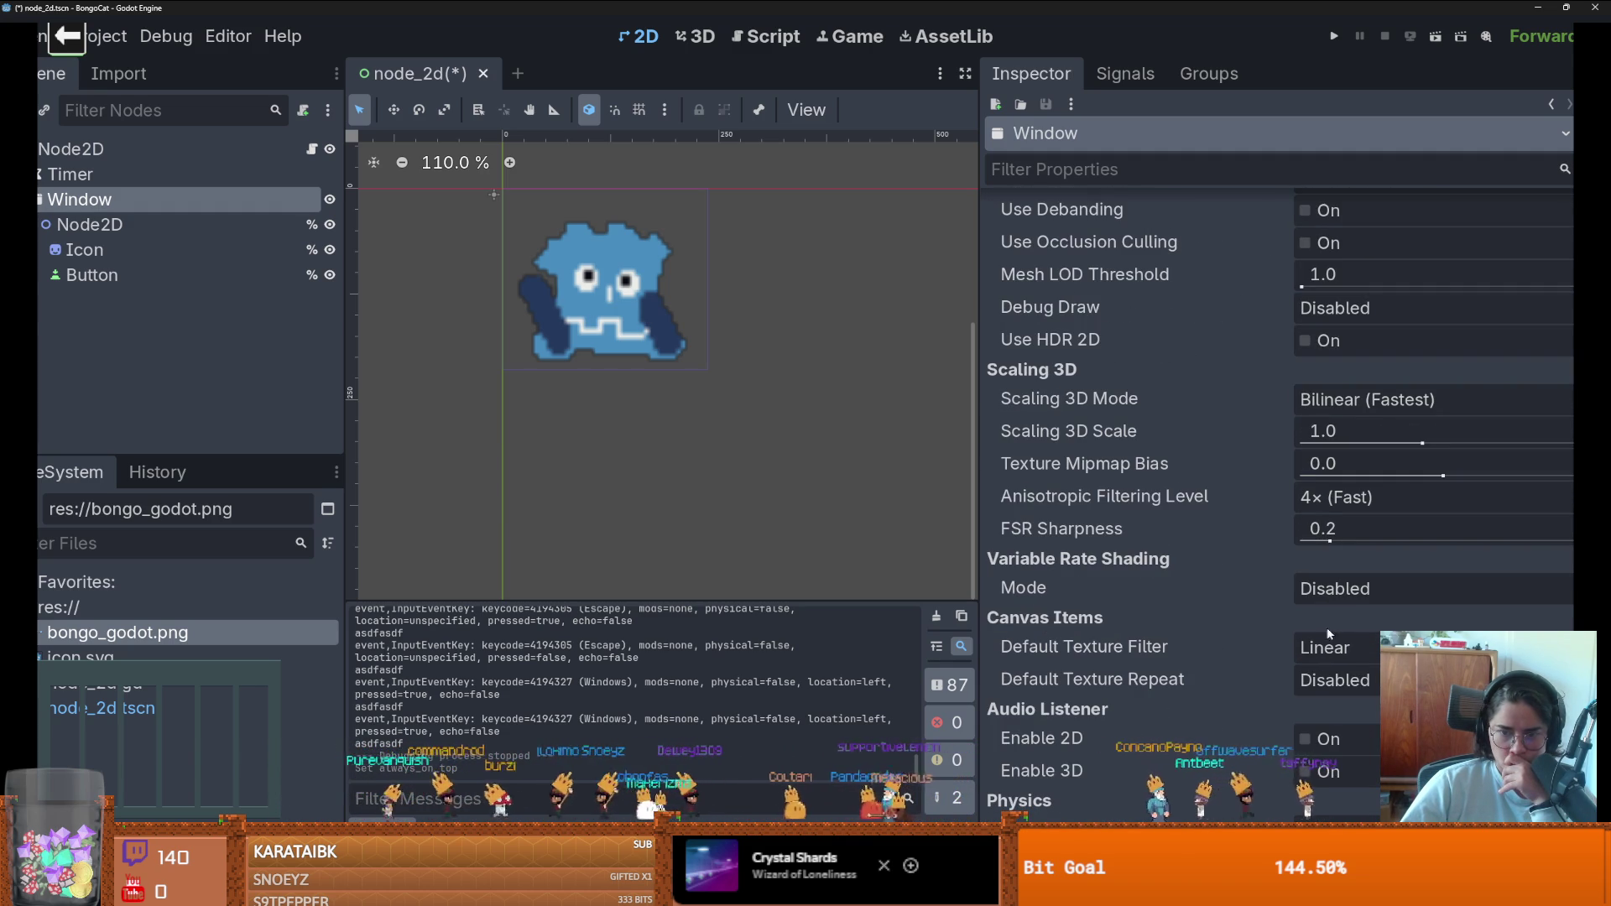
left_click(1357, 650)
left_click(1353, 685)
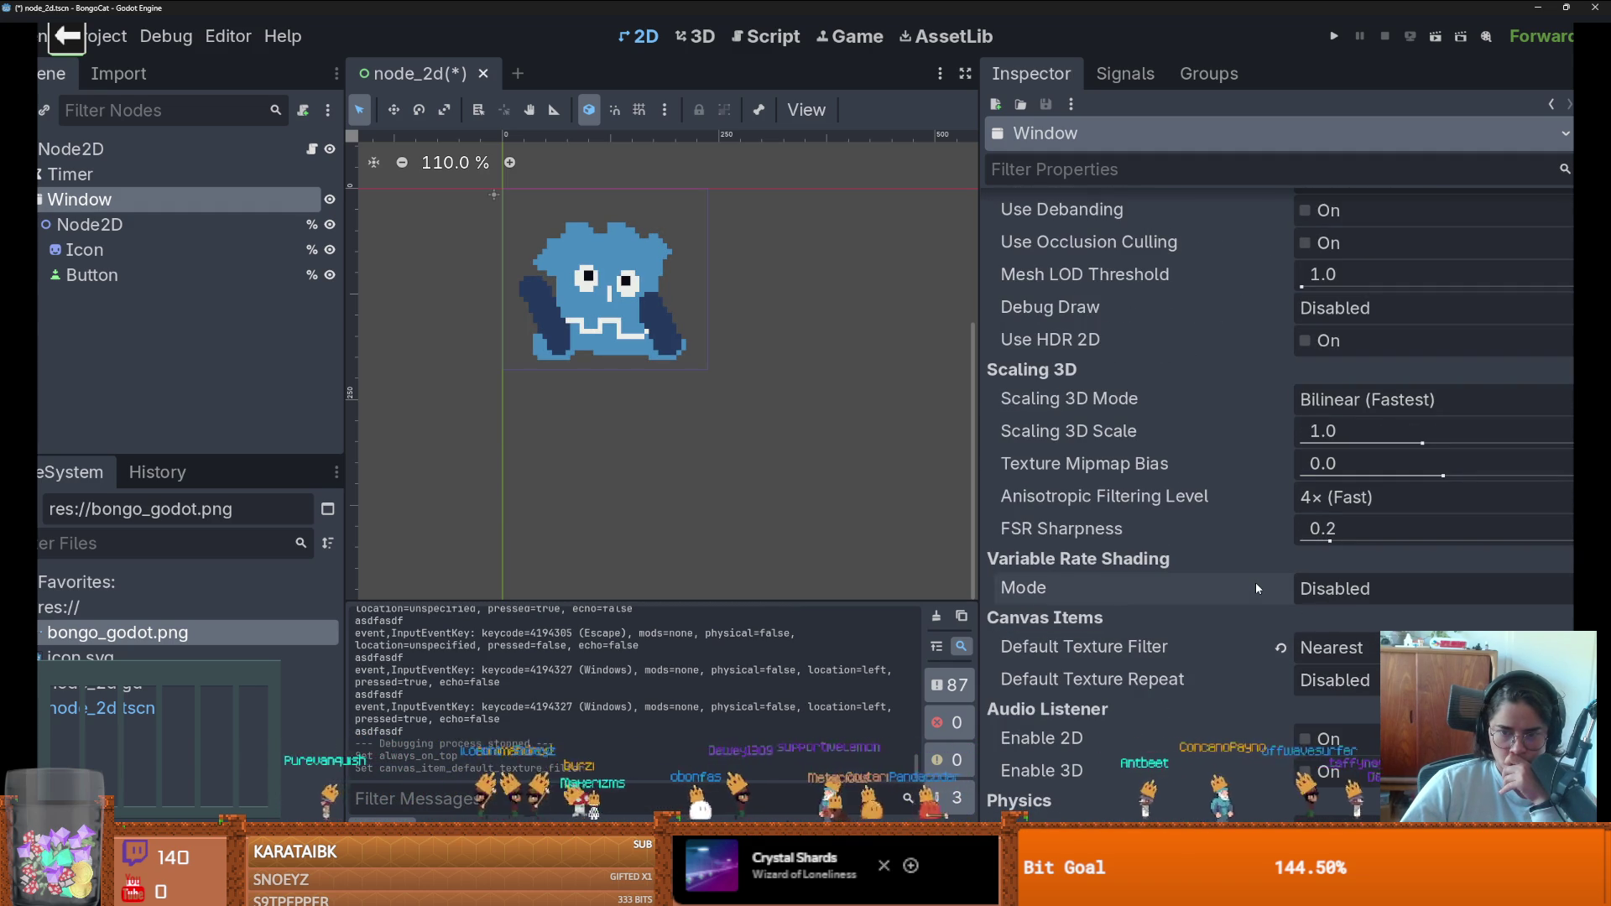
scroll(1255, 582, "down", 4)
scroll(1255, 582, "down", 3)
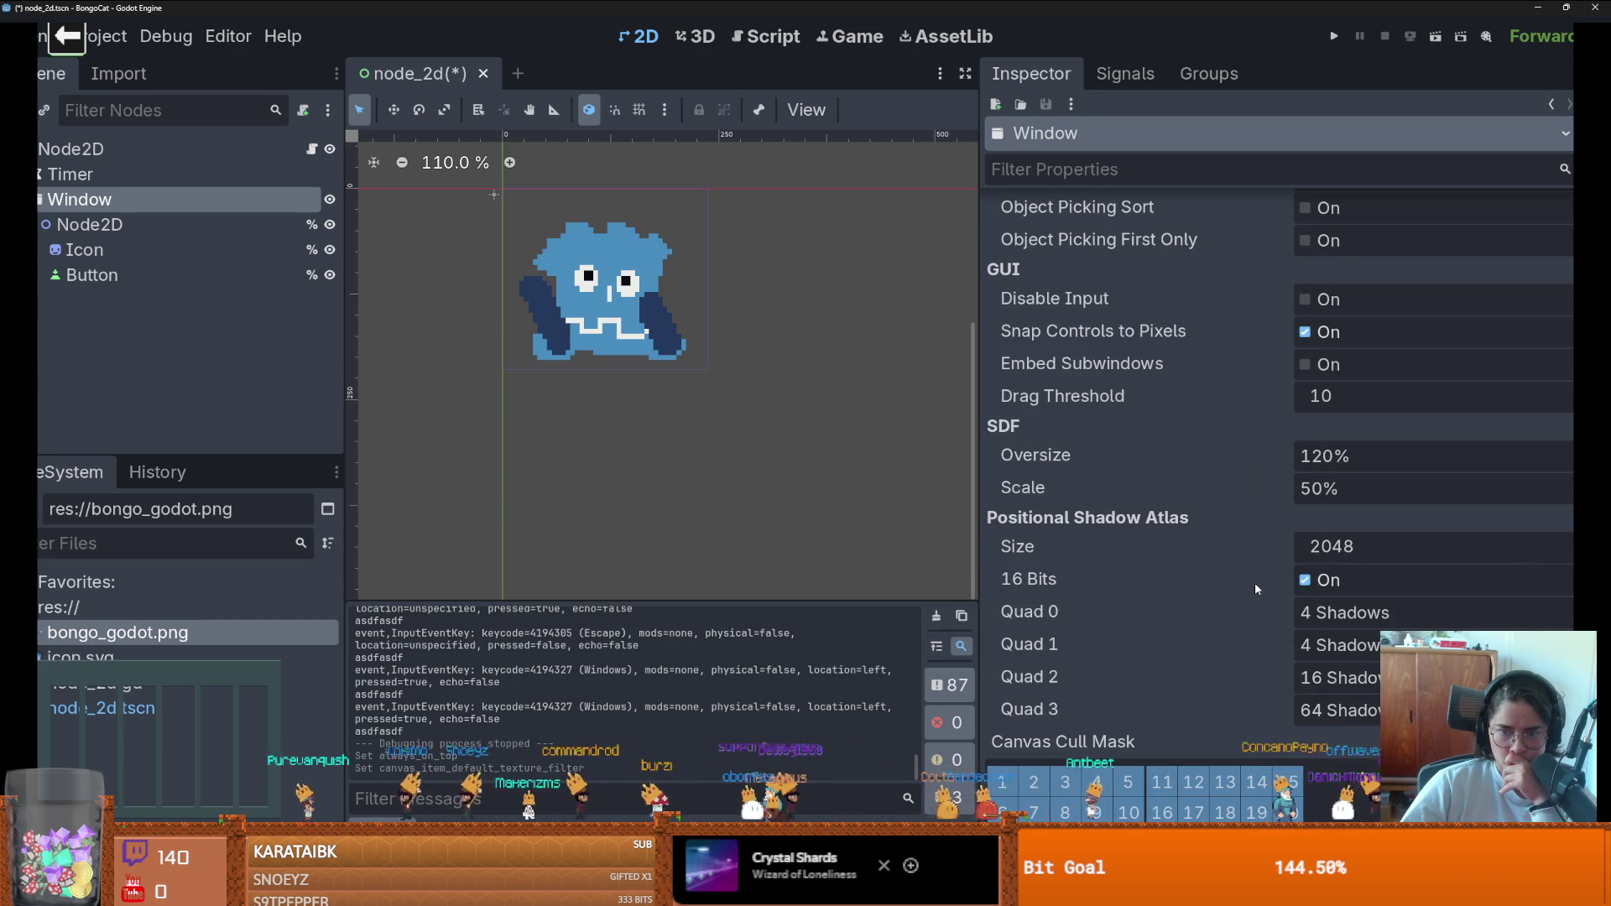
- Confirm the Window viewport's Transparent BG setting is on
scroll(1255, 587, "up", 6)
scroll(1256, 623, "up", 5)
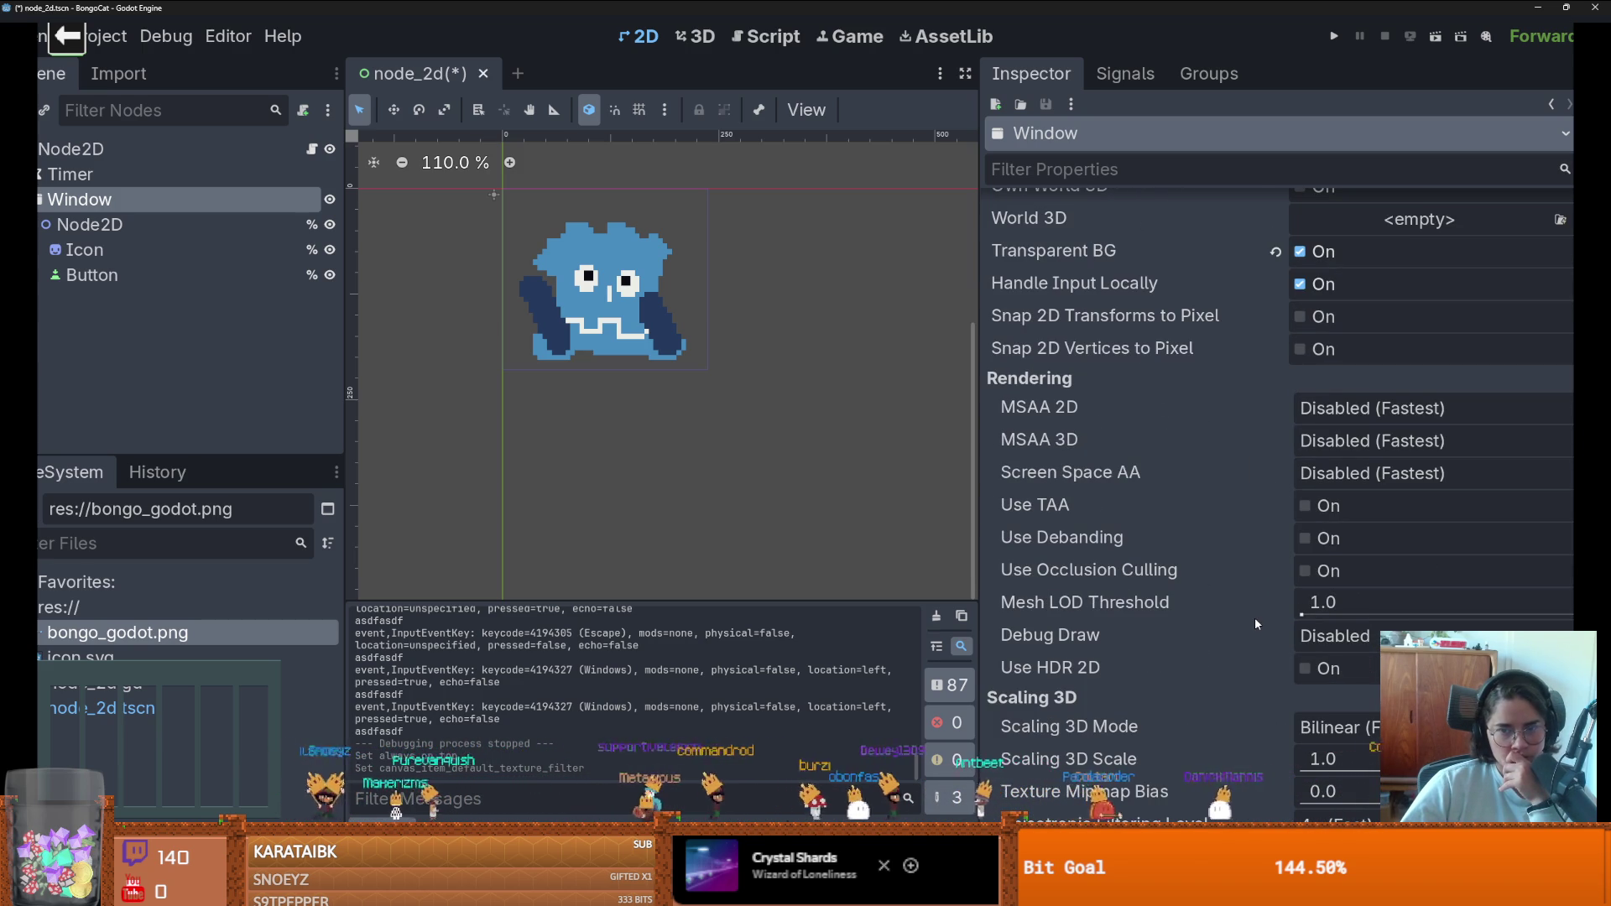
scroll(1255, 623, "up", 3)
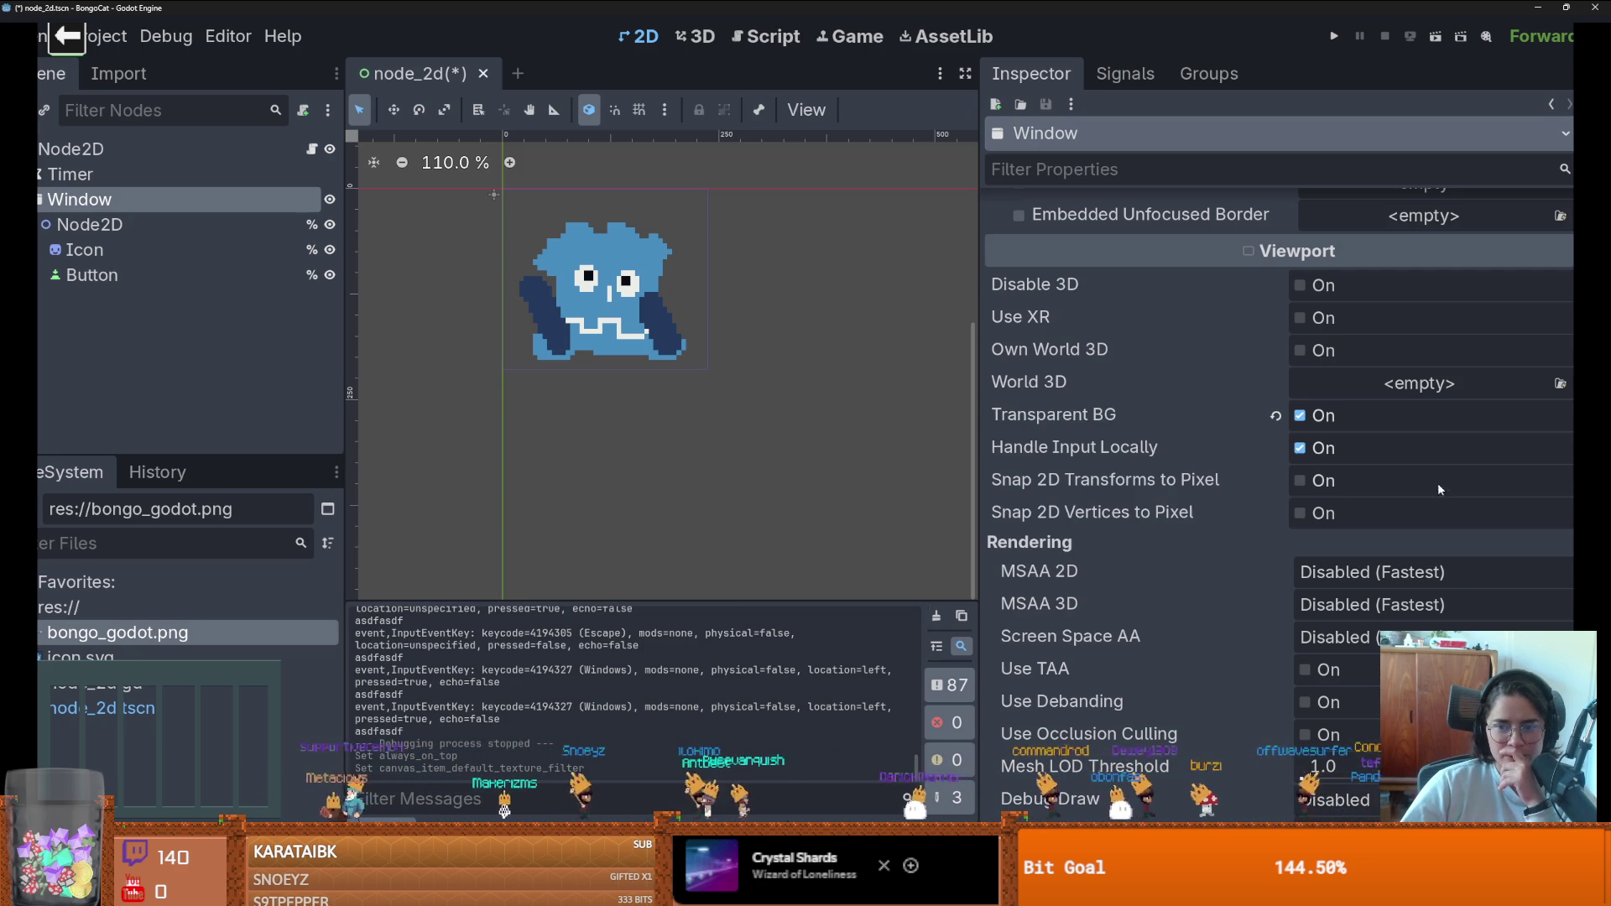
left_click(1177, 420)
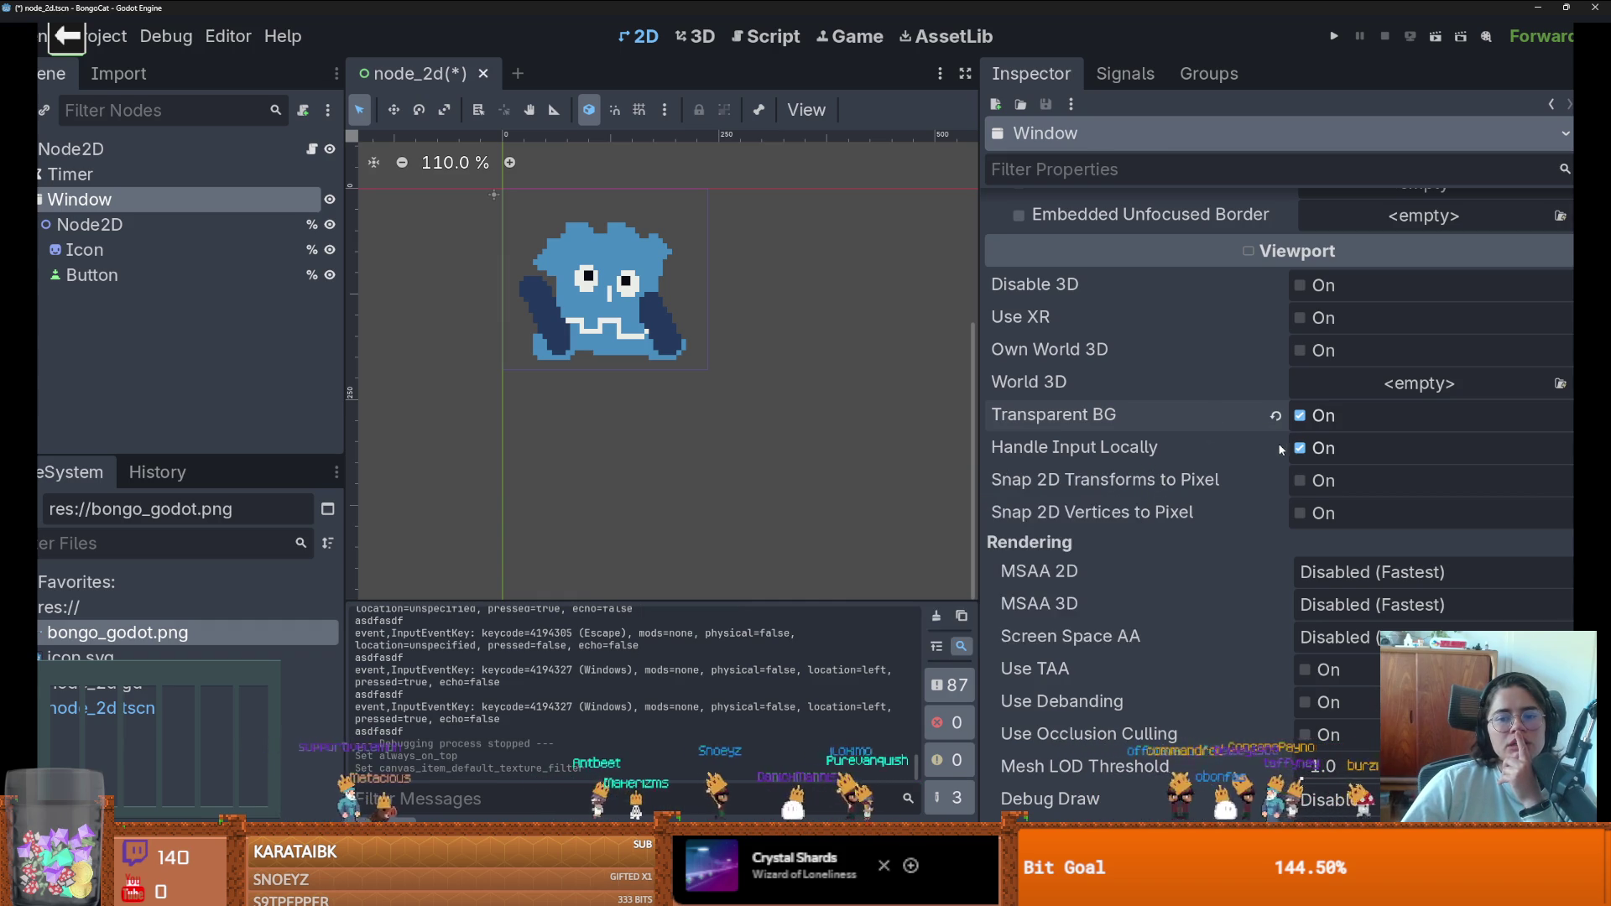
scroll(1259, 438, "up", 6)
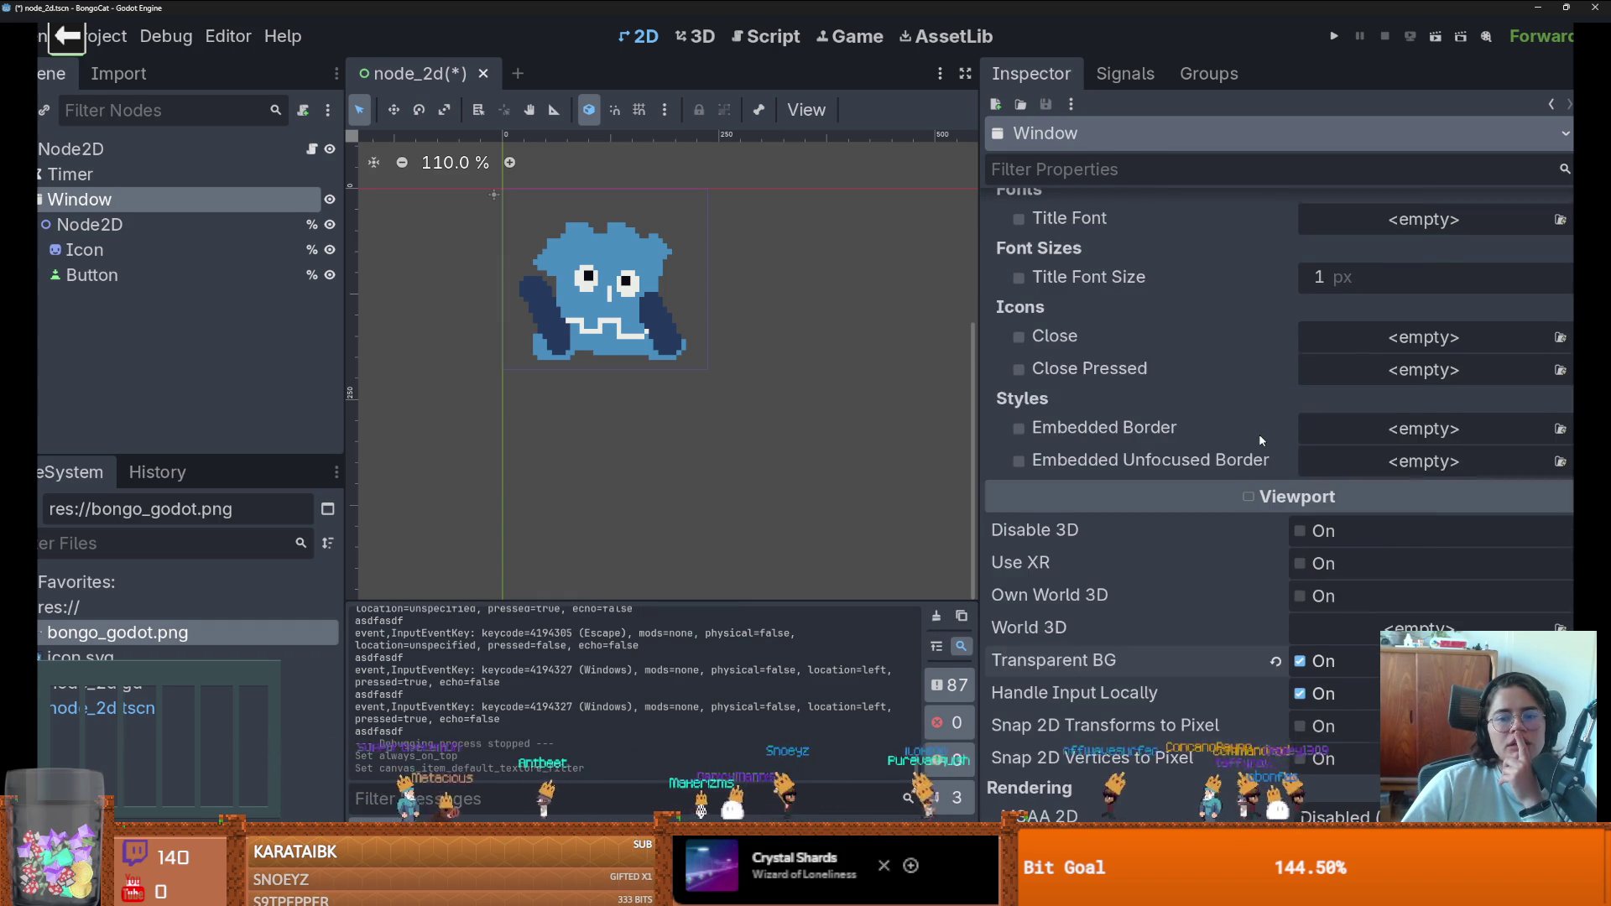
scroll(1259, 440, "up", 3)
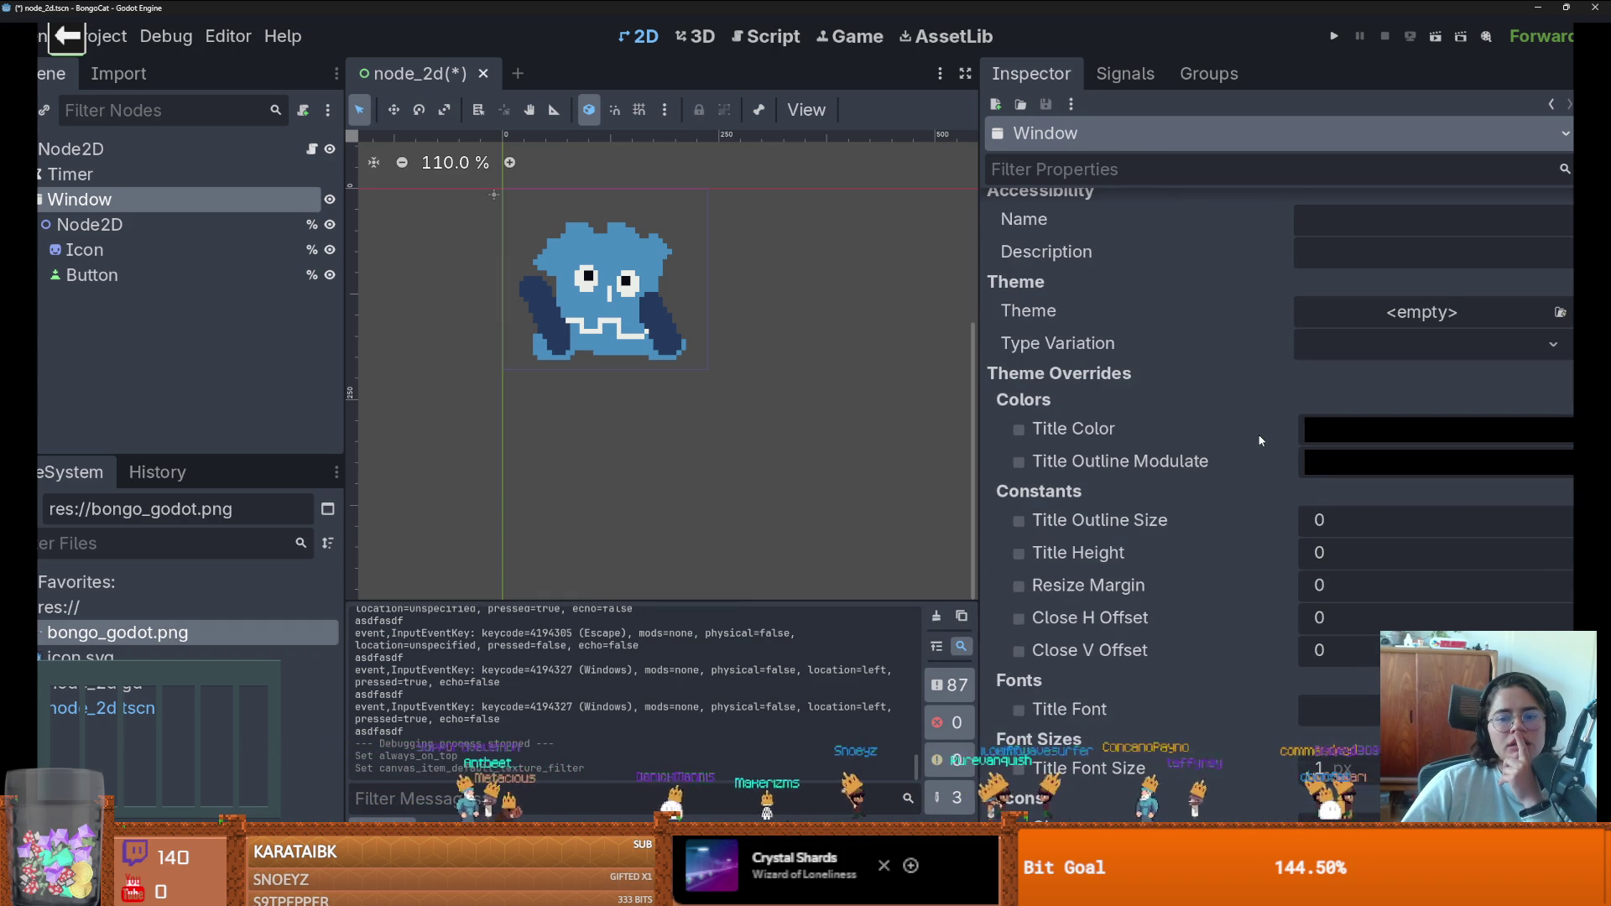
scroll(1258, 440, "up", 6)
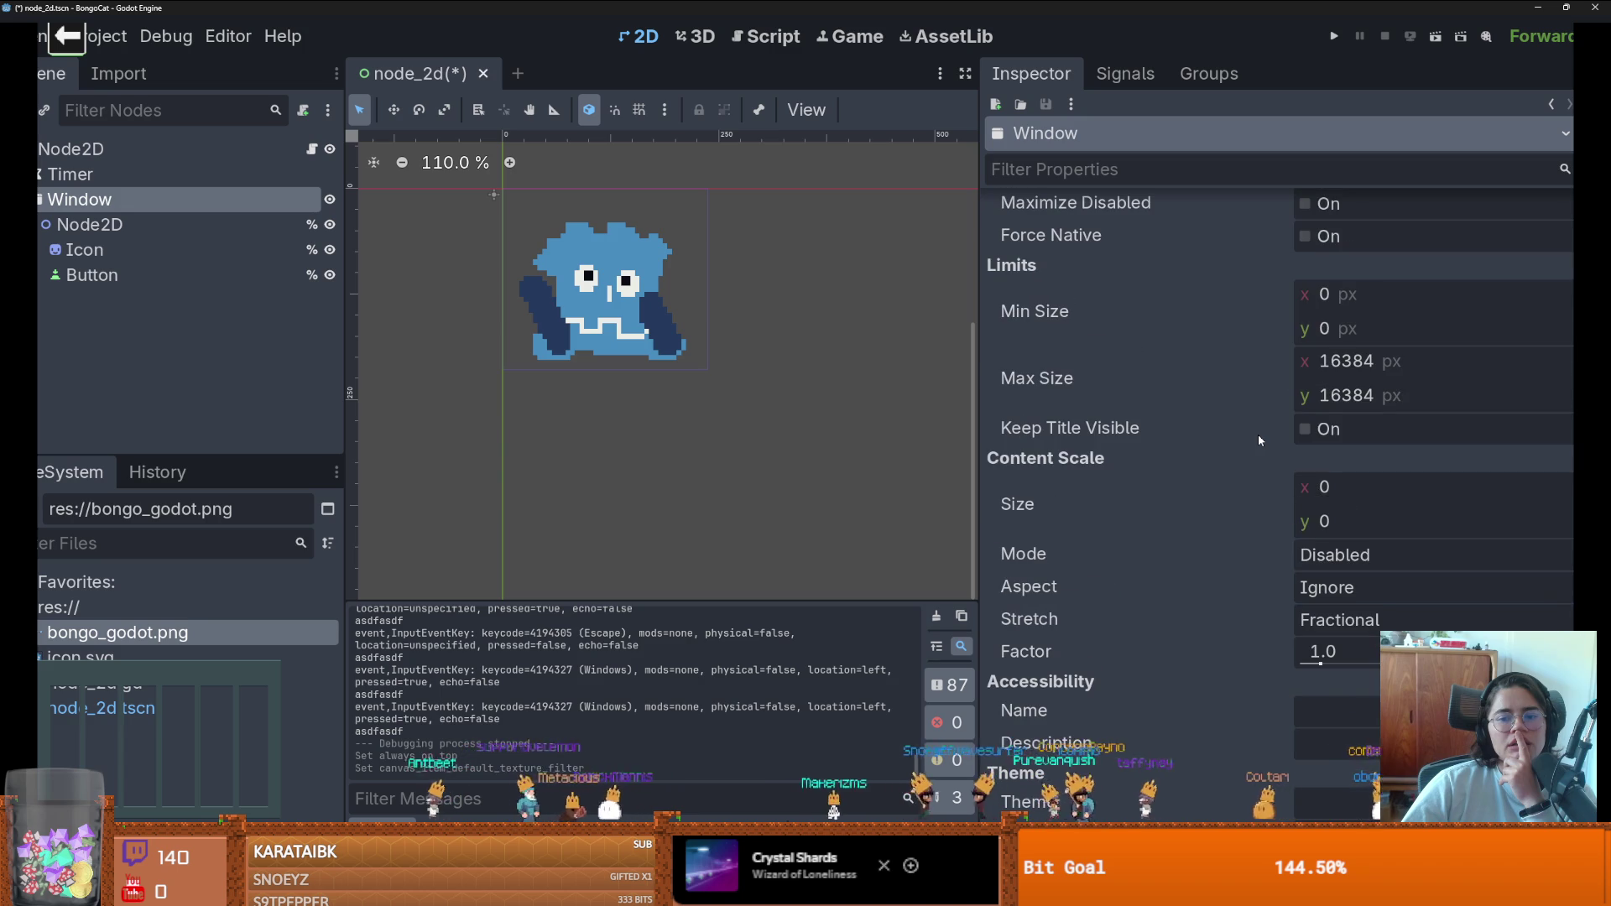
- Run the project and tap F, A, S and D to animate the cat and log presses
left_click(1334, 38)
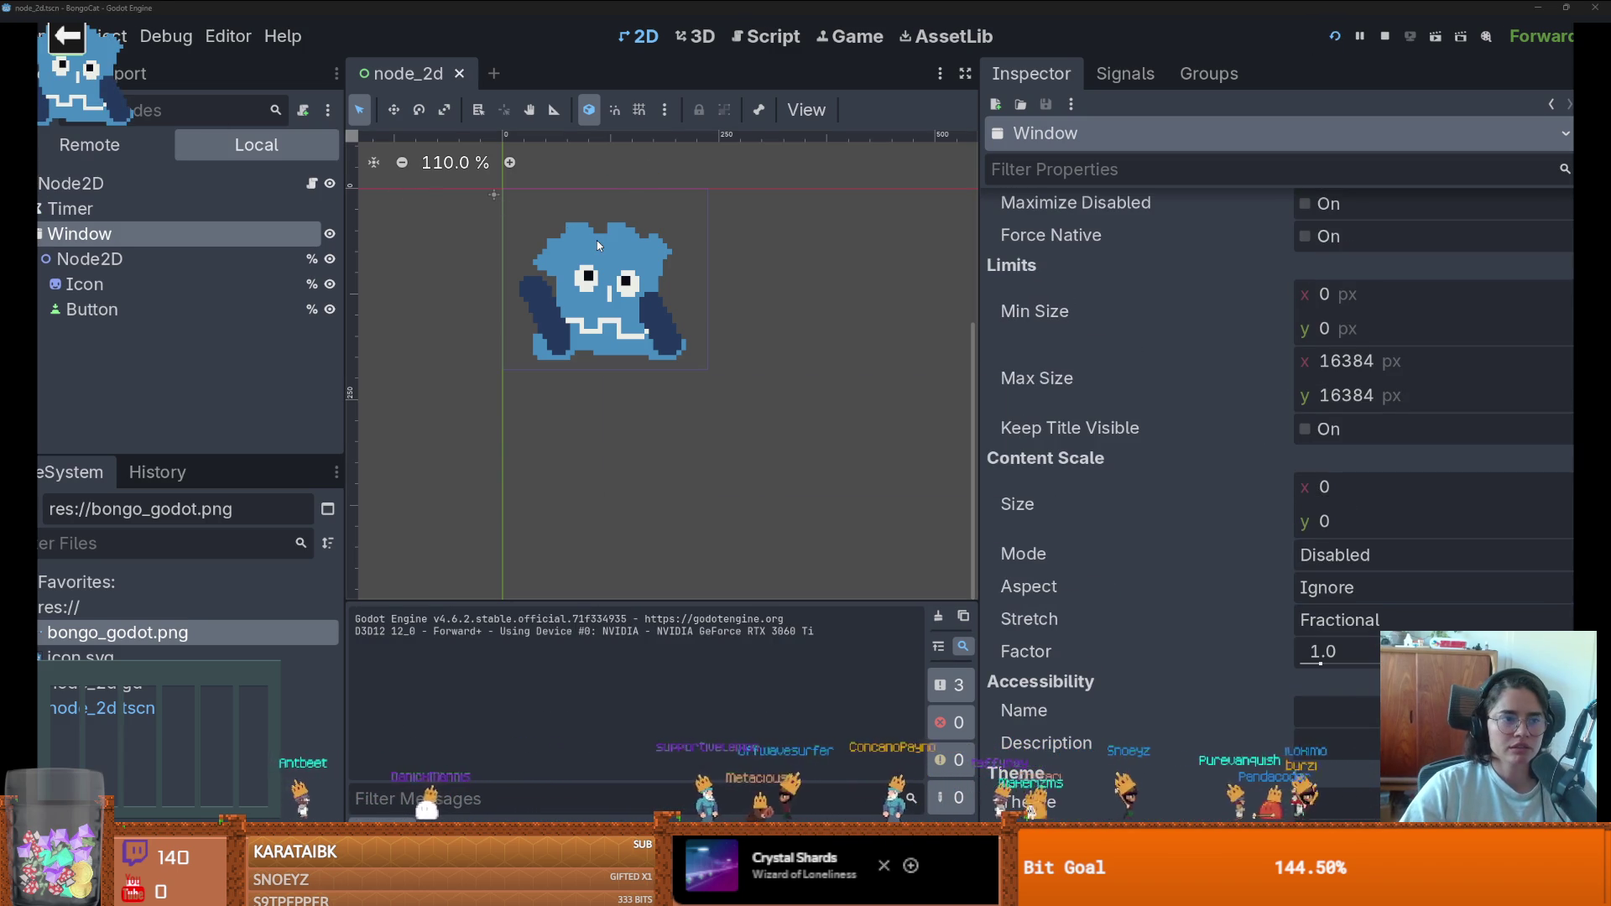
key("f")
key("a")
key("a")
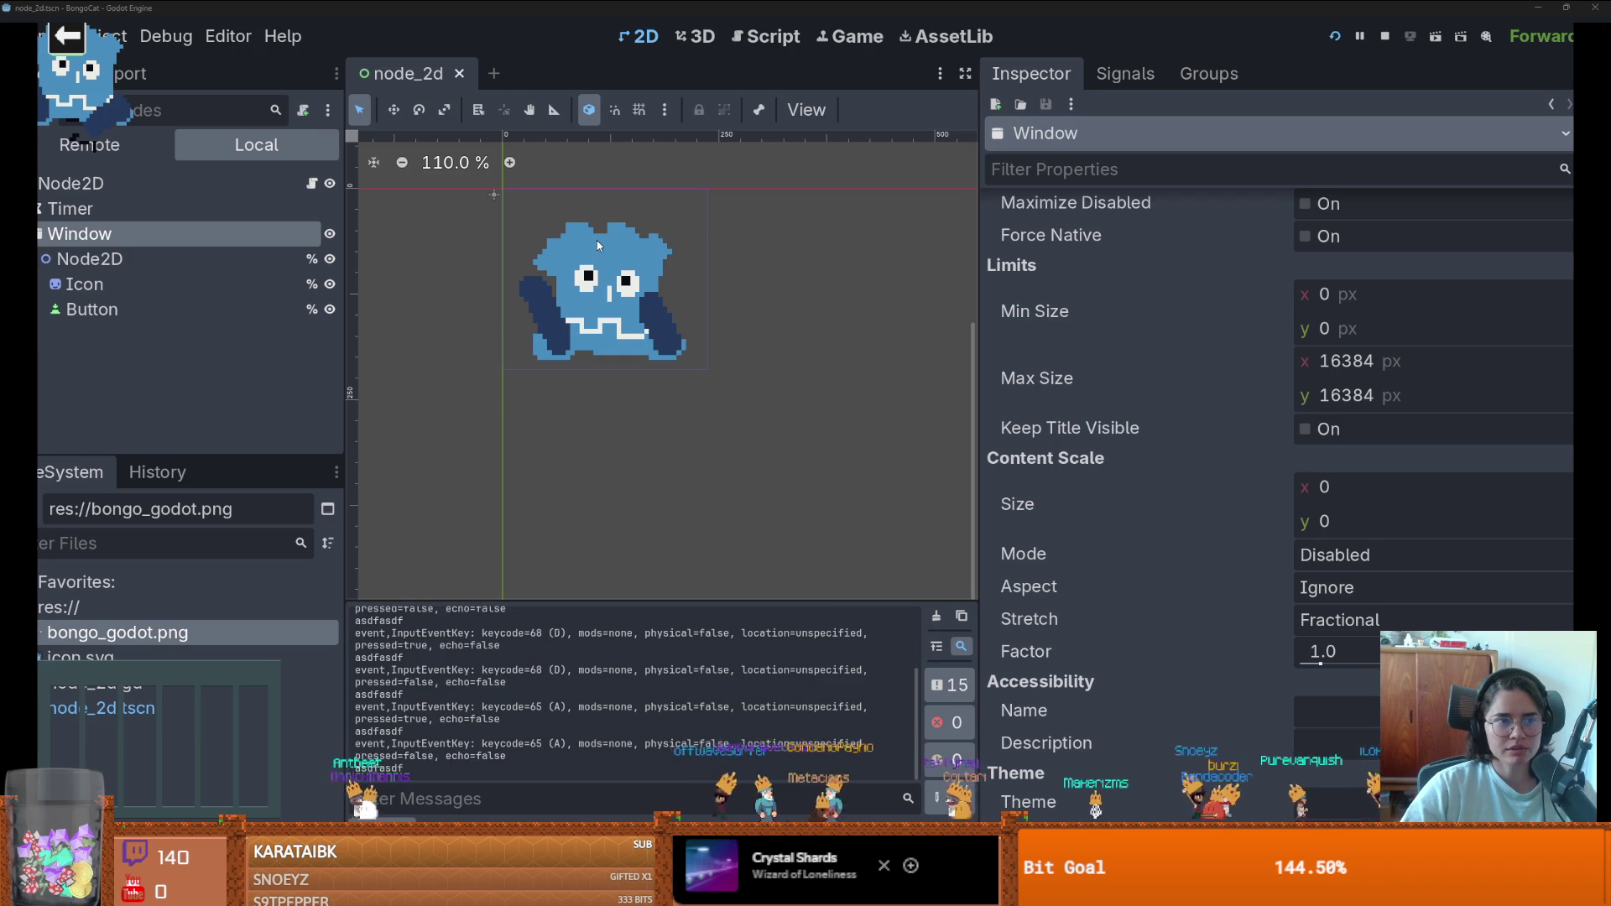
key("a")
key("a")
key("s")
key("d")
key("f")
key("d")
key("f")
key("d")
key("s")
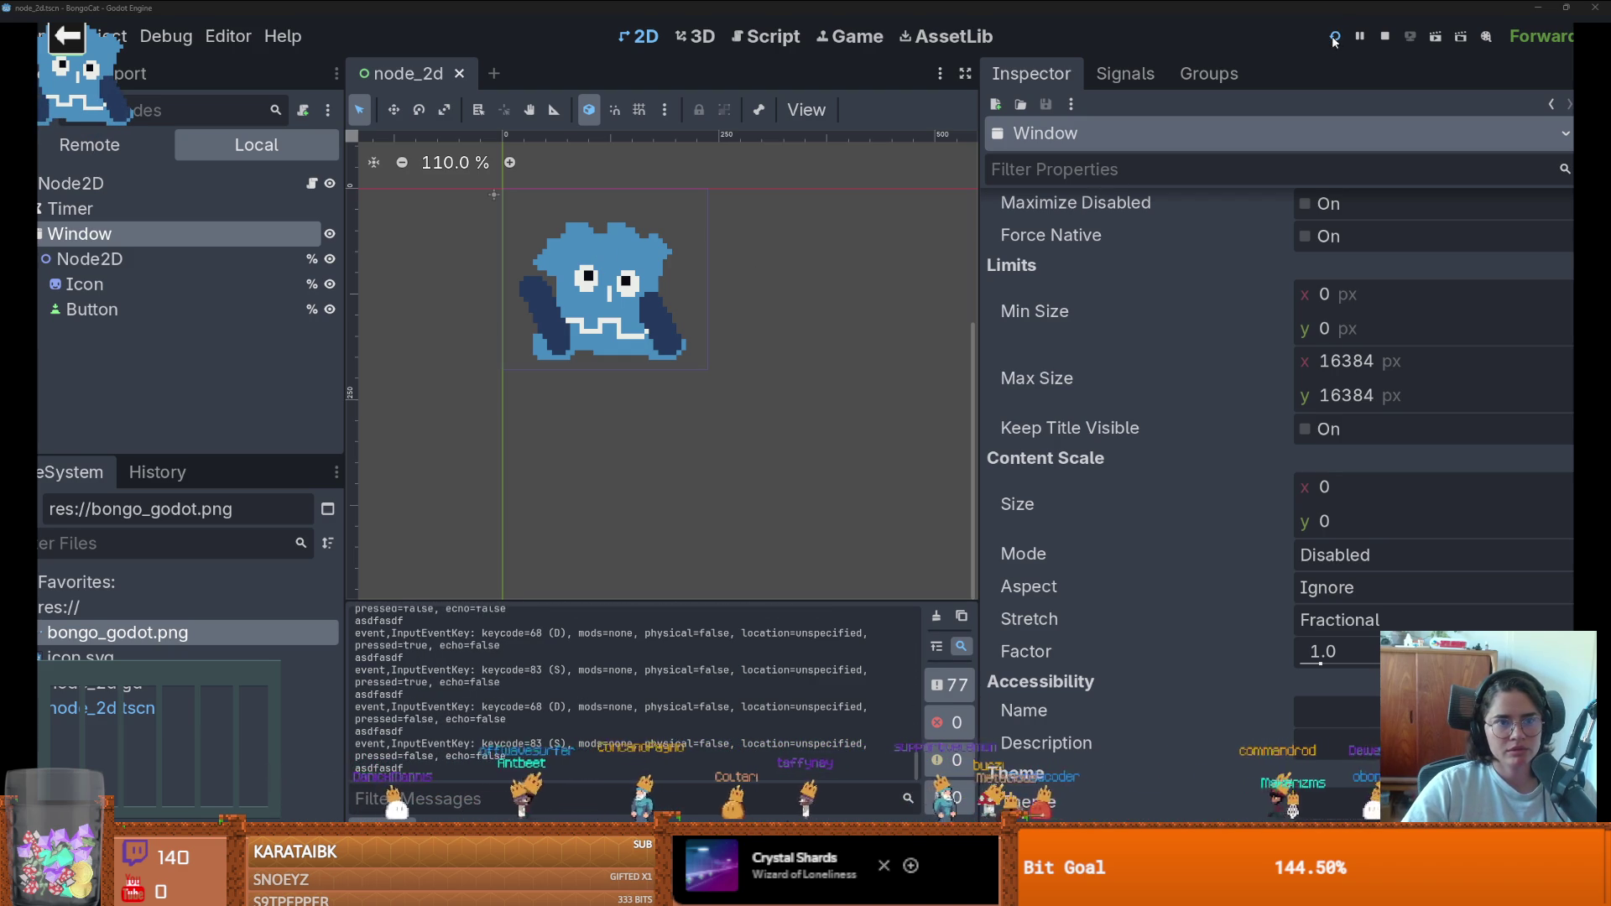
- Close the running game window and return to the Godot editor
key("super+Tab")
left_click(461, 133)
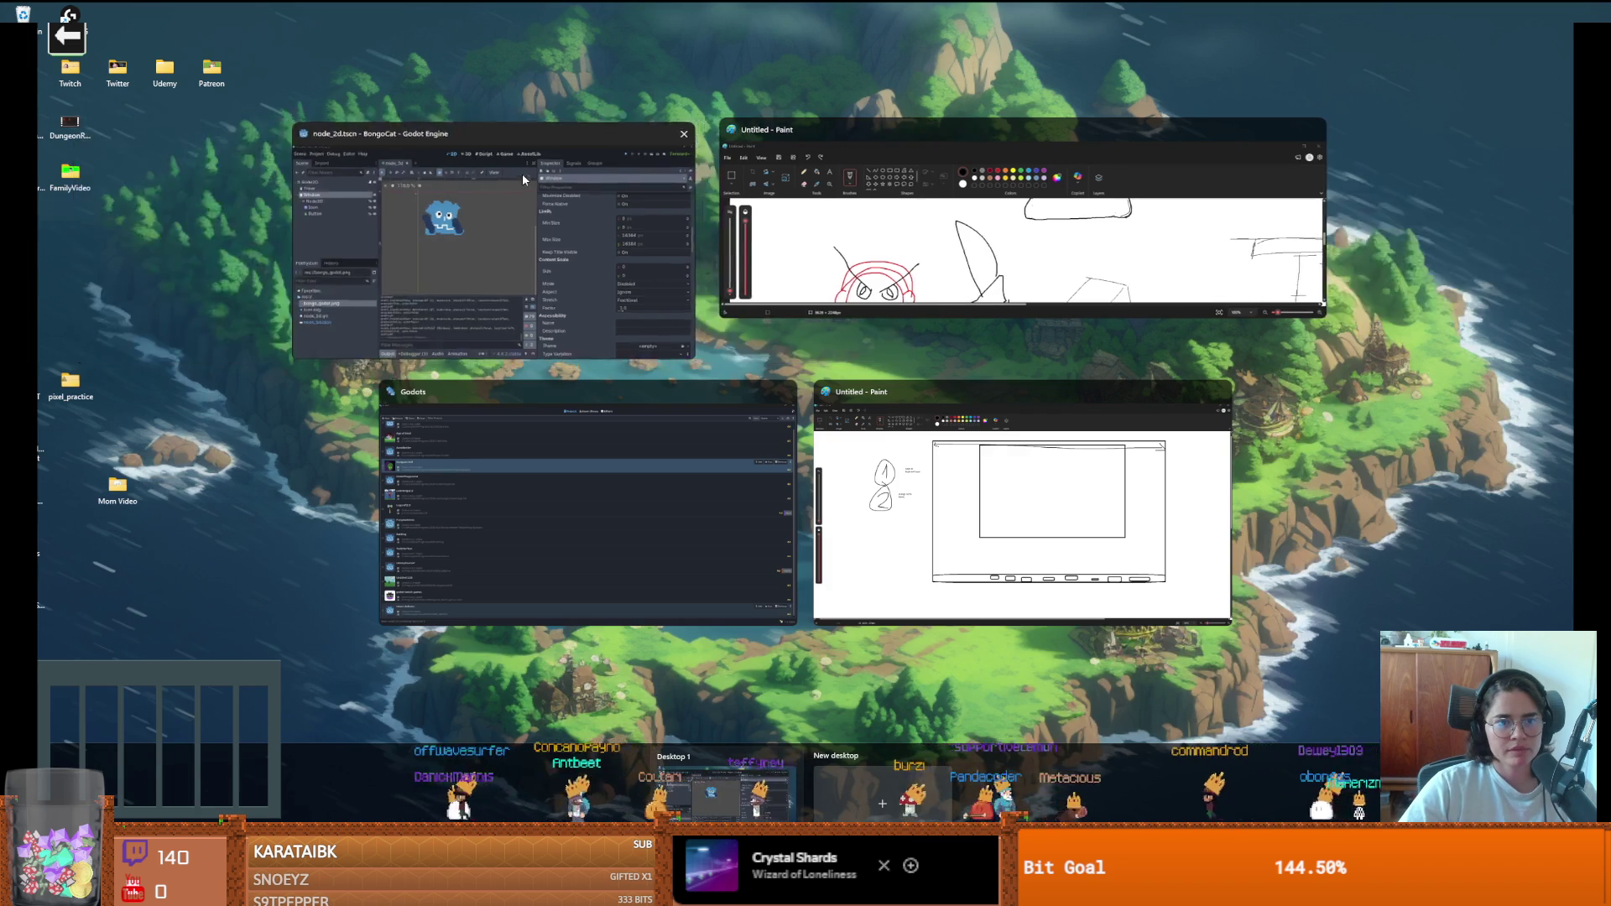
left_click(522, 173)
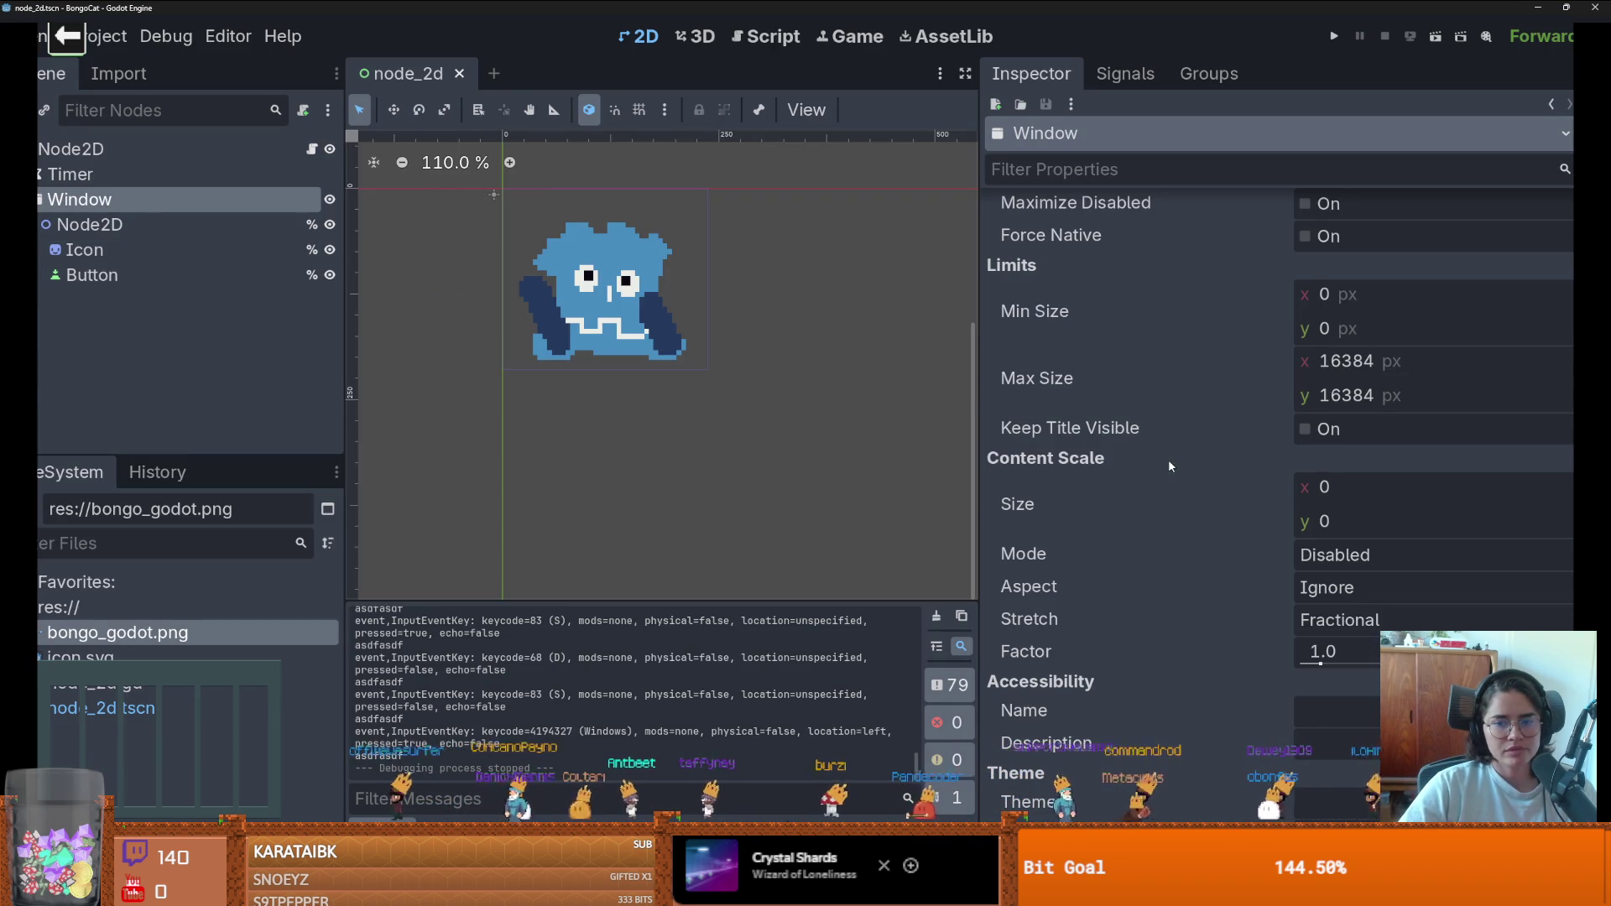
- Select the root Node2D, set its mouse Filter to Stop, and run the project
scroll(1169, 459, "up", 10)
scroll(1227, 493, "down", 4)
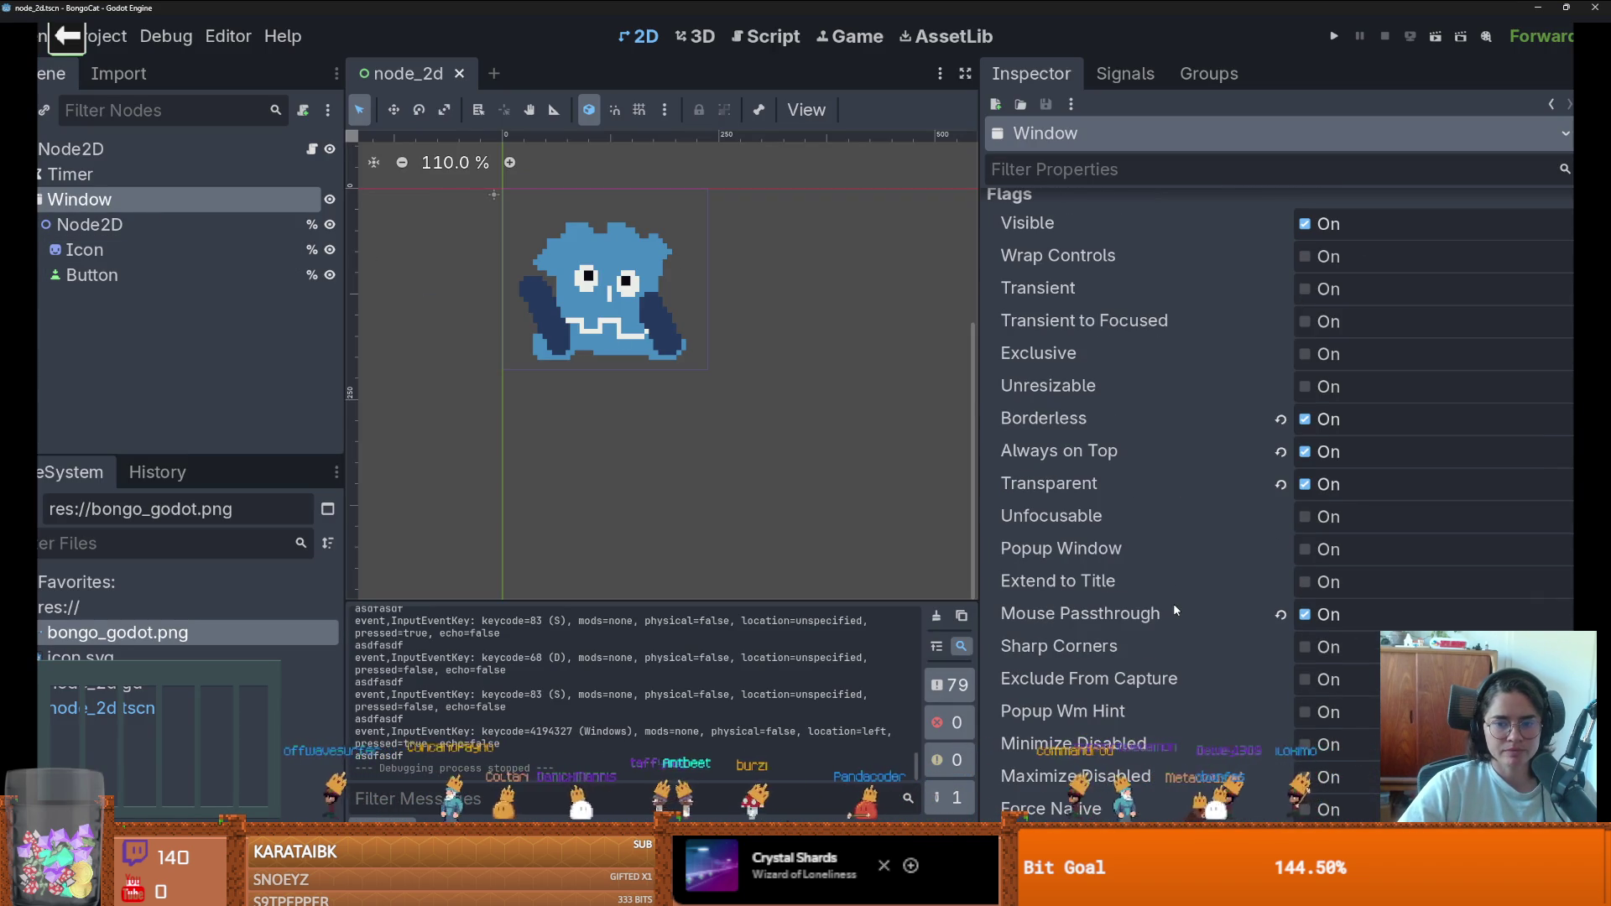
mouse_move(1171, 621)
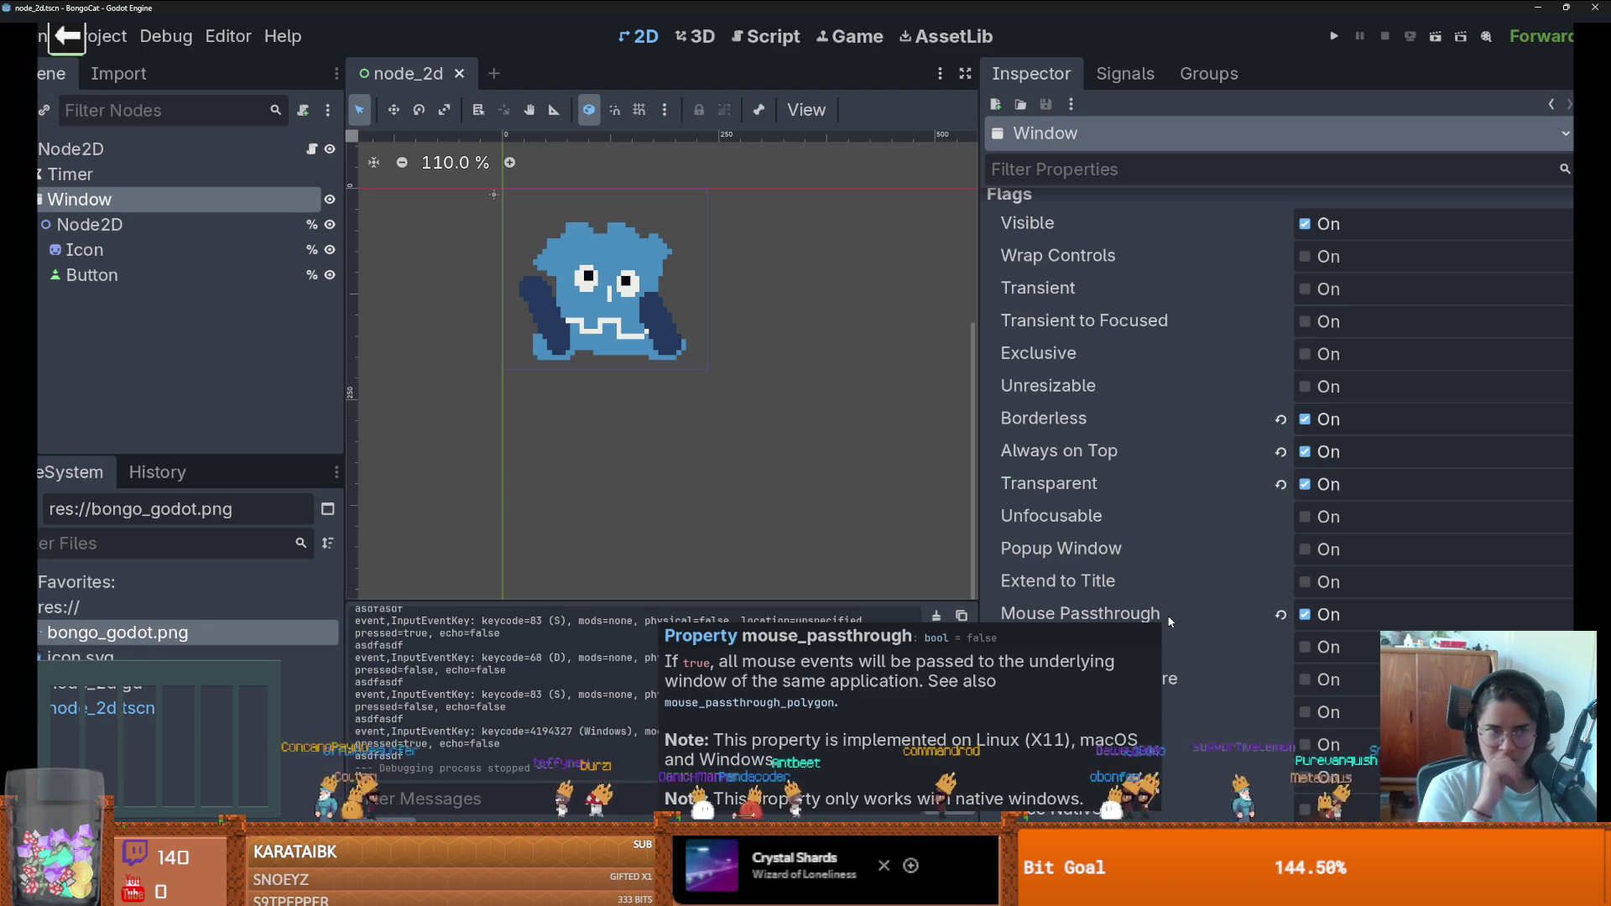
key("Up")
key("Up")
scroll(1195, 543, "down", 5)
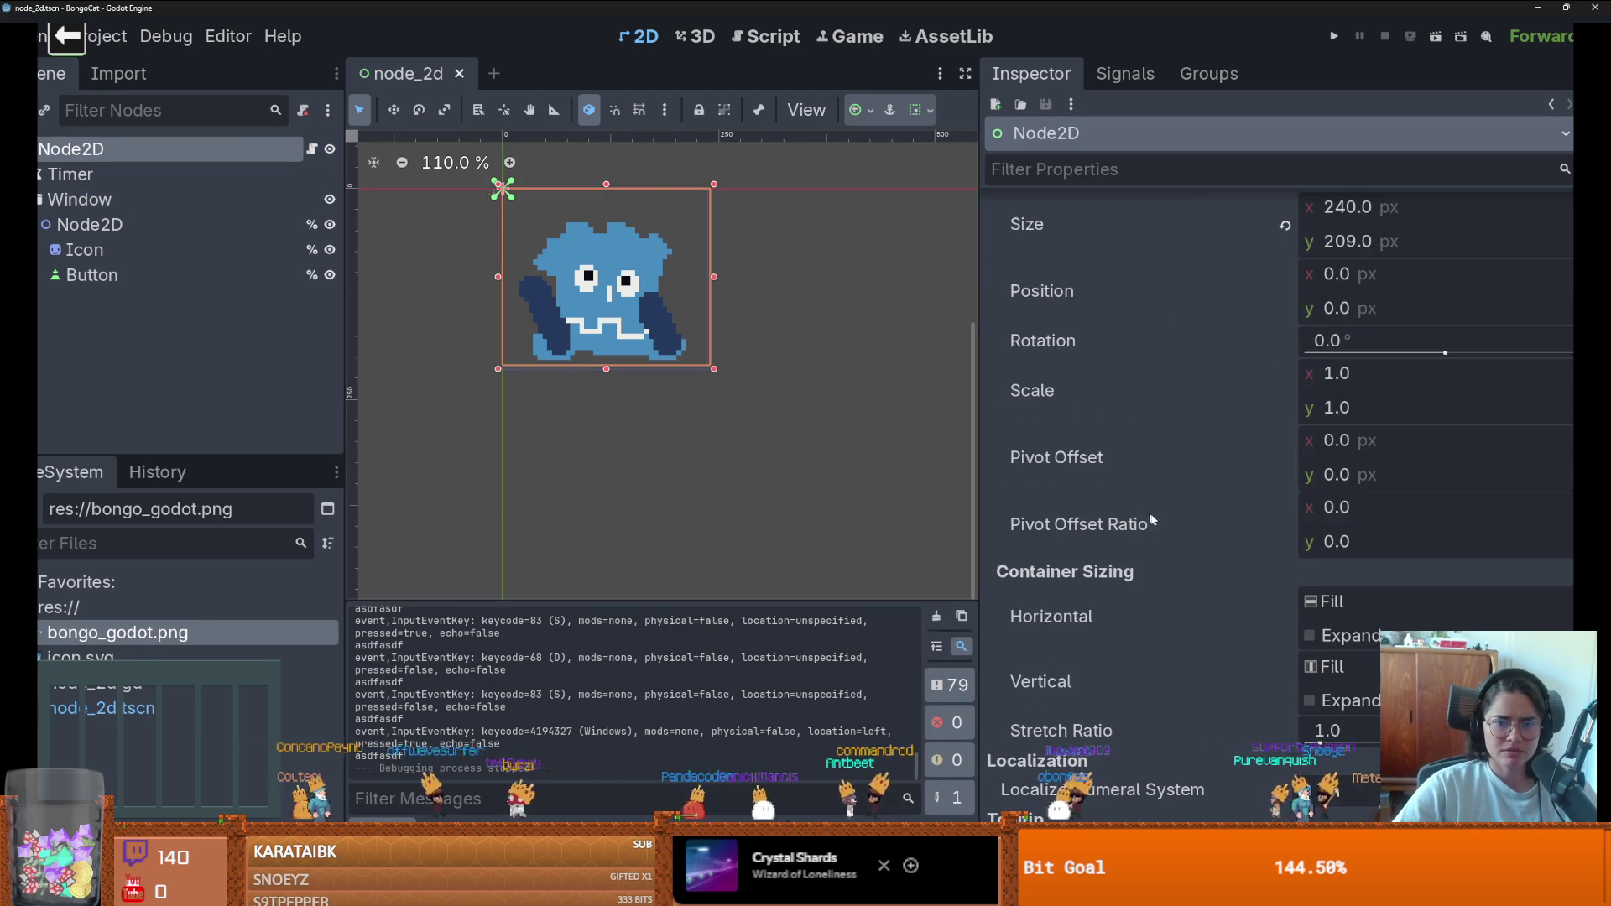
scroll(1195, 543, "down", 7)
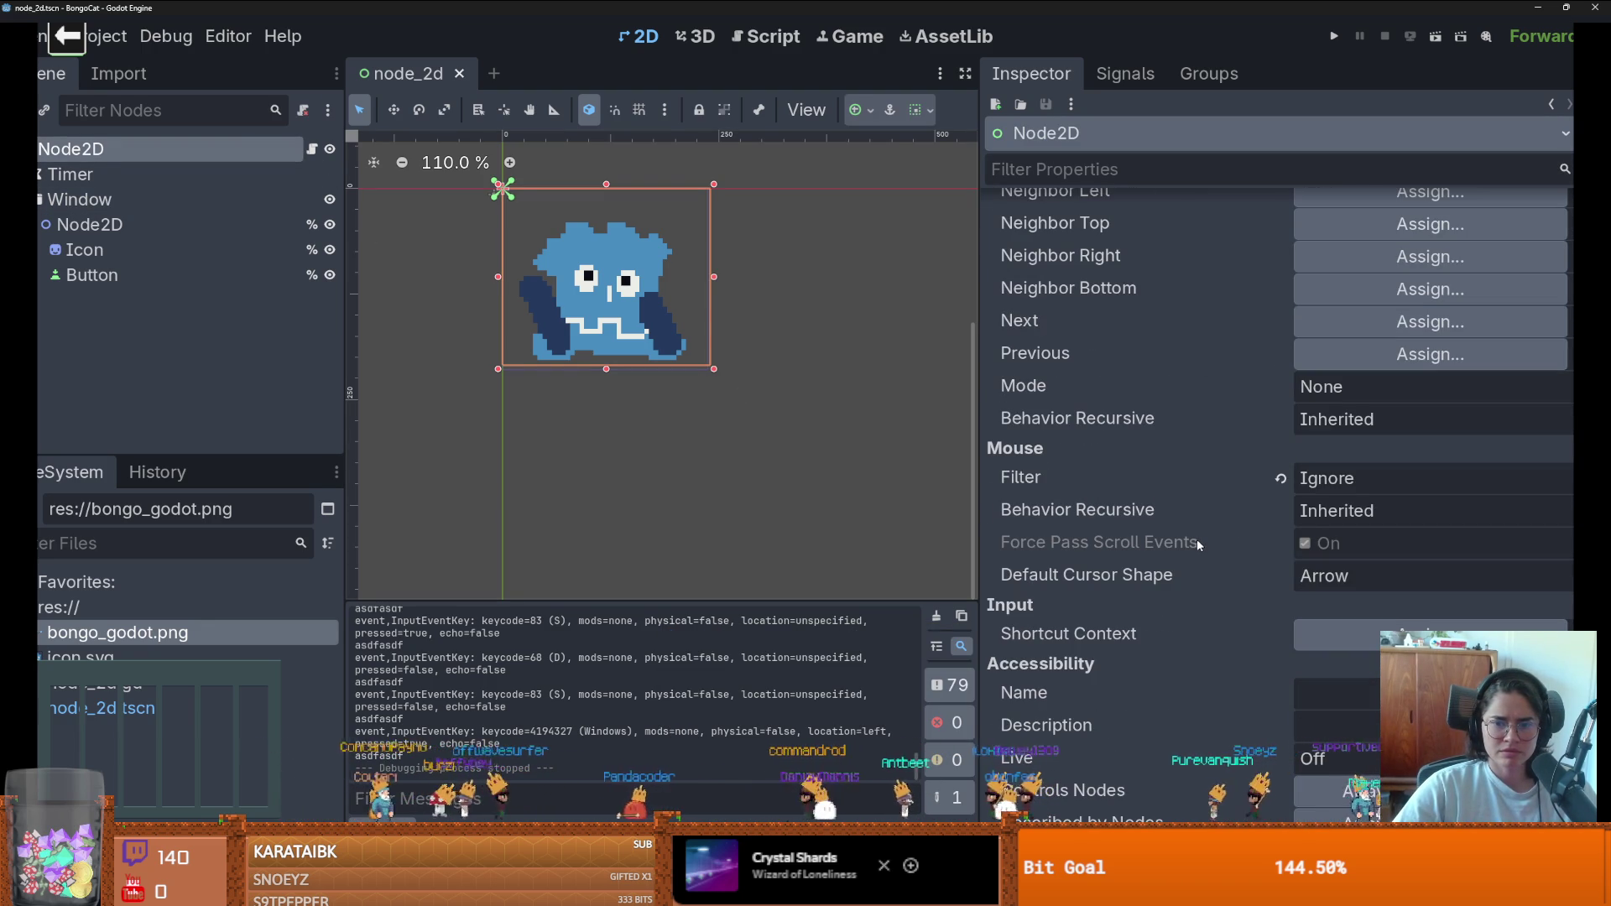
left_click(1352, 481)
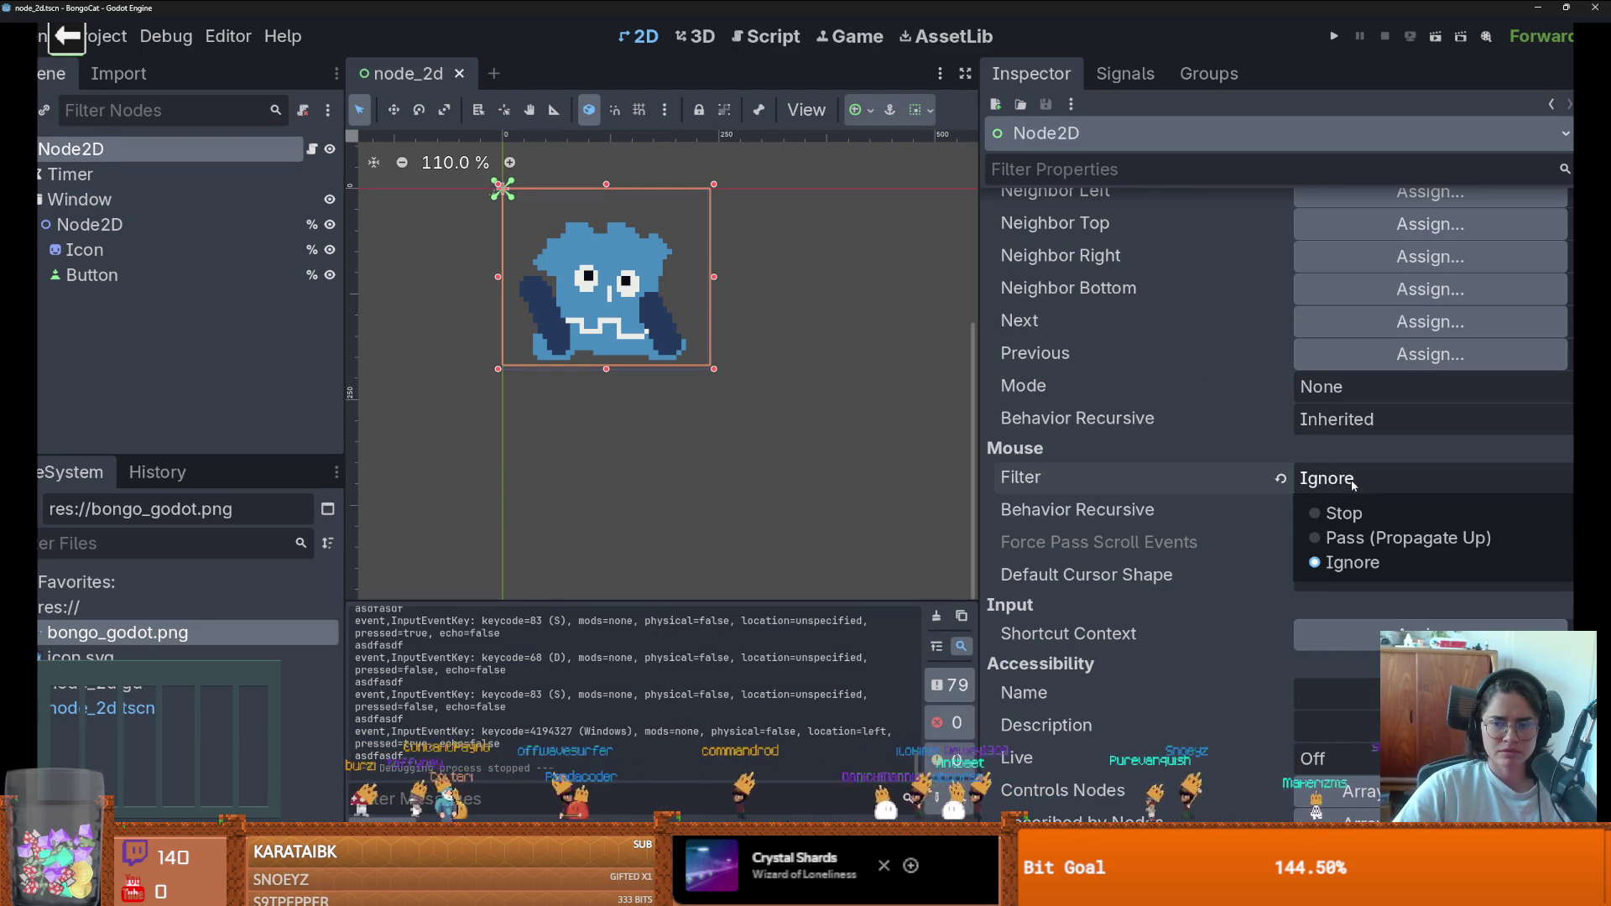
left_click(1355, 538)
left_click(1375, 478)
left_click(1344, 513)
key("F5")
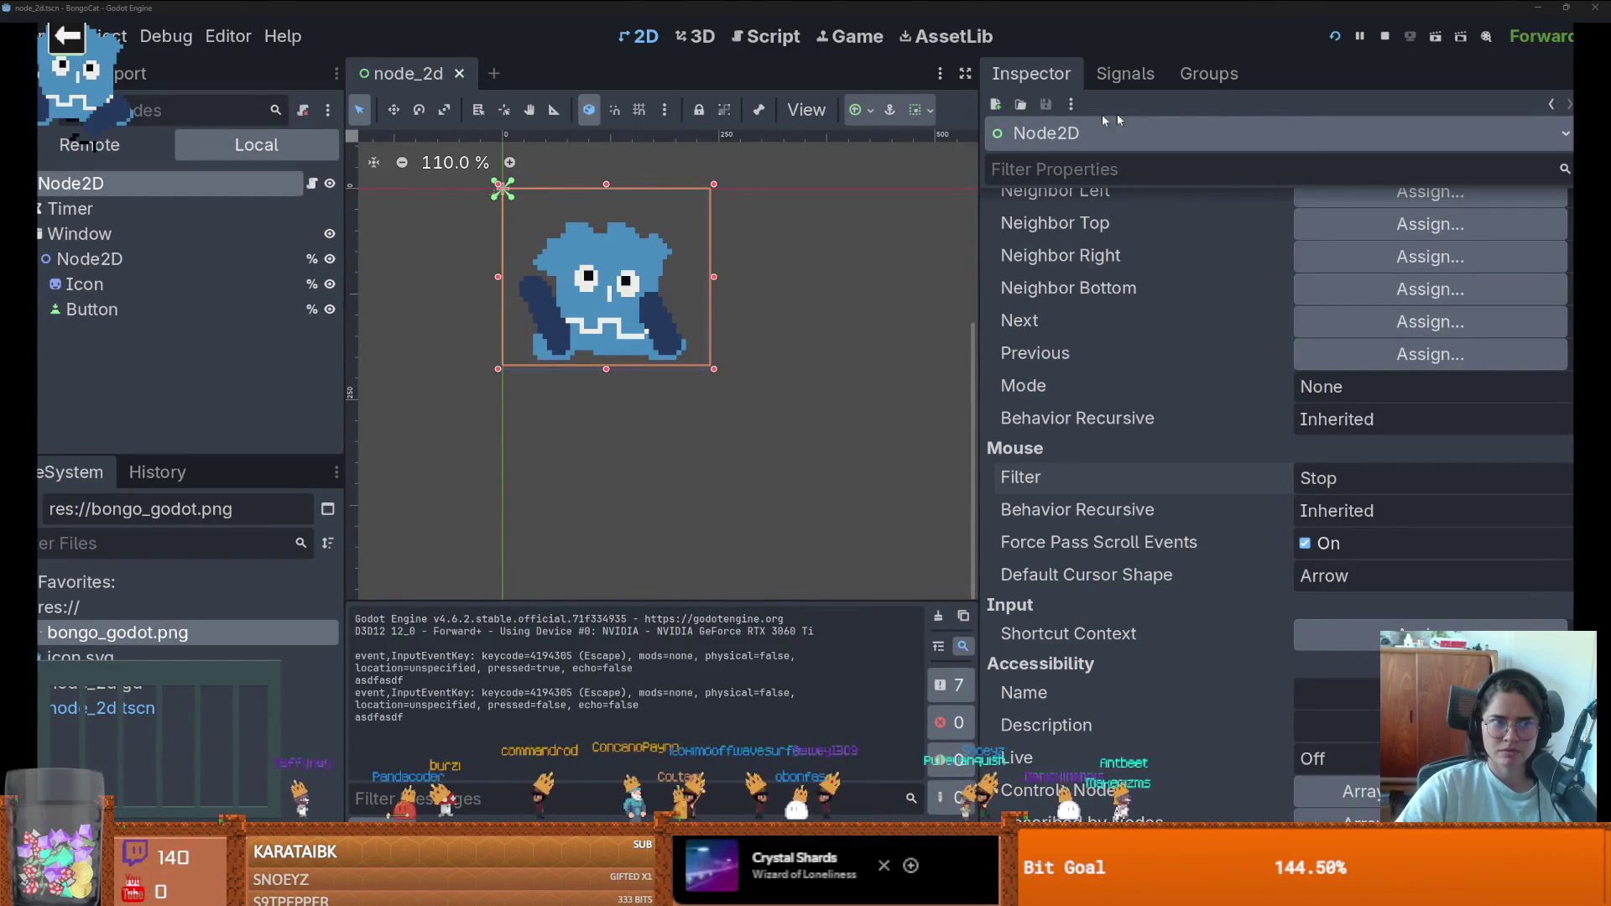
- Set the mouse Filter back to Ignore, rerun the project, and close the game window
key("super+Tab")
left_click(663, 214)
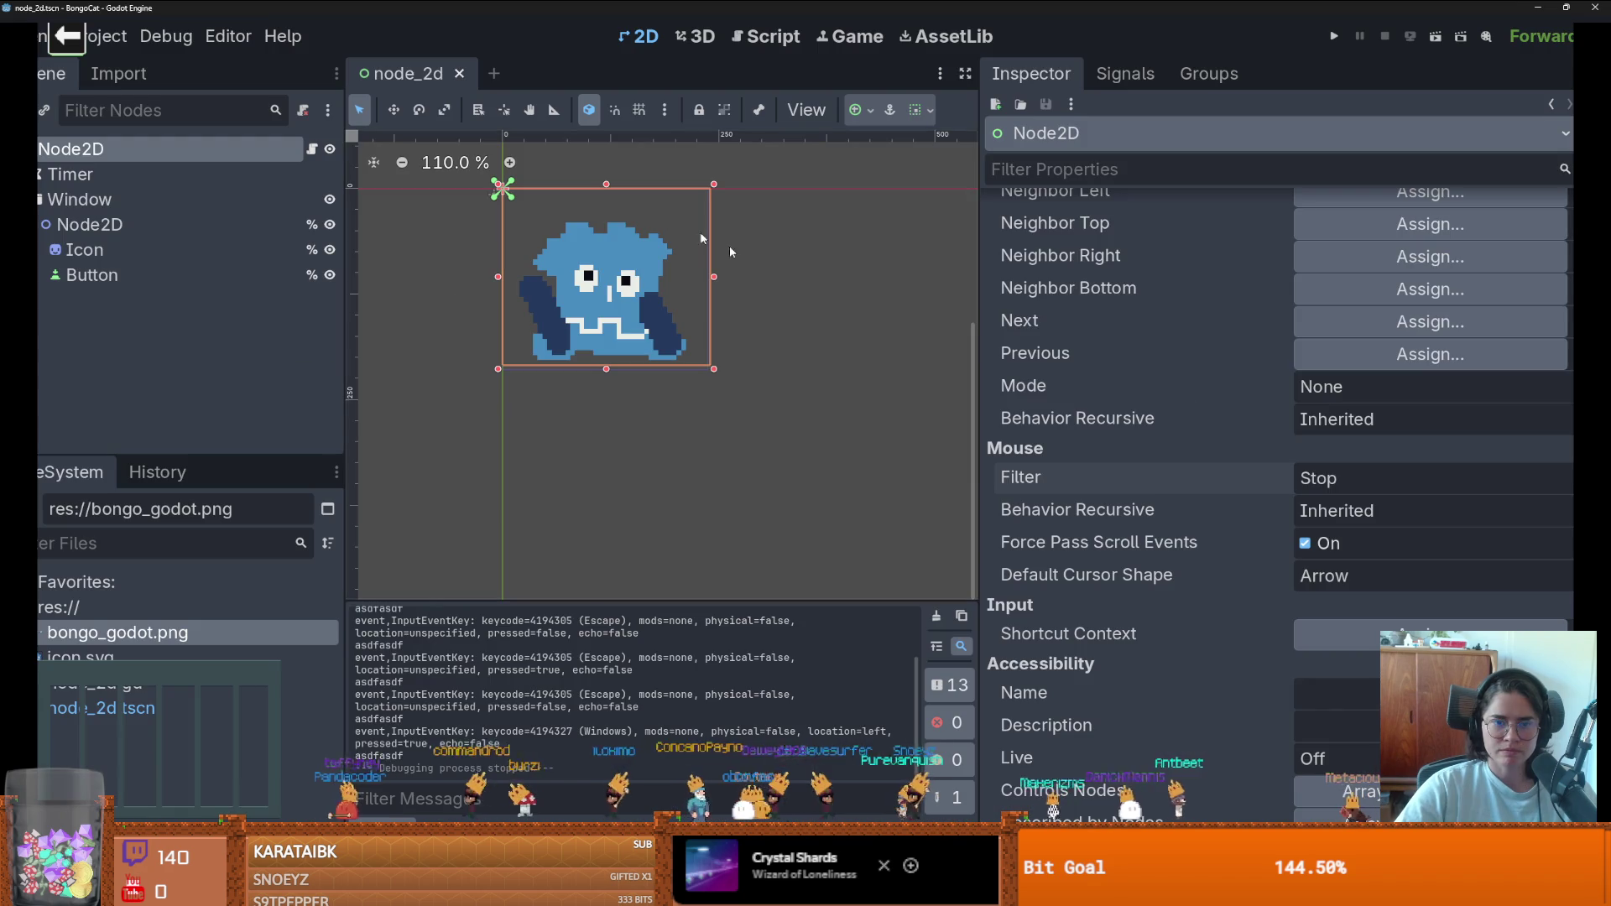
left_click(1376, 478)
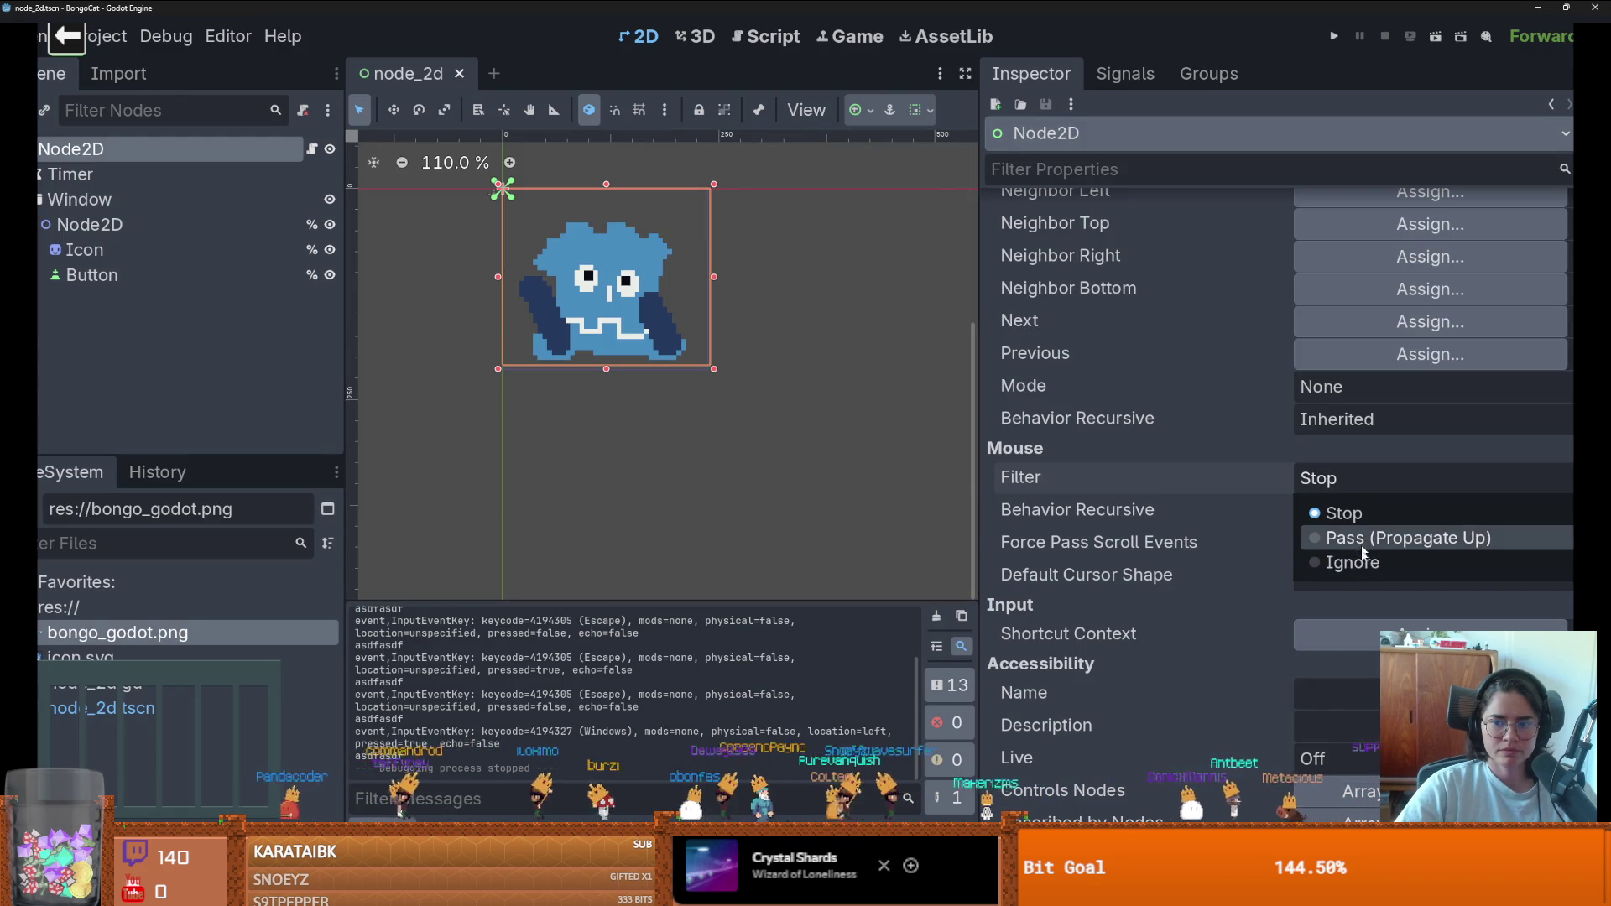
left_click(1359, 562)
left_click(1333, 36)
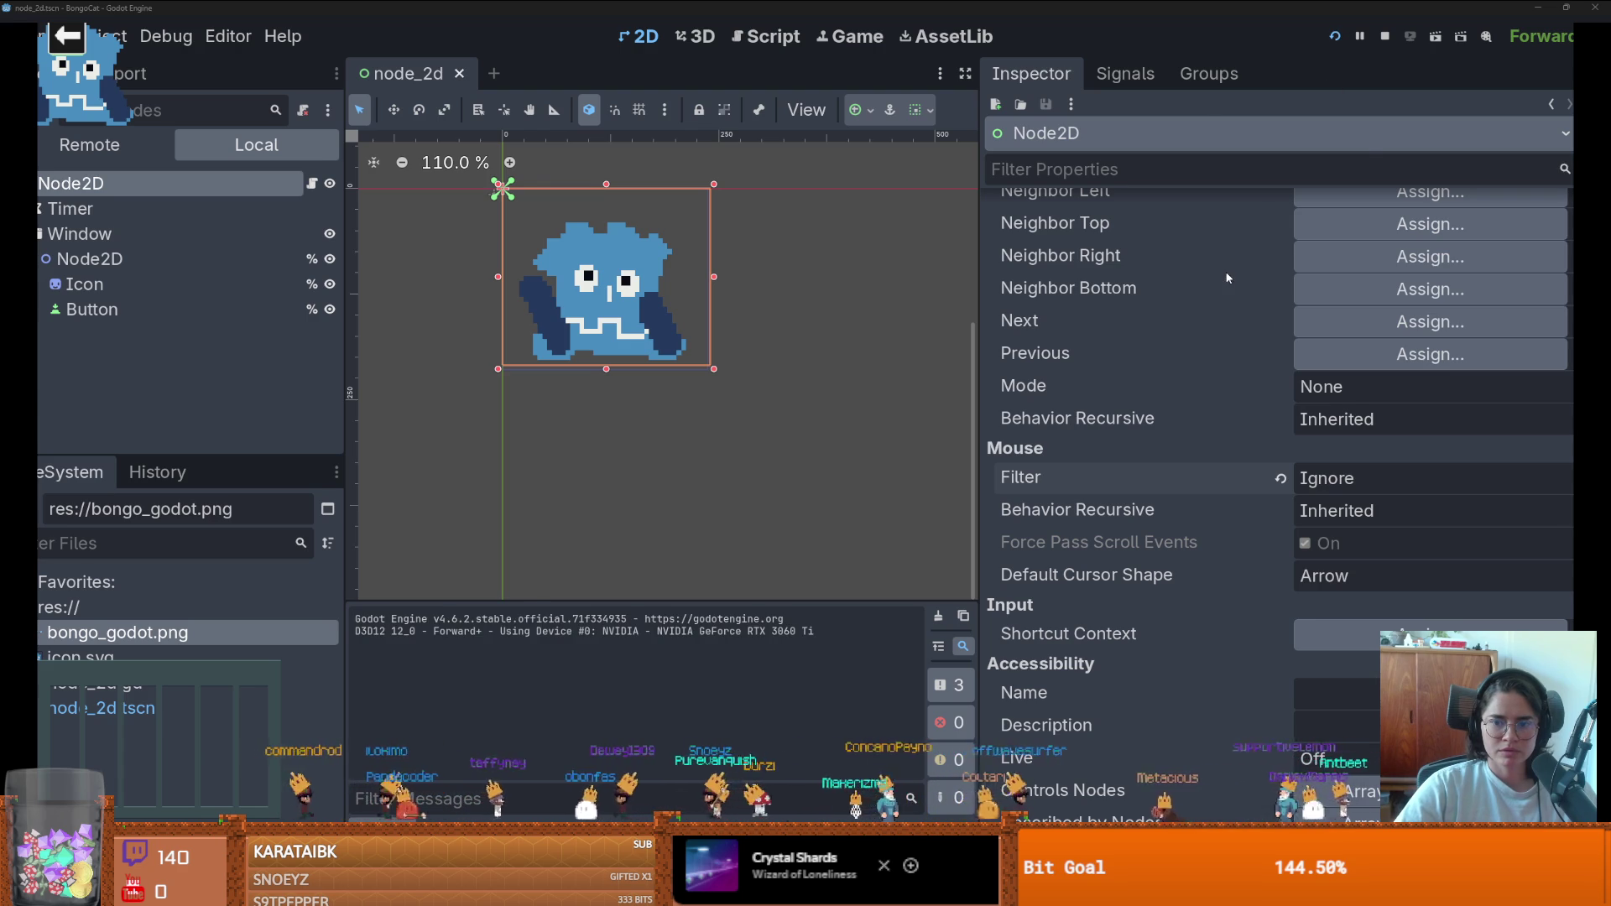
key("super+Tab")
left_click(463, 131)
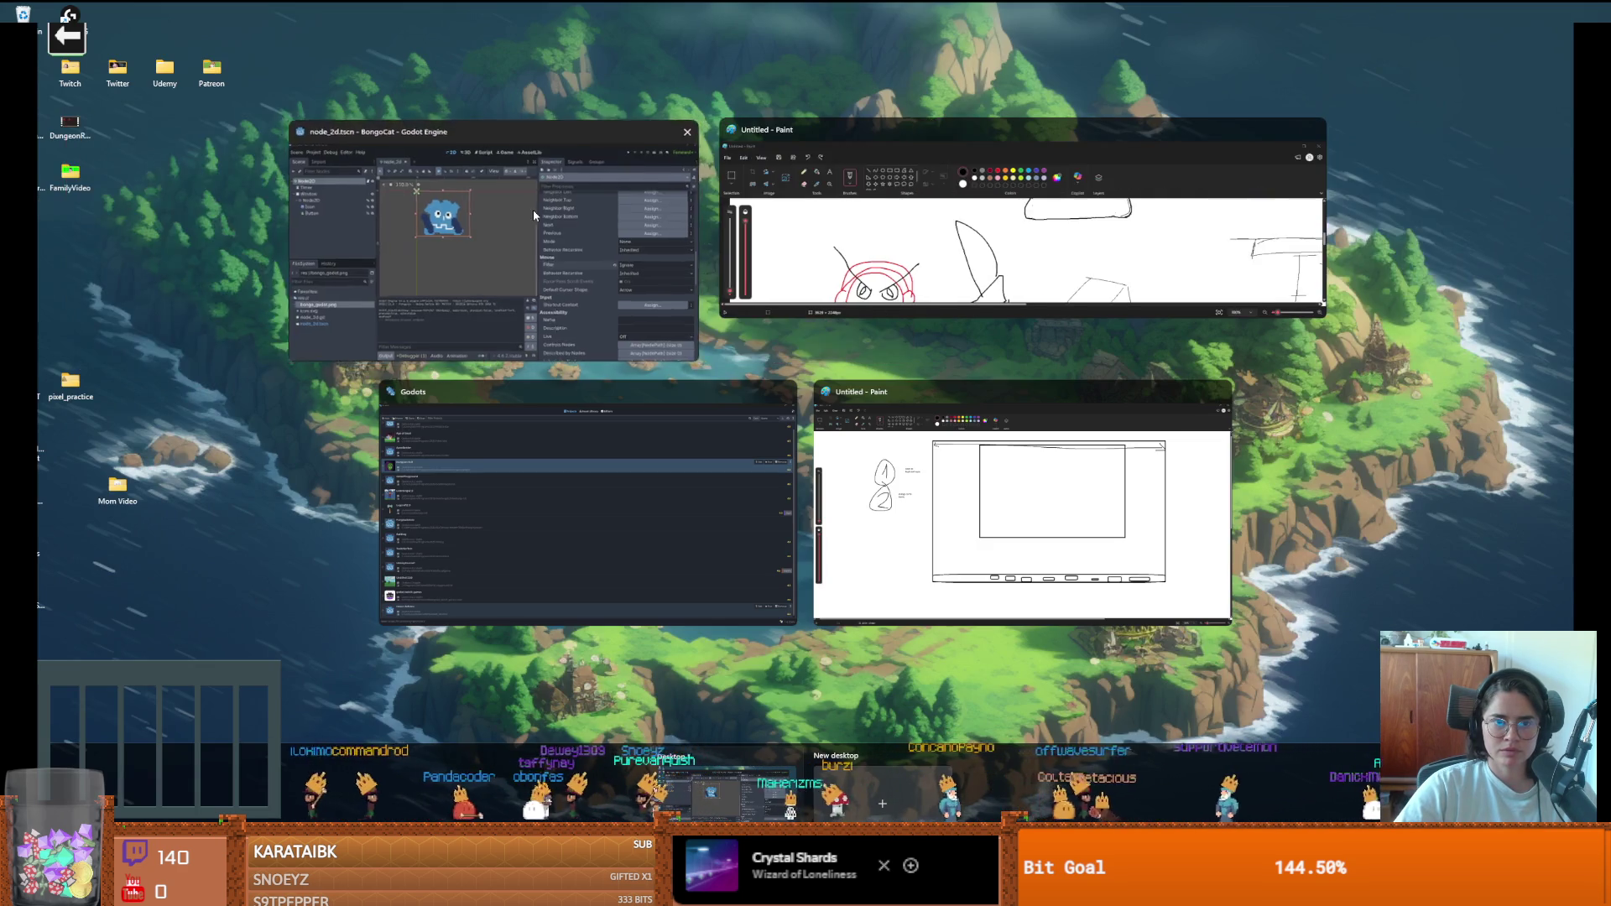
- Select the Window node and review its Borderless, Always on Top, Transparent and Mouse Passthrough flags
left_click(534, 215)
left_click(200, 198)
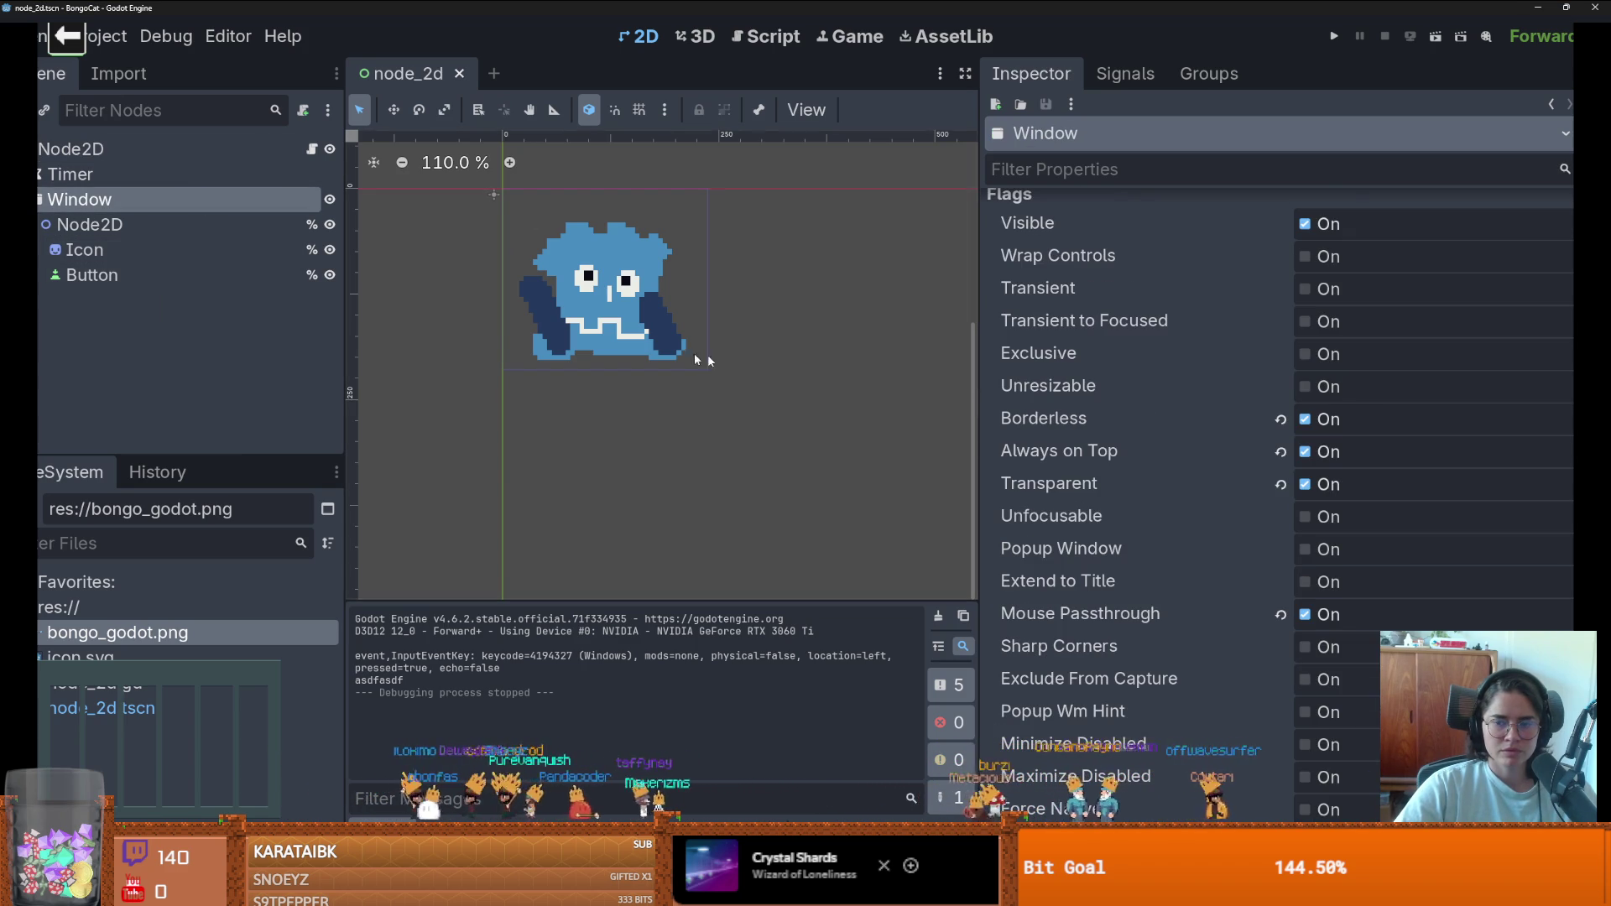
scroll(1200, 485, "up", 5)
scroll(1200, 489, "down", 15)
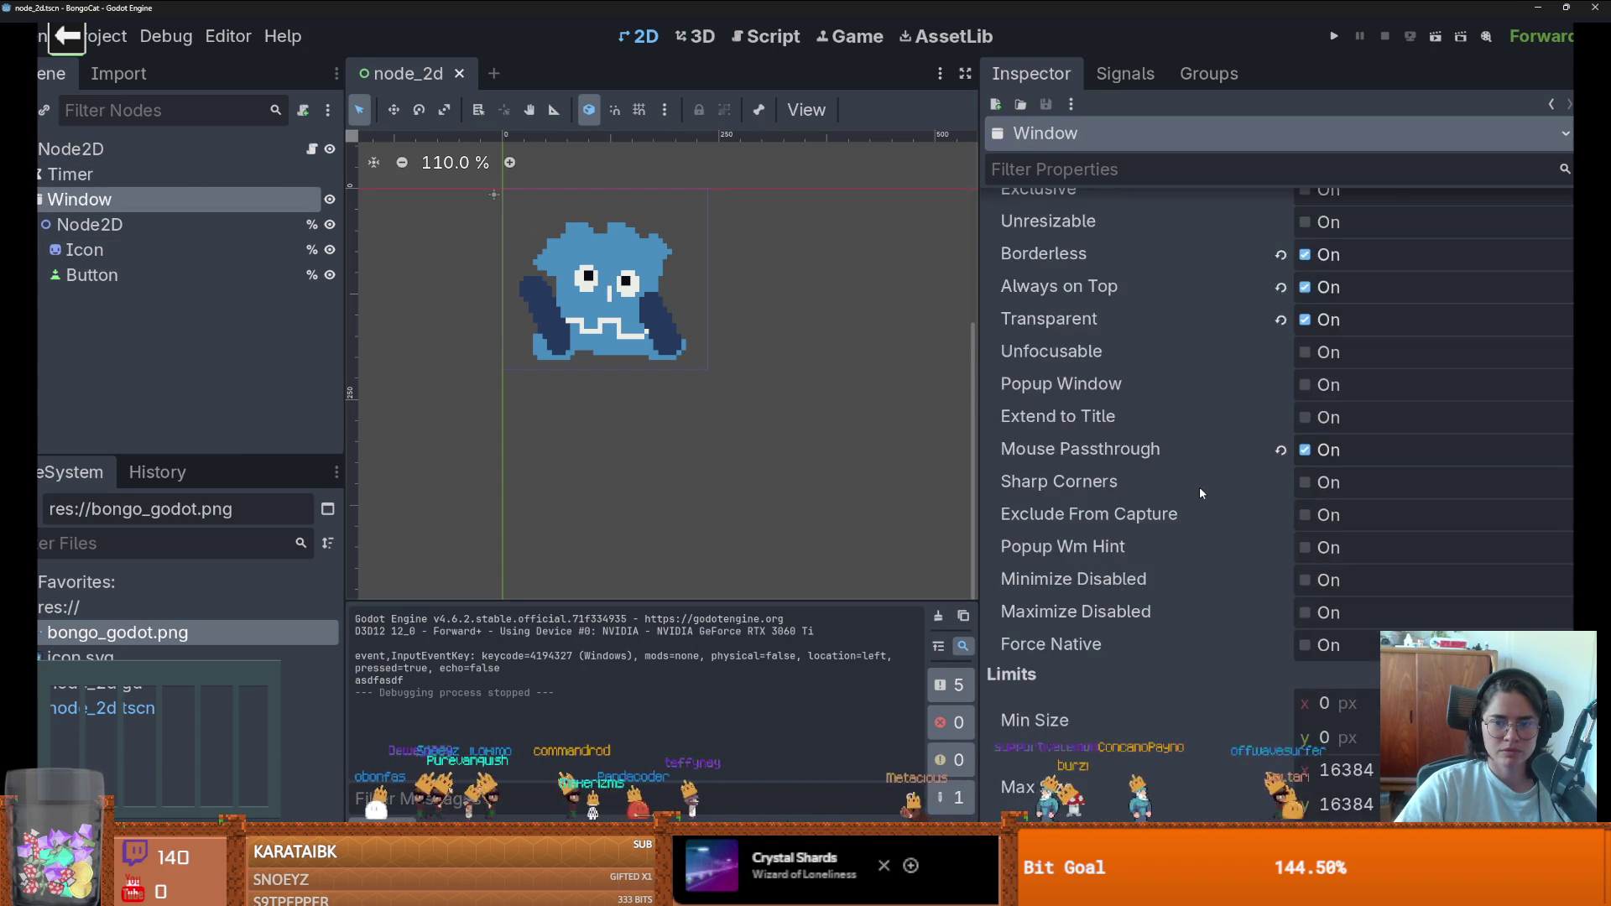
scroll(1200, 493, "down", 20)
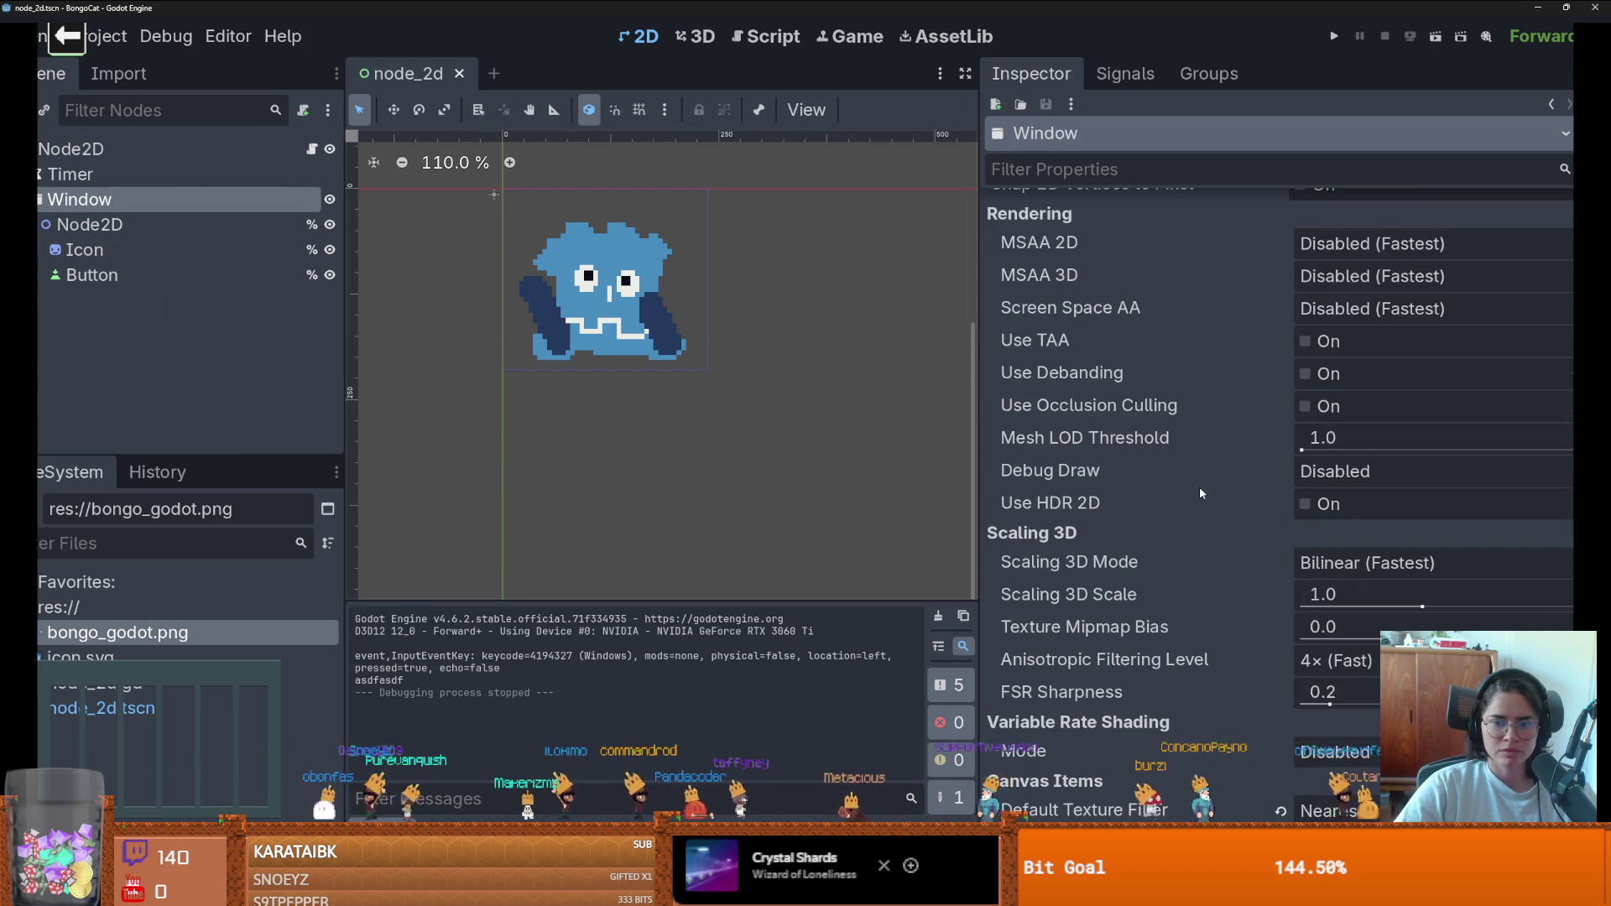
scroll(1199, 491, "down", 10)
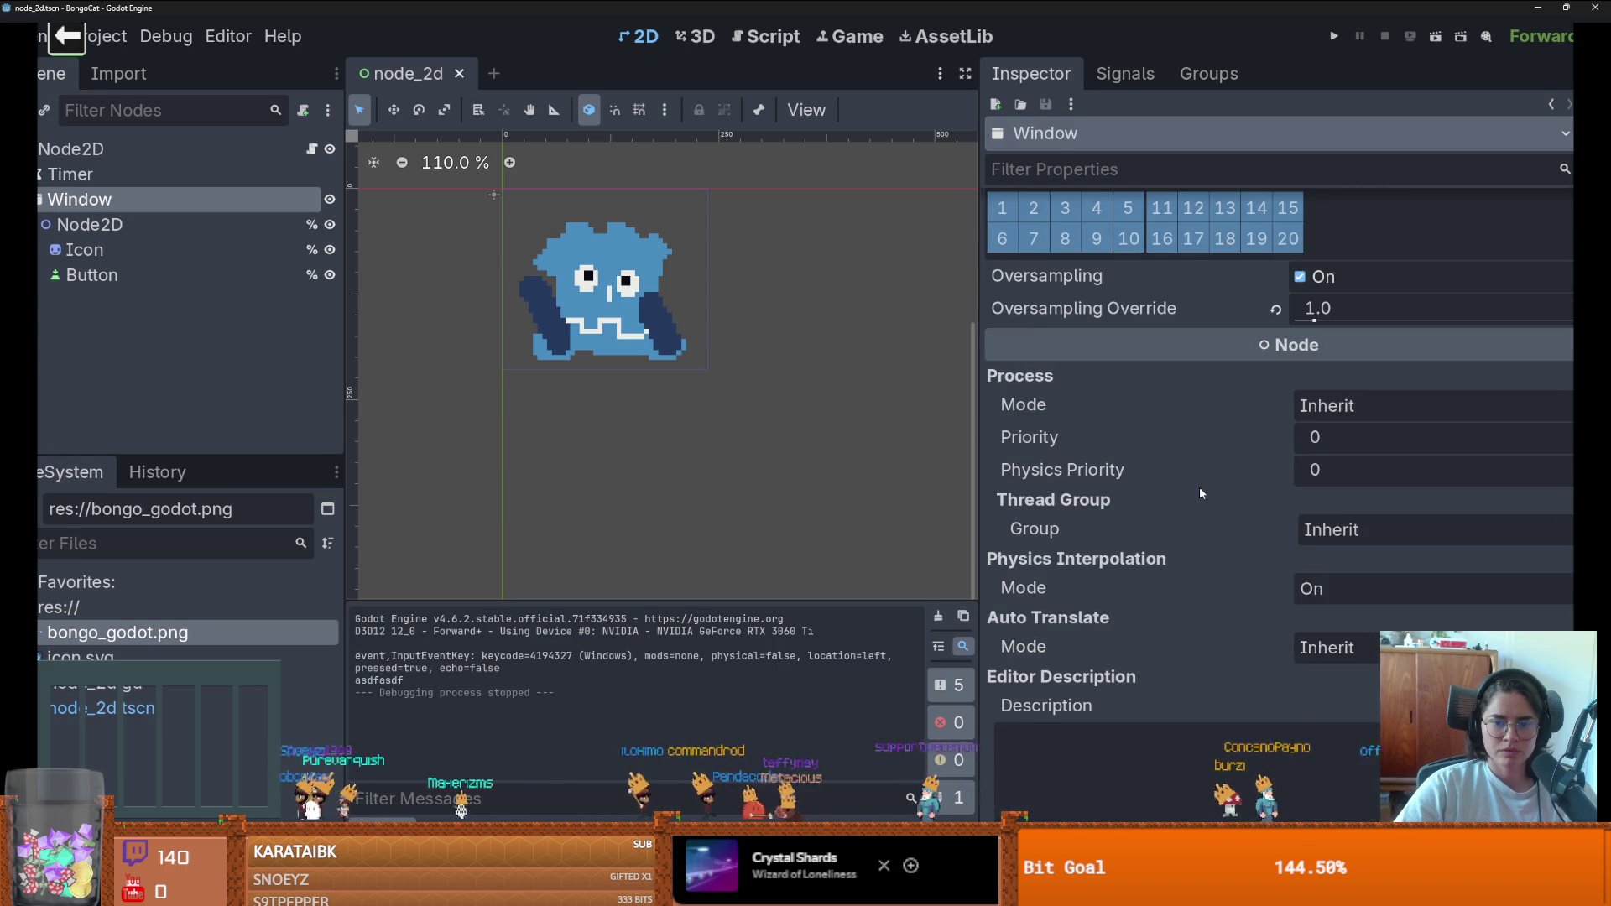
scroll(1200, 491, "up", 6)
scroll(1141, 441, "up", 10)
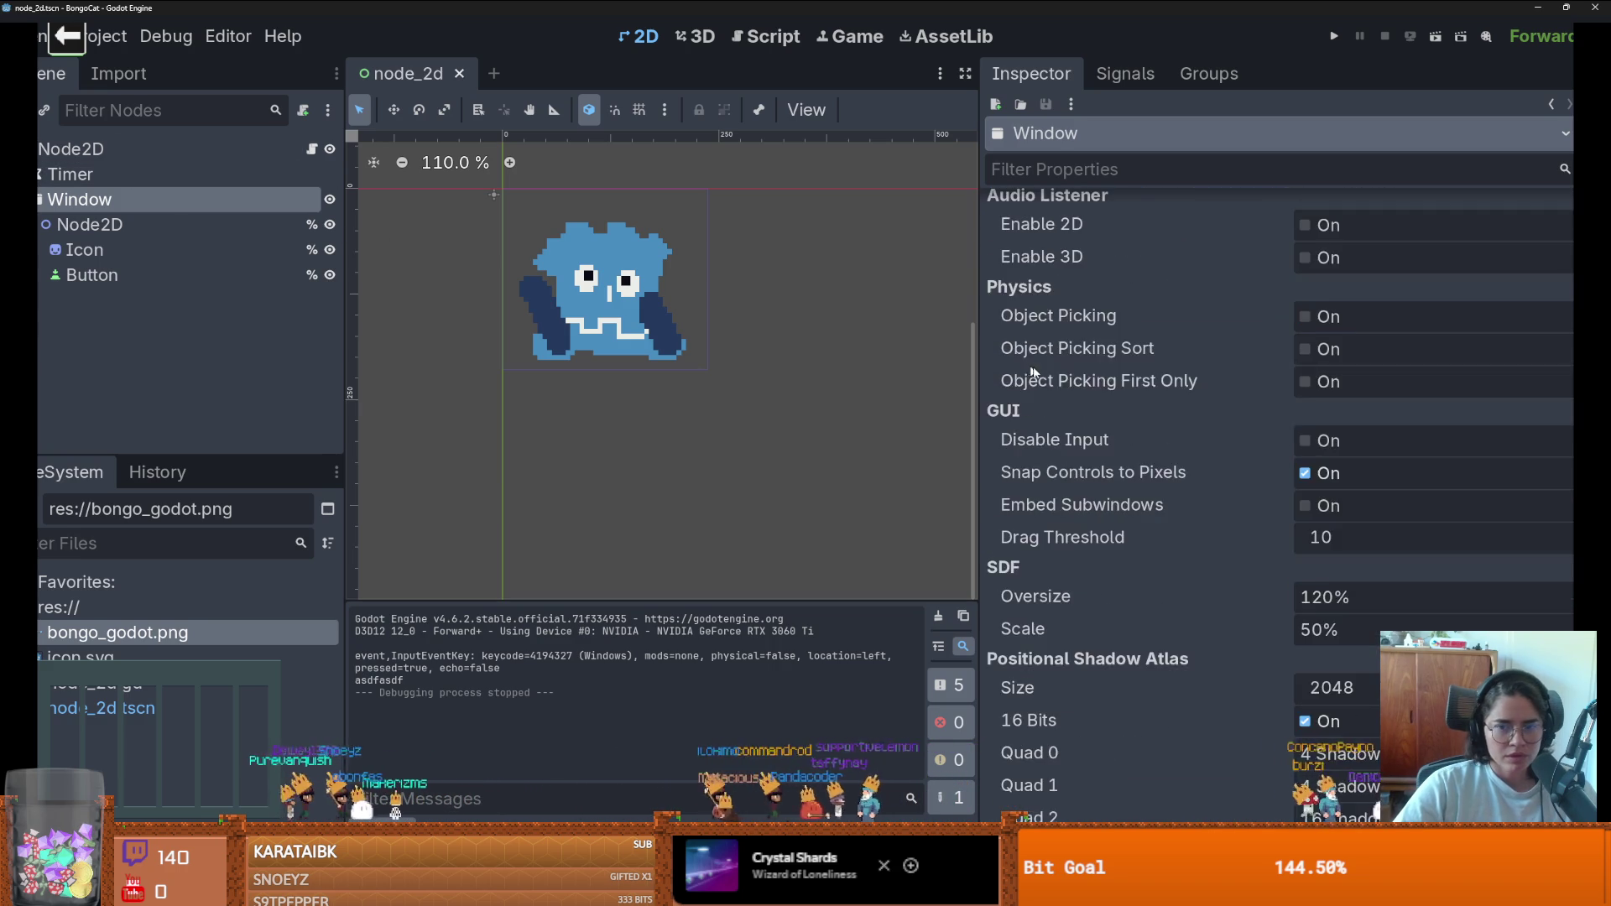
scroll(1141, 440, "up", 15)
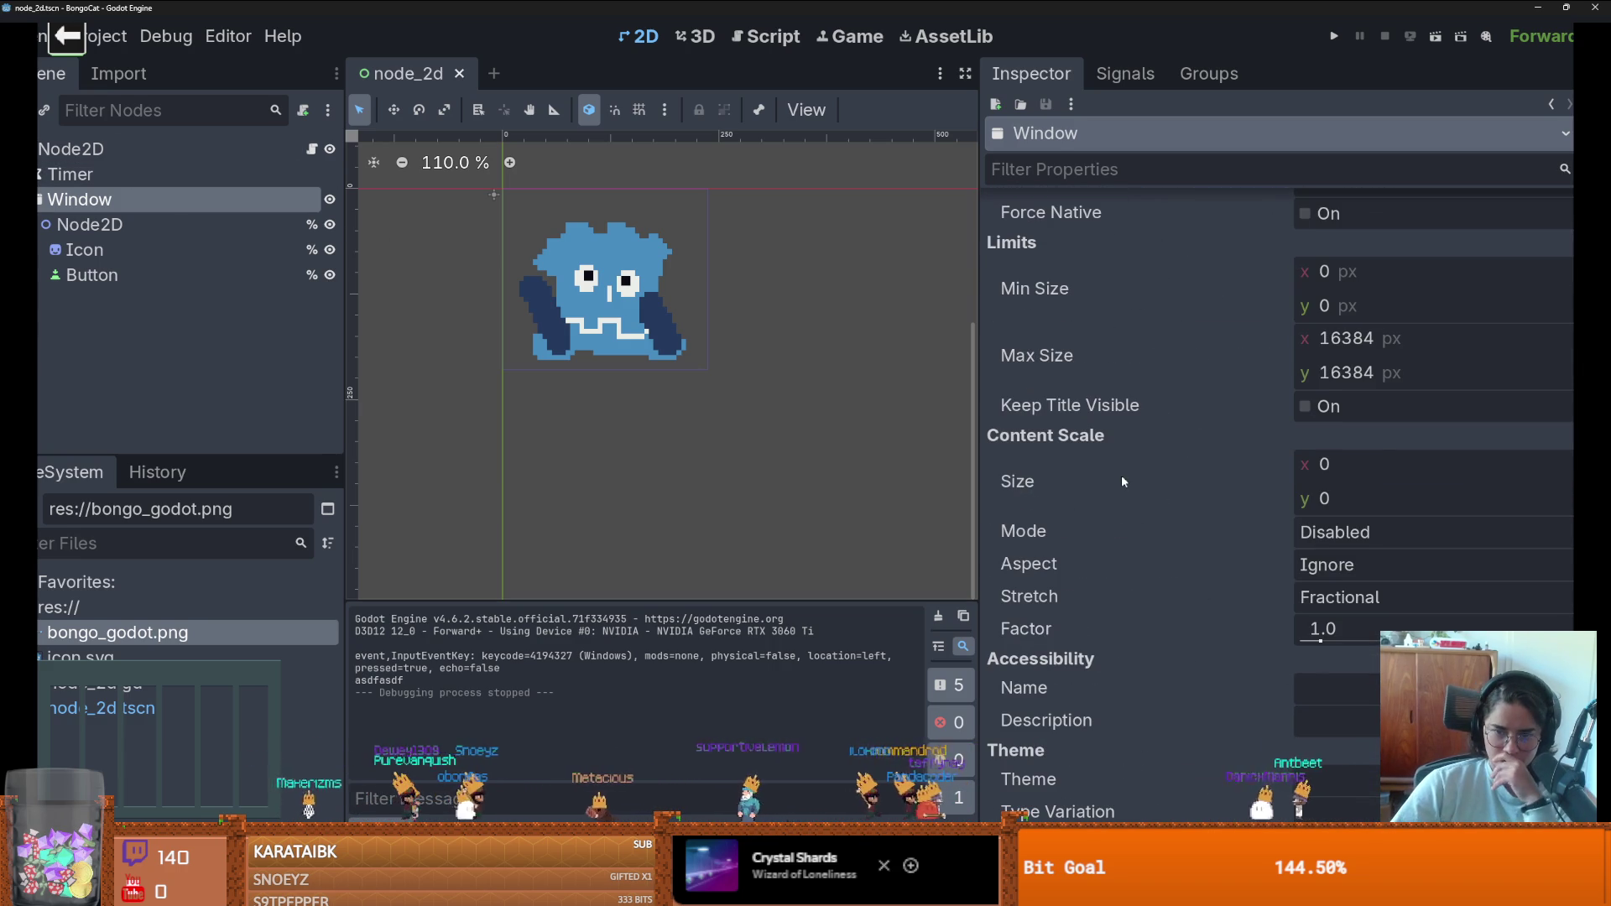
scroll(1121, 475, "up", 12)
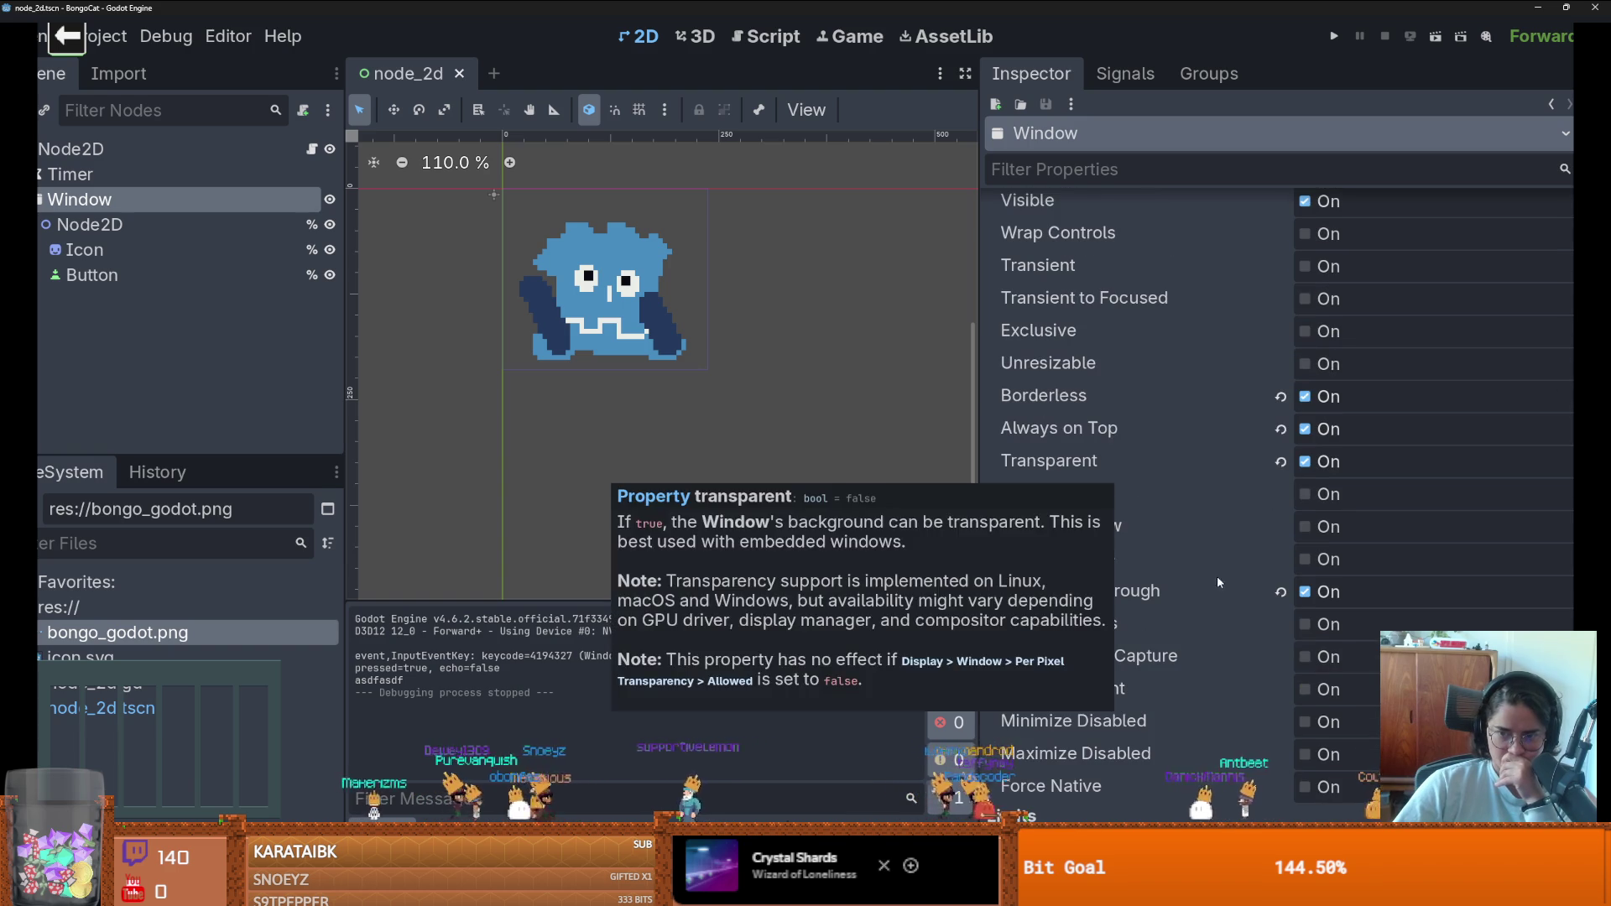
- Turn on Unfocusable, run the game, press D and F, then close the debug window
mouse_move(1133, 498)
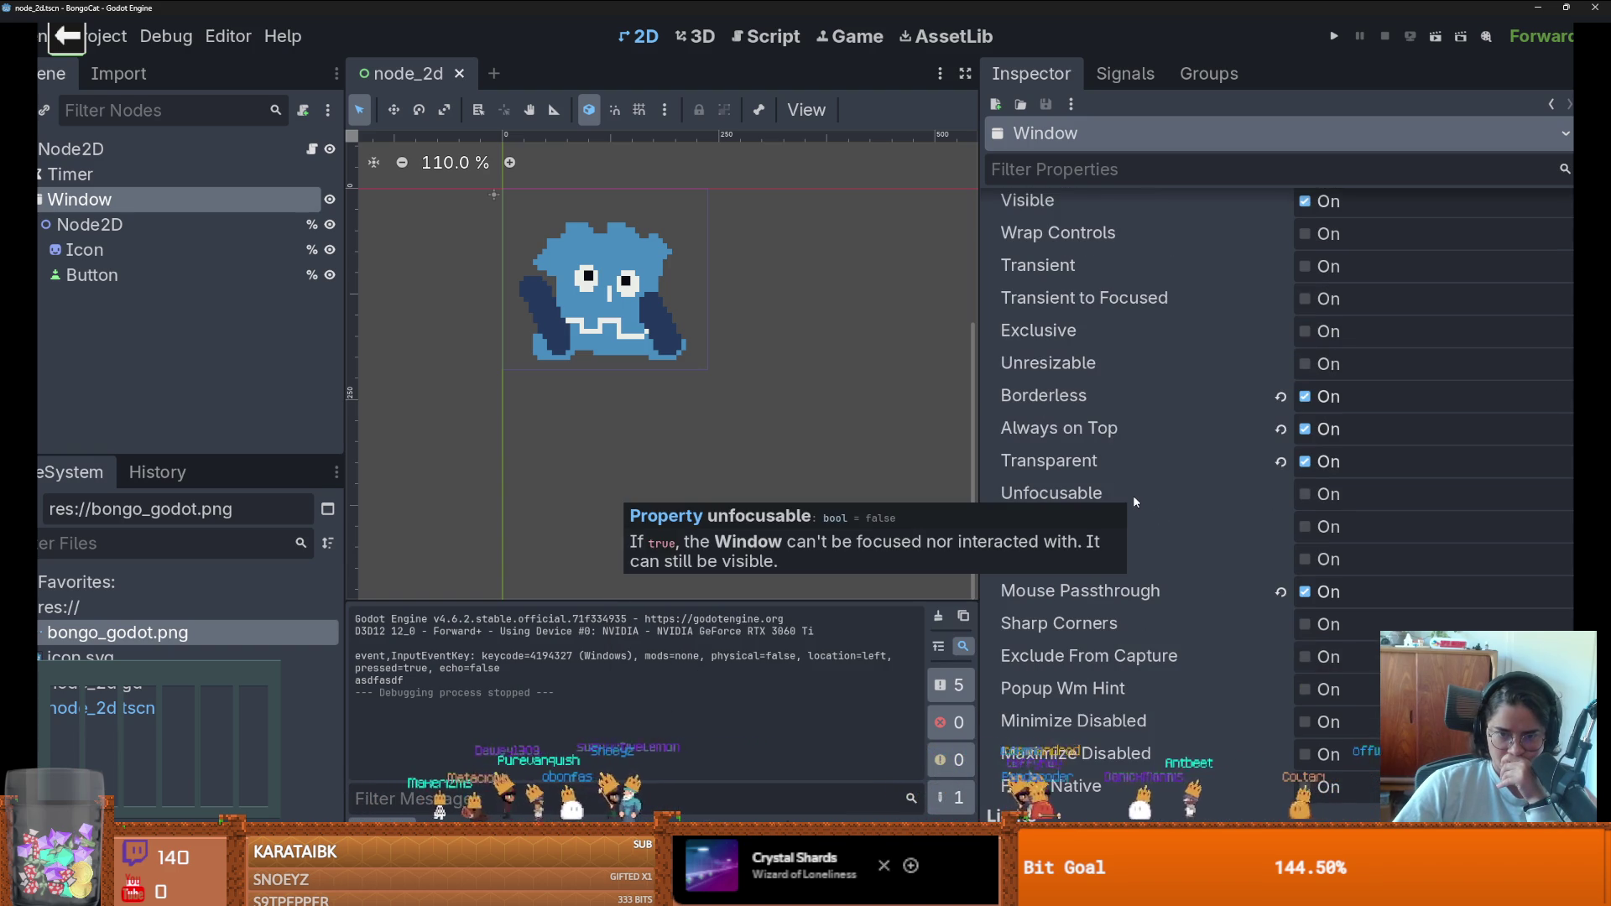
left_click(1325, 494)
left_click(1334, 36)
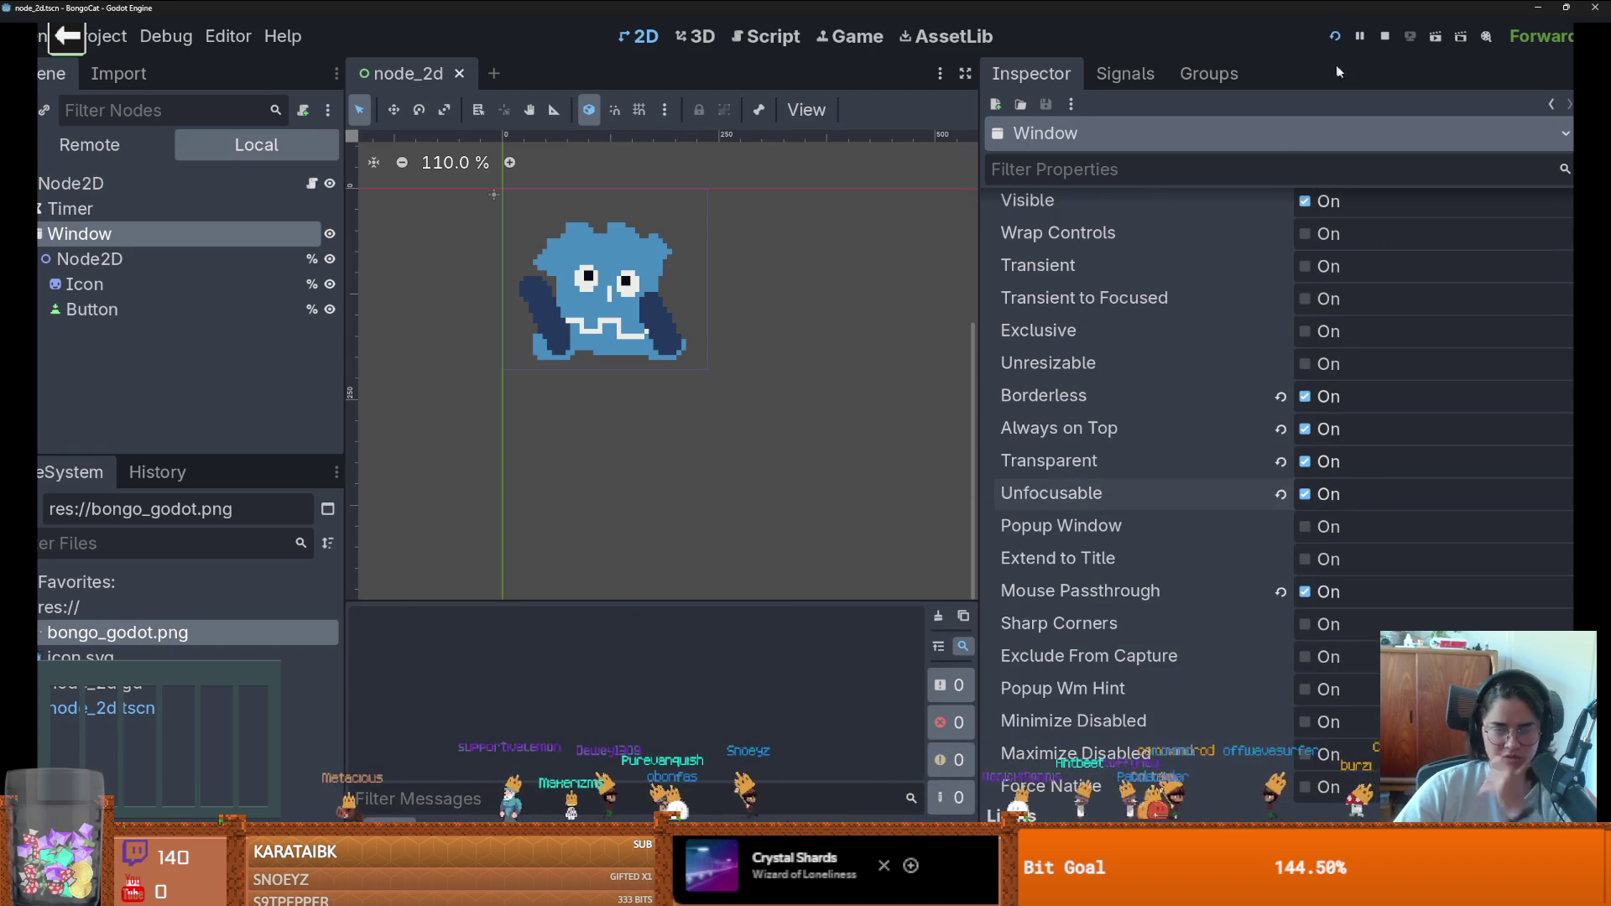
key("d")
key("f")
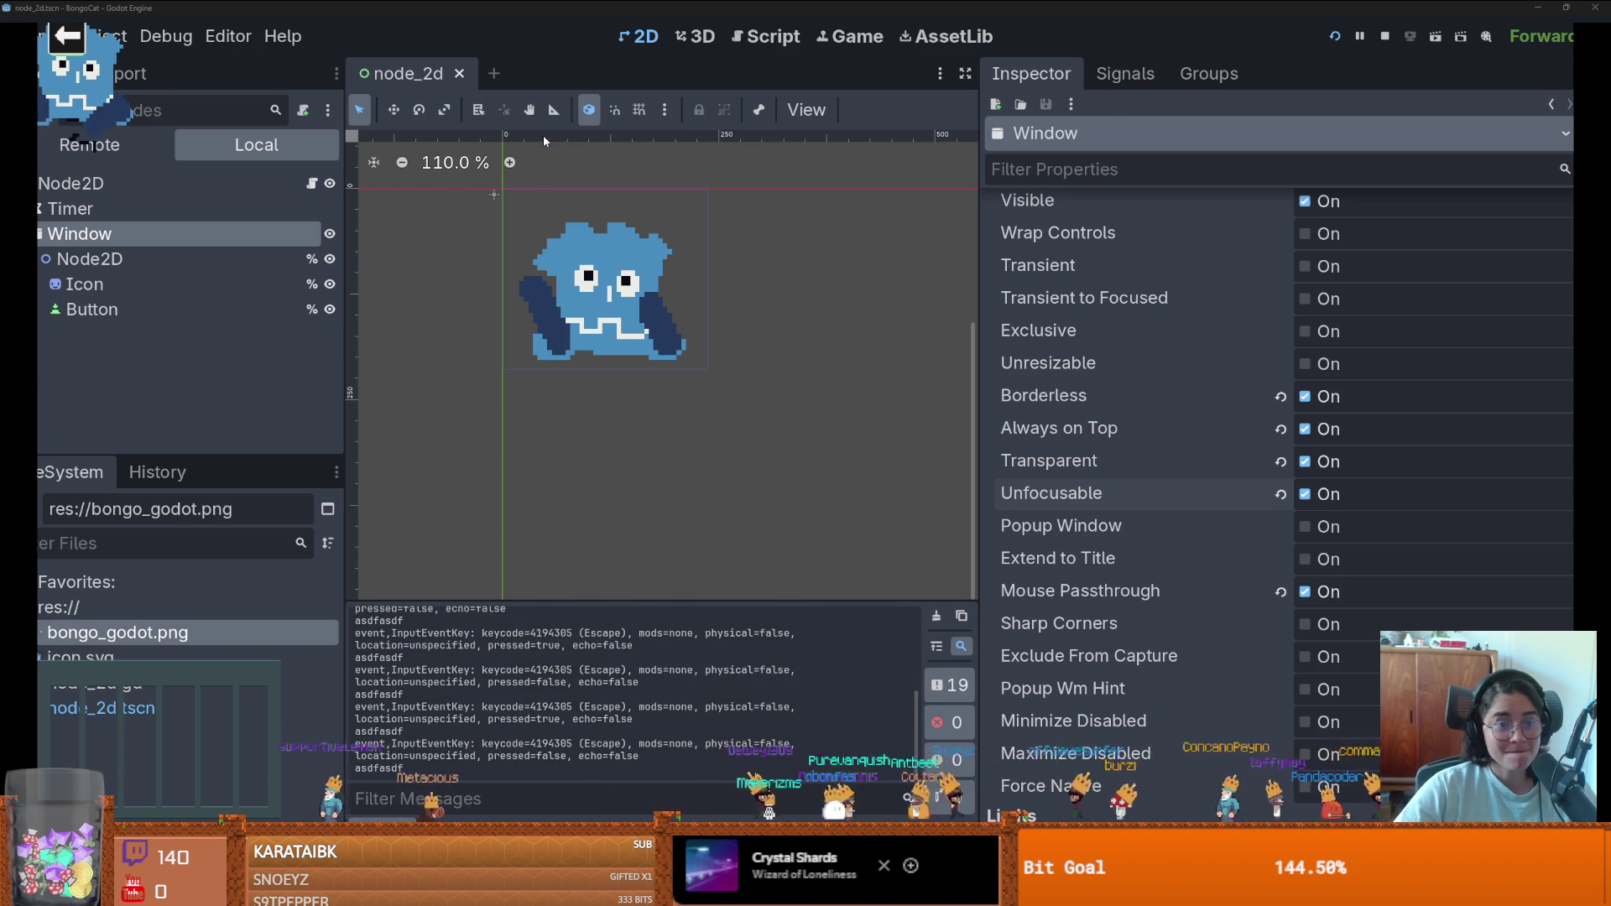
key("super+Tab")
left_click(467, 129)
key("Escape")
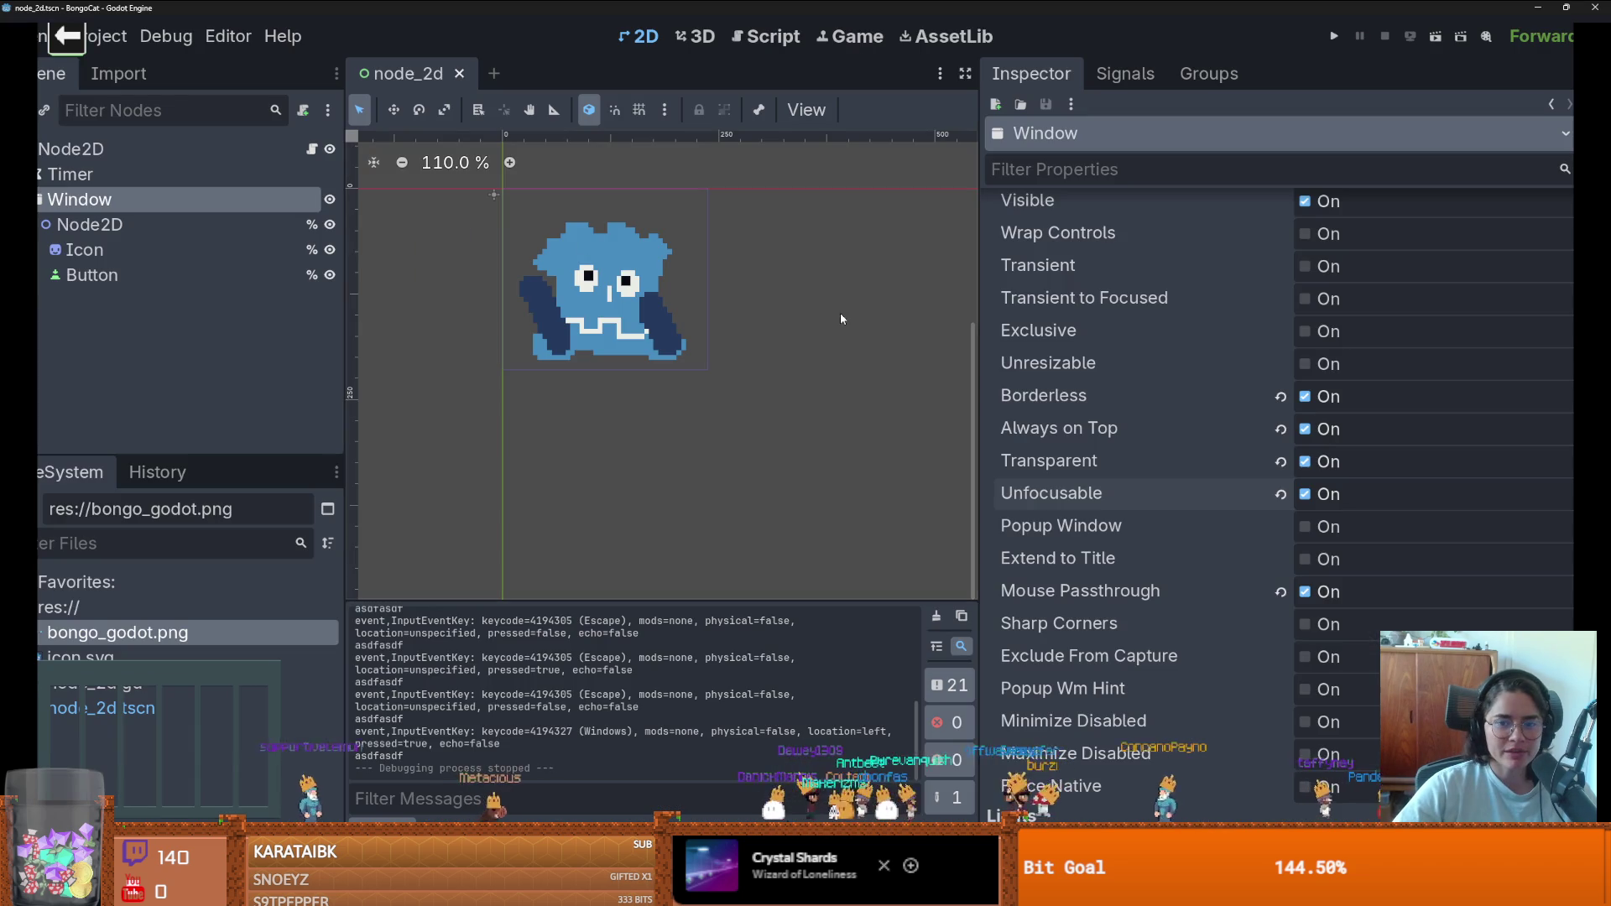
- Turn Unfocusable off and Force Native on, run and test A, S, D, then close the game
left_click(1305, 495)
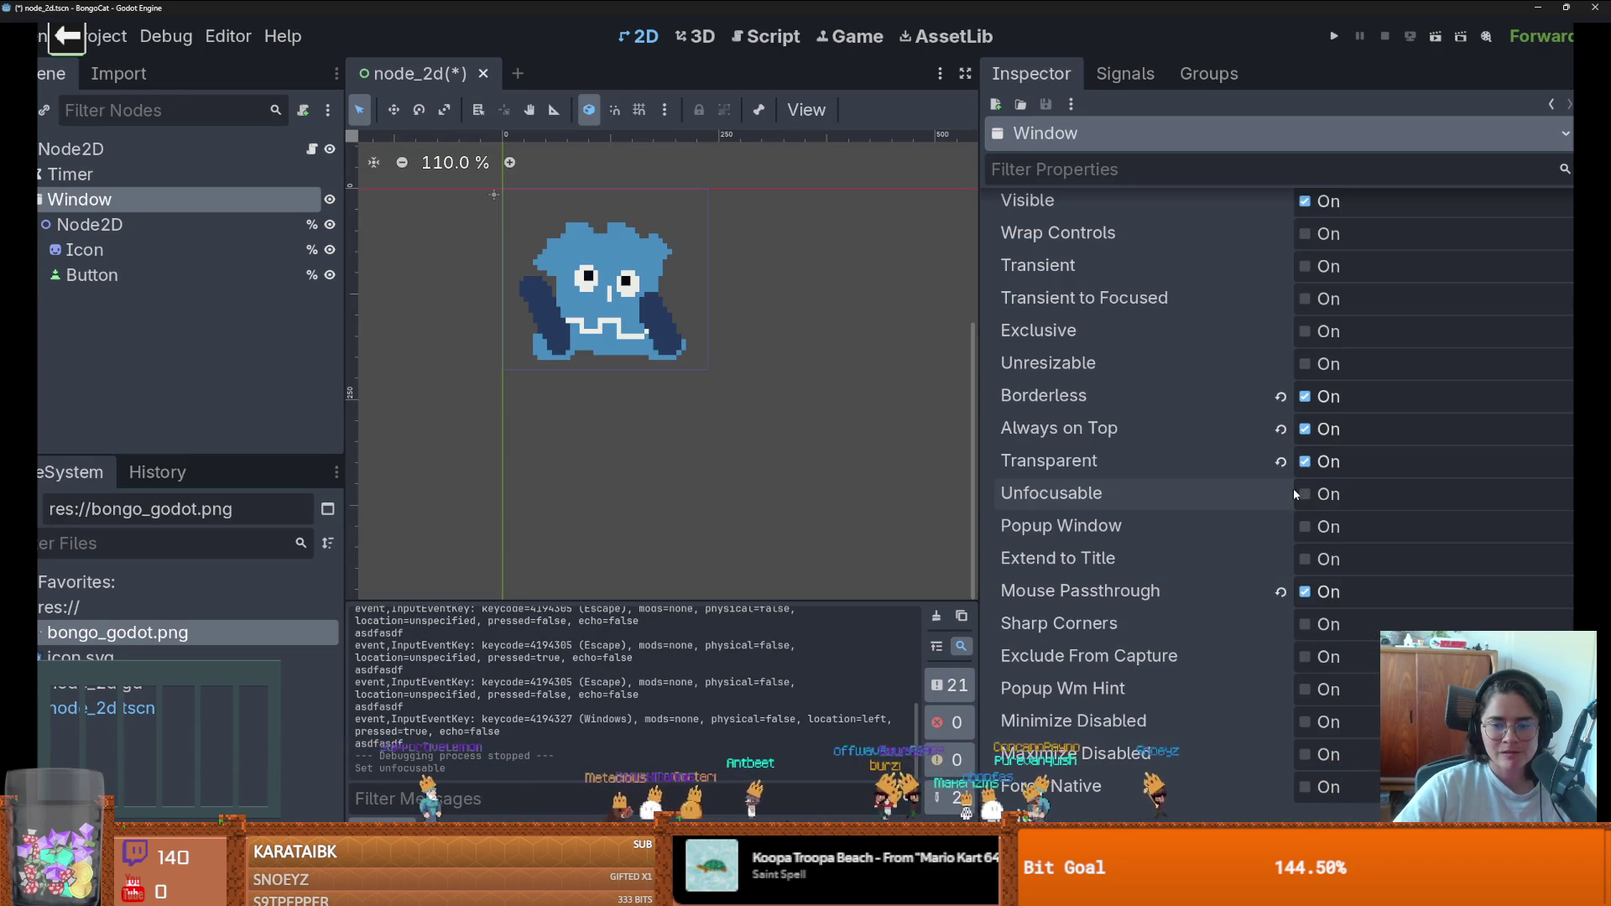
scroll(1279, 537, "down", 2)
left_click(1305, 705)
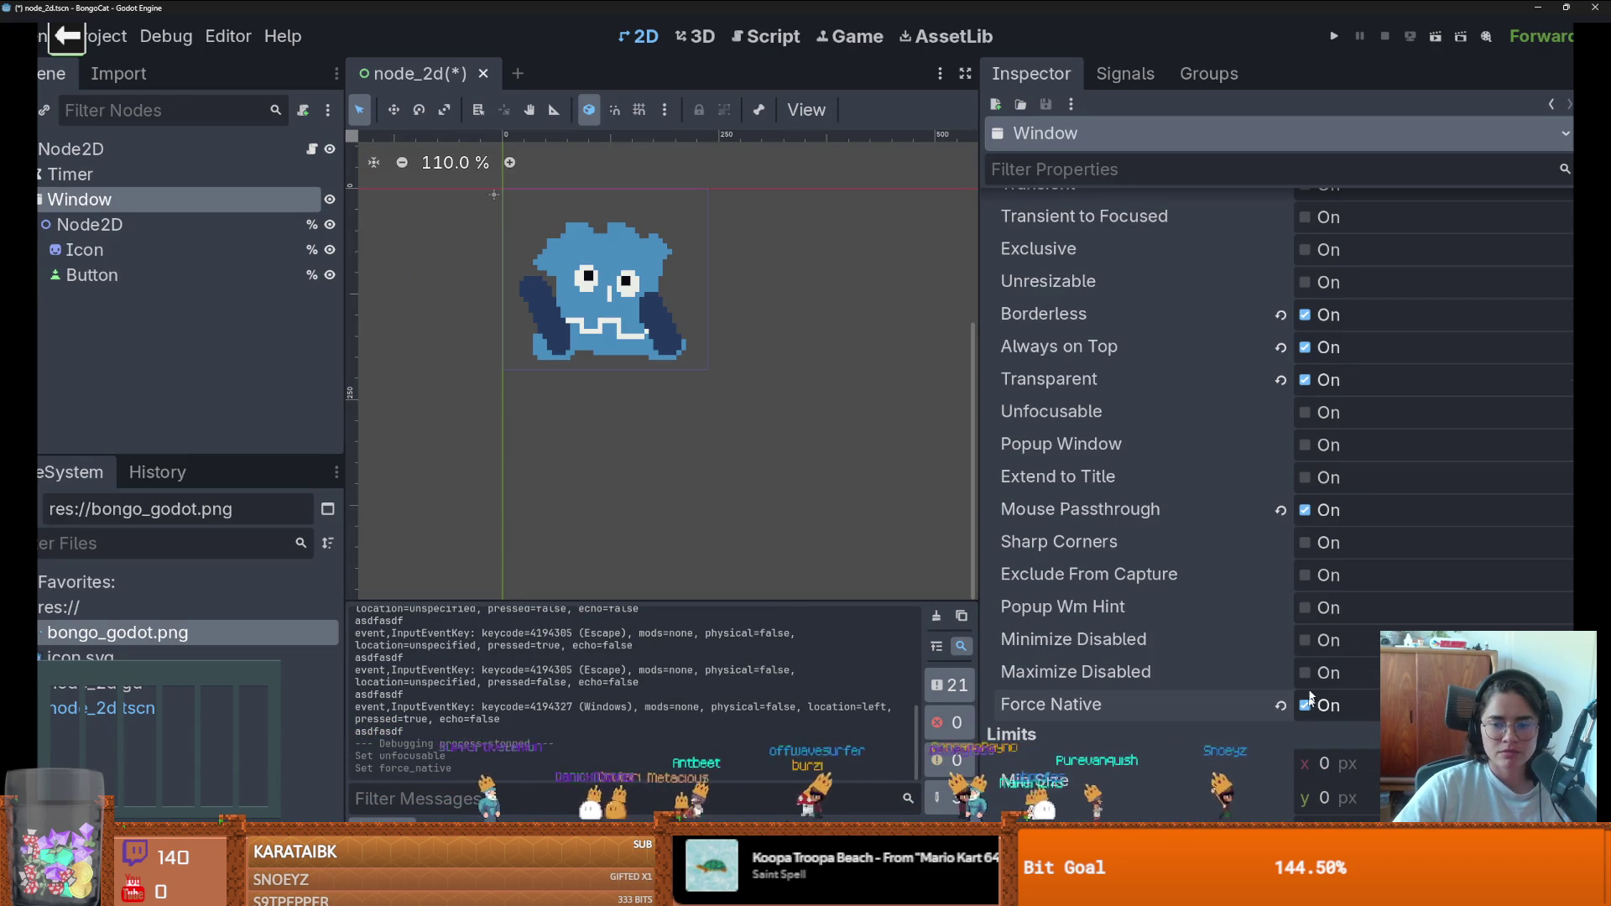
key("F5")
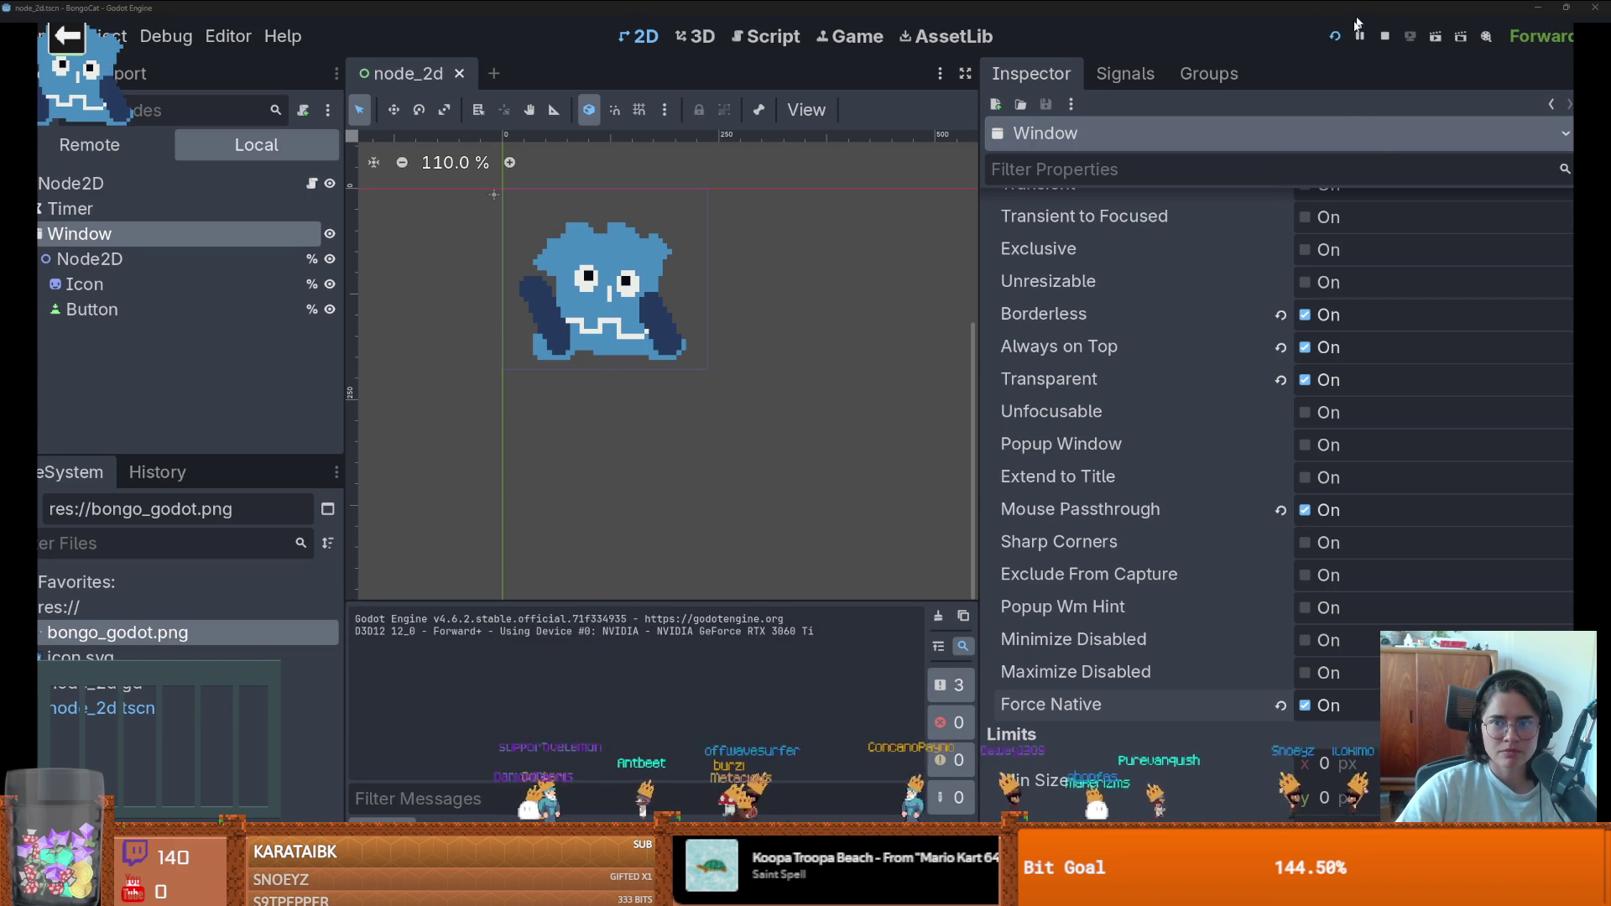
key("a")
key("s")
key("d")
key("Escape")
key("super+Tab")
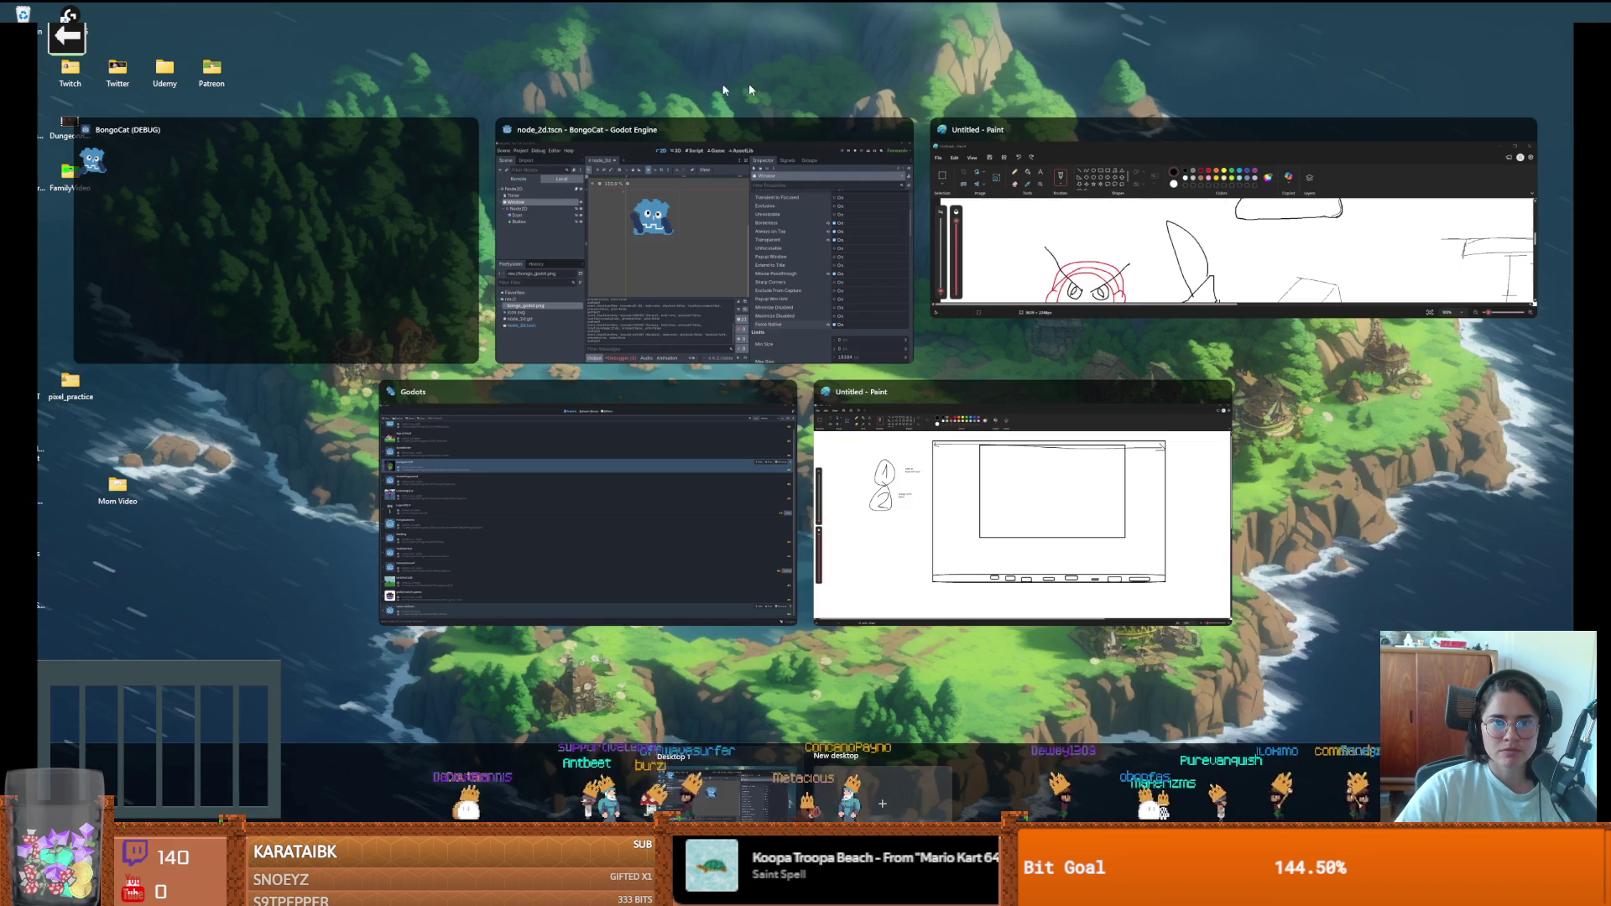
left_click(469, 124)
key("Escape")
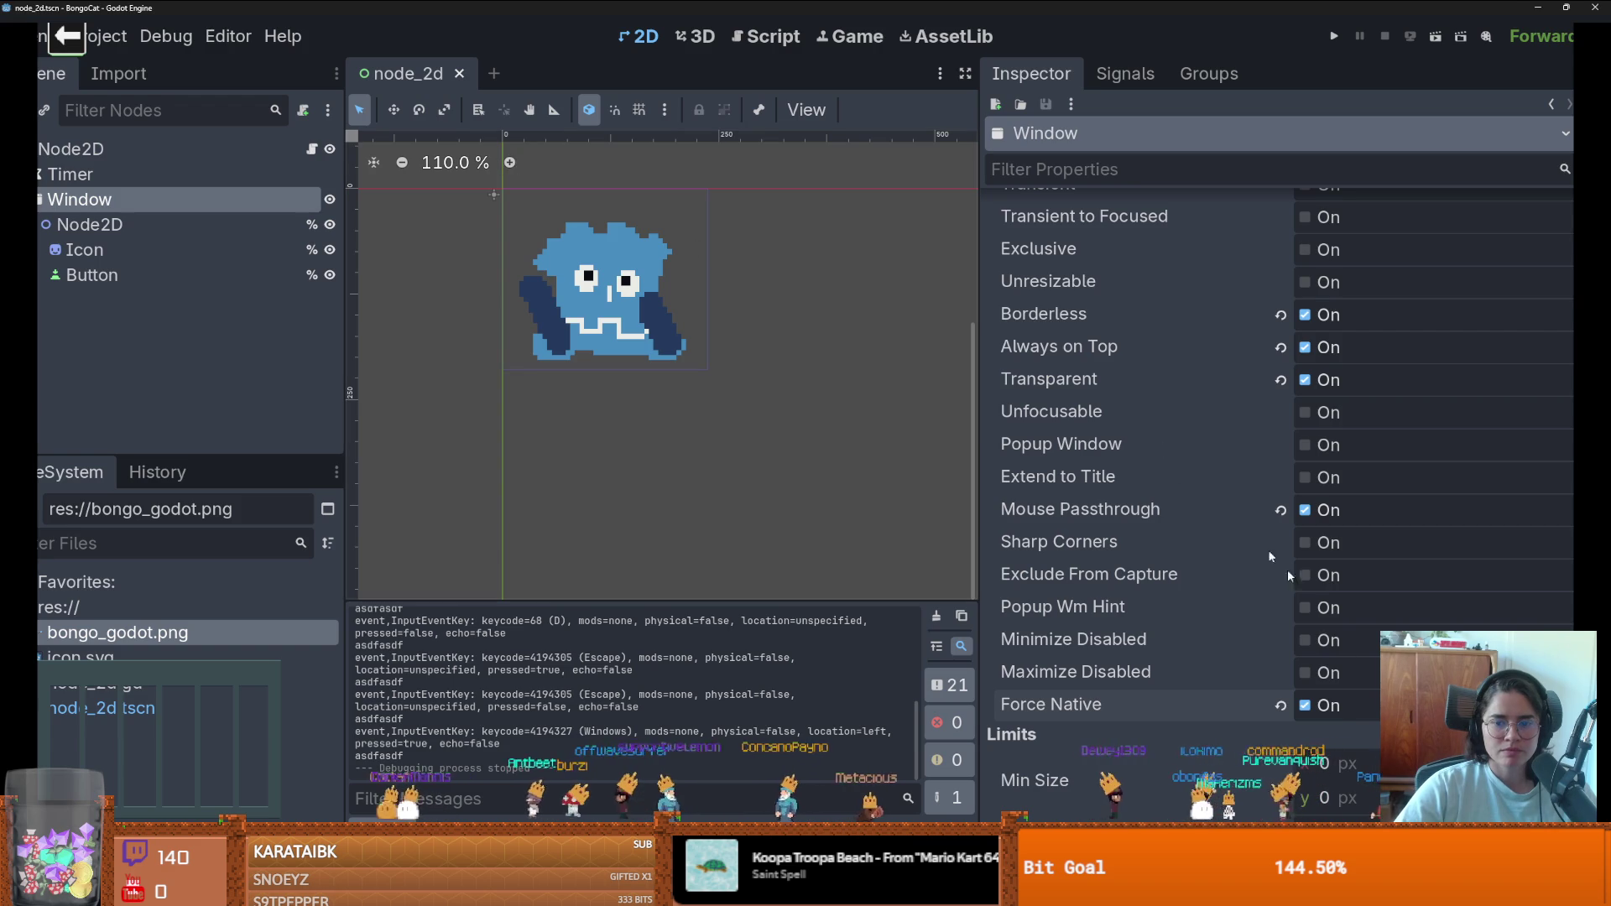
- Turn Force Native off and read the Exclude From Capture, Sharp Corners and Popup Window tooltips
left_click(1305, 706)
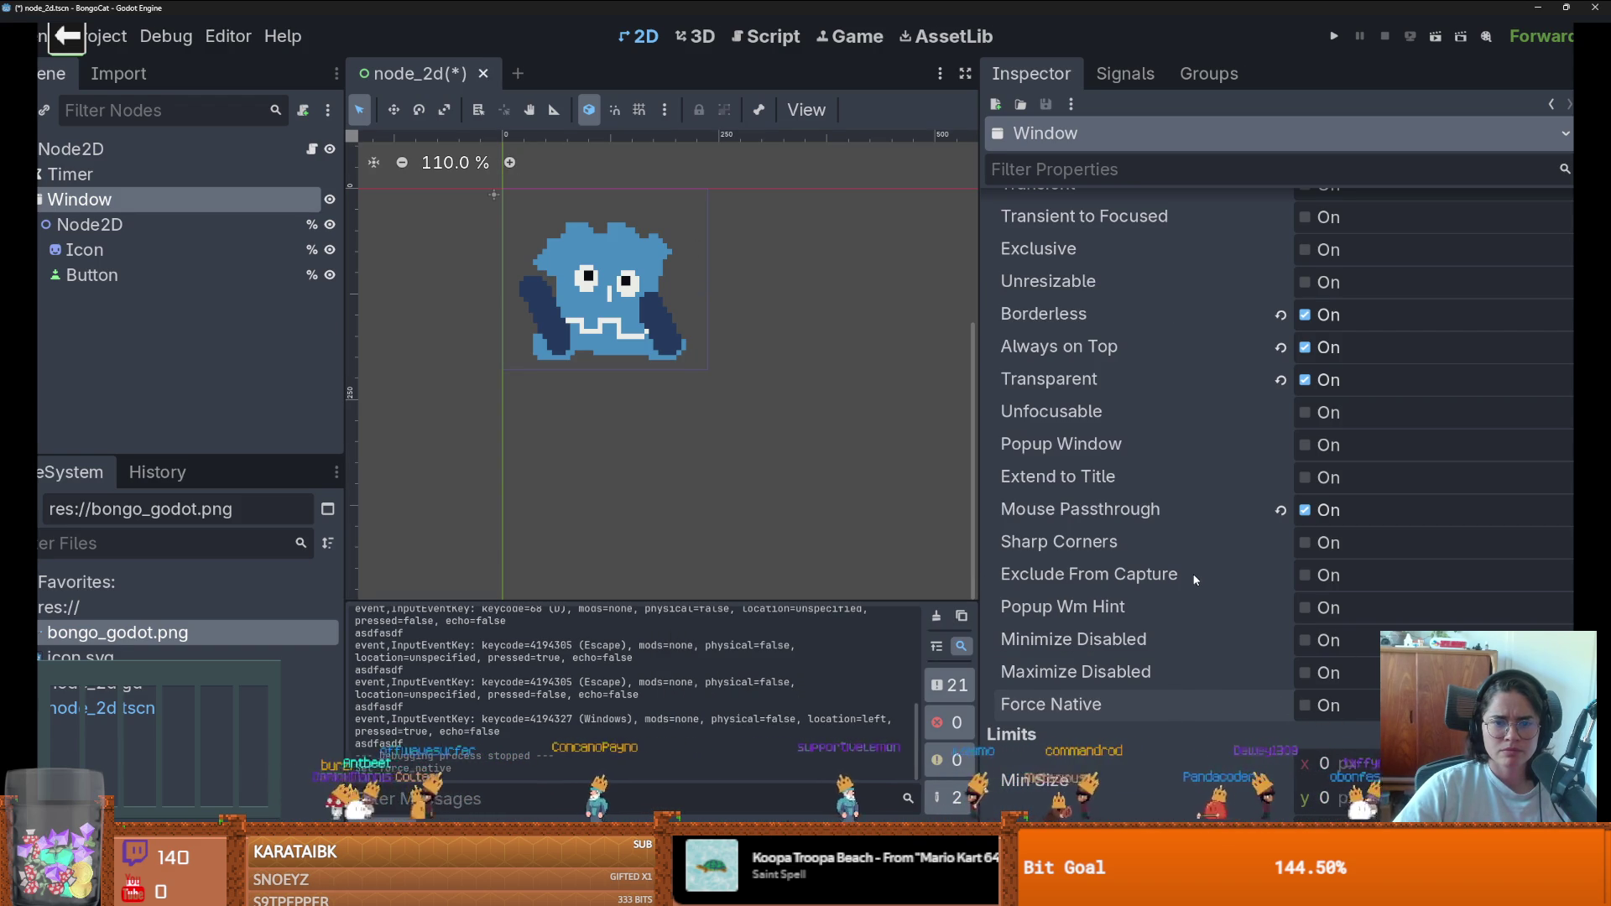
mouse_move(1191, 575)
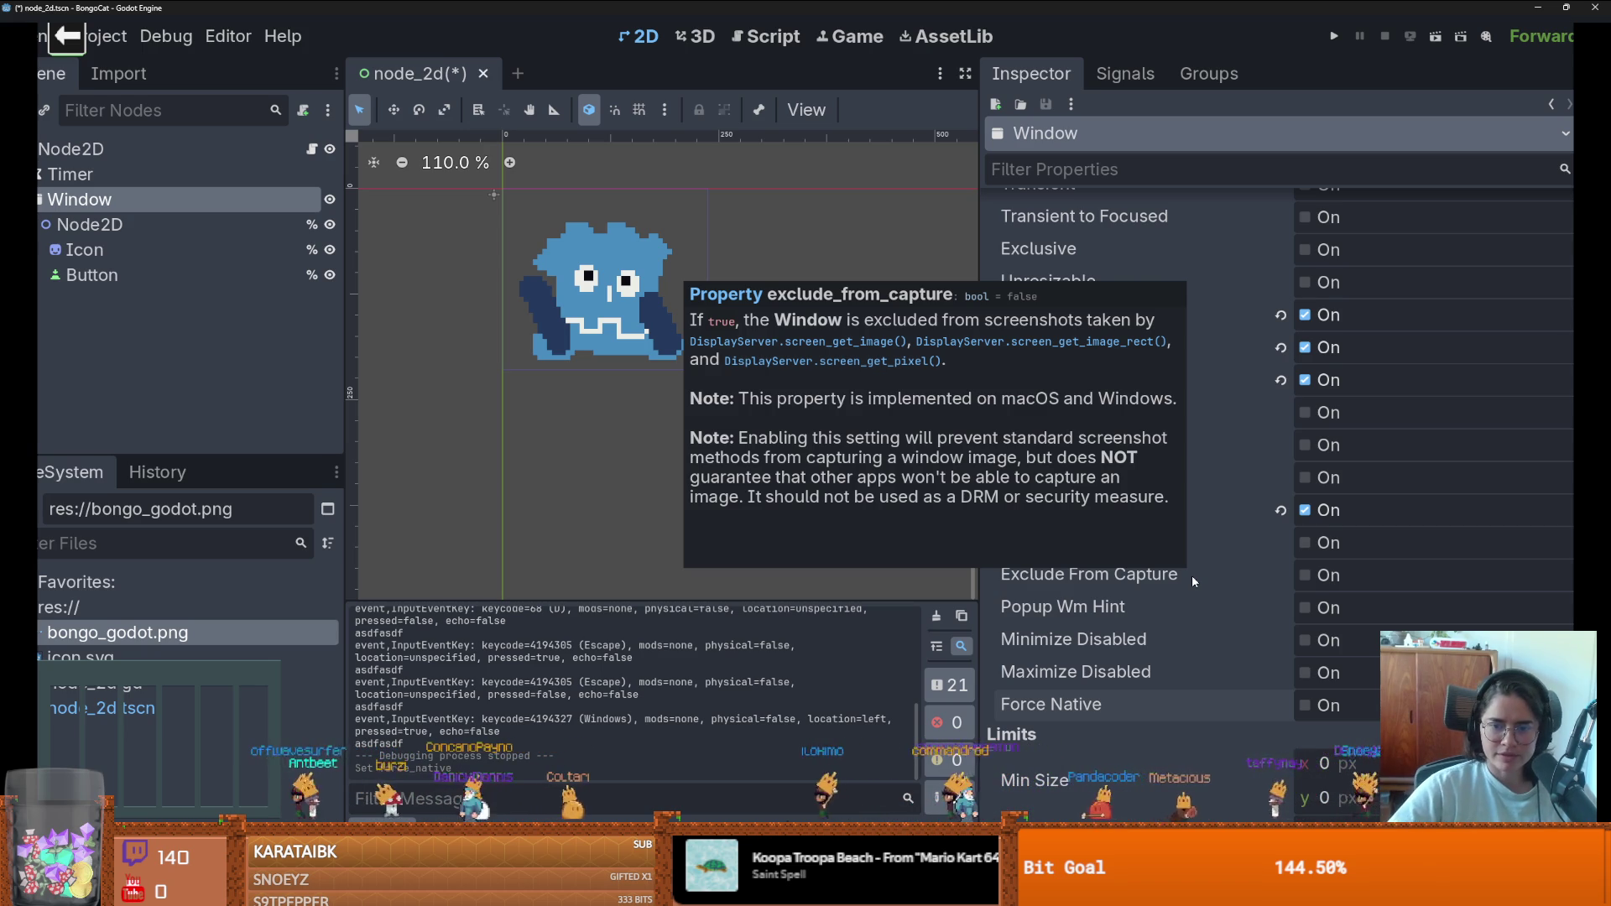
mouse_move(1226, 537)
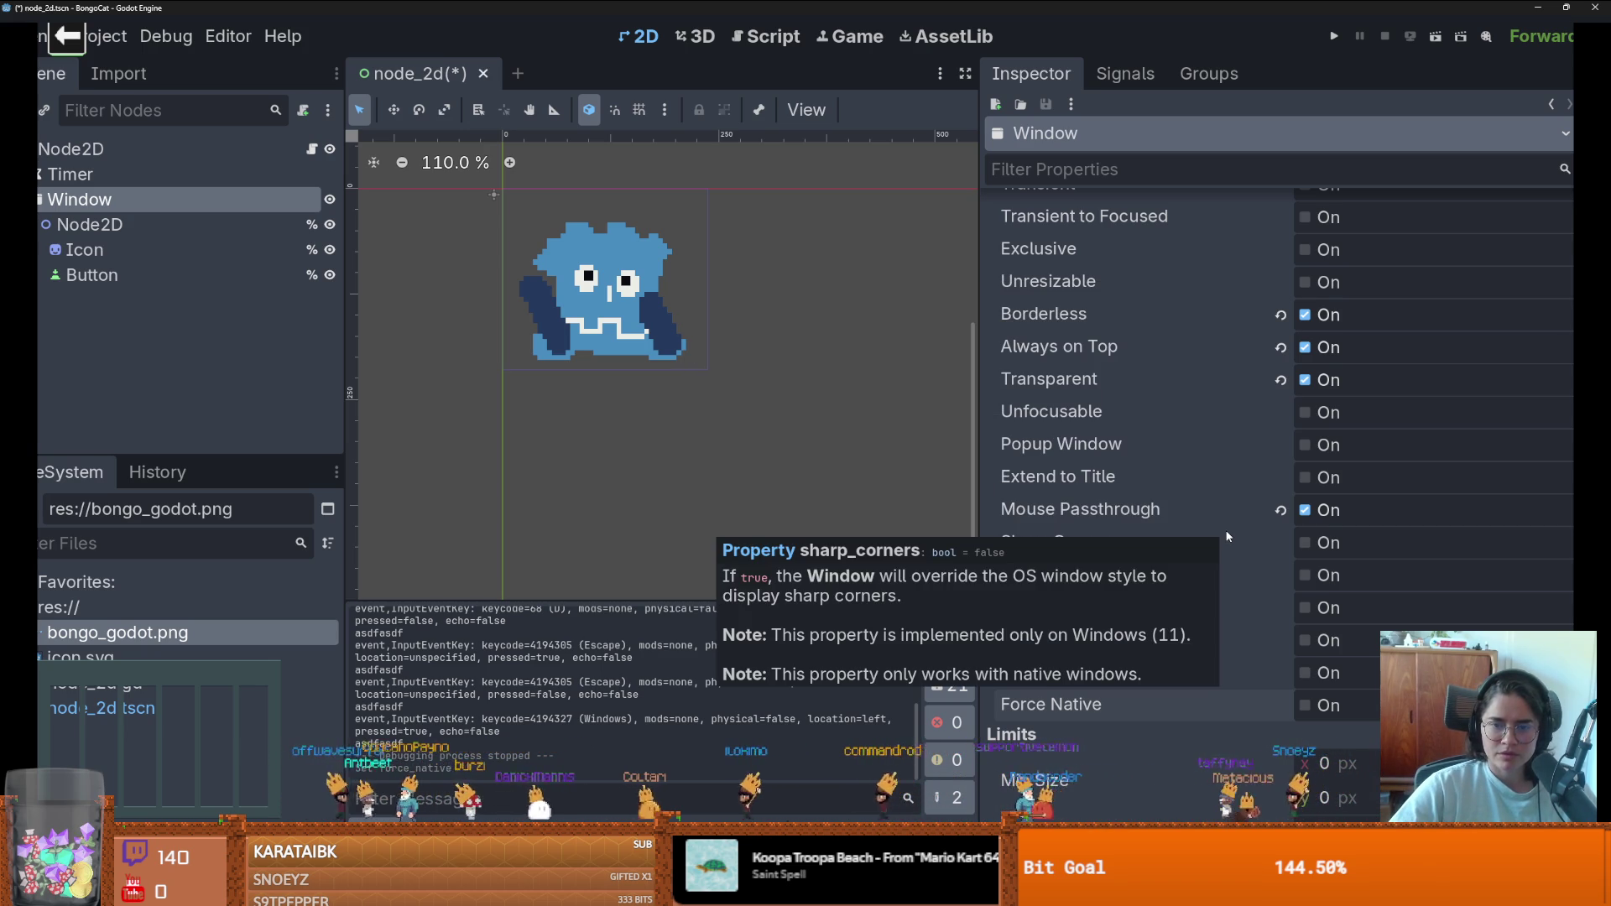
mouse_move(1156, 456)
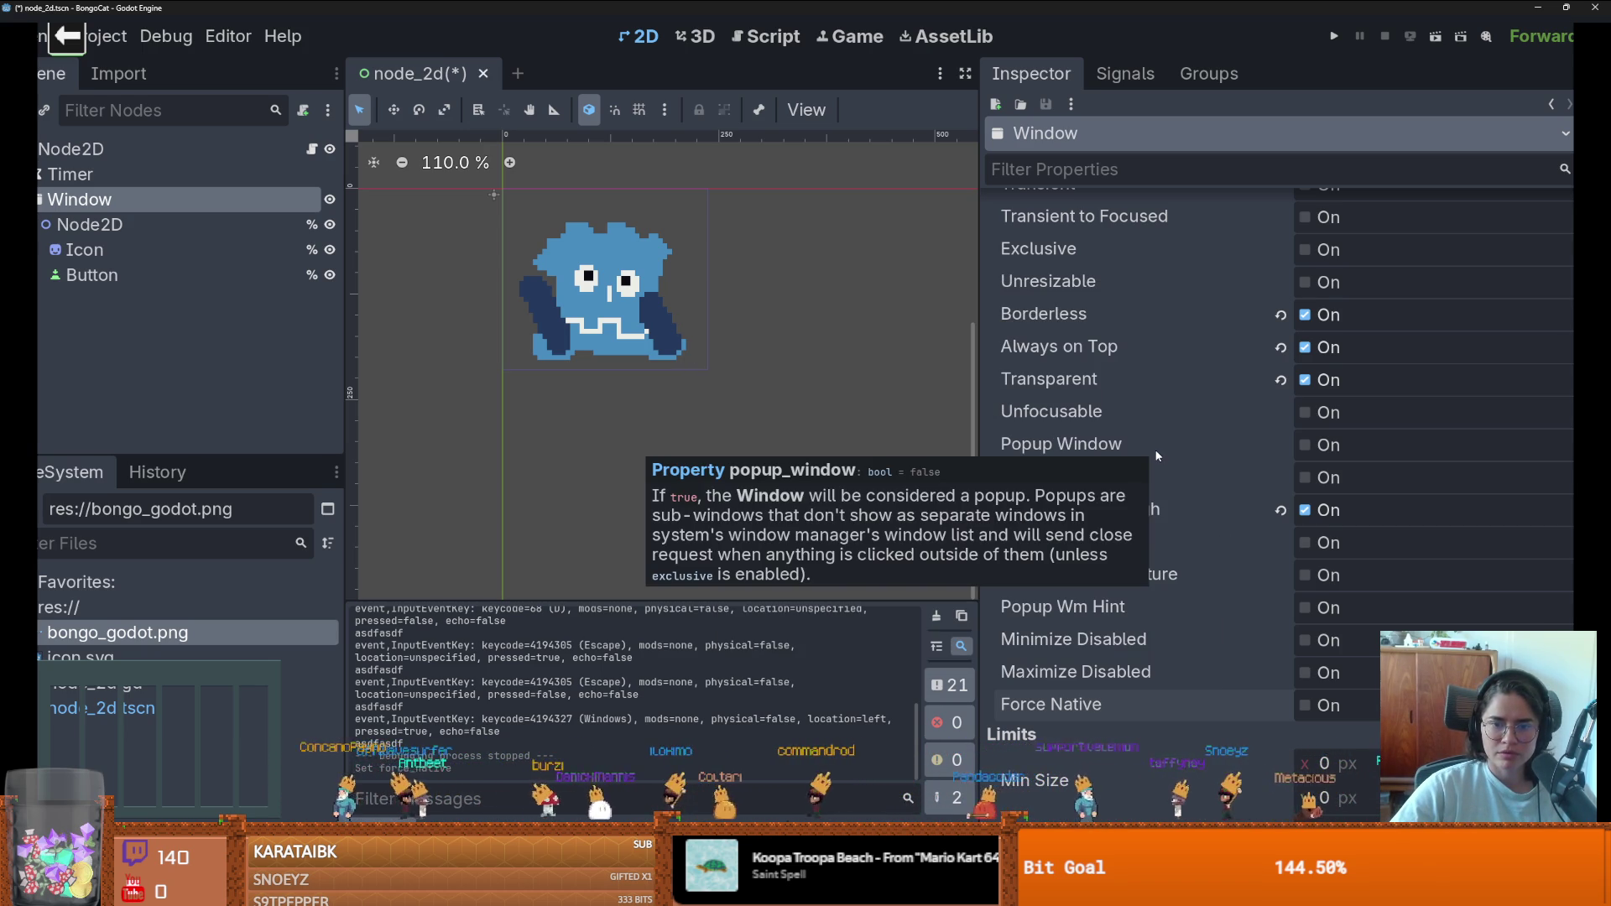
scroll(1156, 451, "up", 2)
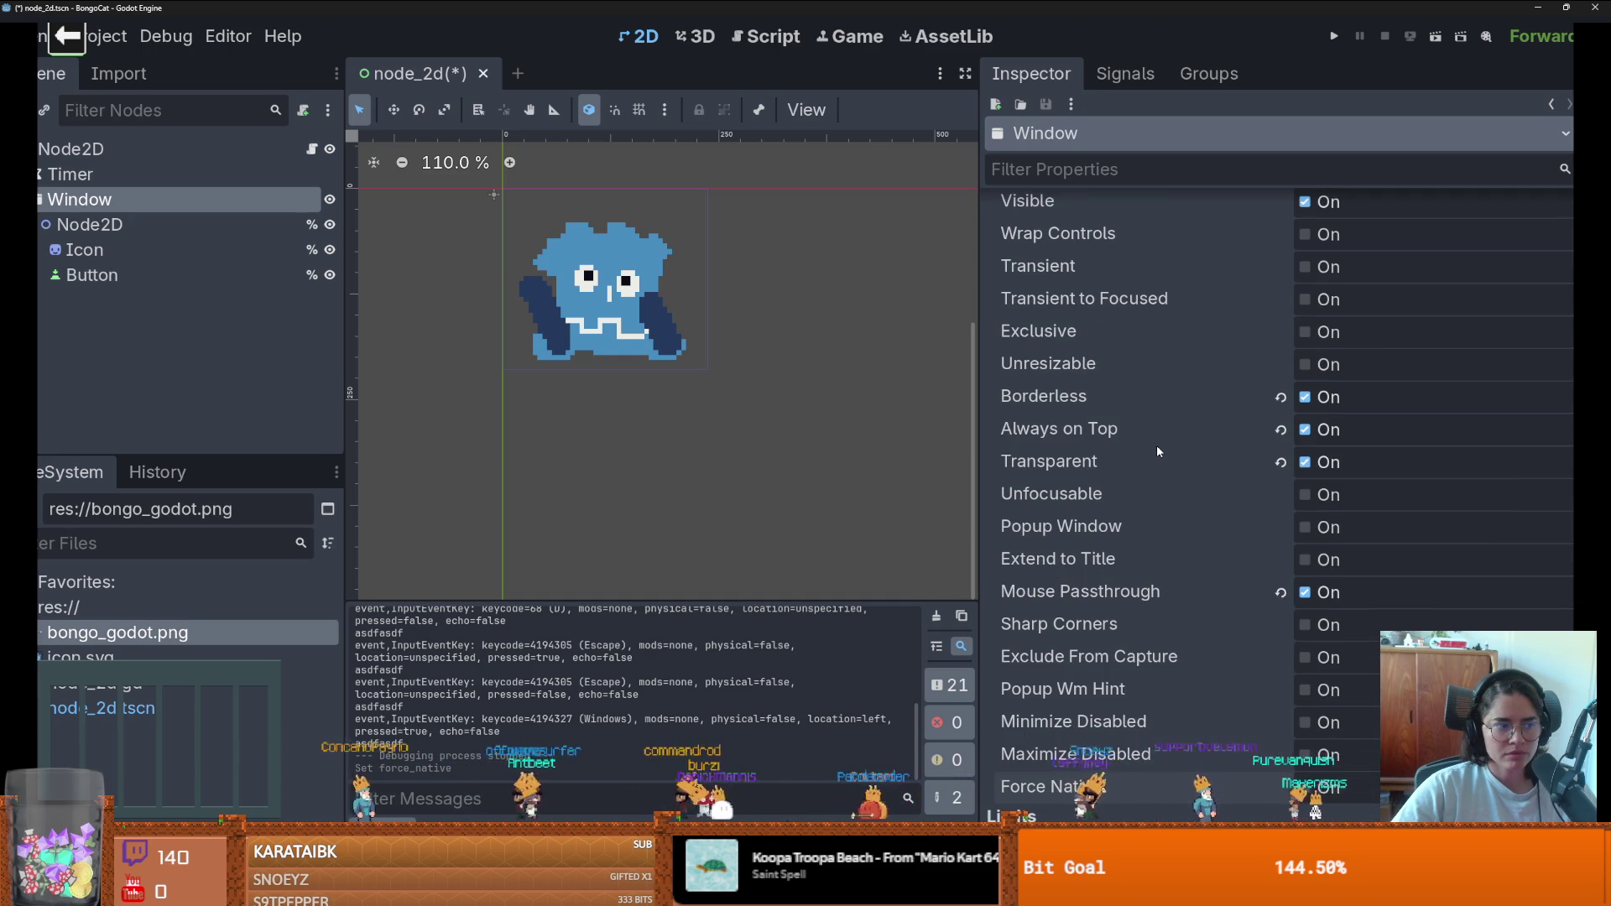
- Attach node_2d.gd to the Window node and make Window the scene root
left_click(311, 150)
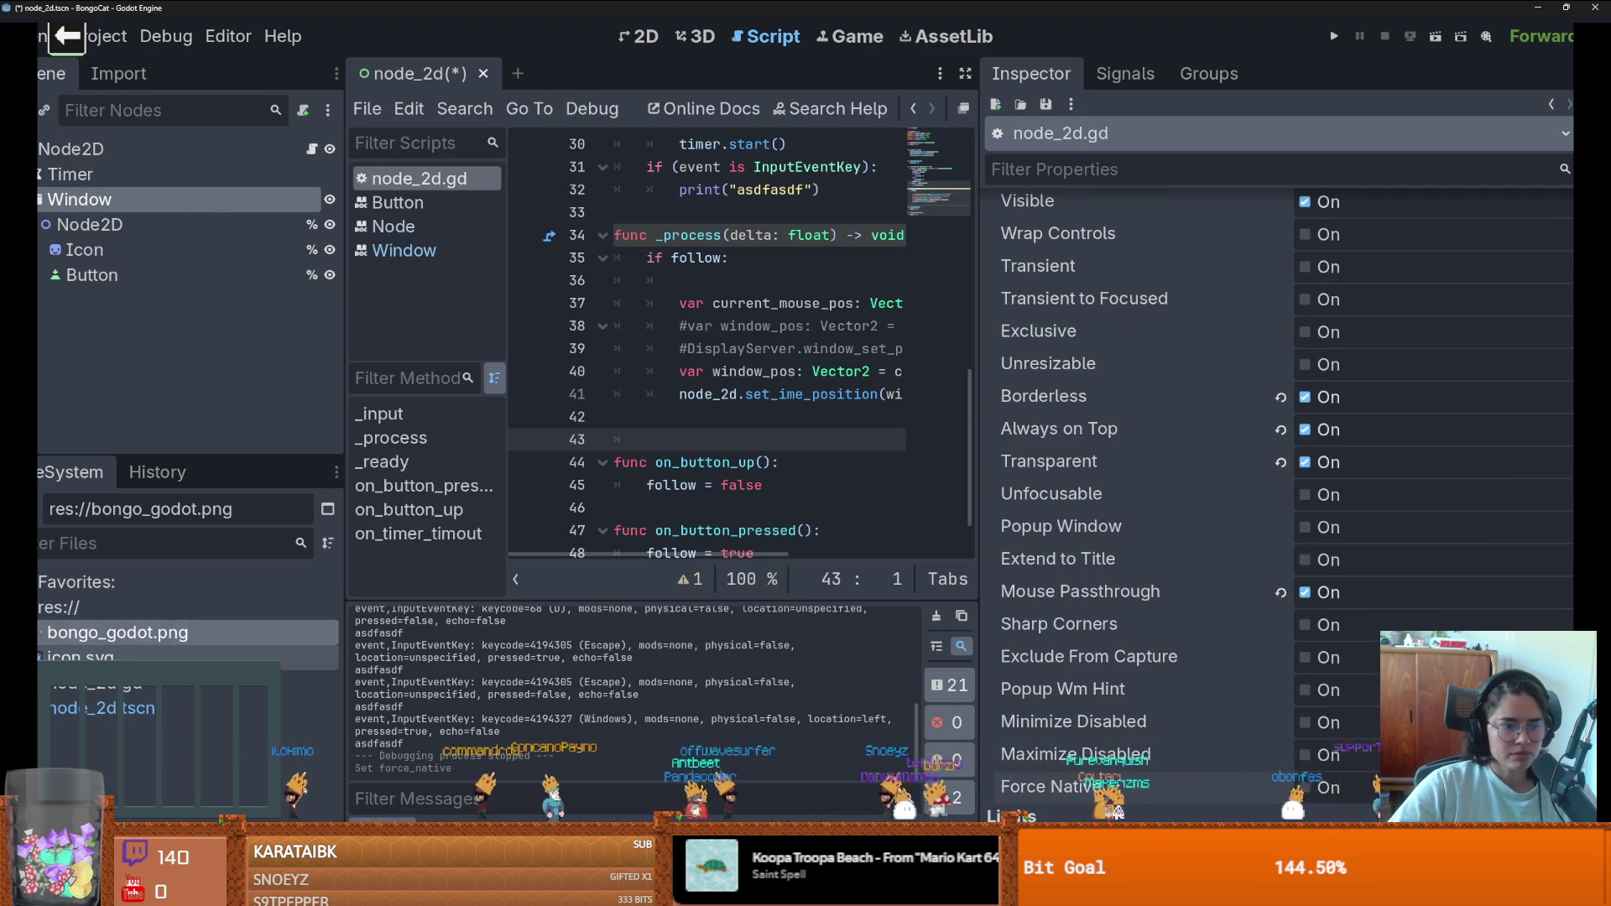
left_click_drag(92, 683, 185, 207)
right_click(107, 201)
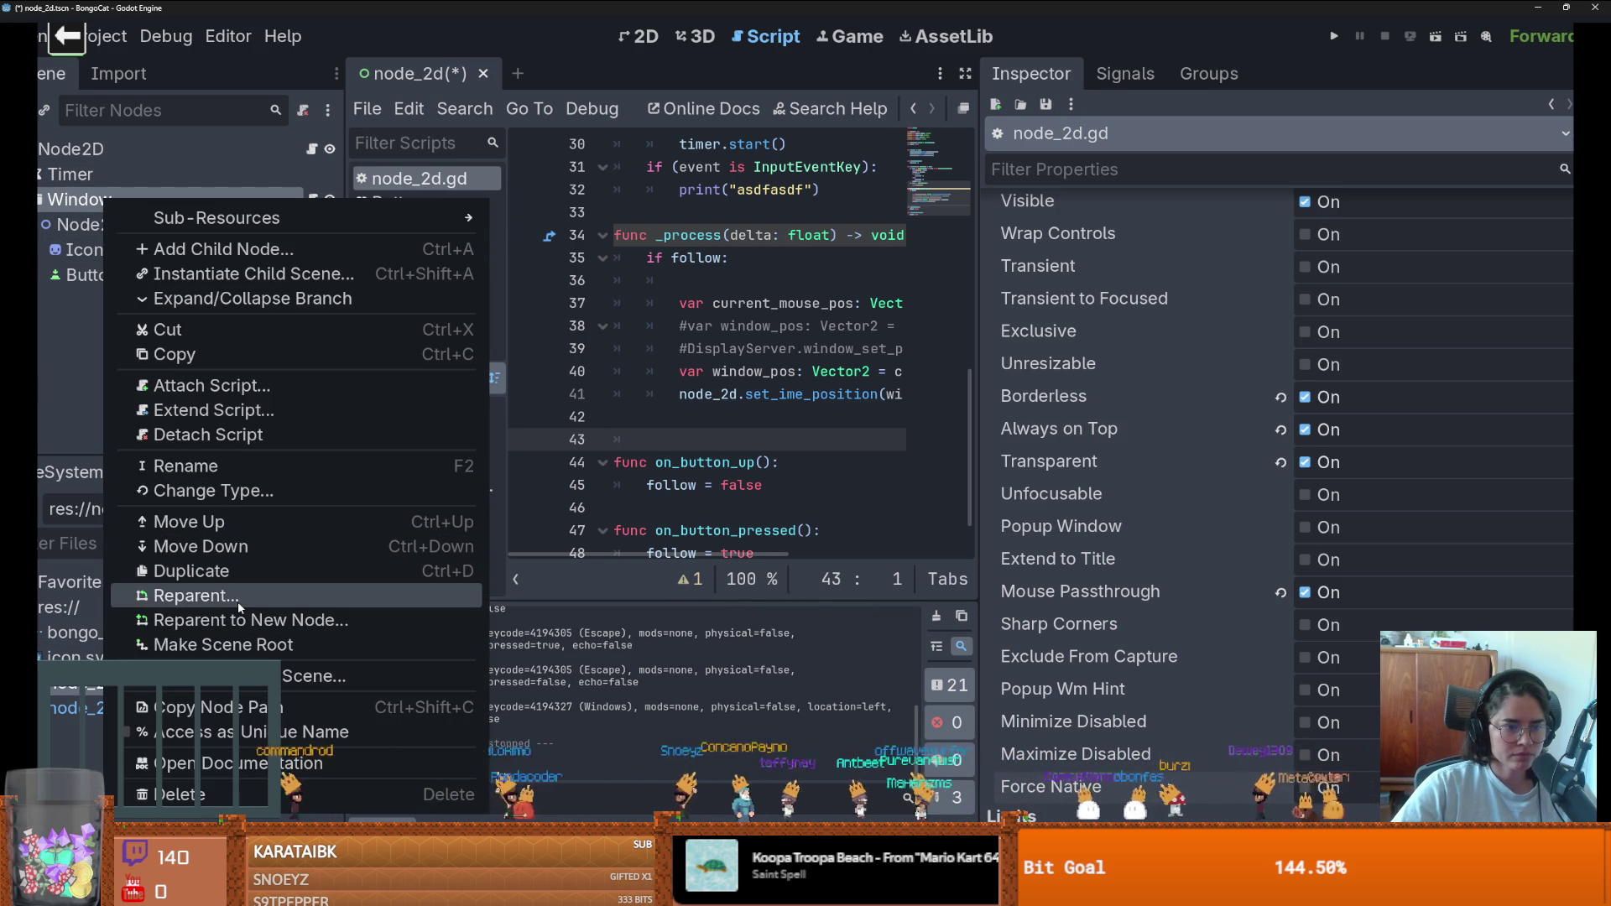
left_click(225, 644)
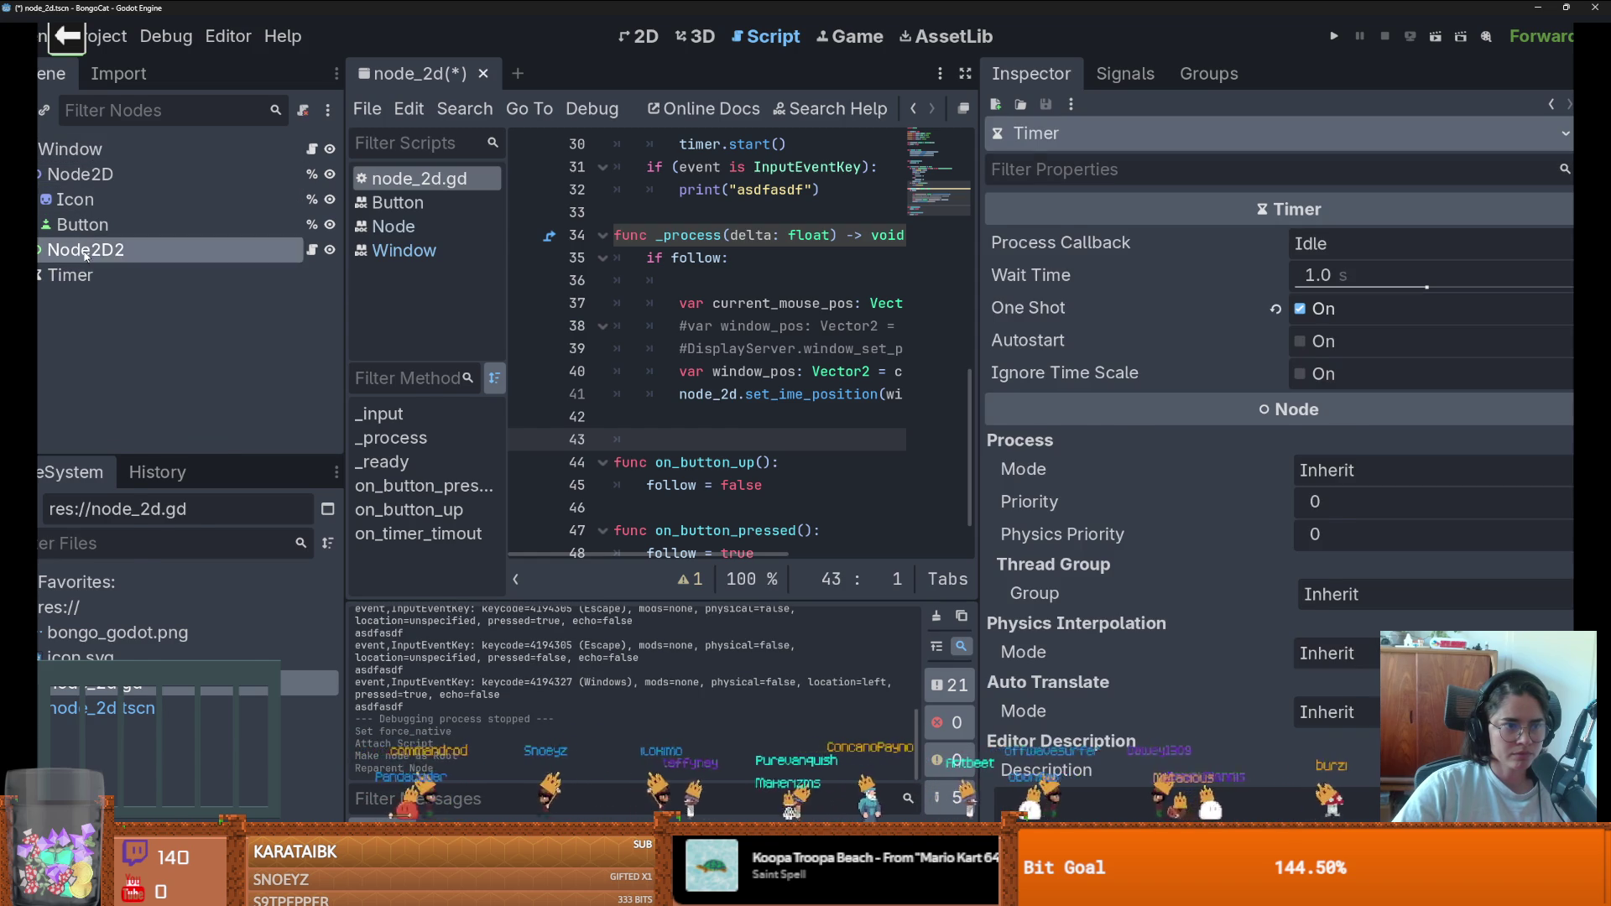
- Delete the old Node2D2 root and run the project, which fails because the script extends Control
right_click(84, 248)
key("Delete")
left_click(755, 463)
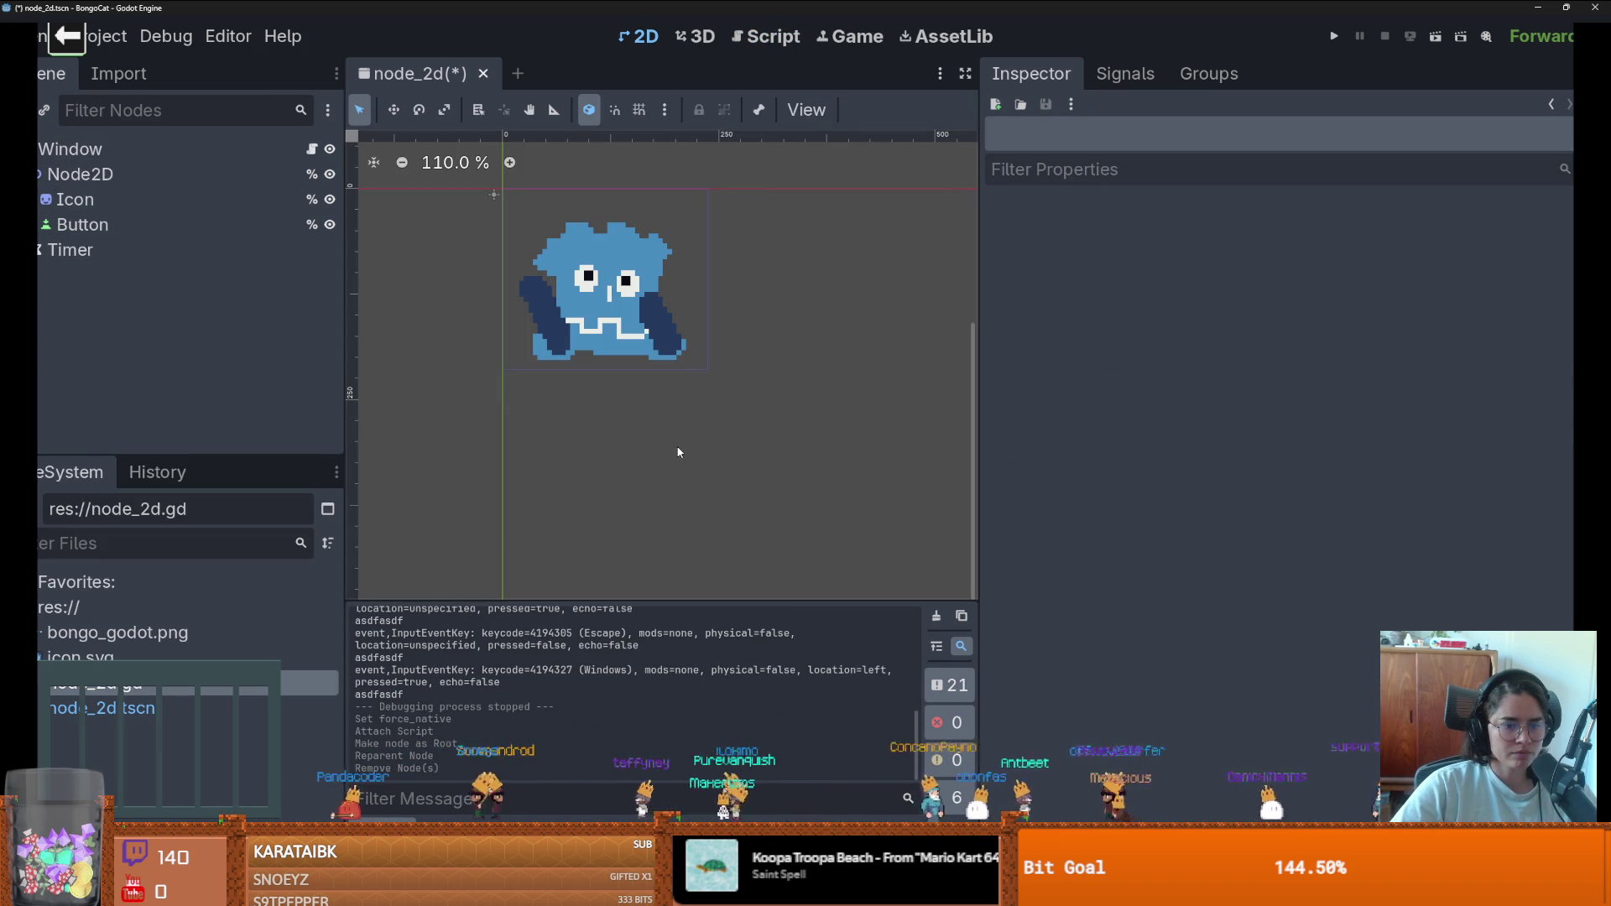
left_click(1333, 36)
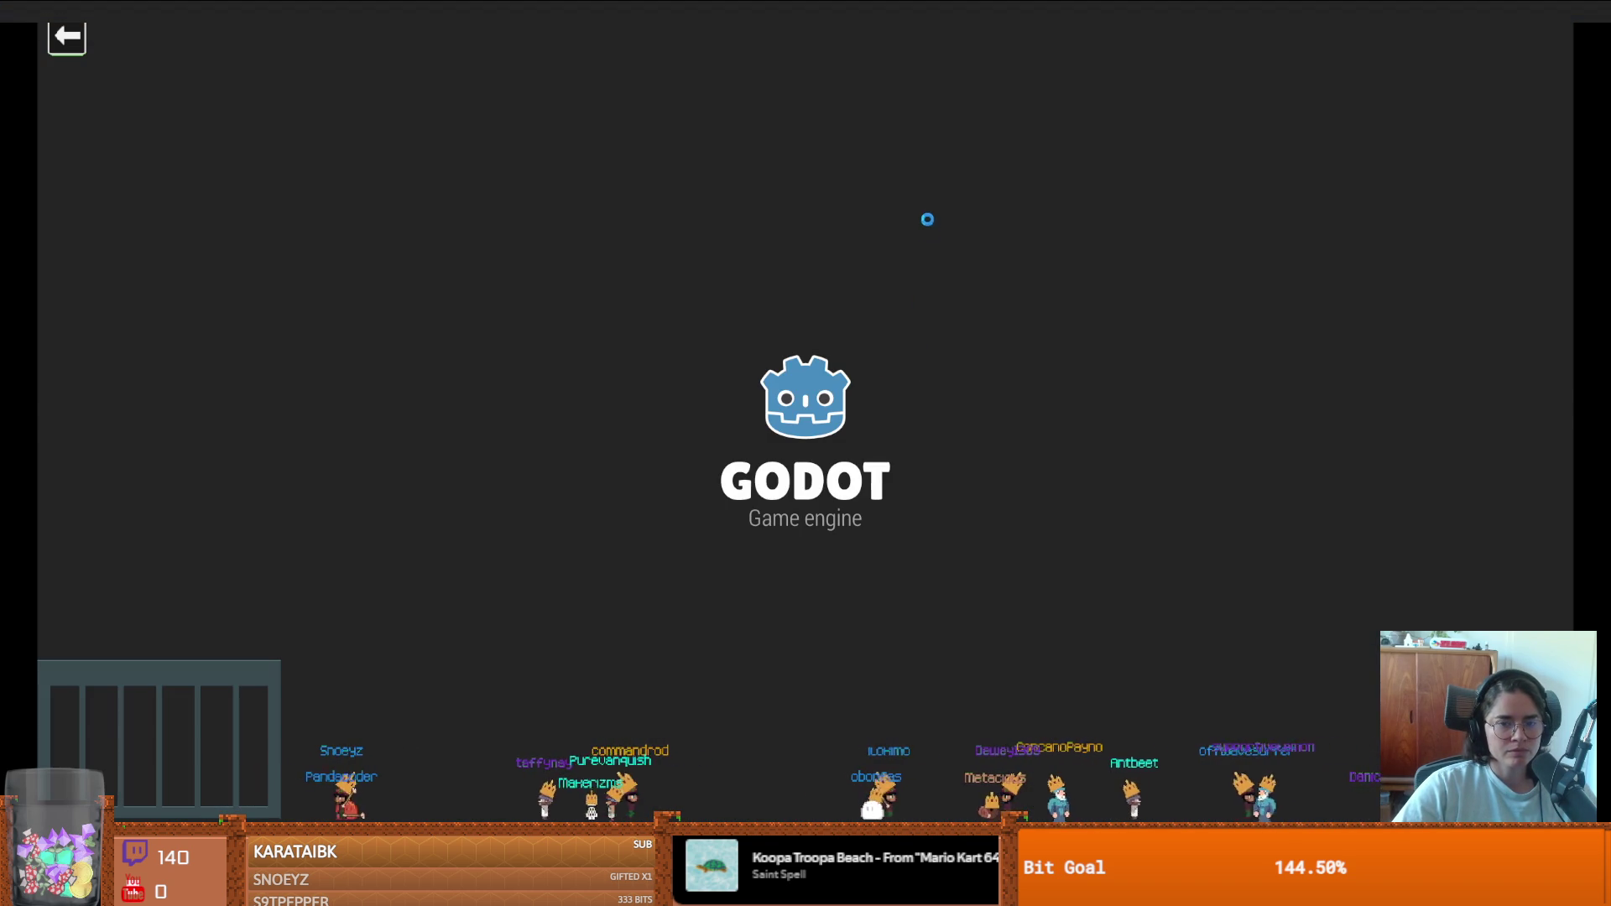
key("super+Tab")
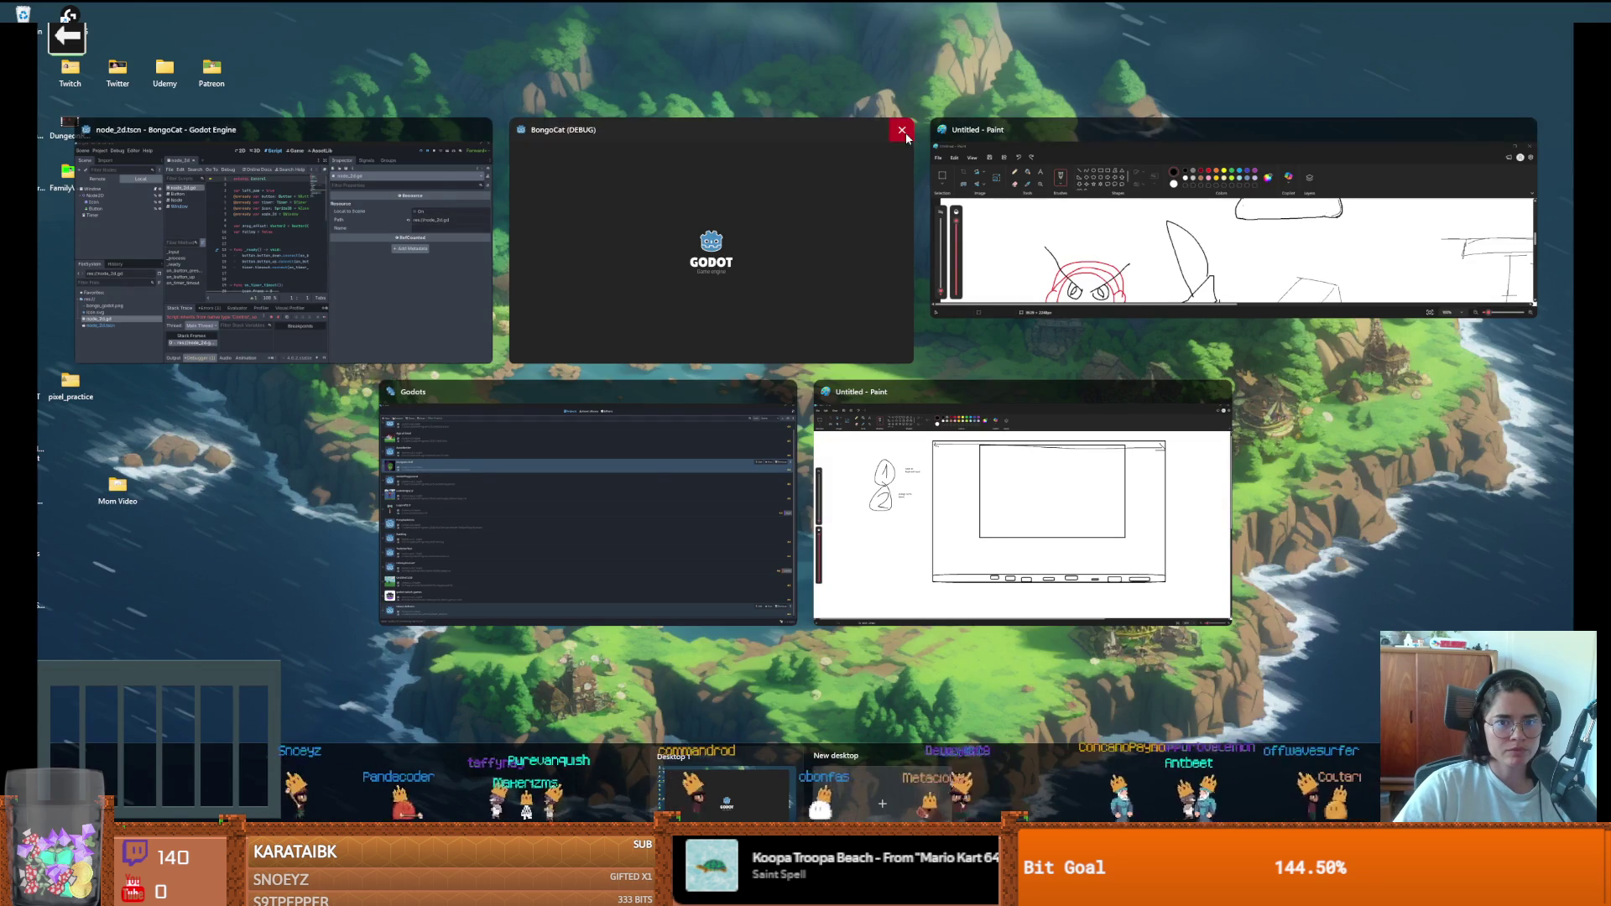
left_click(528, 154)
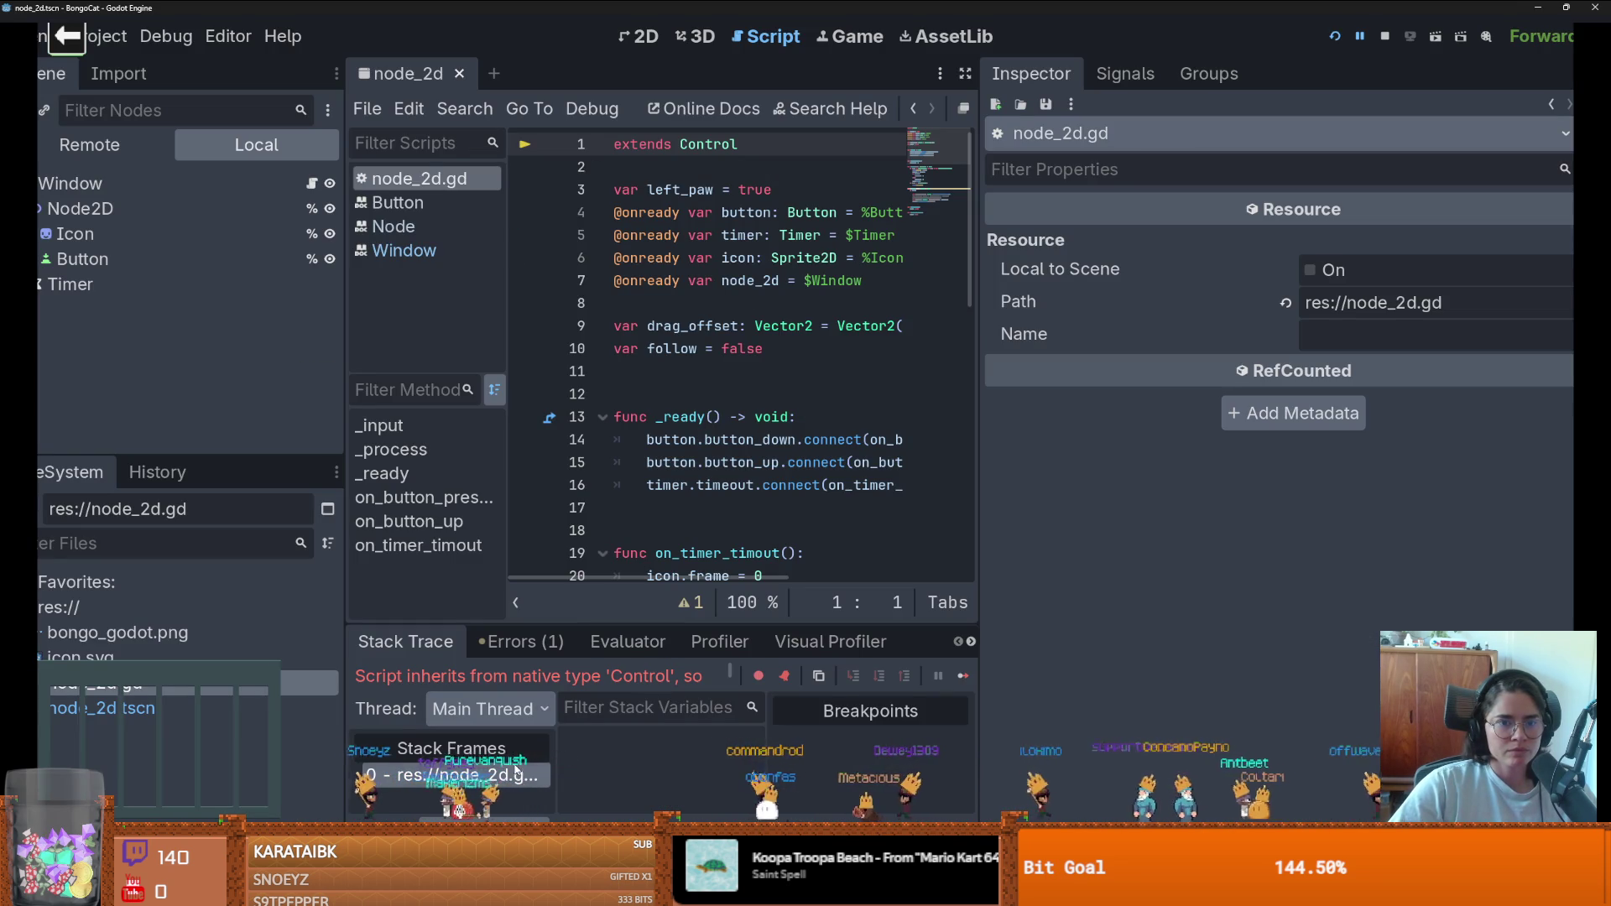
- Change the script's base type from Control to Window and edit the Timer reference on line 5
double_click(732, 143)
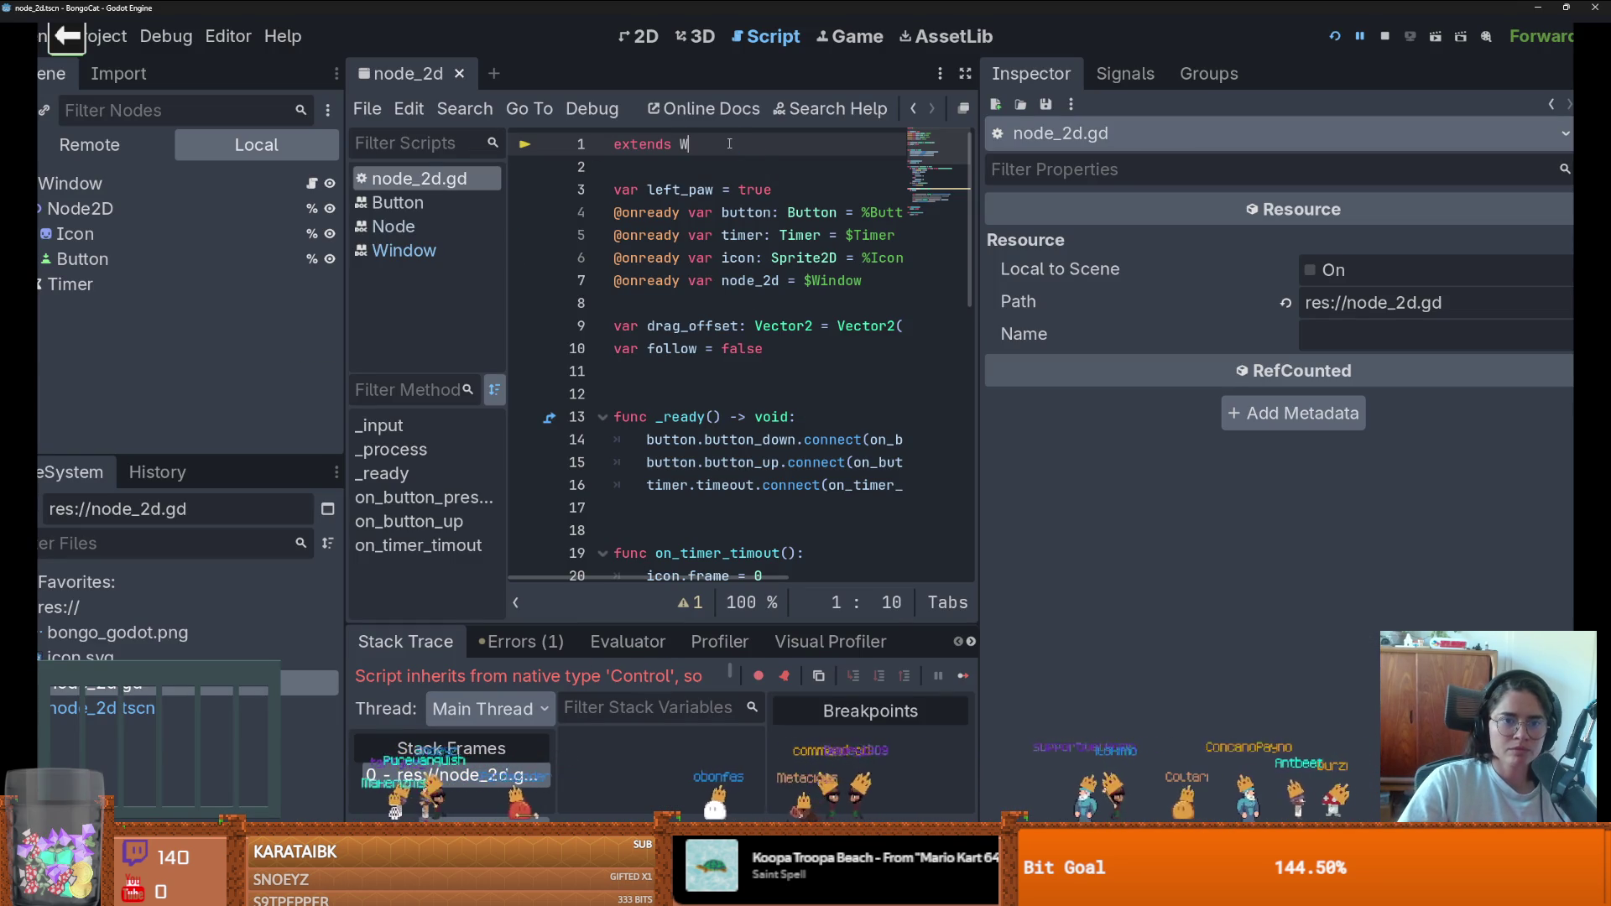
type("indow")
key("Return")
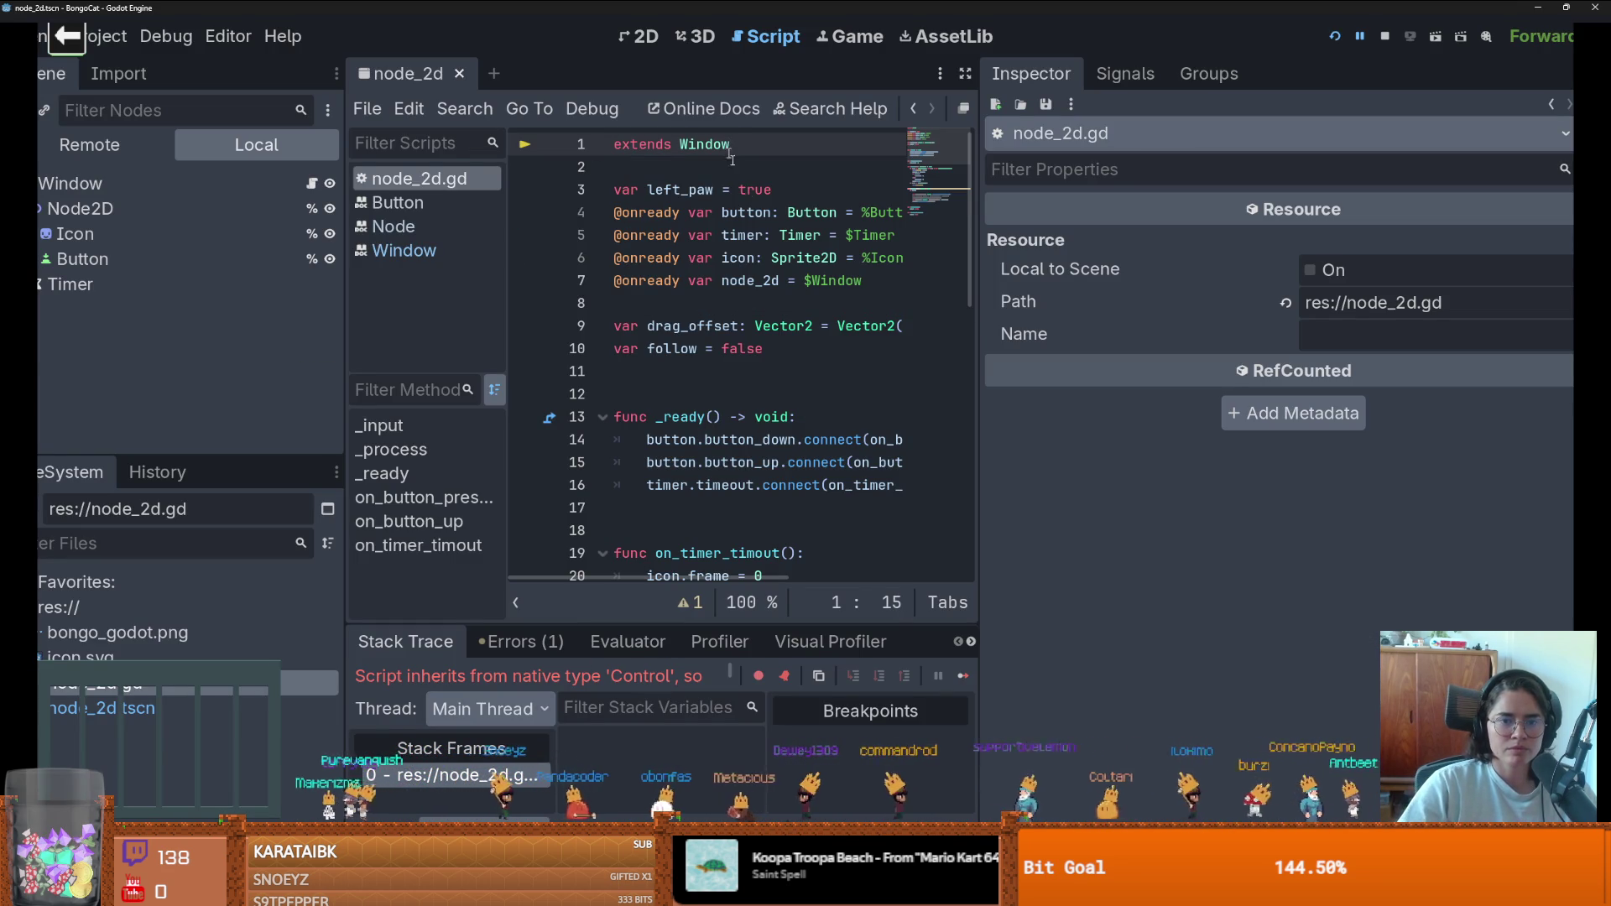
key("Down")
key("Down")
key("Down")
key("End")
key("BackSpace")
key("BackSpace")
key("BackSpace")
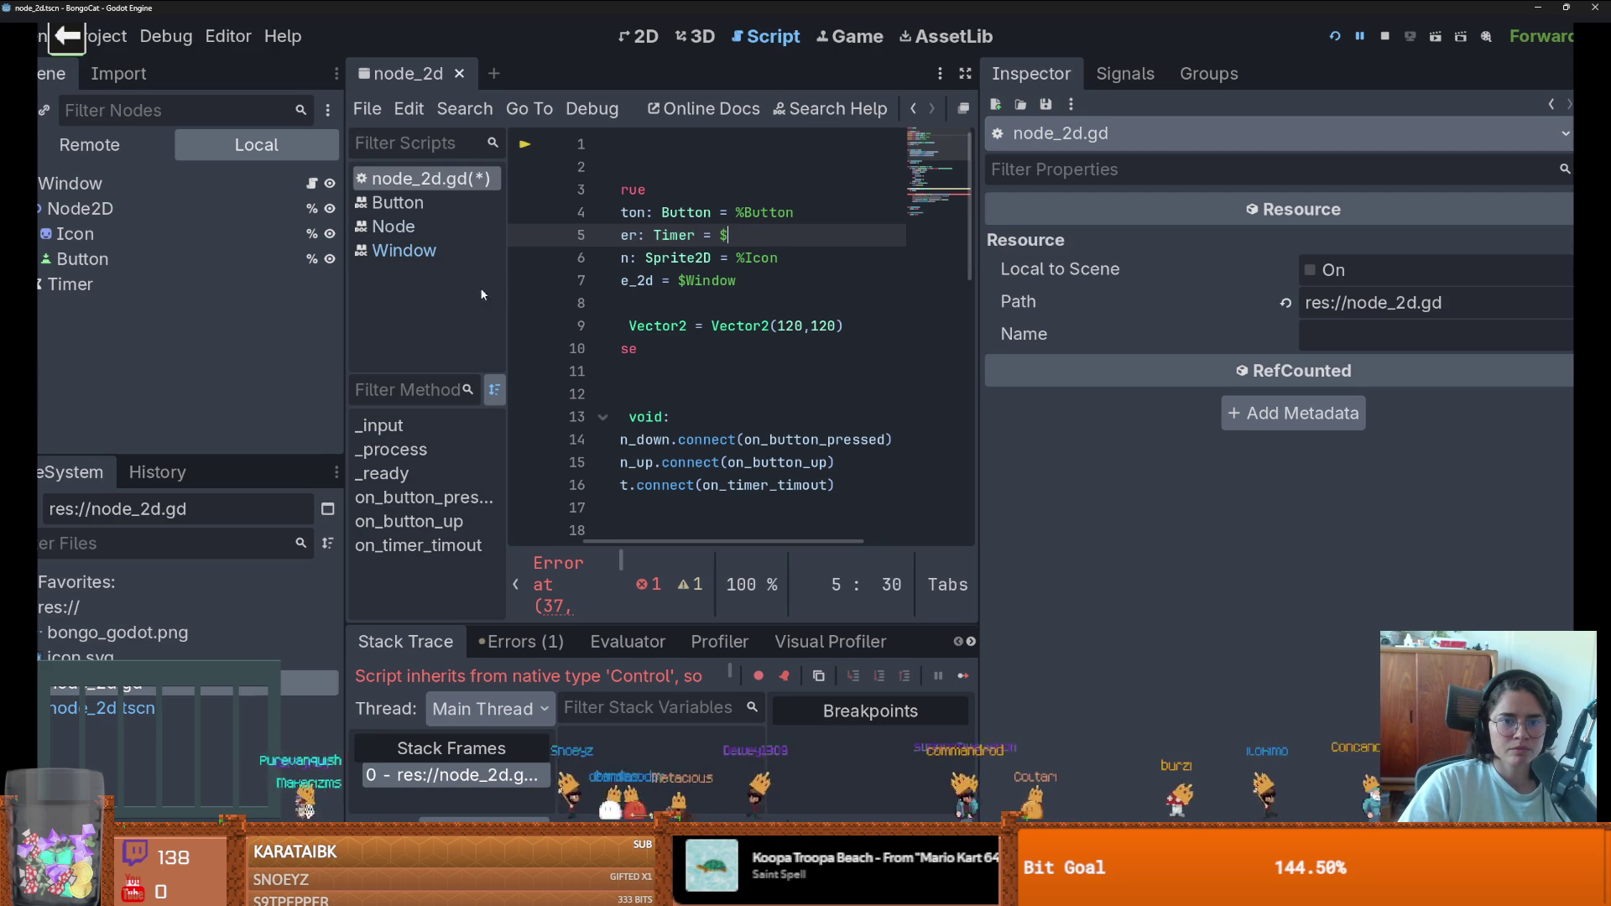
type("Timer")
- Remove 'node_2d.' from line 41 and add 'icon.' before get_global_mouse_position() on line 37
left_click_drag(864, 280, 485, 279)
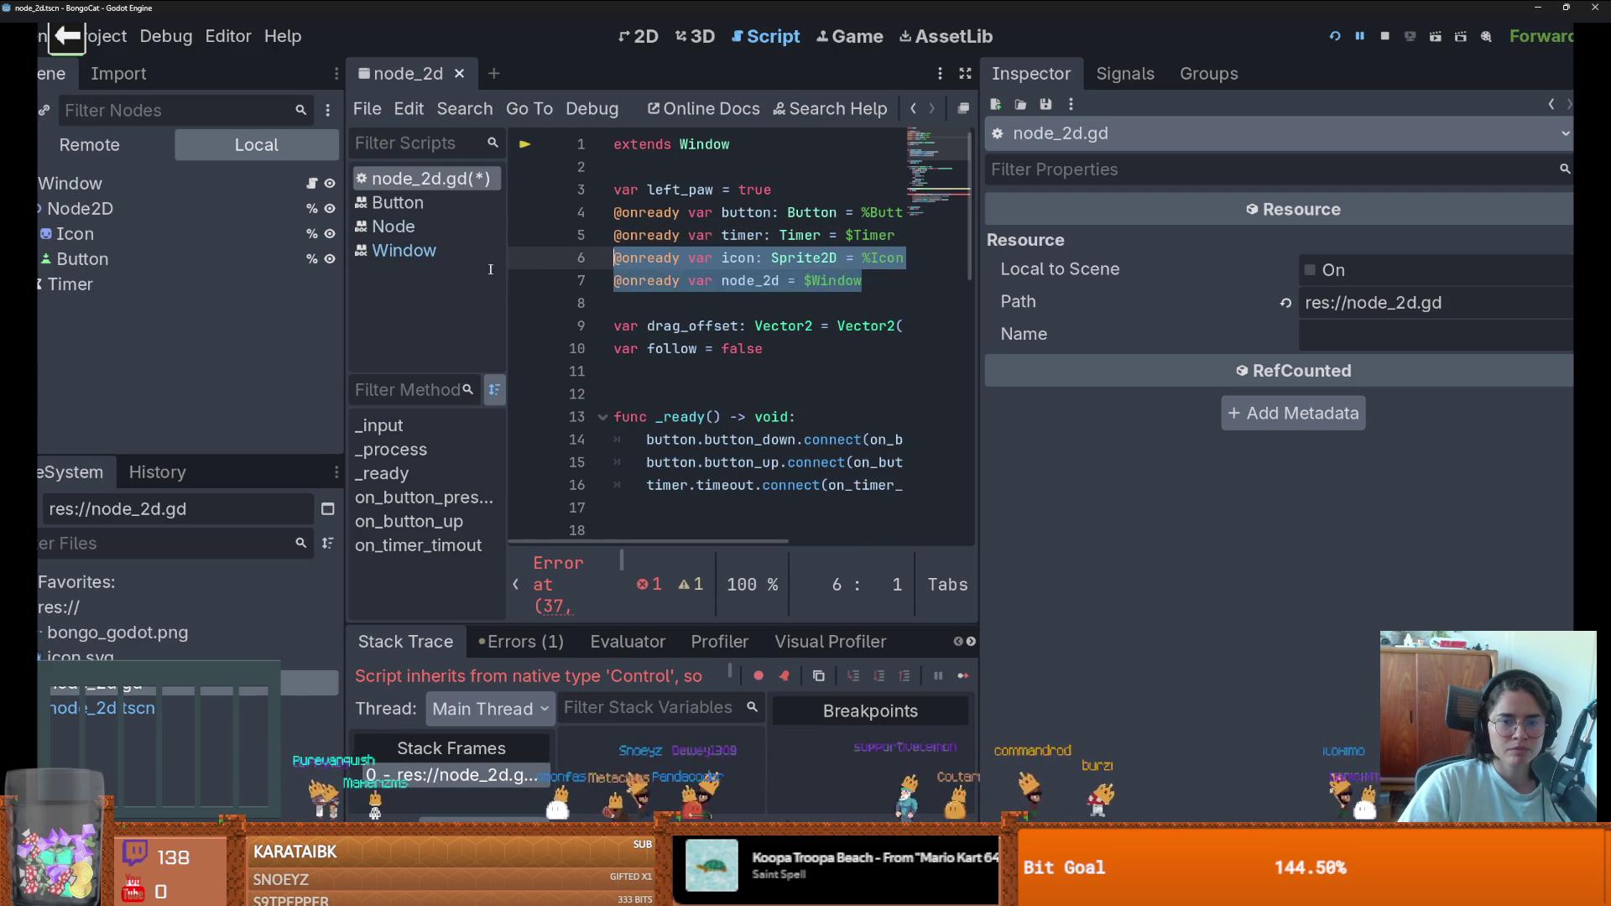
scroll(761, 402, "down", 9)
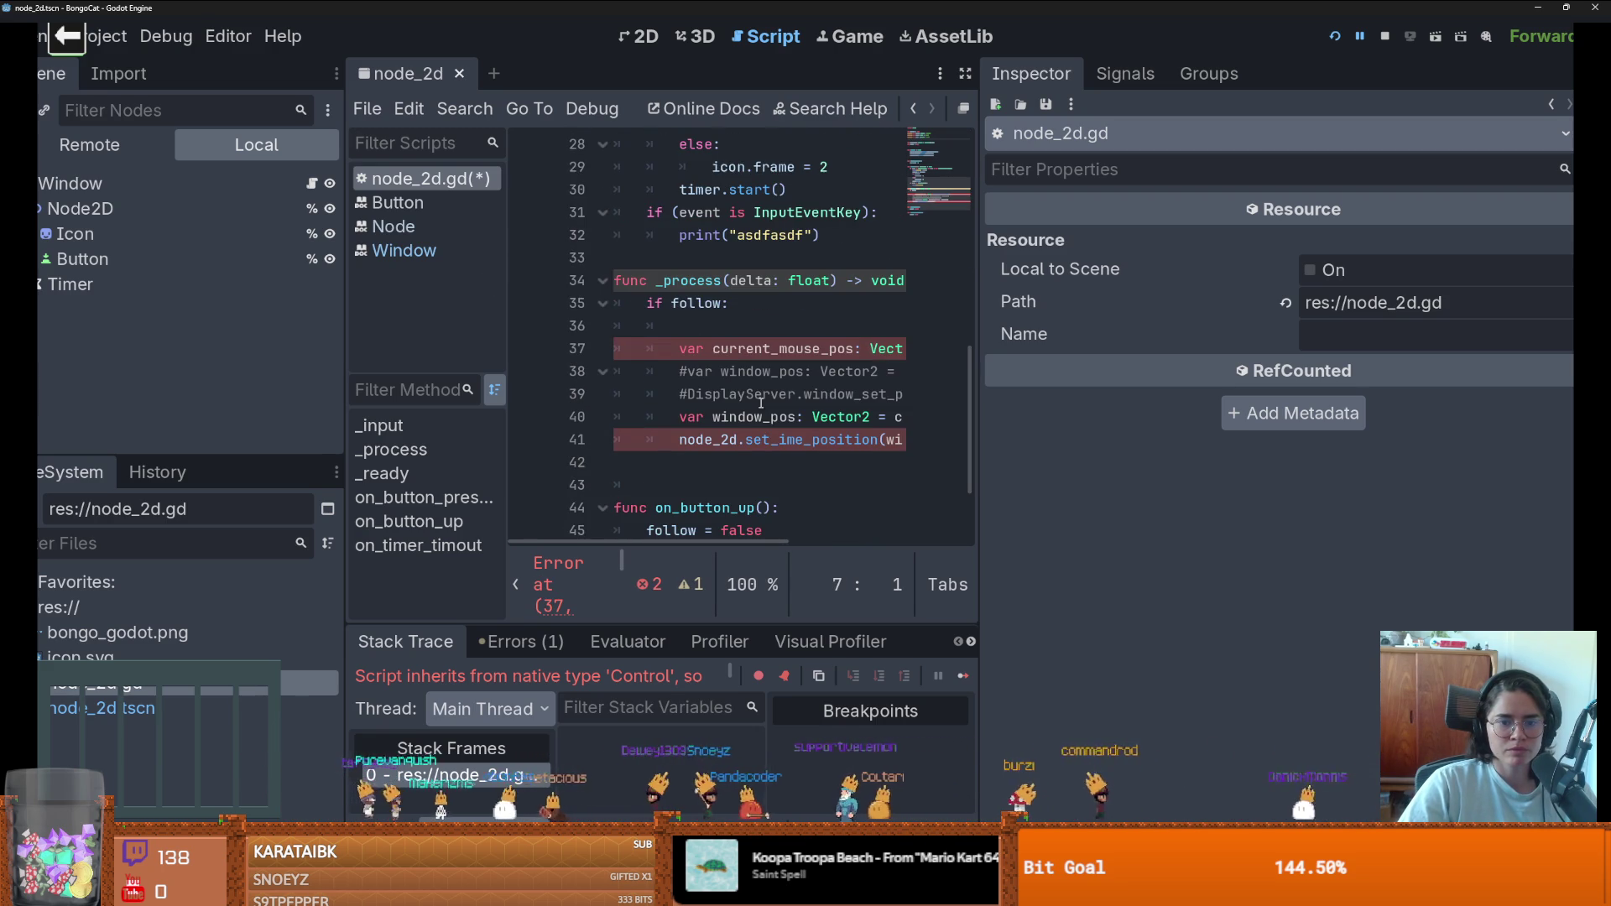
left_click_drag(743, 439, 679, 439)
key("BackSpace")
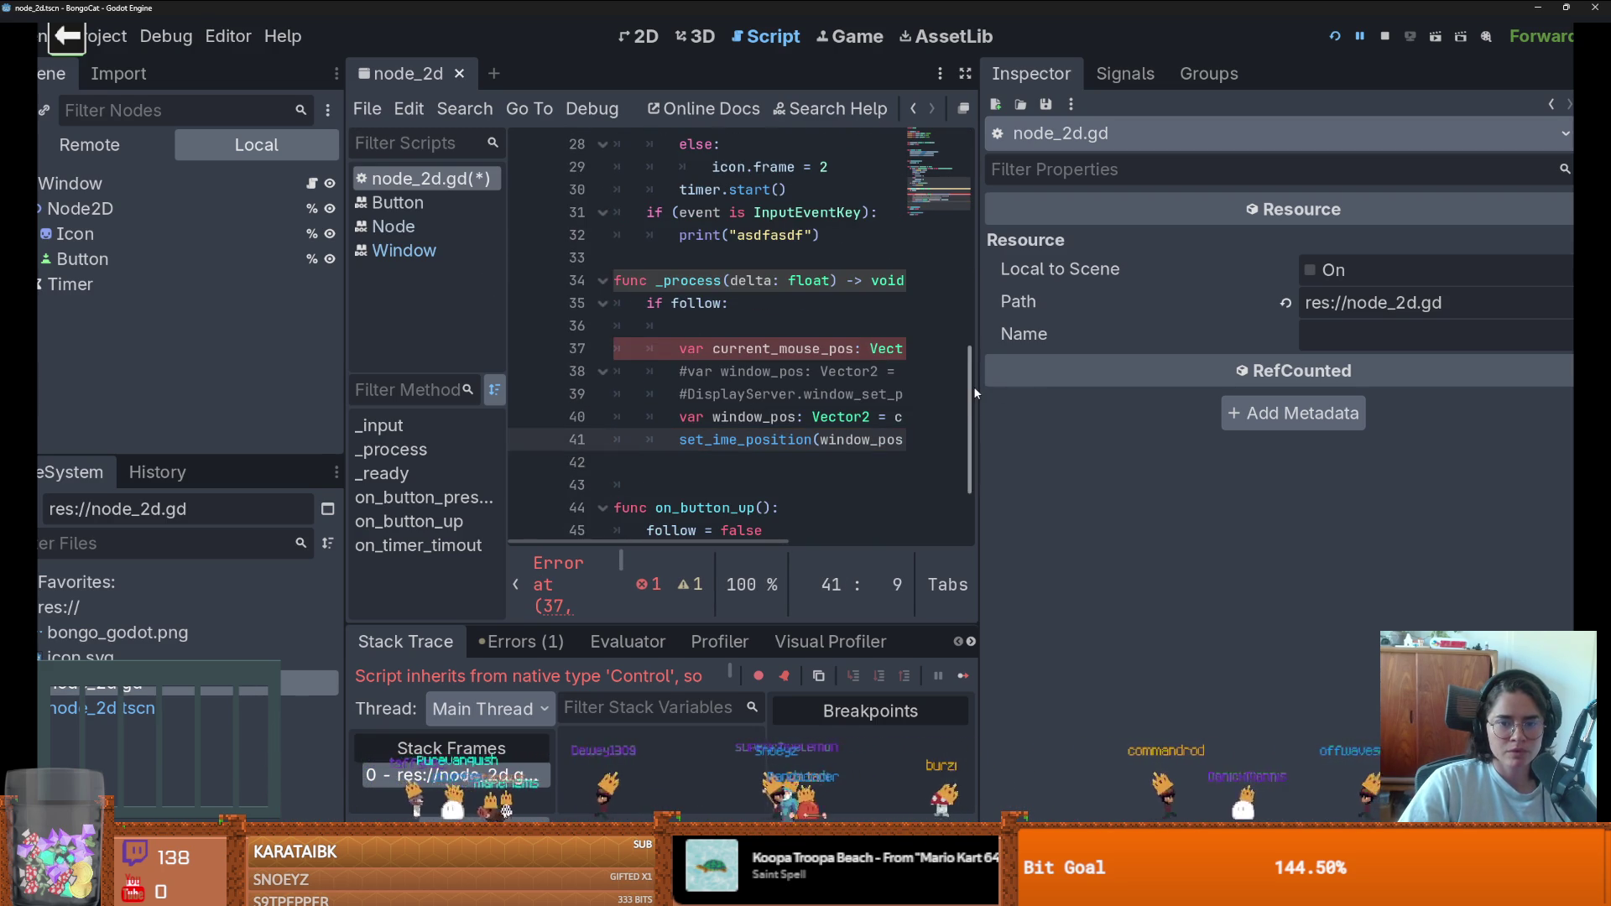
left_click_drag(977, 388, 1201, 388)
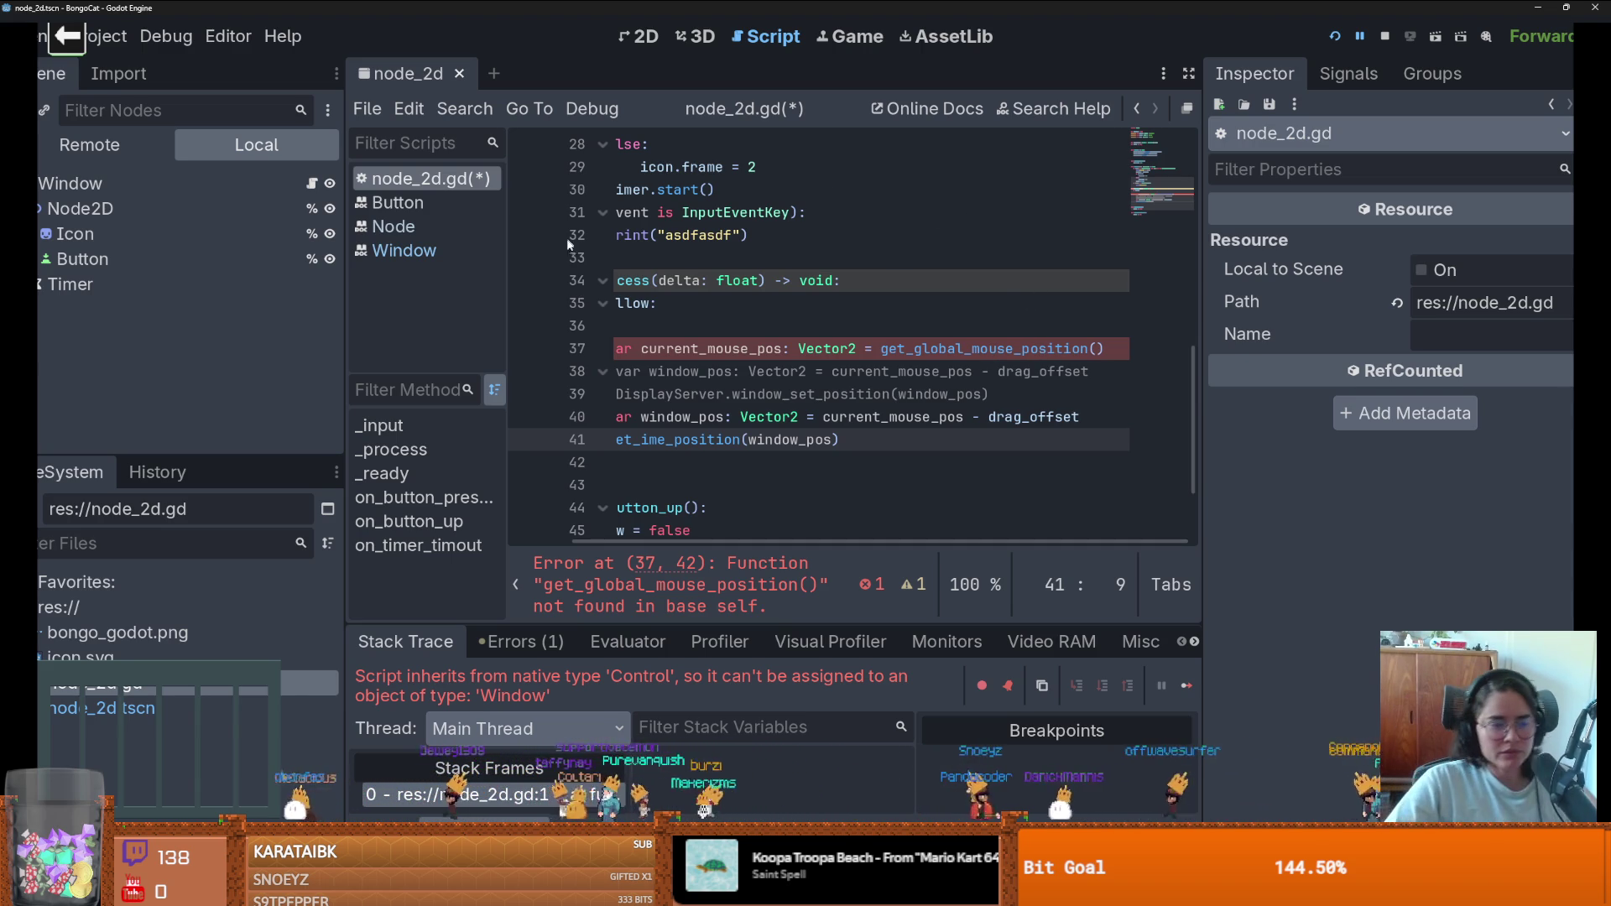
left_click(874, 351)
type("icon.")
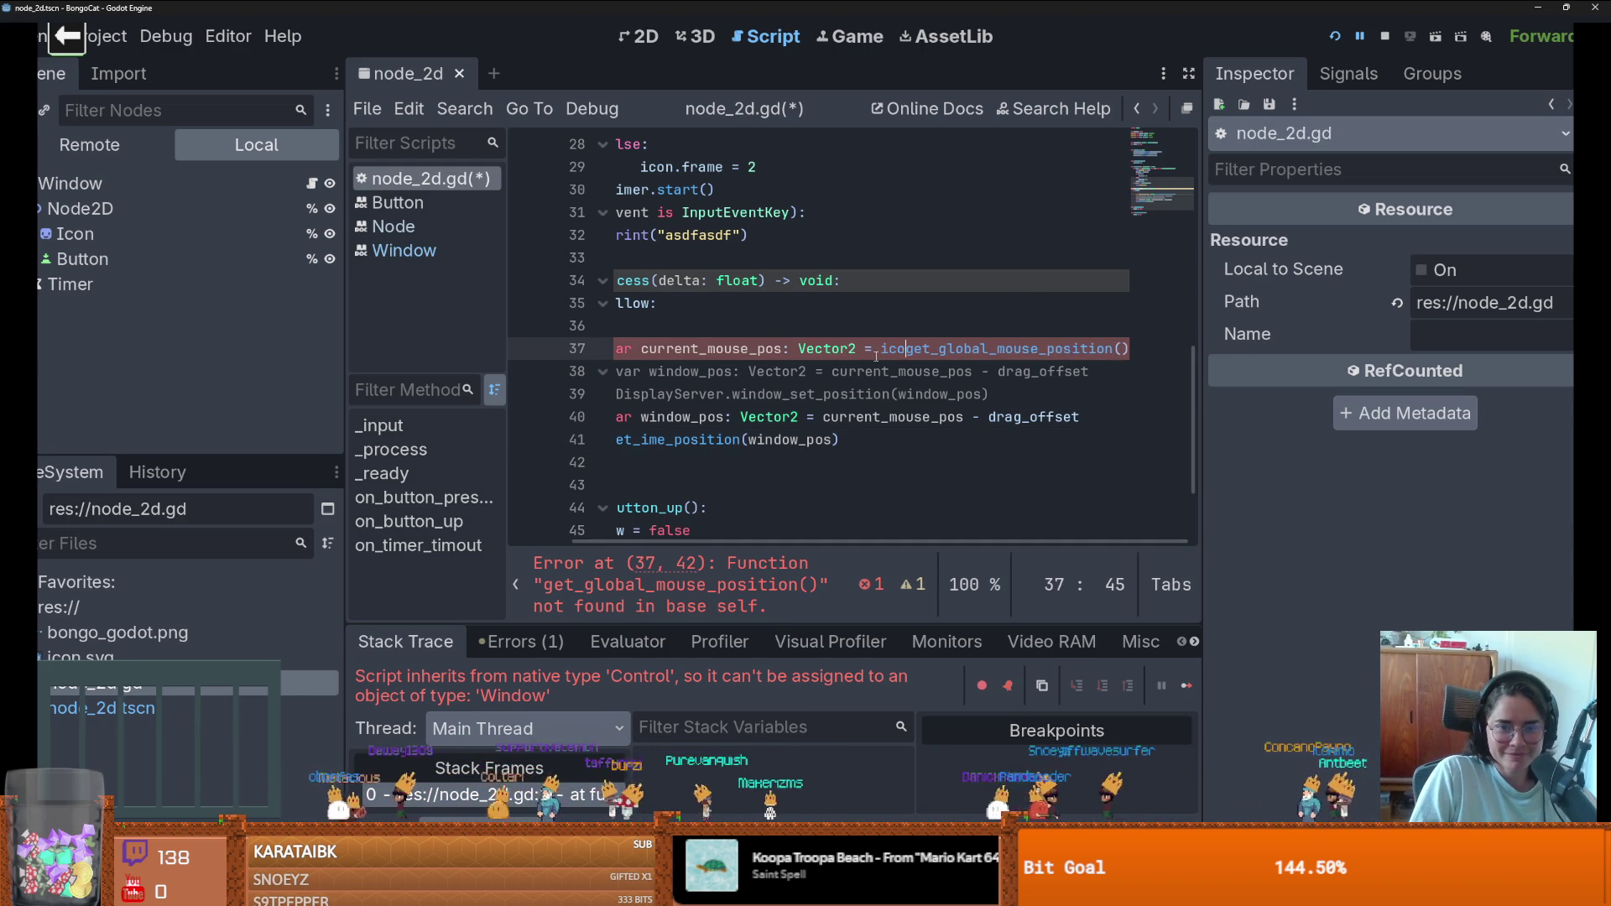
- Delete $Timer on line 5 and give the Timer node a unique name
left_click_drag(1201, 390, 1432, 389)
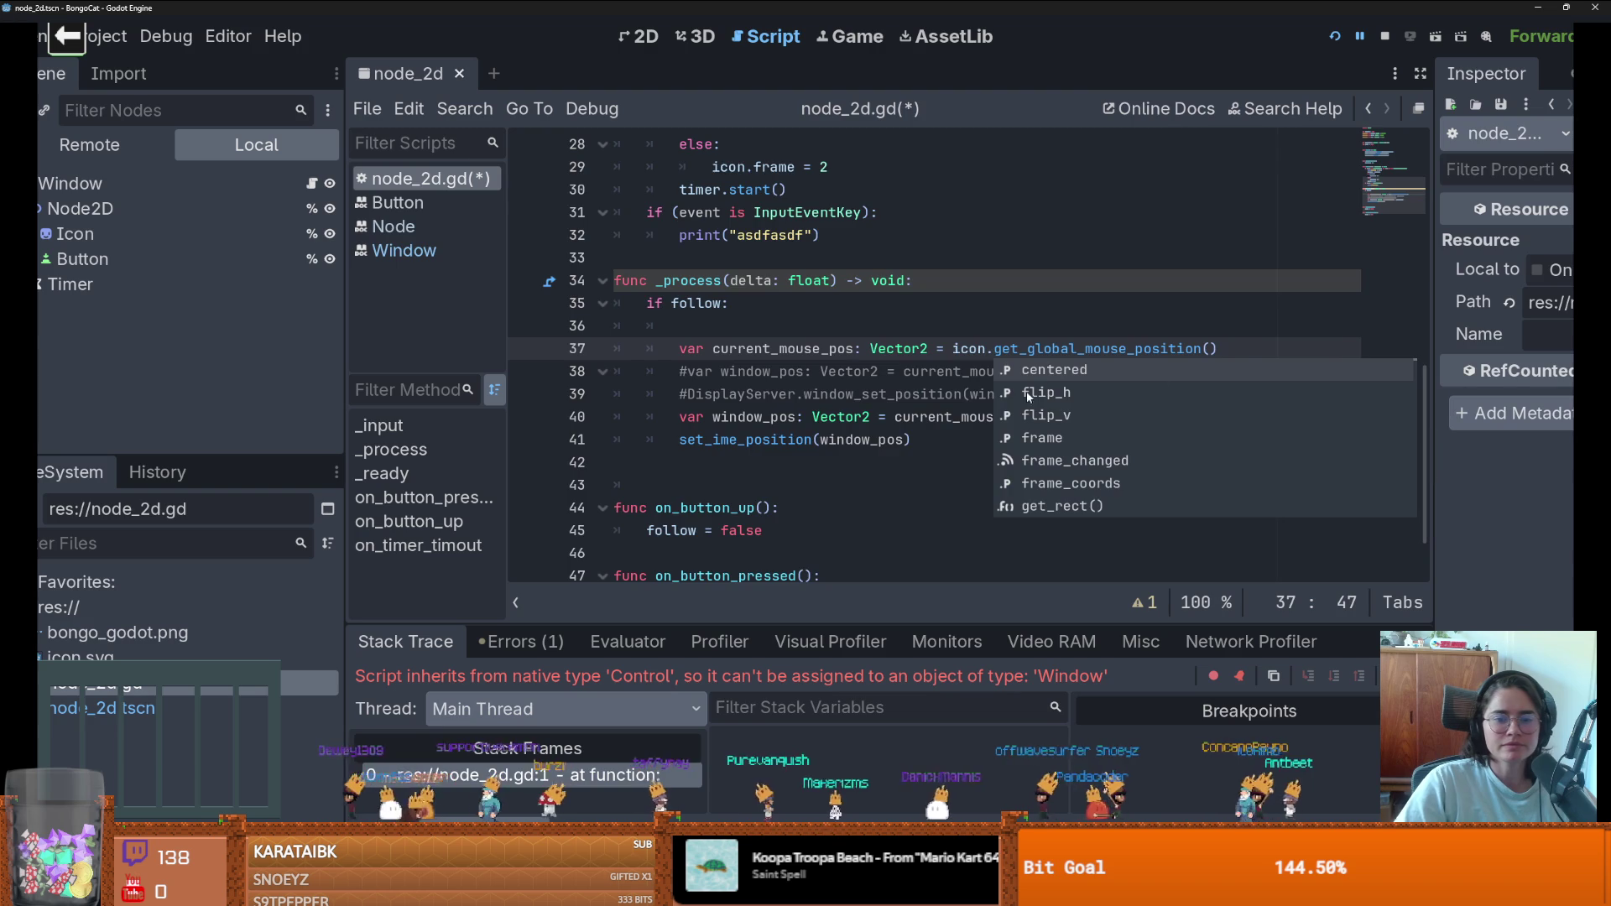
scroll(1022, 293, "up", 9)
left_click(876, 260)
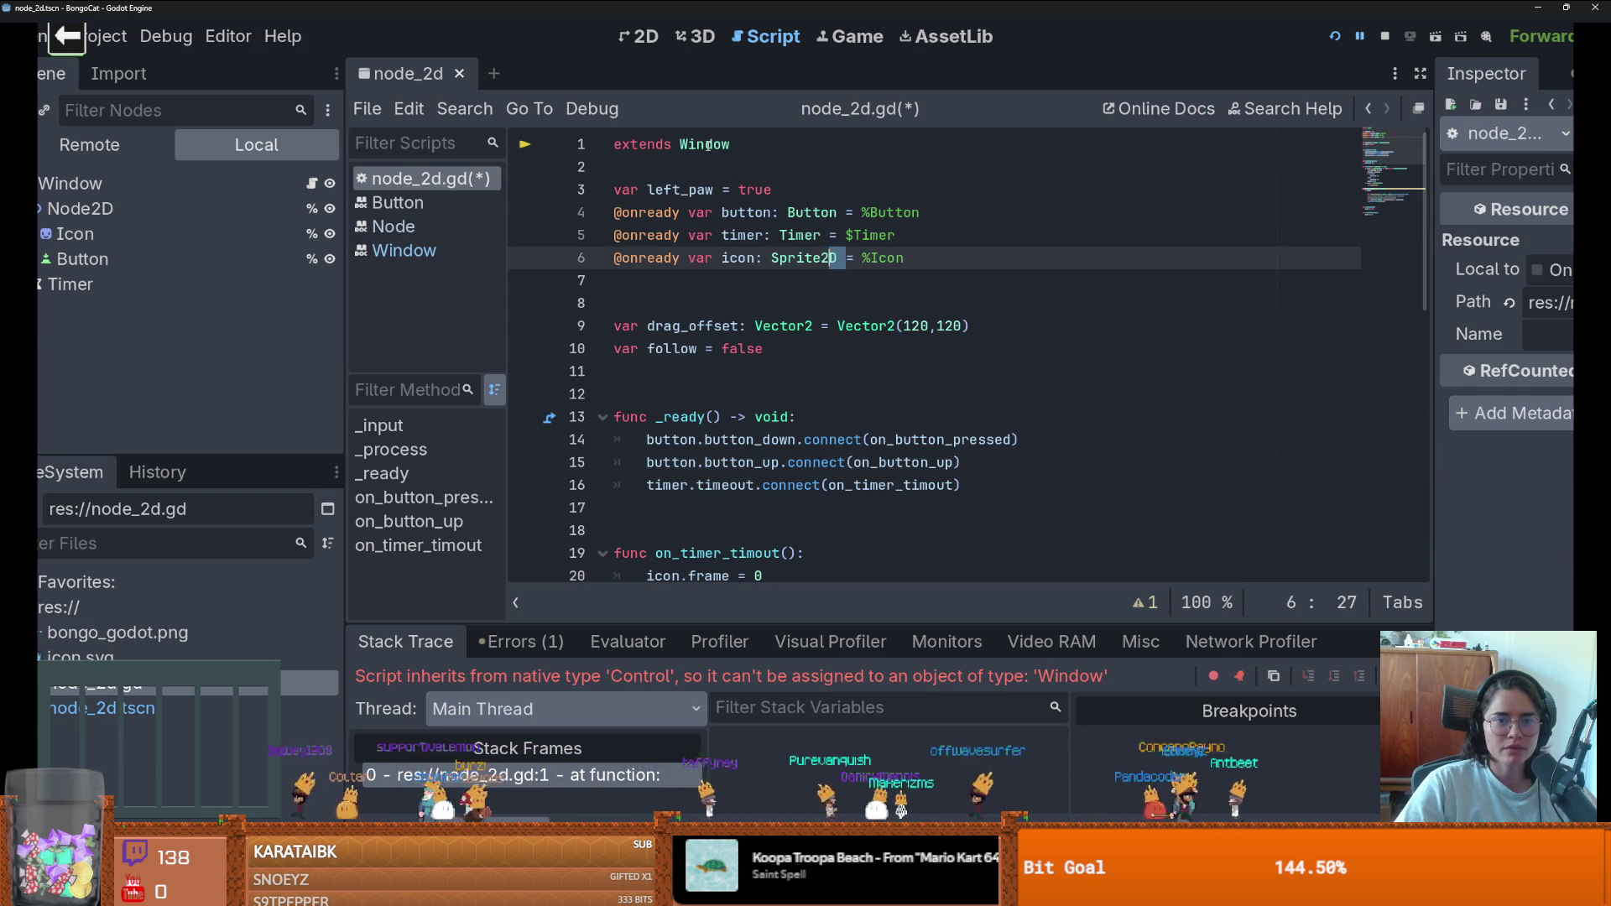
left_click(844, 213)
double_click(873, 234)
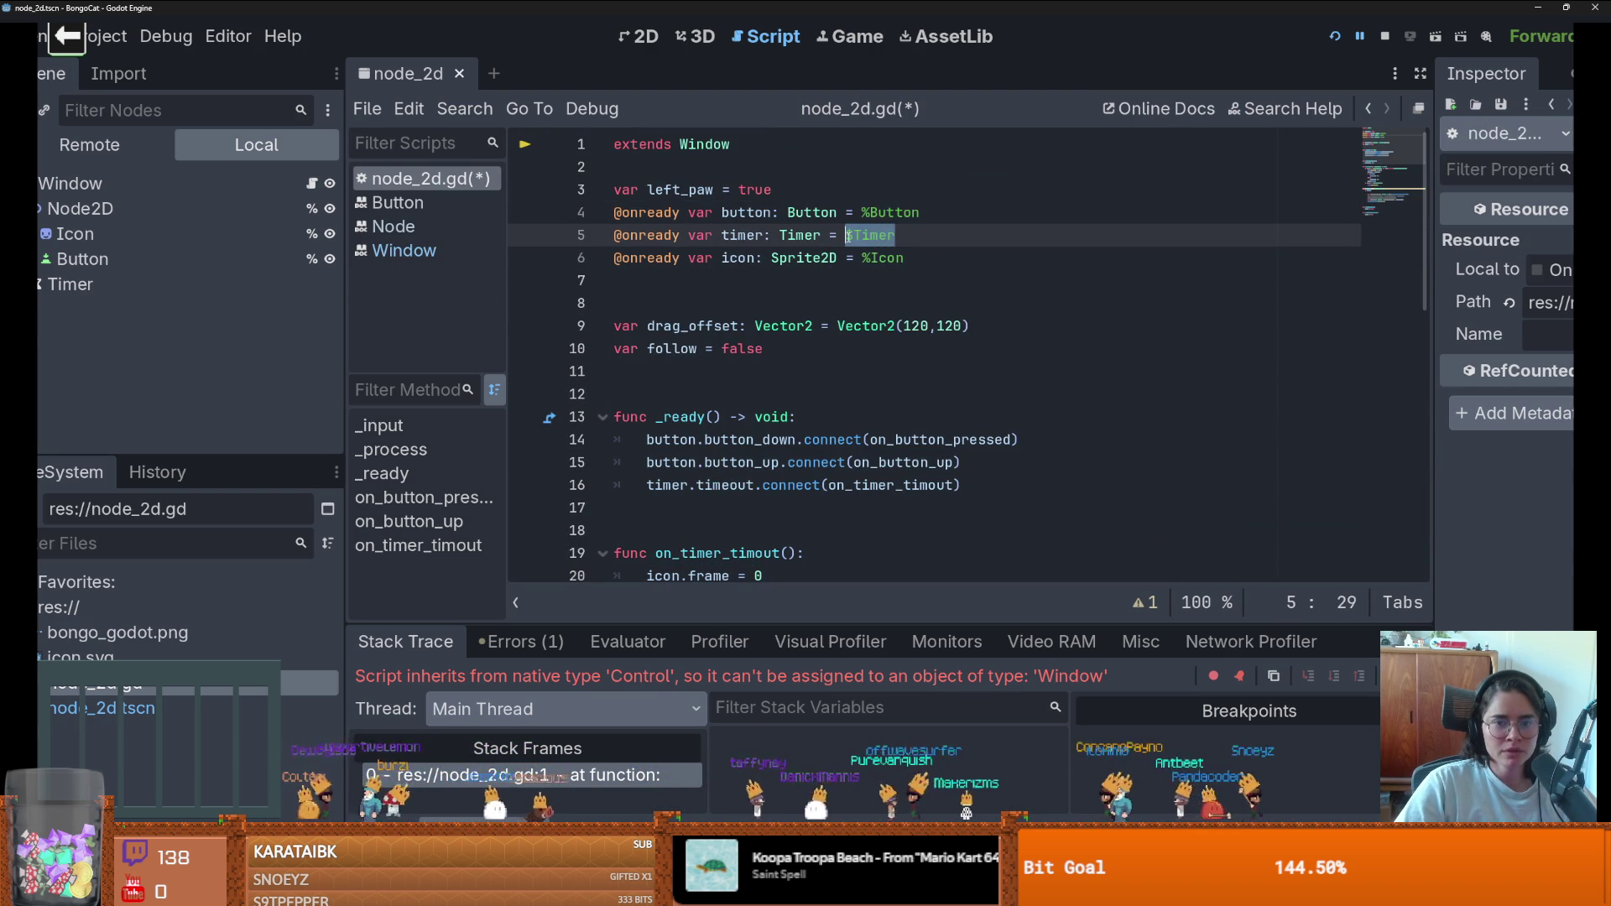
key("BackSpace")
right_click(84, 284)
left_click(250, 731)
- Drag a %Timer reference into line 5, then run the game and test the A, S and D keys
left_click_drag(68, 285, 896, 236)
left_click(1340, 42)
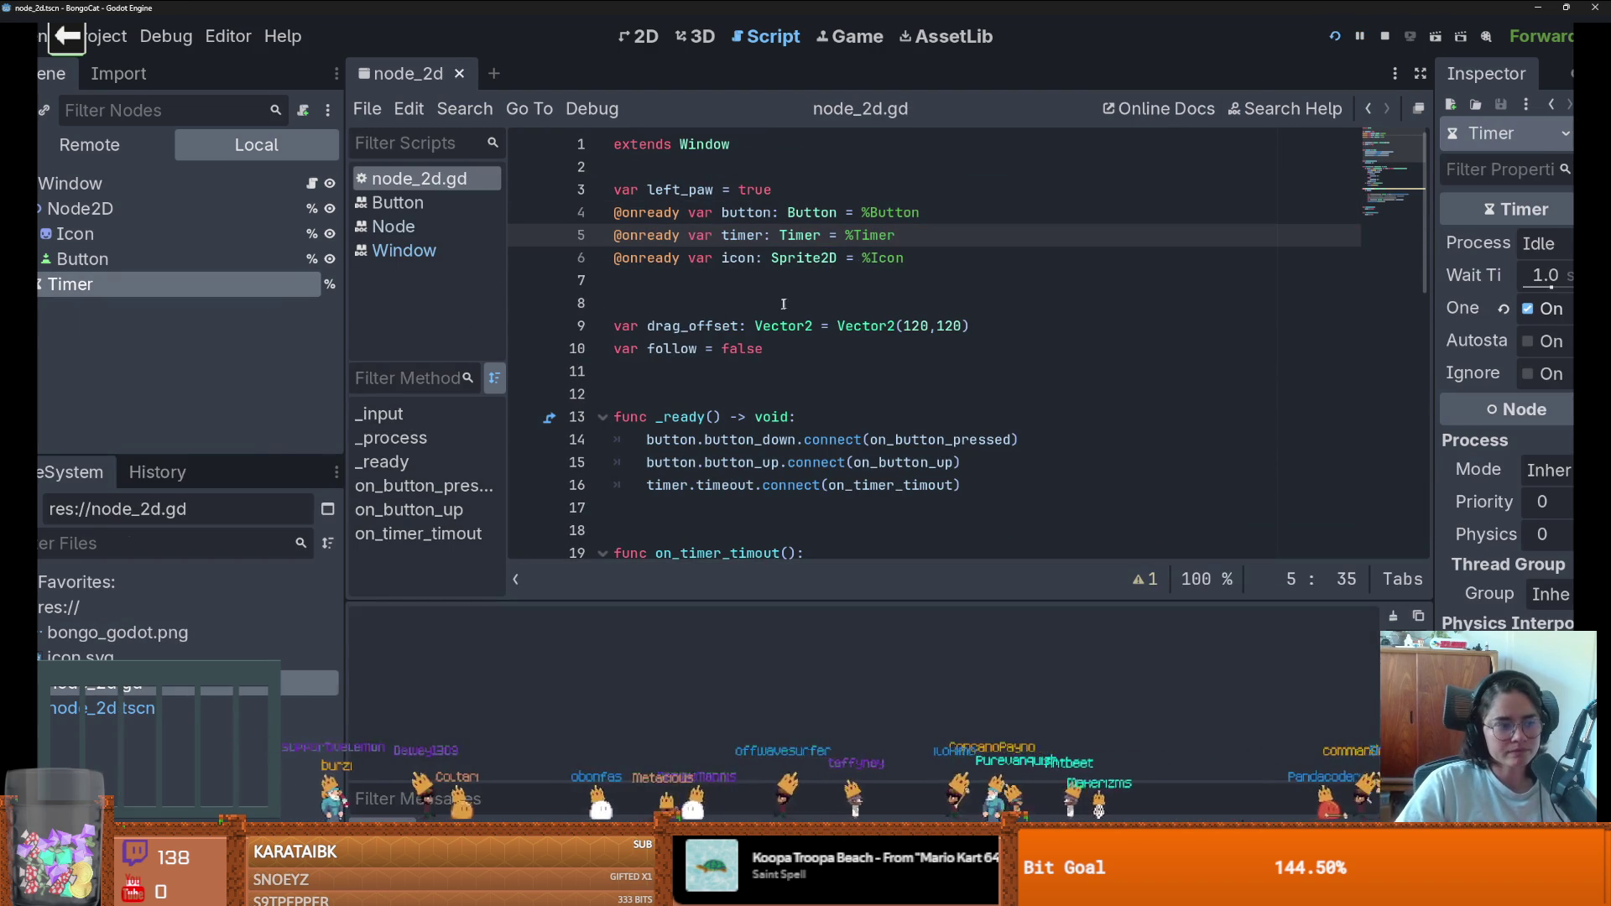
key("a")
key("s")
key("d")
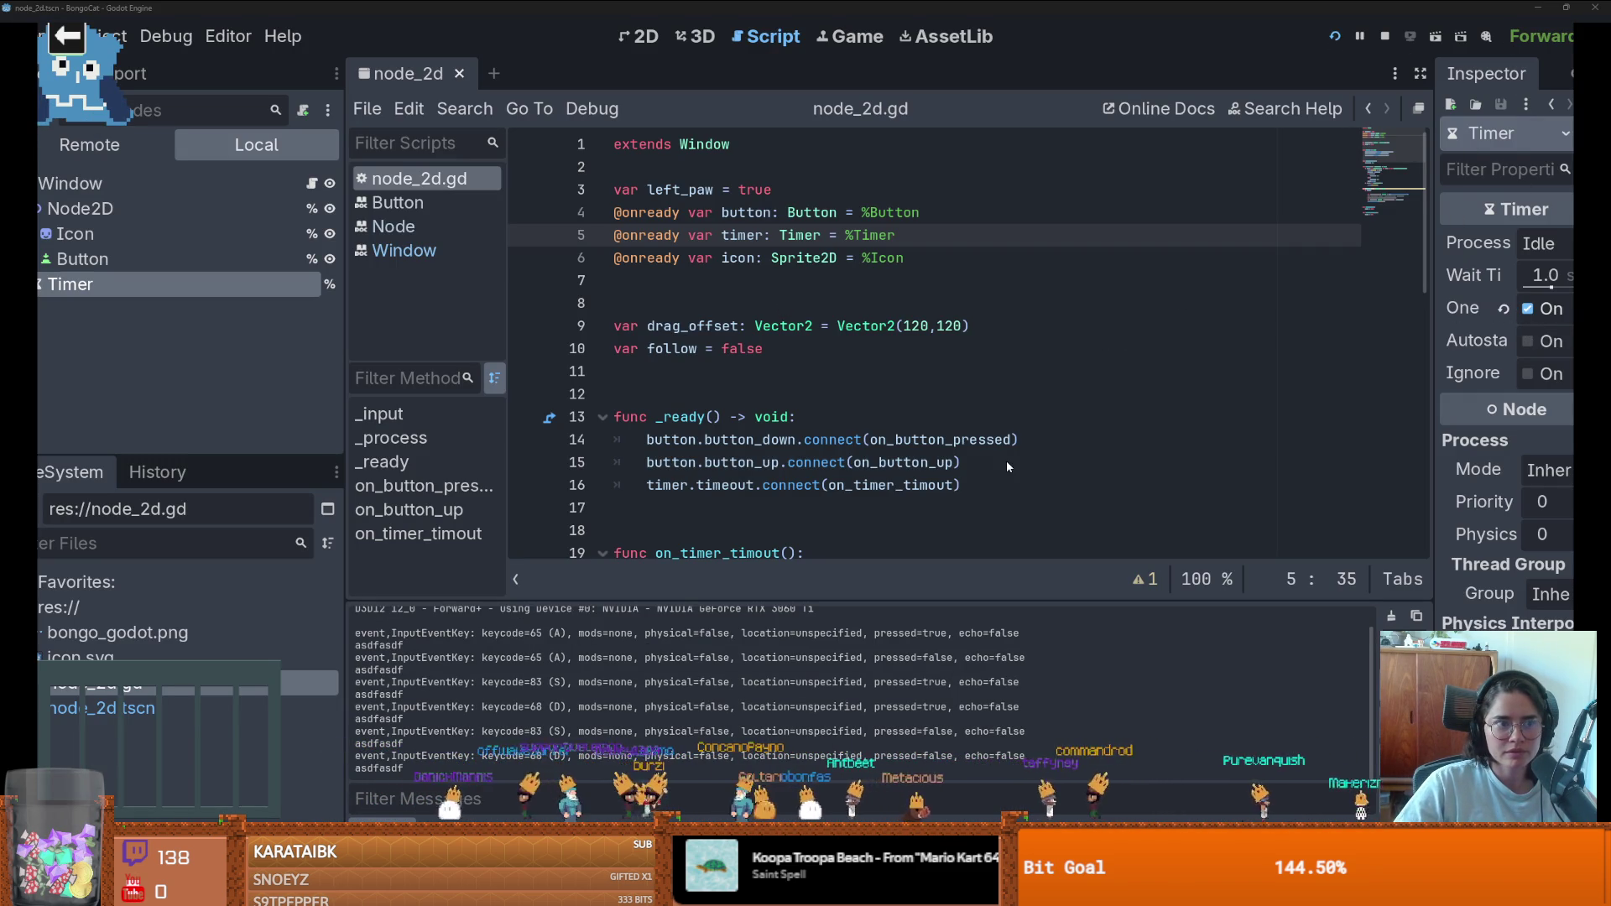
- Close the game window, select the Window root node and widen the Inspector
key("super+Tab")
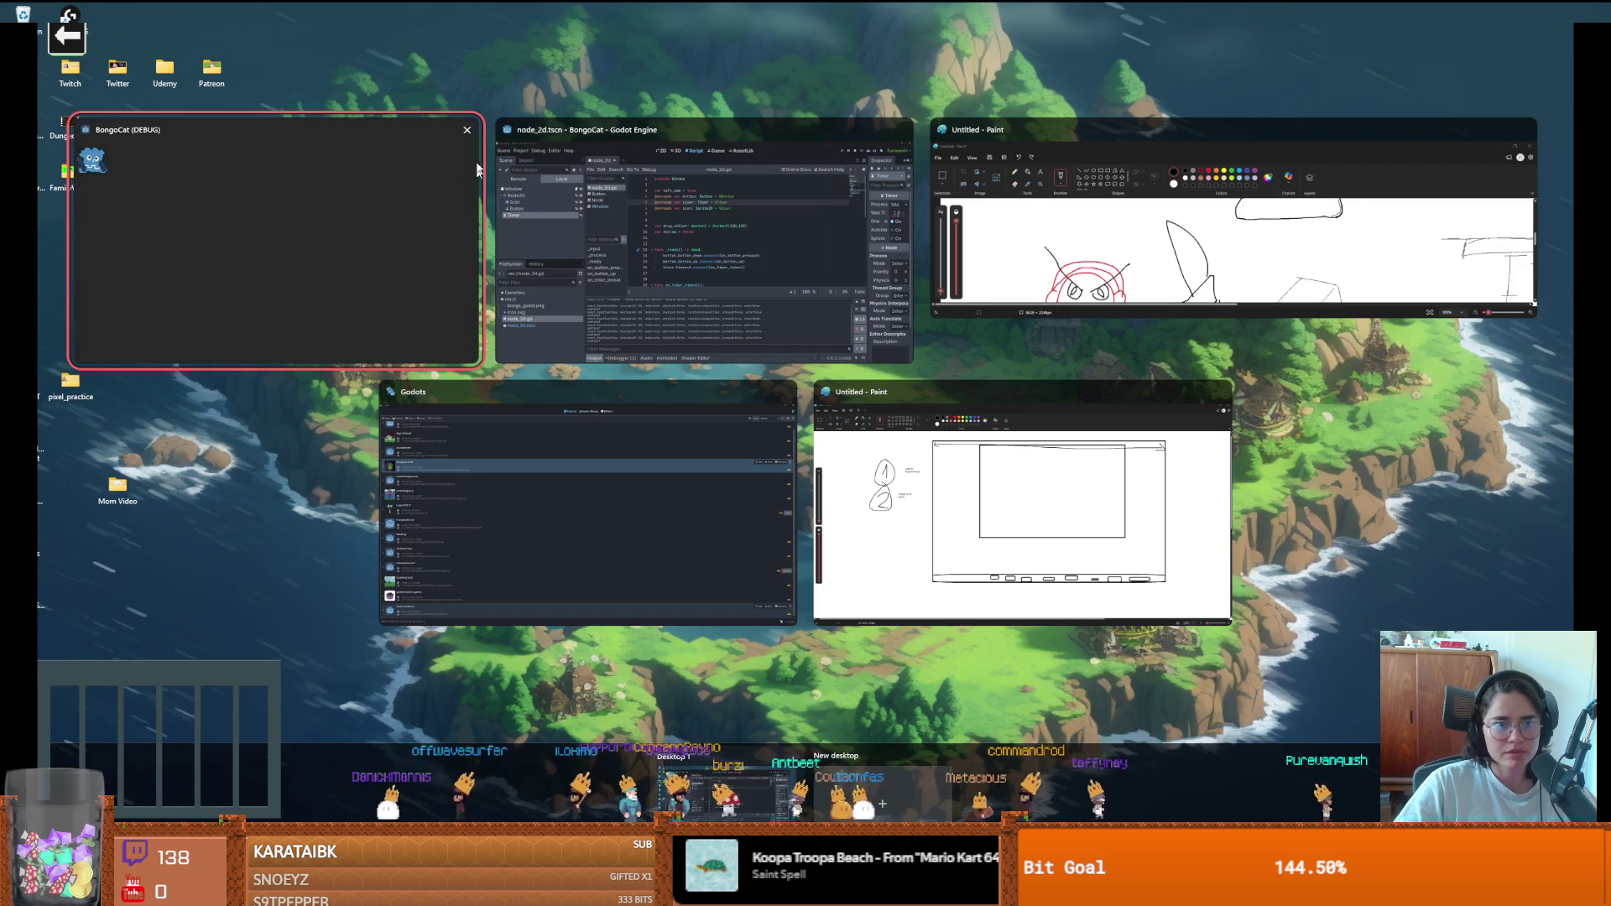
left_click(468, 130)
left_click(508, 195)
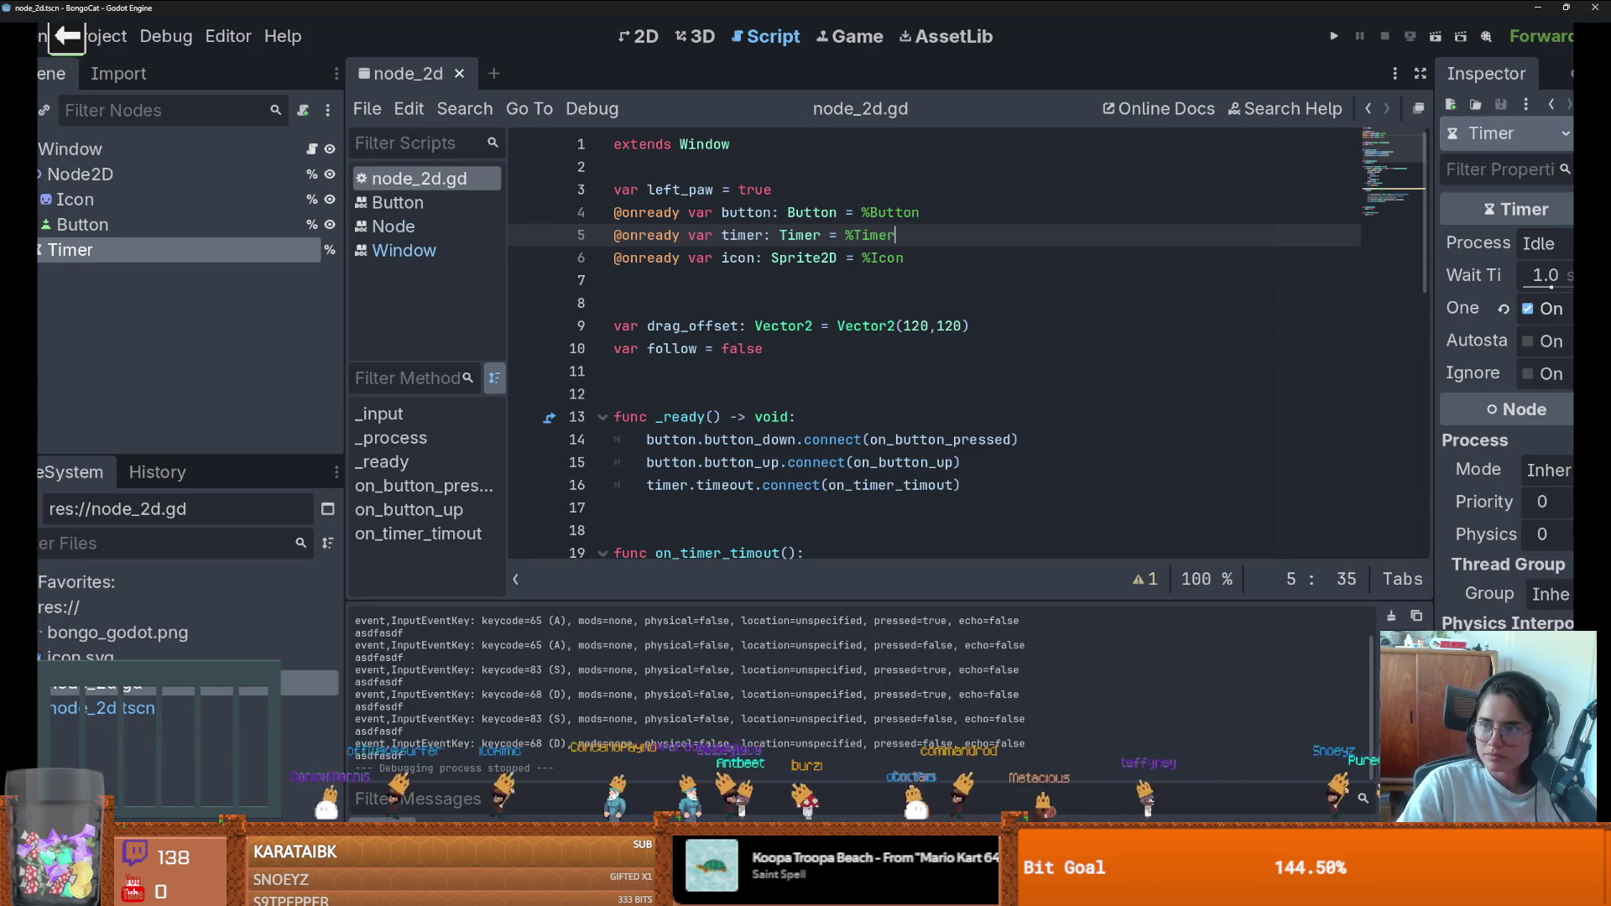
key("Up")
key("Up")
key("Up")
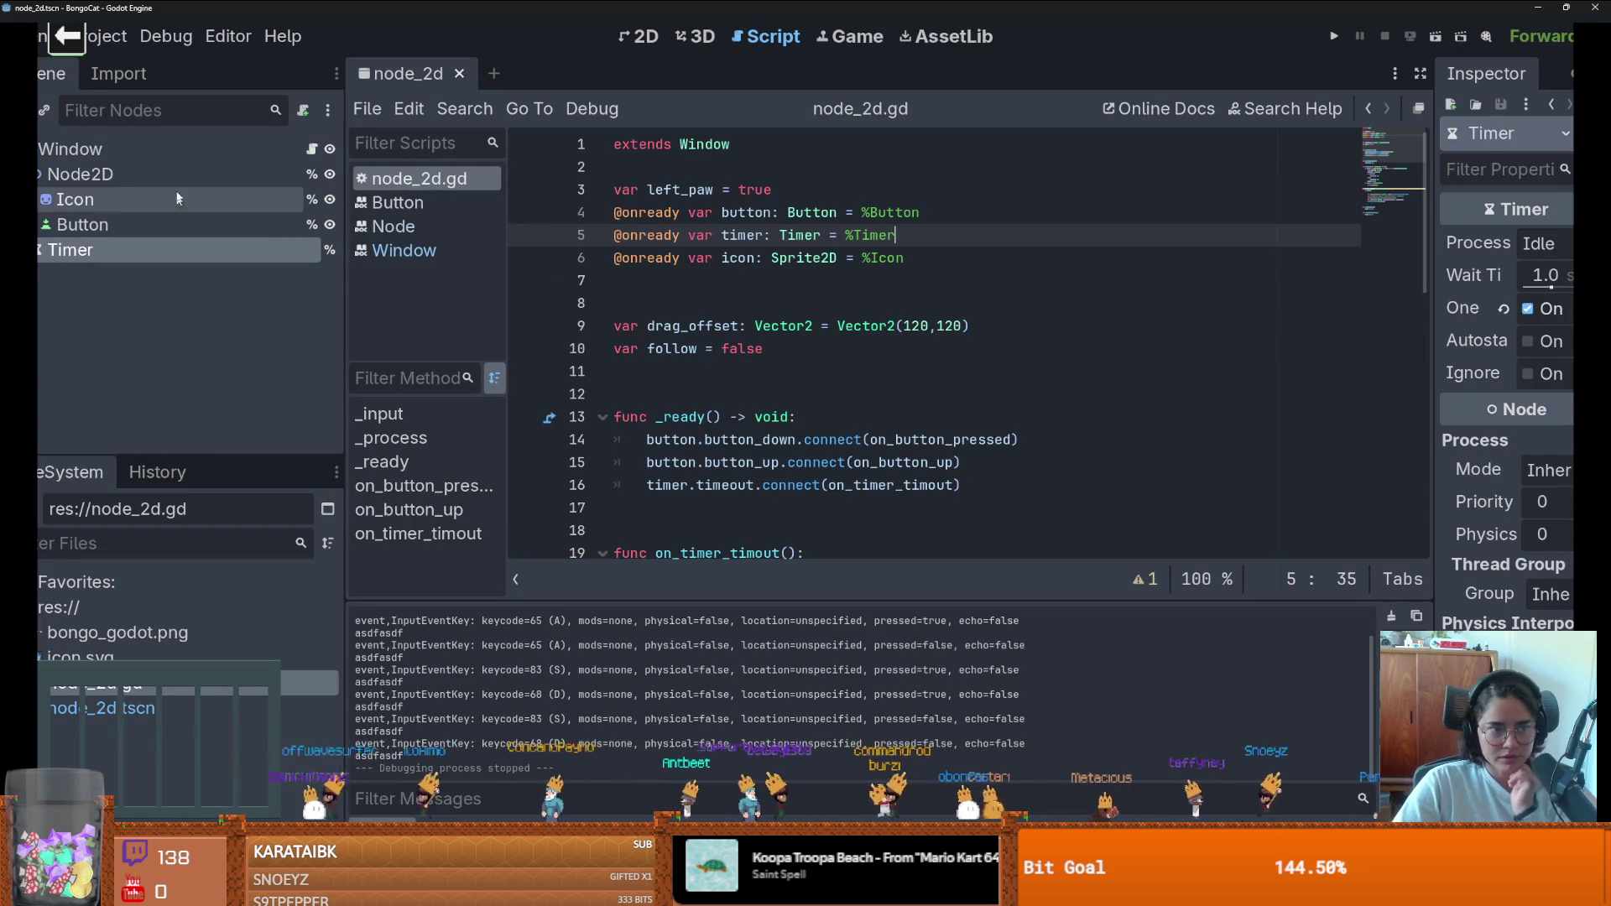
left_click_drag(1317, 397, 982, 398)
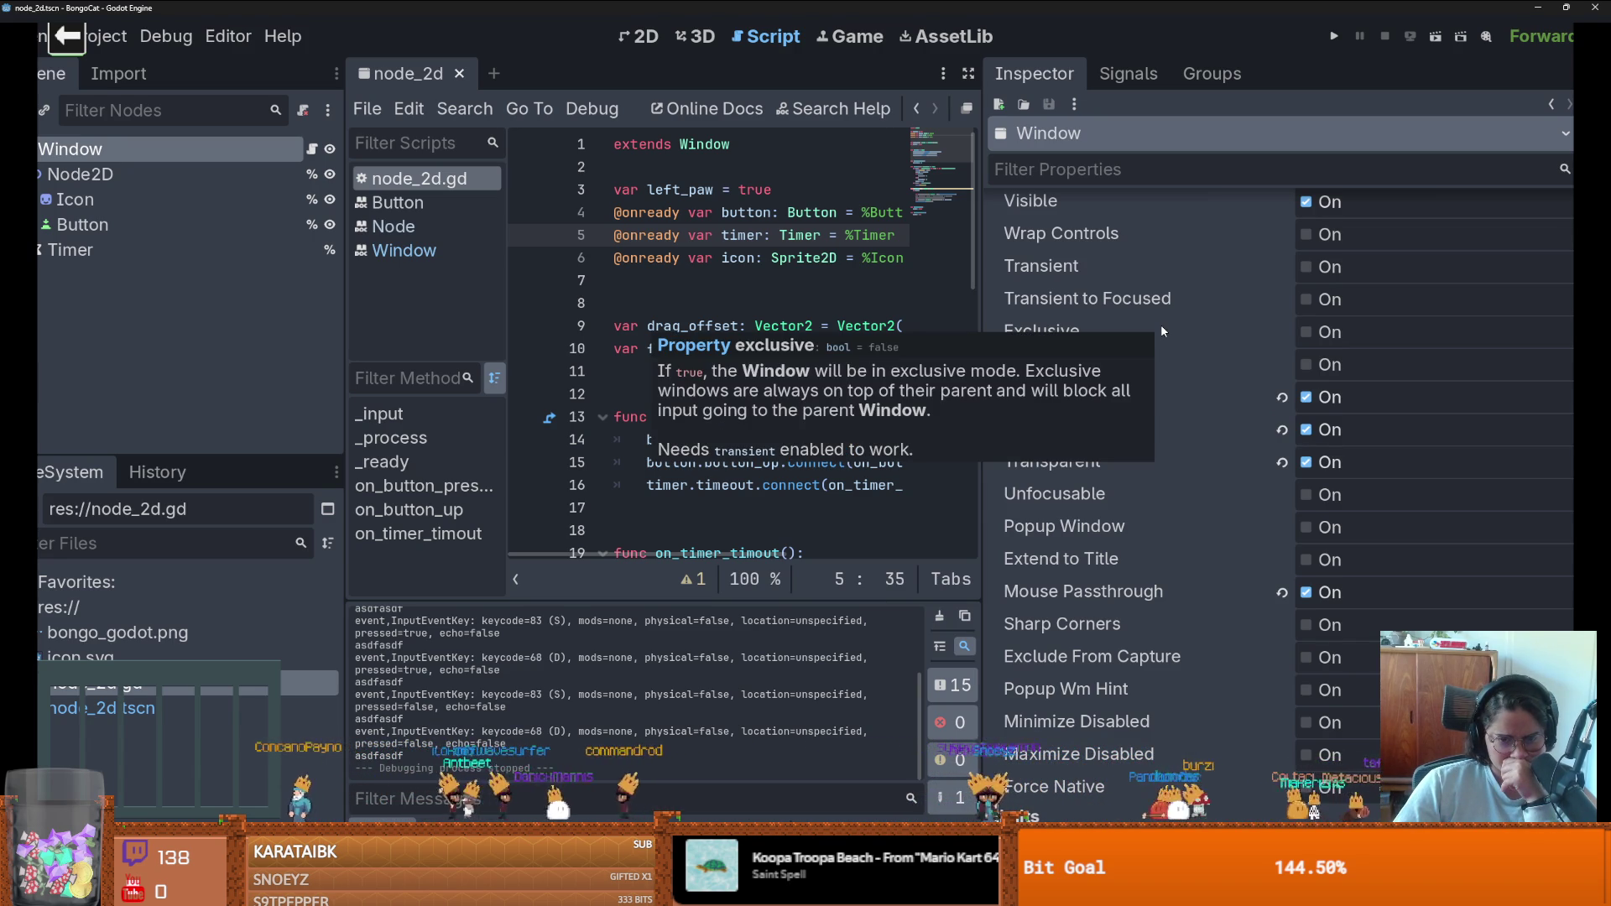
- Turn on the Window's Transient flag, then test-run the game and close it
scroll(1197, 382, "up", 2)
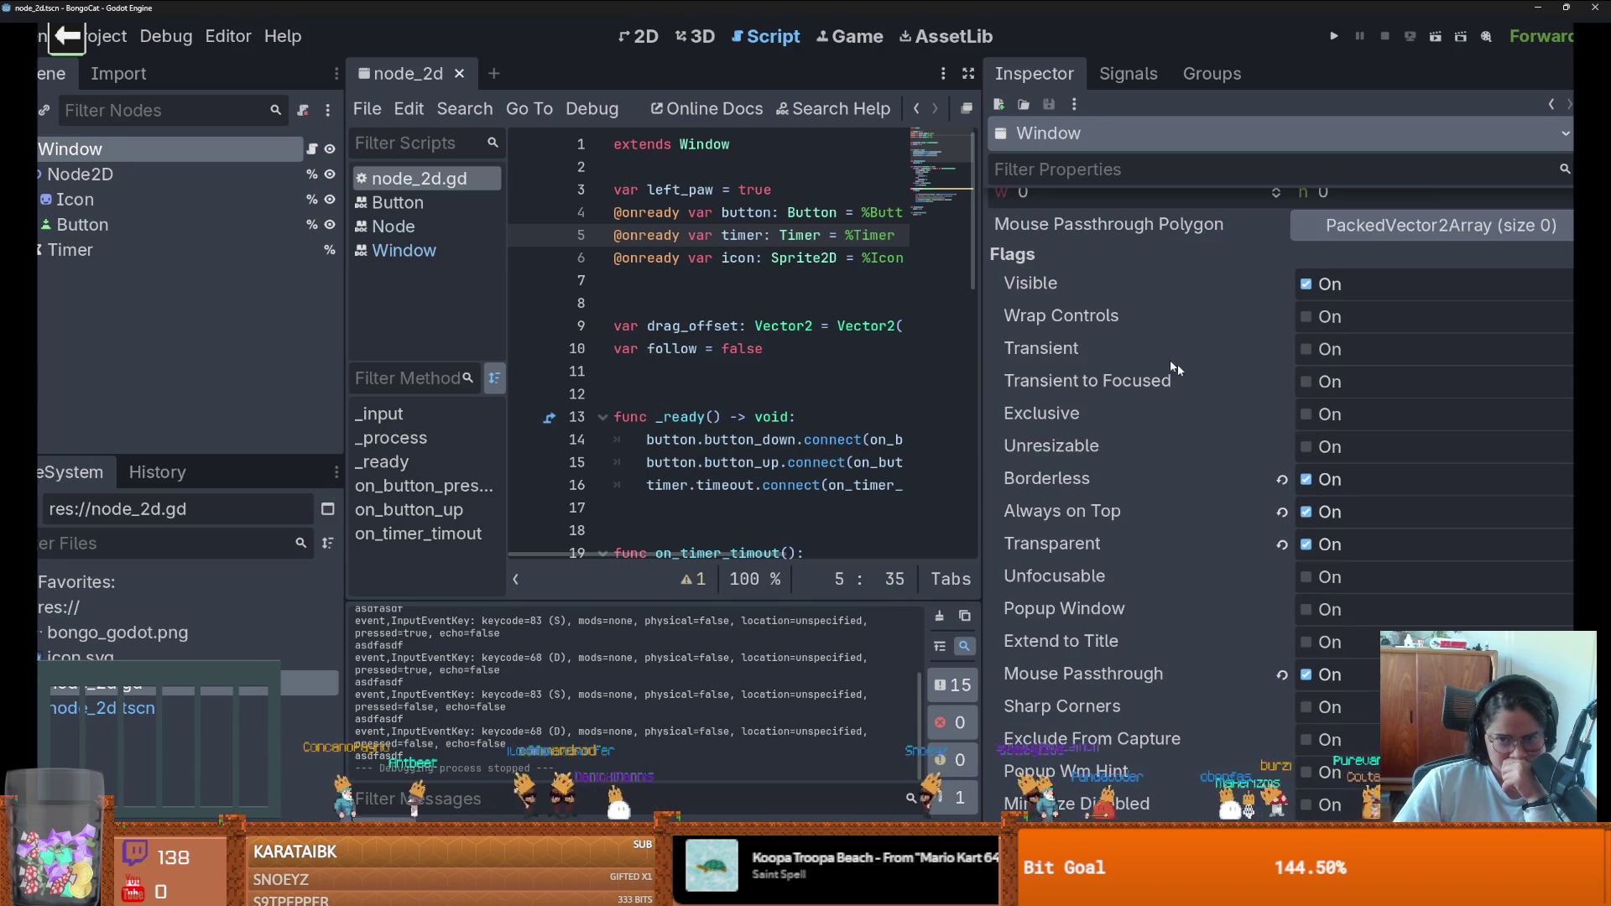
mouse_move(1140, 385)
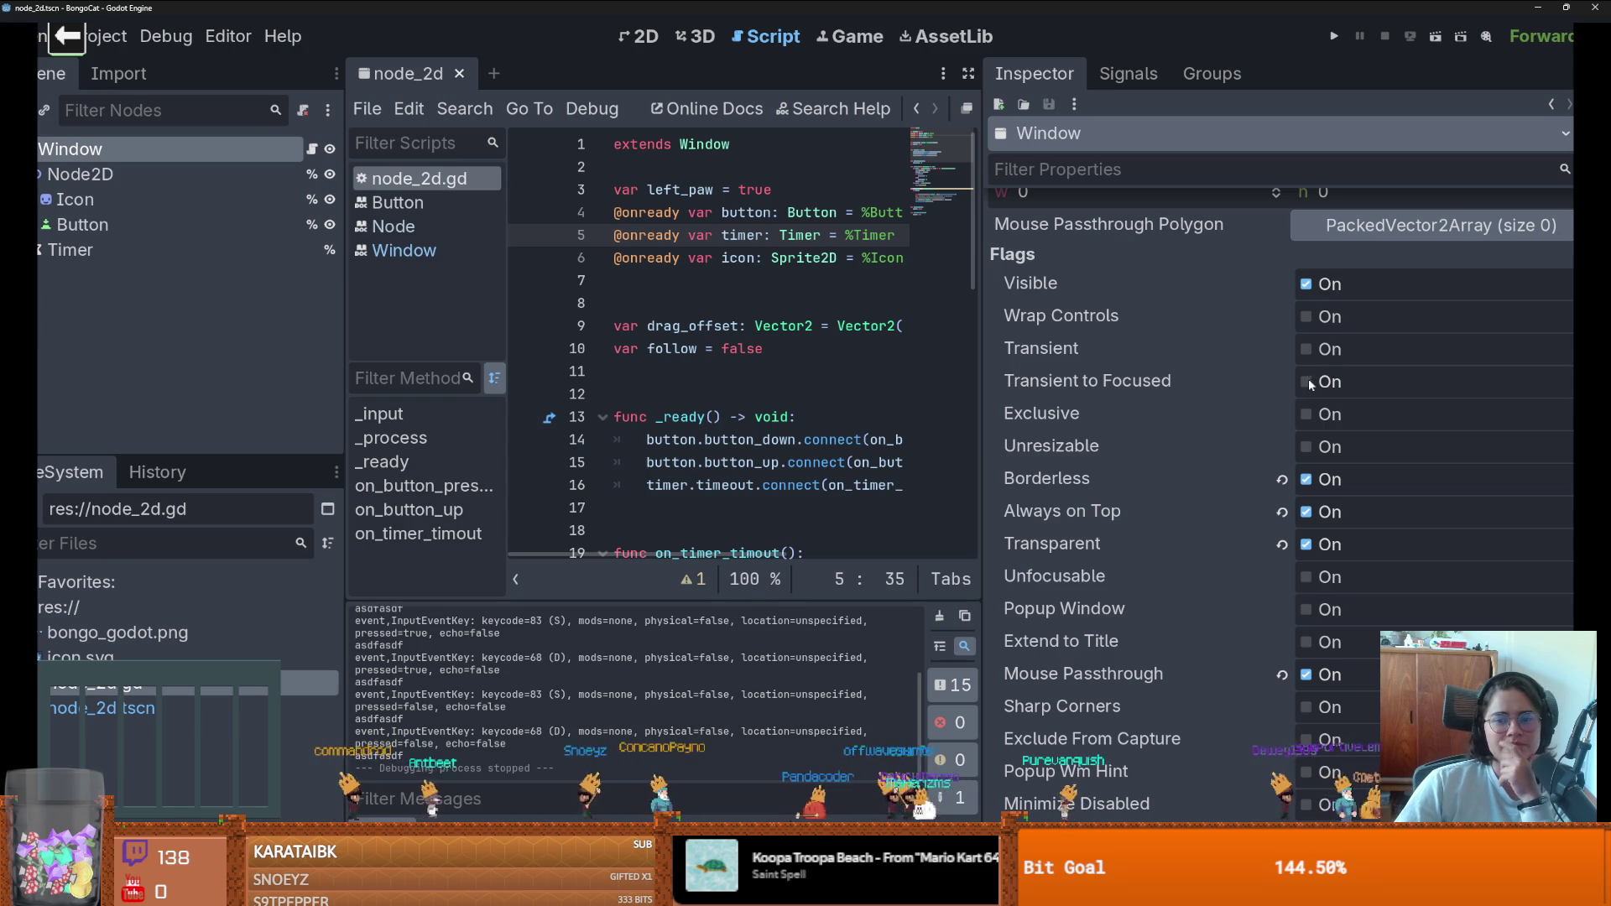
left_click(1306, 349)
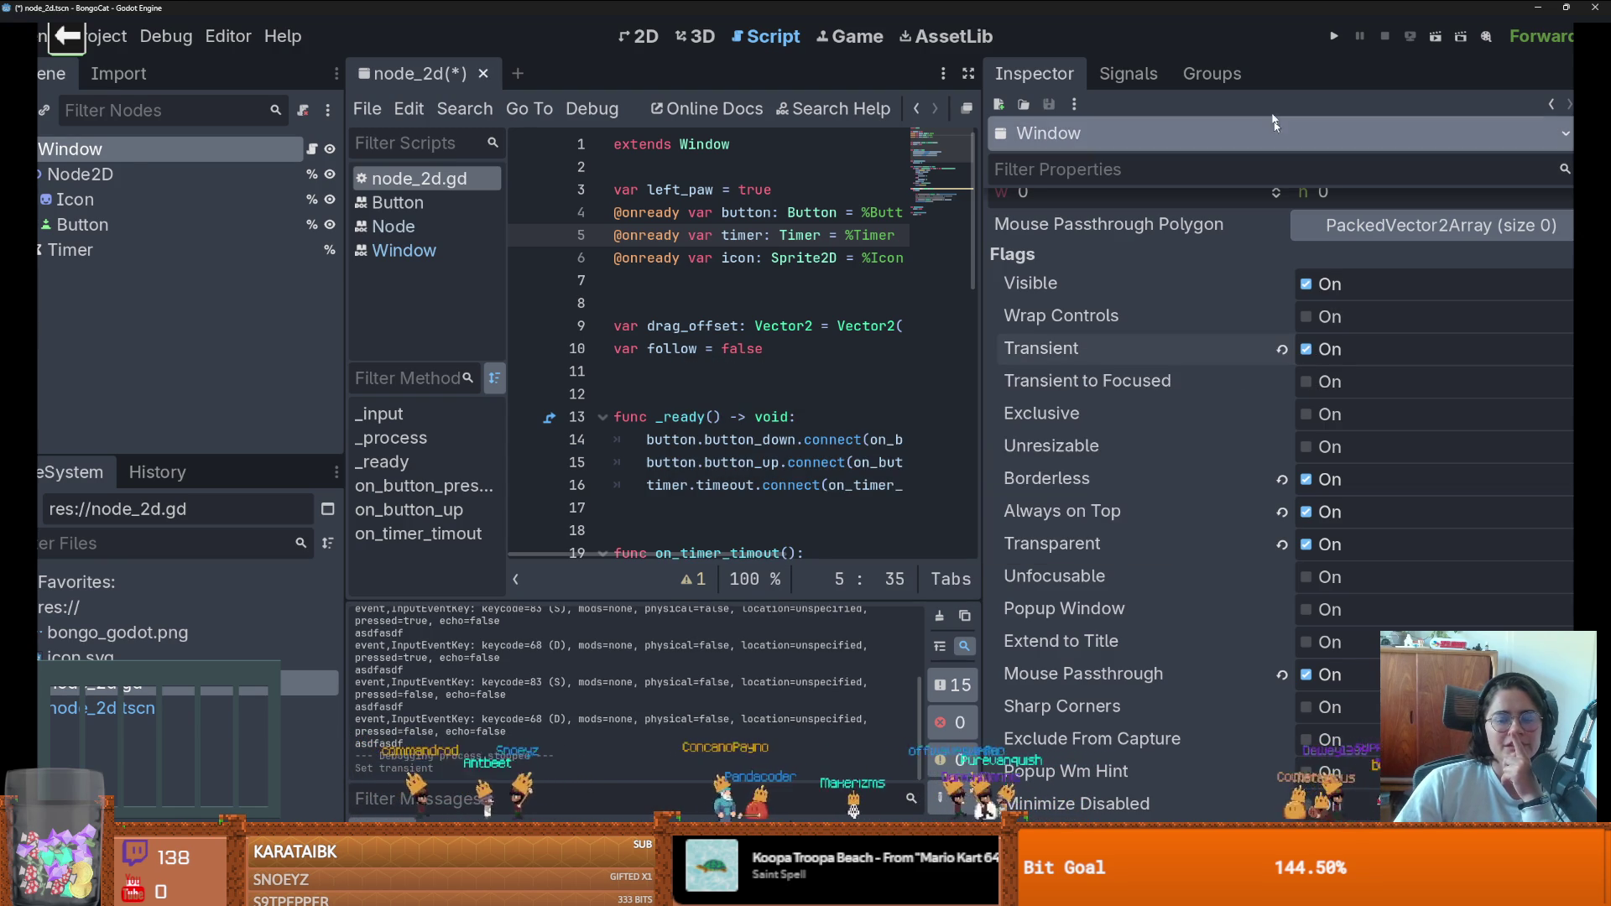
left_click(1342, 36)
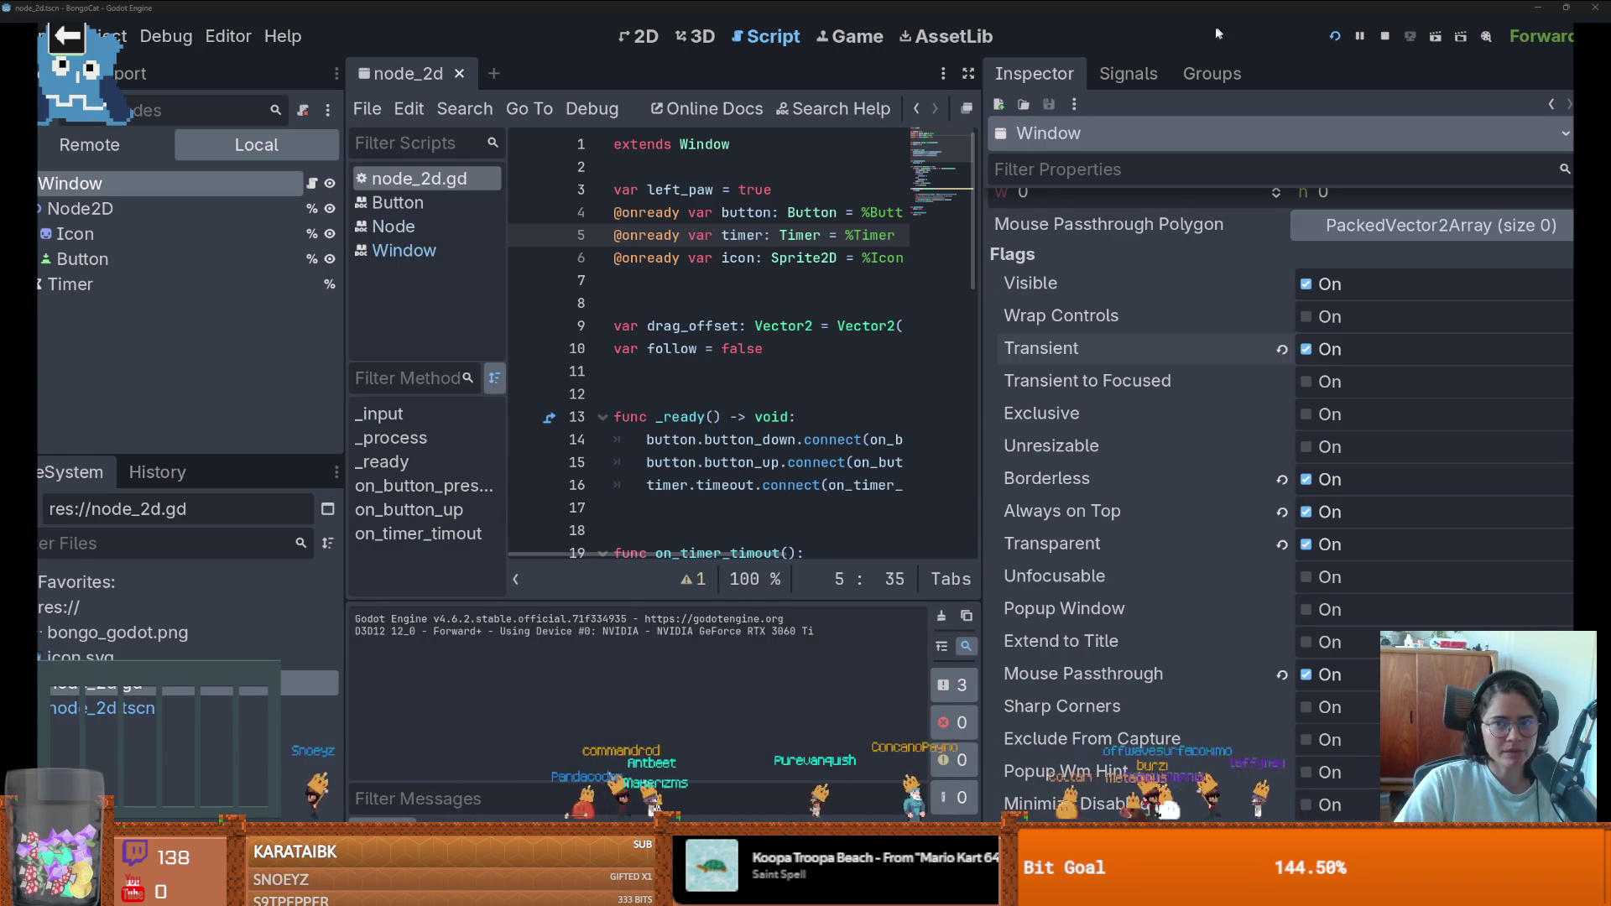
key("super+Tab")
left_click(467, 129)
left_click(1129, 328)
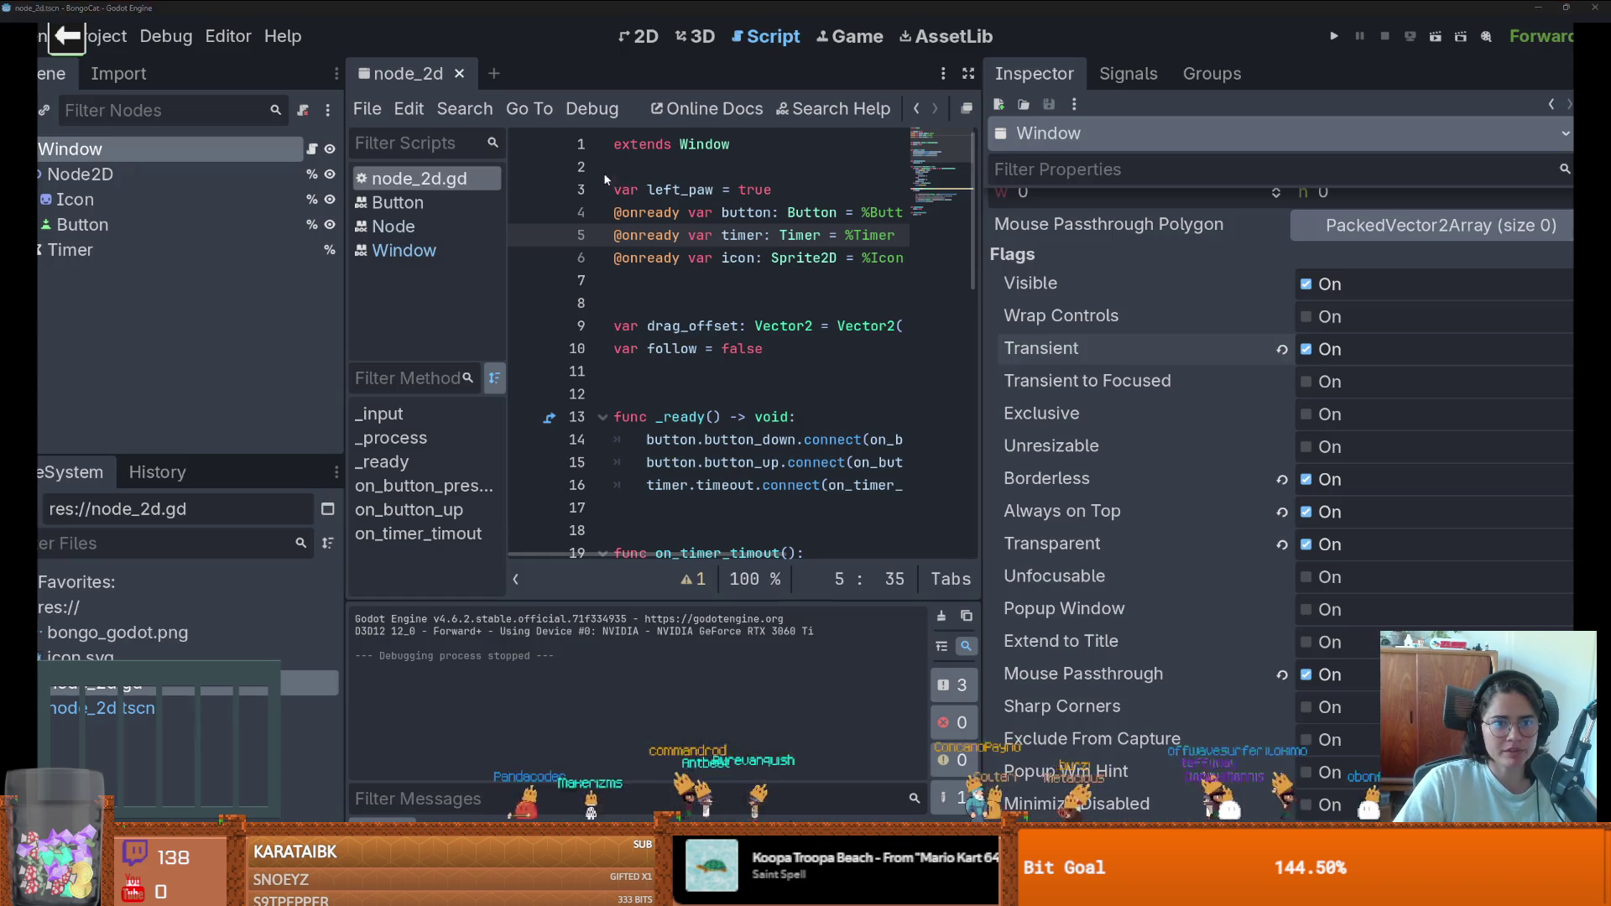
- Run and close the game again, then relaunch it with F5
left_click(1334, 38)
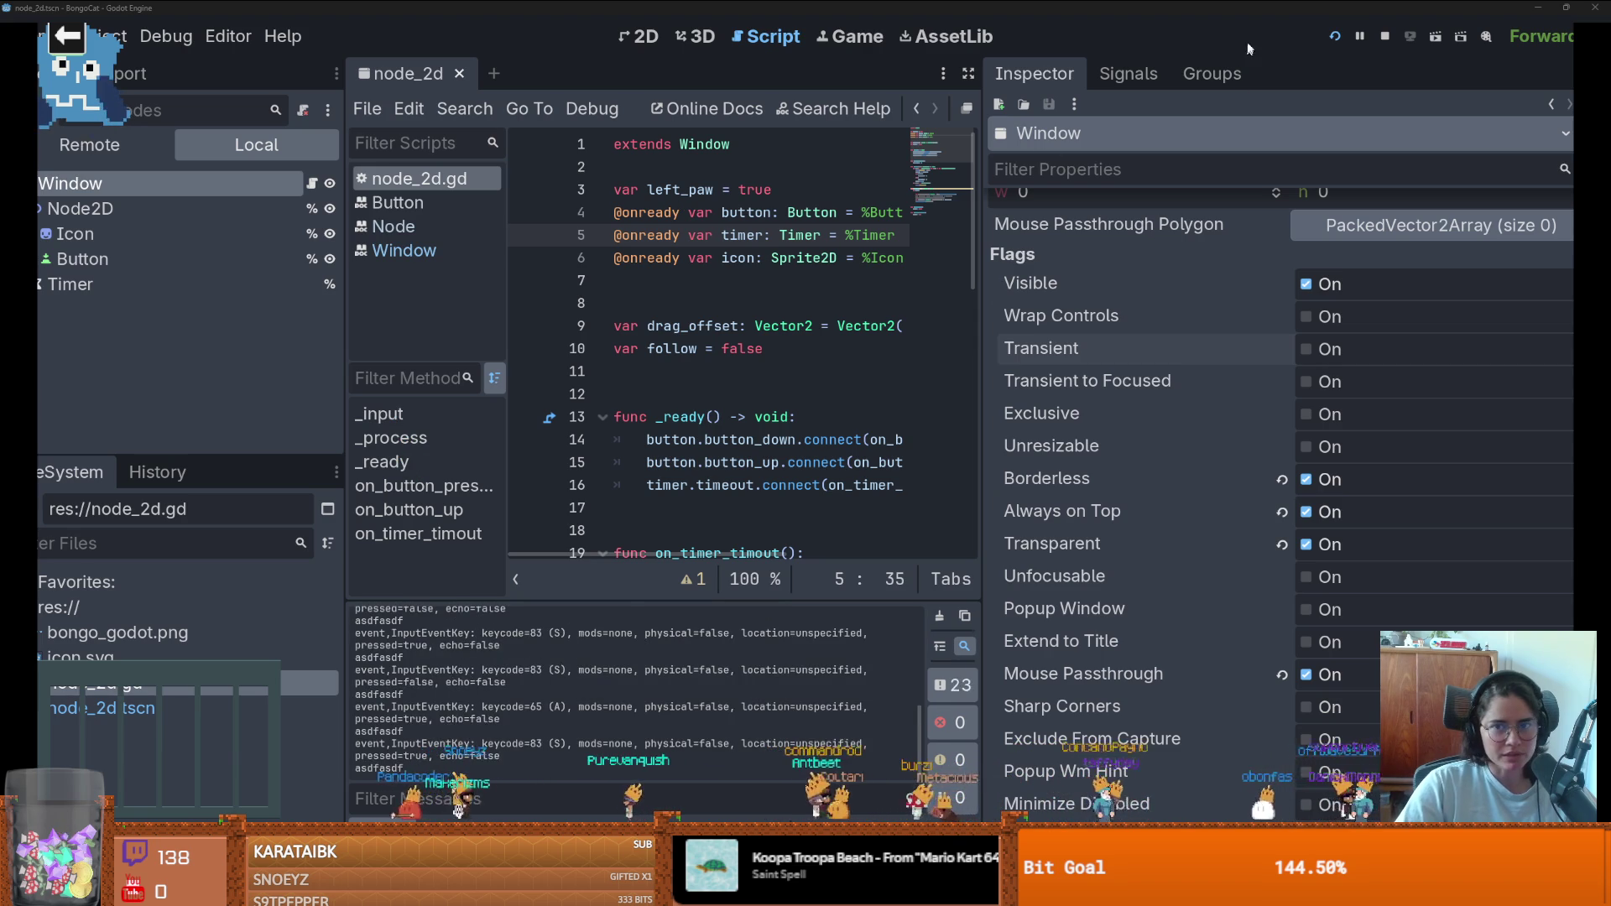
key("super+Tab")
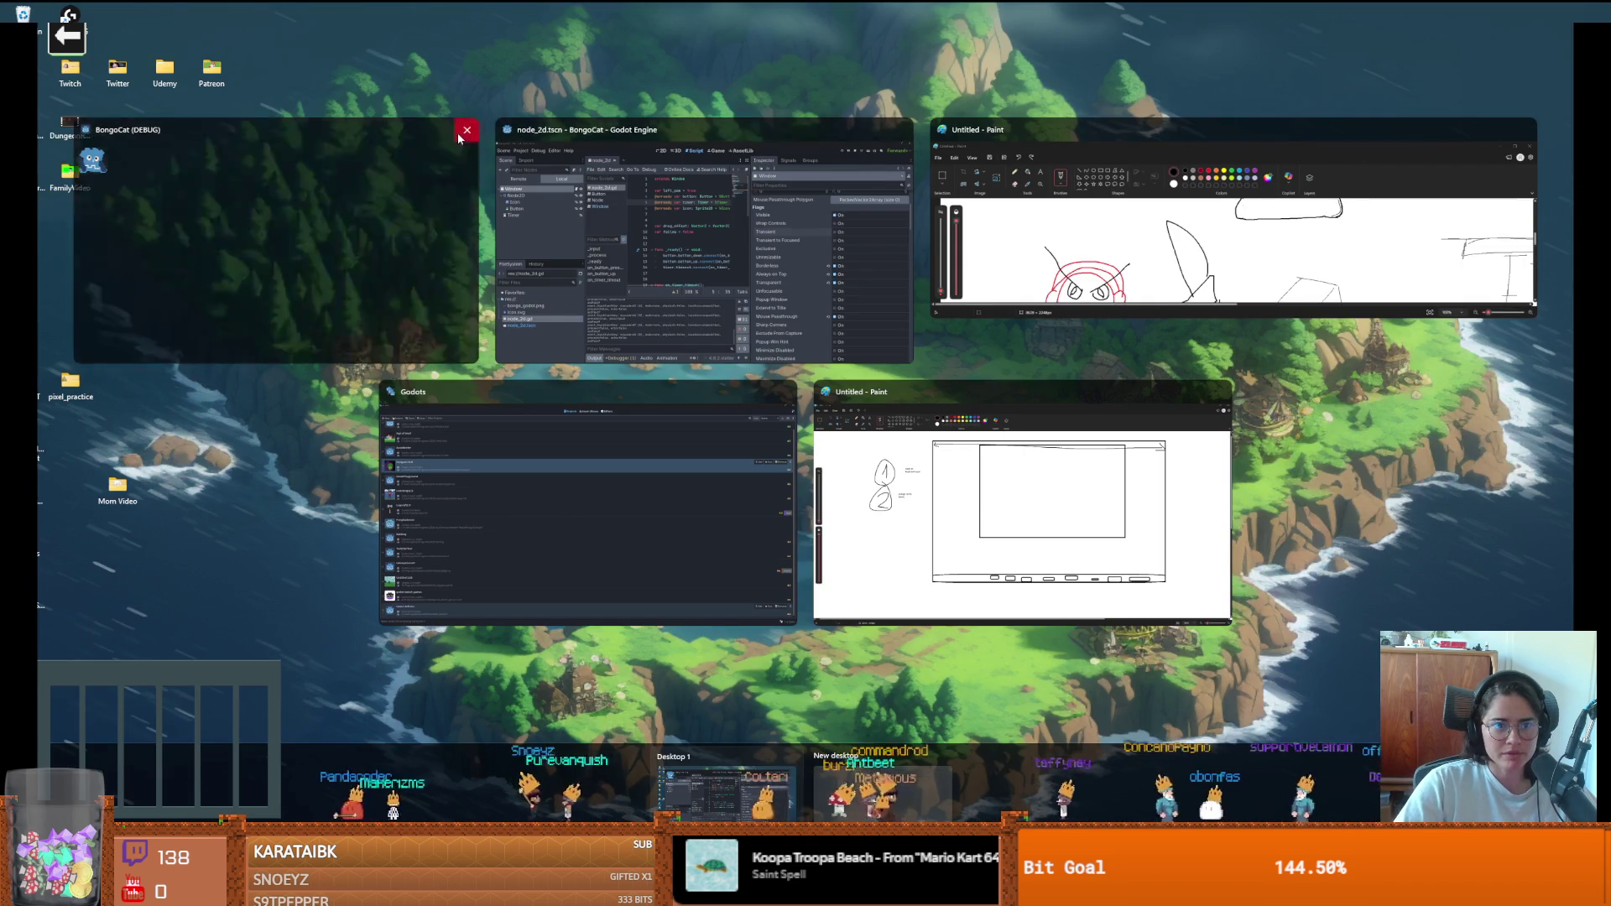
left_click(467, 129)
left_click(1134, 413)
key("F5")
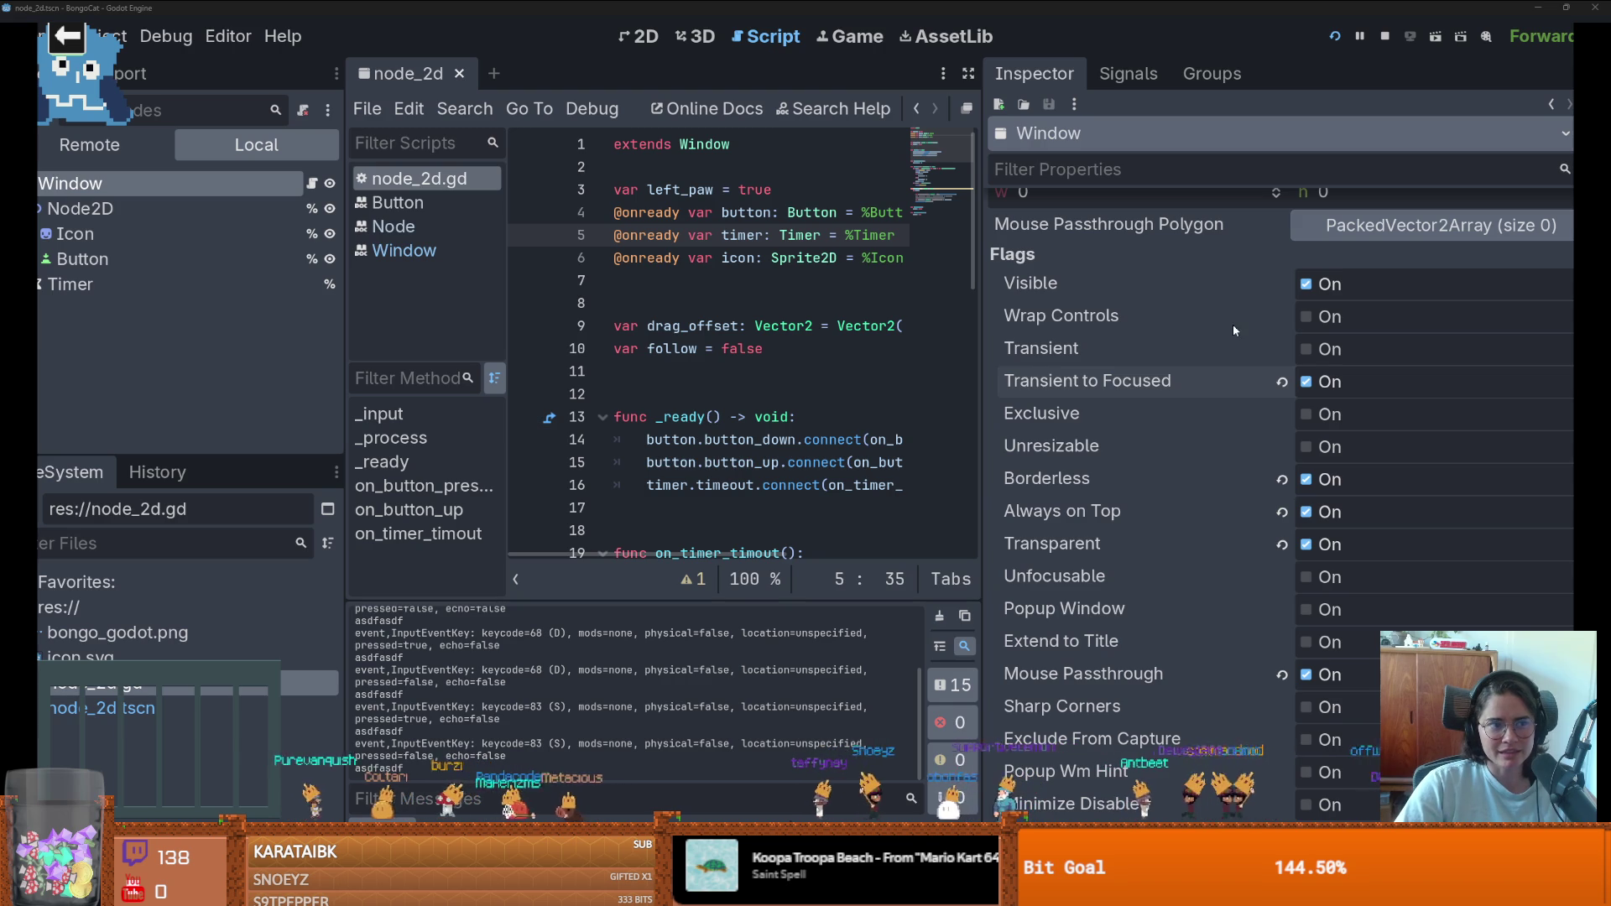
key("super+Tab")
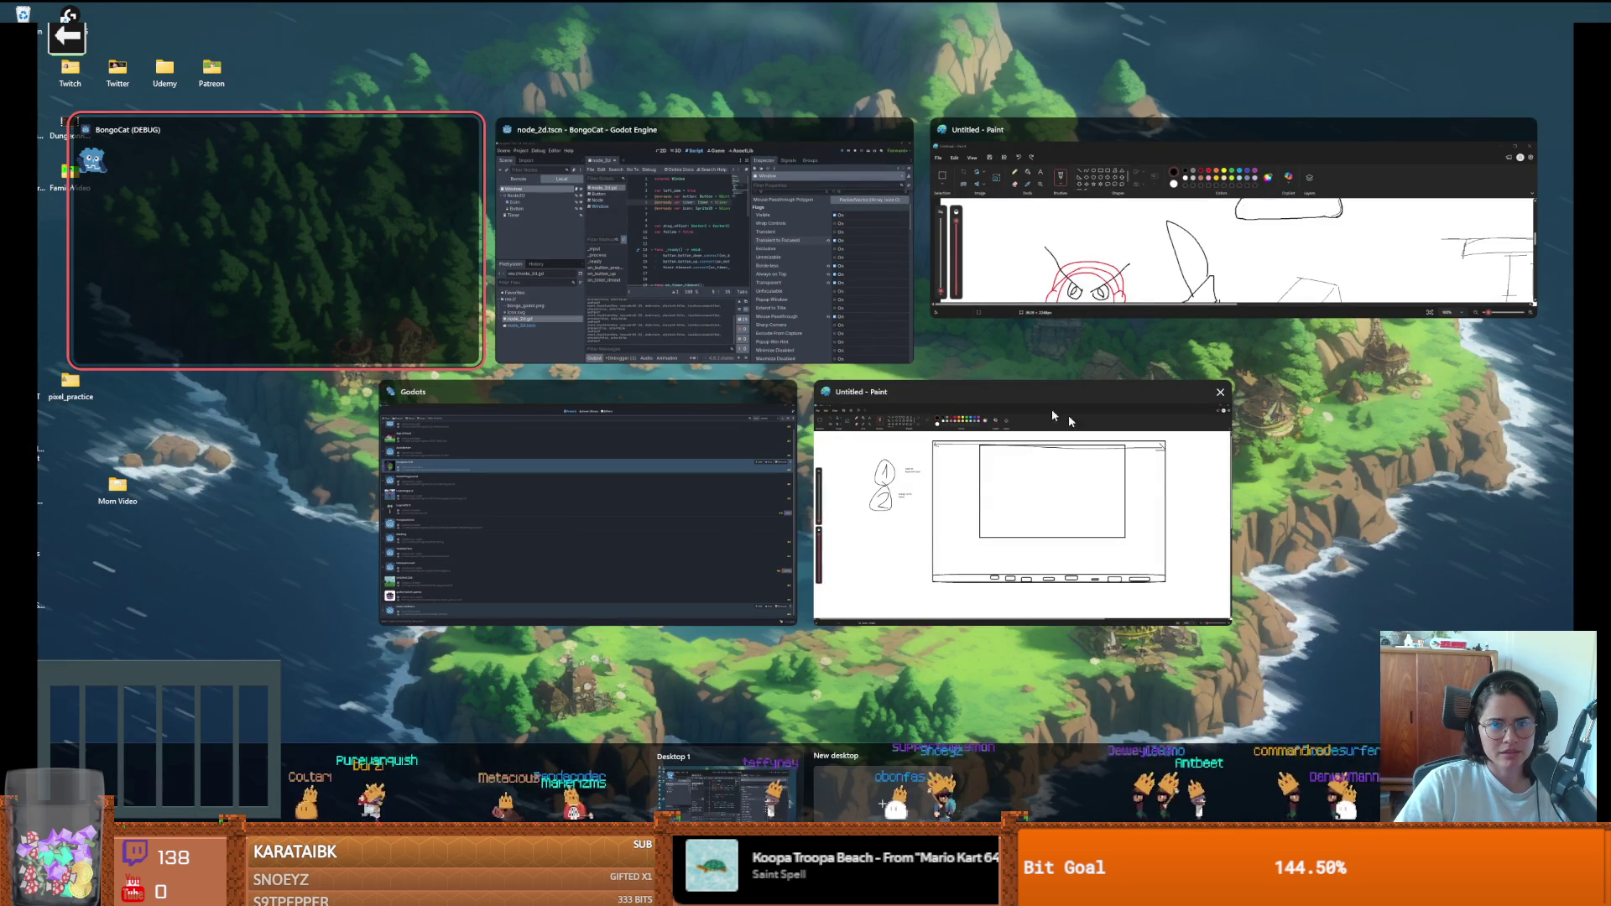
left_click(474, 131)
key("Escape")
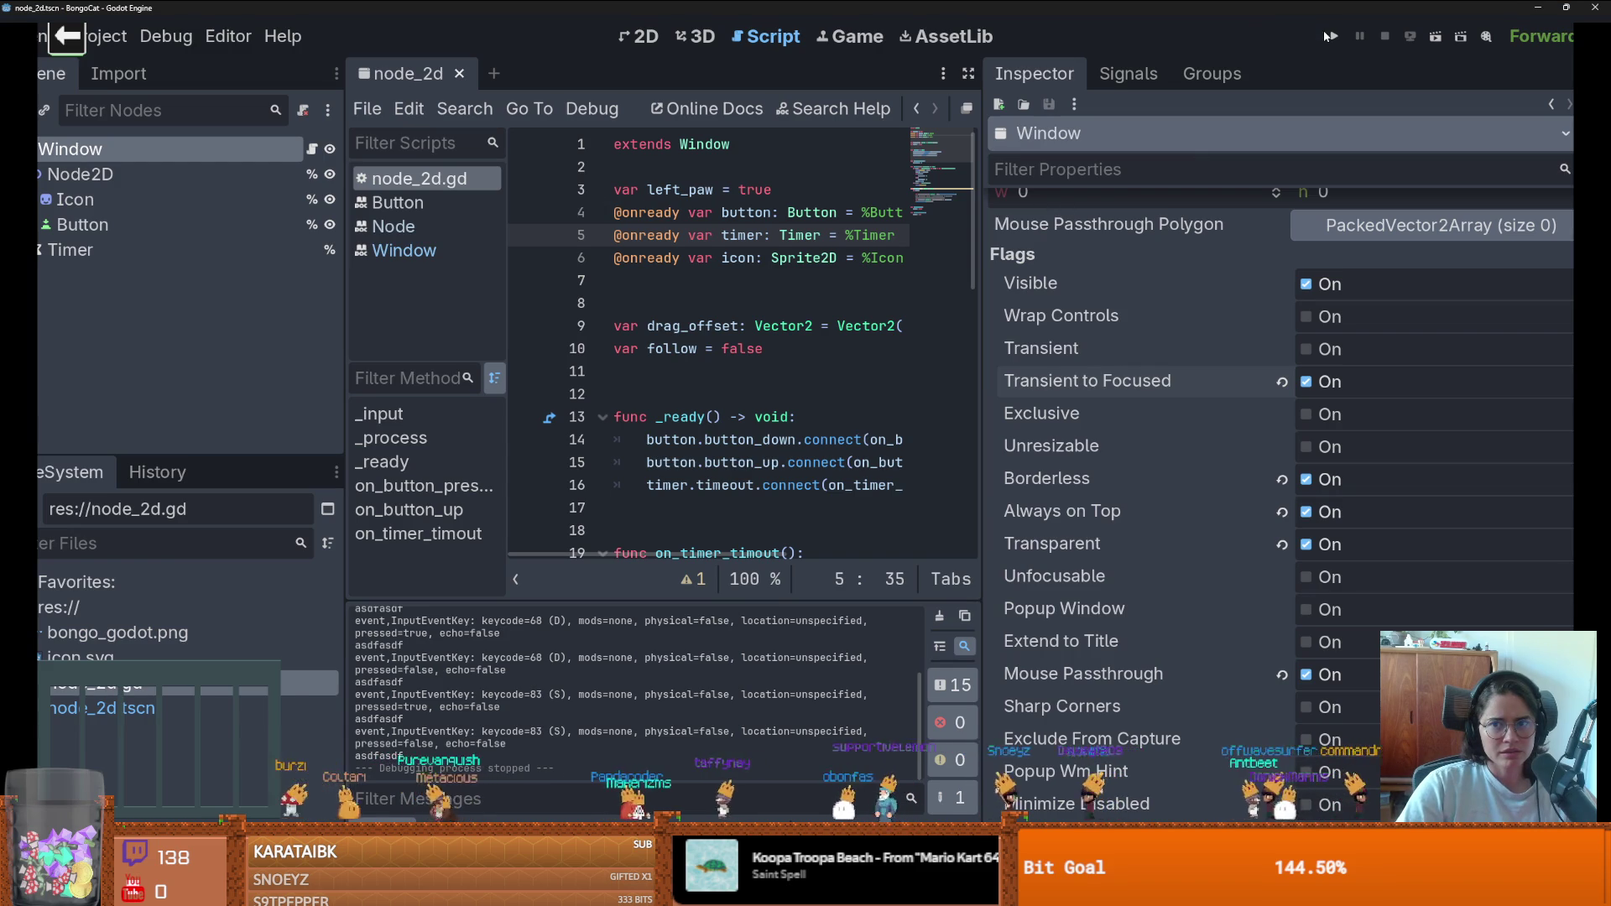
key("F5")
type("asdf")
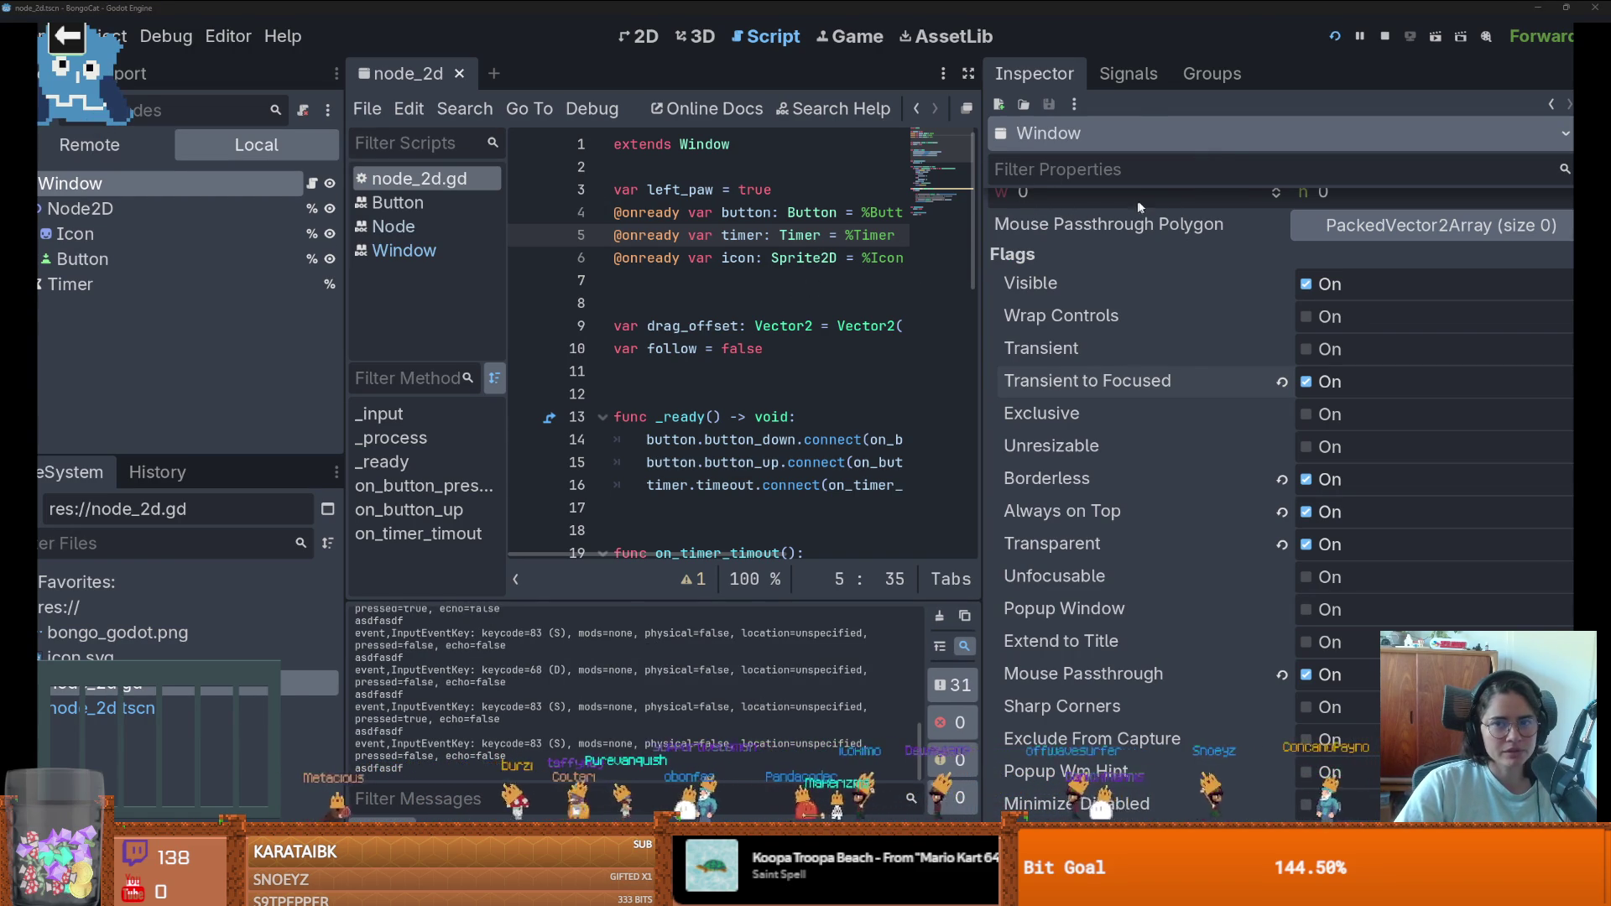
key("super+Tab")
left_click(467, 133)
left_click(606, 194)
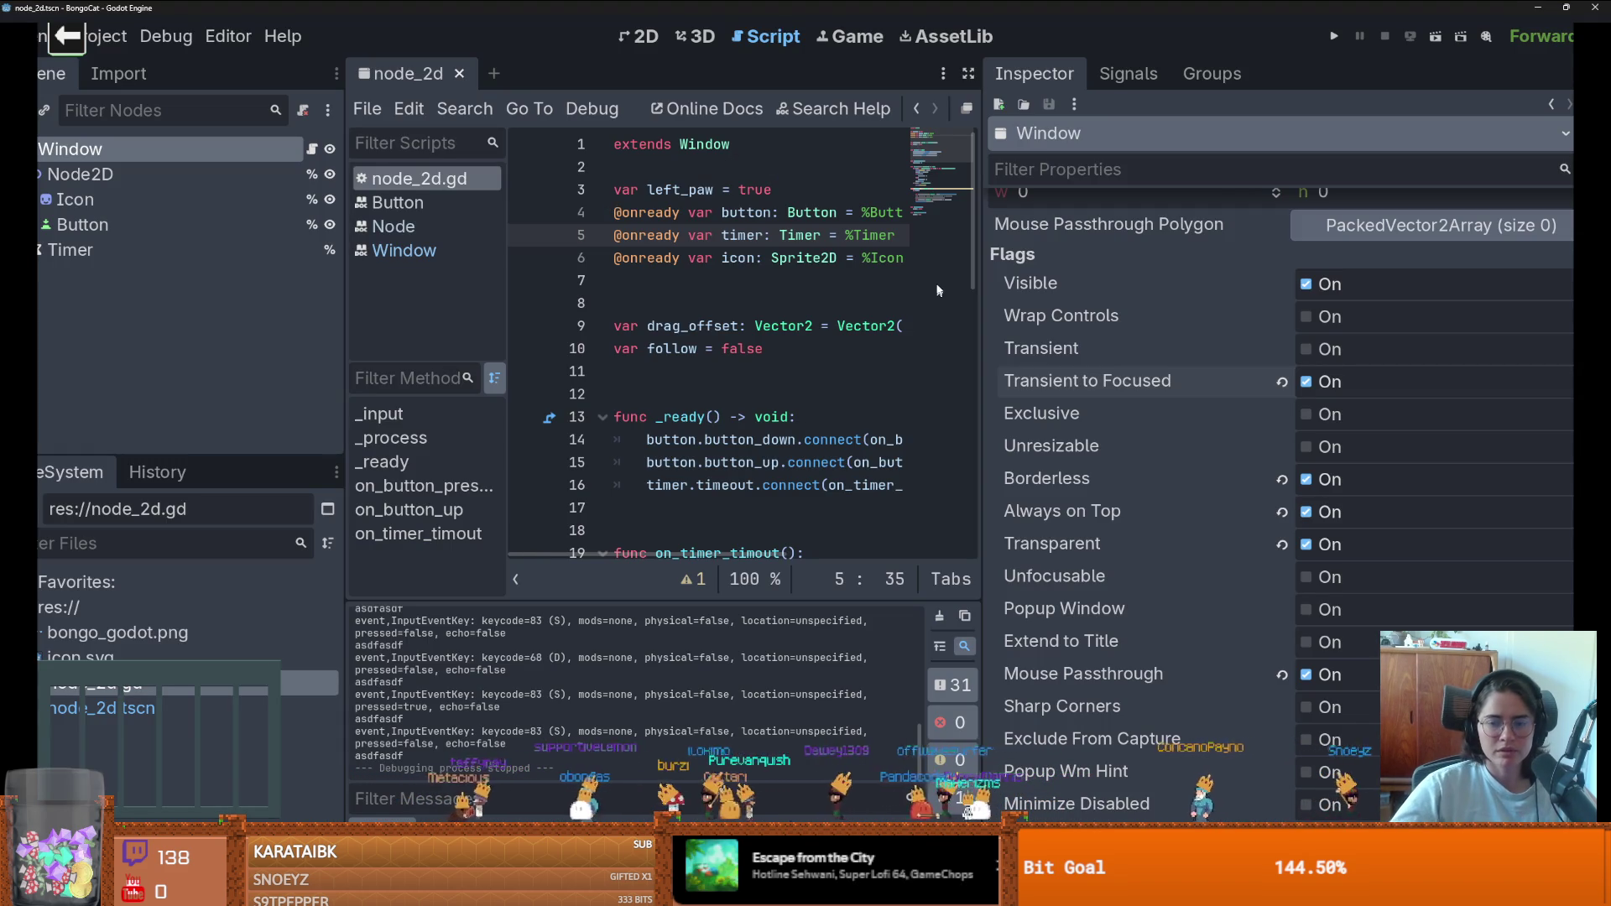
mouse_move(1094, 674)
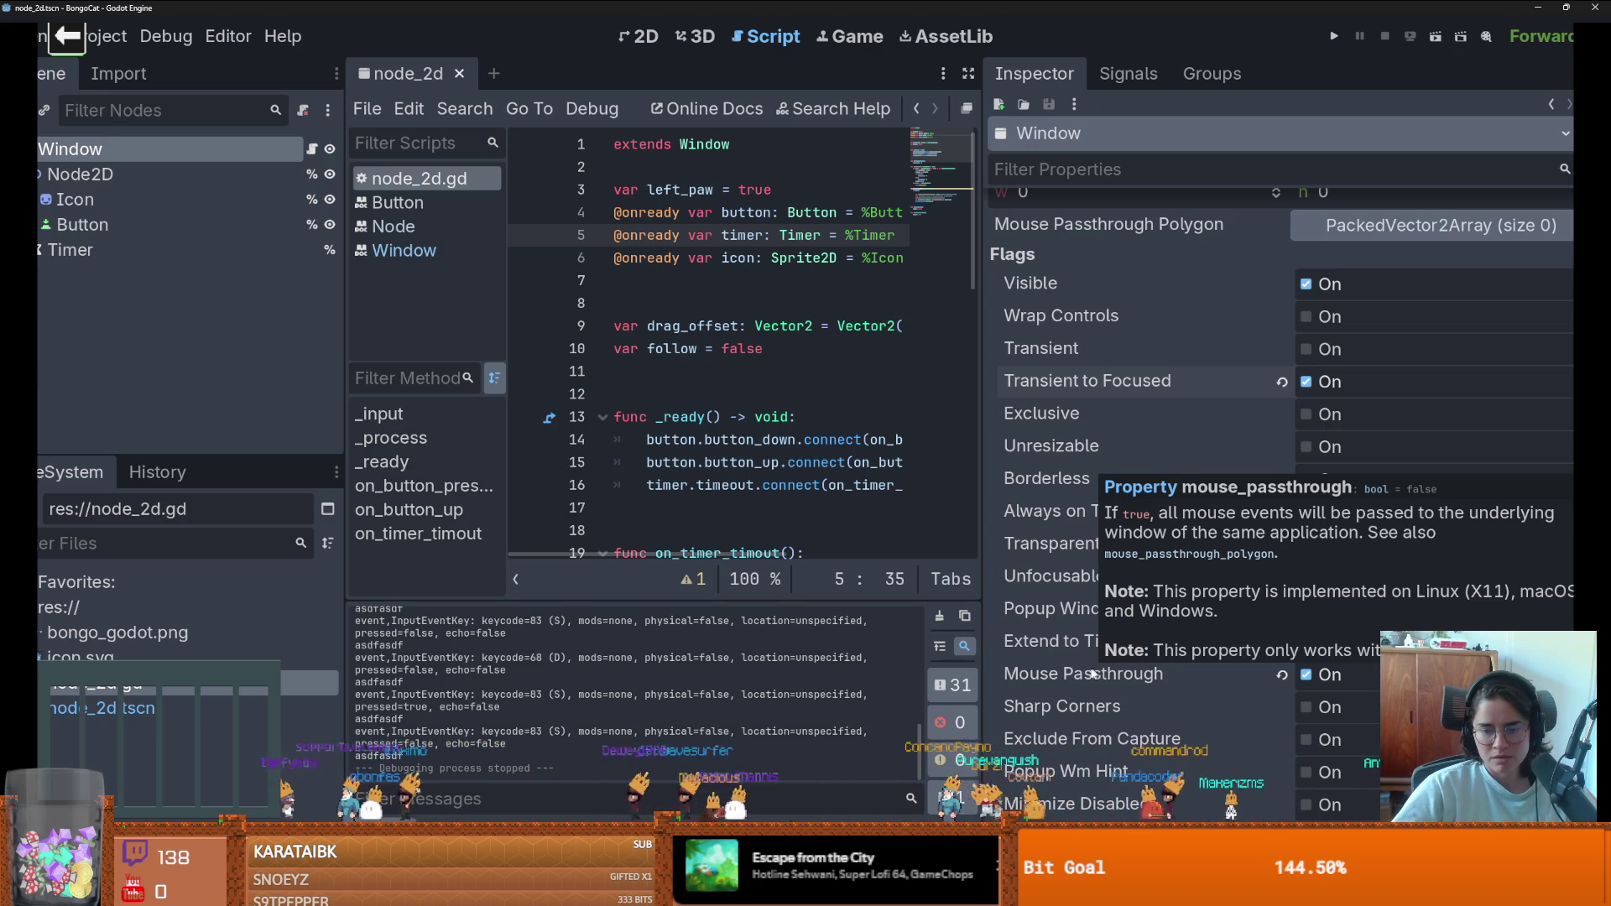
scroll(1052, 675, "down", 5)
scroll(1052, 675, "up", 5)
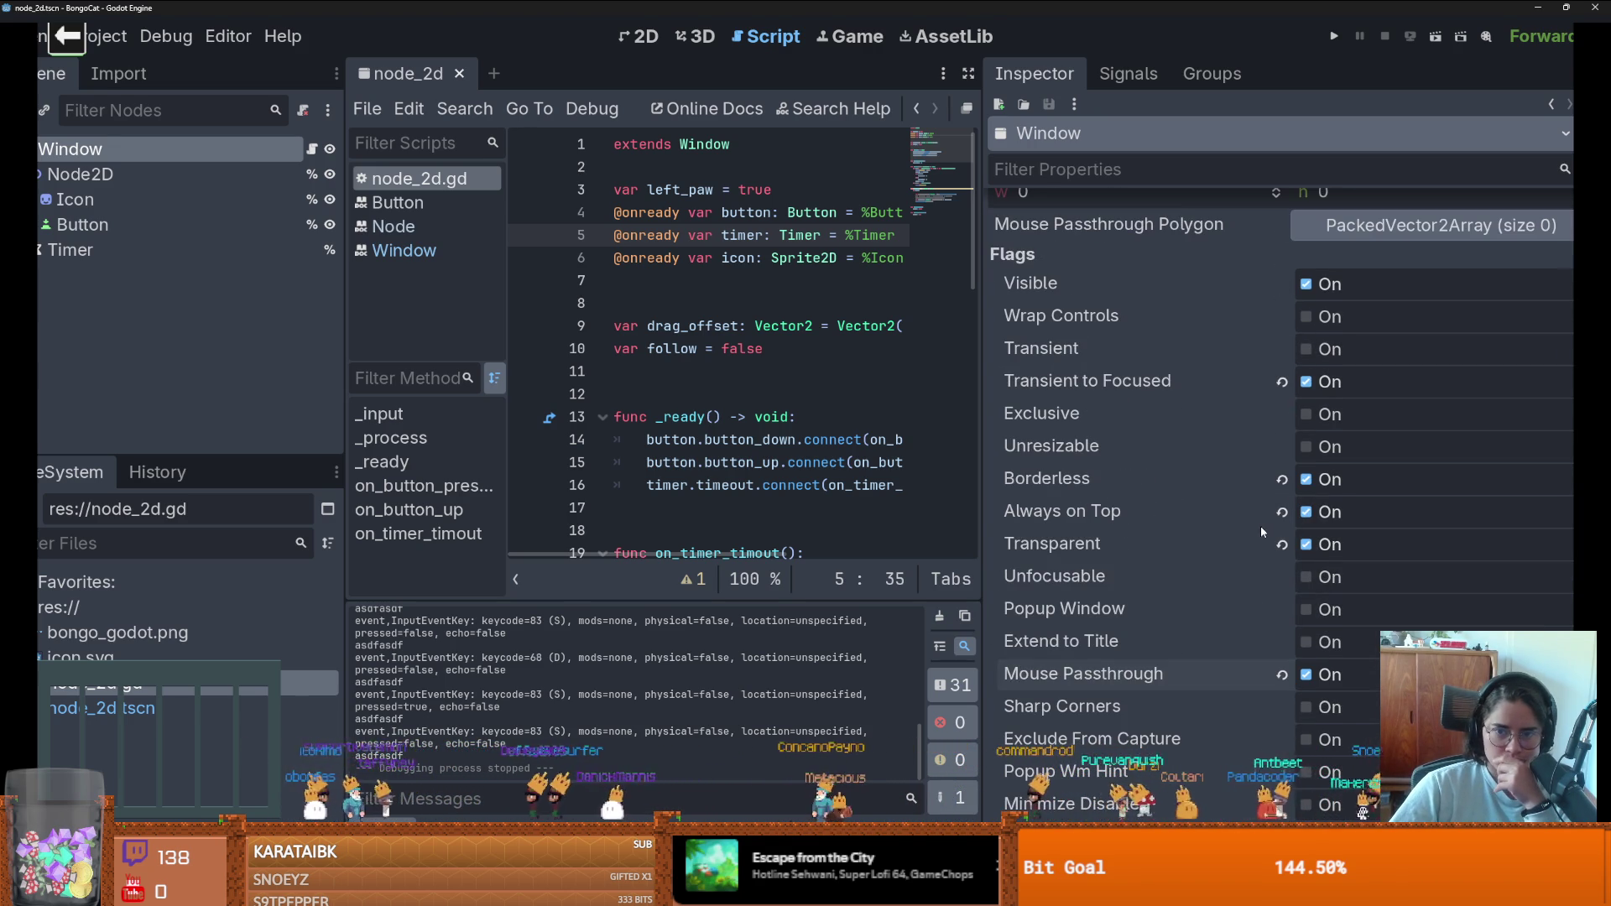
mouse_move(1155, 317)
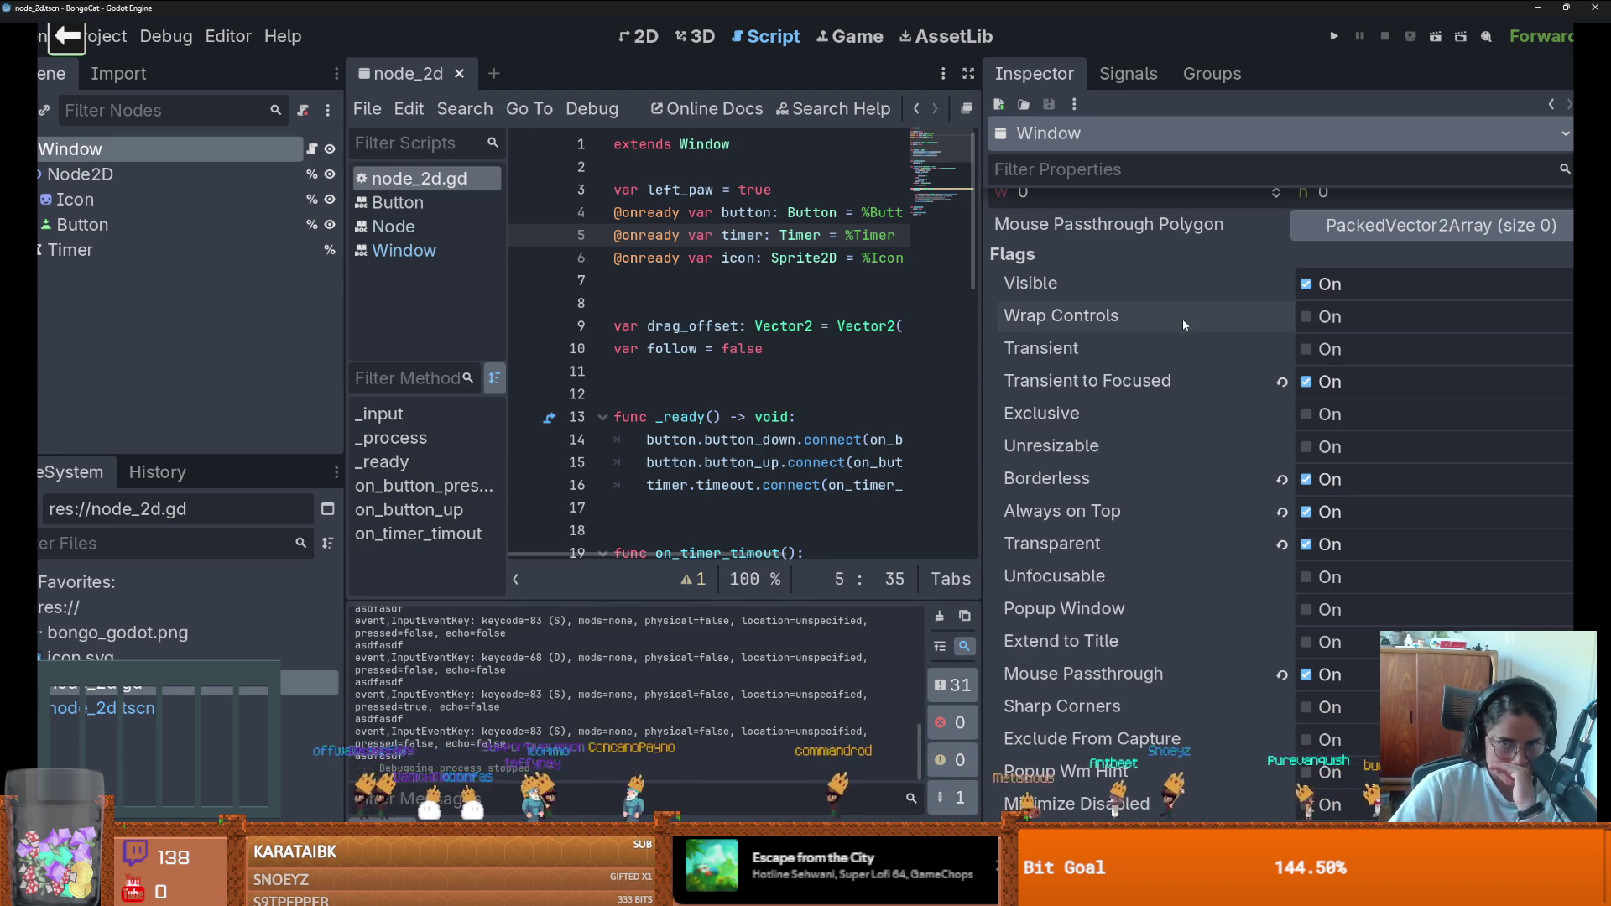
- Enable the Window's Exclusive flag, run the game to test the A, D and S keys, then close it
left_click(1325, 414)
left_click(1333, 36)
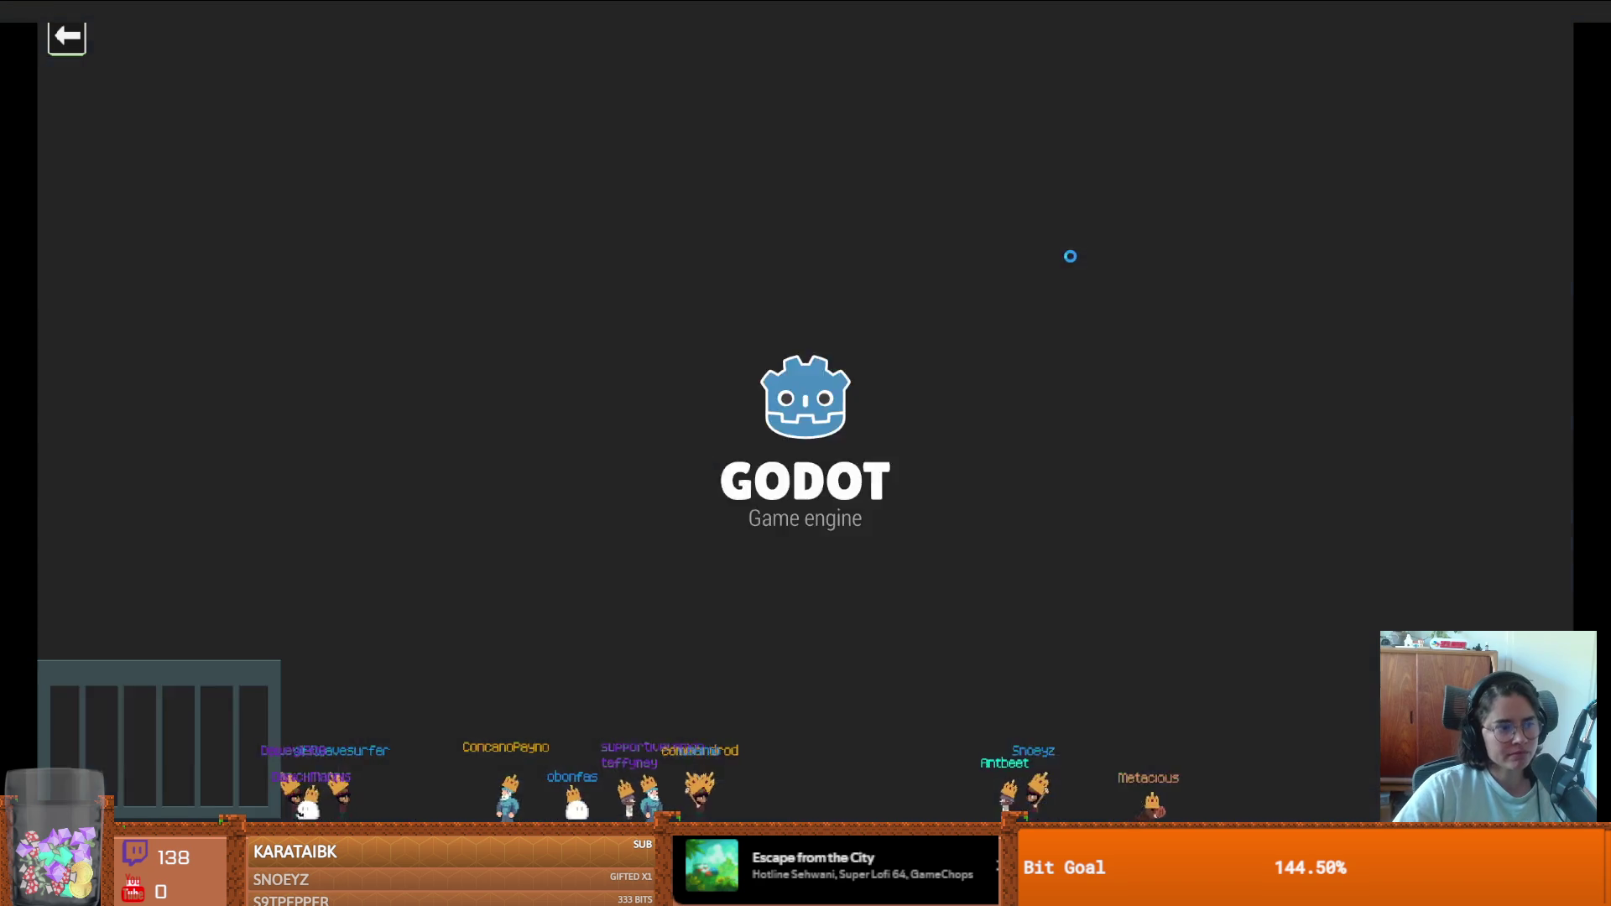
key("a")
key("d")
key("s")
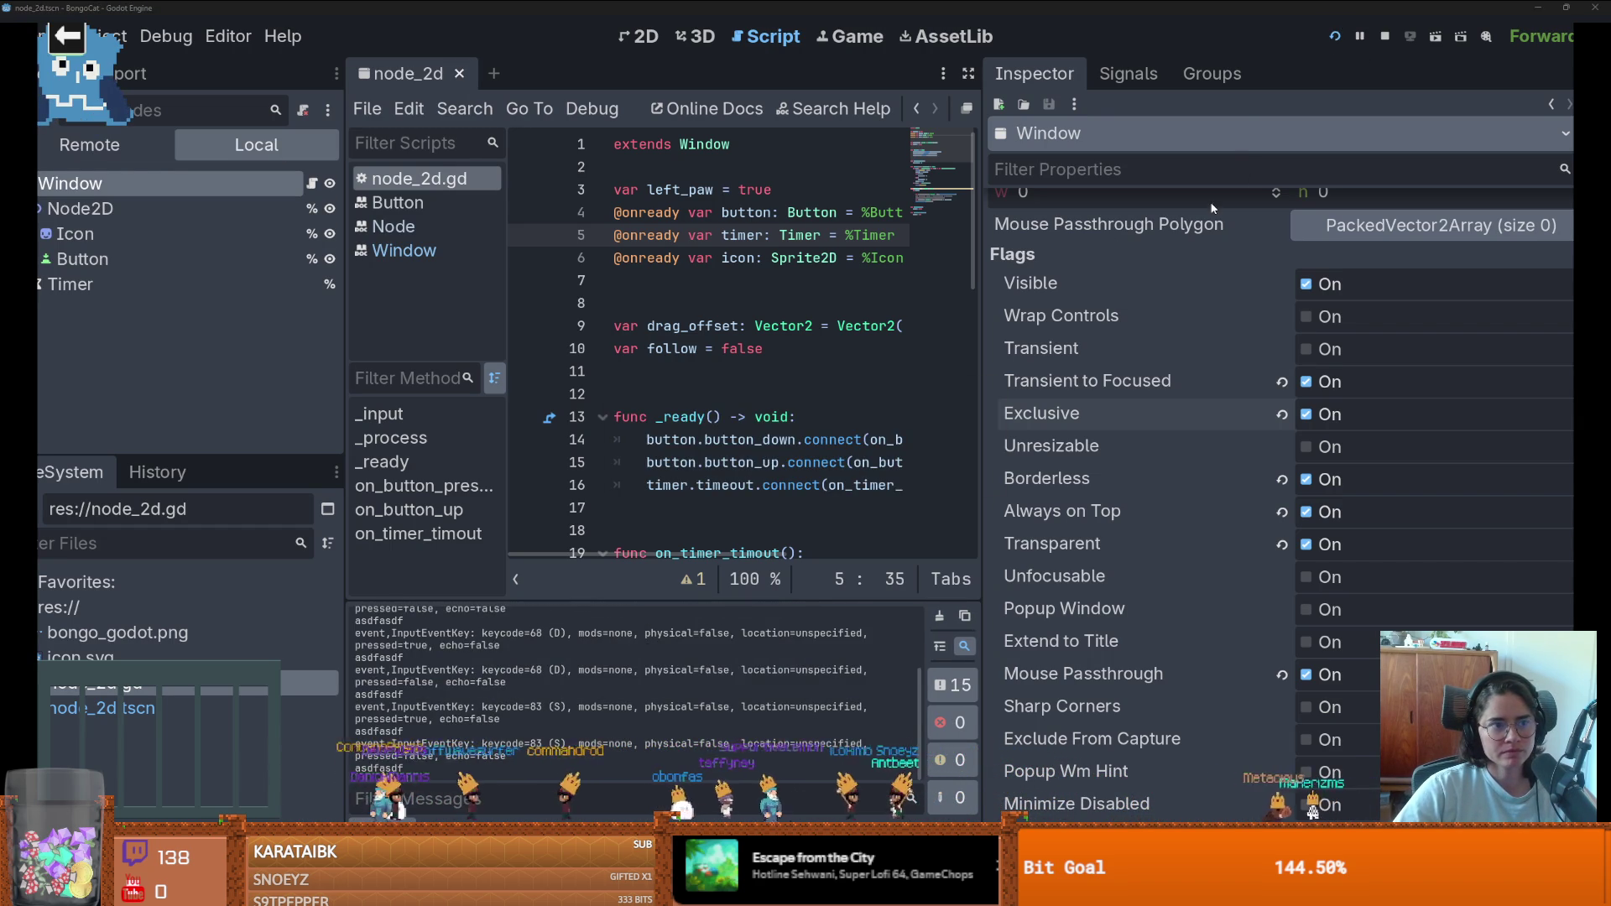
key("super+Tab")
left_click(468, 126)
left_click(549, 233)
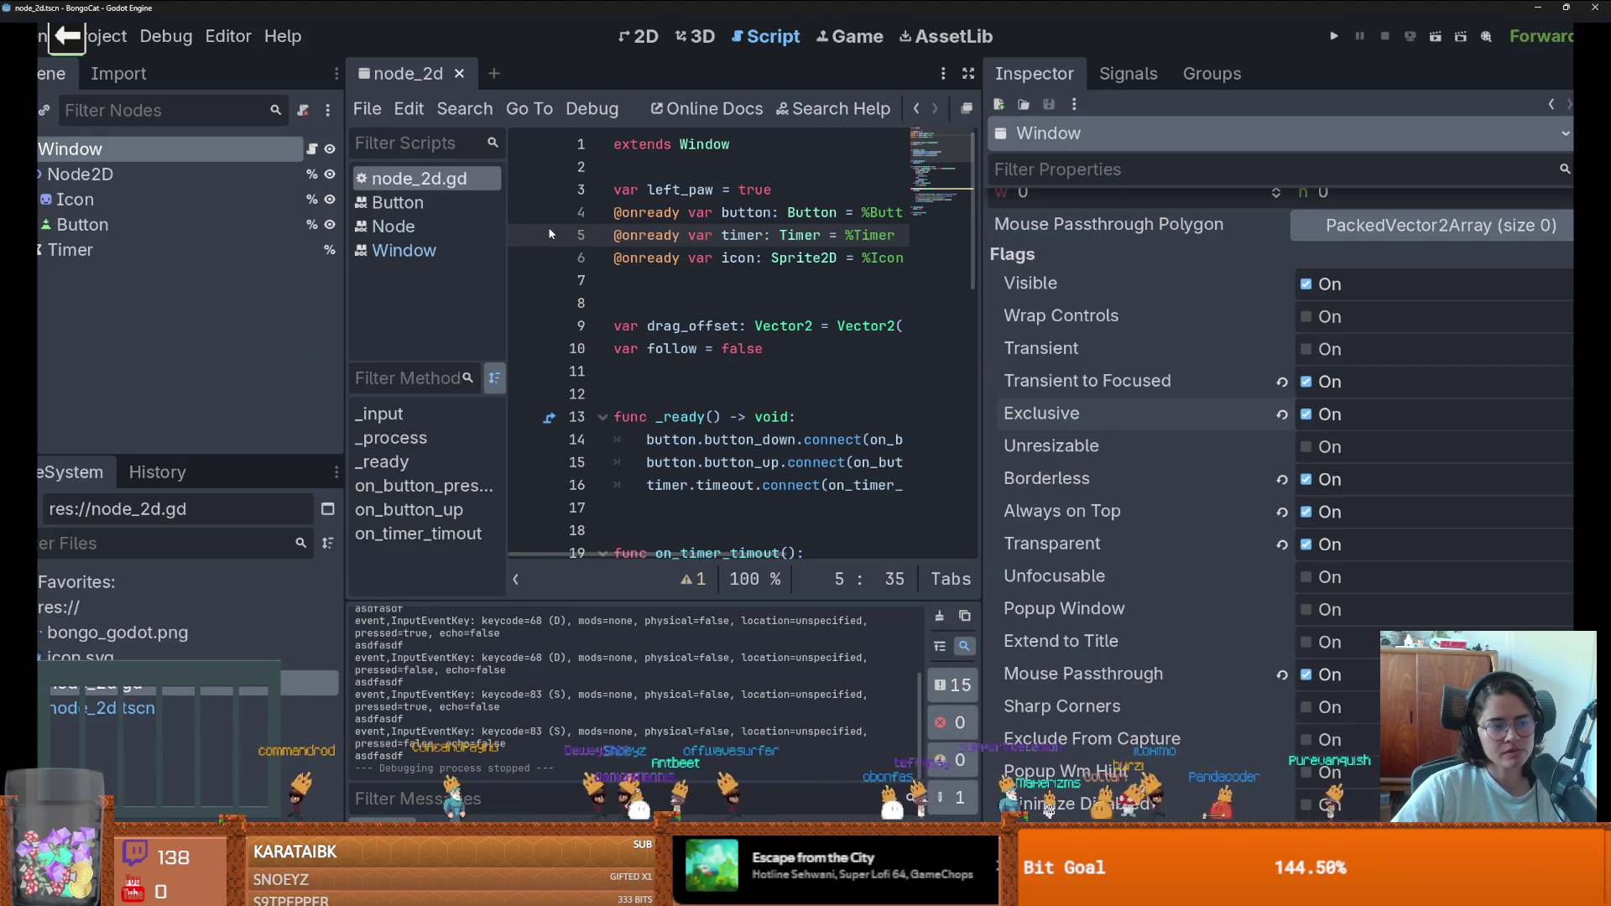
- Turn off Mouse Passthrough, test-run and close the game, then close the BongoCat editor
scroll(1074, 436, "down", 5)
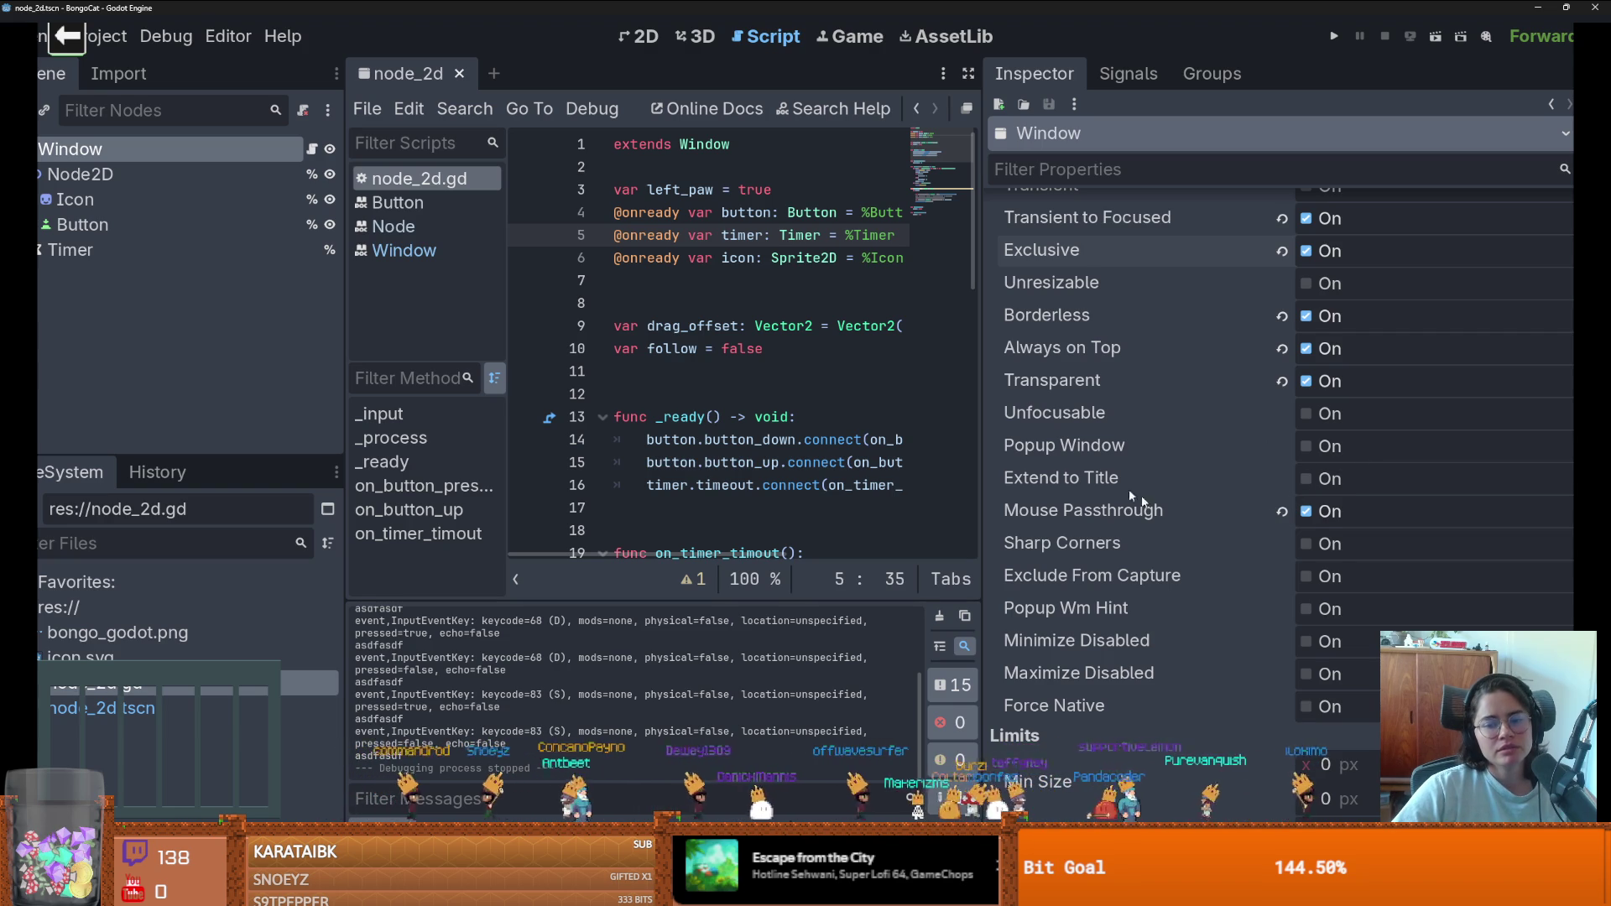
scroll(1073, 485, "down", 3)
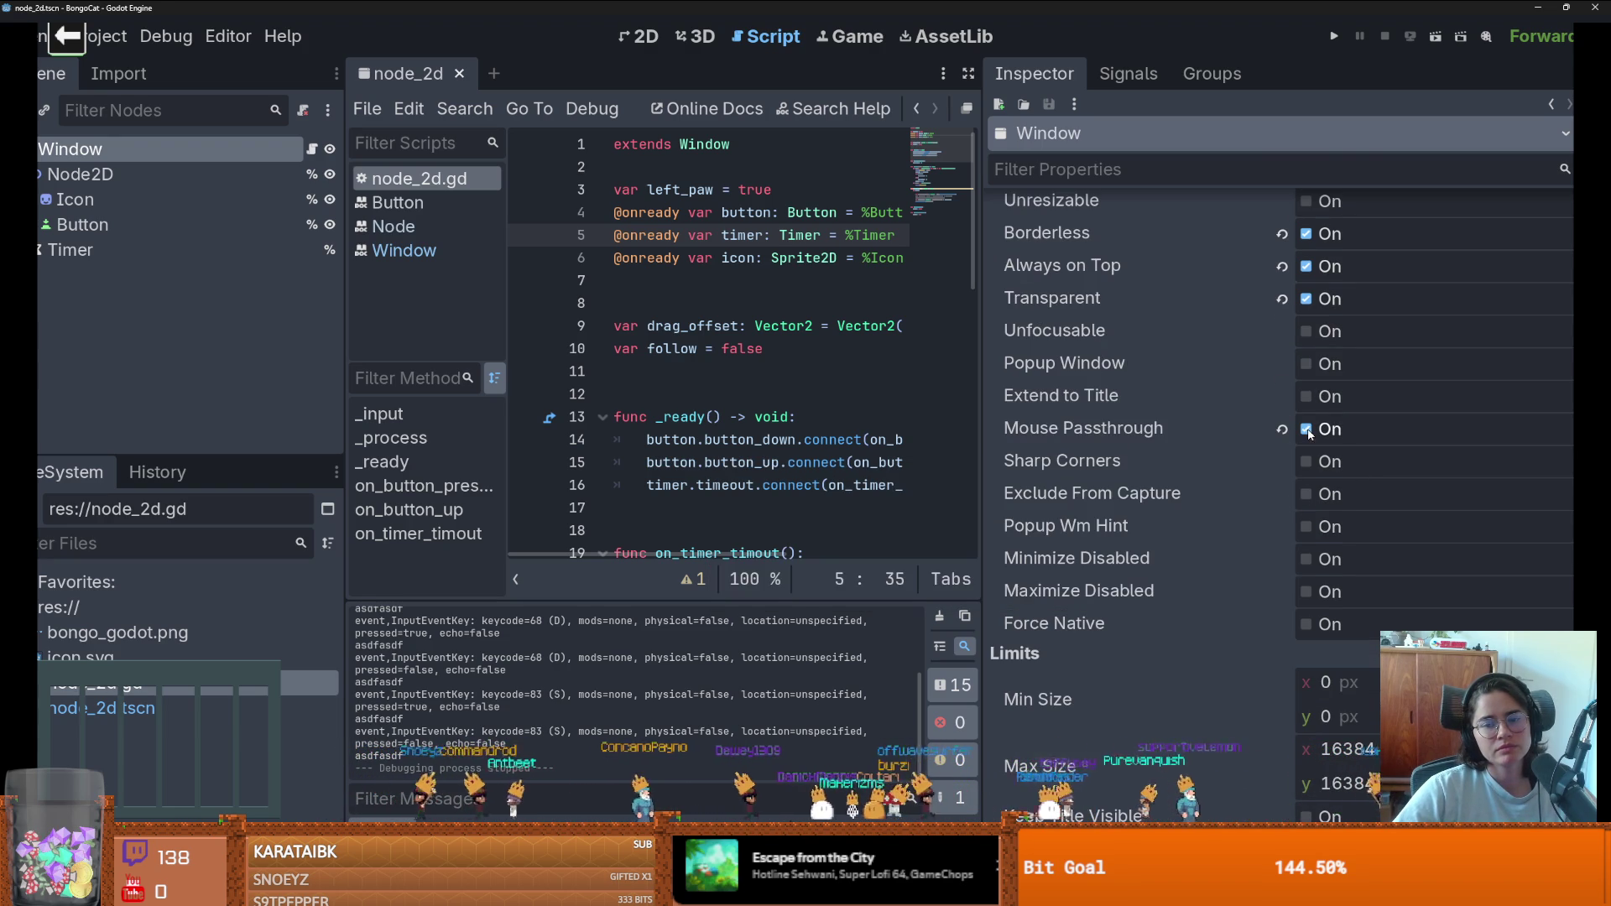
left_click(1310, 428)
left_click(1334, 36)
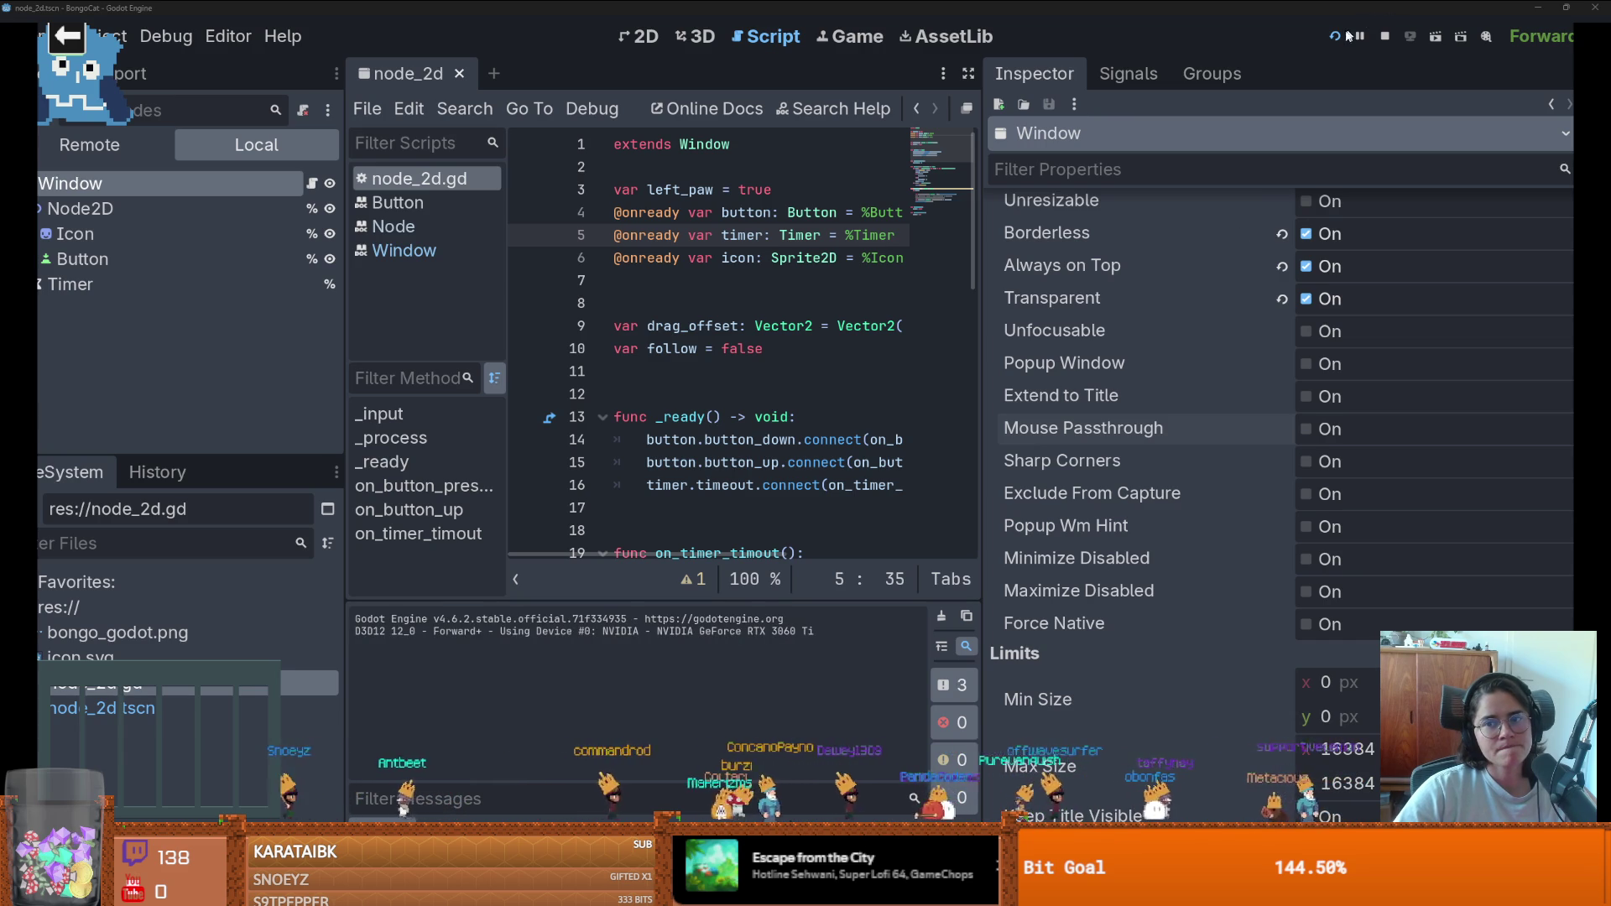
key("super+Tab")
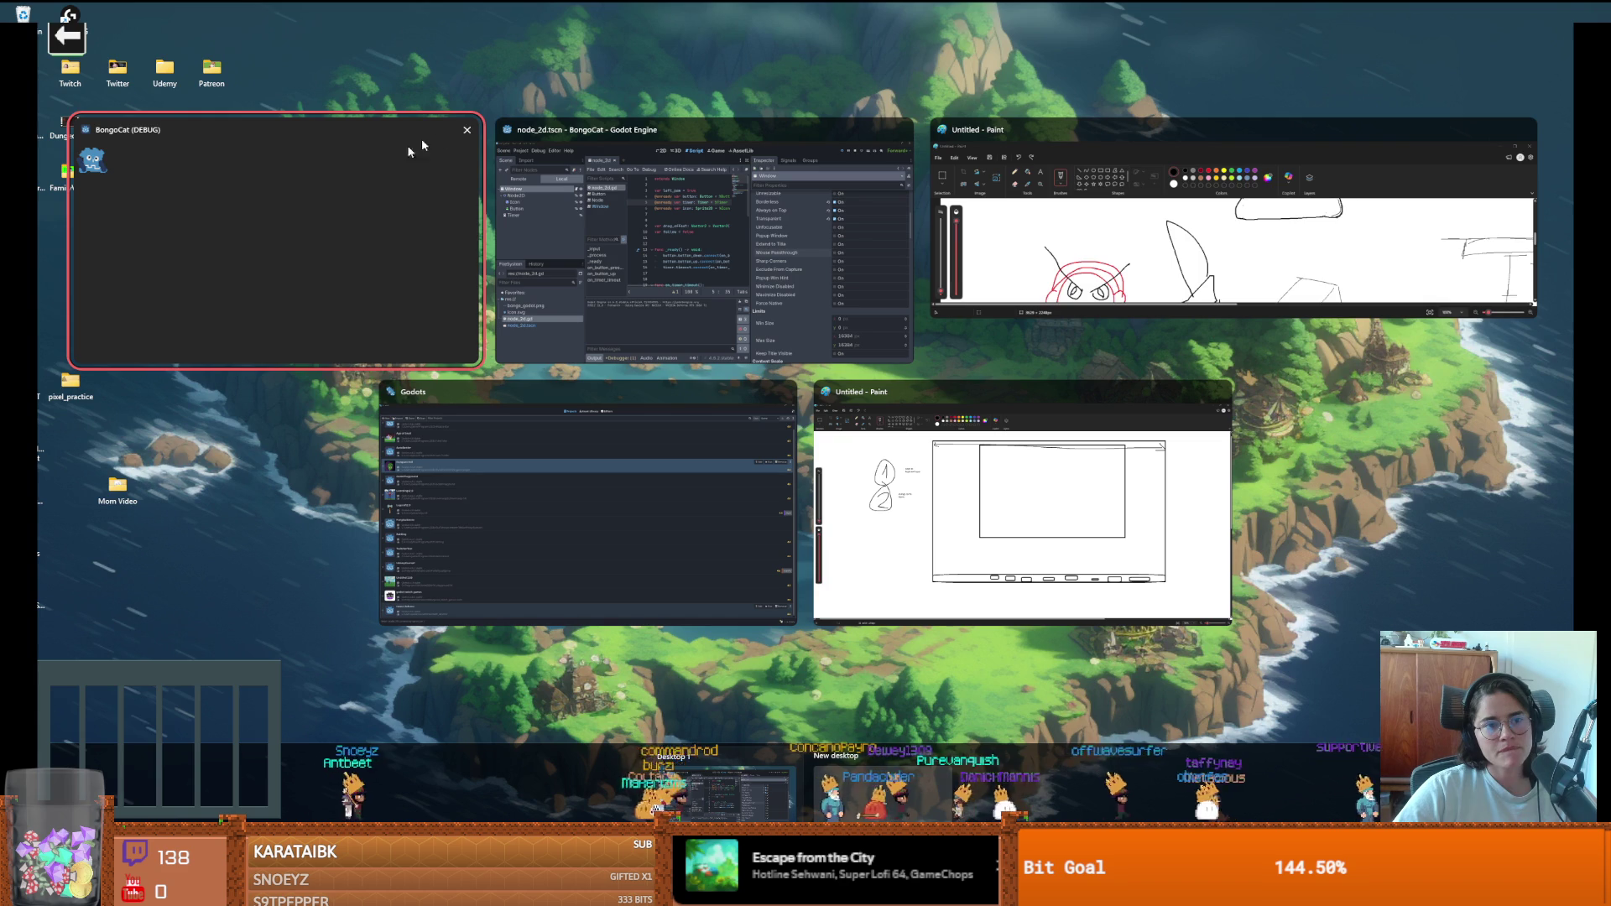
left_click(461, 129)
left_click(743, 112)
left_click(1593, 7)
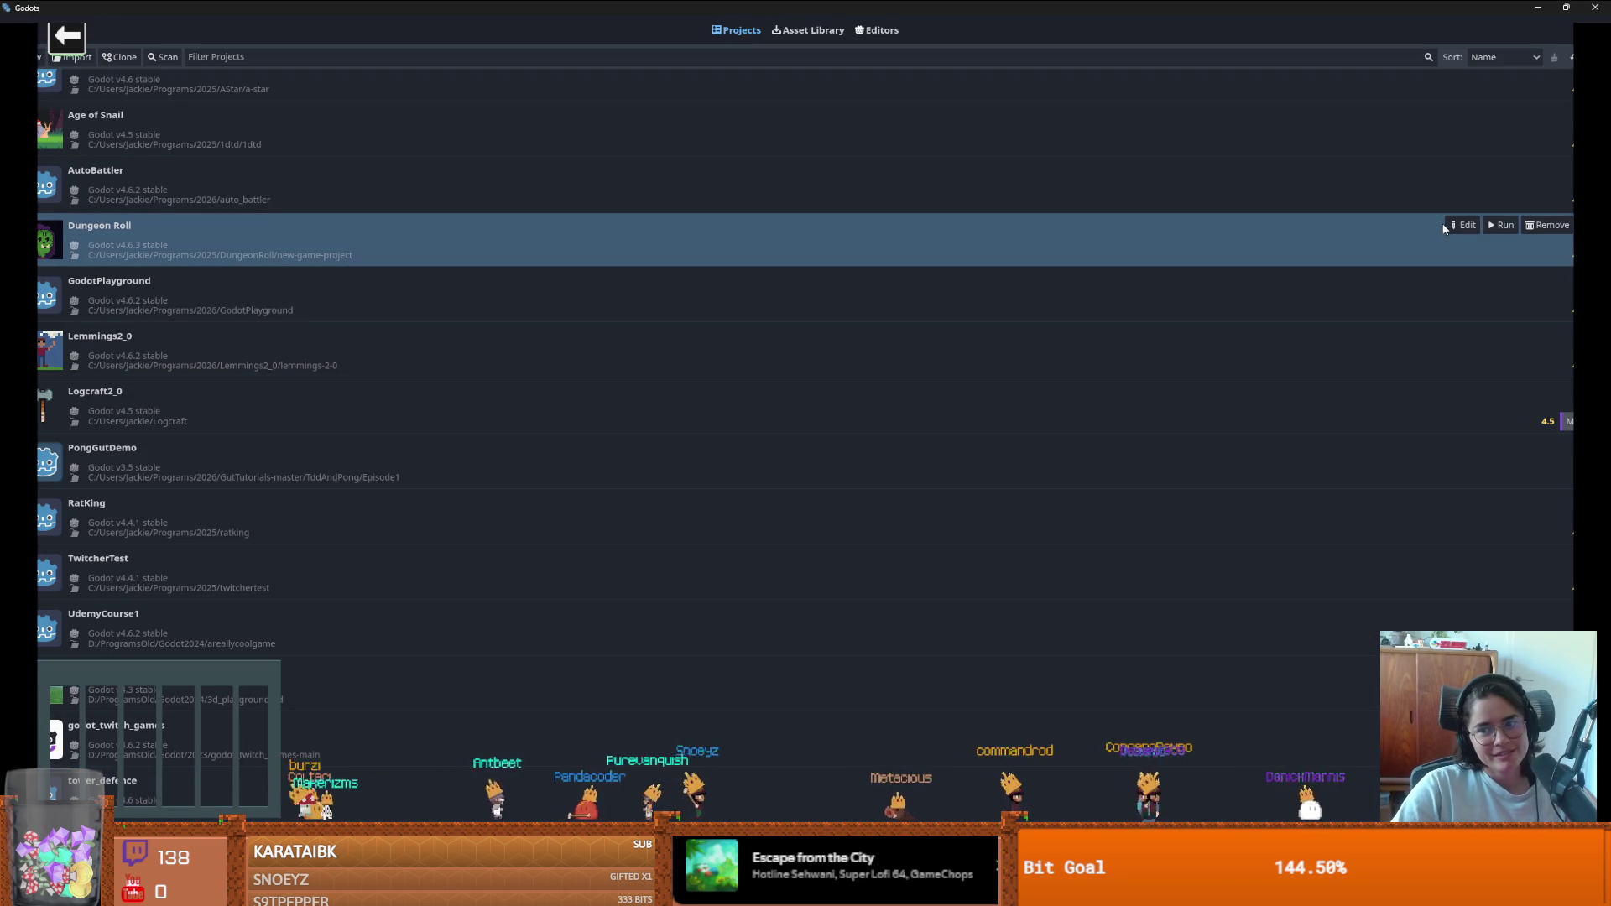
- Open the Dungeon Roll project for editing from the Project Manager and confirm it
left_click(1460, 225)
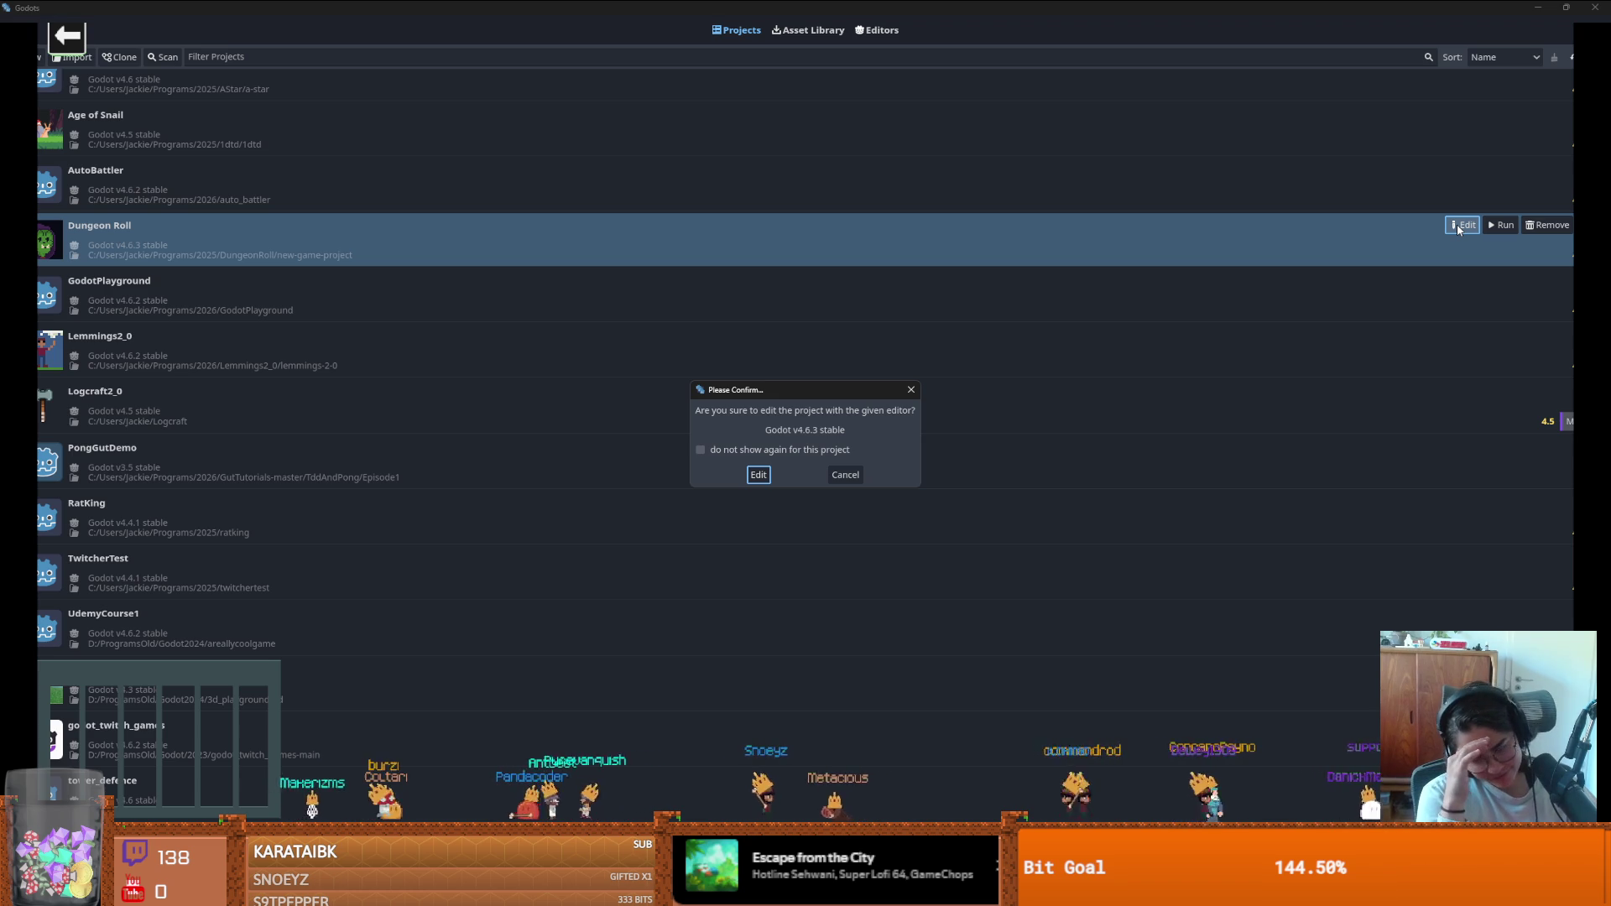
key("Return")
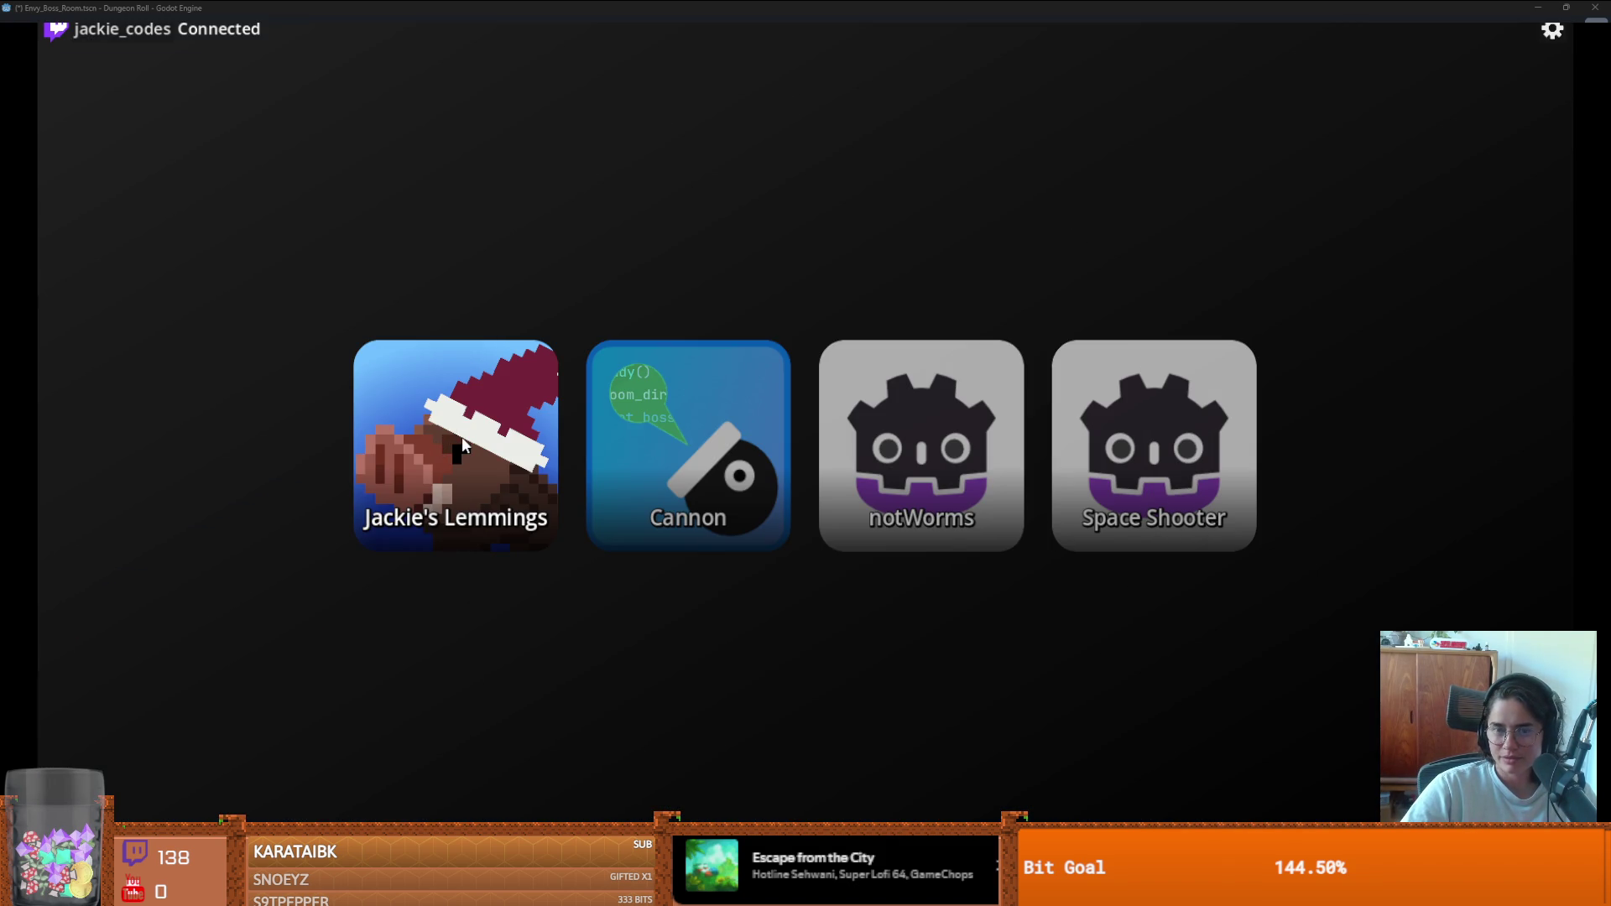
- Launch the Cannon game from the launcher, then leave it for the browser's taco video
left_click(688, 445)
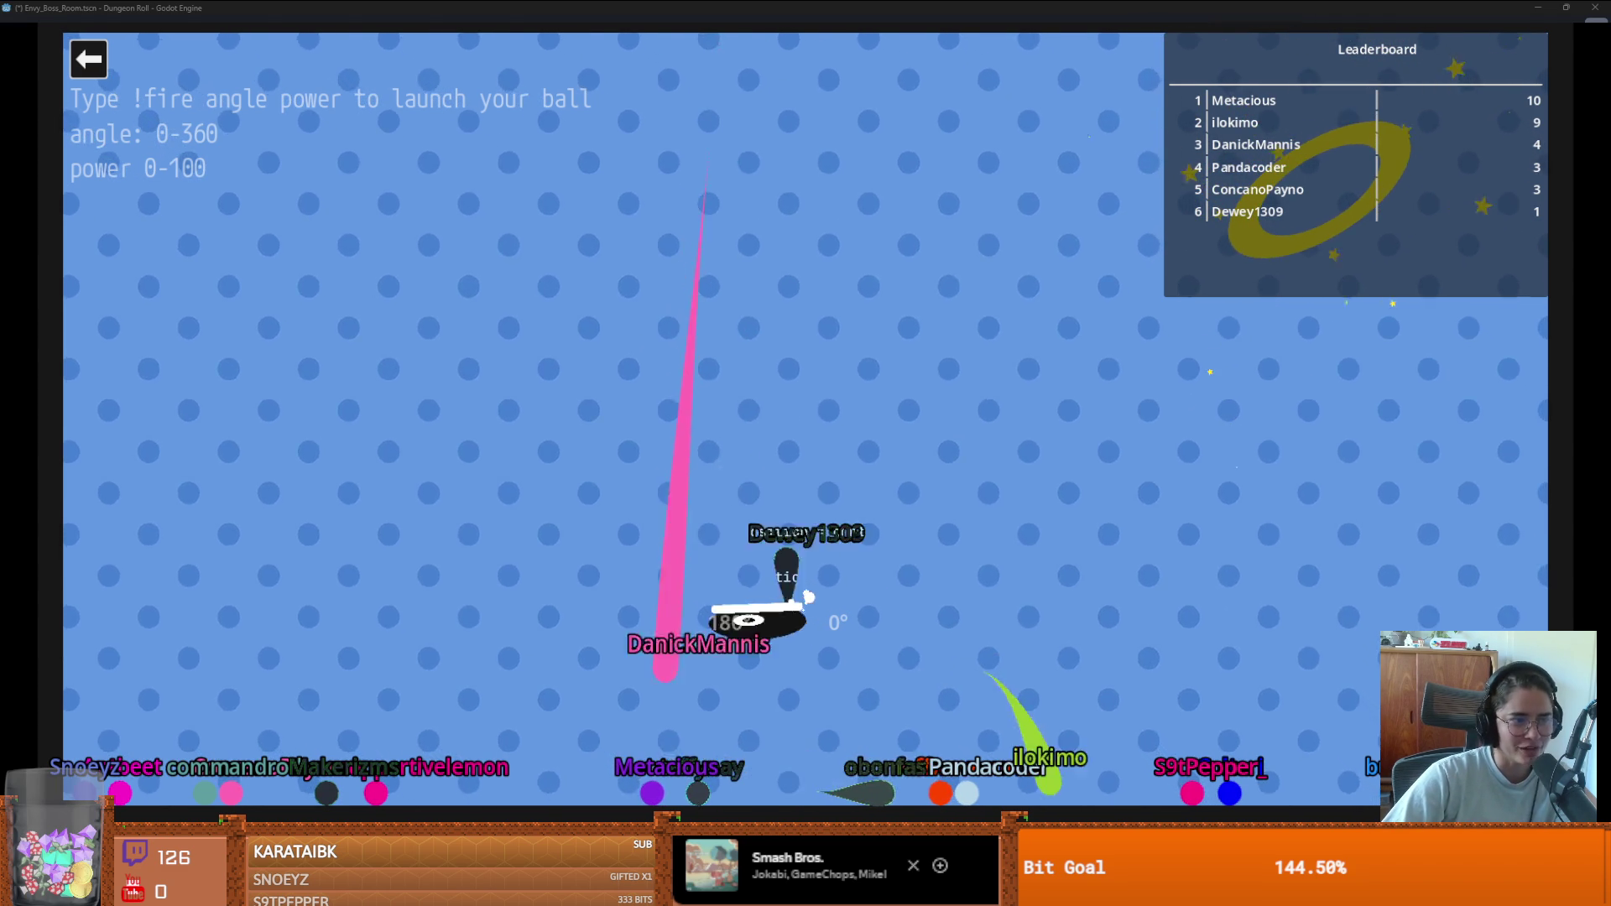
mouse_move(590, 6)
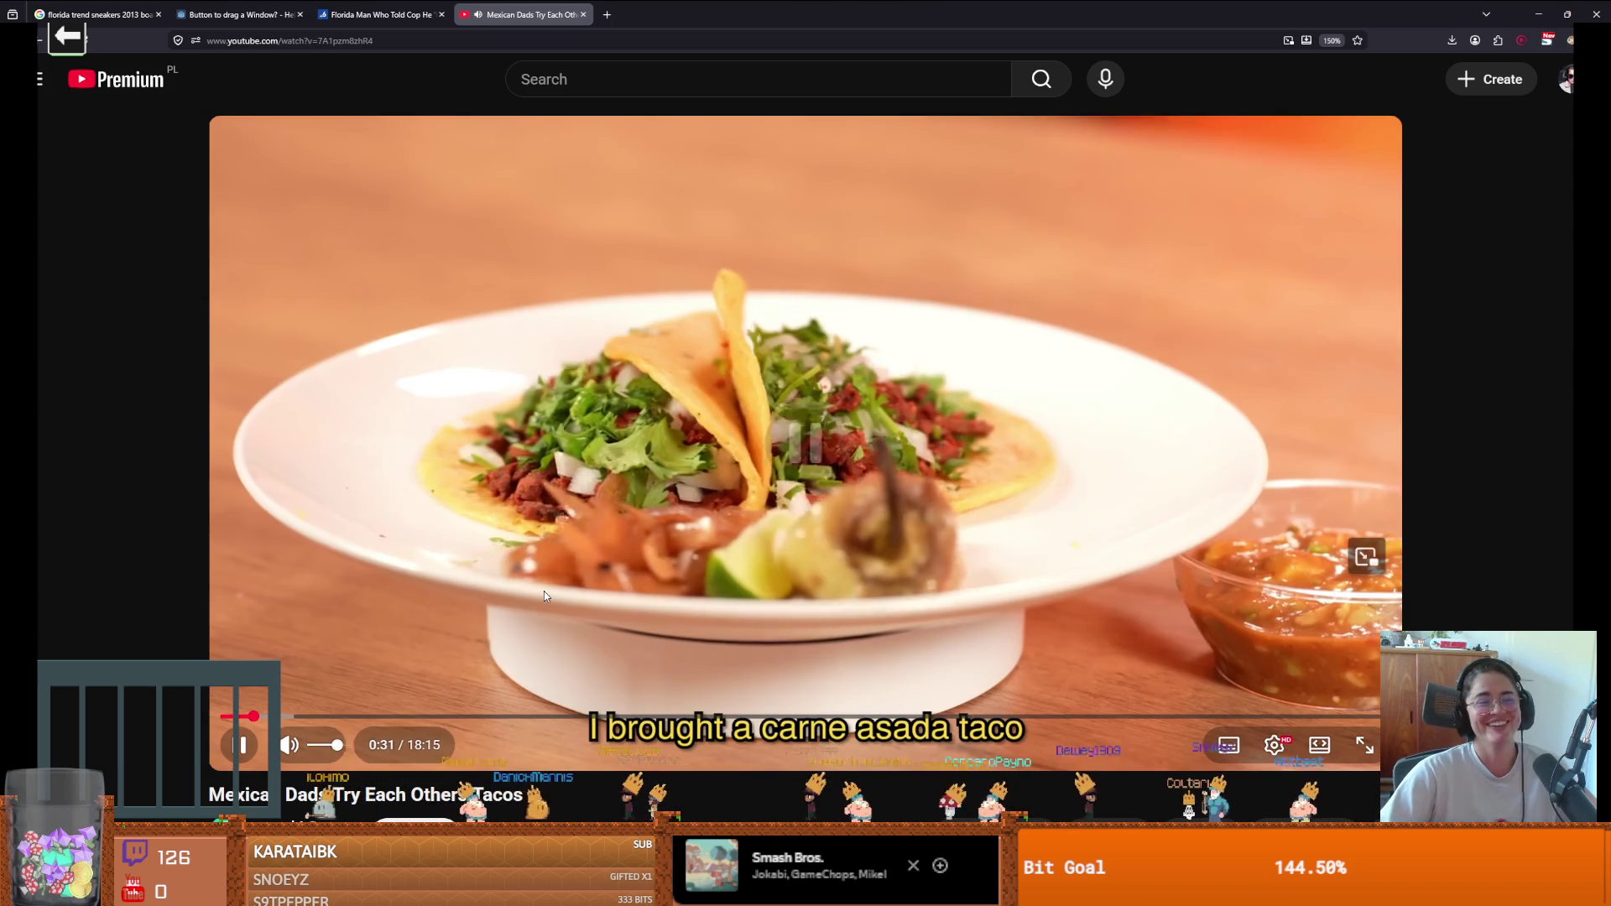
- Pause and resume the taco video repeatedly, stopping at 0:54, the overhead taco shot and 1:20
left_click(544, 594)
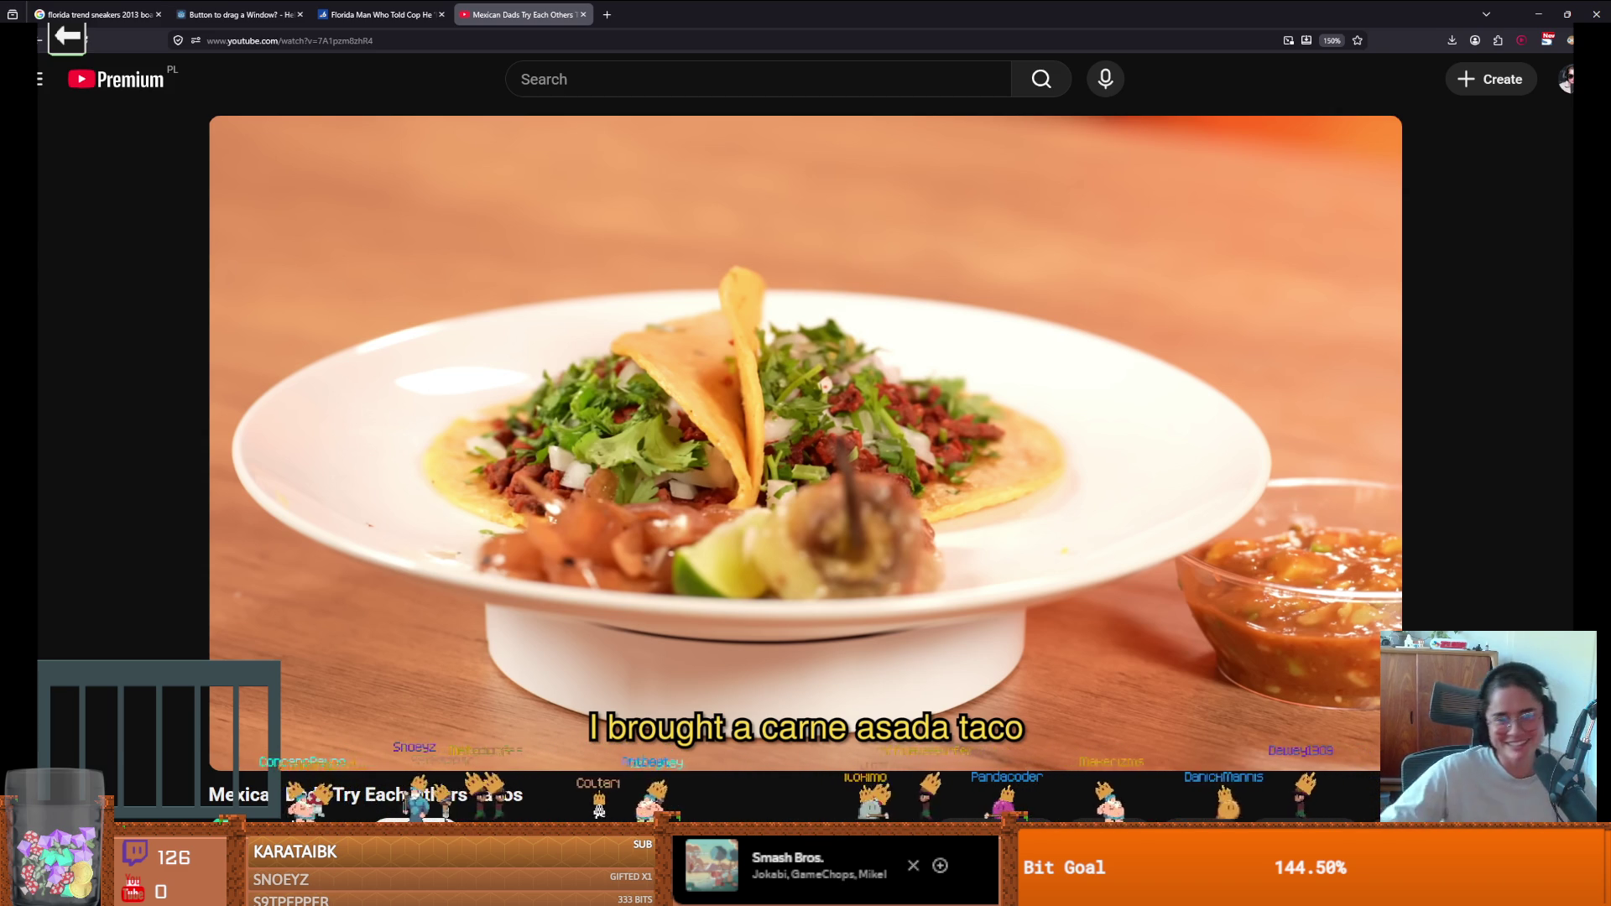
left_click(547, 508)
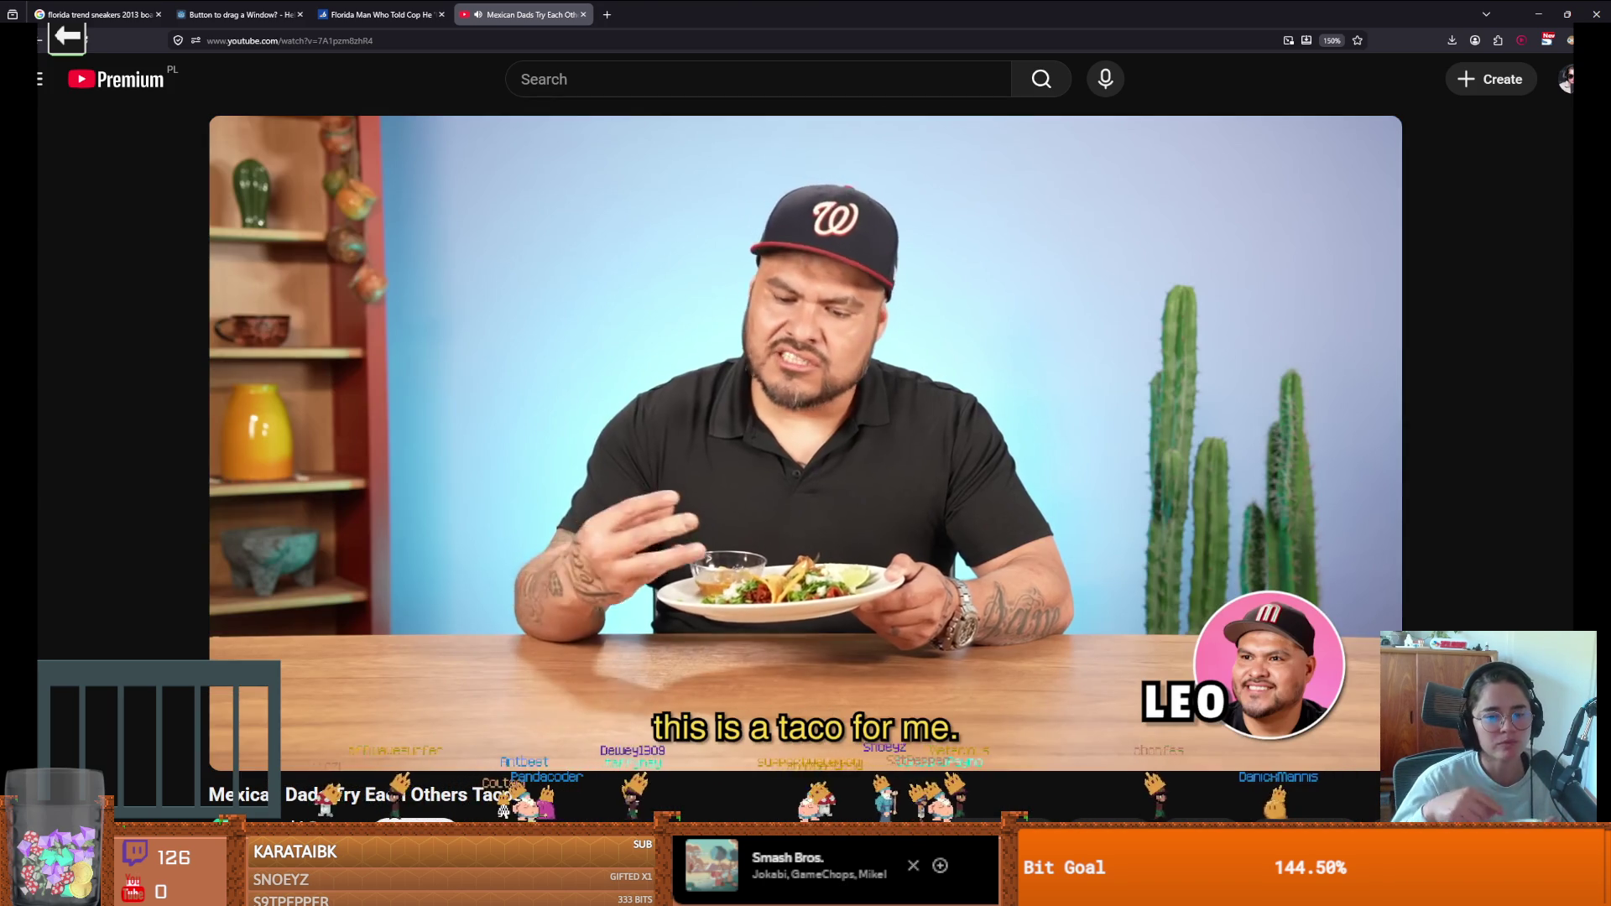
mouse_move(599, 464)
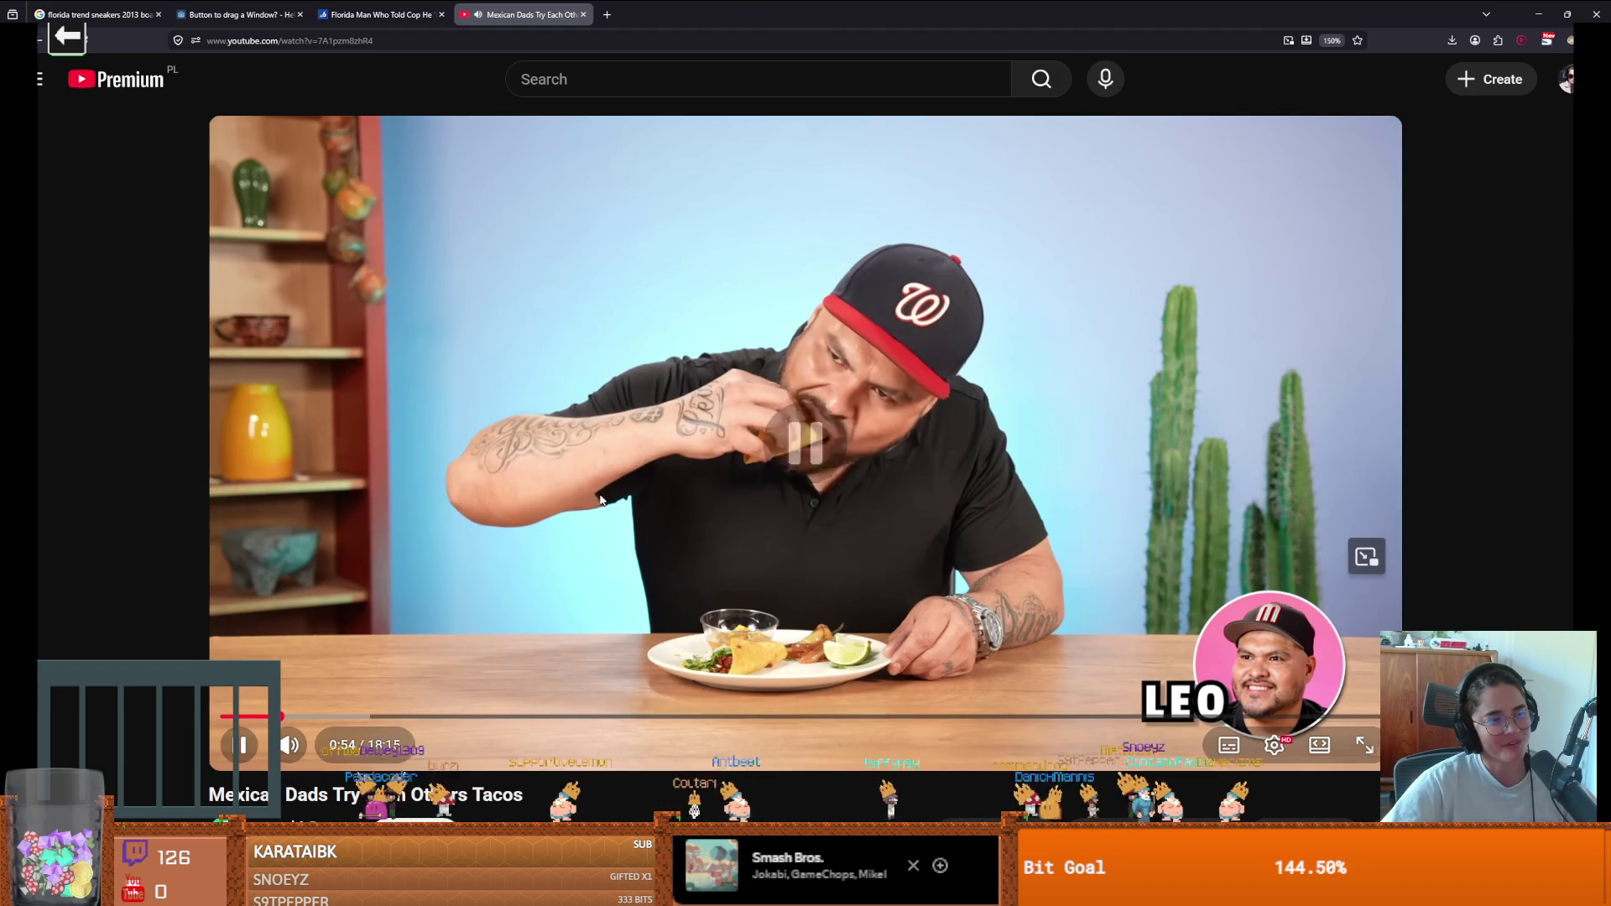
left_click(600, 500)
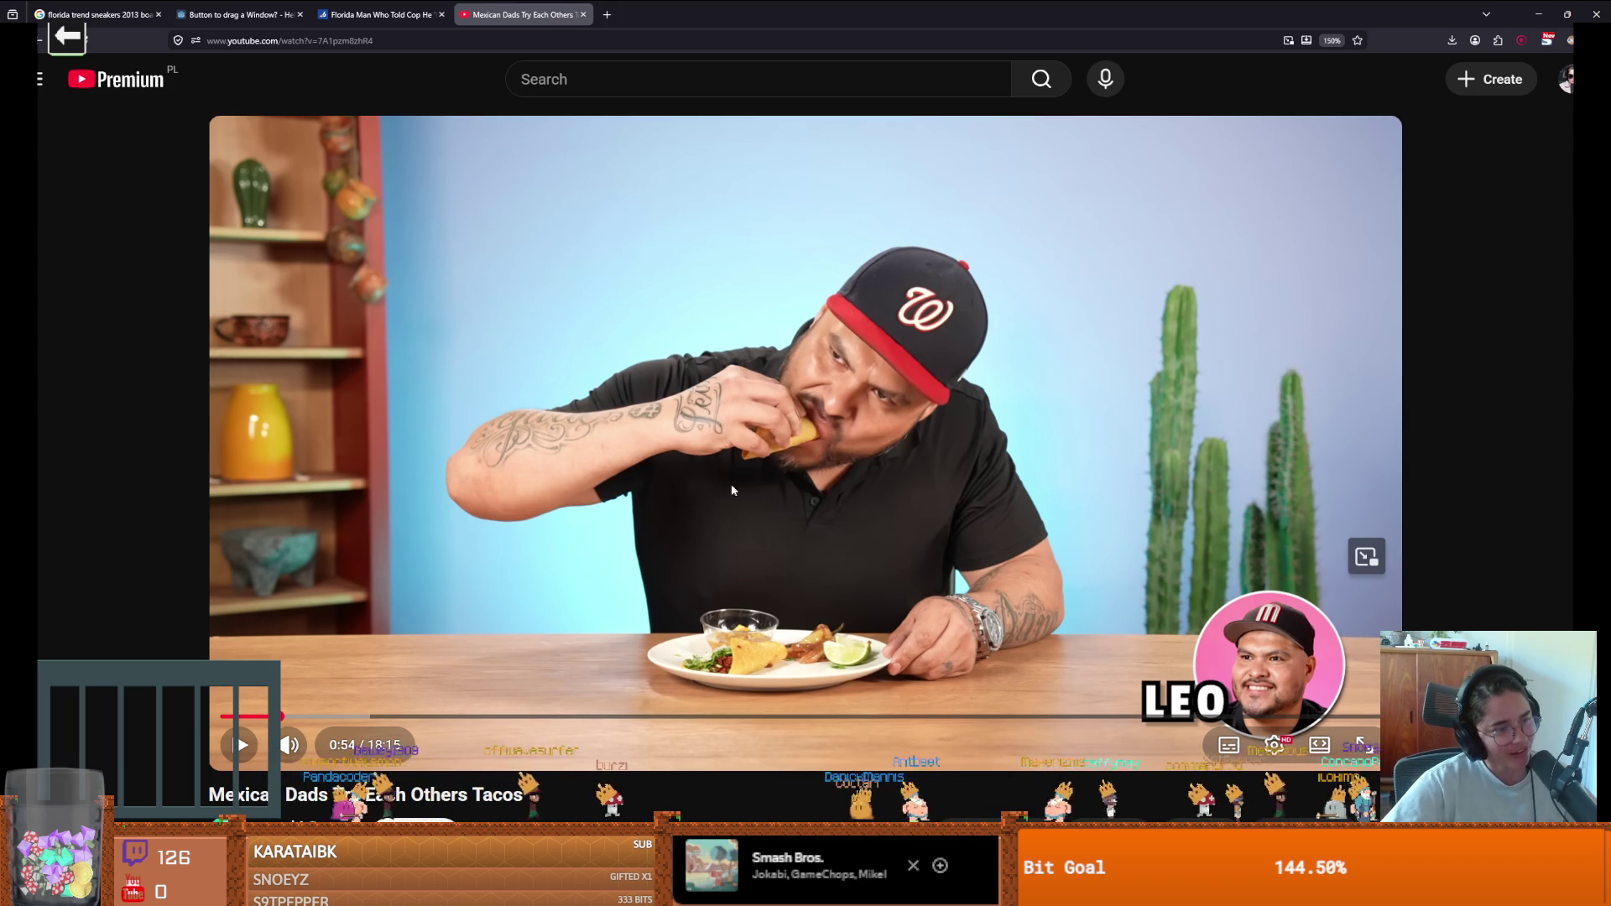
left_click(779, 501)
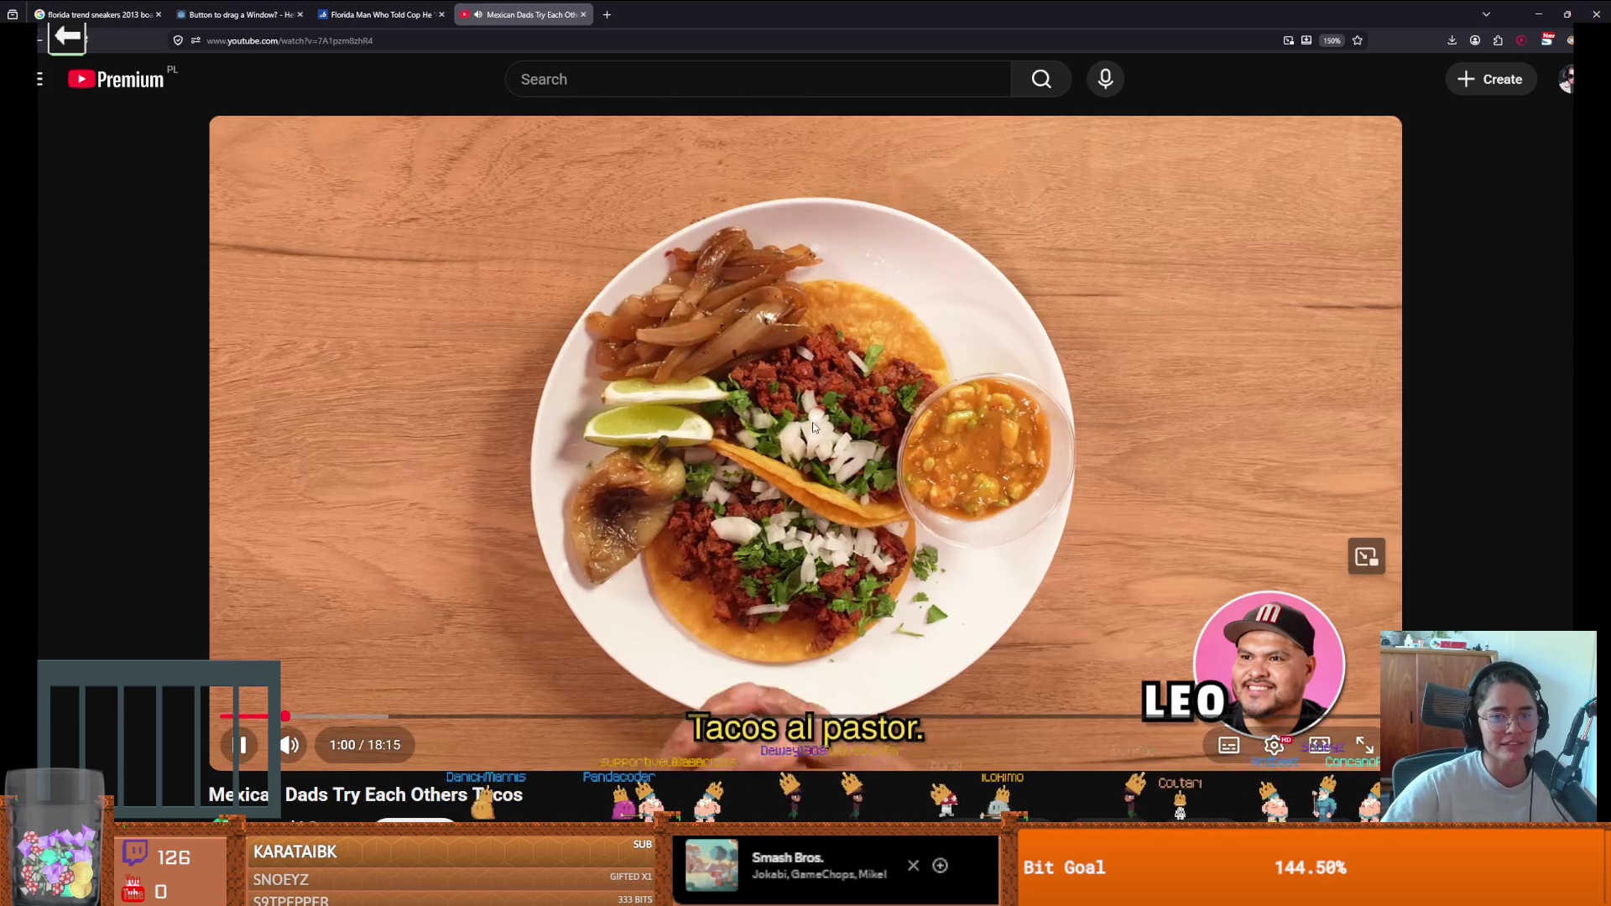
left_click(825, 422)
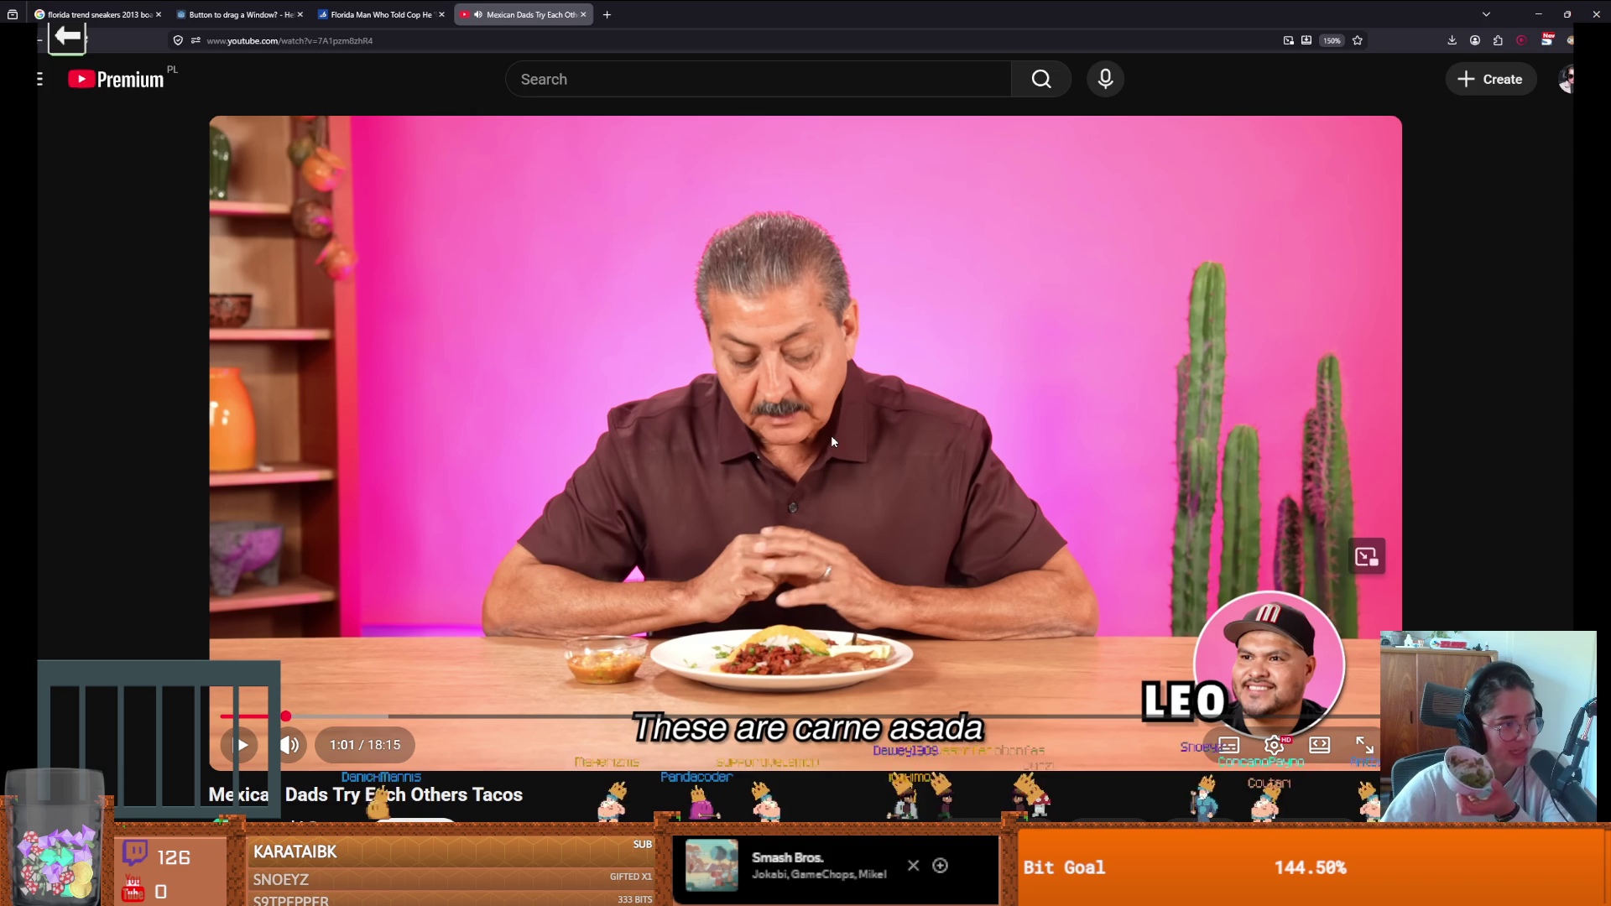
left_click(831, 441)
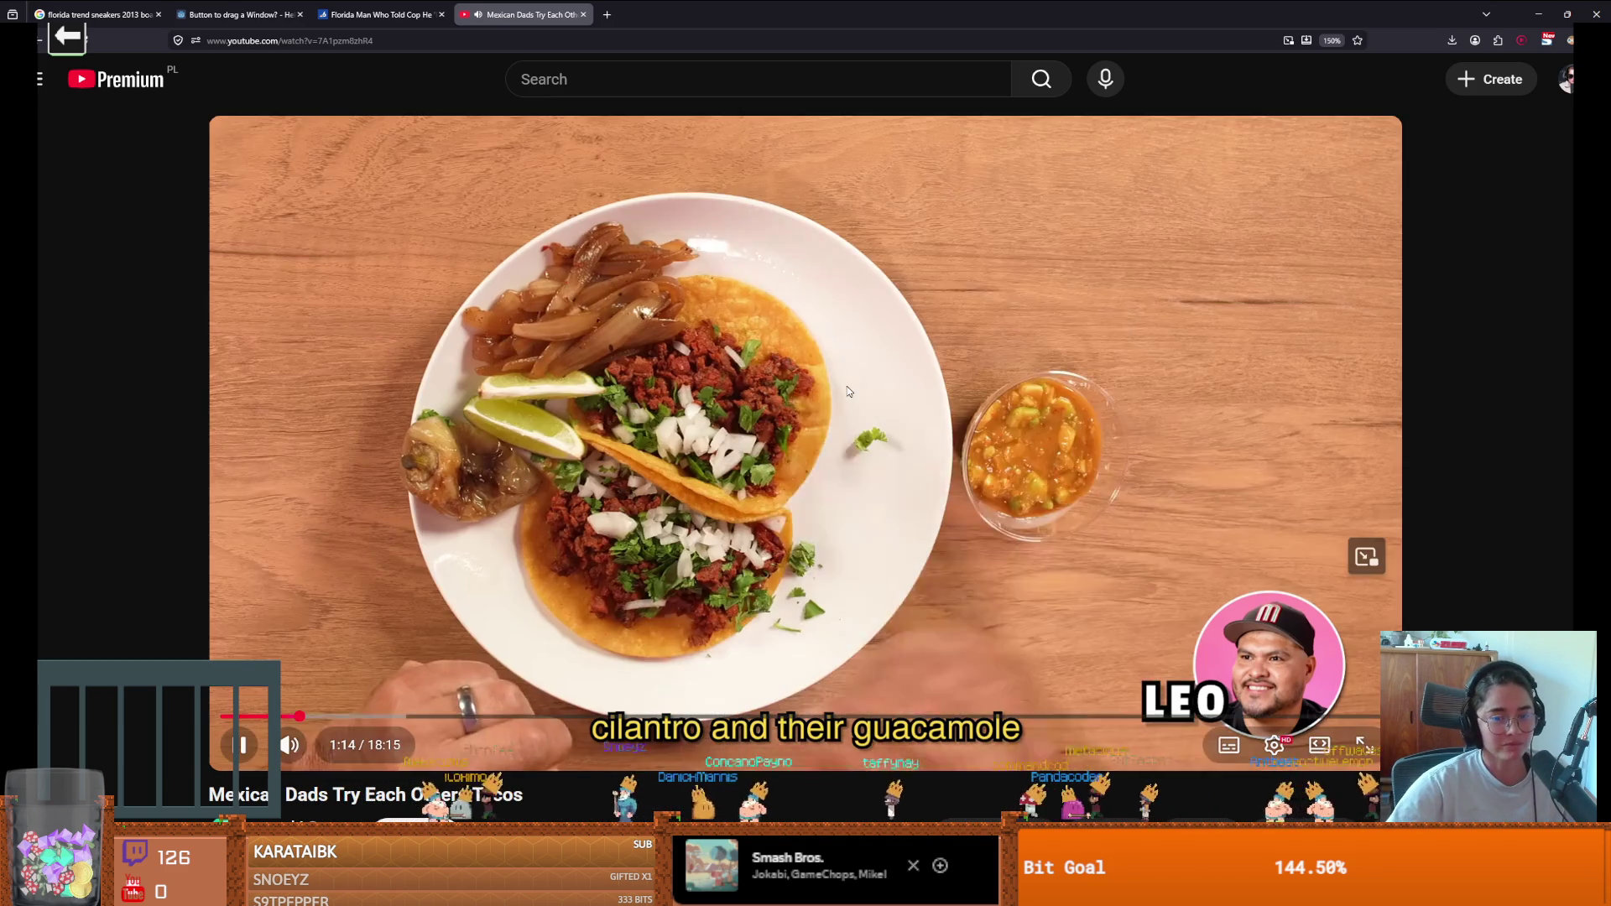
left_click(921, 420)
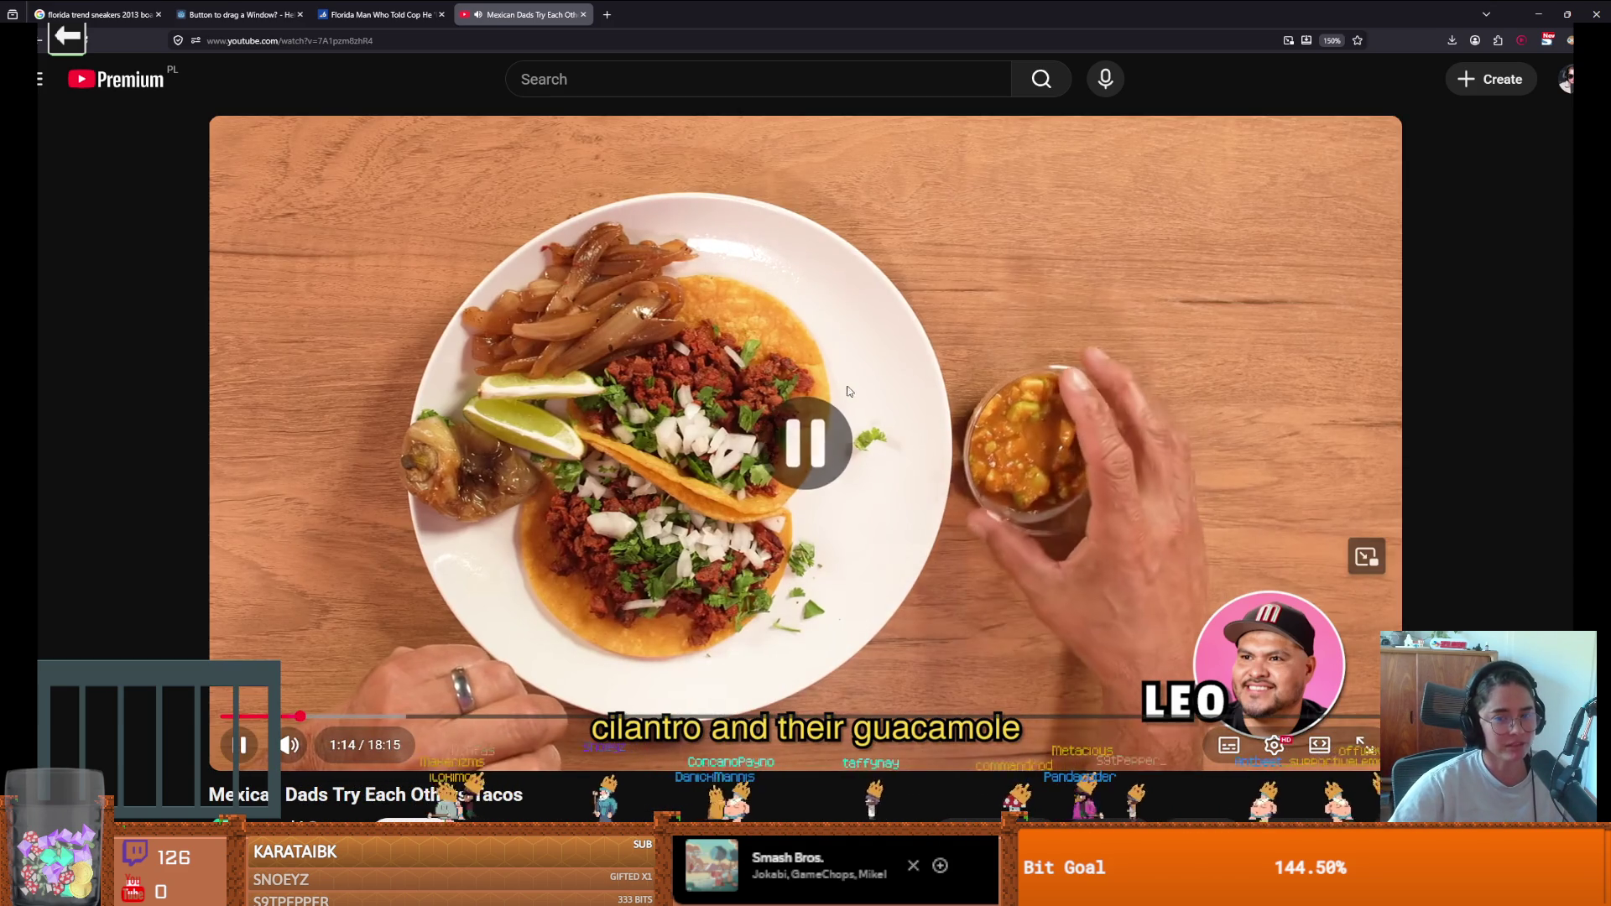
left_click(1069, 468)
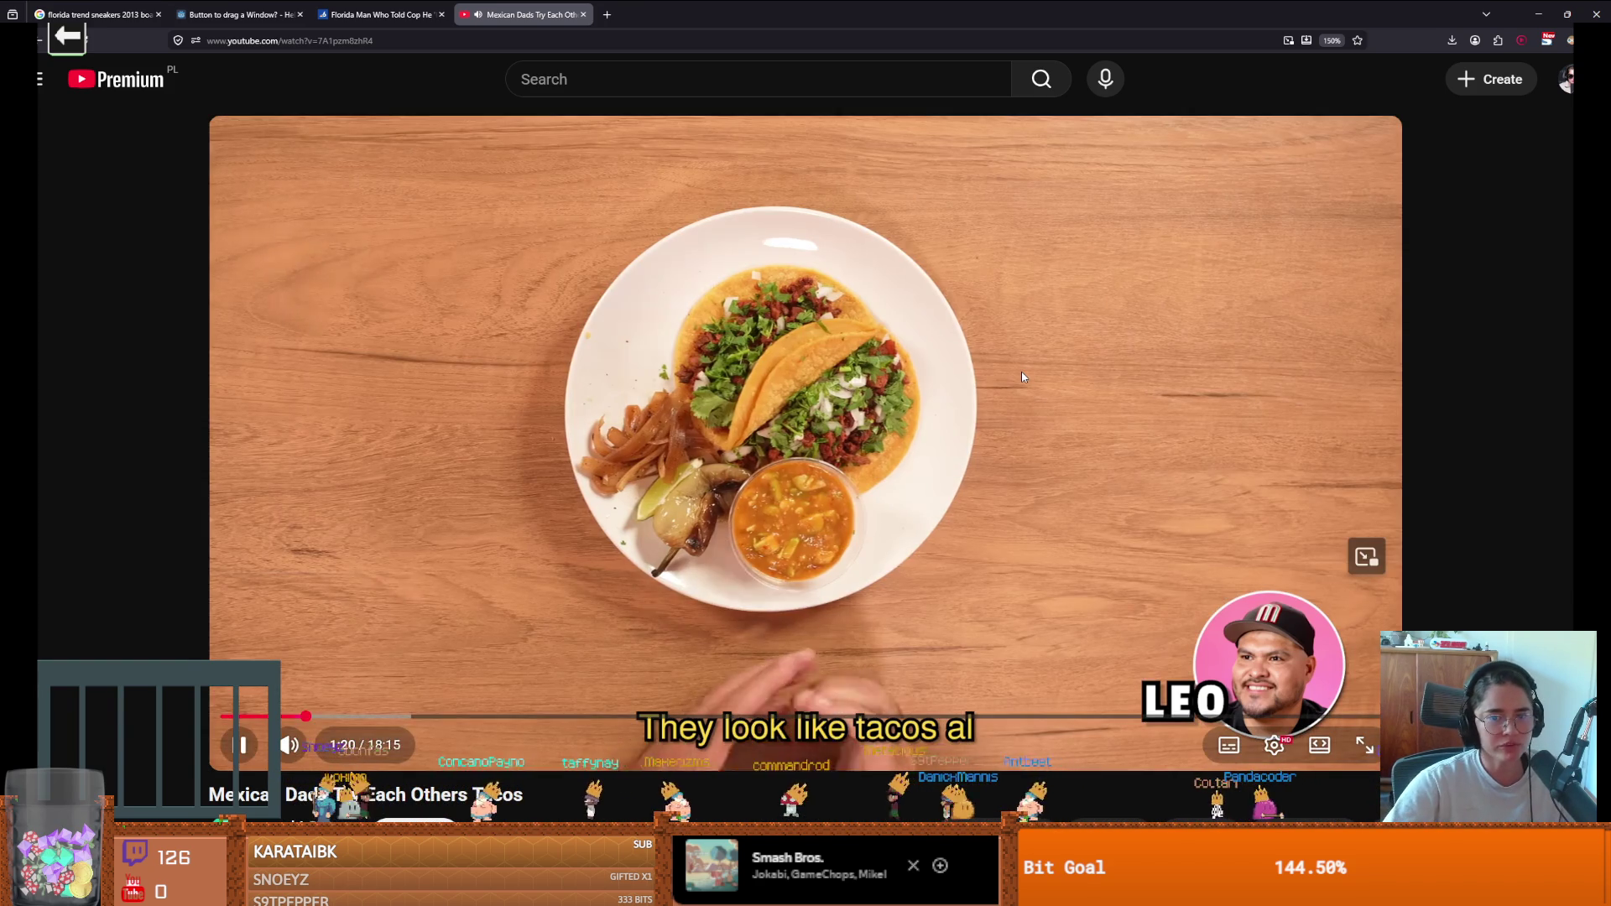
left_click(1022, 378)
left_click(1021, 384)
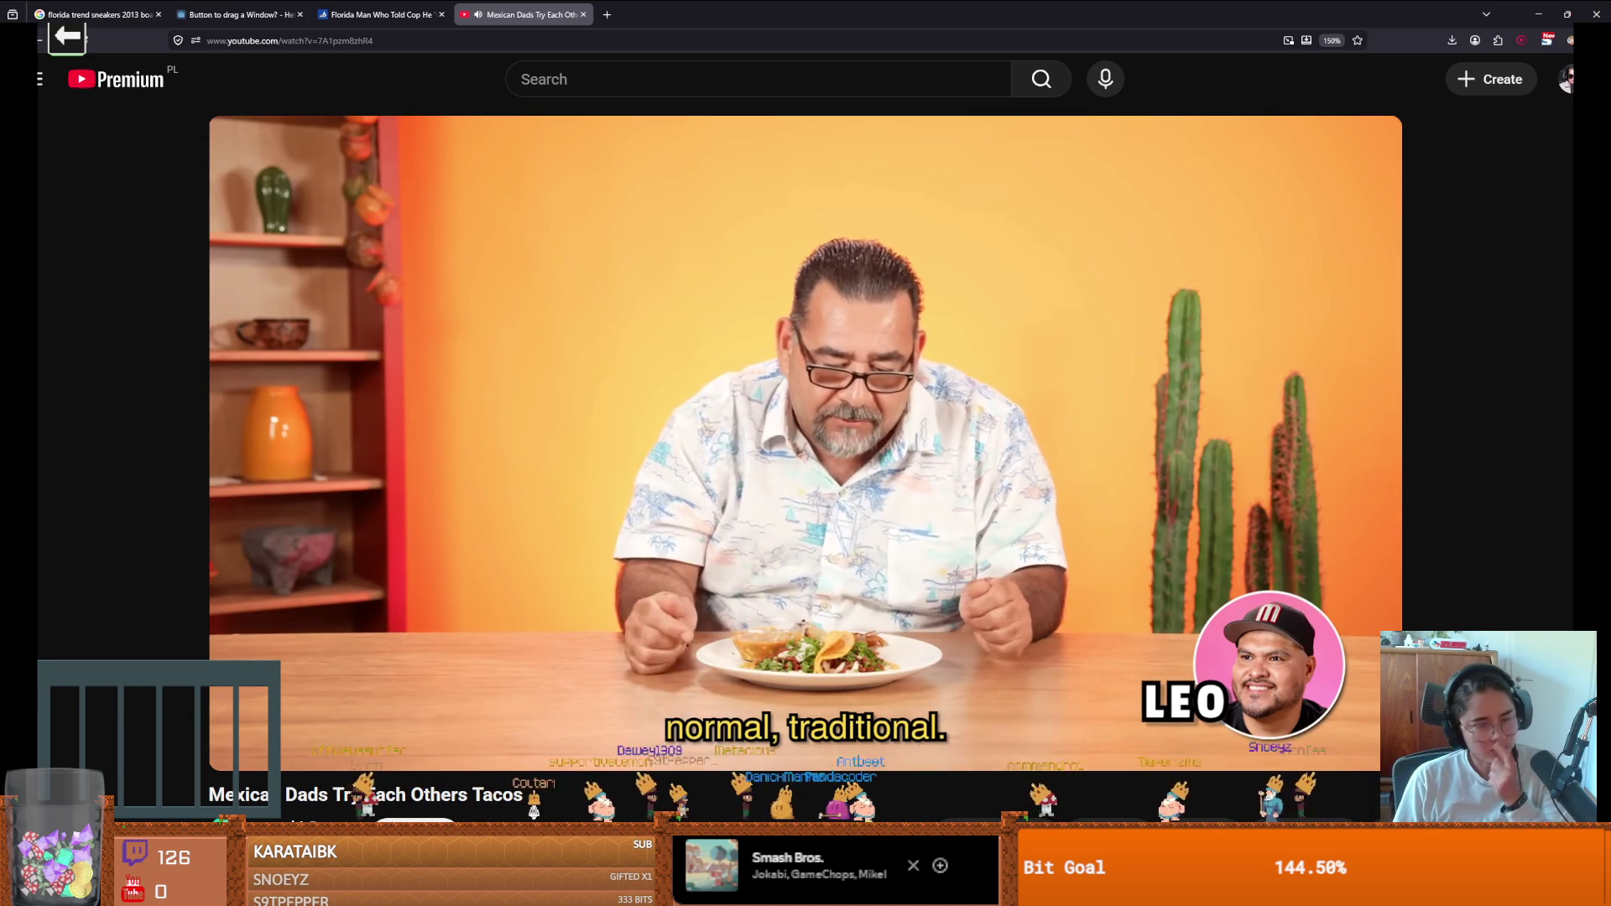
- Pause and resume the taco video several times from 1:59, finally pausing it with Space
left_click(961, 516)
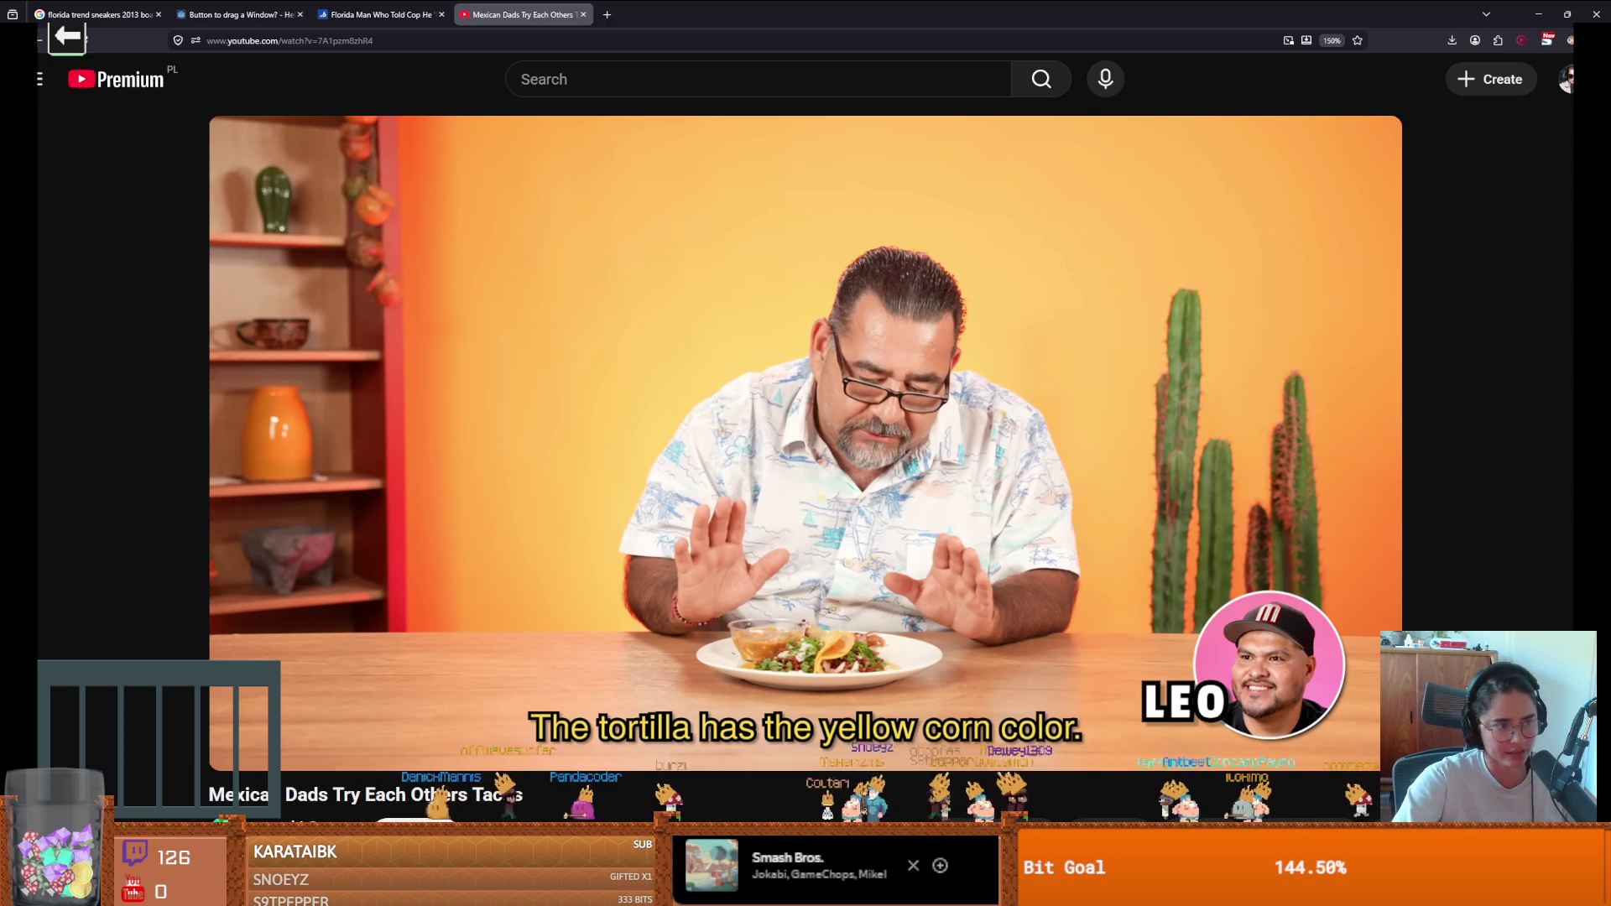
left_click(961, 516)
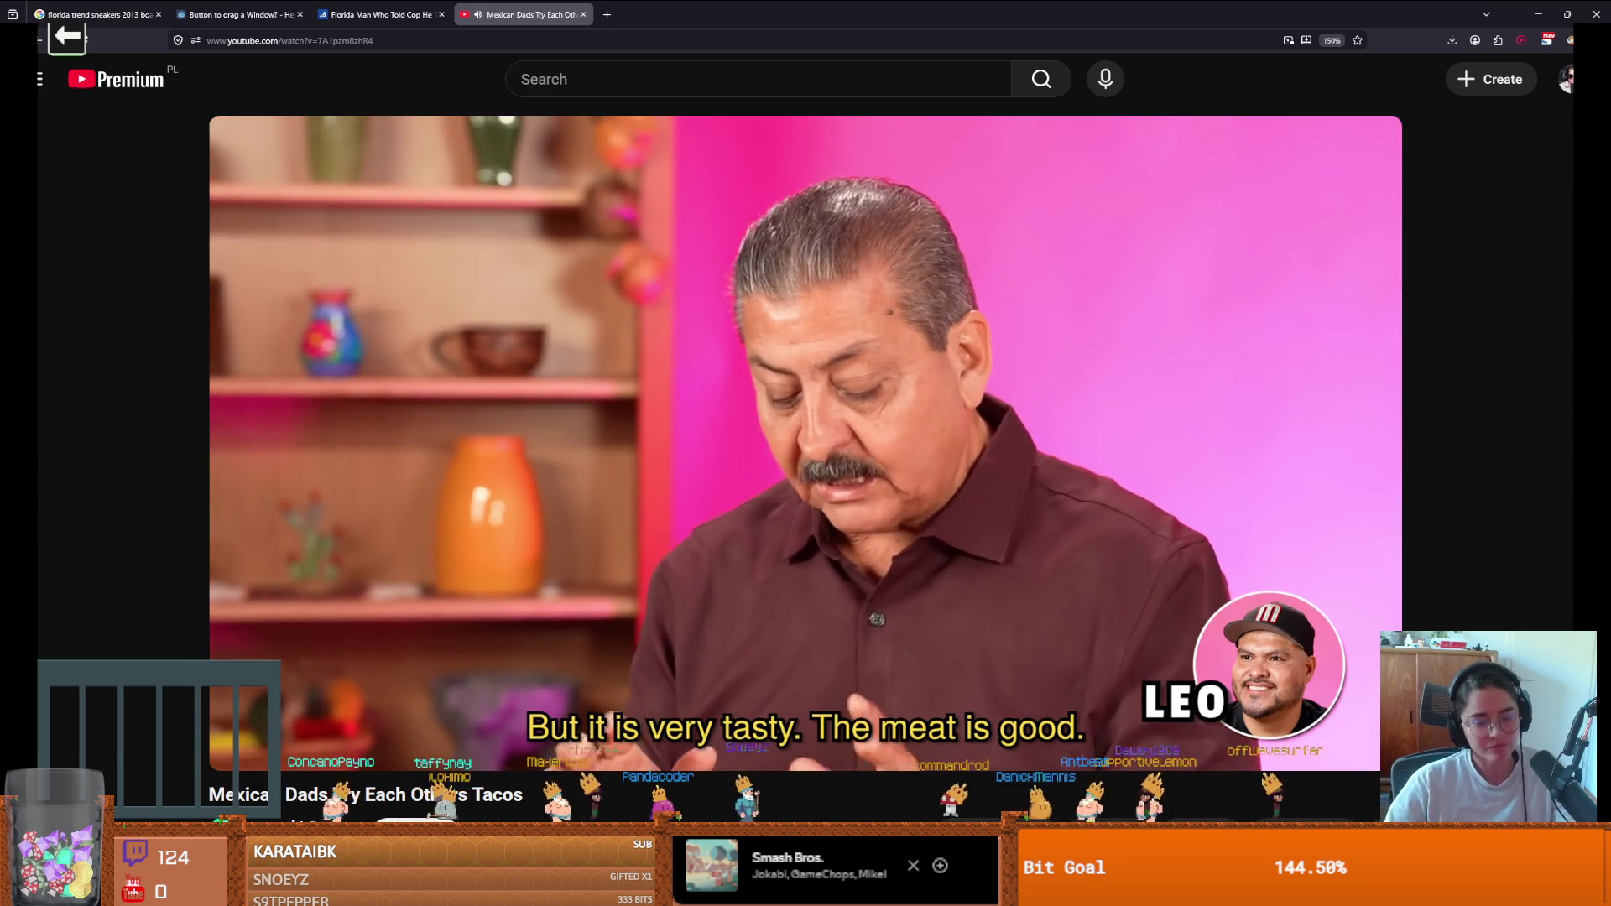
left_click(960, 514)
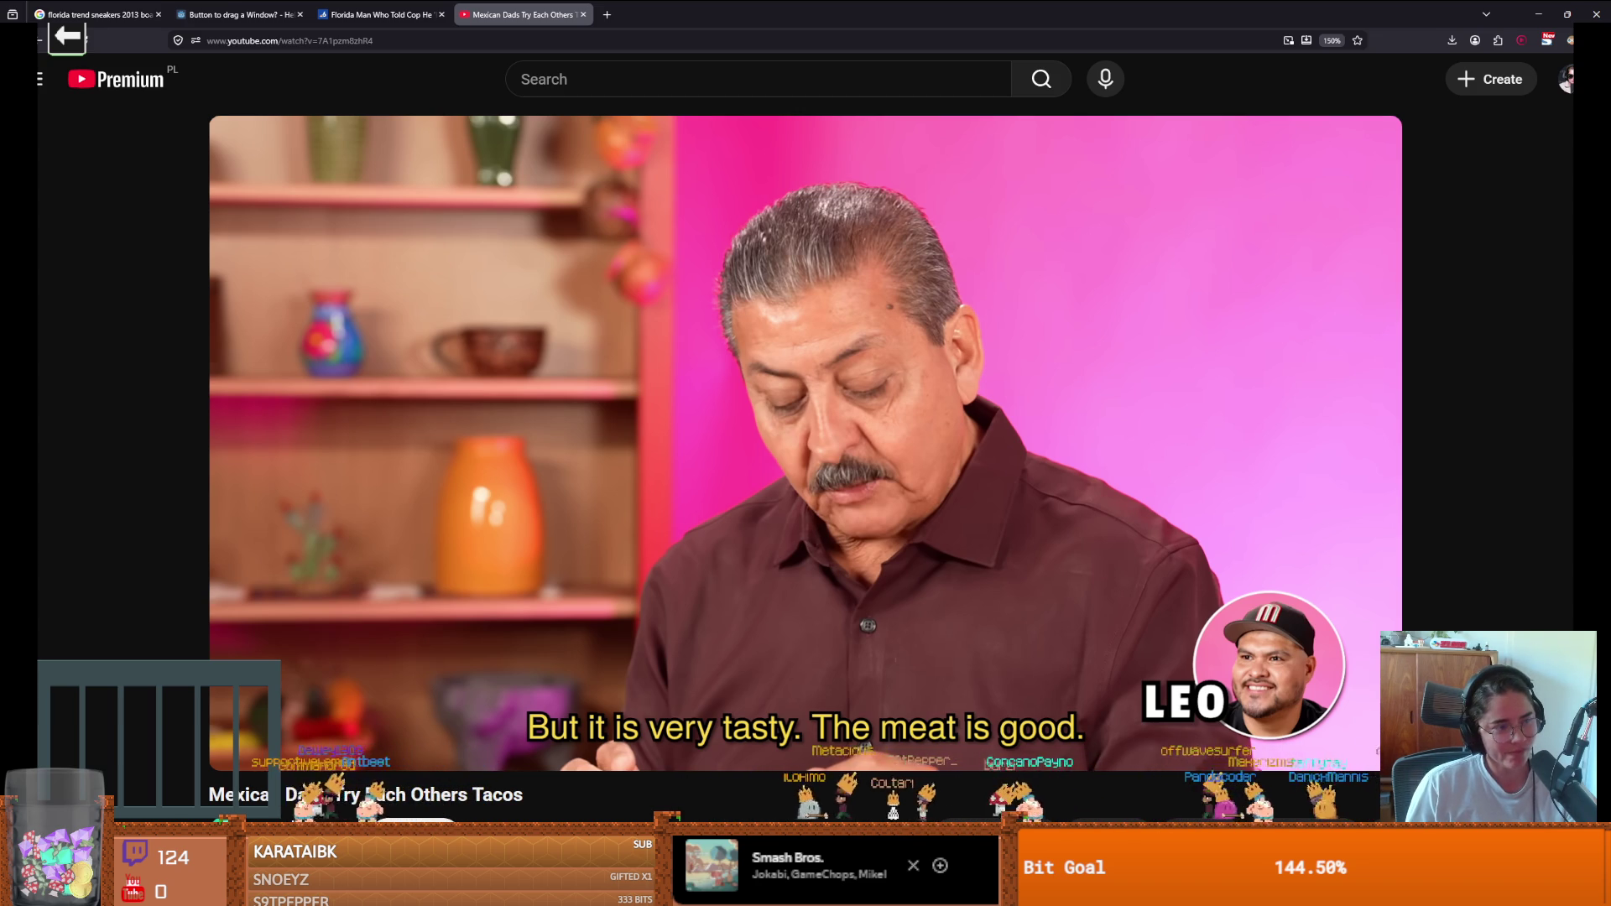
left_click(958, 510)
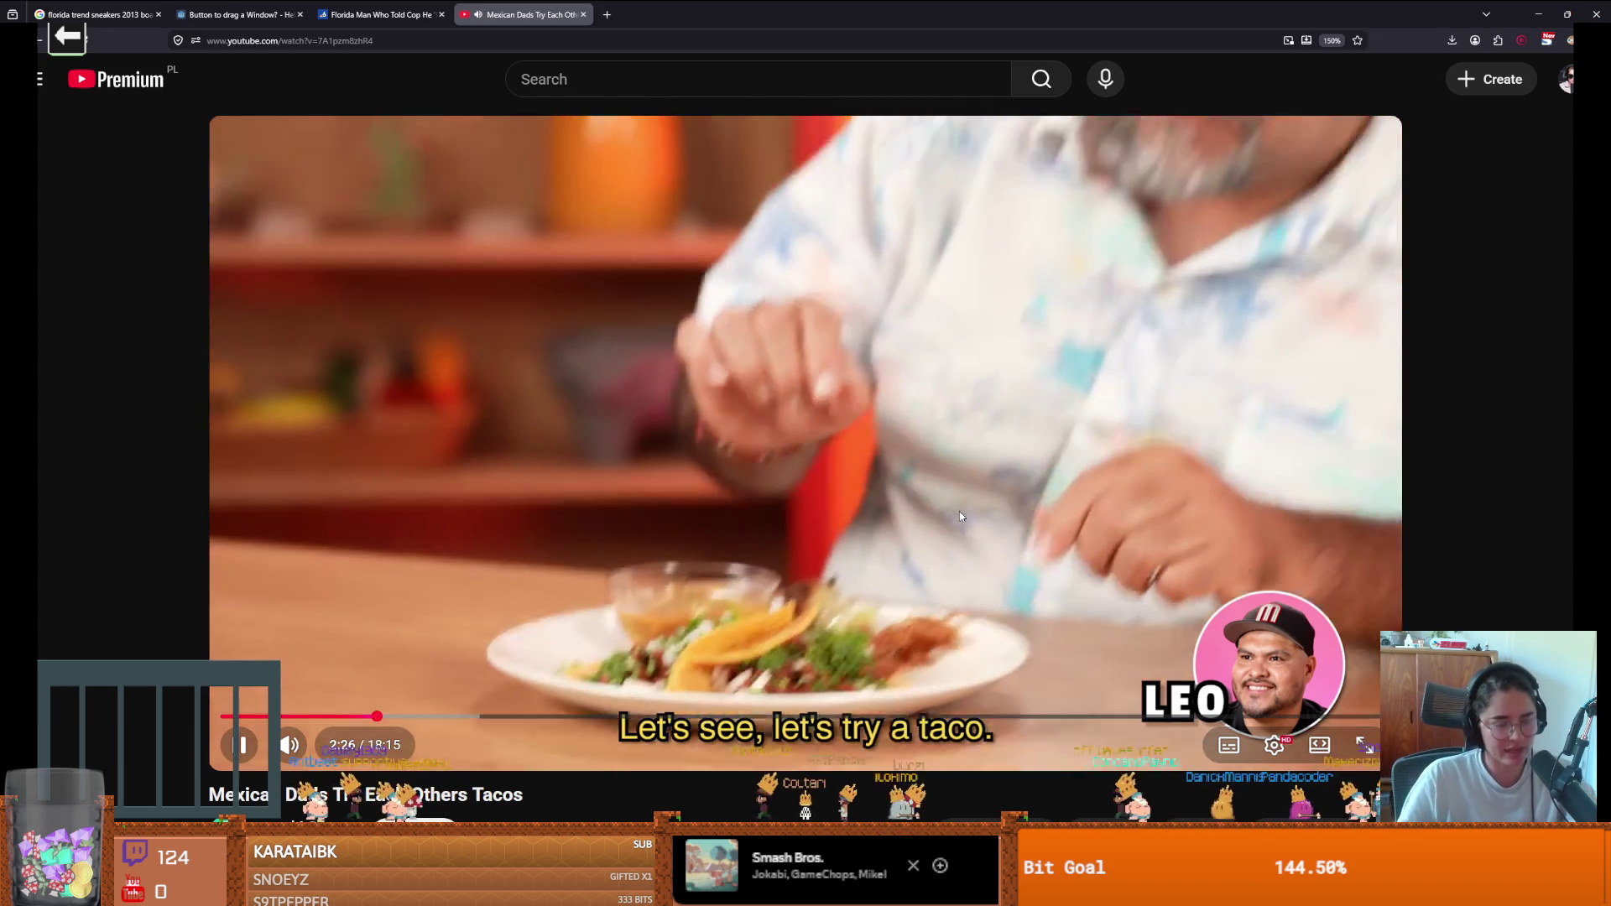
left_click(960, 512)
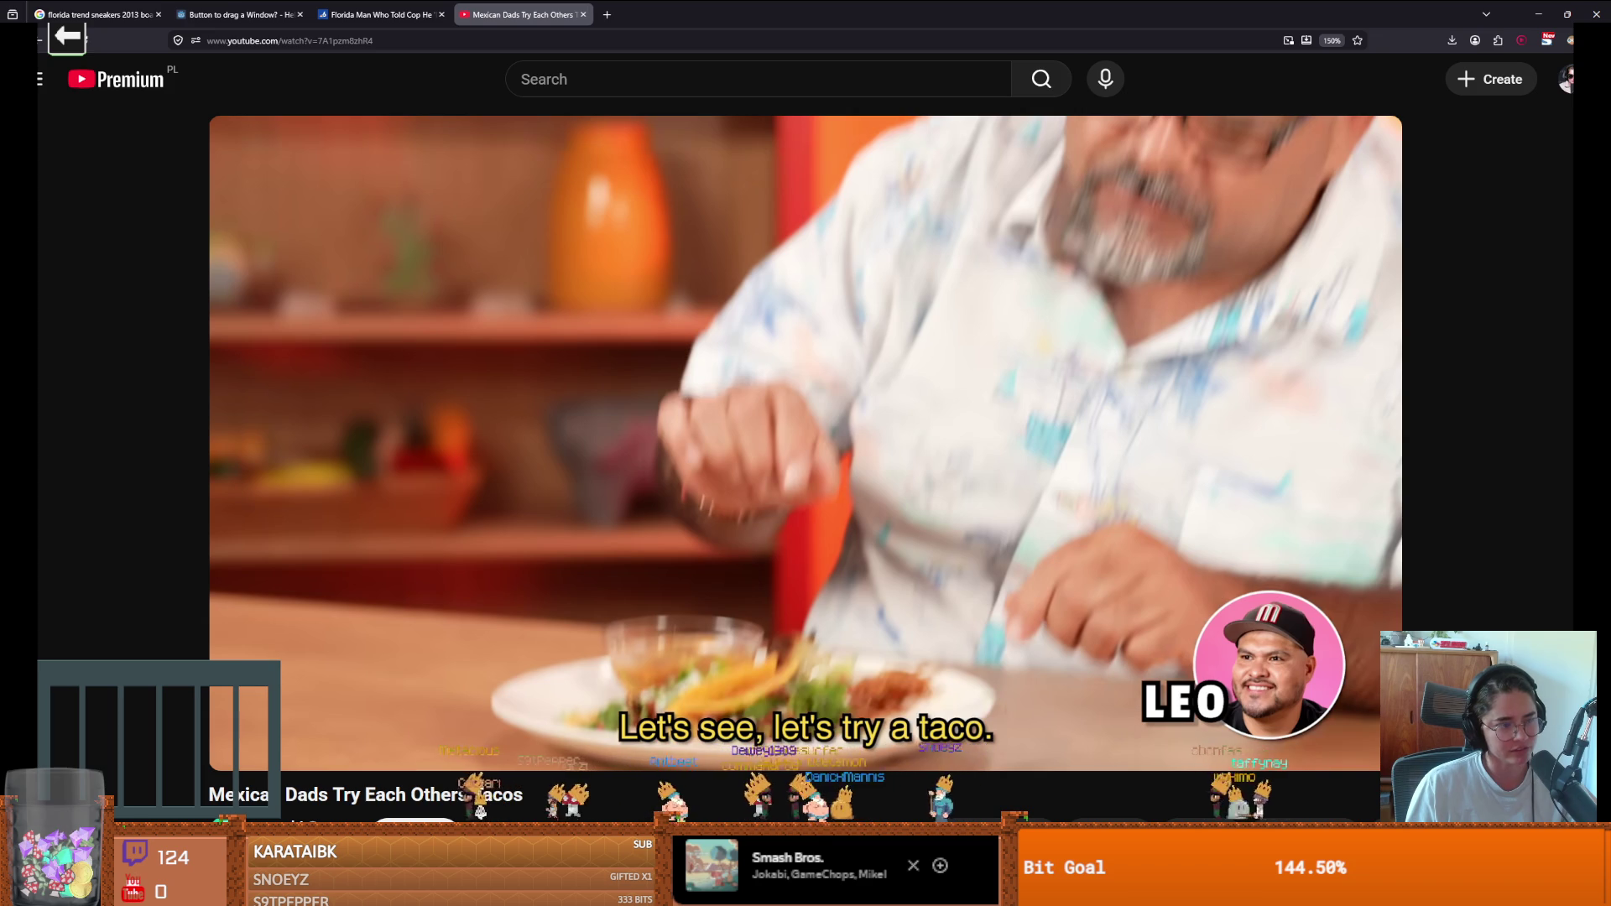
left_click(960, 514)
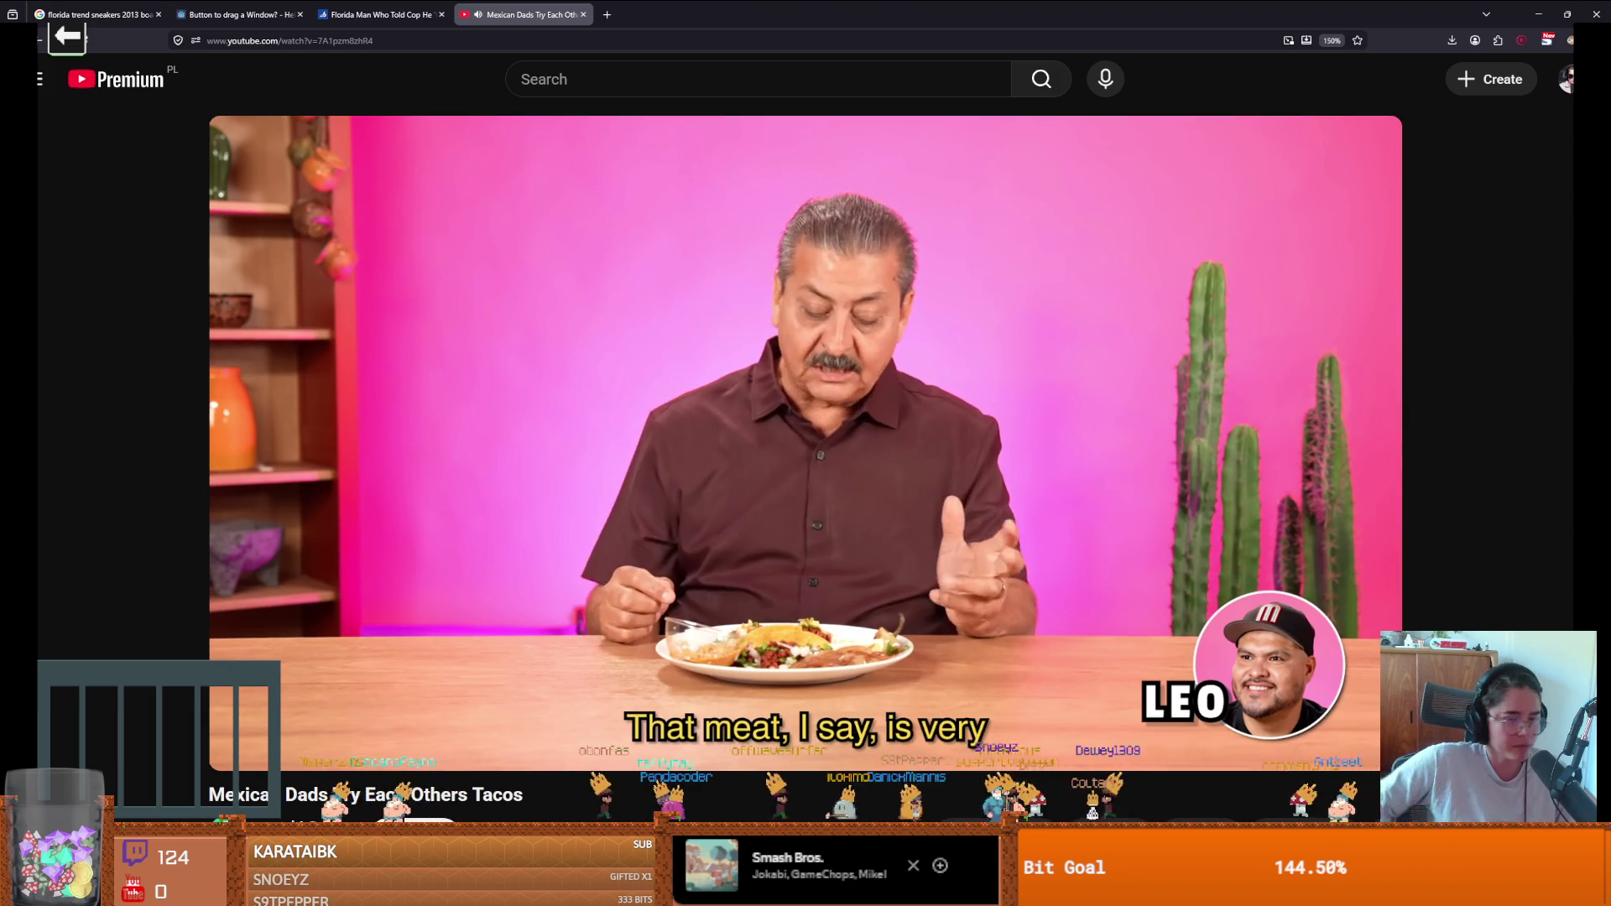
key("space")
- Alt+Tab to Godot to view BossRoom.gd, then Alt+Tab back to the browser video
key("alt+Tab")
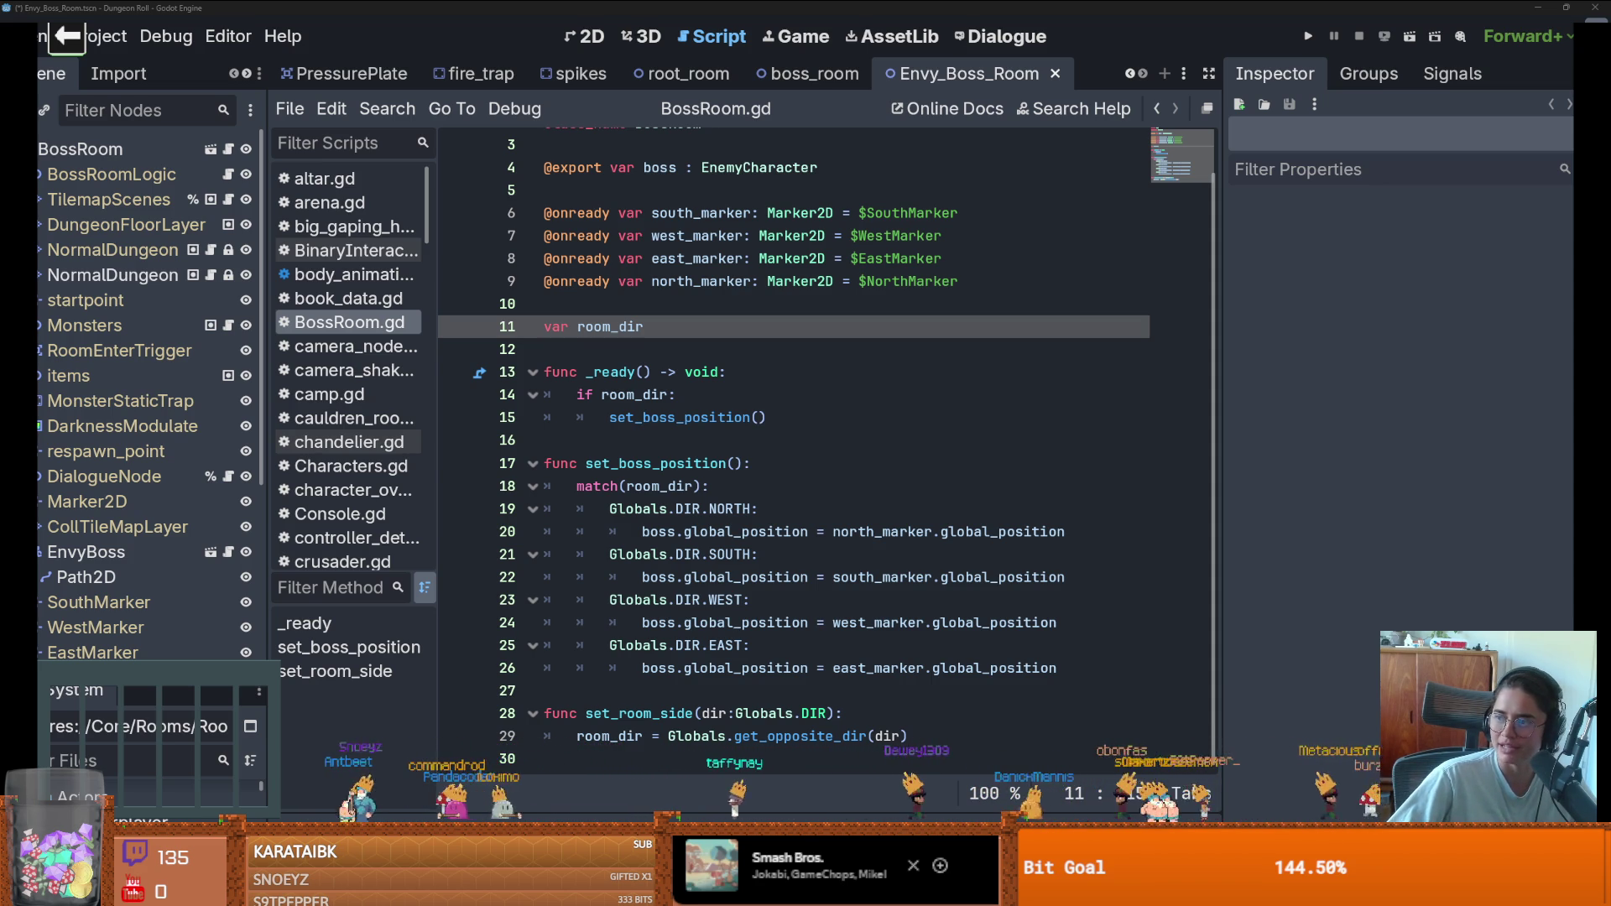
key("alt+Tab")
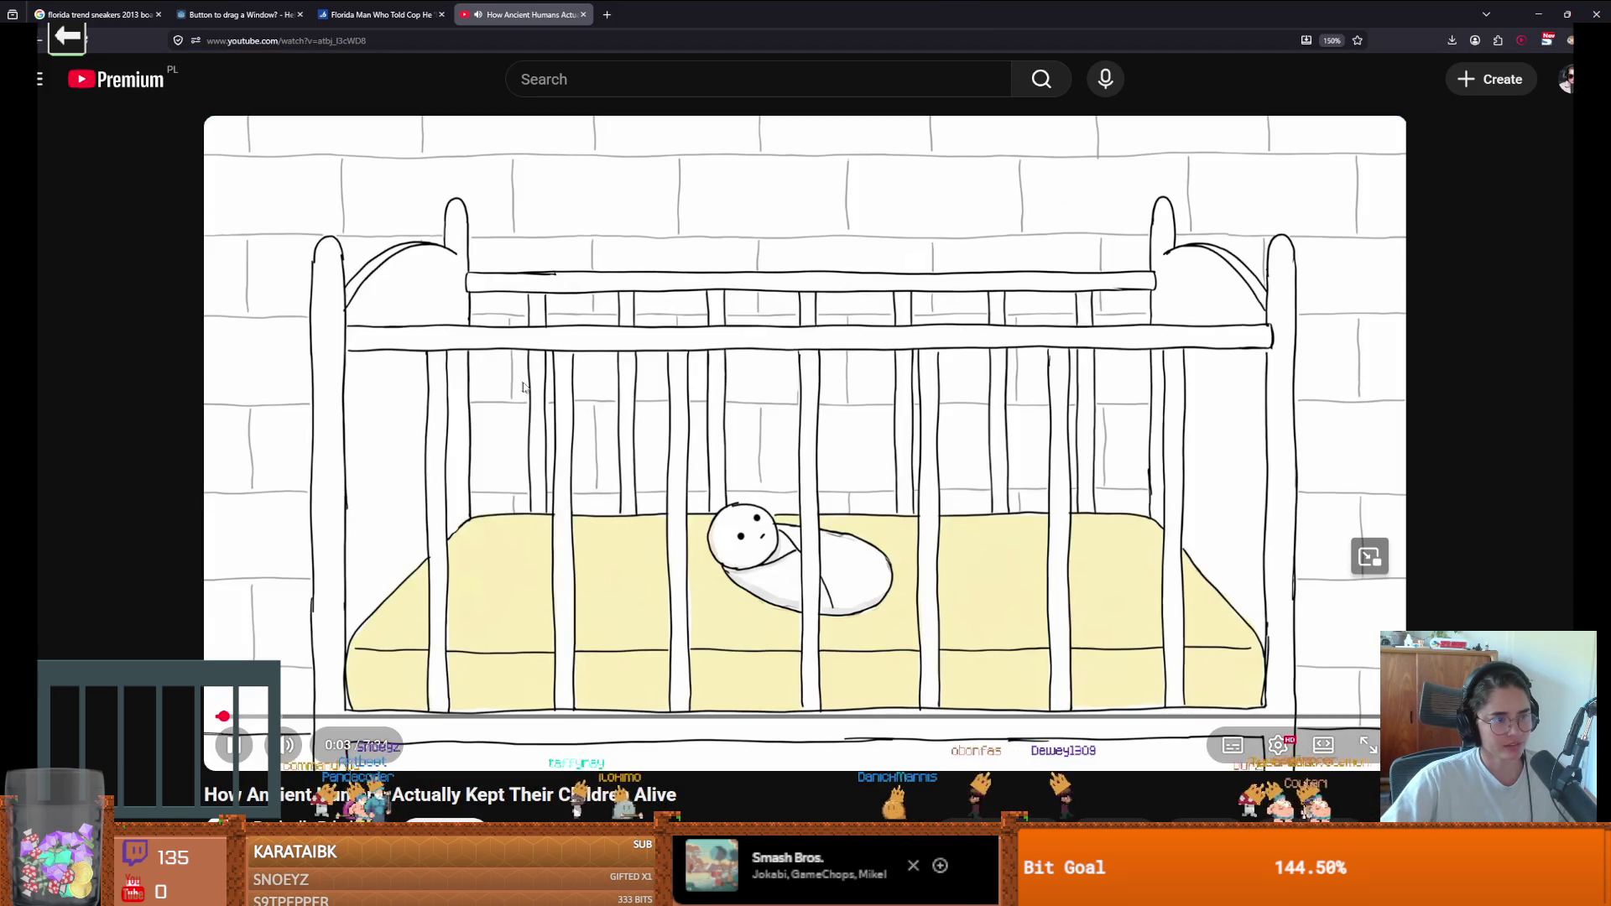
- Put the ancient-children video in full screen, pausing on the heart scene and the brain comparison
left_click(523, 387)
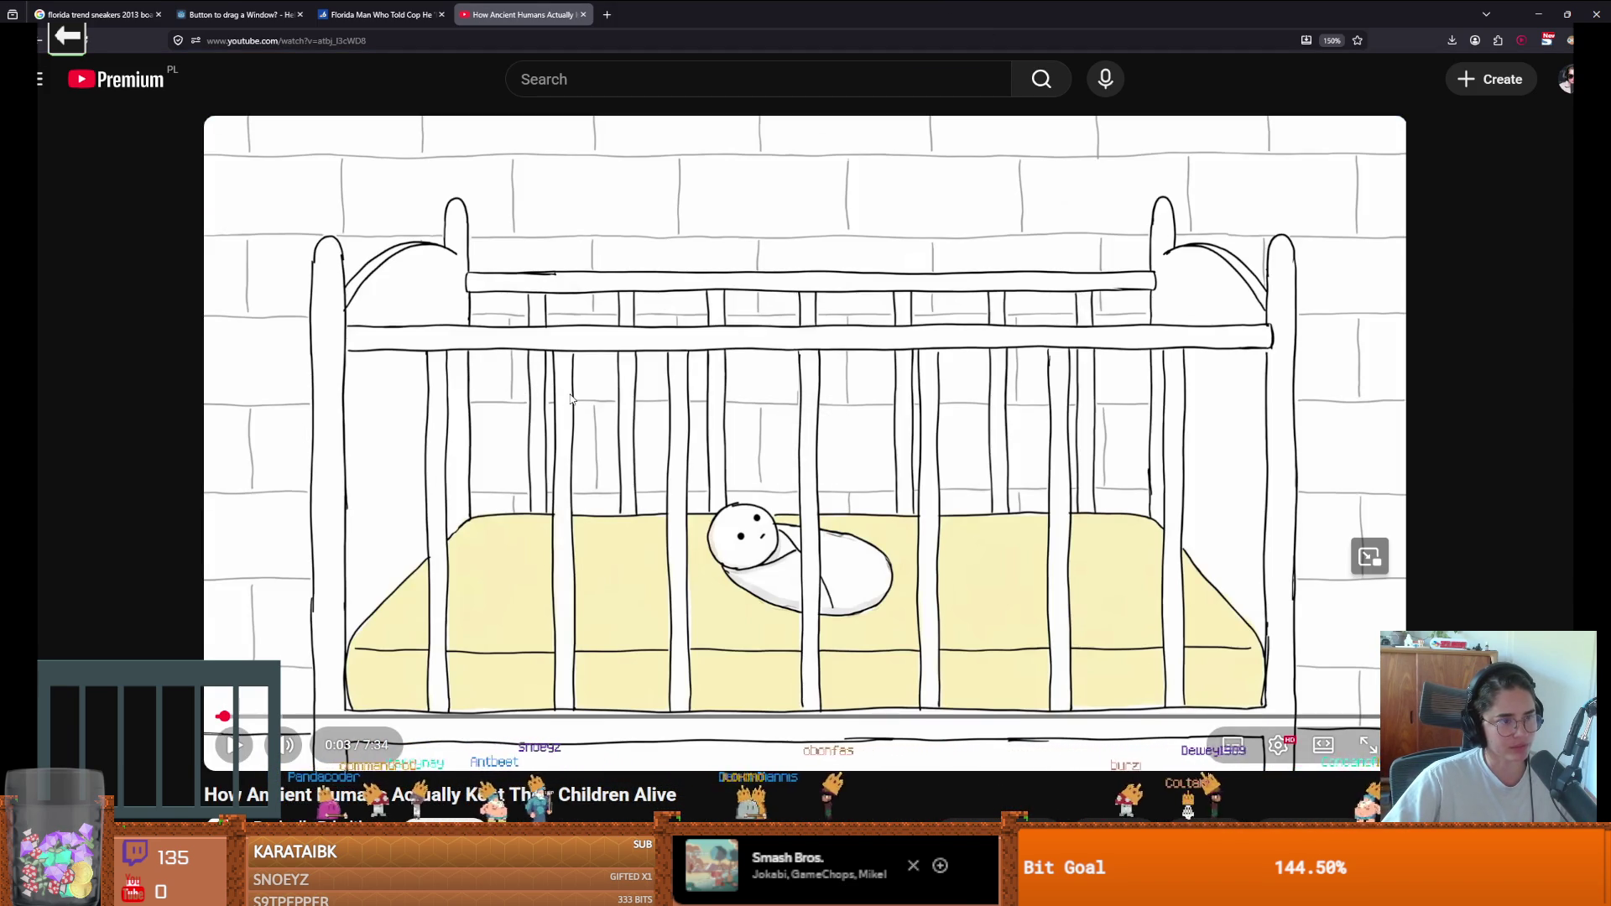
left_click(674, 436)
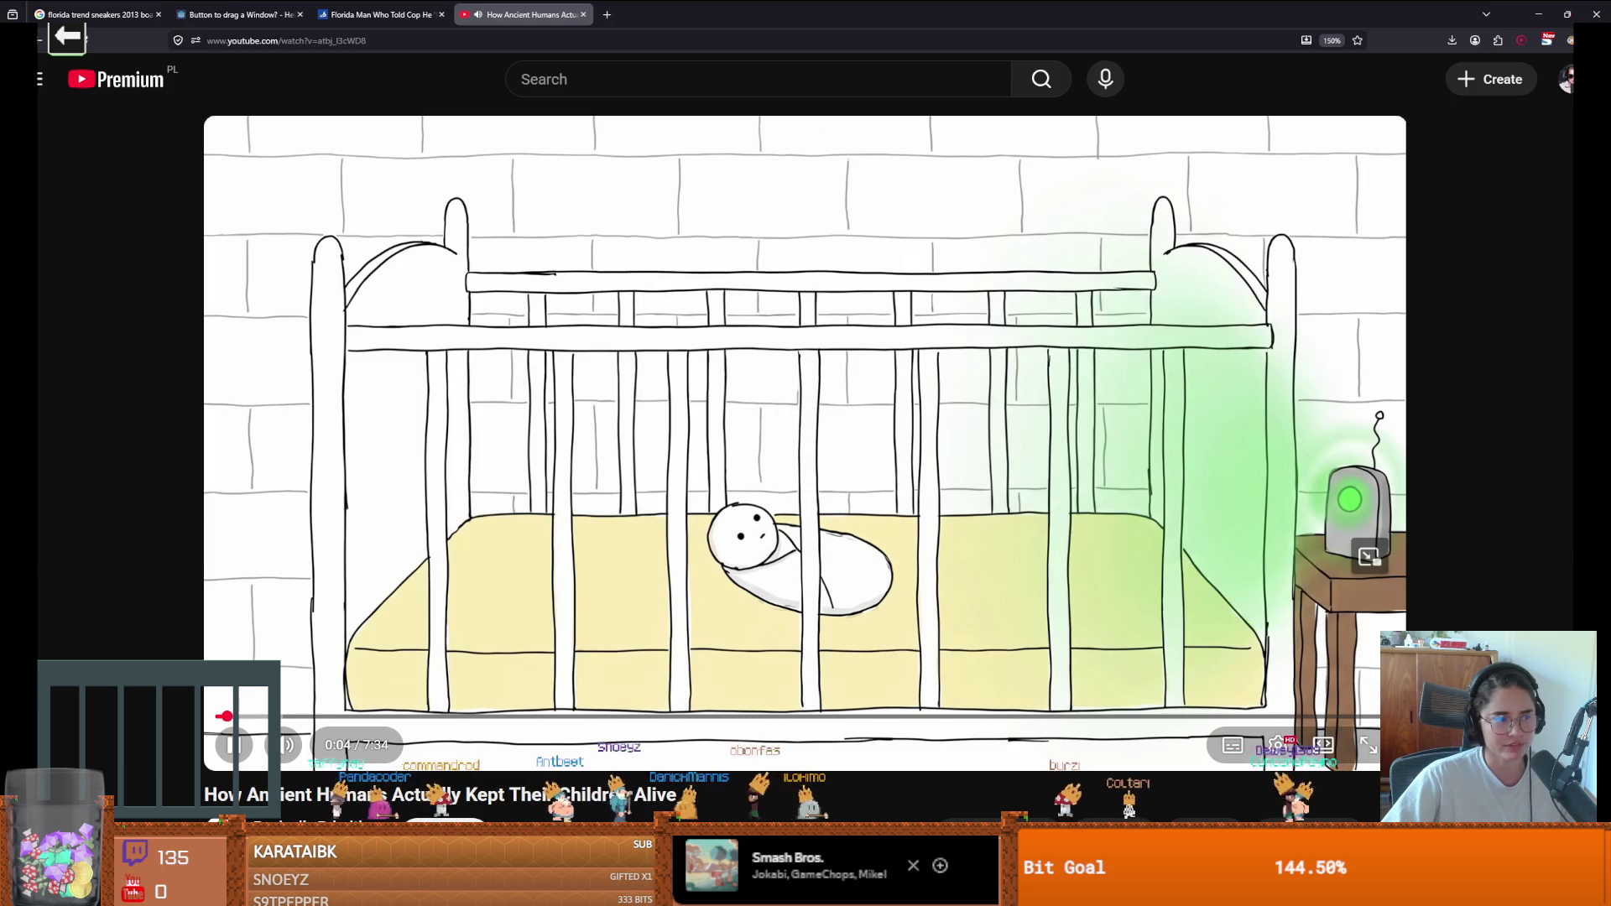
key("f")
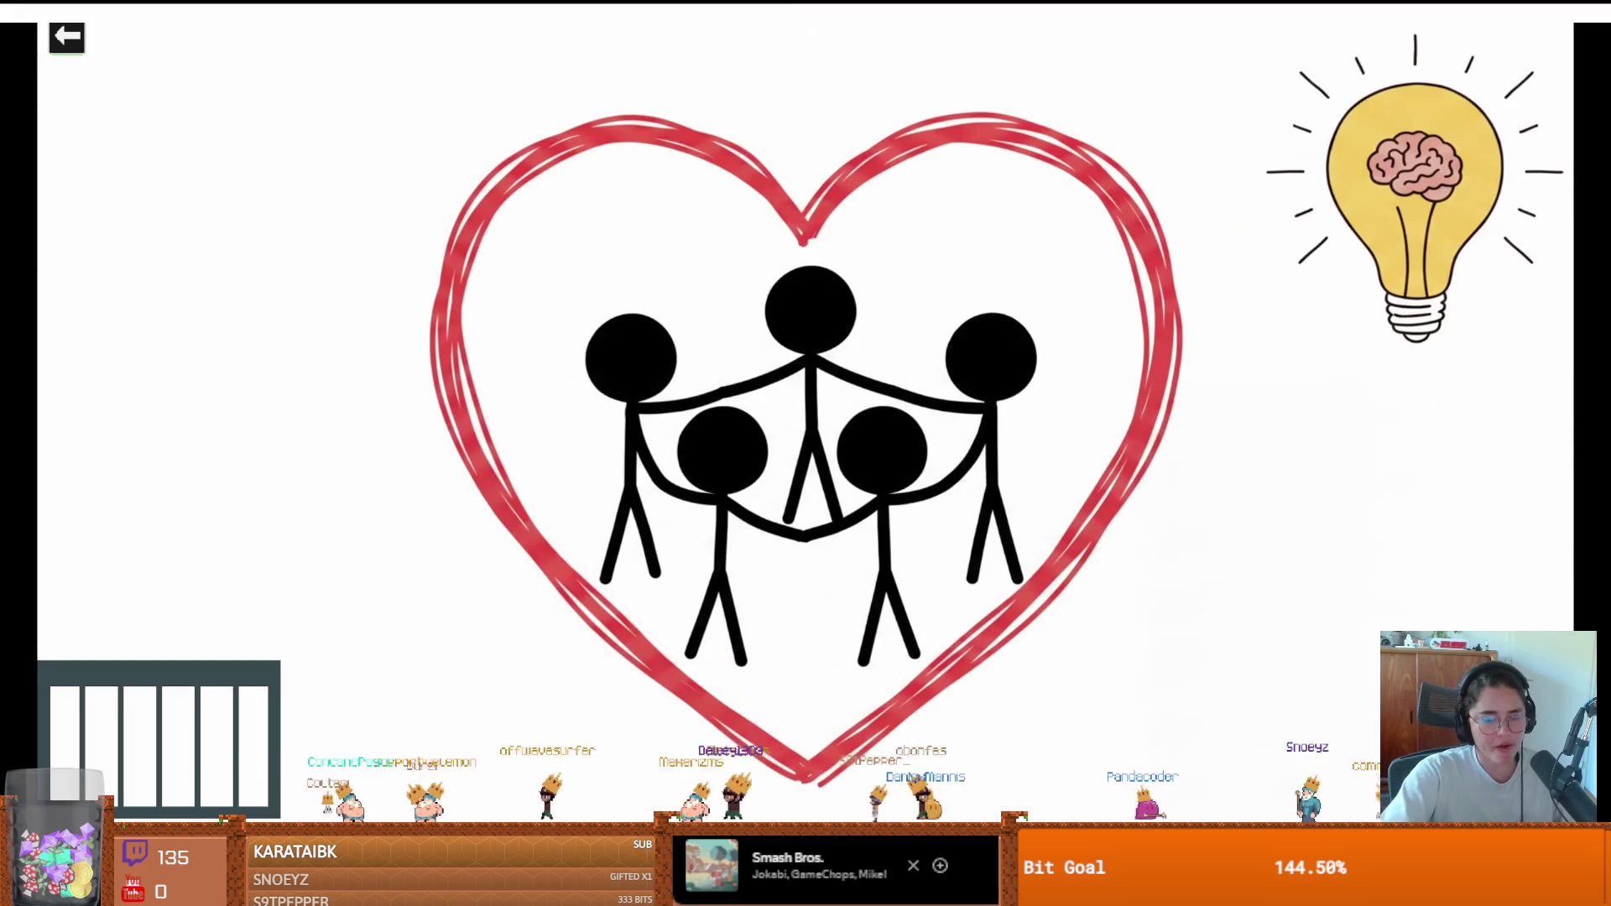
key("k")
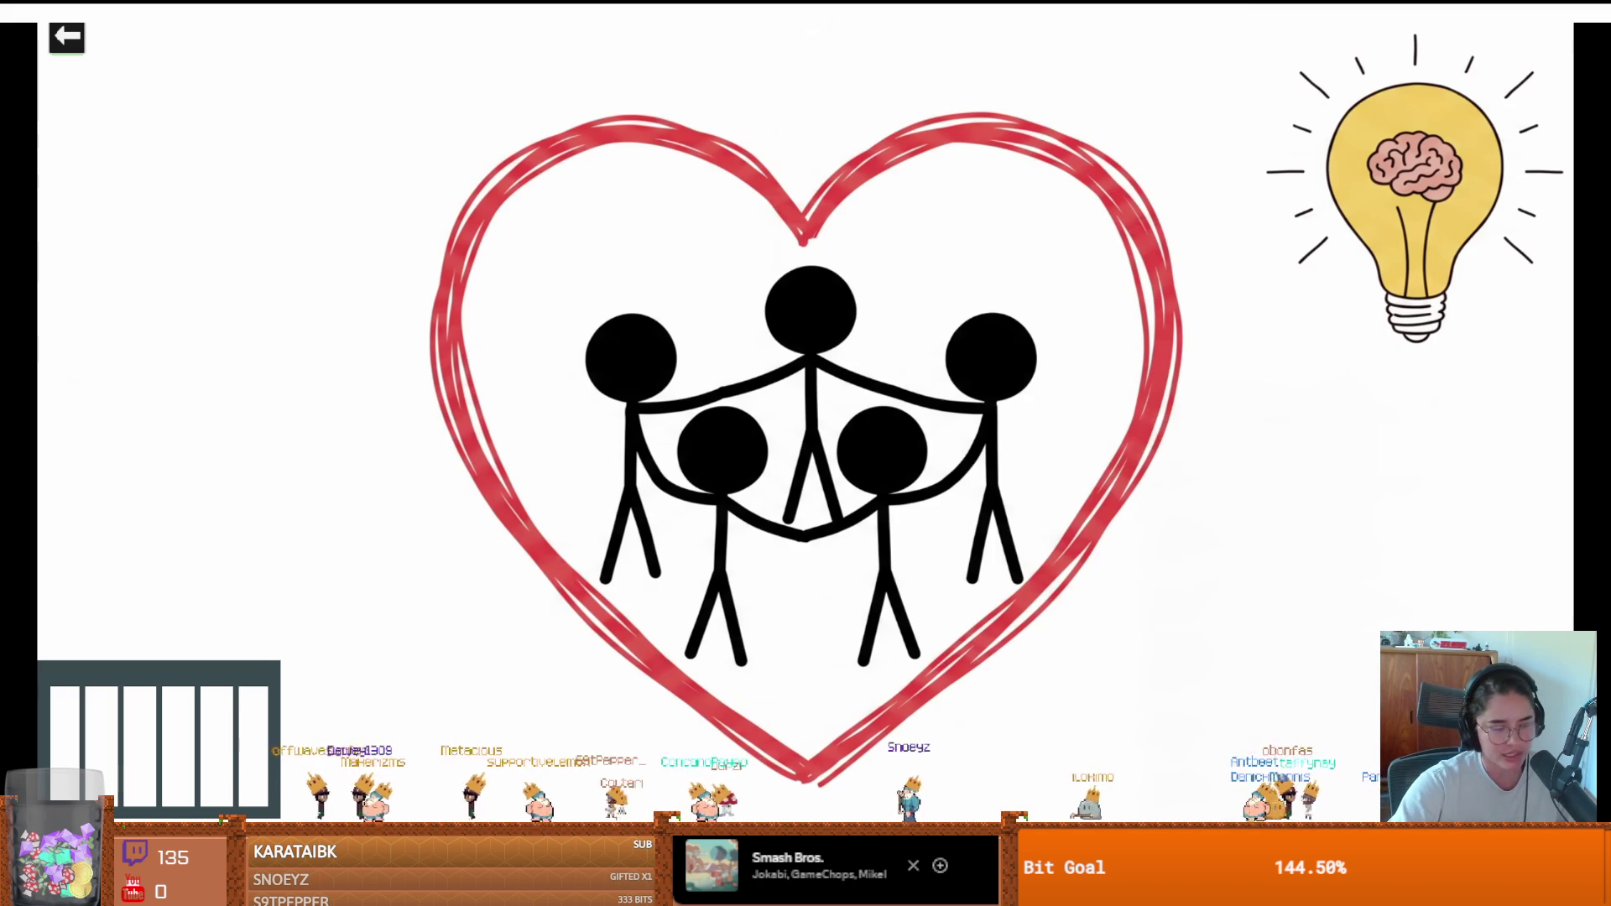
key("space")
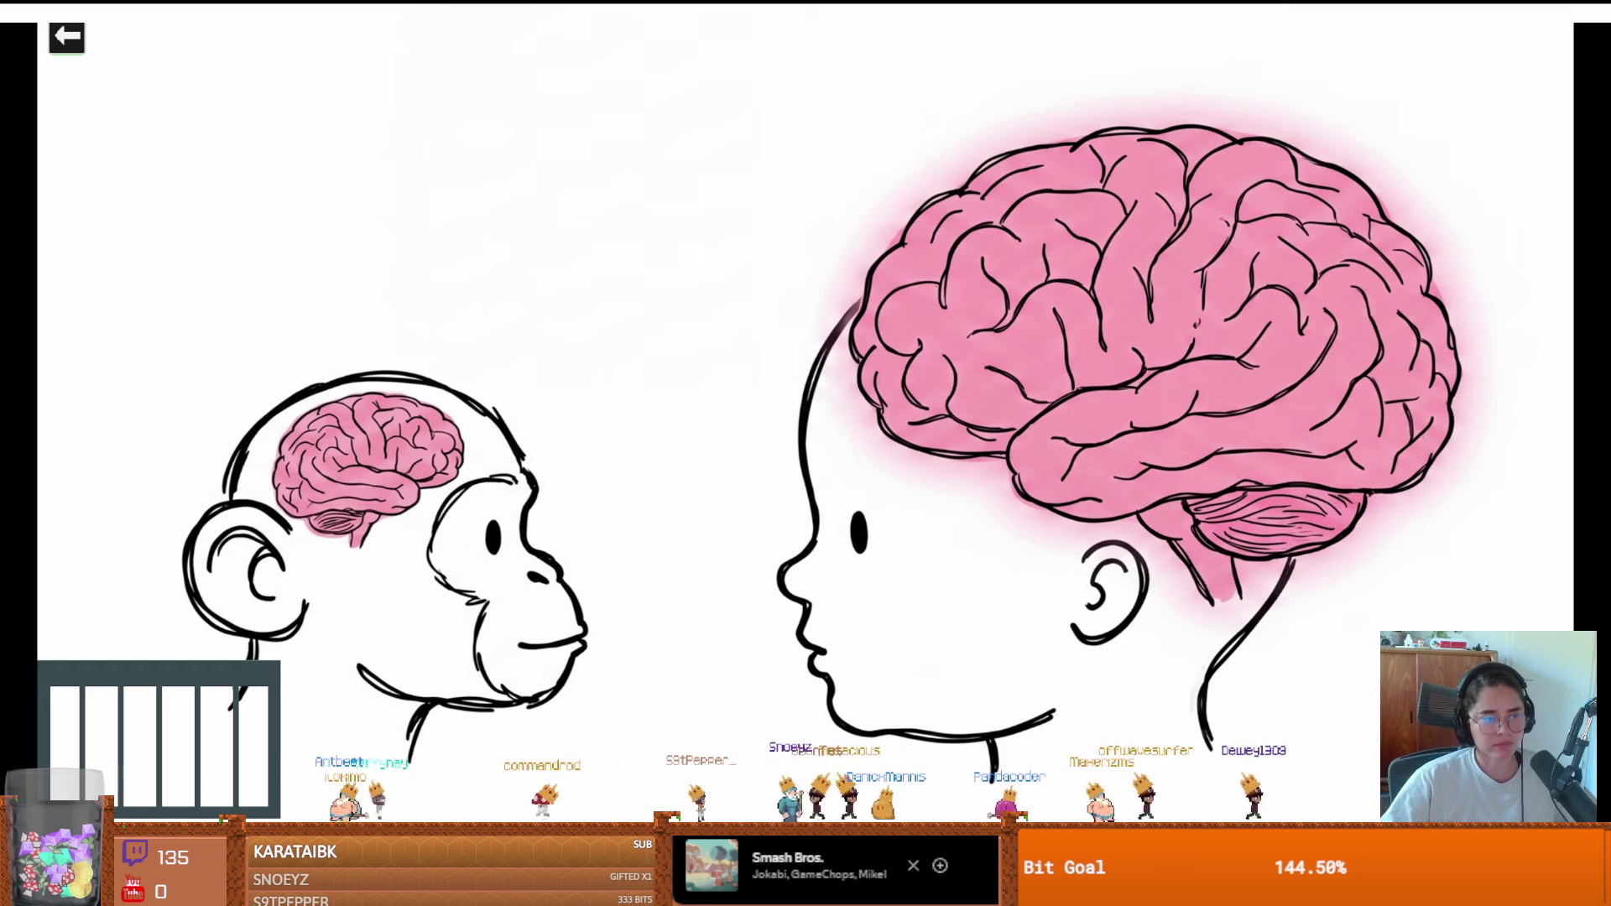
key("space")
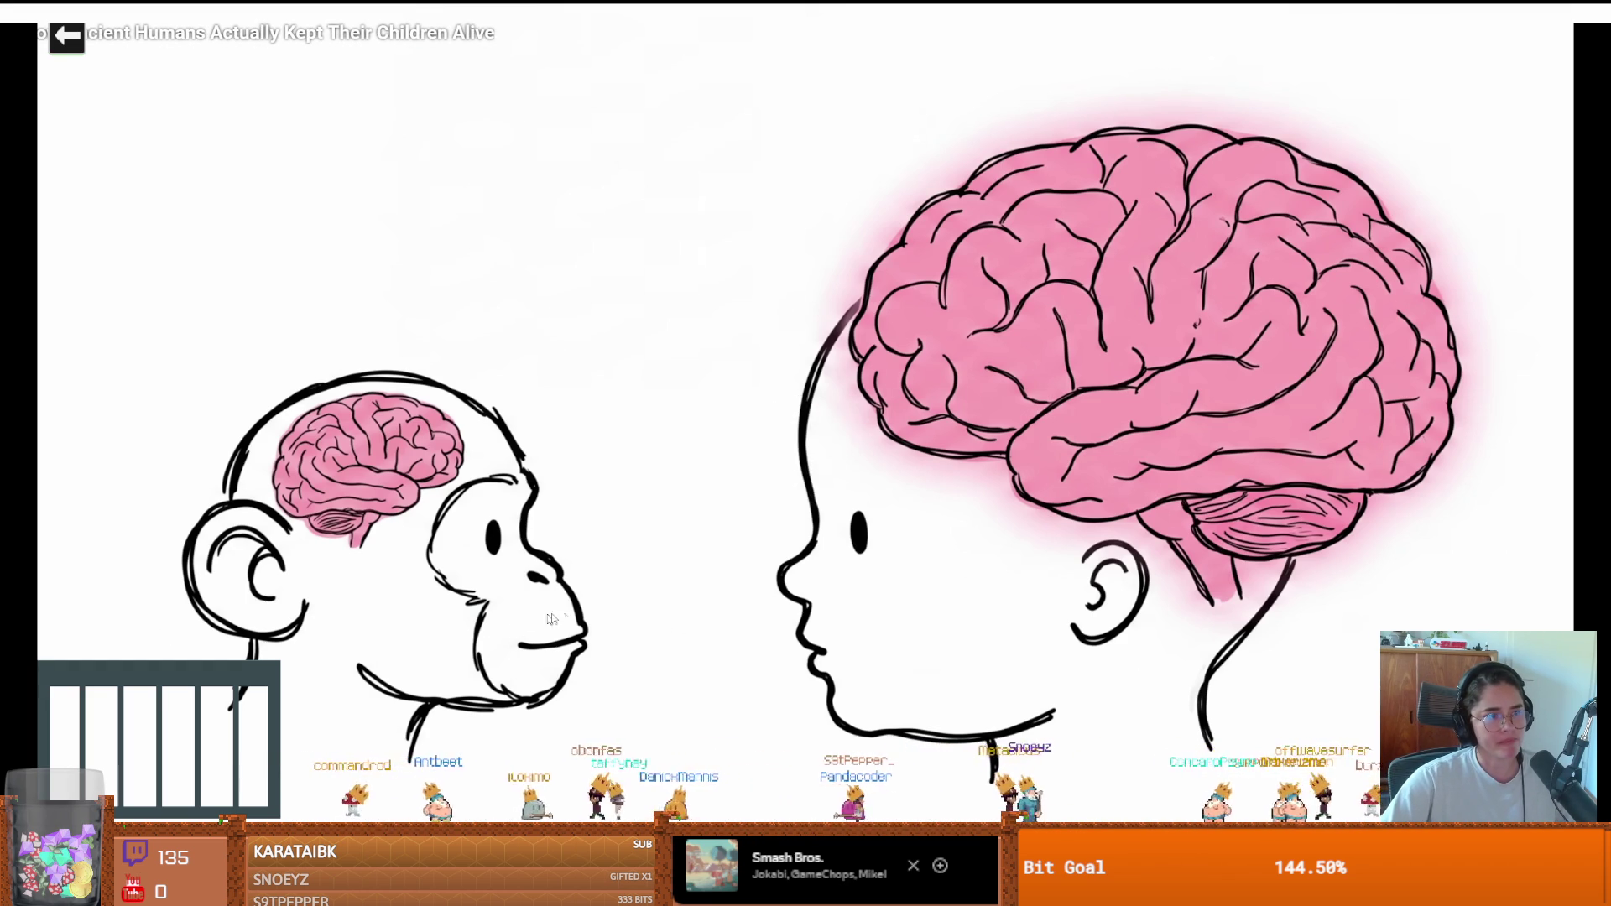
- Resume the full-screen video, pause at the stick figure ≠ chimpanzee scene, then resume
key("space")
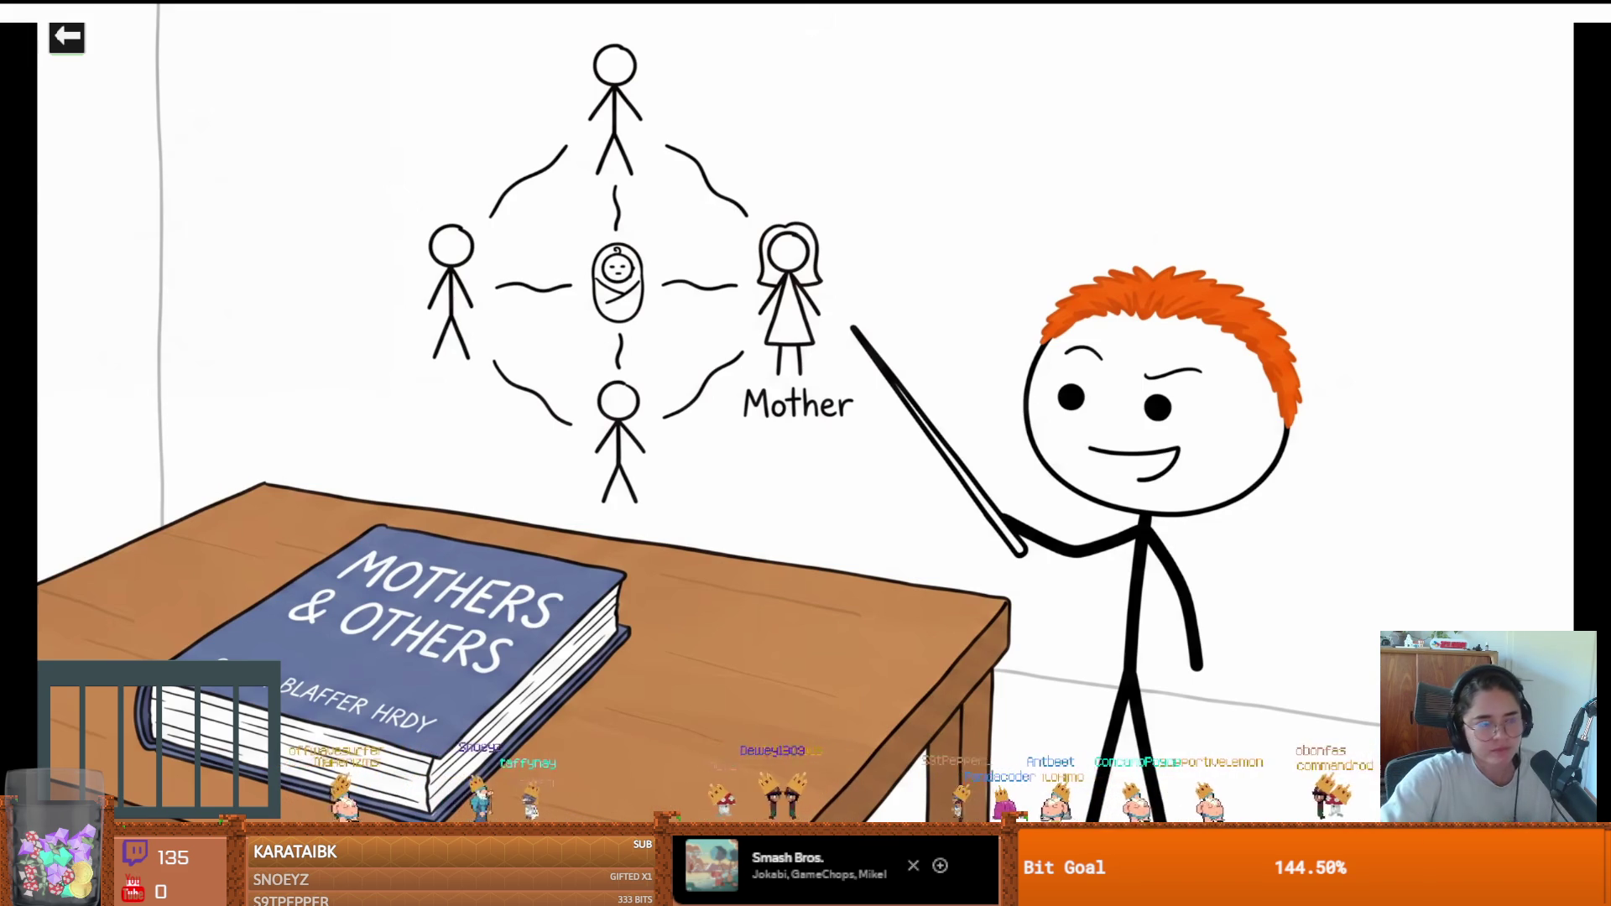
left_click(574, 623)
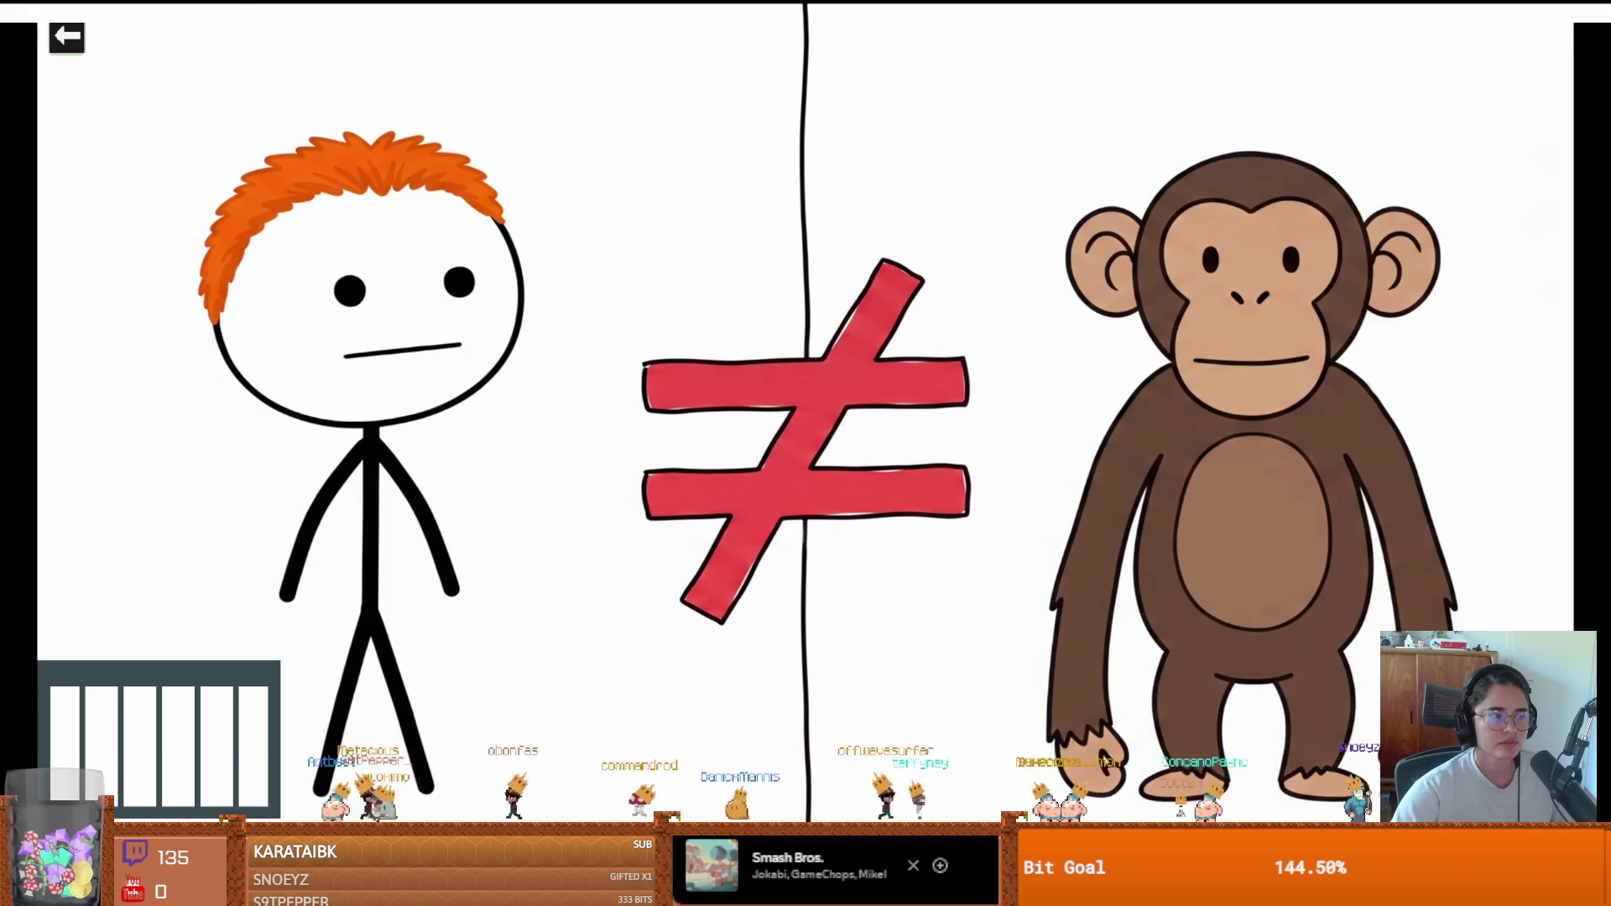
left_click(573, 625)
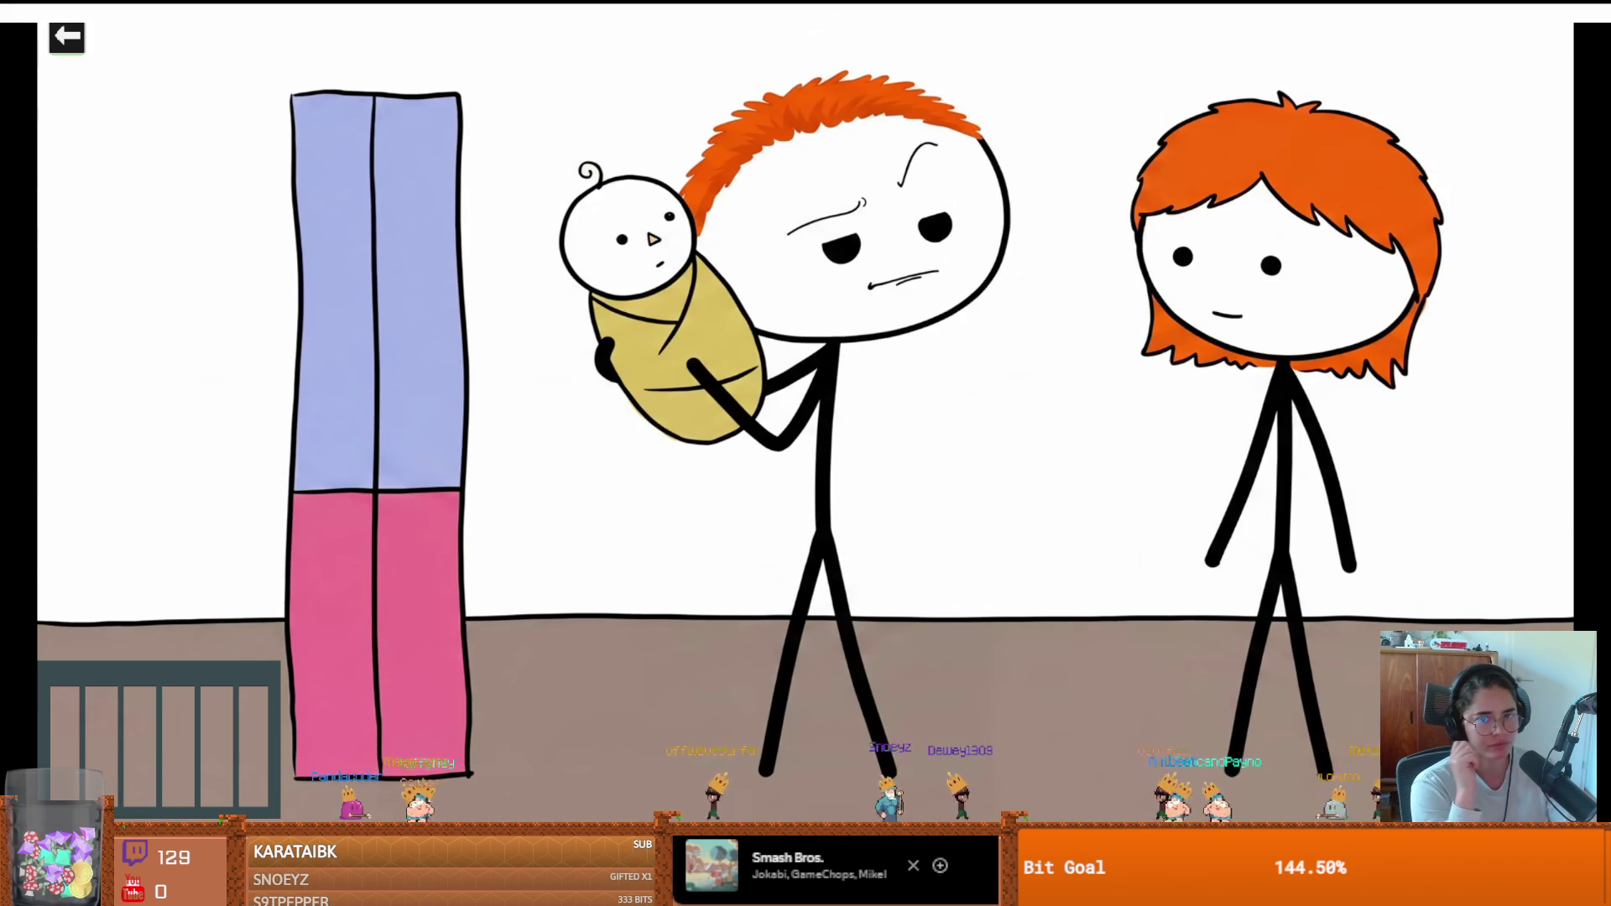
- Pause the YouTube video on the stick figure holding a swaddled baby
left_click(574, 623)
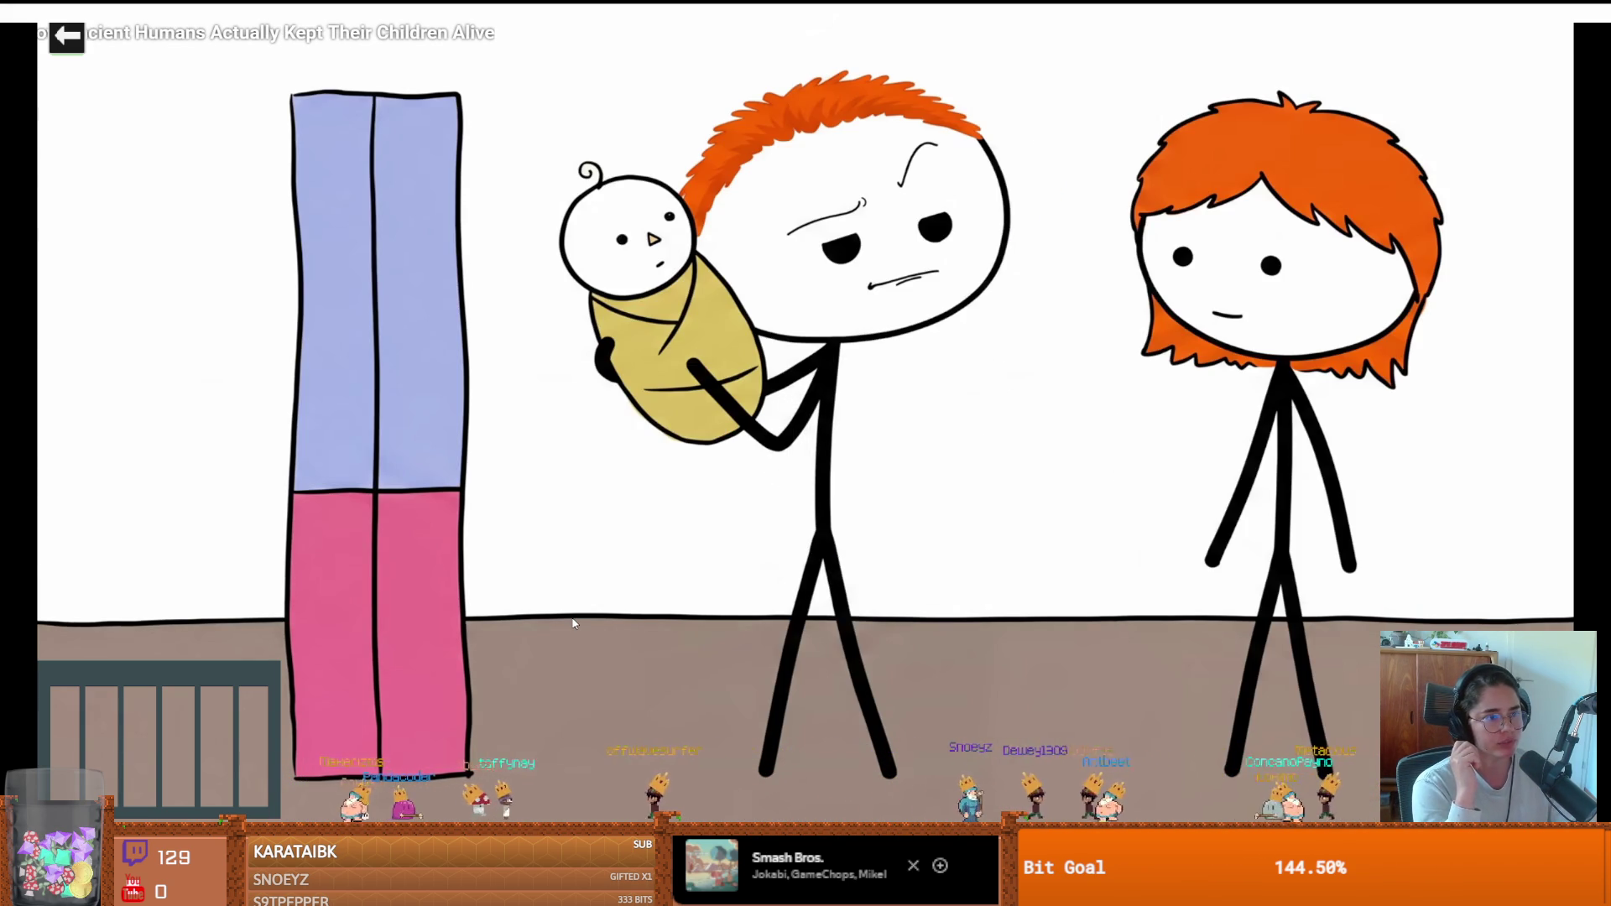